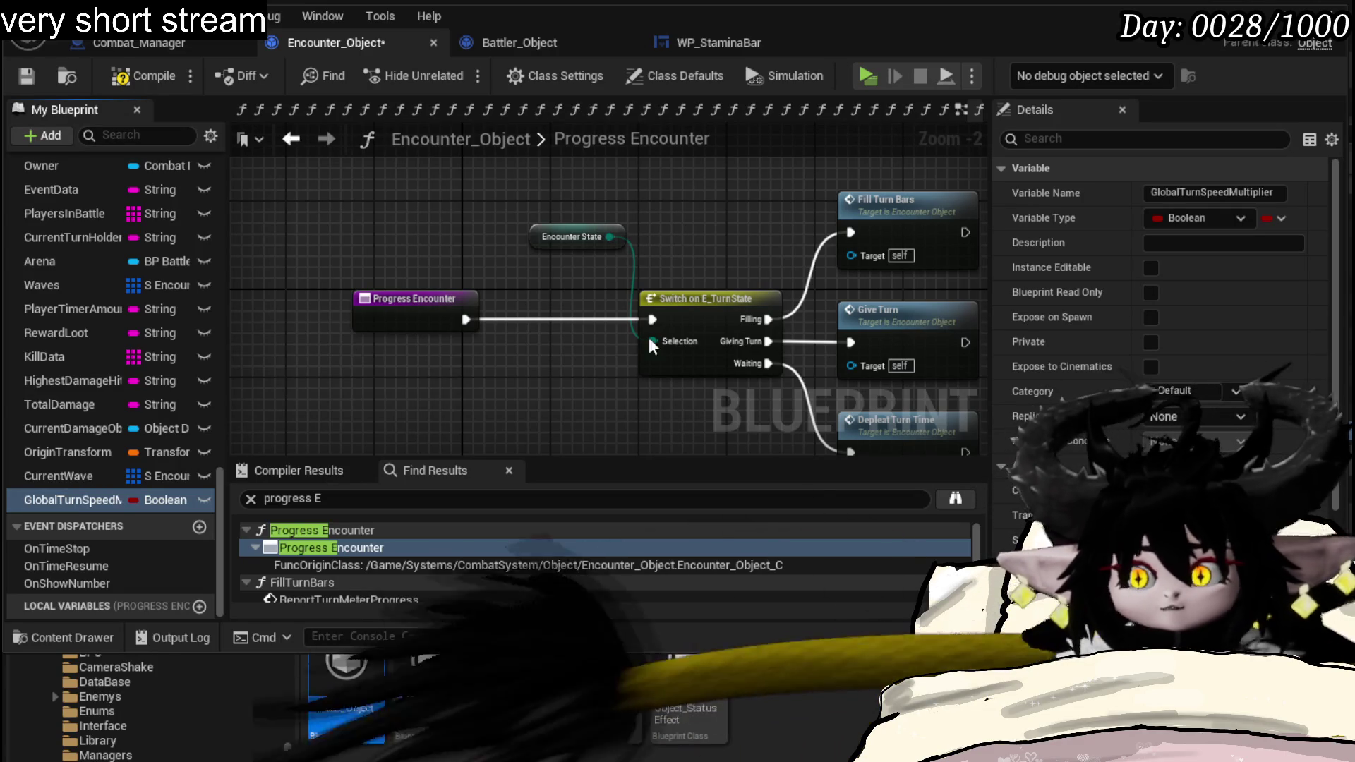
pyautogui.scroll(-5, 1164, 318)
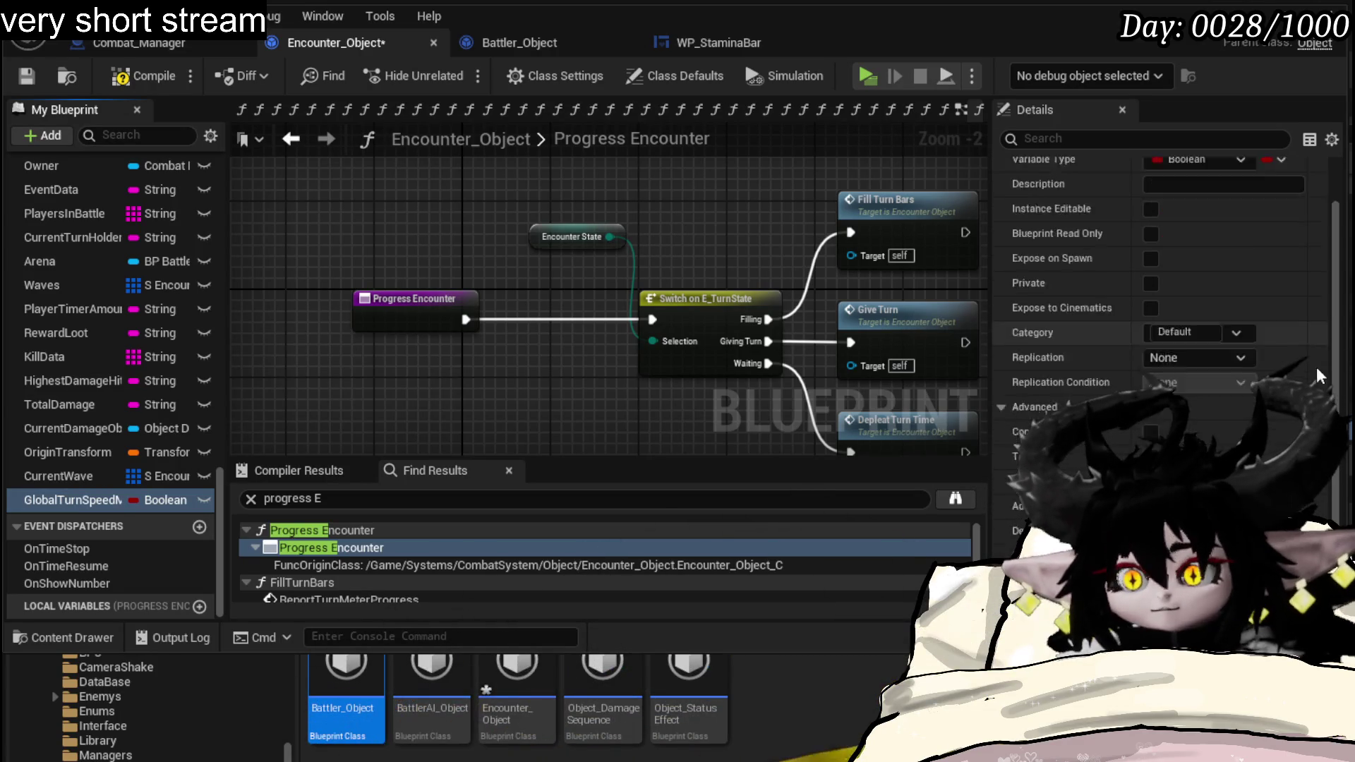
# - Change GlobalTurnSpeedMultiplier to Float, then compile and save Encounter_Object
pyautogui.click(162, 499)
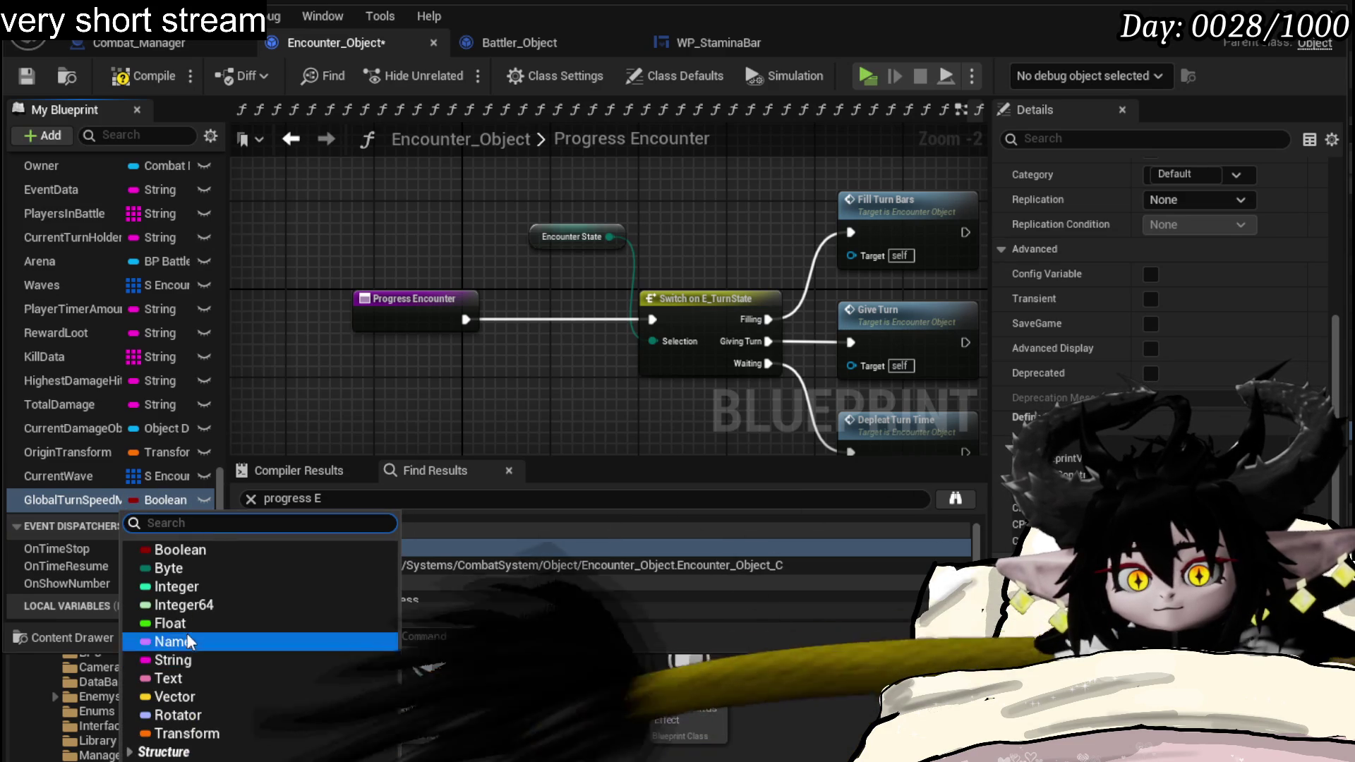
pyautogui.click(171, 624)
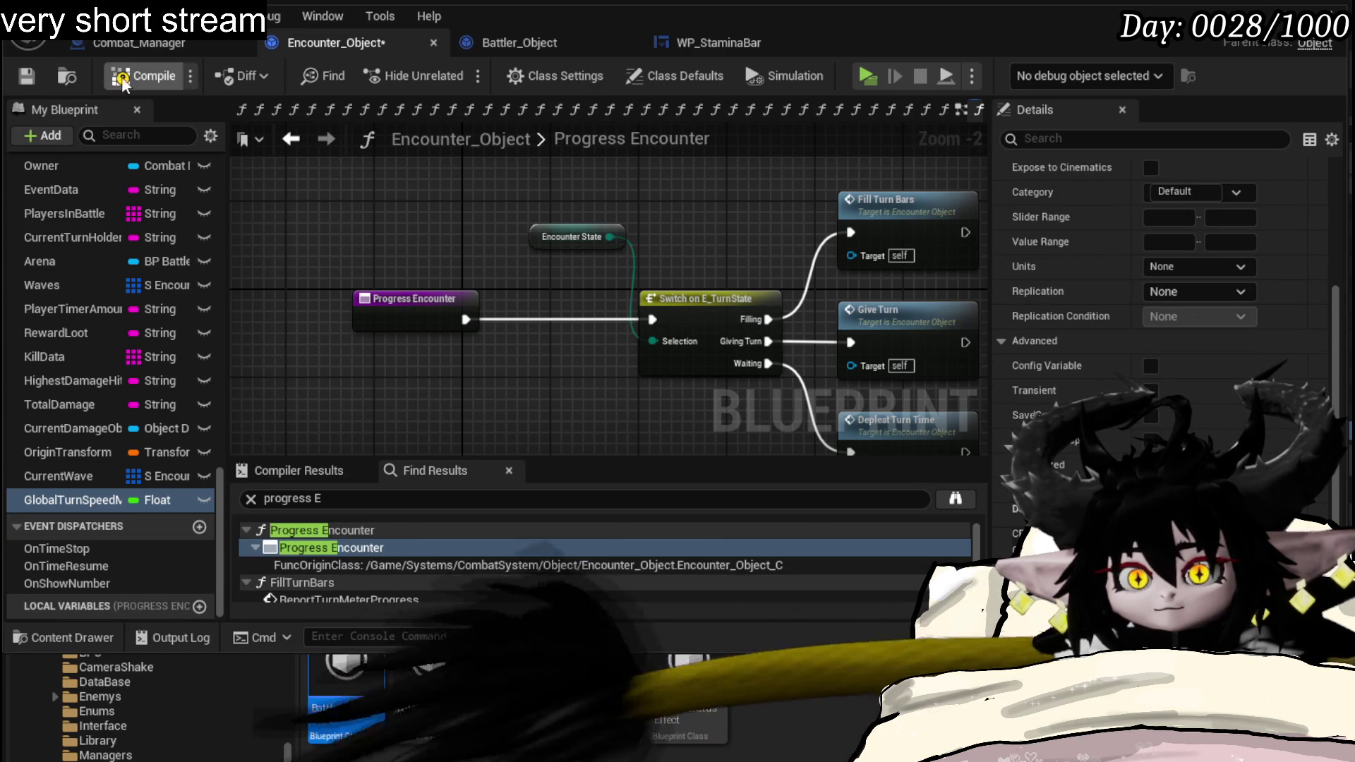
pyautogui.click(27, 76)
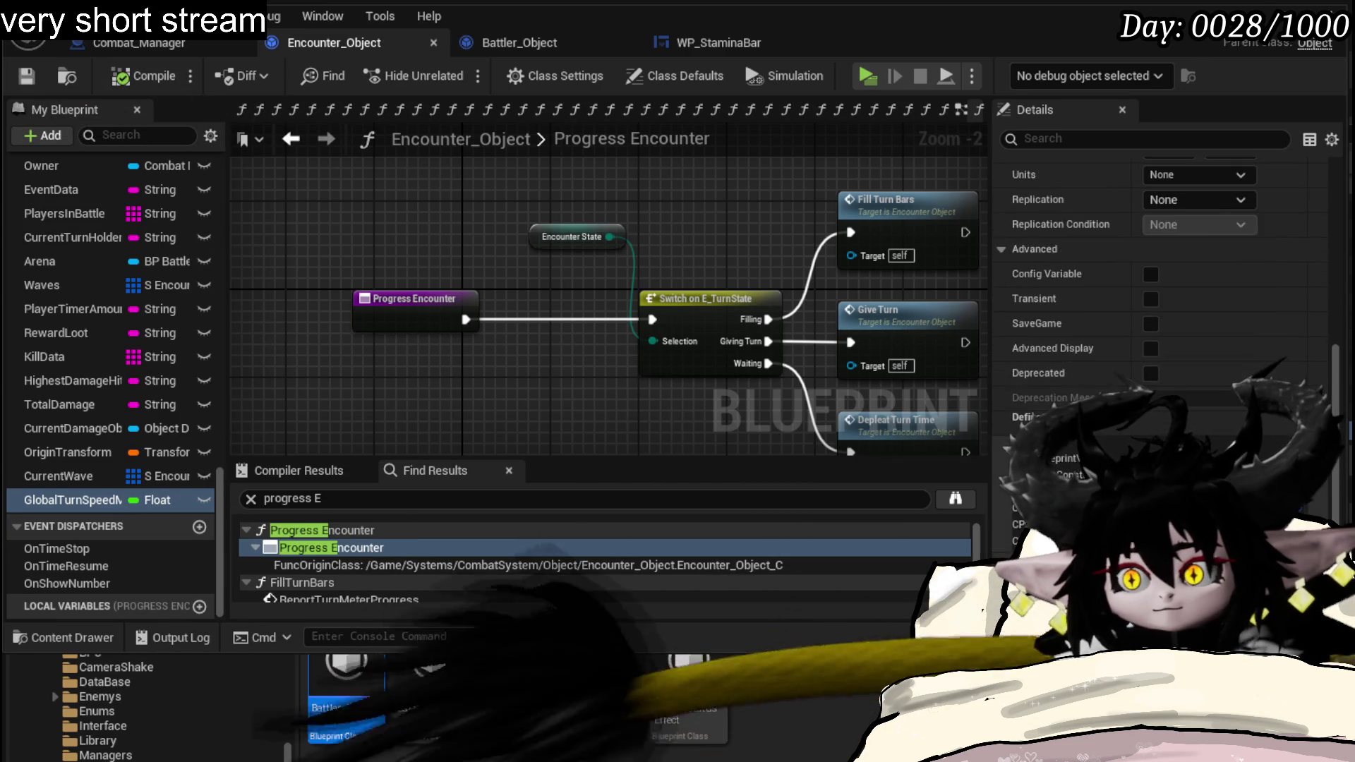
pyautogui.click(118, 72)
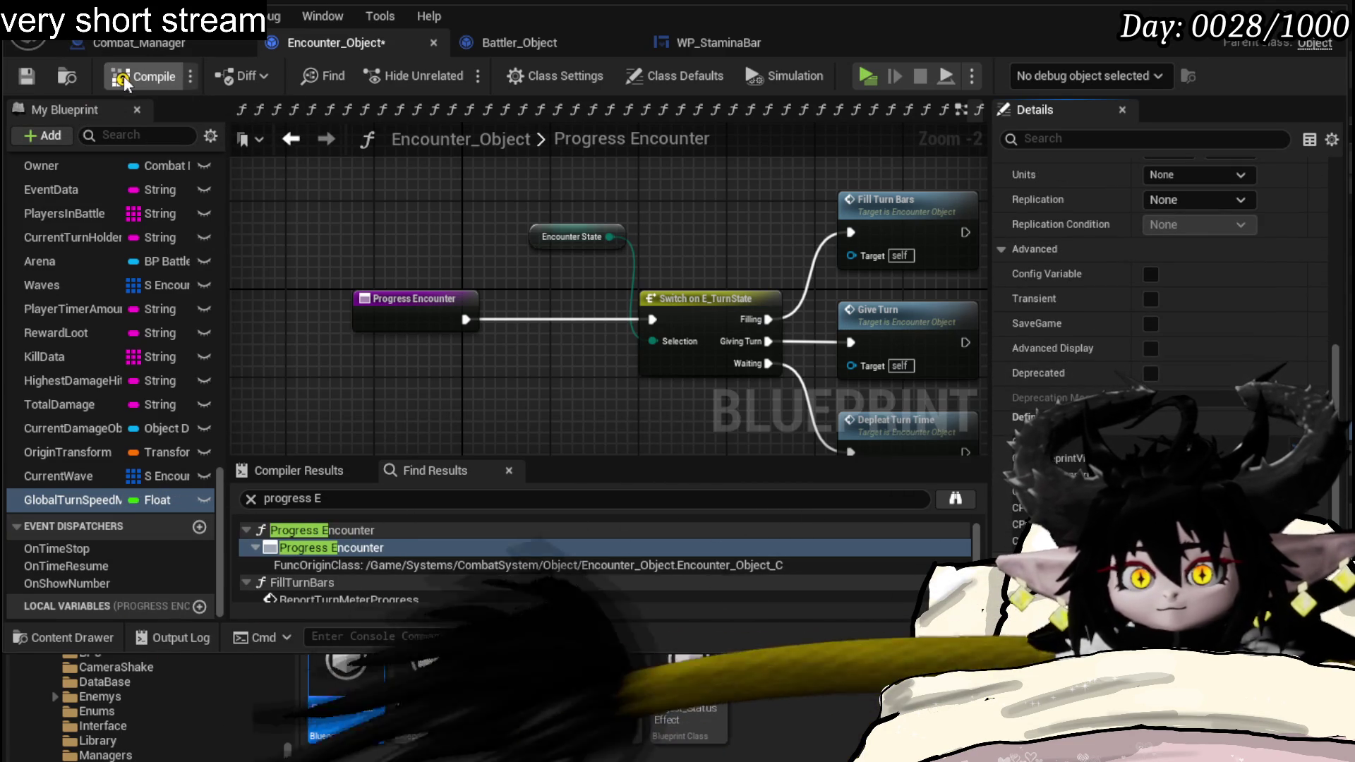
pyautogui.click(26, 77)
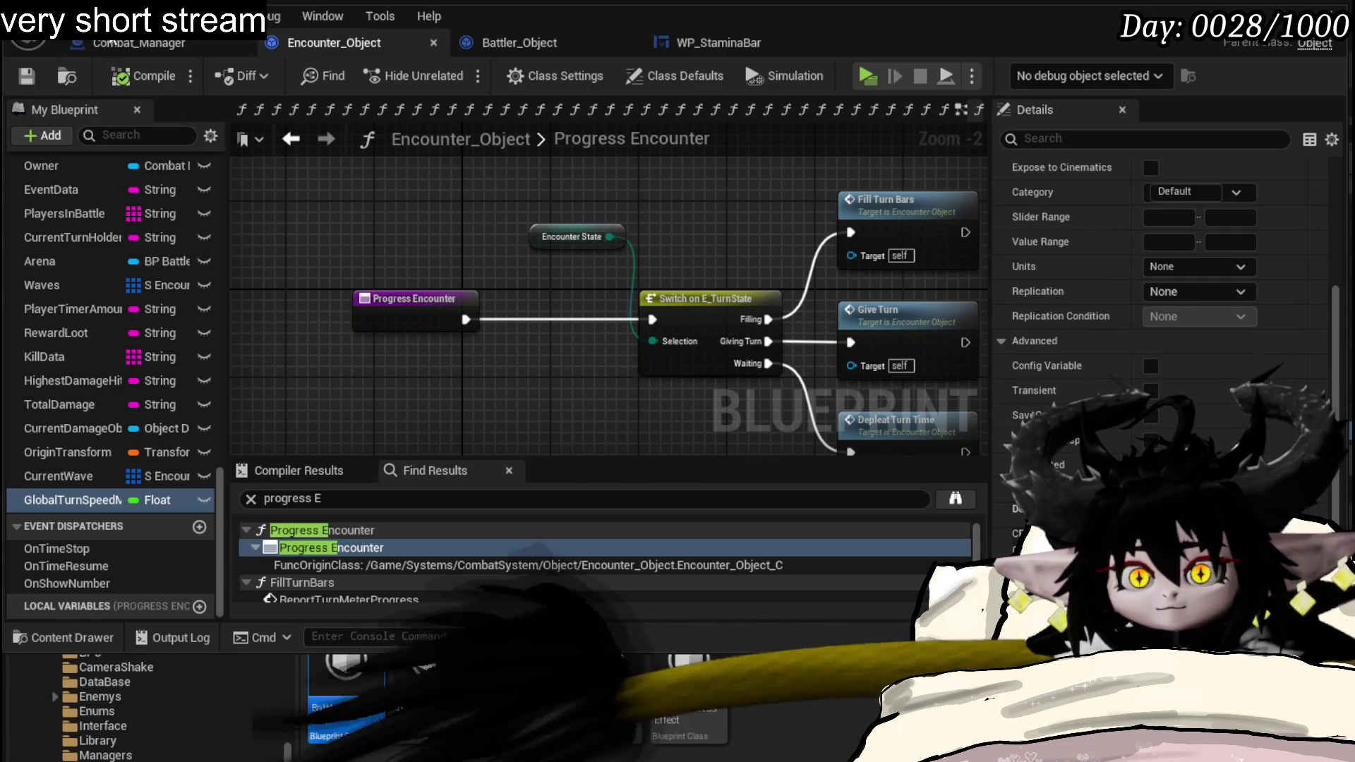
pyautogui.click(120, 42)
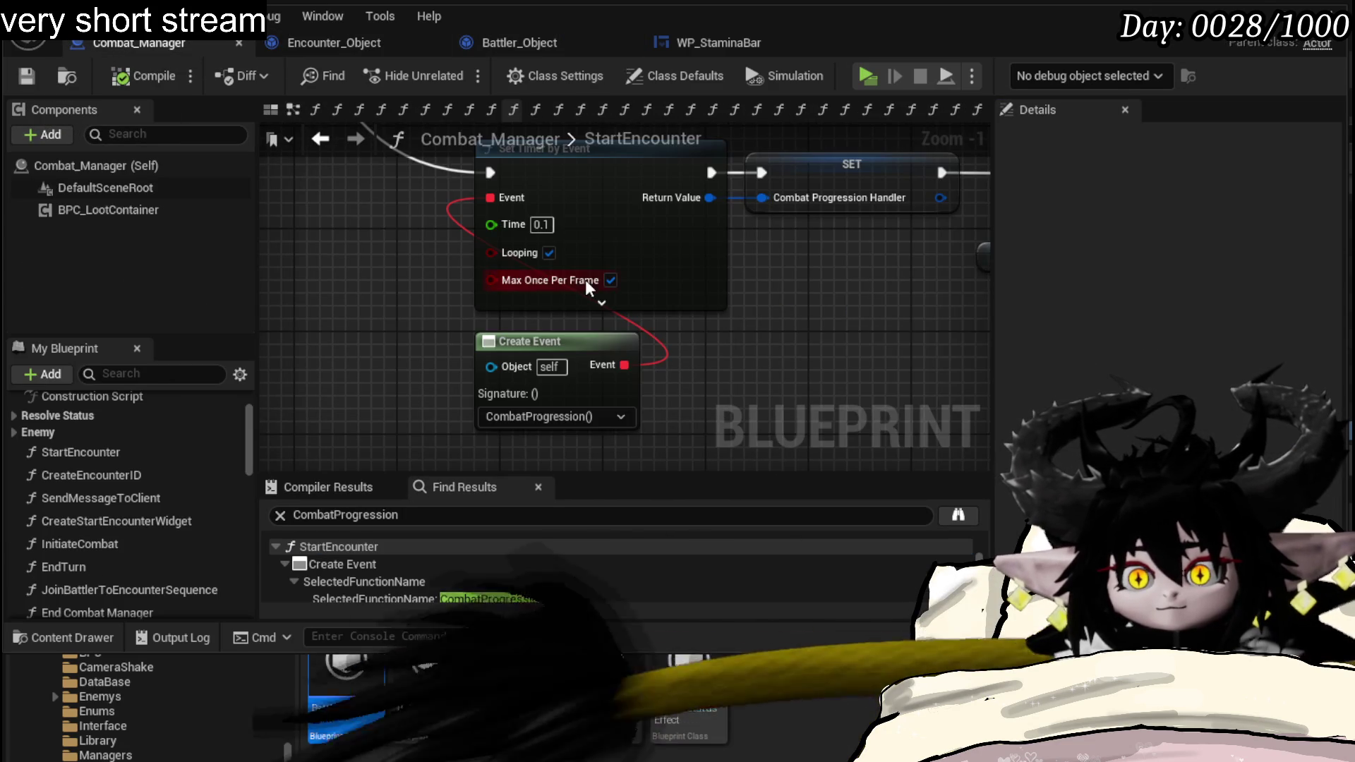
# - In Battler_Object's SetOwner, assign the found encounter's Global Turn Speed Multiplier to the battler's
pyautogui.click(517, 42)
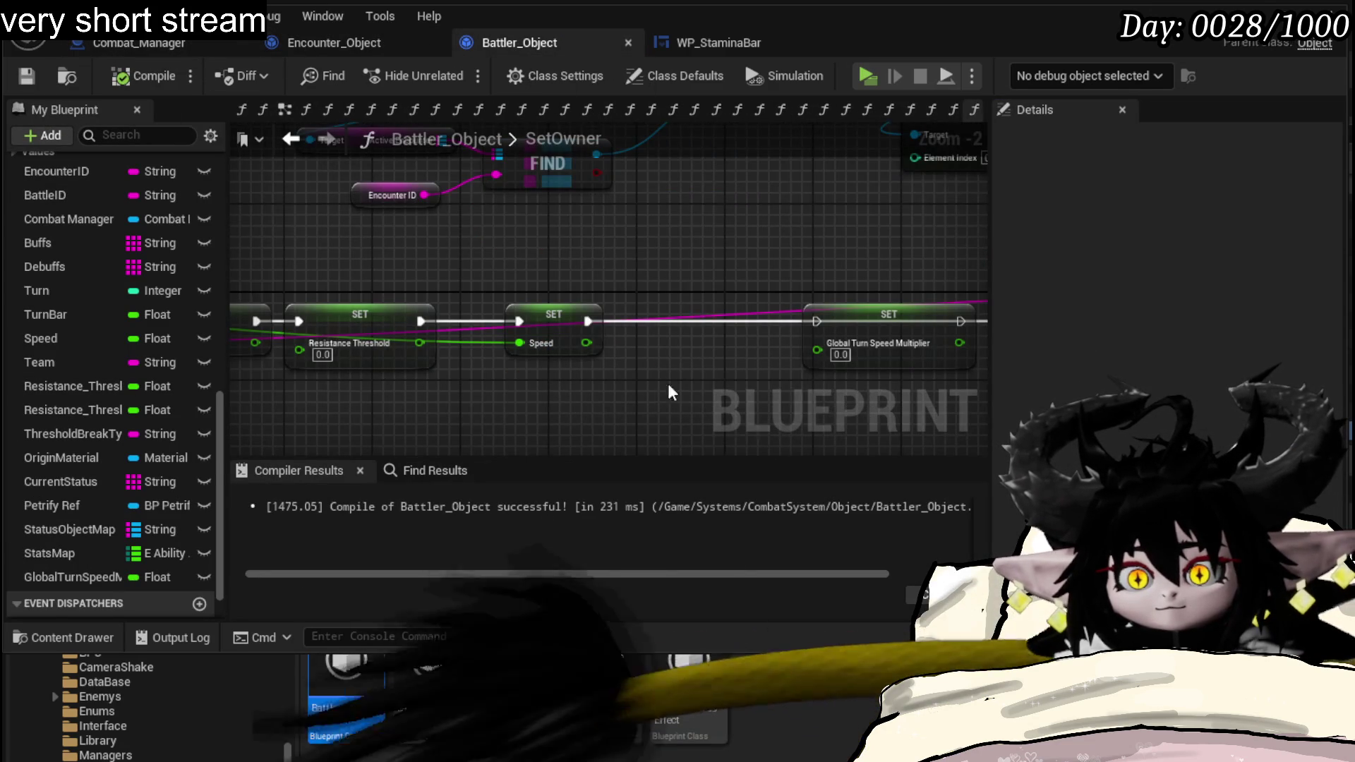
pyautogui.scroll(1, 466, 193)
pyautogui.moveTo(467, 194); pyautogui.dragTo(399, 302)
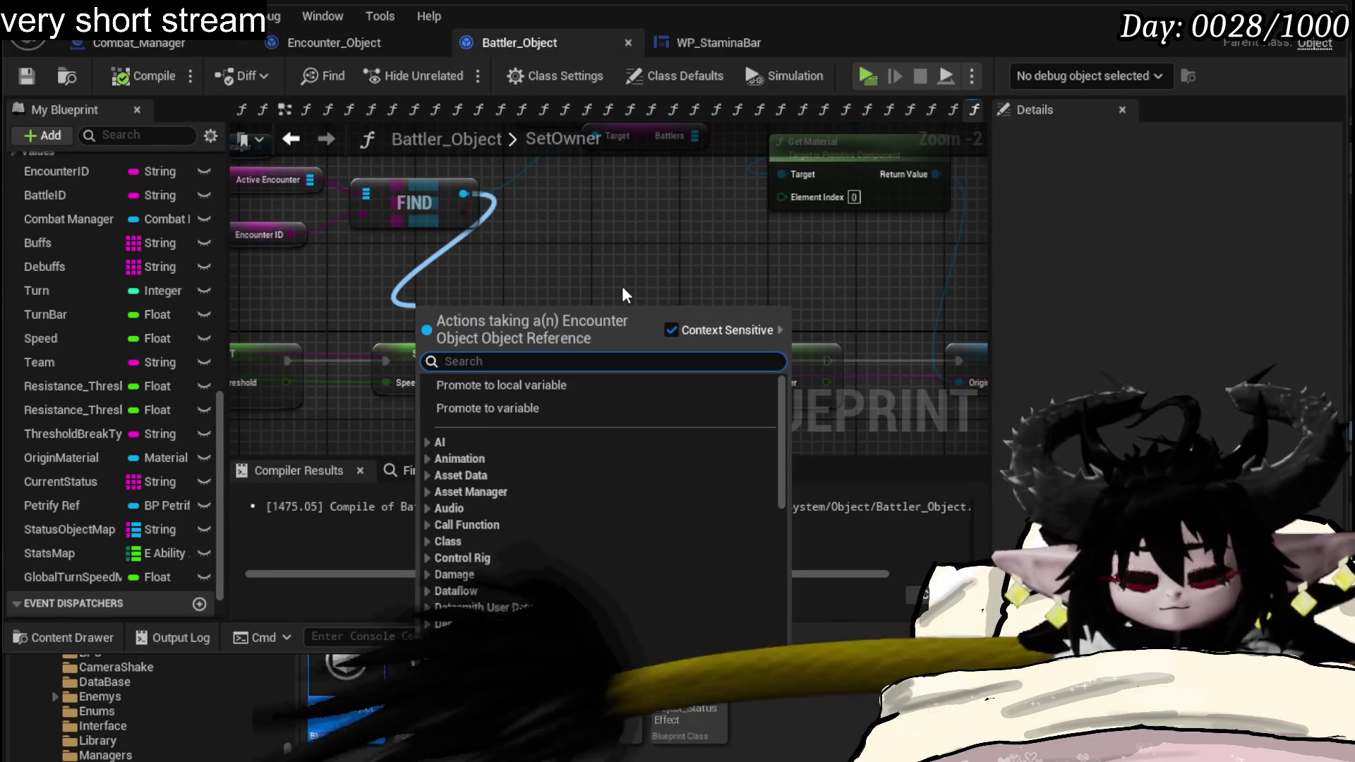
pyautogui.write('Global')
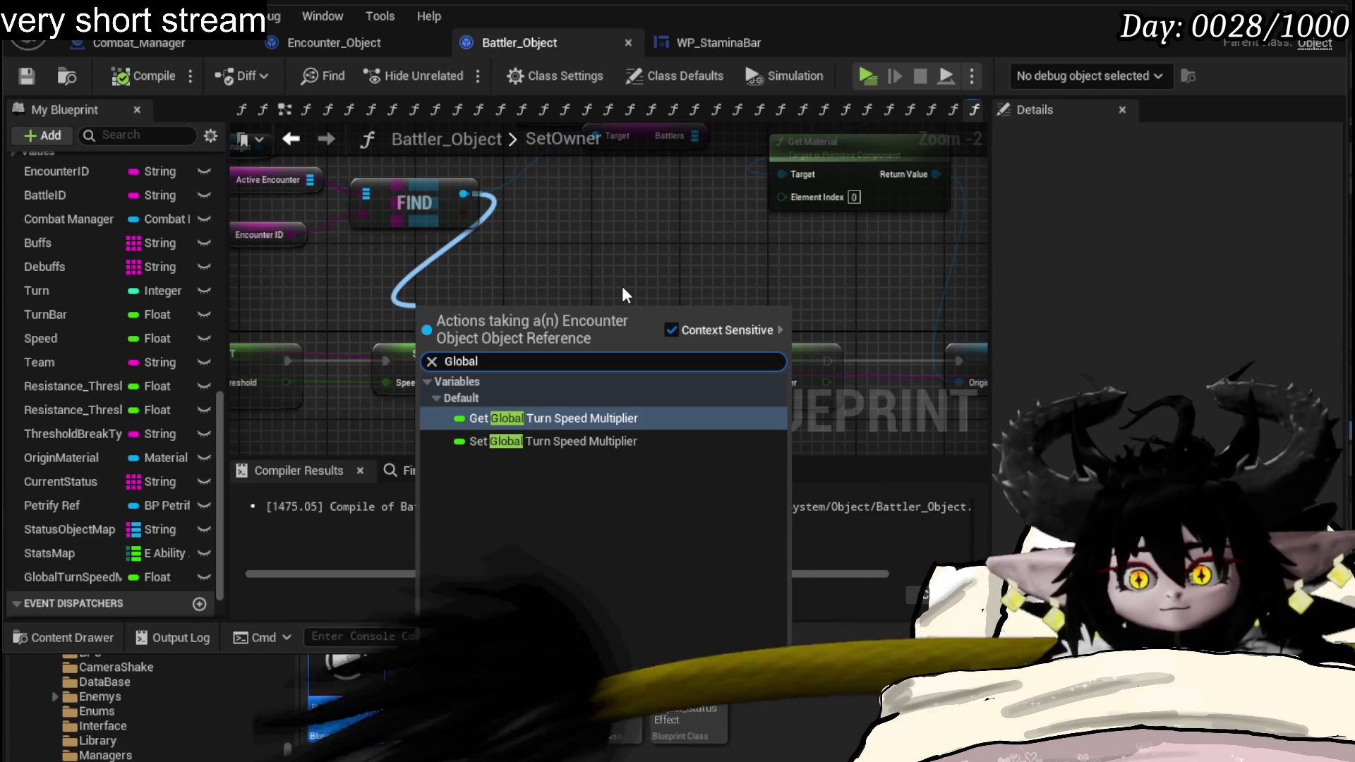
pyautogui.click(586, 418)
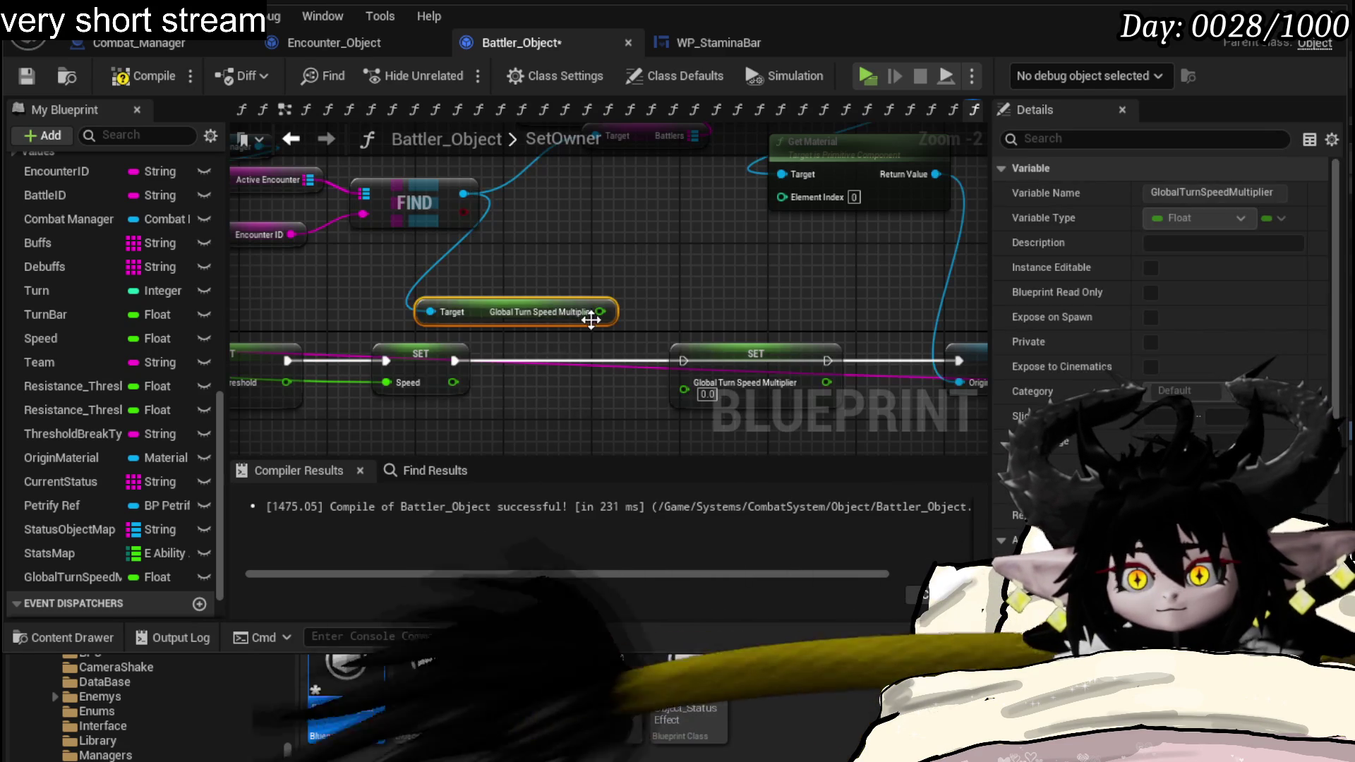
pyautogui.moveTo(600, 312); pyautogui.dragTo(648, 393)
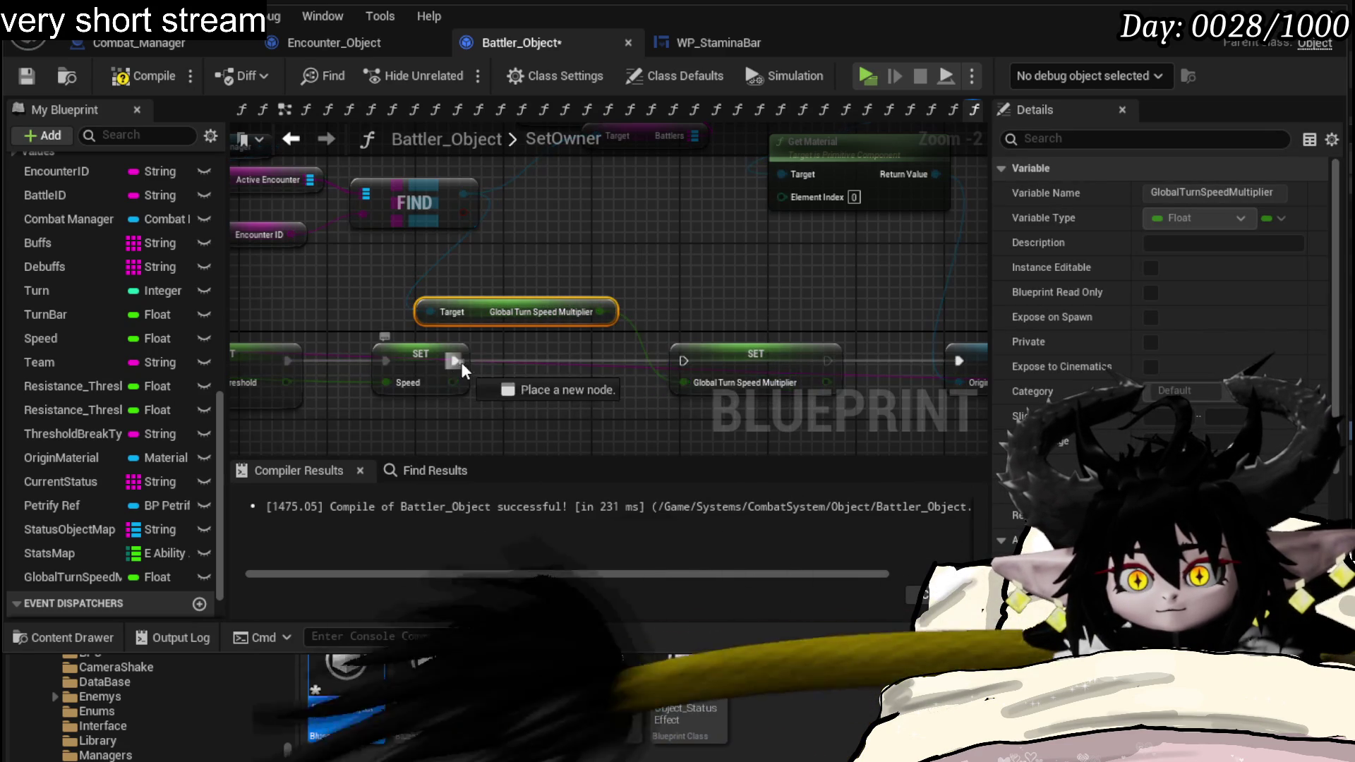
pyautogui.moveTo(456, 361); pyautogui.dragTo(656, 372)
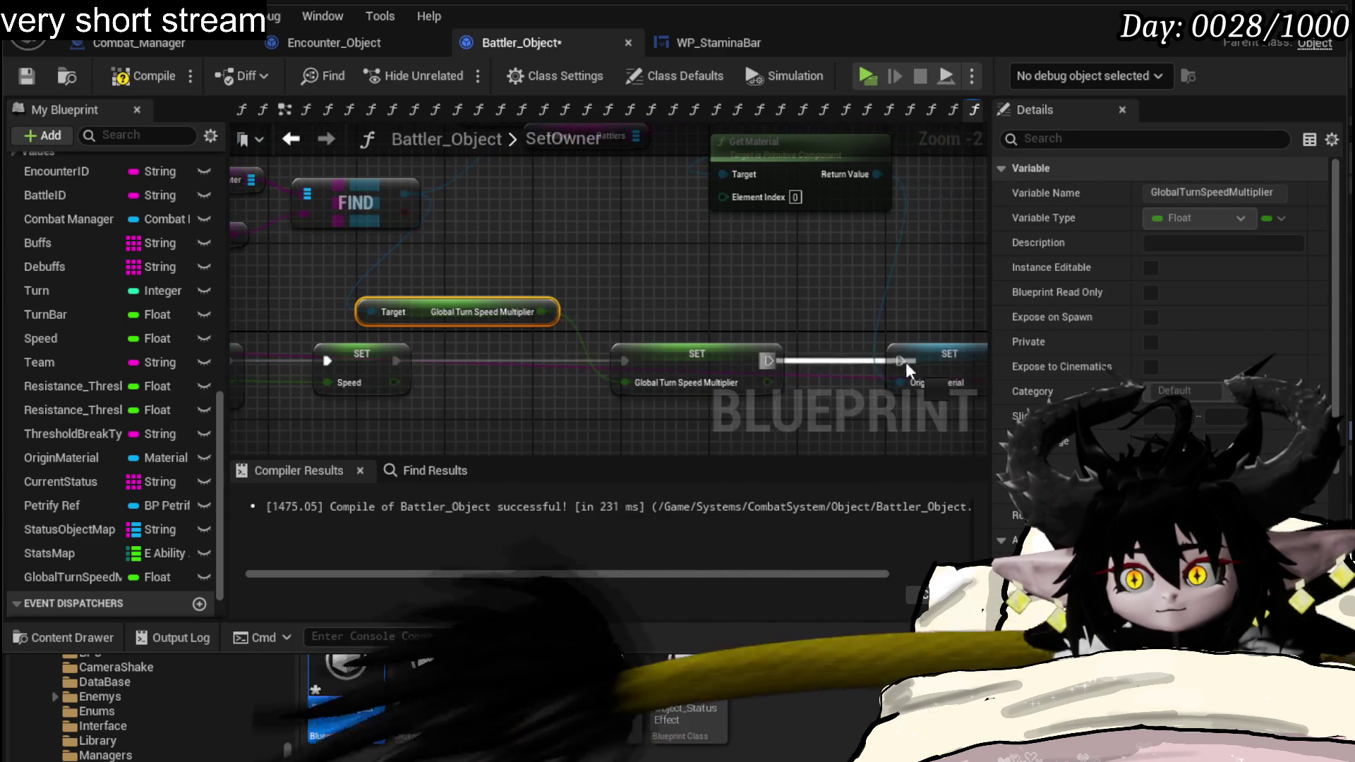
pyautogui.moveTo(825, 362); pyautogui.dragTo(901, 361)
# - Tidy the getter node's position, compile and save Battler_Object, and review the earlier SetOwner assignments
pyautogui.click(717, 320)
pyautogui.moveTo(419, 311); pyautogui.dragTo(565, 310)
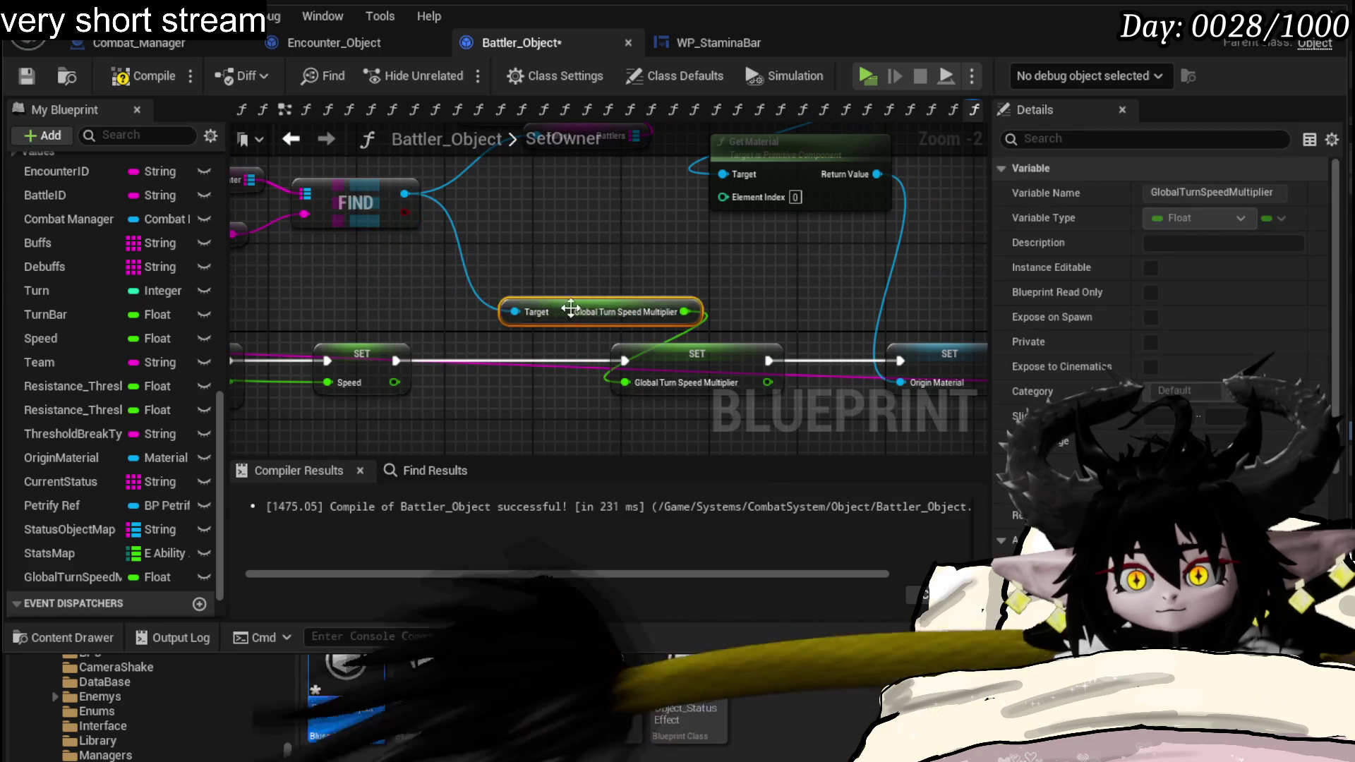
pyautogui.click(27, 76)
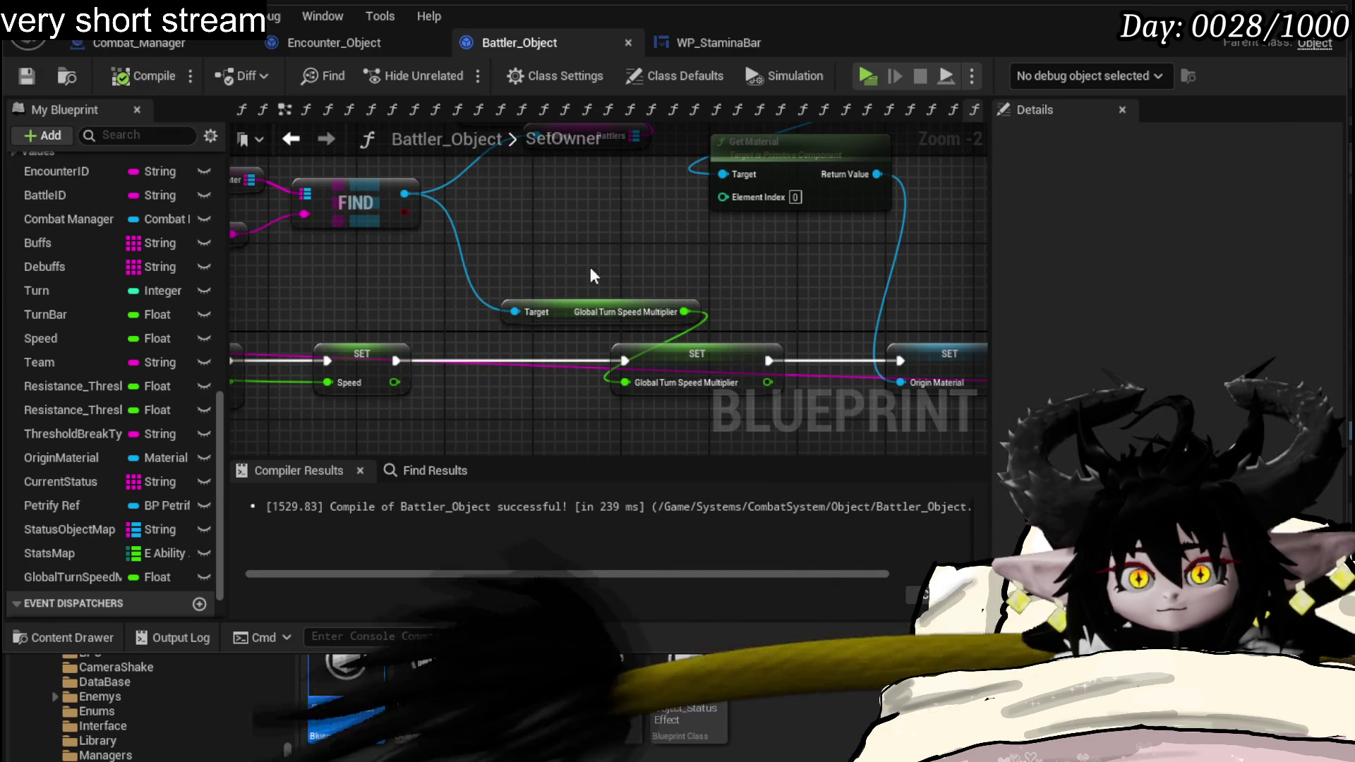
pyautogui.scroll(-2, 370, 240)
pyautogui.moveTo(362, 242); pyautogui.dragTo(910, 280)
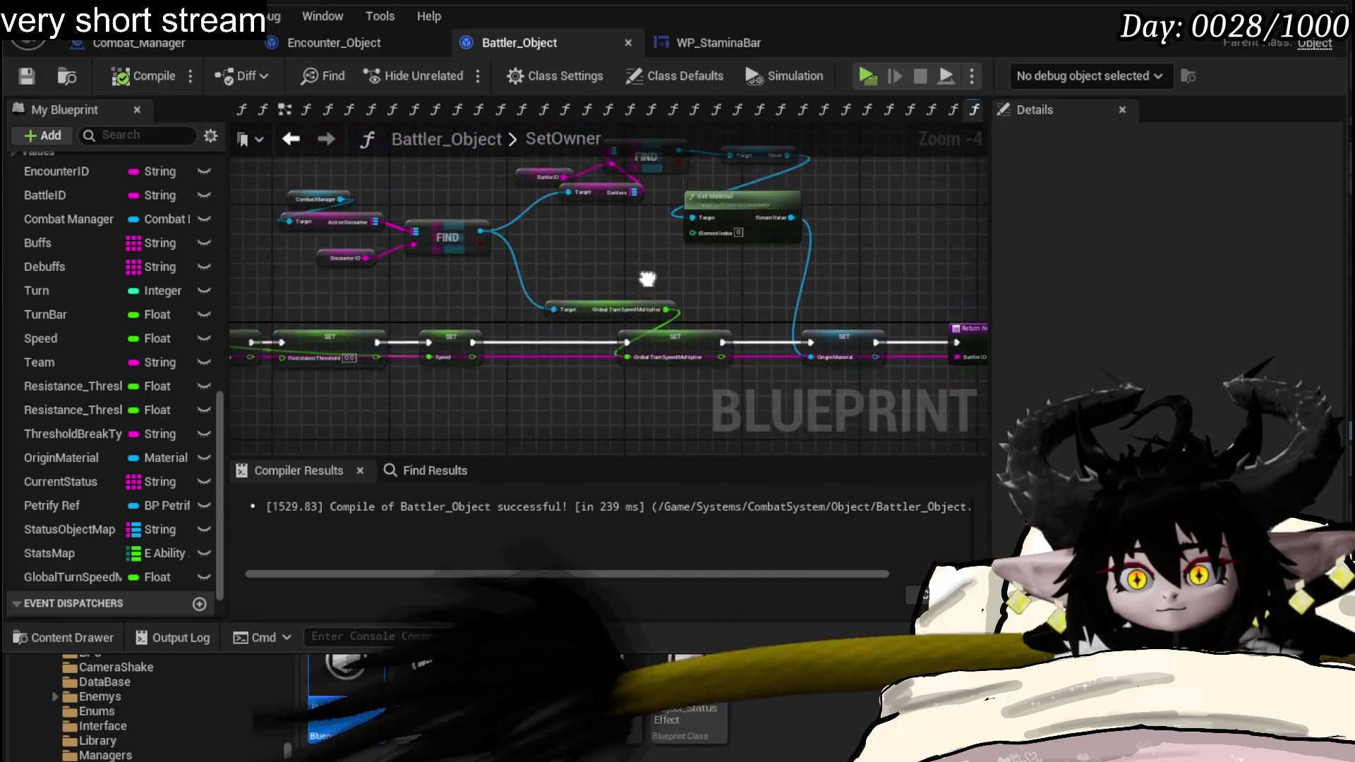
pyautogui.moveTo(506, 288); pyautogui.dragTo(635, 279)
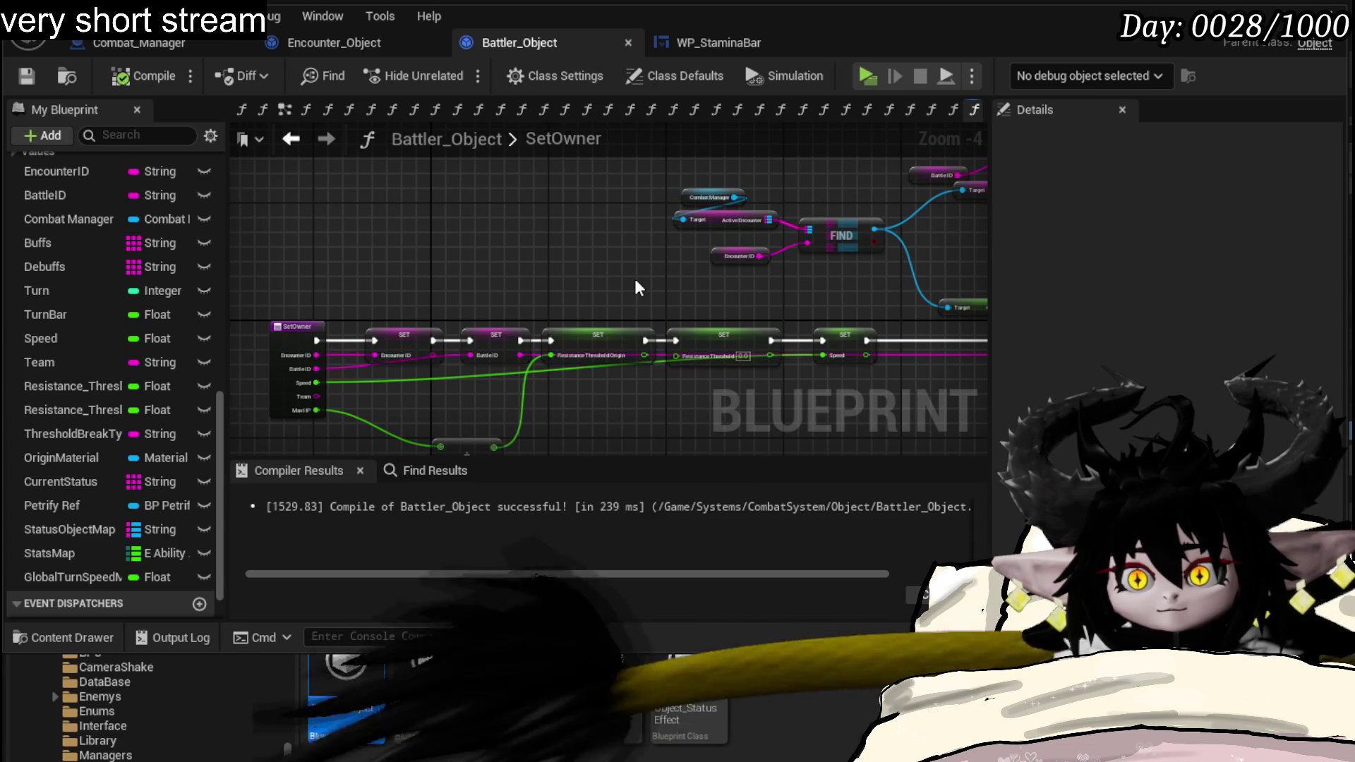
pyautogui.moveTo(635, 288); pyautogui.dragTo(565, 229)
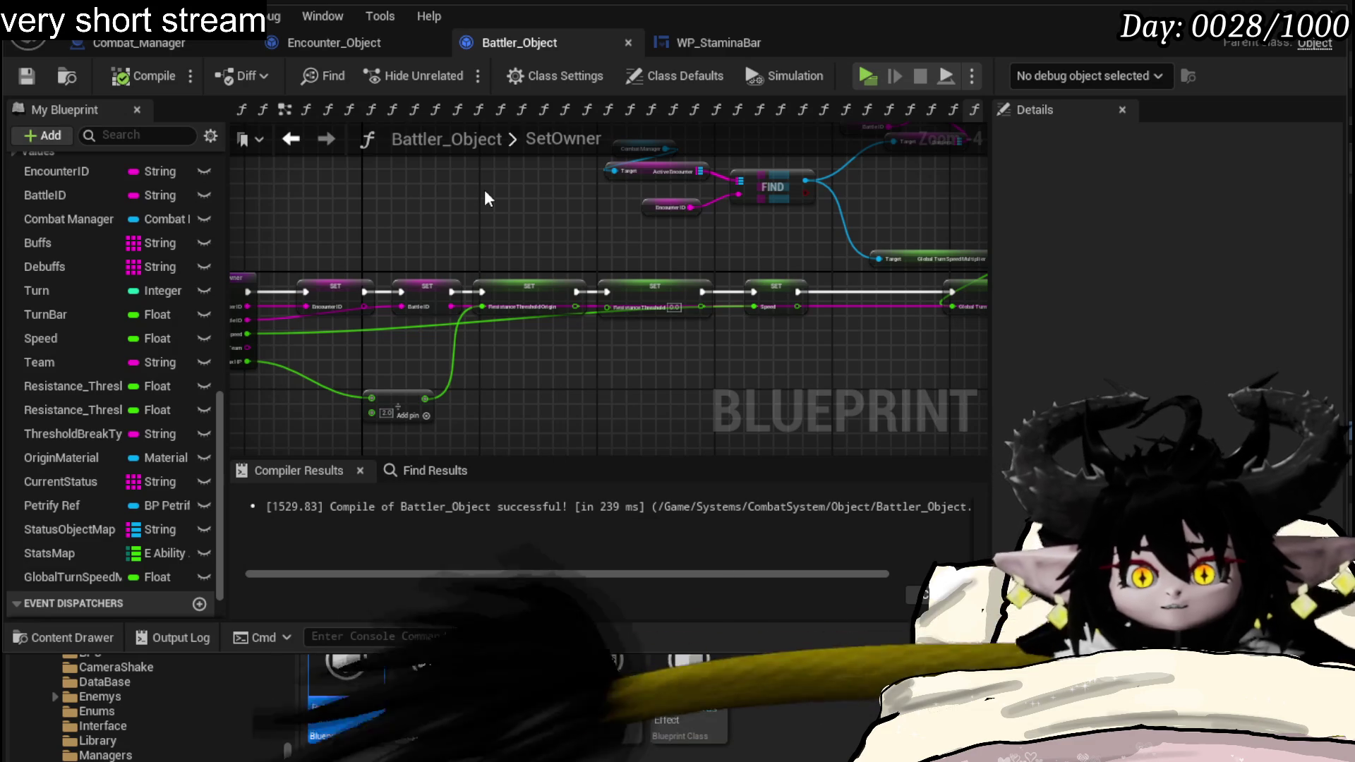
pyautogui.click(354, 45)
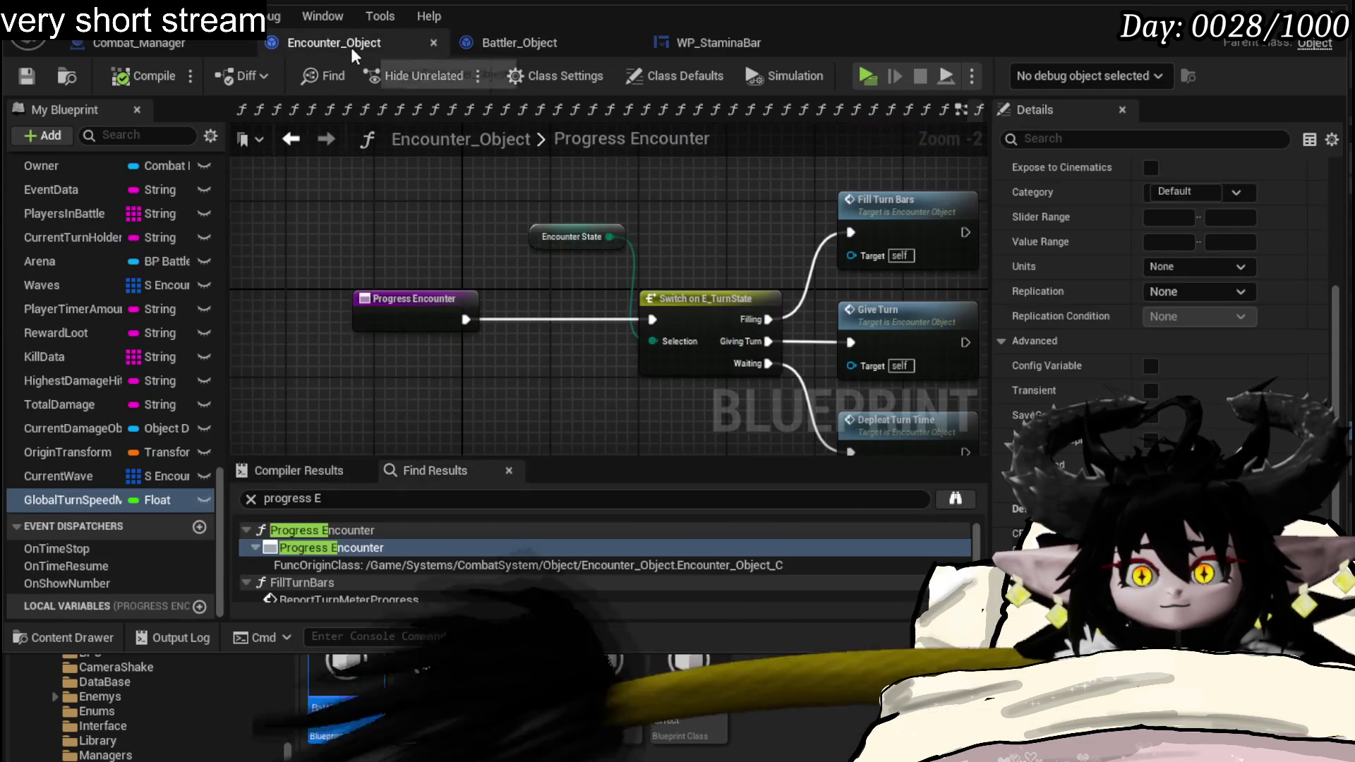
# - Bring up Combat_Manager's StartEncounter graph around the Create Encounter ID and Set Owner nodes
pyautogui.click(111, 44)
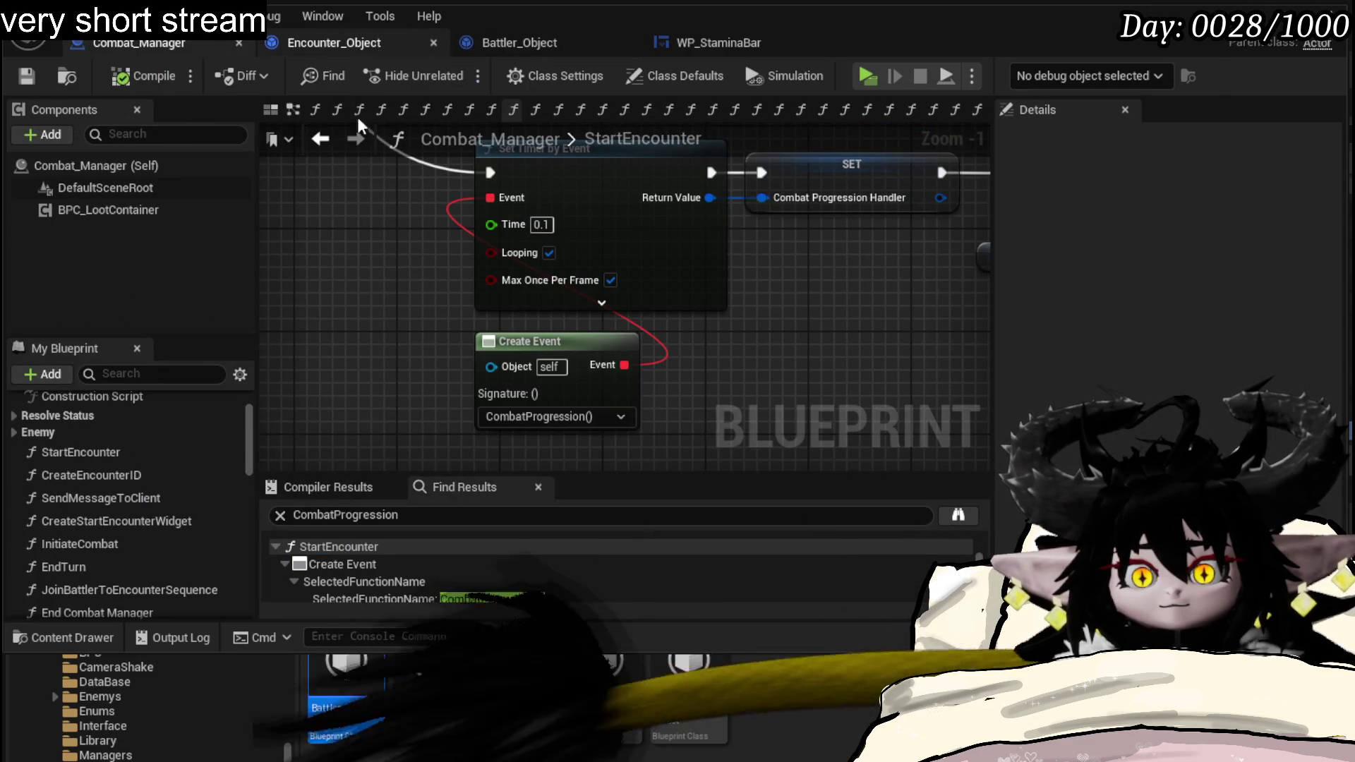
pyautogui.click(96, 452)
pyautogui.click(284, 411)
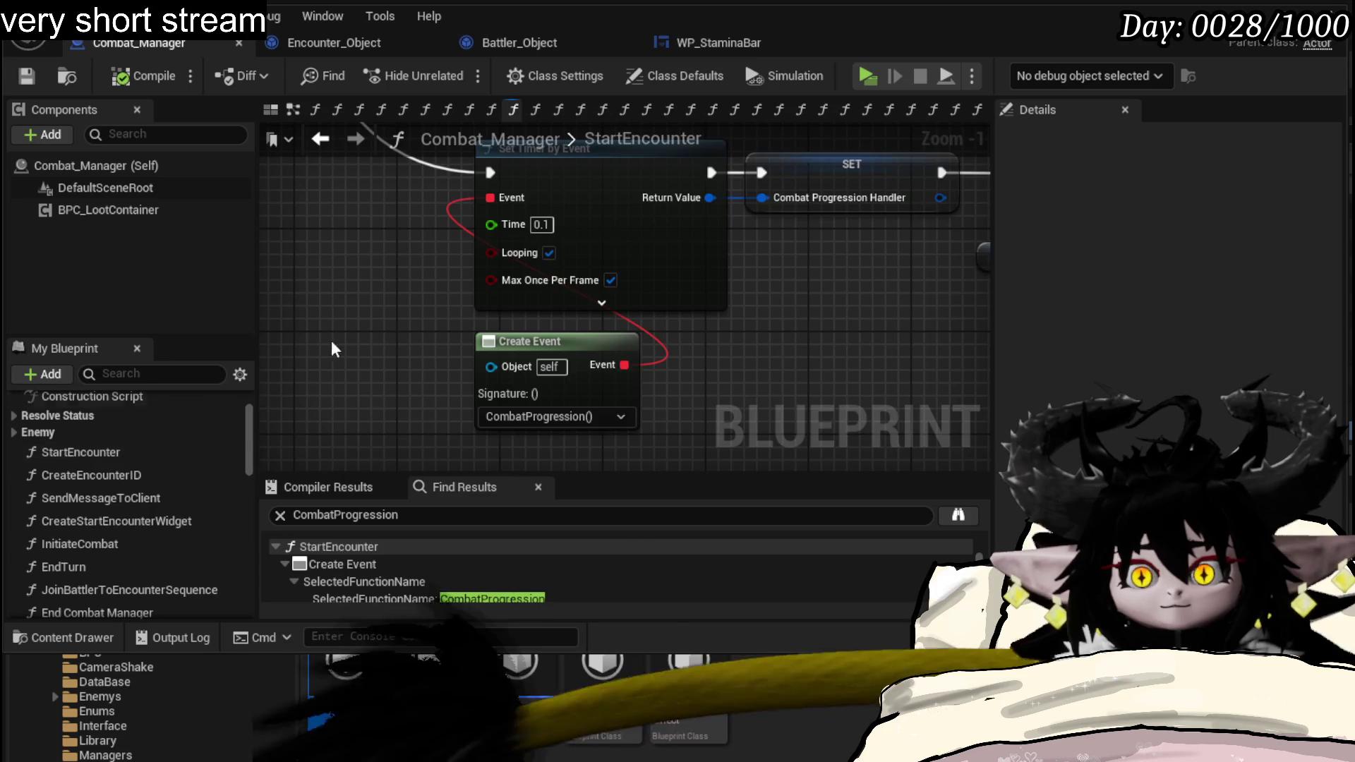
pyautogui.scroll(-5, 318, 392)
pyautogui.scroll(5, 552, 348)
pyautogui.scroll(-2, 371, 396)
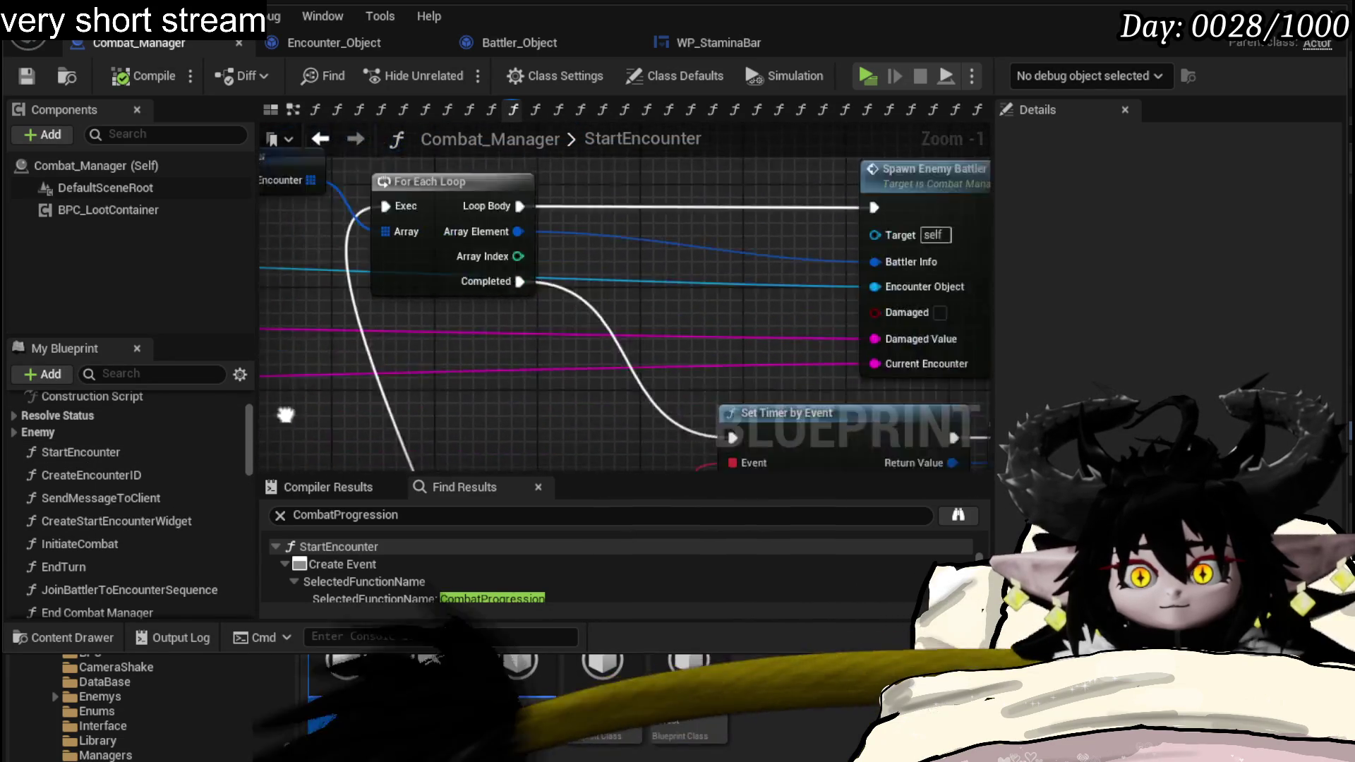
pyautogui.scroll(-1, 370, 397)
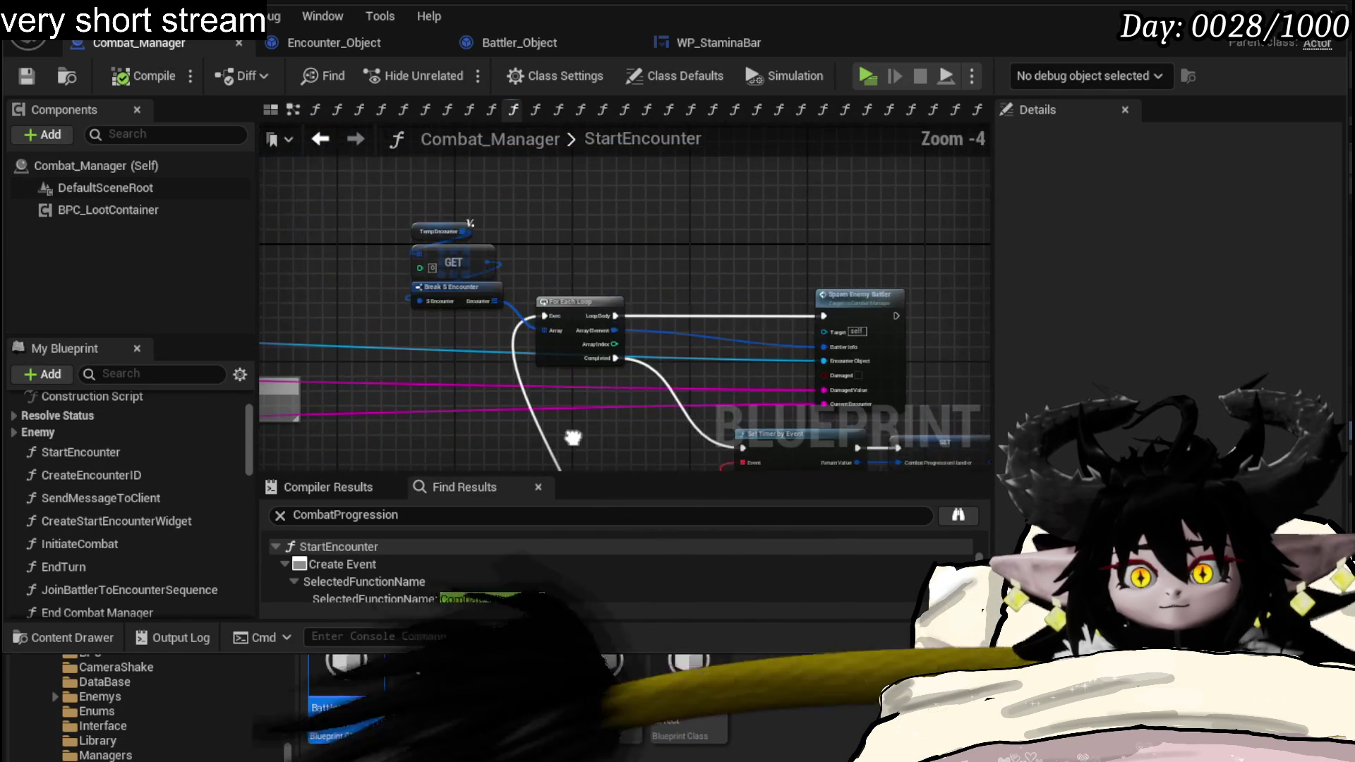
pyautogui.scroll(-1, 812, 251)
pyautogui.scroll(2, 604, 287)
pyautogui.scroll(-4, 702, 292)
pyautogui.scroll(4, 569, 306)
pyautogui.moveTo(568, 306)
pyautogui.mouseDown()
pyautogui.moveTo(710, 357)
pyautogui.moveTo(530, 383)
pyautogui.mouseUp()
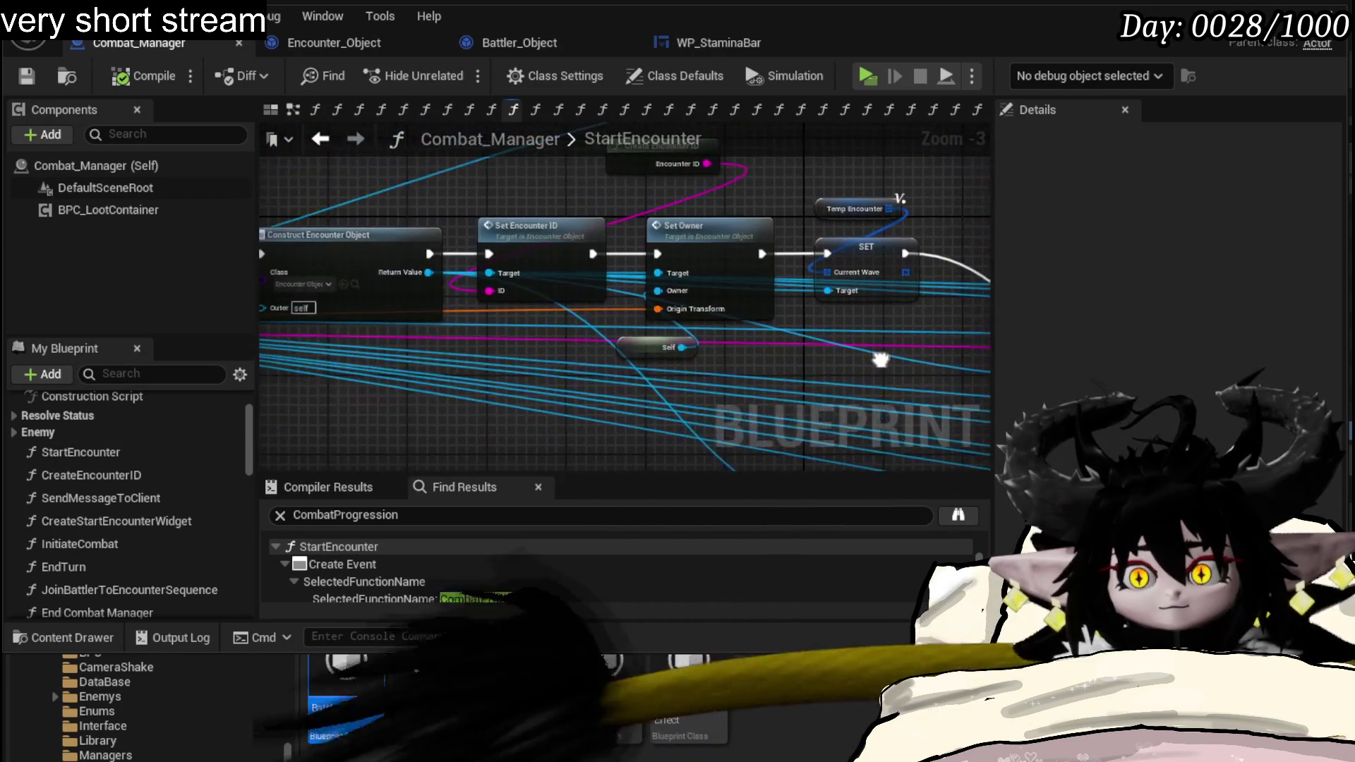
pyautogui.moveTo(358, 416)
pyautogui.mouseDown()
pyautogui.moveTo(395, 389)
pyautogui.moveTo(379, 402)
pyautogui.mouseUp()
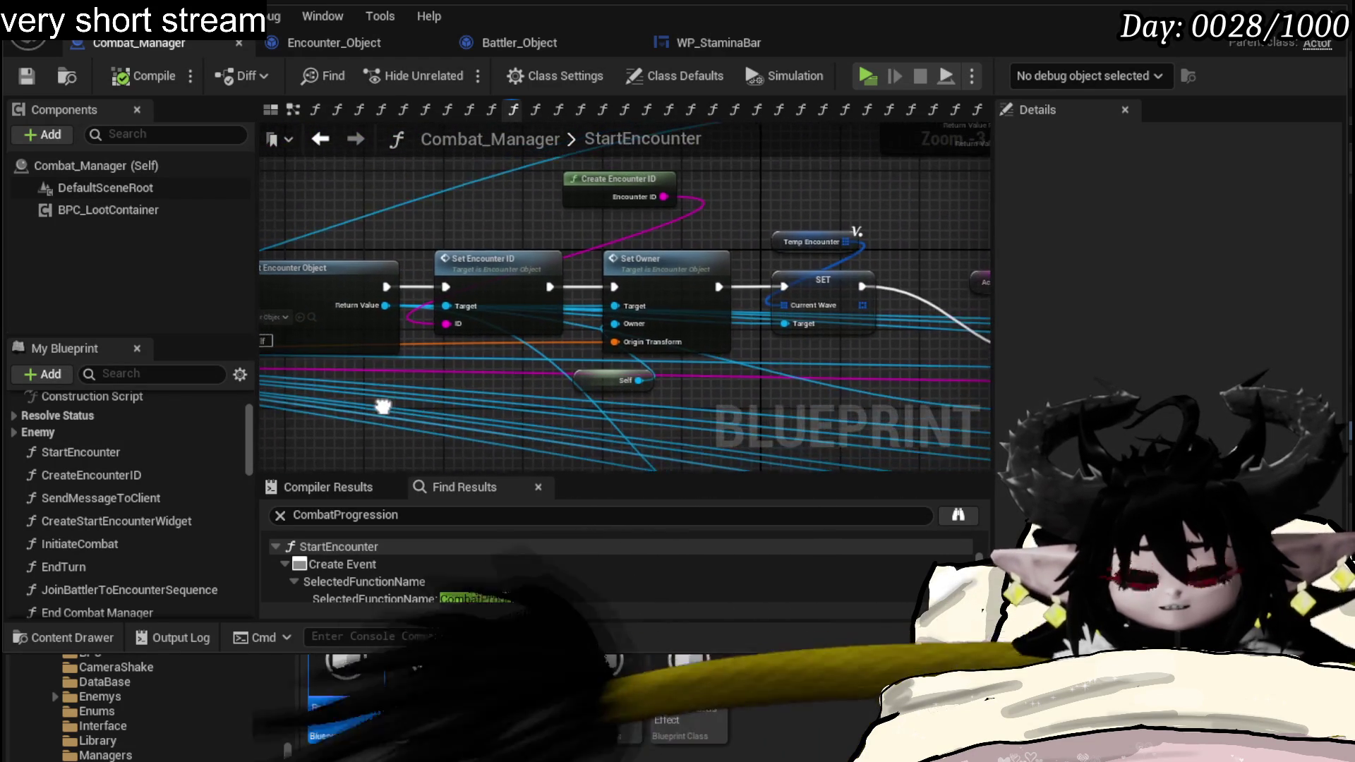
pyautogui.moveTo(748, 179)
pyautogui.mouseDown()
pyautogui.moveTo(730, 239)
pyautogui.moveTo(606, 186)
pyautogui.moveTo(561, 184)
pyautogui.moveTo(520, 219)
pyautogui.mouseUp()
pyautogui.click(488, 242)
pyautogui.click(496, 349)
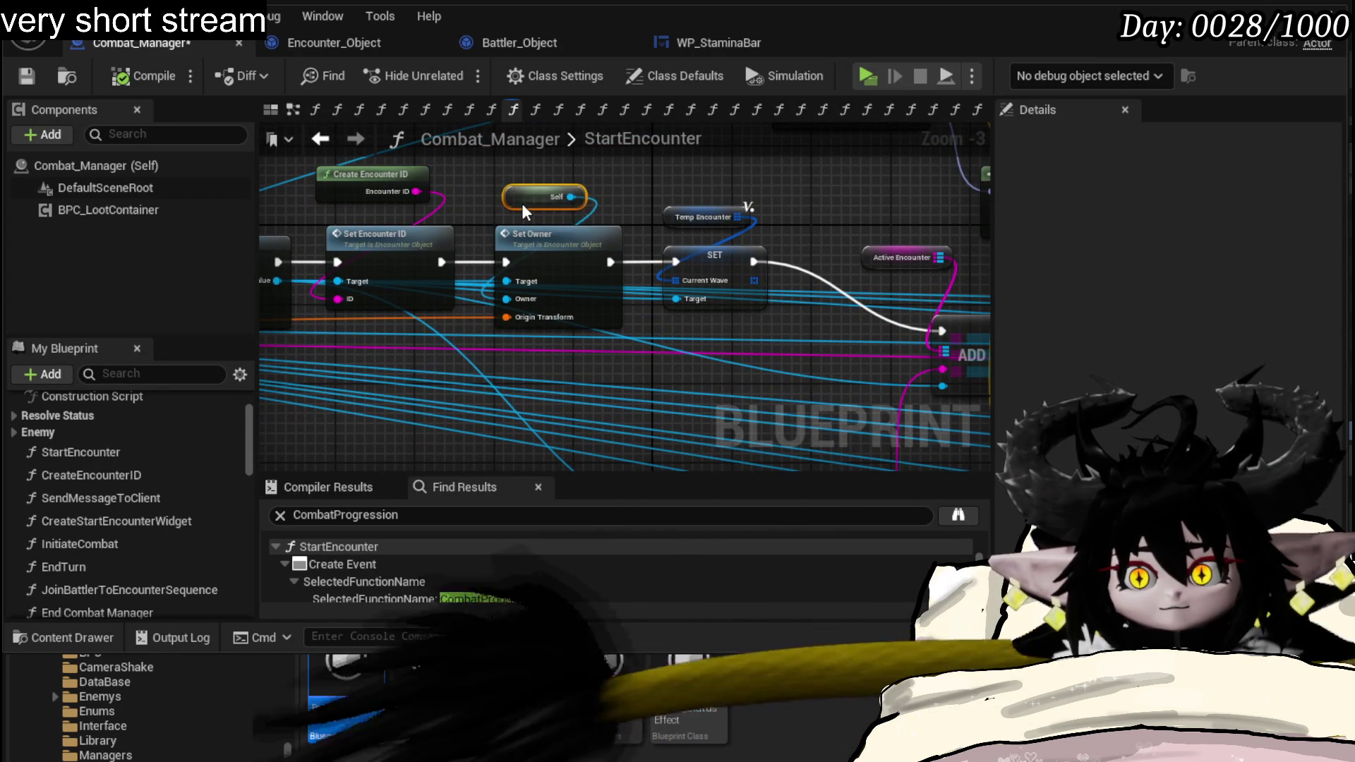
# - Review the StartEncounter entry node, return to the Set Owner call and go to its definition
pyautogui.moveTo(600, 194)
pyautogui.mouseDown()
pyautogui.moveTo(641, 197)
pyautogui.moveTo(698, 234)
pyautogui.mouseUp()
pyautogui.moveTo(467, 281); pyautogui.dragTo(465, 271)
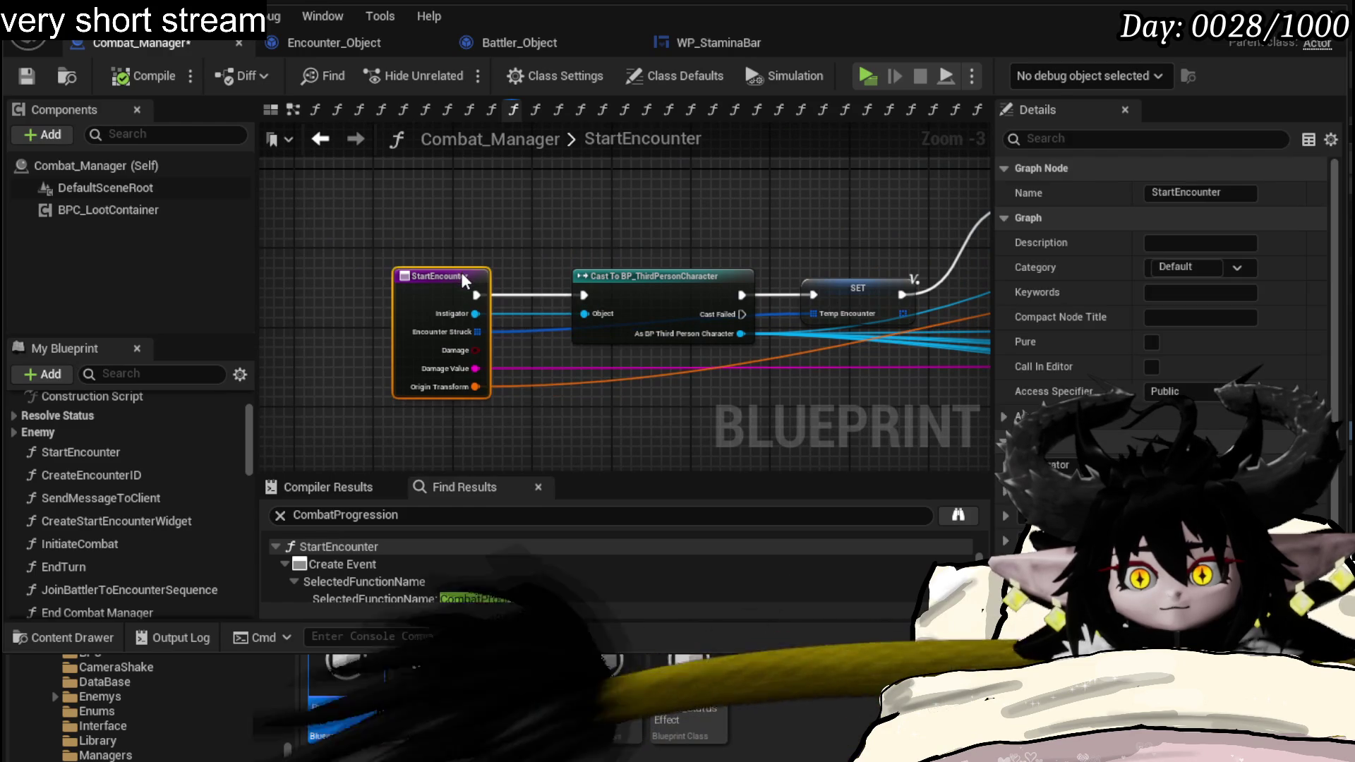
pyautogui.click(650, 231)
pyautogui.moveTo(688, 212)
pyautogui.mouseDown()
pyautogui.moveTo(553, 219)
pyautogui.moveTo(564, 230)
pyautogui.mouseUp()
pyautogui.moveTo(851, 331); pyautogui.dragTo(503, 308)
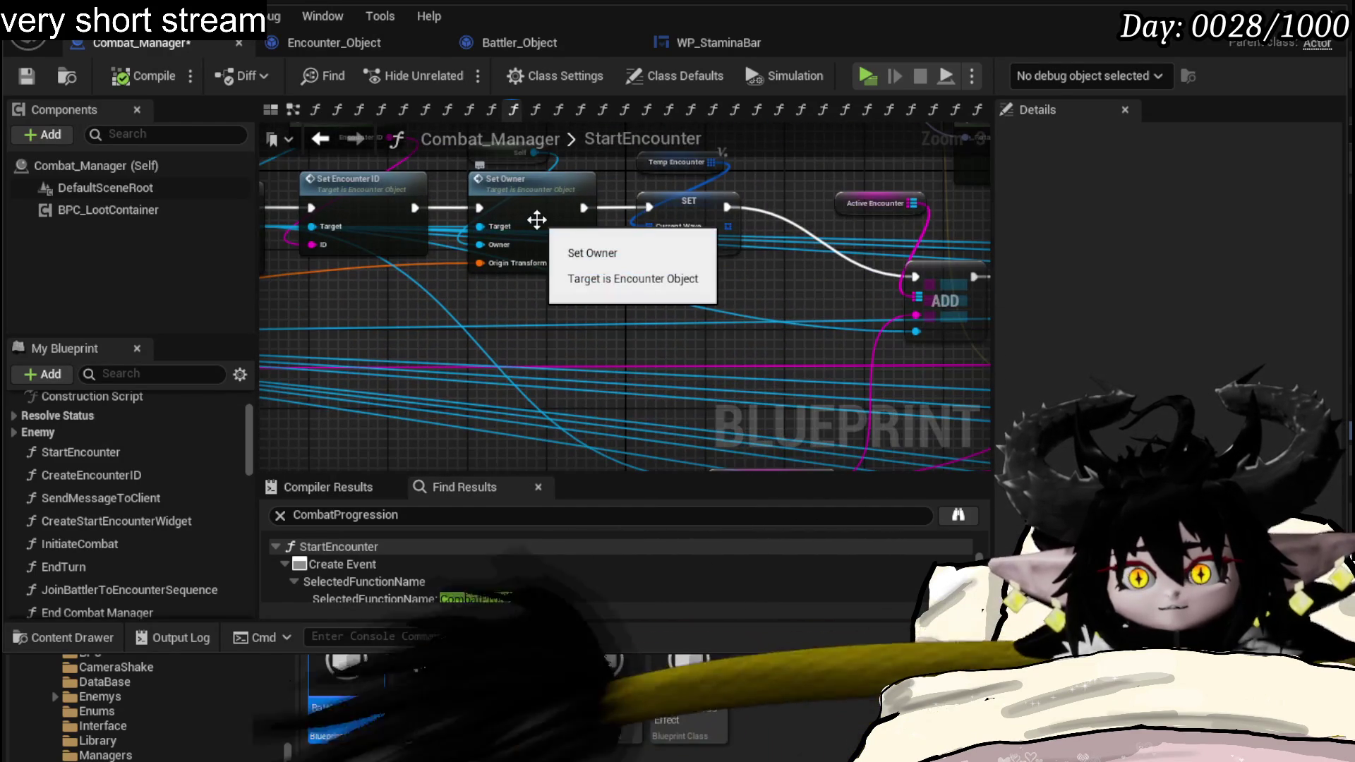
pyautogui.doubleClick(537, 220)
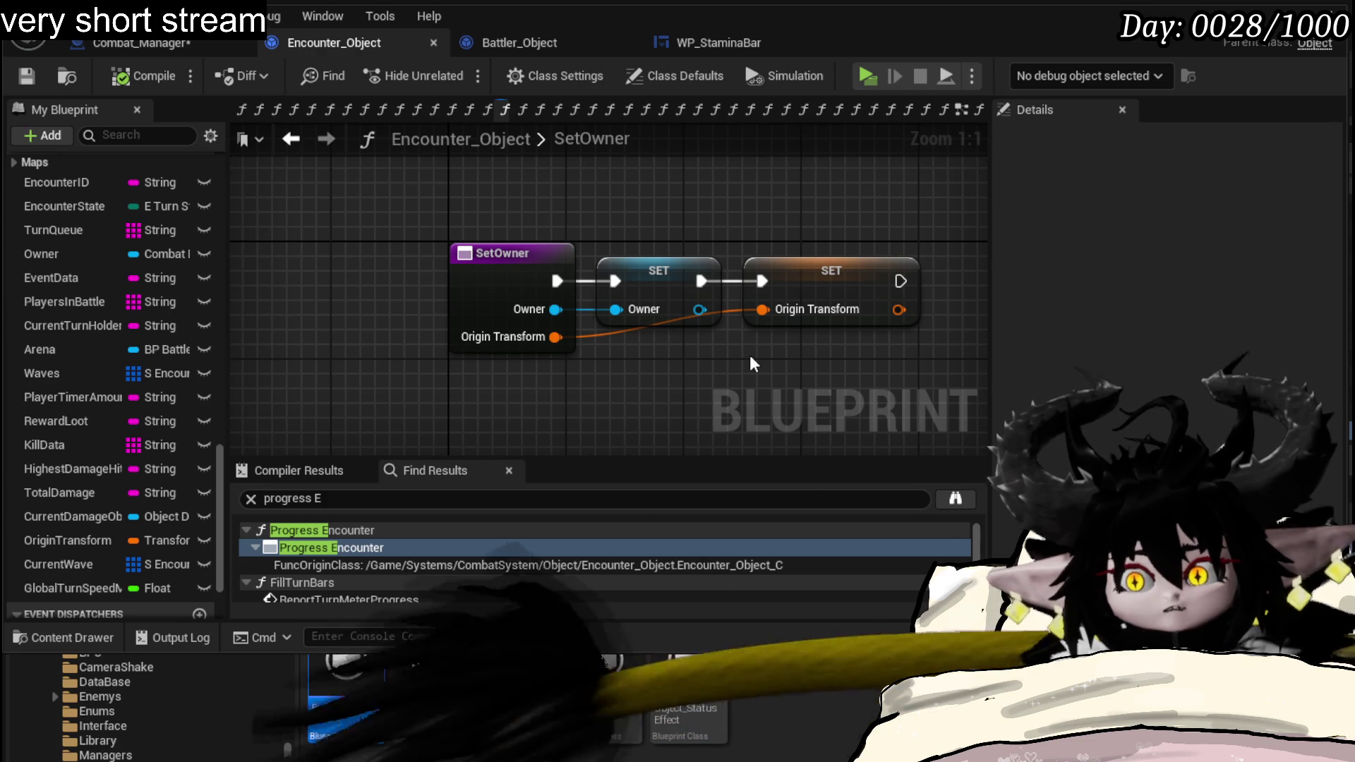
pyautogui.scroll(3, 172, 278)
pyautogui.scroll(3, 173, 277)
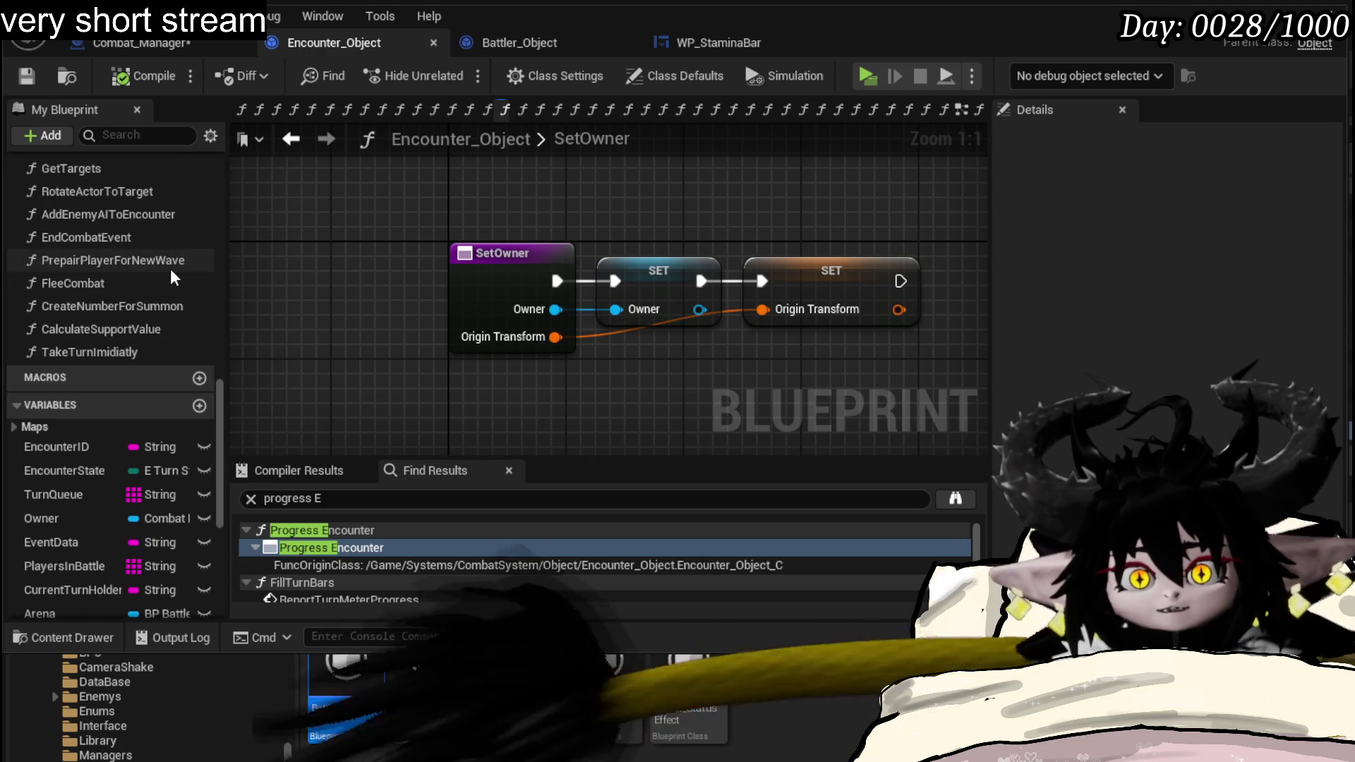
pyautogui.scroll(2, 171, 275)
pyautogui.scroll(2, 170, 274)
pyautogui.scroll(2, 170, 274)
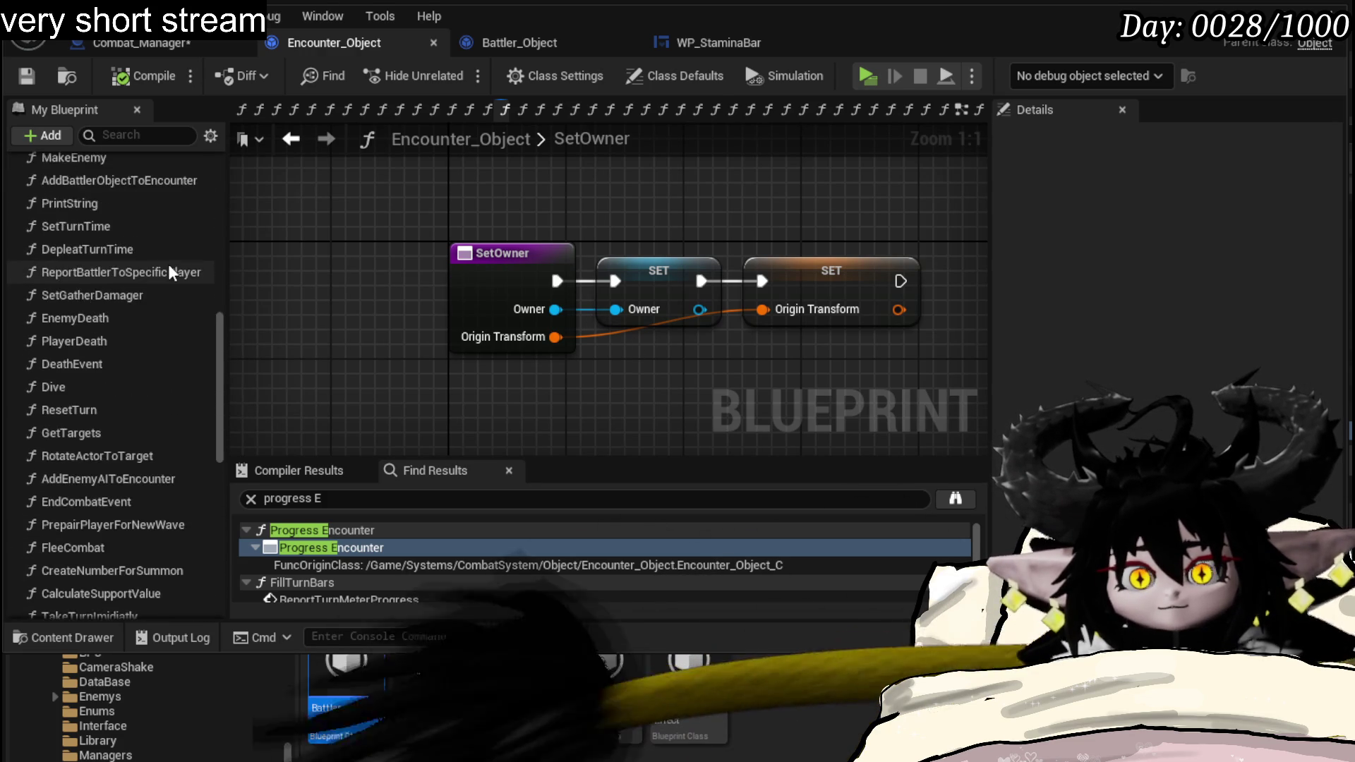
pyautogui.scroll(2, 170, 274)
pyautogui.scroll(4, 169, 274)
pyautogui.scroll(4, 170, 274)
pyautogui.scroll(3, 169, 274)
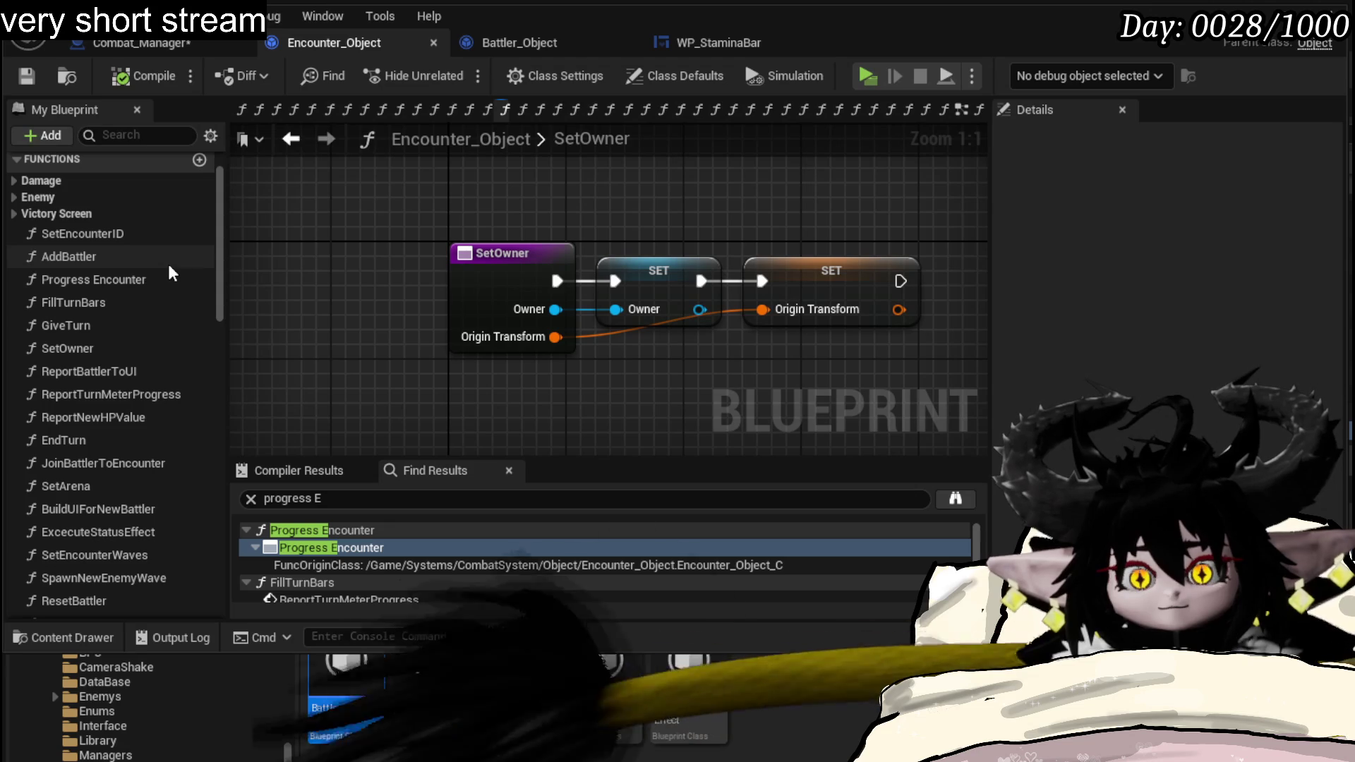
pyautogui.scroll(-10, 159, 317)
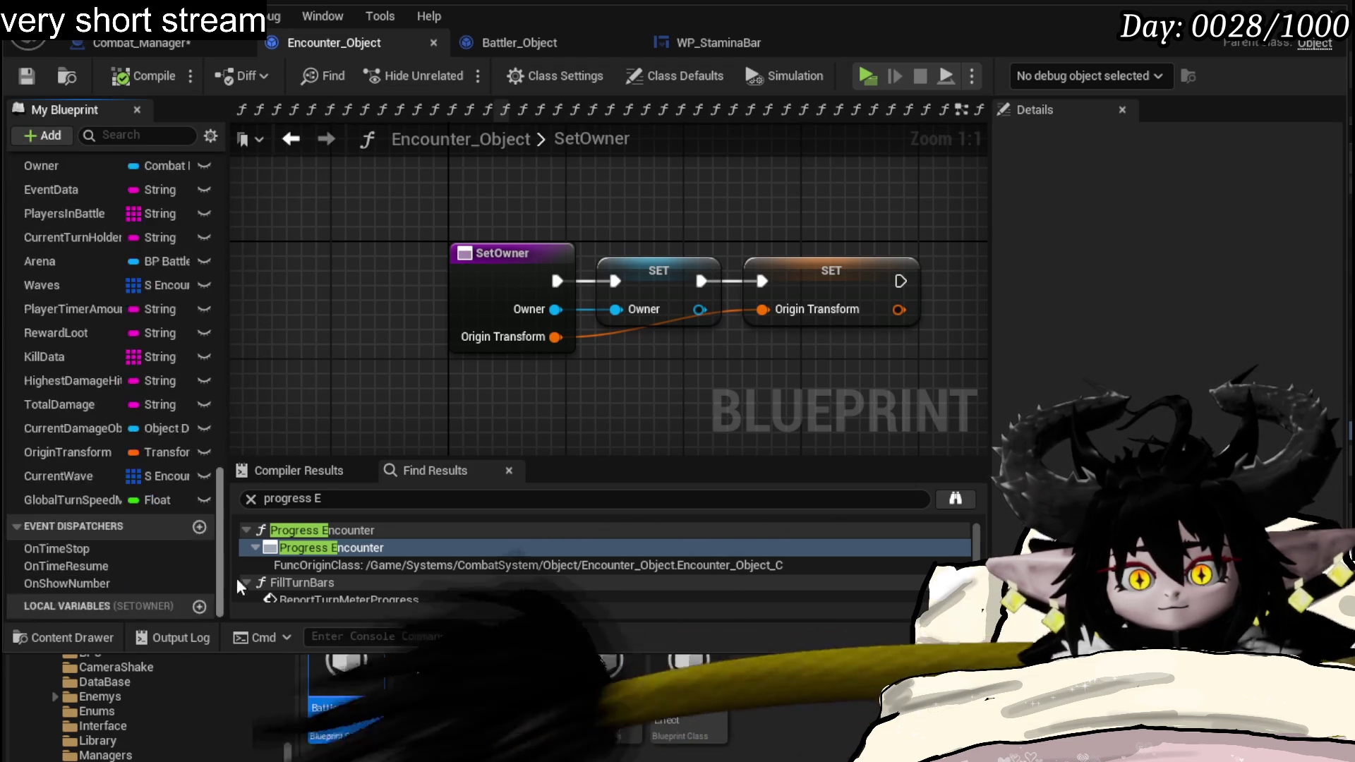
pyautogui.moveTo(74, 500); pyautogui.dragTo(747, 383)
# - Add a Set GlobalTurnSpeedMultiplier node with value 50 after Origin Transform and compile Encounter_Object
pyautogui.click(829, 435)
pyautogui.moveTo(829, 434); pyautogui.dragTo(564, 369)
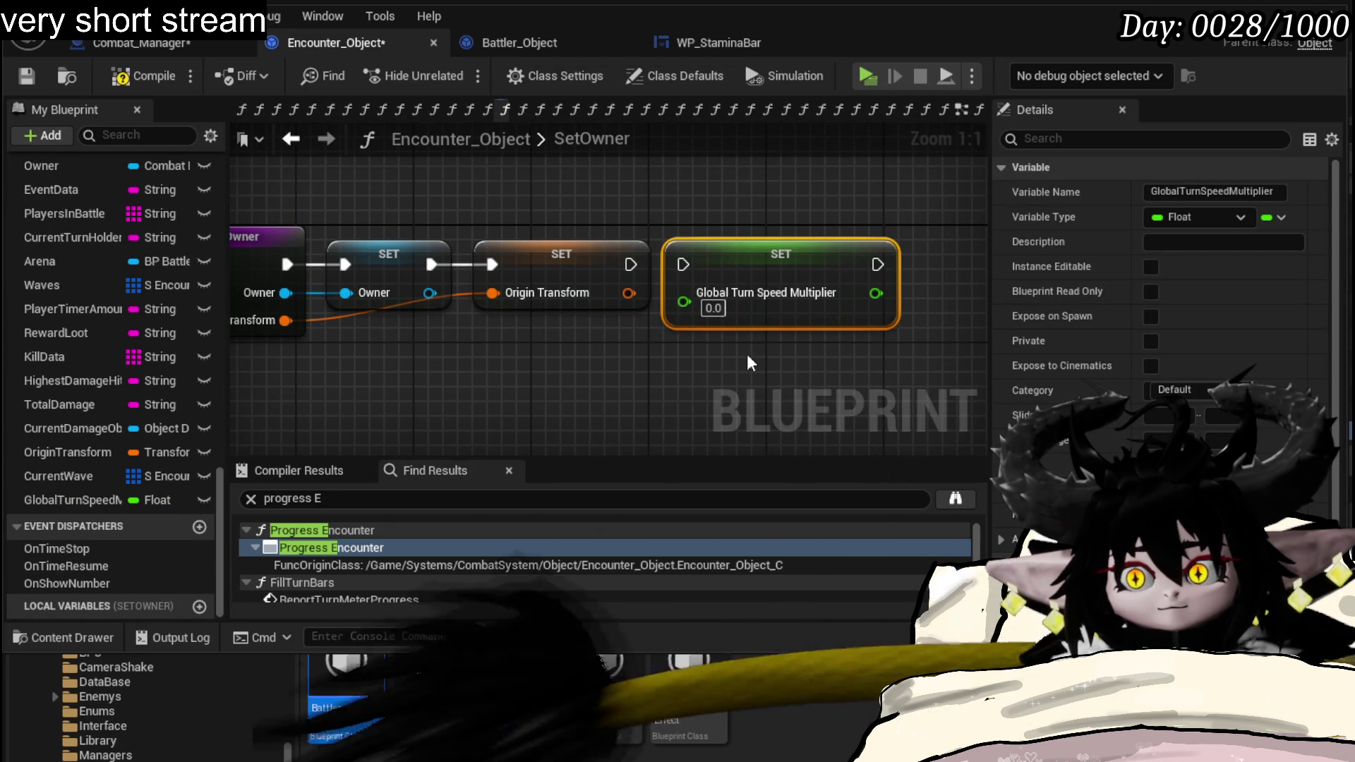
pyautogui.moveTo(755, 333); pyautogui.dragTo(810, 346)
pyautogui.click(827, 301)
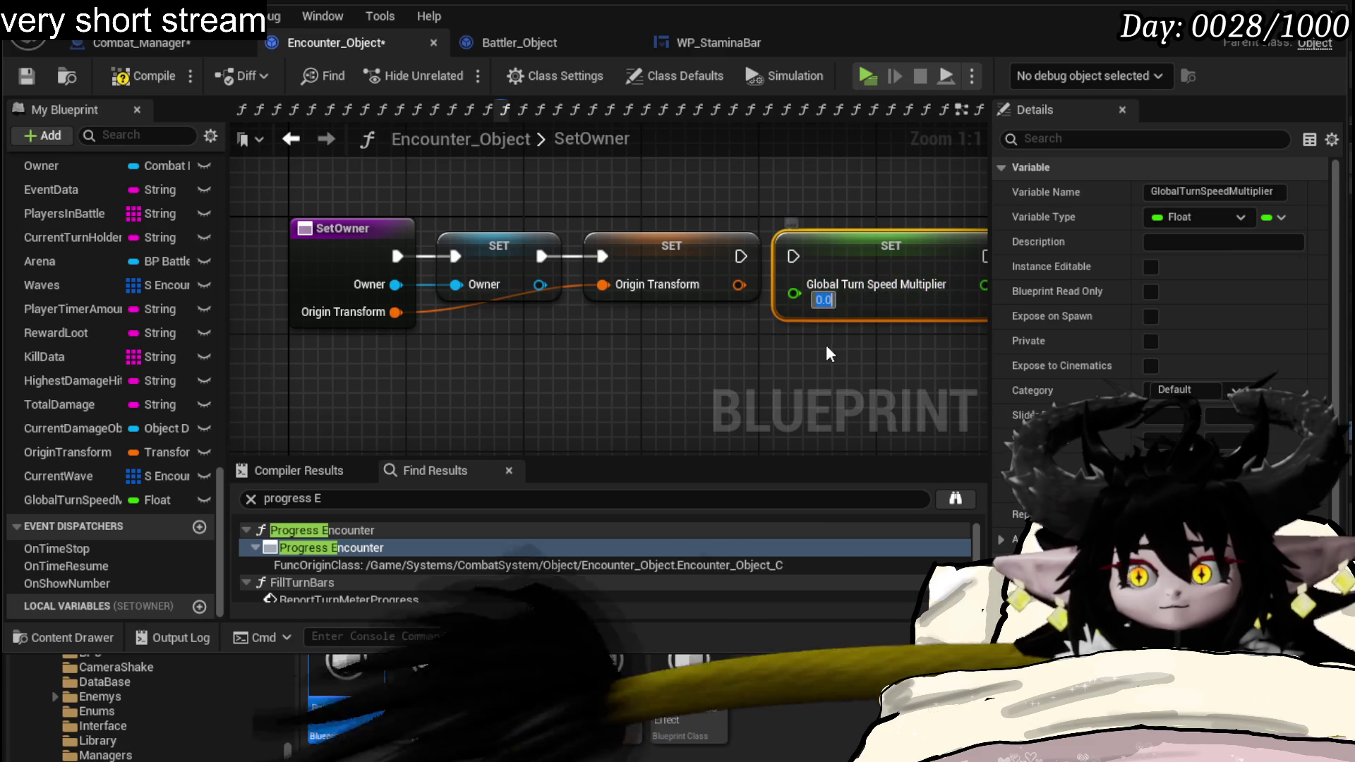
pyautogui.write('50')
pyautogui.click(603, 339)
pyautogui.click(122, 79)
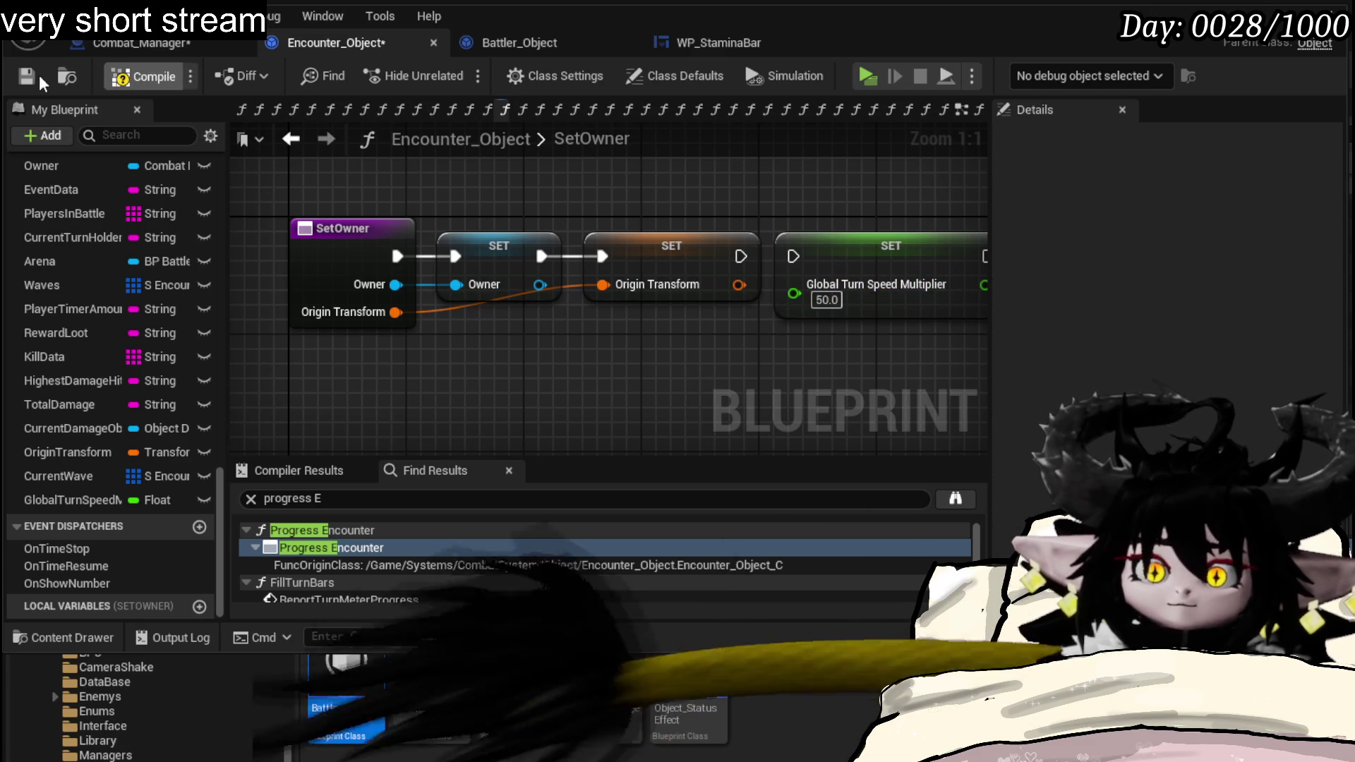
pyautogui.click(135, 45)
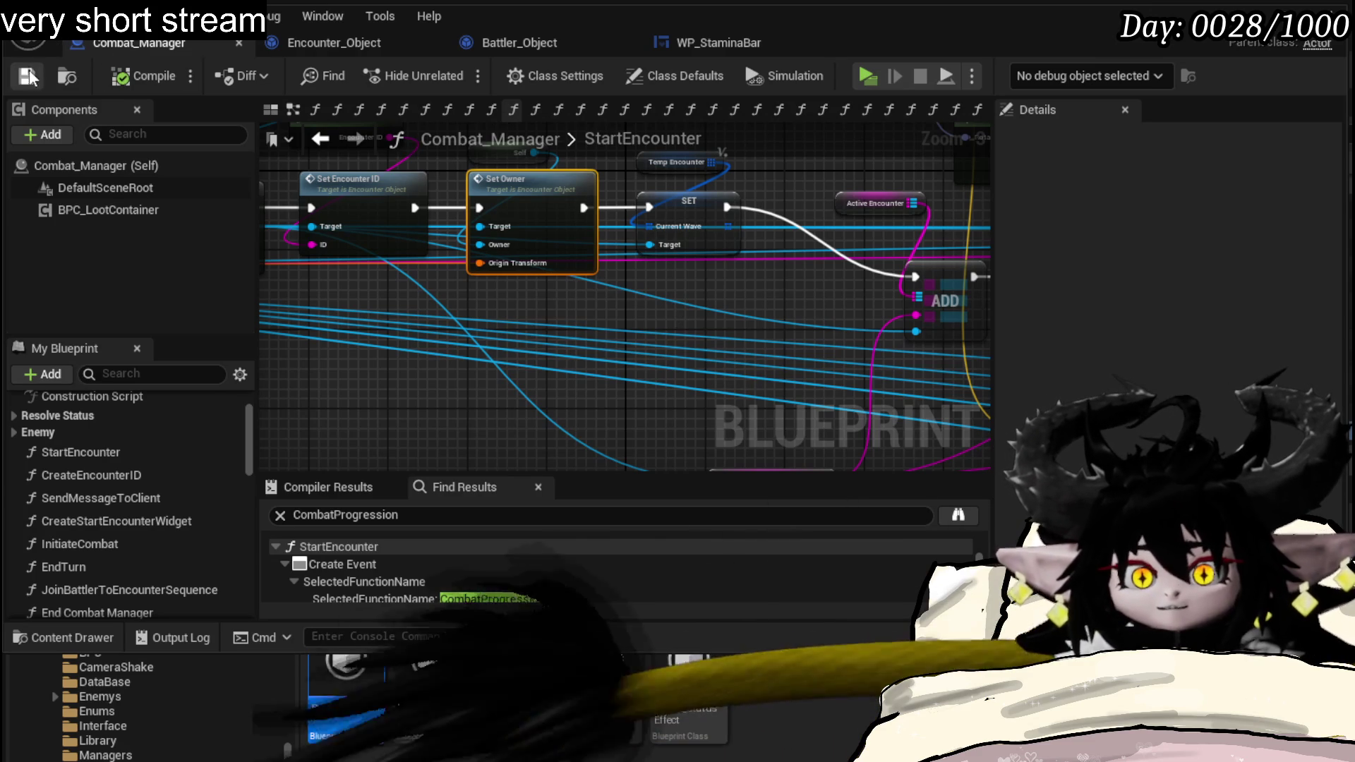
# - Look over StartEncounter around Set Owner, save Combat_Manager and minimize the blueprint editor
pyautogui.moveTo(485, 360); pyautogui.dragTo(583, 170)
pyautogui.moveTo(369, 193); pyautogui.dragTo(679, 202)
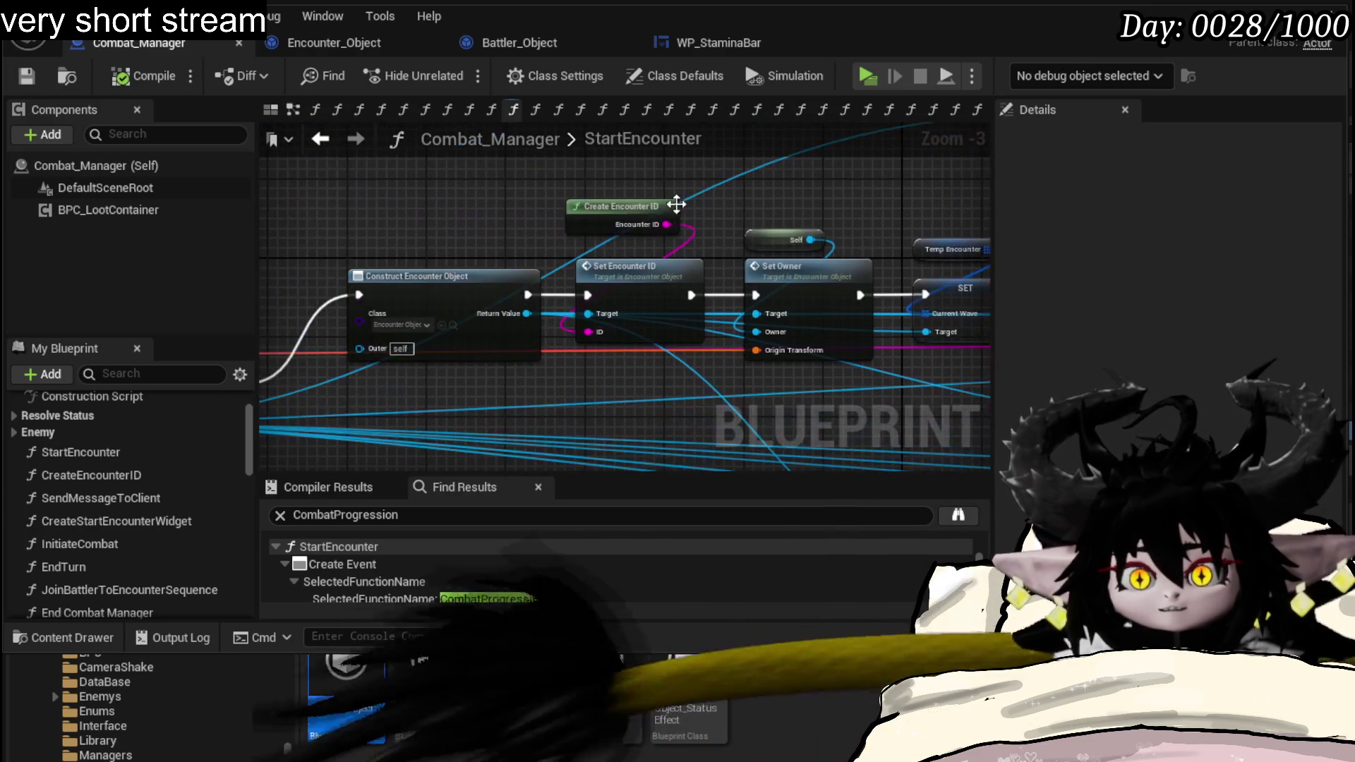
pyautogui.click(609, 228)
pyautogui.moveTo(262, 367); pyautogui.dragTo(505, 349)
pyautogui.click(29, 85)
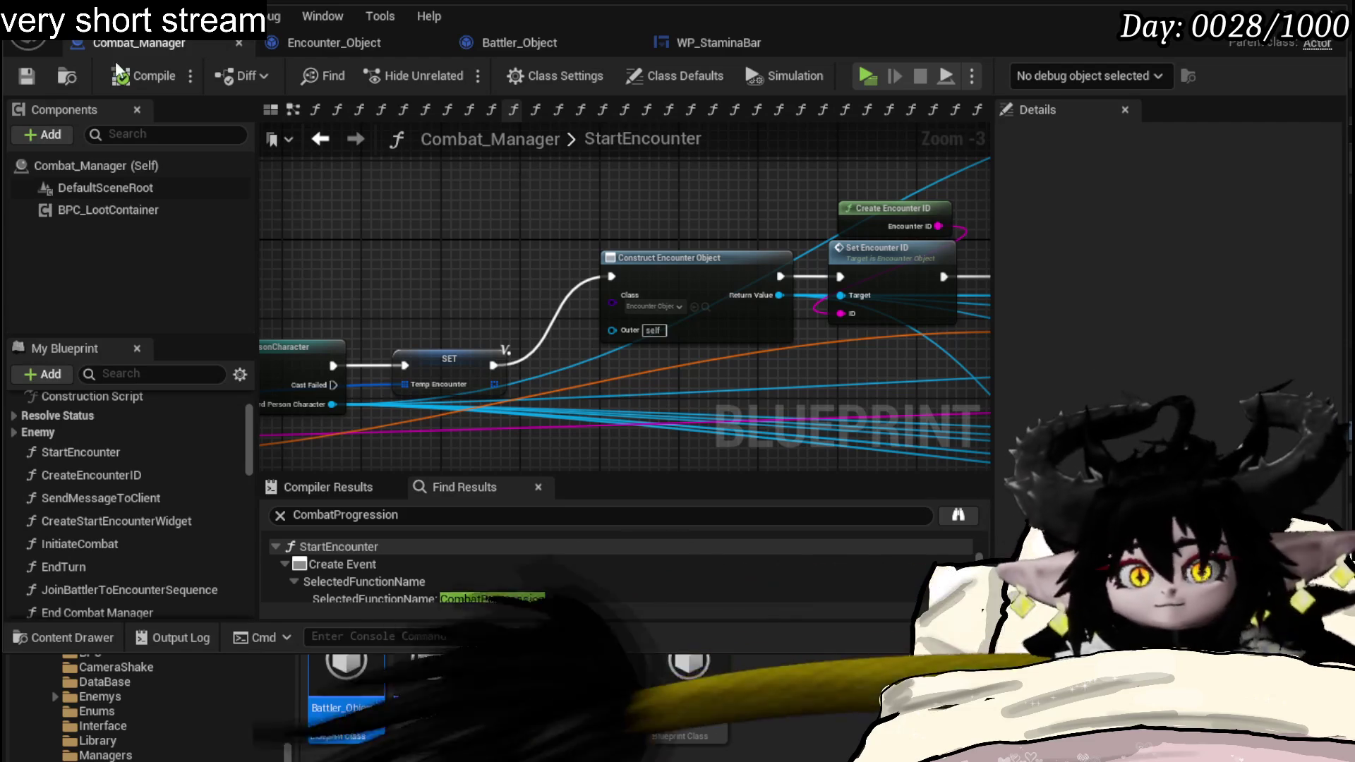
pyautogui.click(1270, 24)
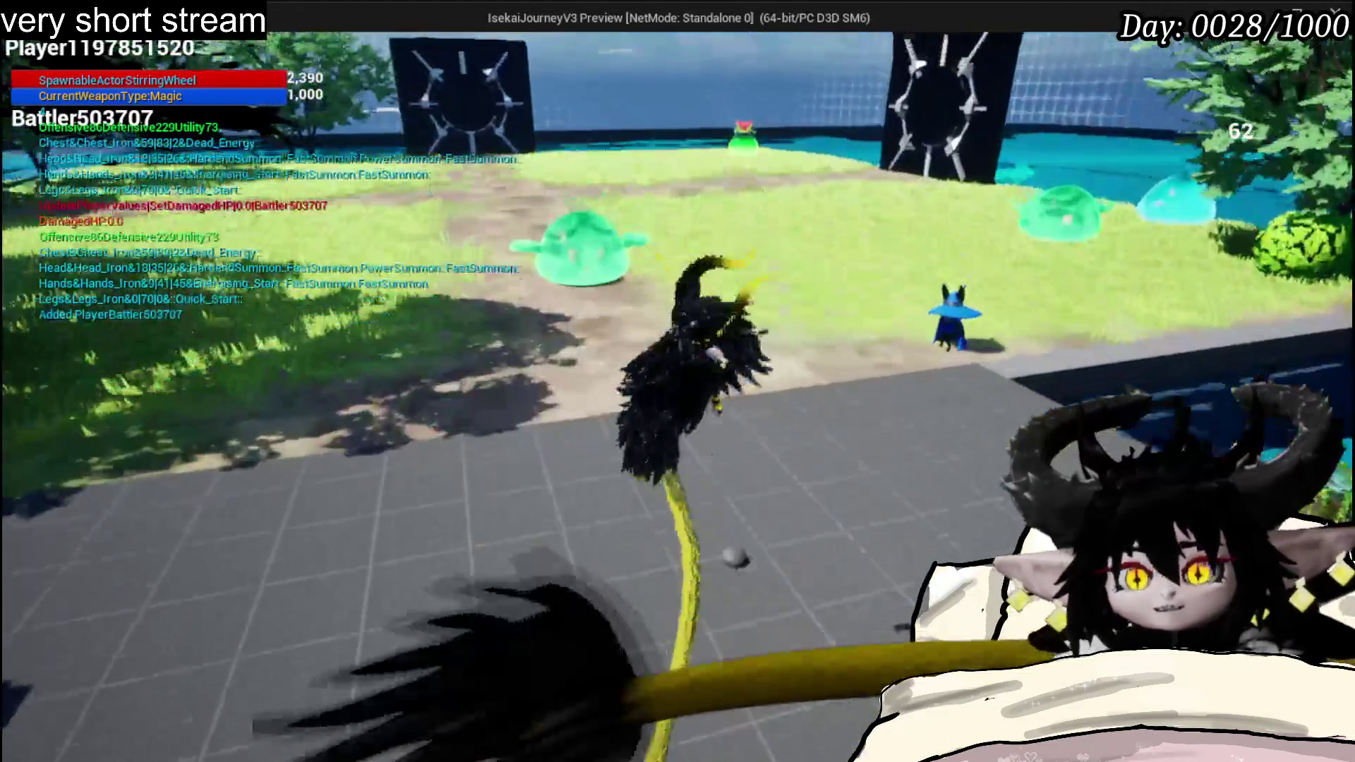
# - Walk to the slime to start combat, cast Splash Move at it and dismiss the prompts
pyautogui.press('w')
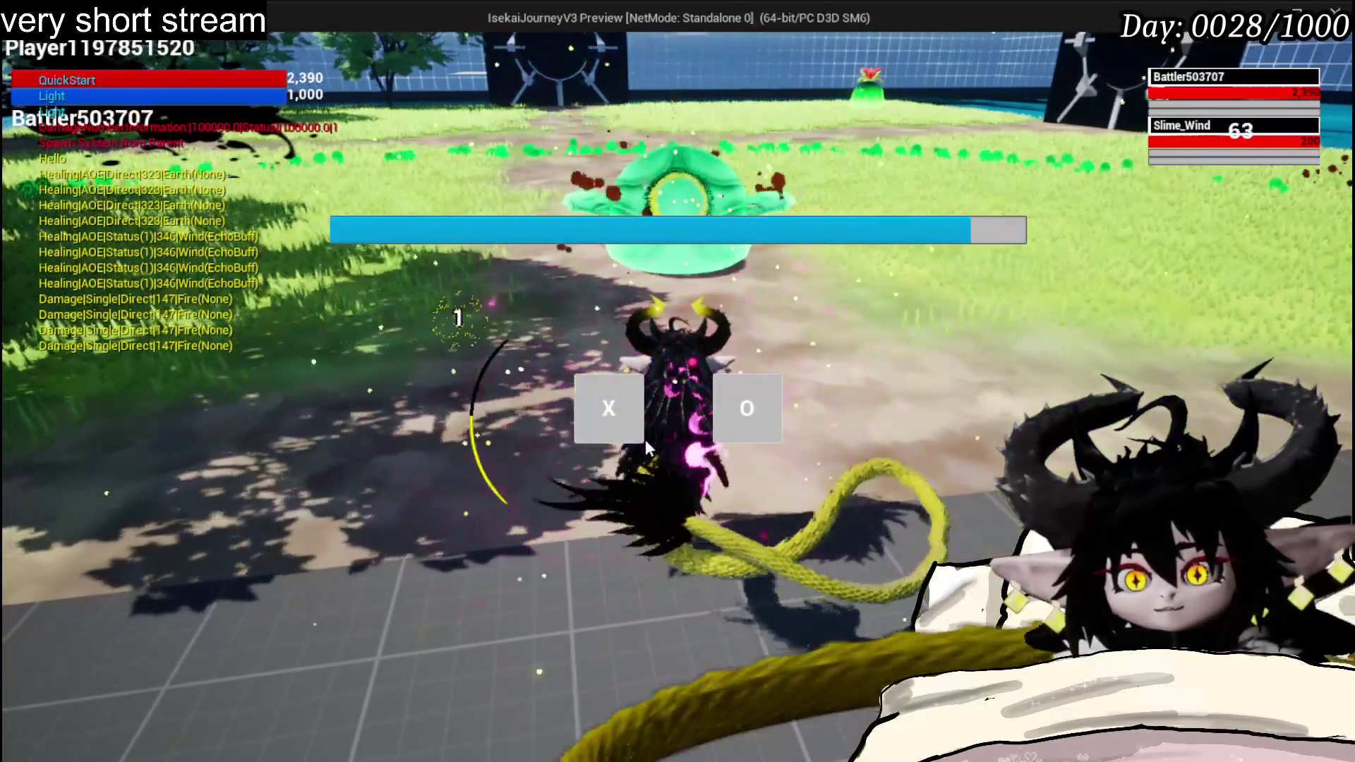
pyautogui.click(627, 421)
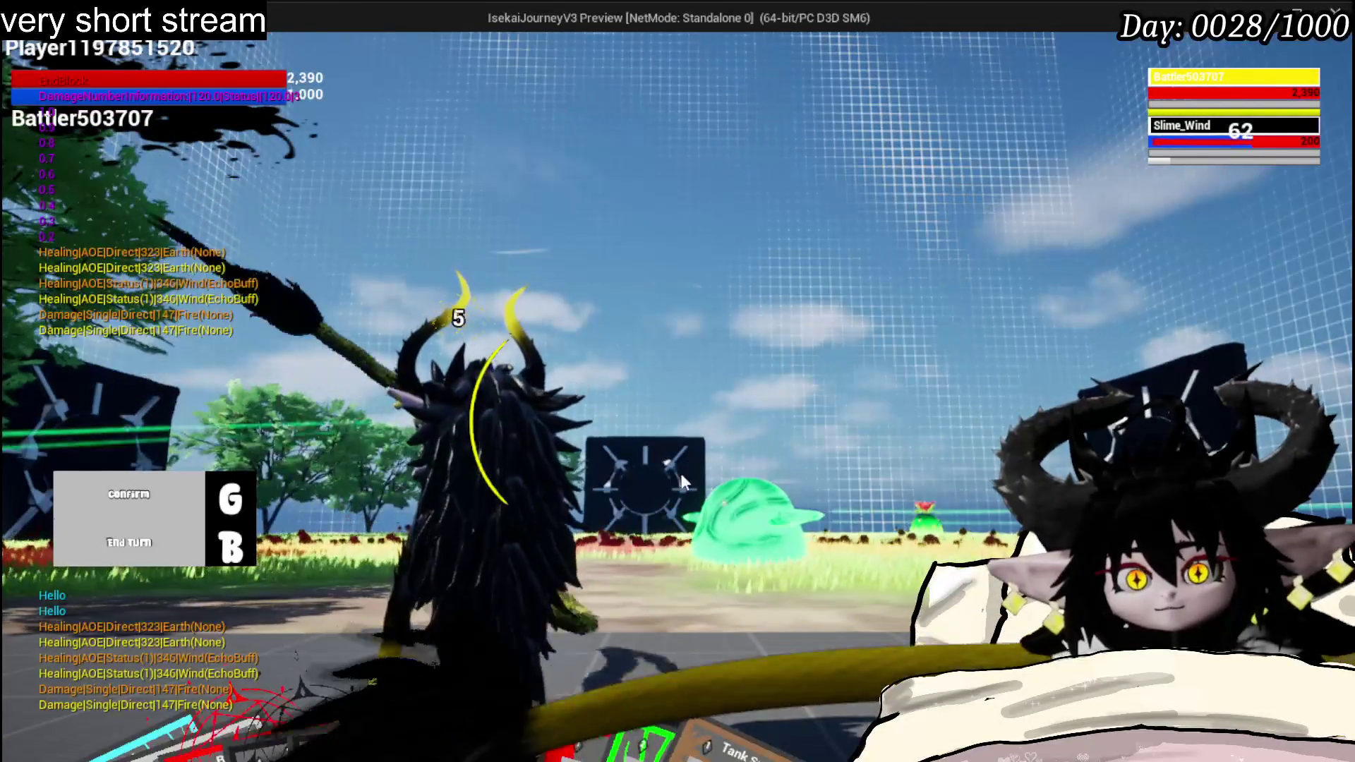
pyautogui.click(60, 703)
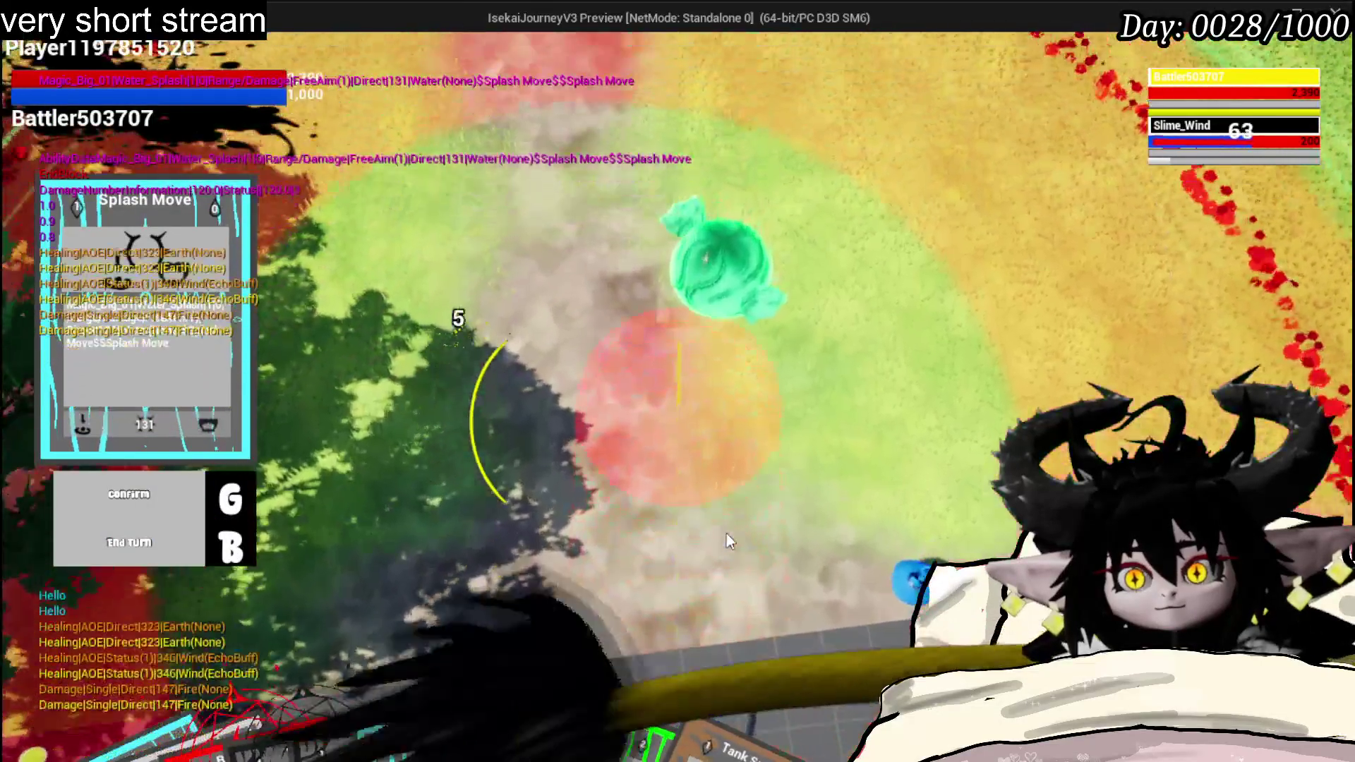
pyautogui.press('g')
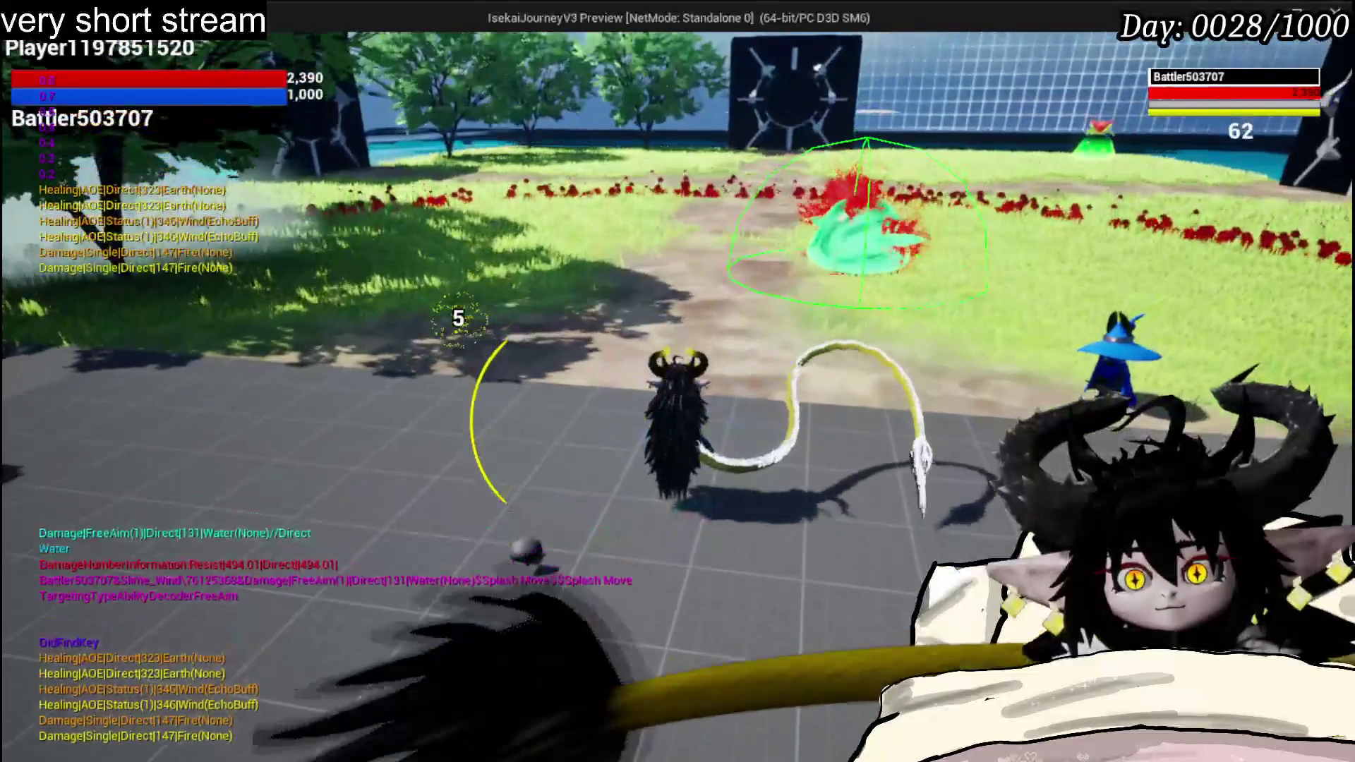
pyautogui.press('w')
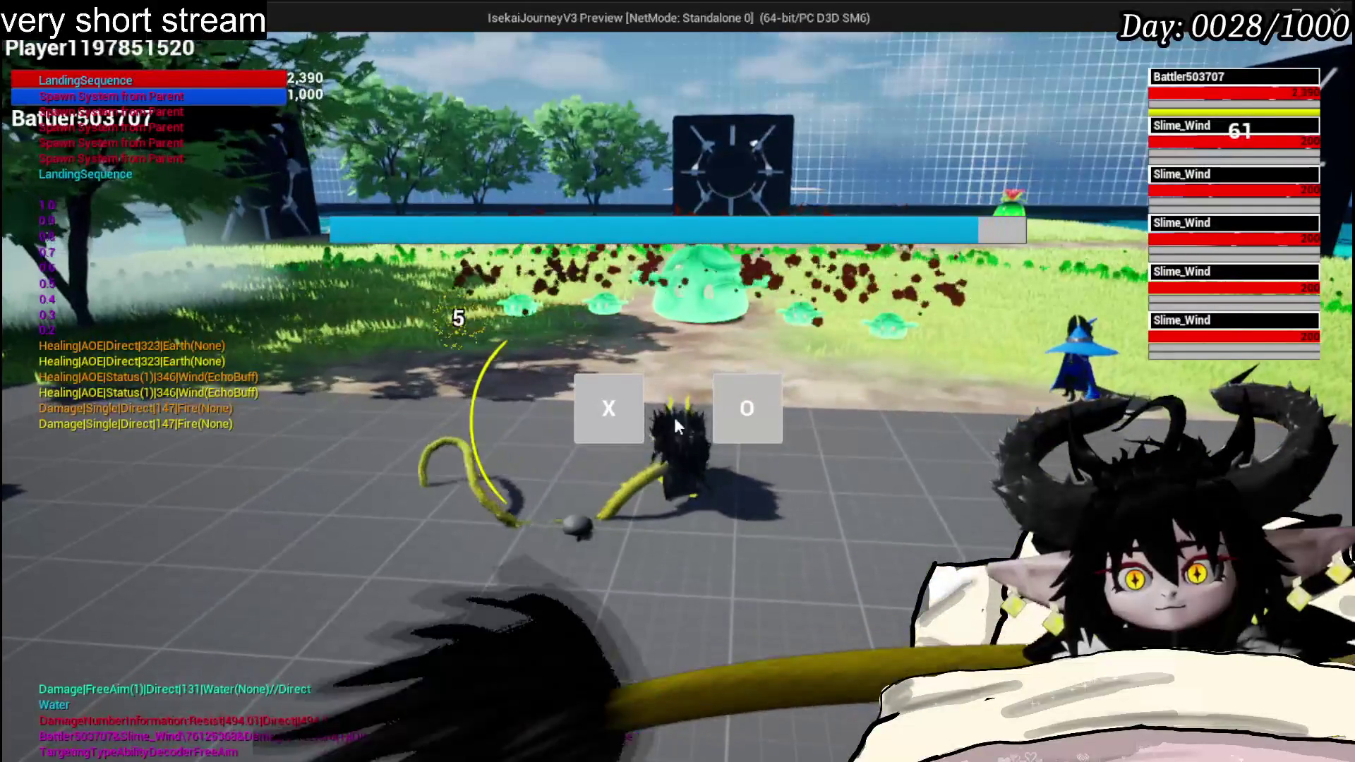
pyautogui.click(620, 408)
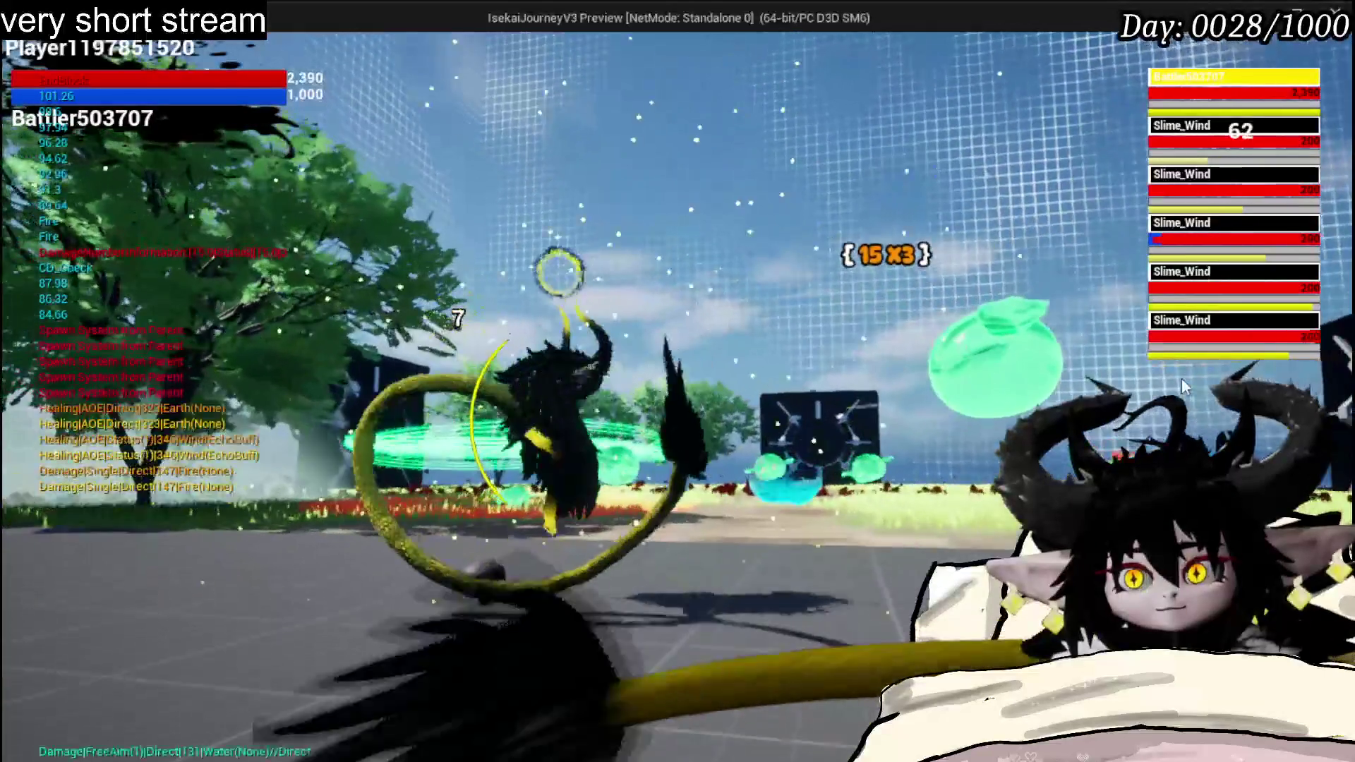
# - Cast the Fire spell on the slimes, watch the damage-over-time log, then stop the play session
pyautogui.press('1')
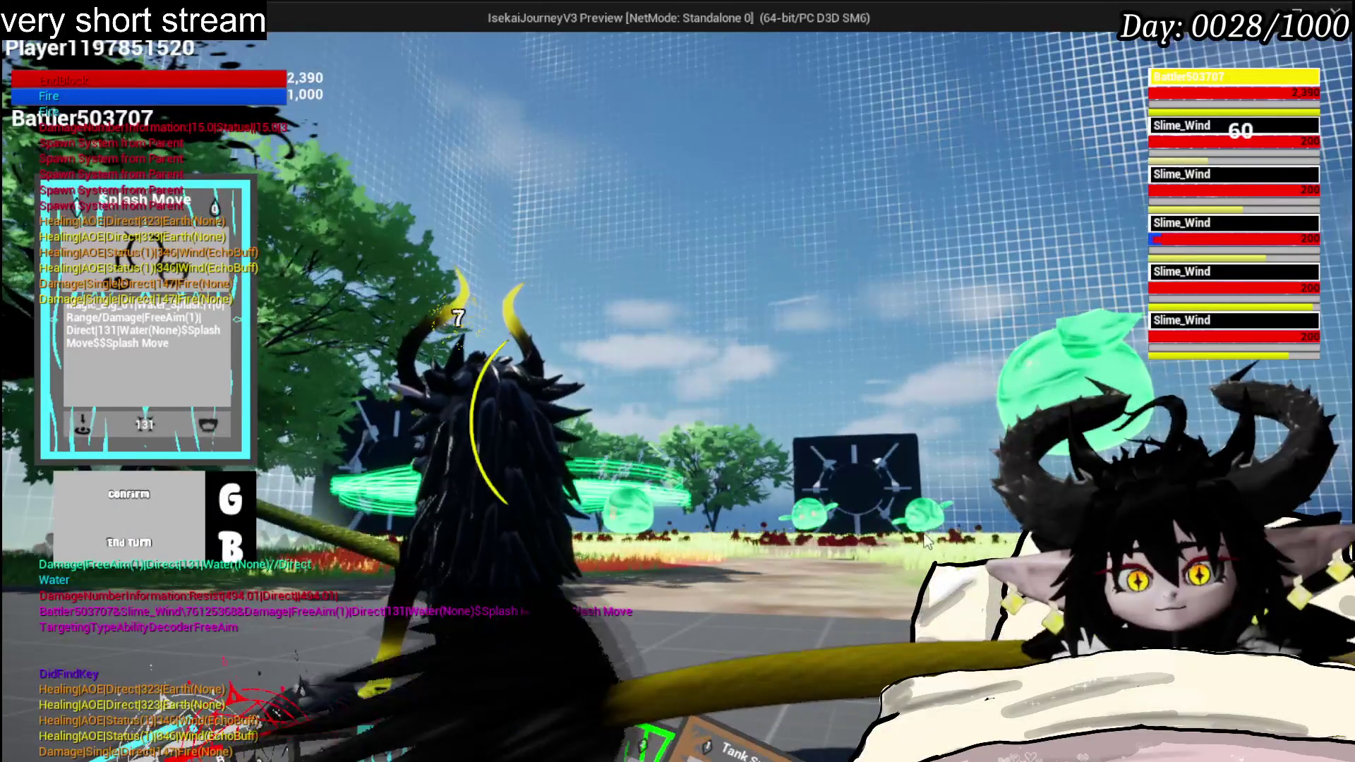
pyautogui.click(182, 704)
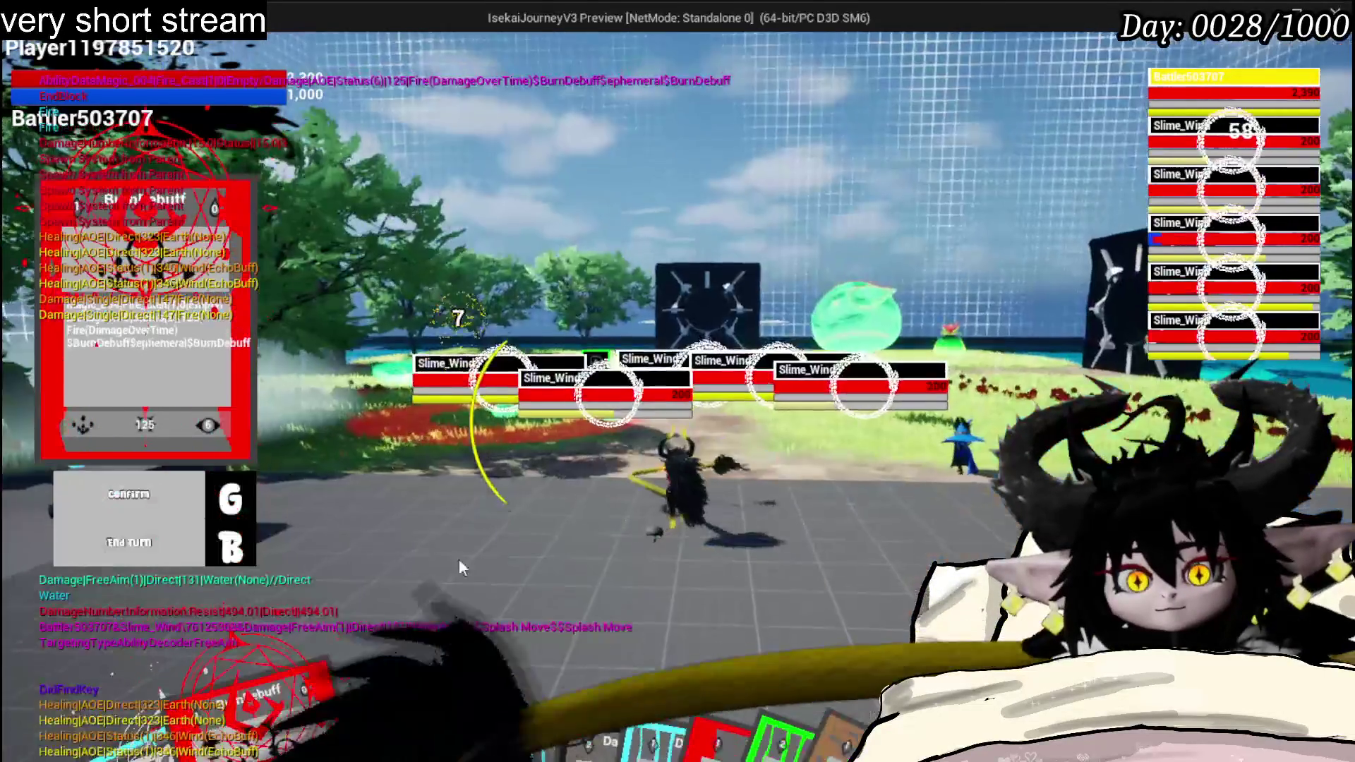
pyautogui.press('g')
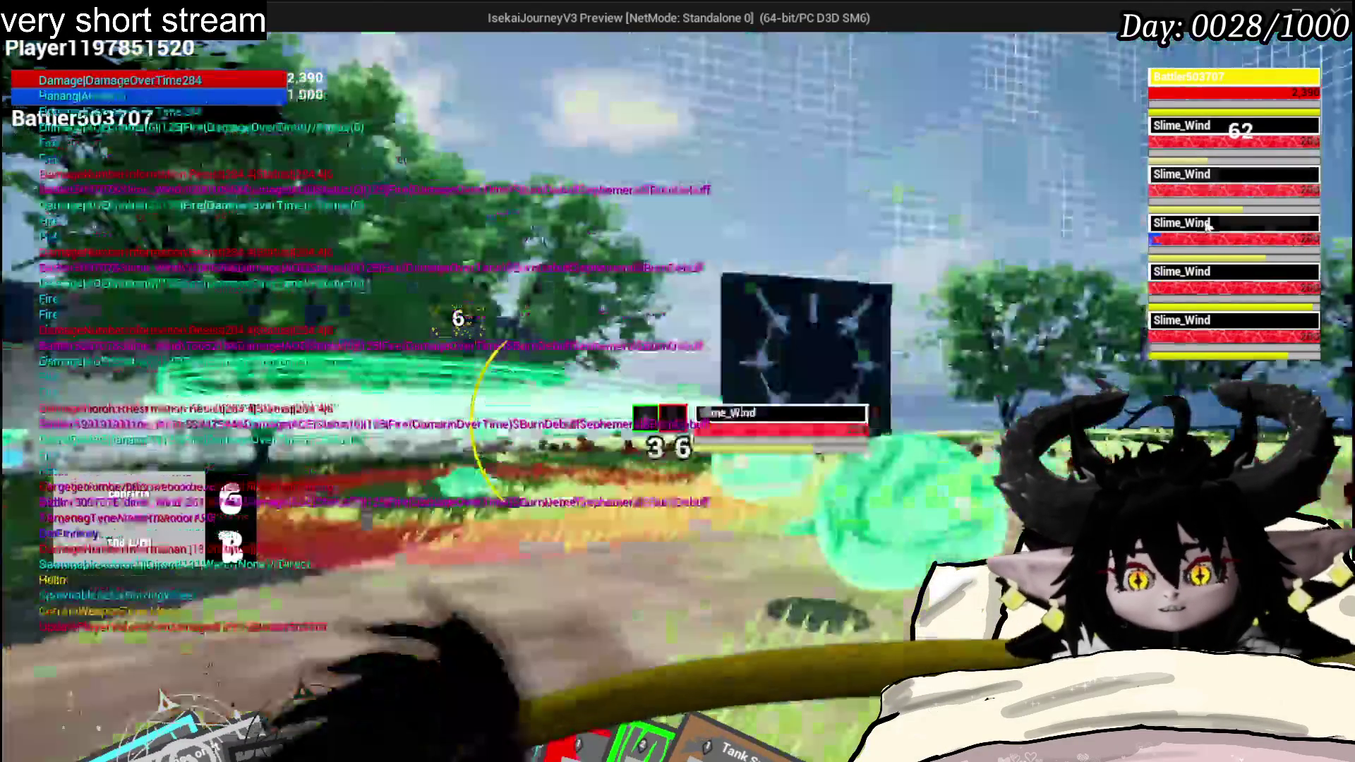
pyautogui.press('Escape')
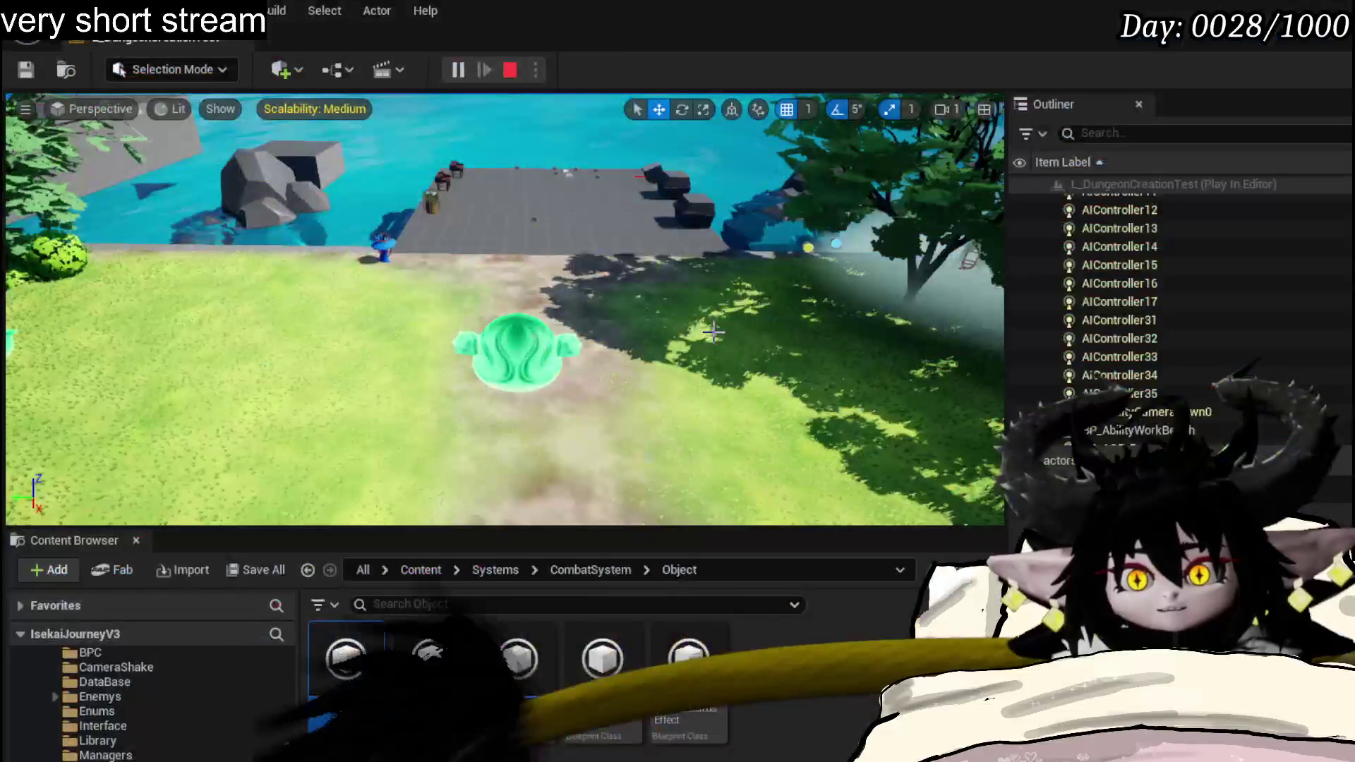
# - Save the level, browse to the CombatSystem UI folder and bring up WP_BattlerTurnBar
pyautogui.click(27, 71)
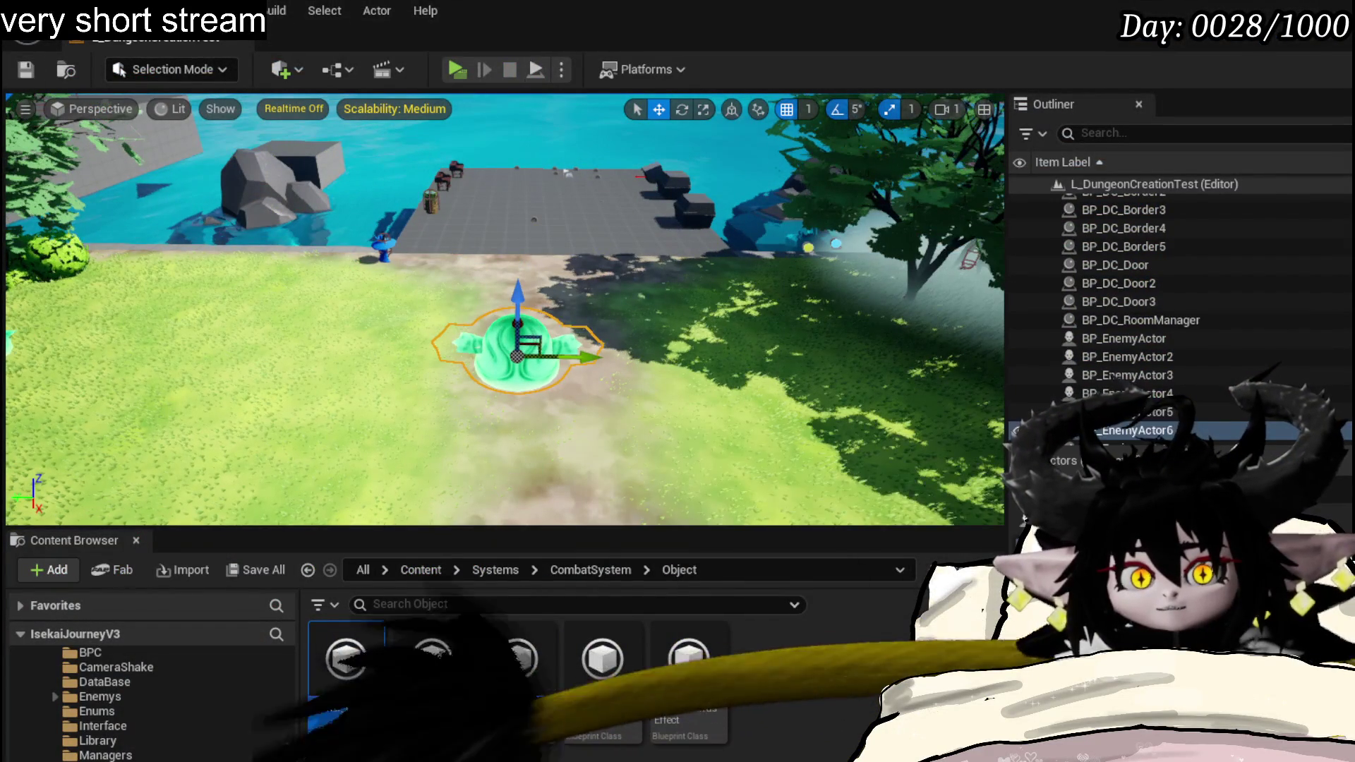
pyautogui.scroll(2, 173, 695)
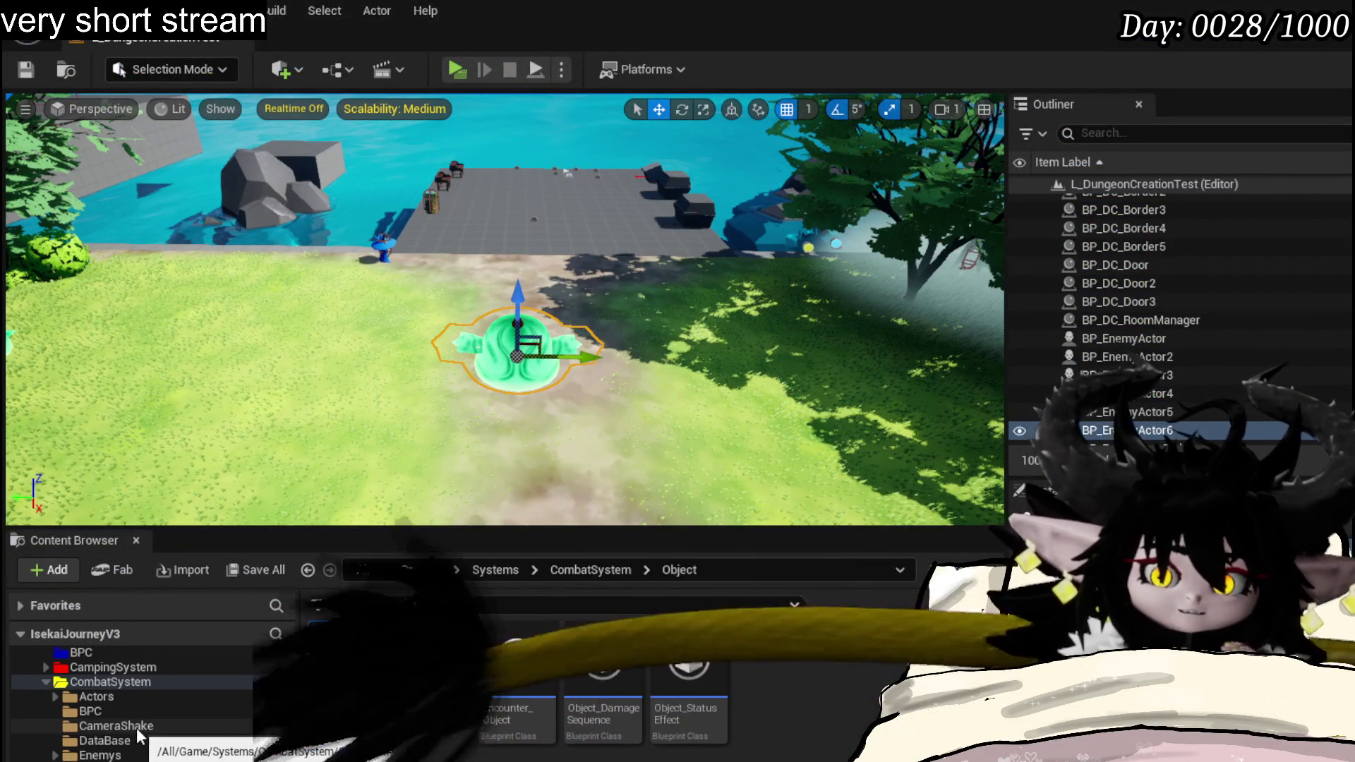
pyautogui.hotkey('alt', 'Left')
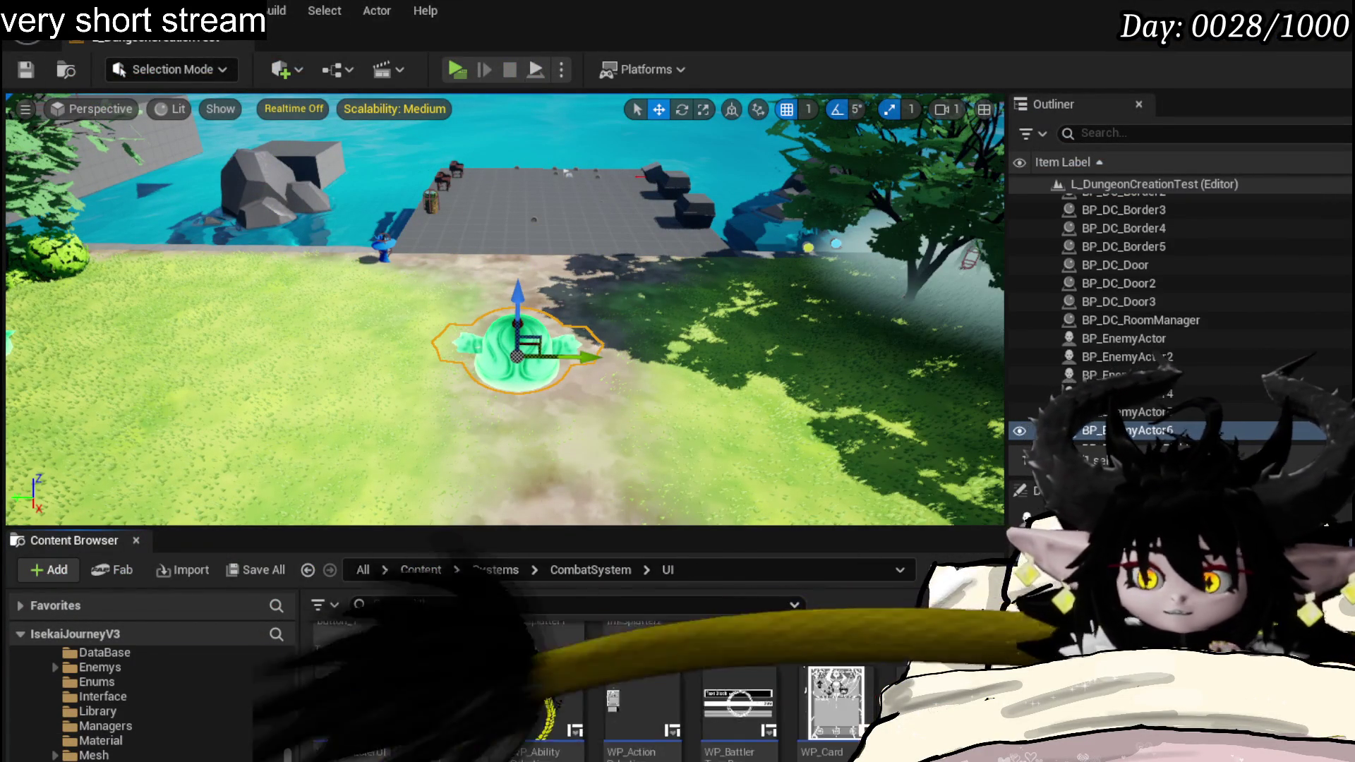
pyautogui.scroll(-3, 592, 688)
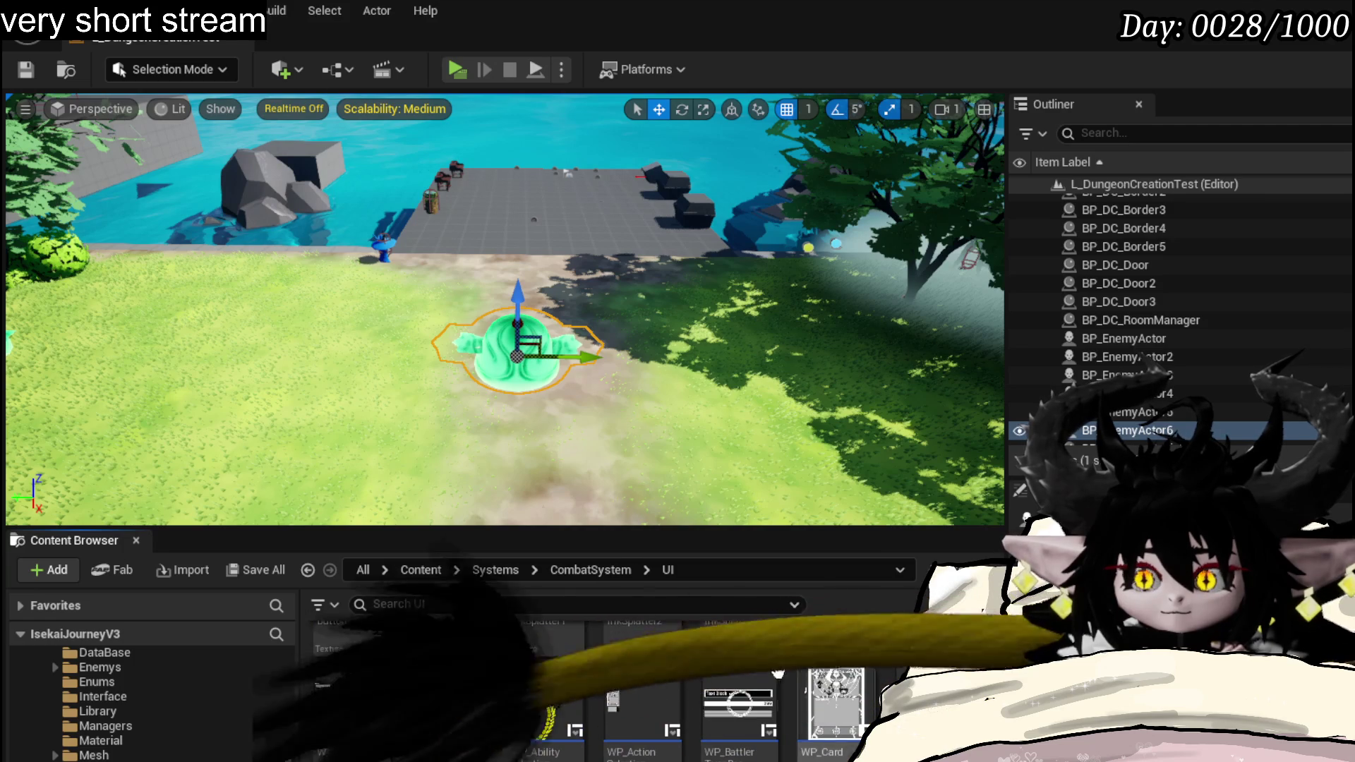
pyautogui.doubleClick(742, 710)
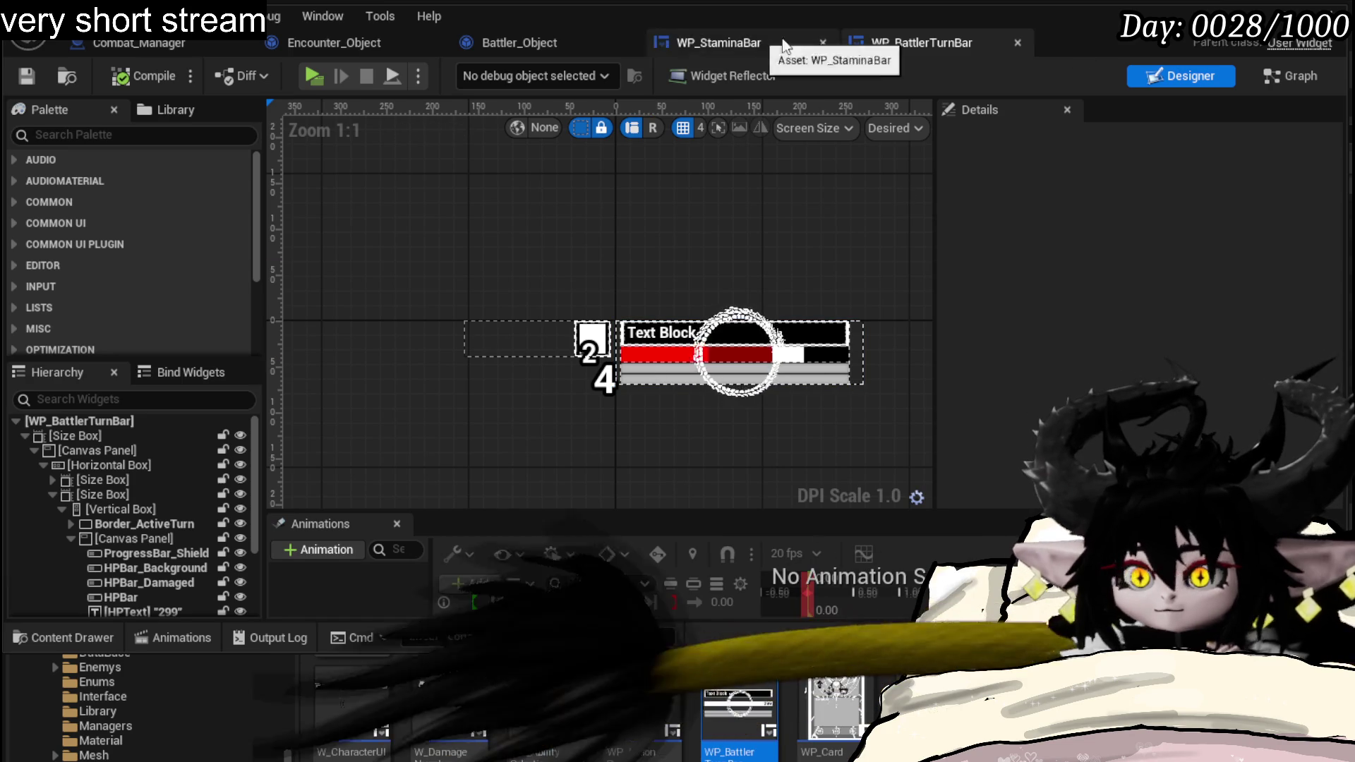
pyautogui.click(238, 43)
# - Close the Encounter_Object, Battler_Object, WP_StaminaBar and WP_BattlerTurnBar editors, then bring up W_BattleUI
pyautogui.click(239, 43)
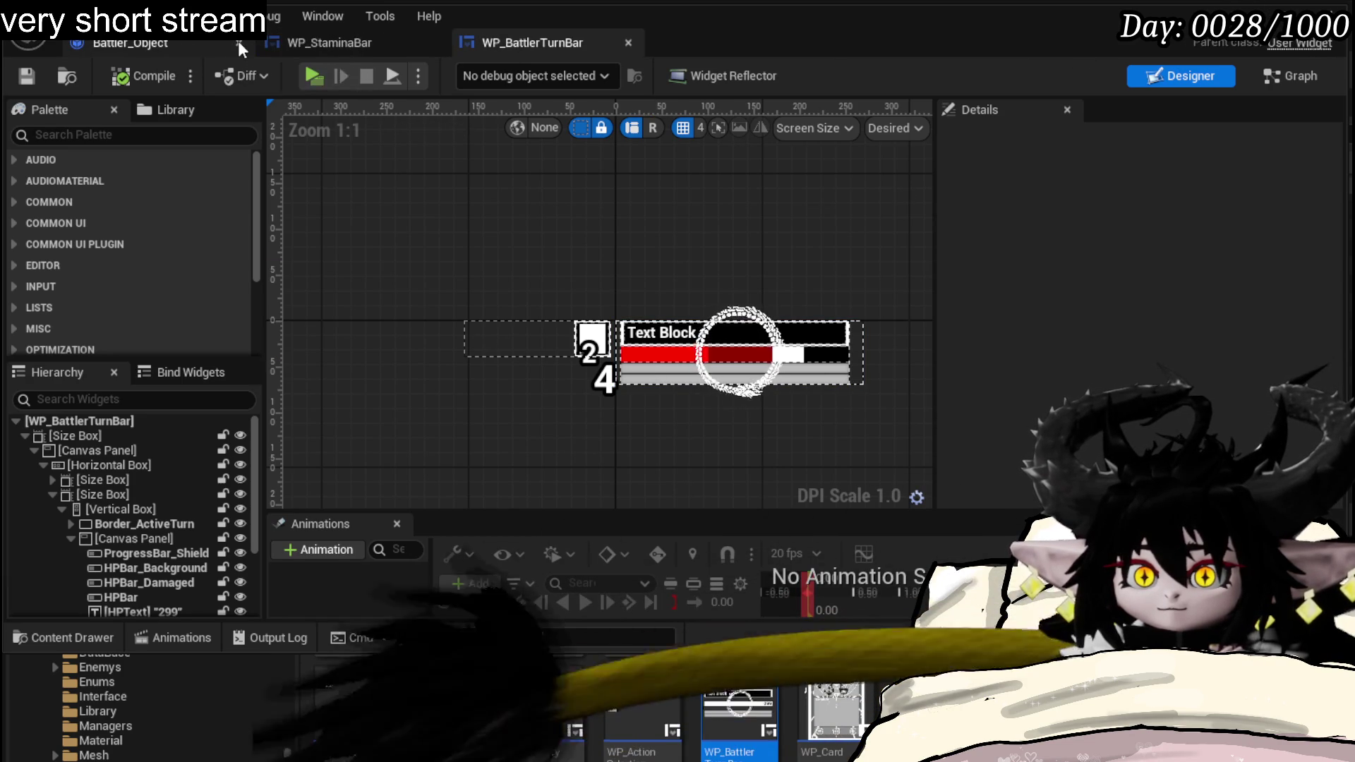
pyautogui.click(238, 43)
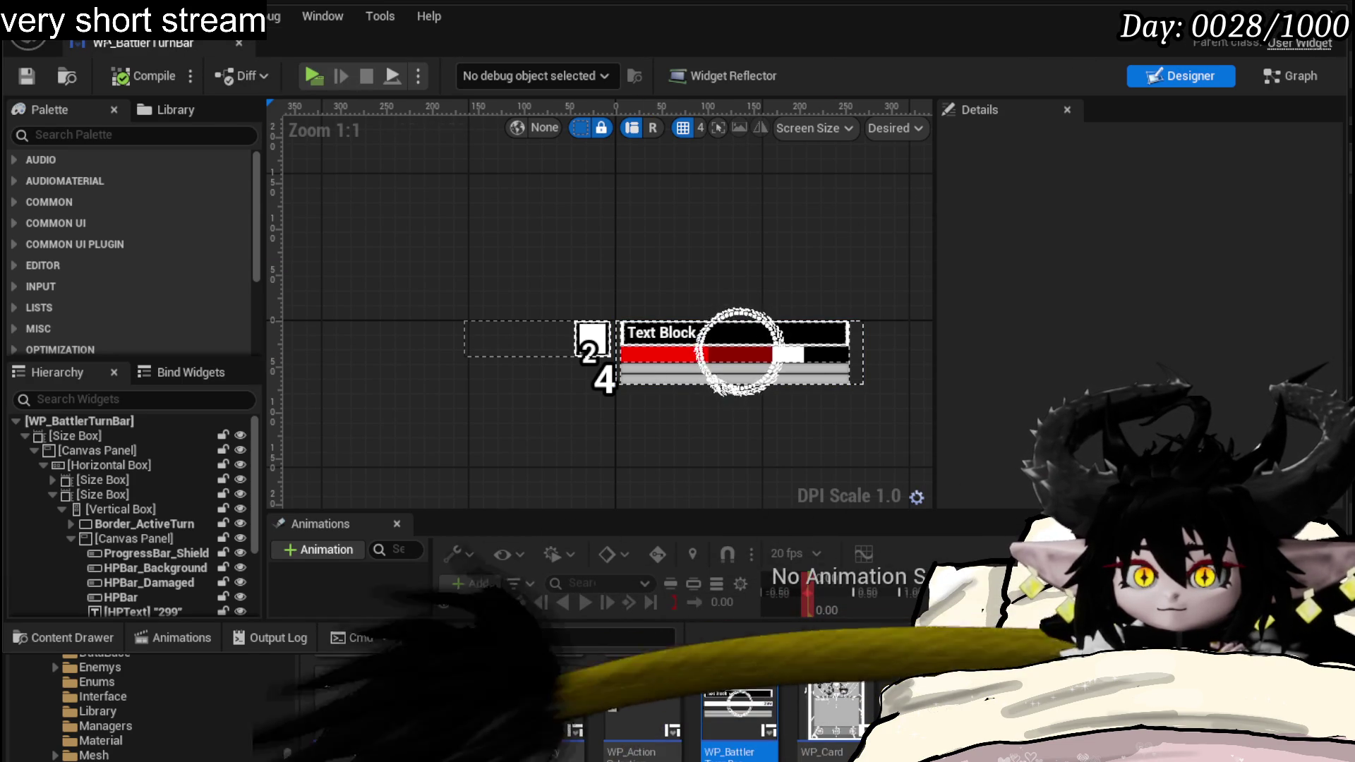
pyautogui.click(1250, 15)
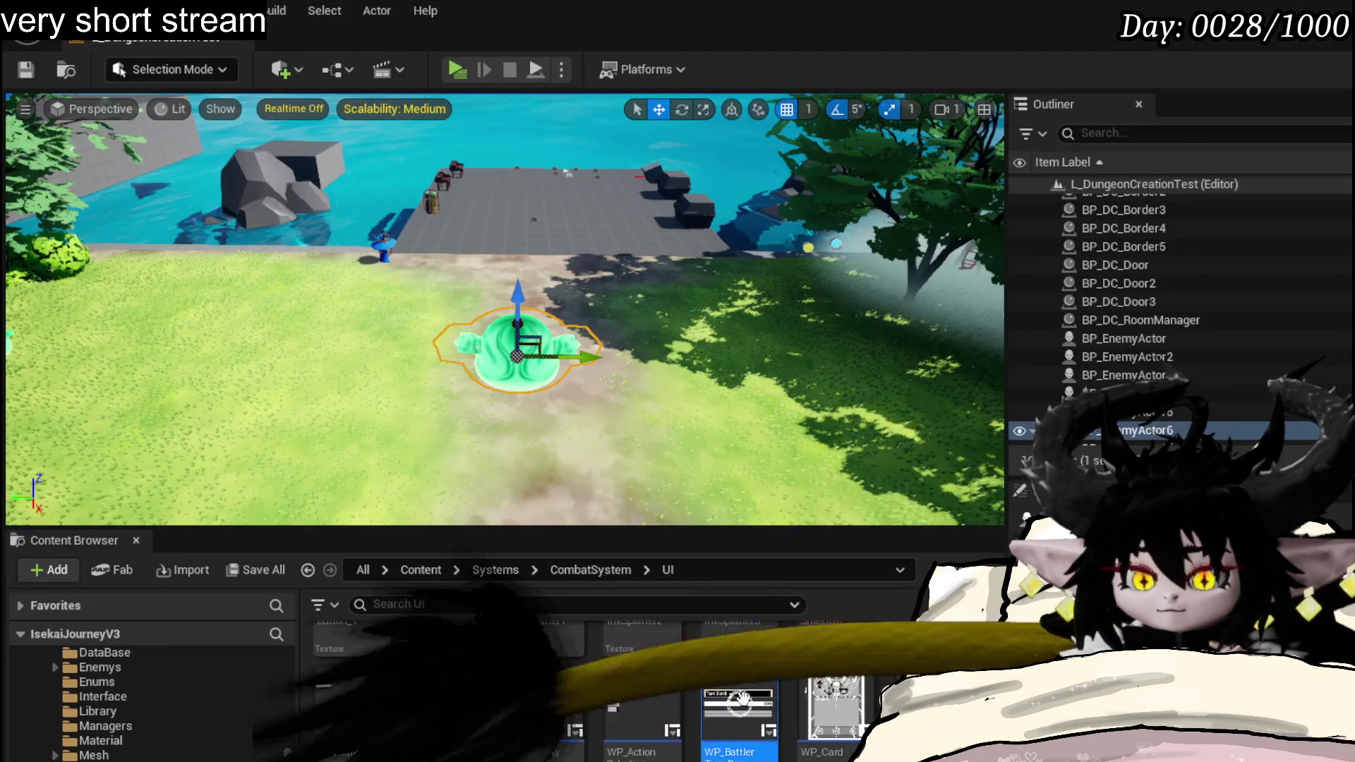
pyautogui.doubleClick(740, 758)
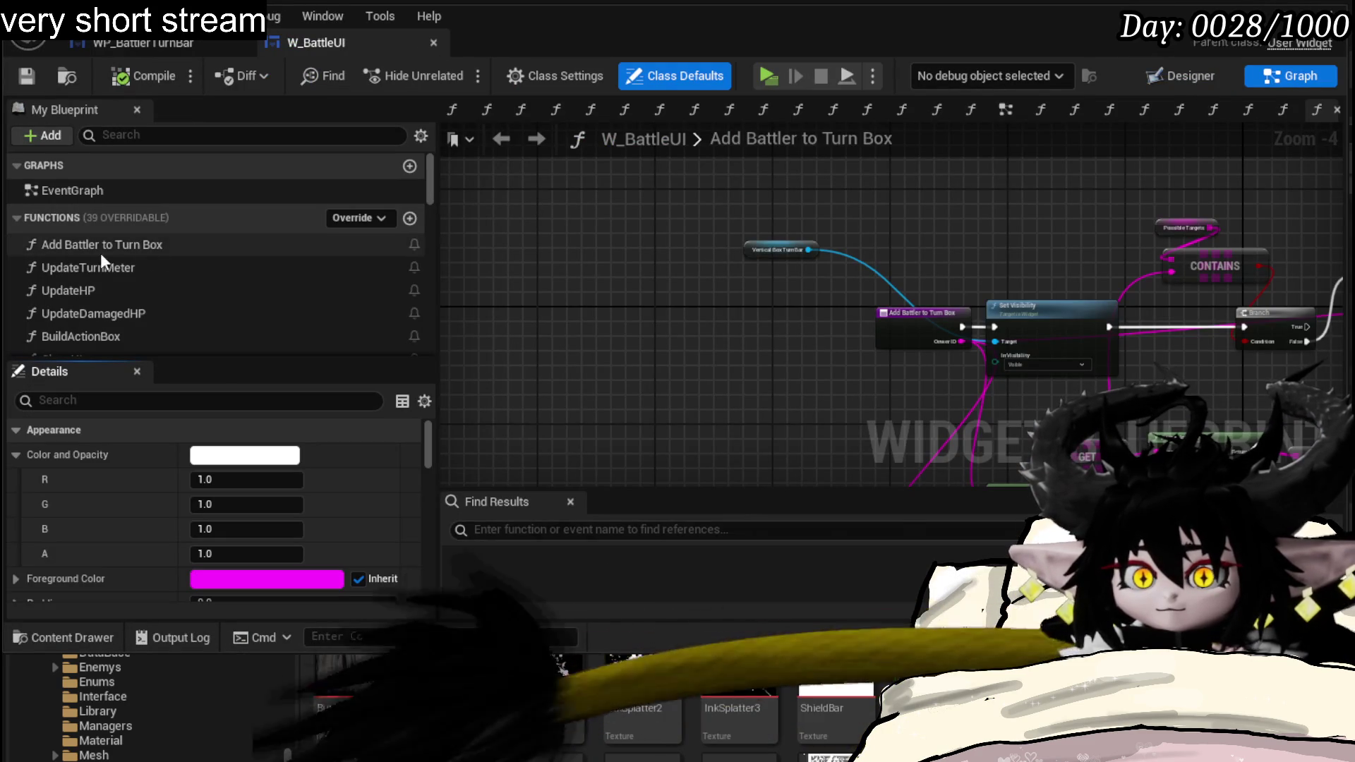
pyautogui.scroll(-1, 193, 259)
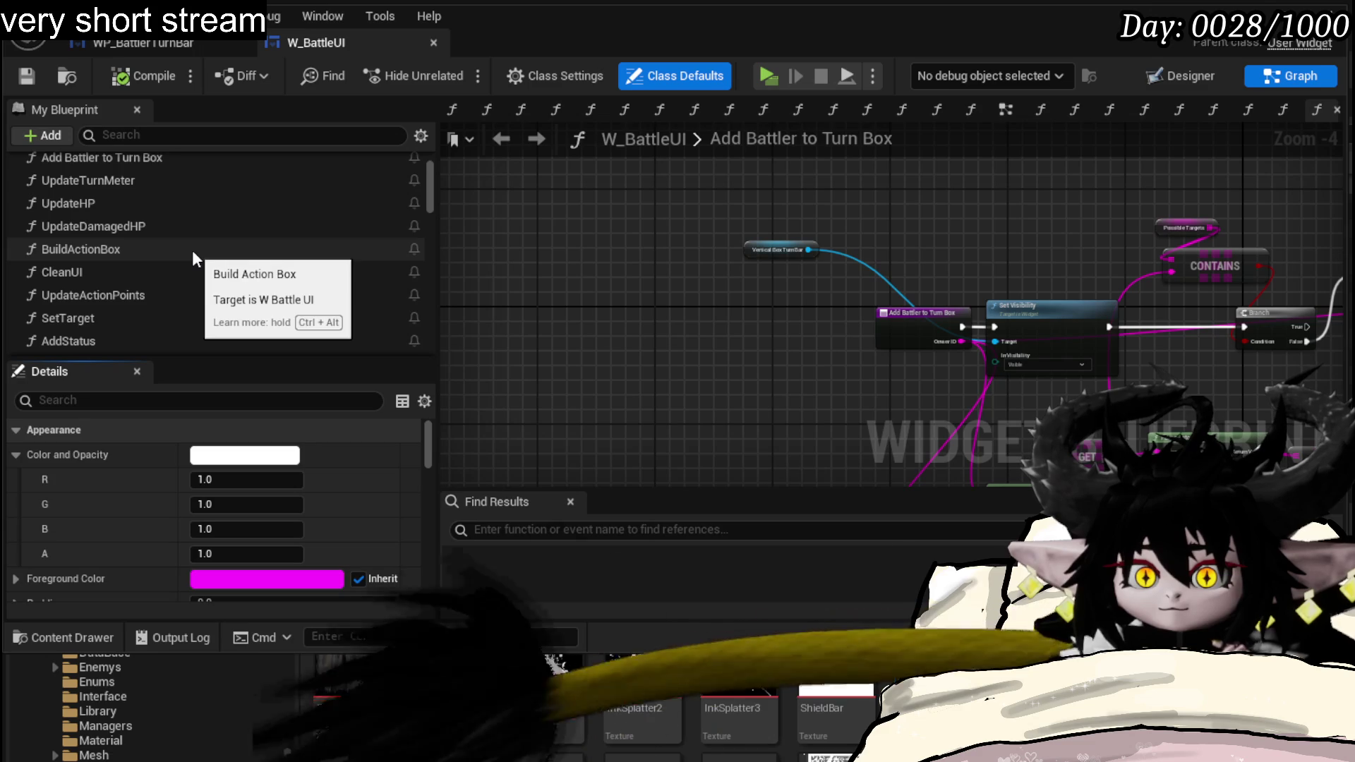
pyautogui.scroll(-2, 194, 258)
pyautogui.scroll(-1, 193, 259)
pyautogui.scroll(-1, 192, 258)
pyautogui.scroll(-2, 193, 259)
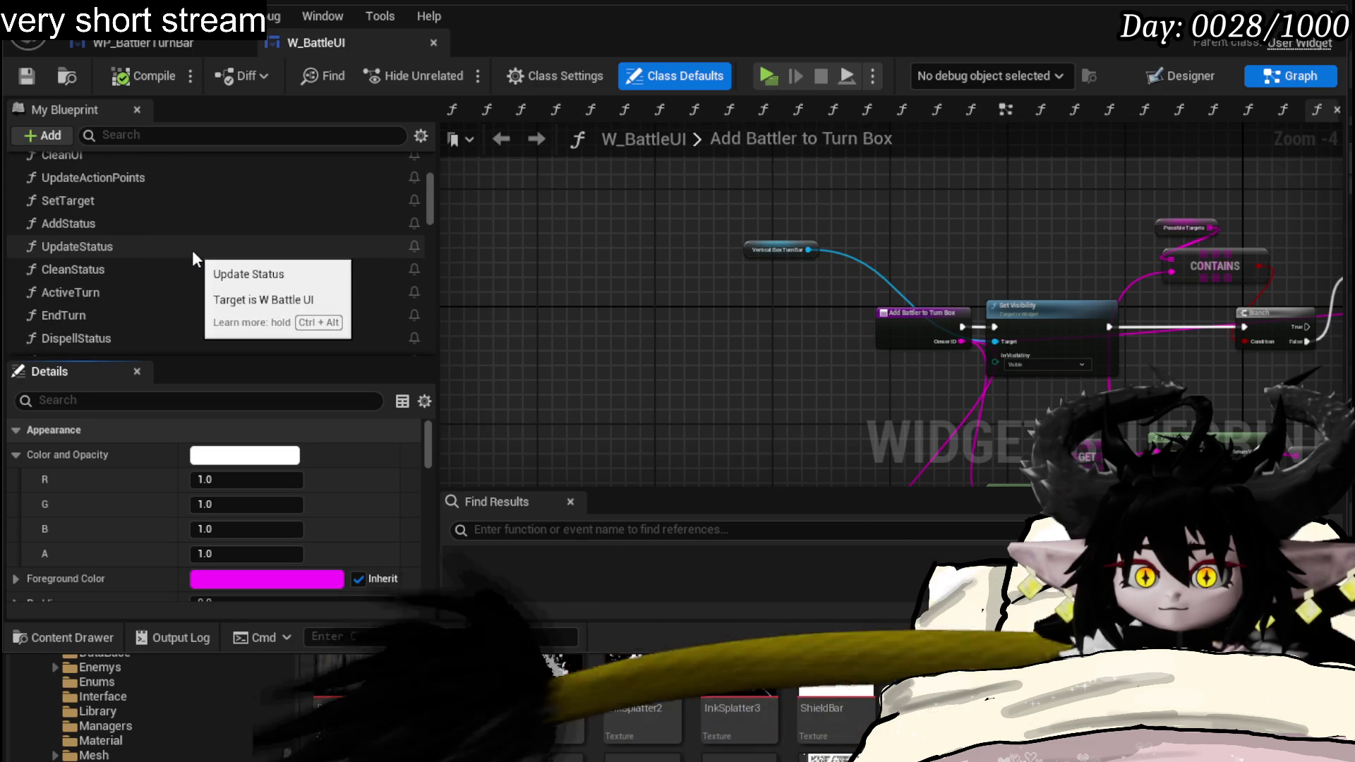
pyautogui.scroll(3, 194, 259)
pyautogui.scroll(5, 121, 243)
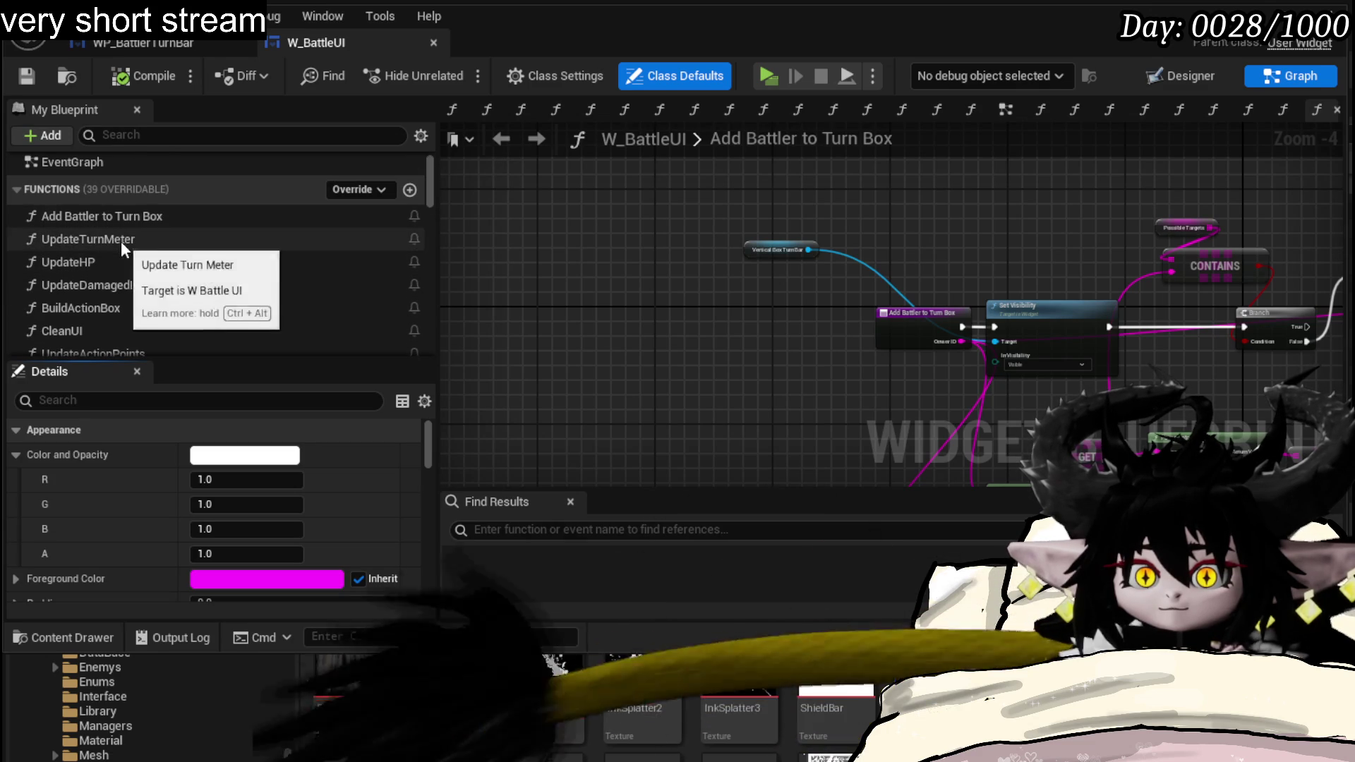
# - Clear the Class Defaults selection to show the Add Battler to Turn Box graph
pyautogui.click(539, 253)
pyautogui.scroll(2, 705, 302)
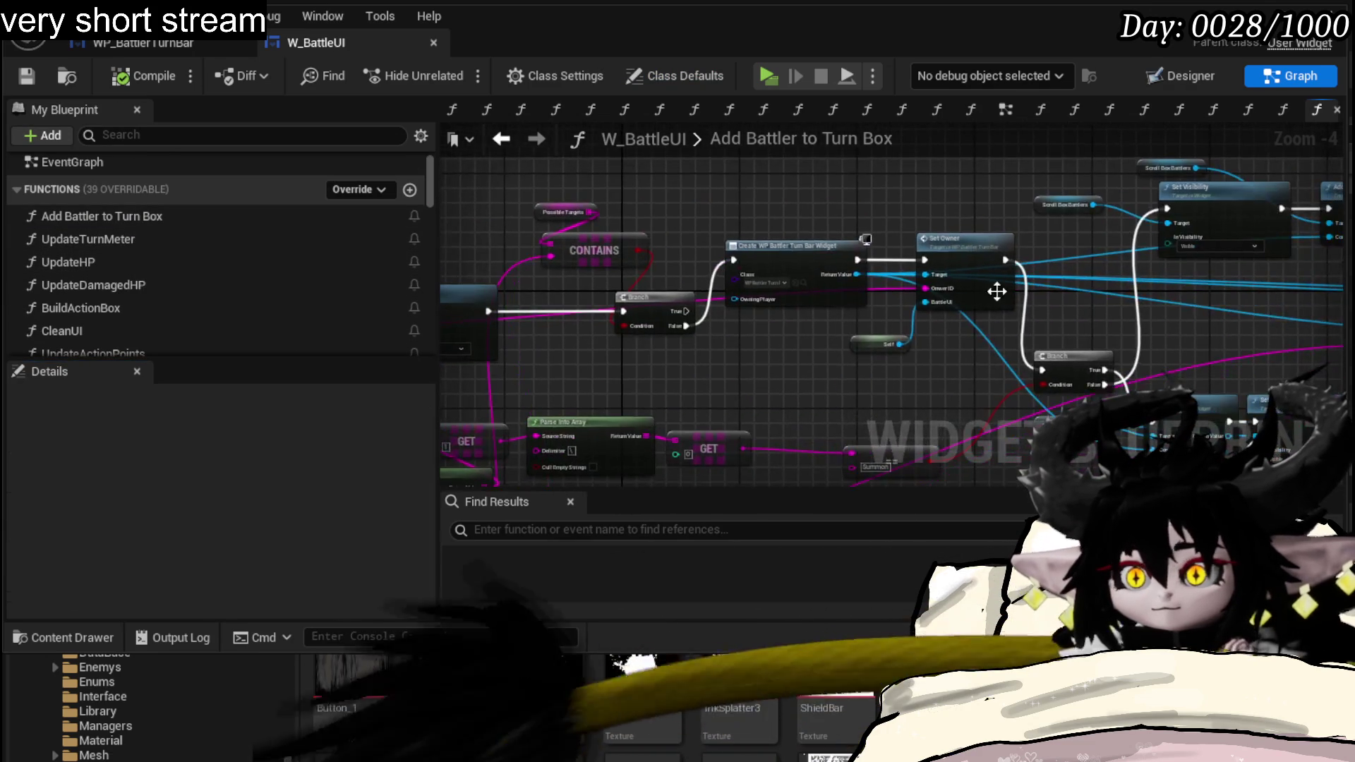
pyautogui.scroll(-2, 710, 302)
pyautogui.scroll(2, 718, 297)
# - Survey the bind-event chain, ADD, Set Visibility and turn bar widget creation nodes
pyautogui.moveTo(718, 298)
pyautogui.mouseDown()
pyautogui.moveTo(858, 267)
pyautogui.moveTo(867, 223)
pyautogui.mouseUp()
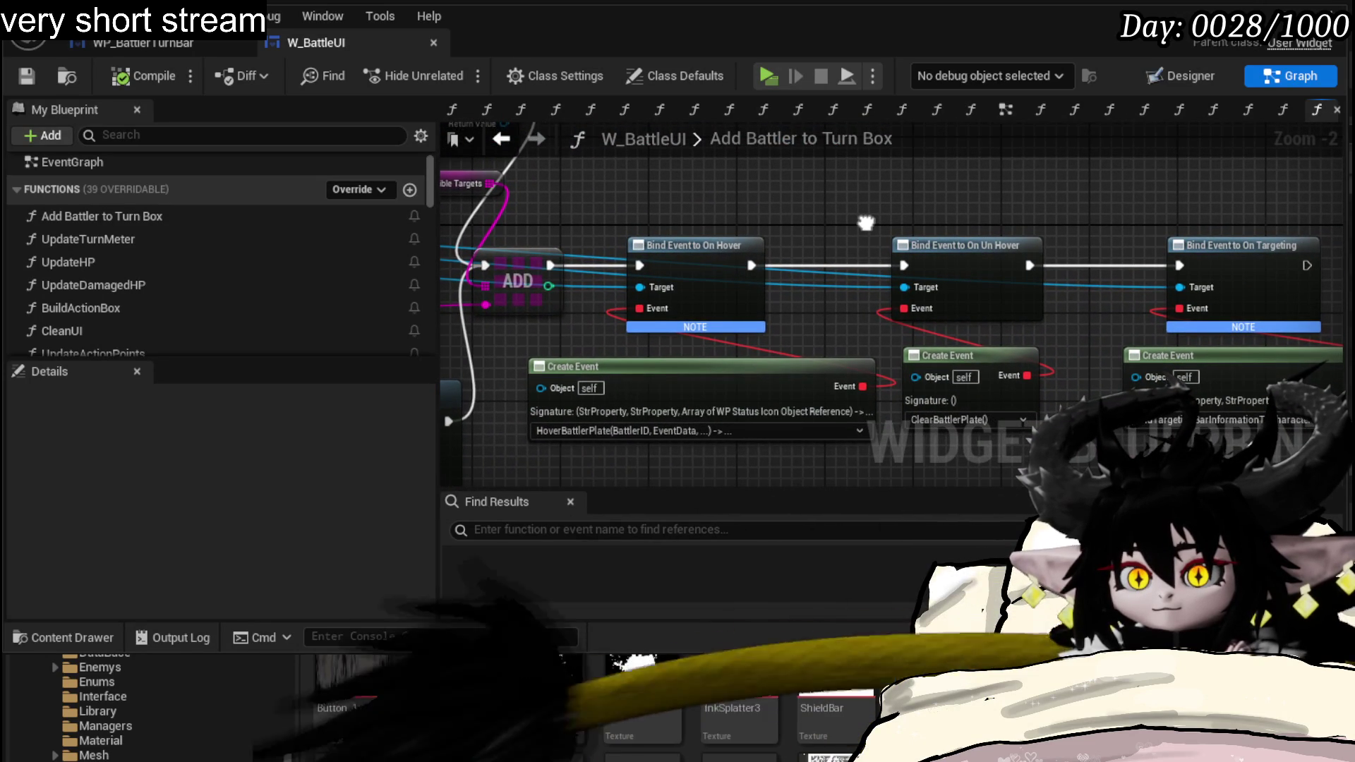
pyautogui.moveTo(866, 223); pyautogui.dragTo(681, 196)
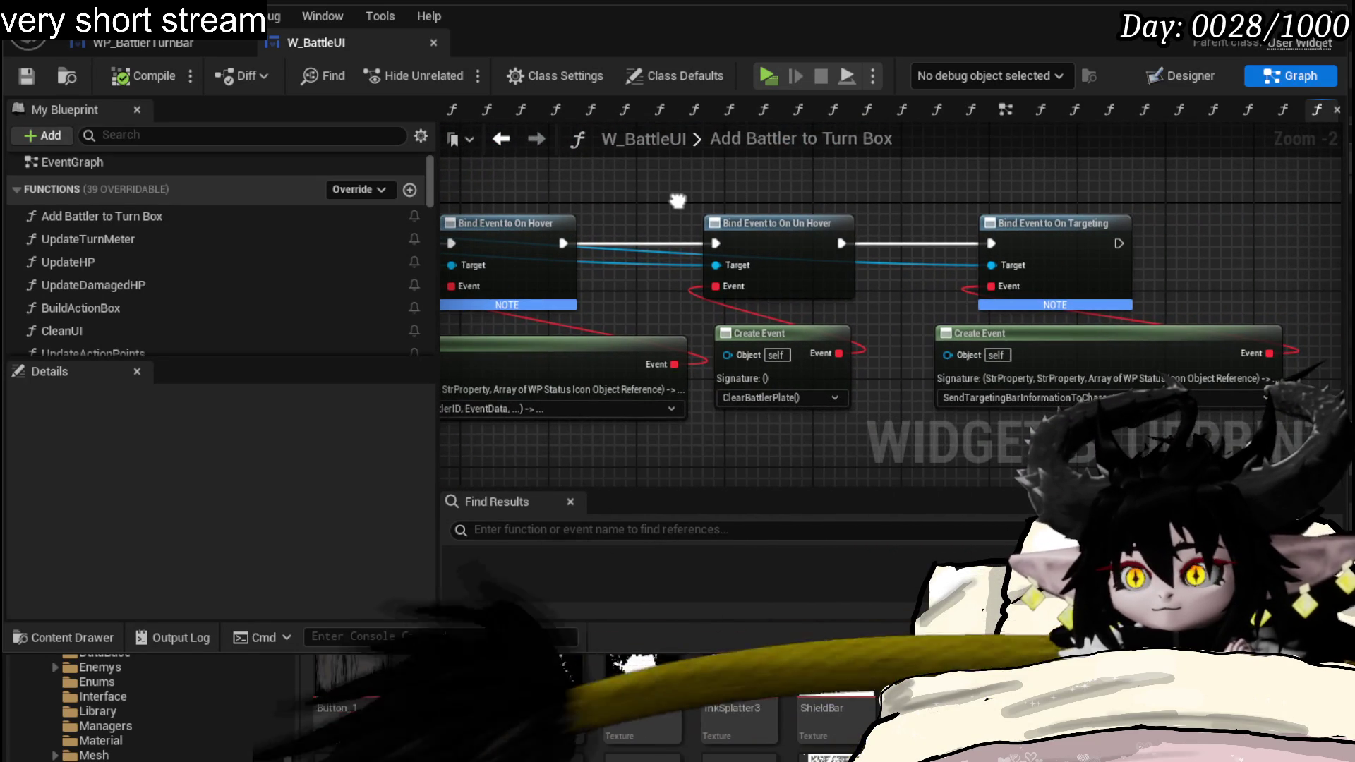
pyautogui.moveTo(502, 328)
pyautogui.mouseDown()
pyautogui.moveTo(804, 341)
pyautogui.moveTo(421, 295)
pyautogui.mouseUp()
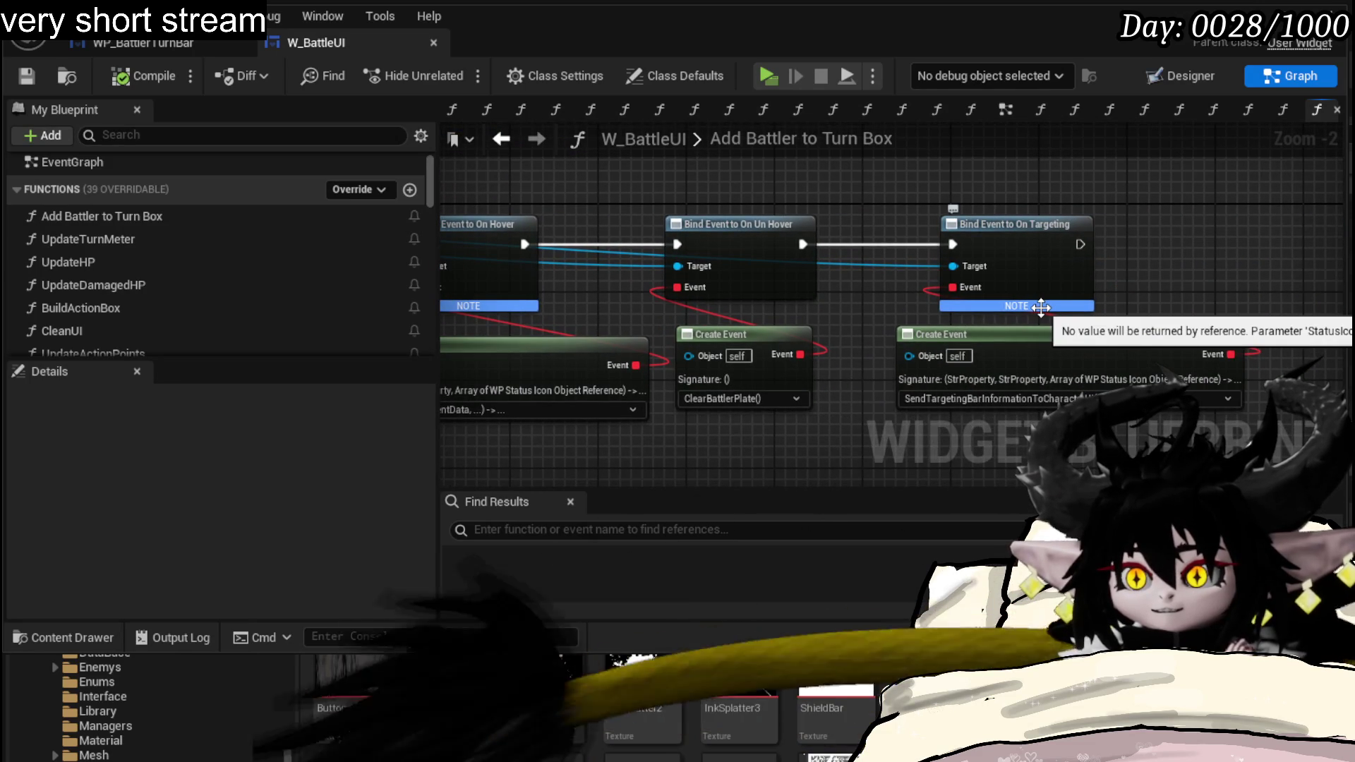
pyautogui.moveTo(1042, 306); pyautogui.dragTo(1336, 245)
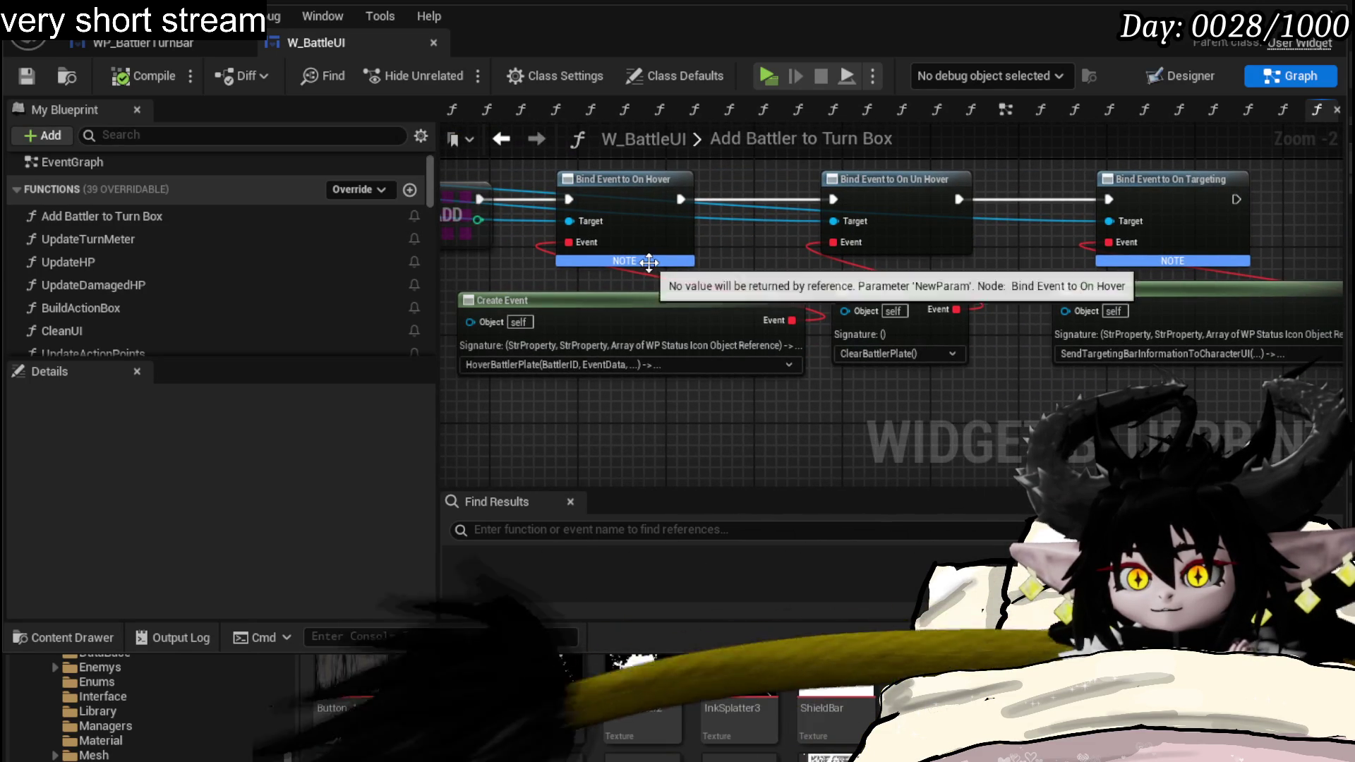
pyautogui.moveTo(696, 276); pyautogui.dragTo(1034, 304)
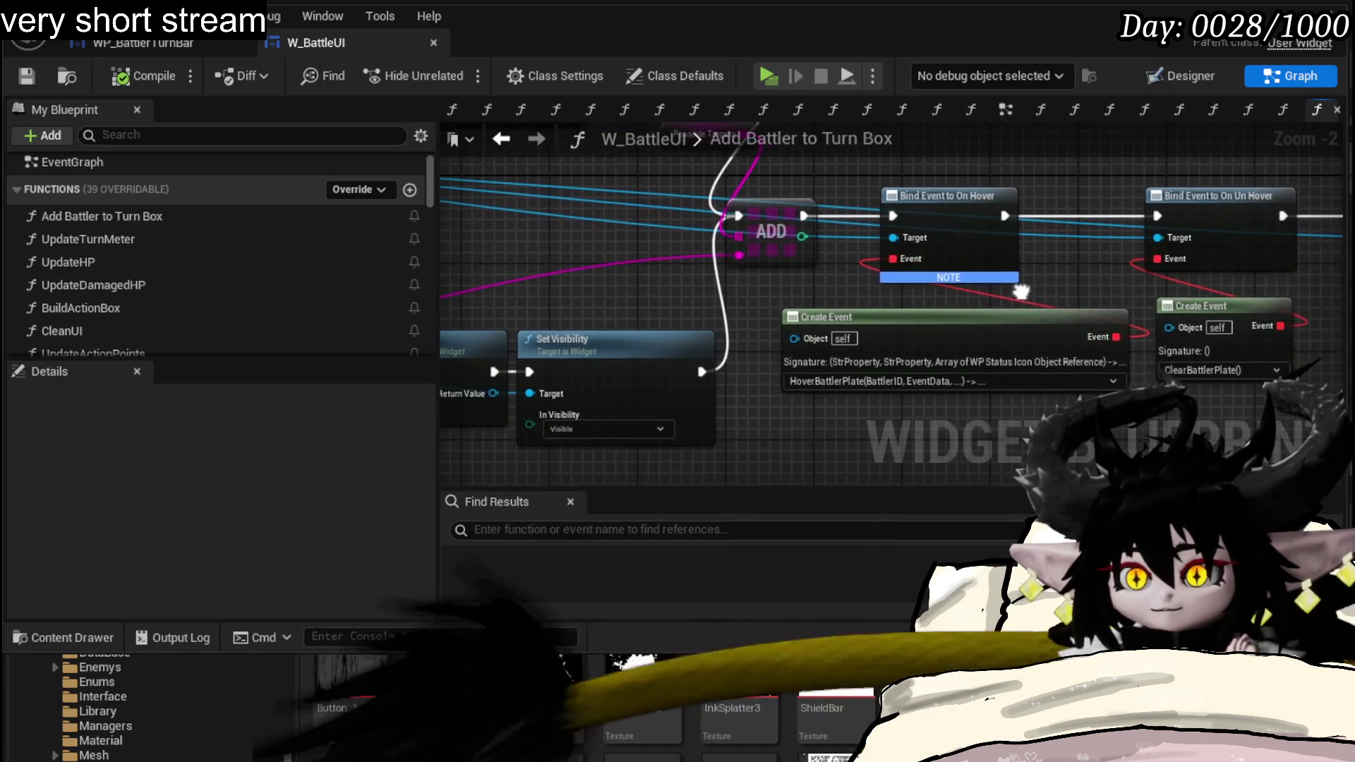
pyautogui.scroll(-1, 1035, 304)
pyautogui.moveTo(678, 466)
pyautogui.mouseDown()
pyautogui.moveTo(1219, 350)
pyautogui.moveTo(738, 191)
pyautogui.mouseUp()
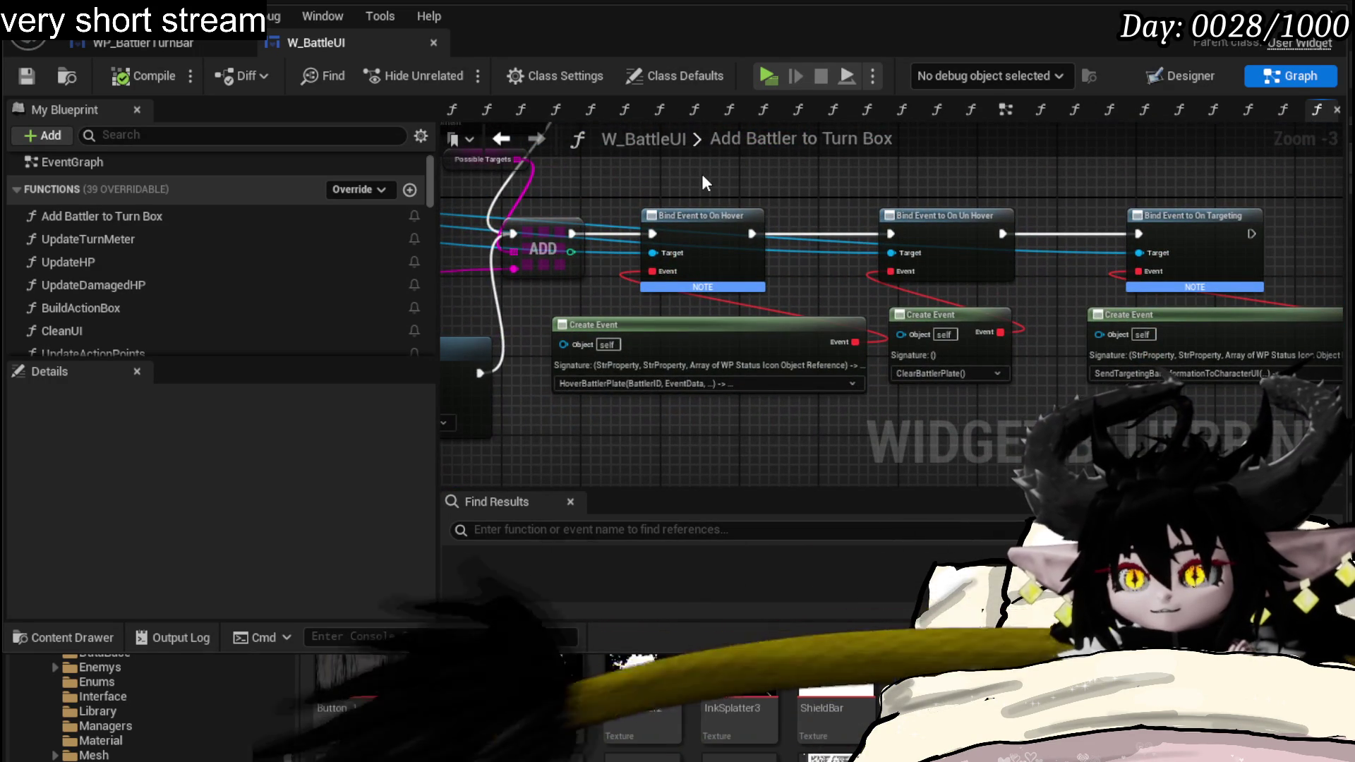
# - Rewire execution so ADD leads to On Un Hover, then On Hover, then On Targeting bindings
pyautogui.moveTo(695, 233); pyautogui.dragTo(1004, 432)
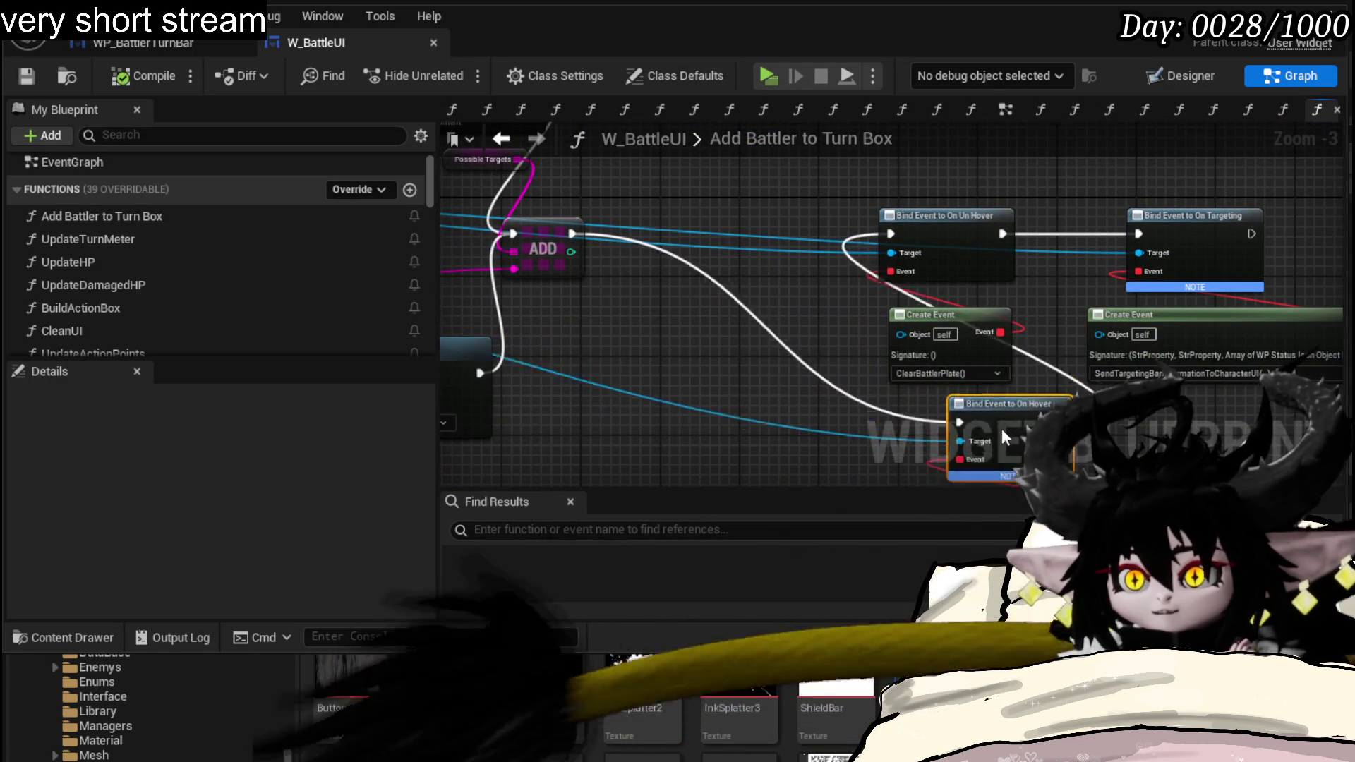
pyautogui.moveTo(940, 253); pyautogui.dragTo(672, 254)
pyautogui.moveTo(573, 233)
pyautogui.mouseDown()
pyautogui.moveTo(602, 242)
pyautogui.moveTo(770, 394)
pyautogui.moveTo(820, 412)
pyautogui.mouseUp()
pyautogui.moveTo(919, 408); pyautogui.dragTo(789, 366)
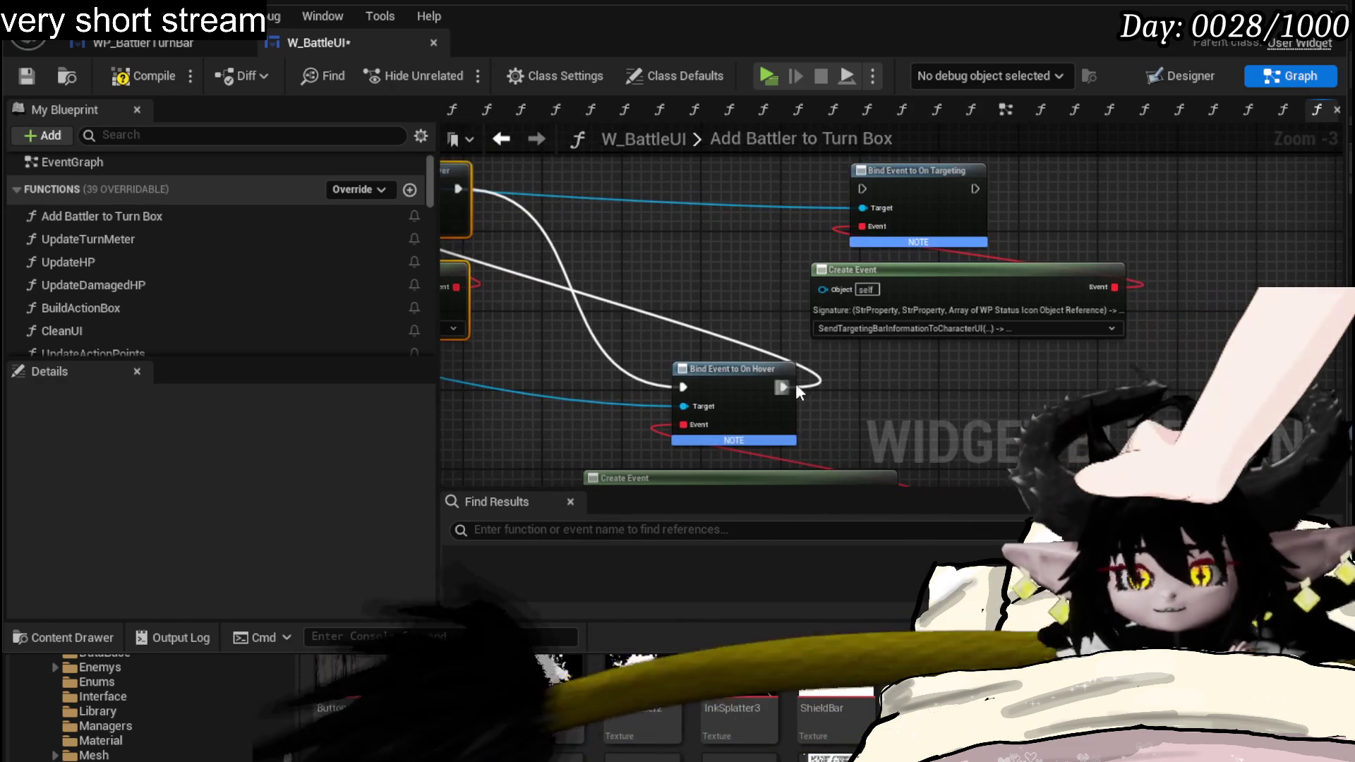
pyautogui.moveTo(863, 195); pyautogui.dragTo(863, 196)
# - Place the On Hover pair between the other bindings, shift On Targeting right and save W_BattleUI
pyautogui.moveTo(643, 197); pyautogui.dragTo(695, 339)
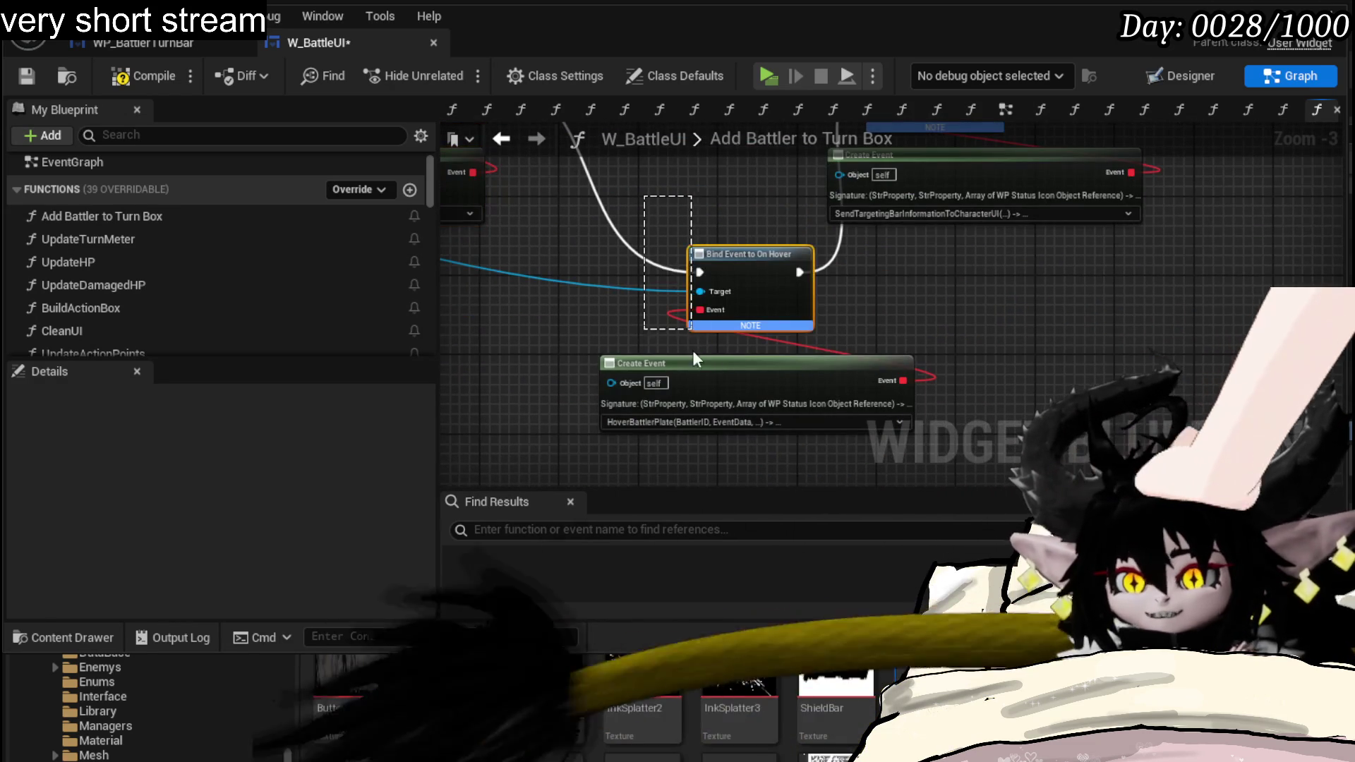
pyautogui.moveTo(755, 292)
pyautogui.mouseDown()
pyautogui.moveTo(740, 305)
pyautogui.moveTo(716, 215)
pyautogui.mouseUp()
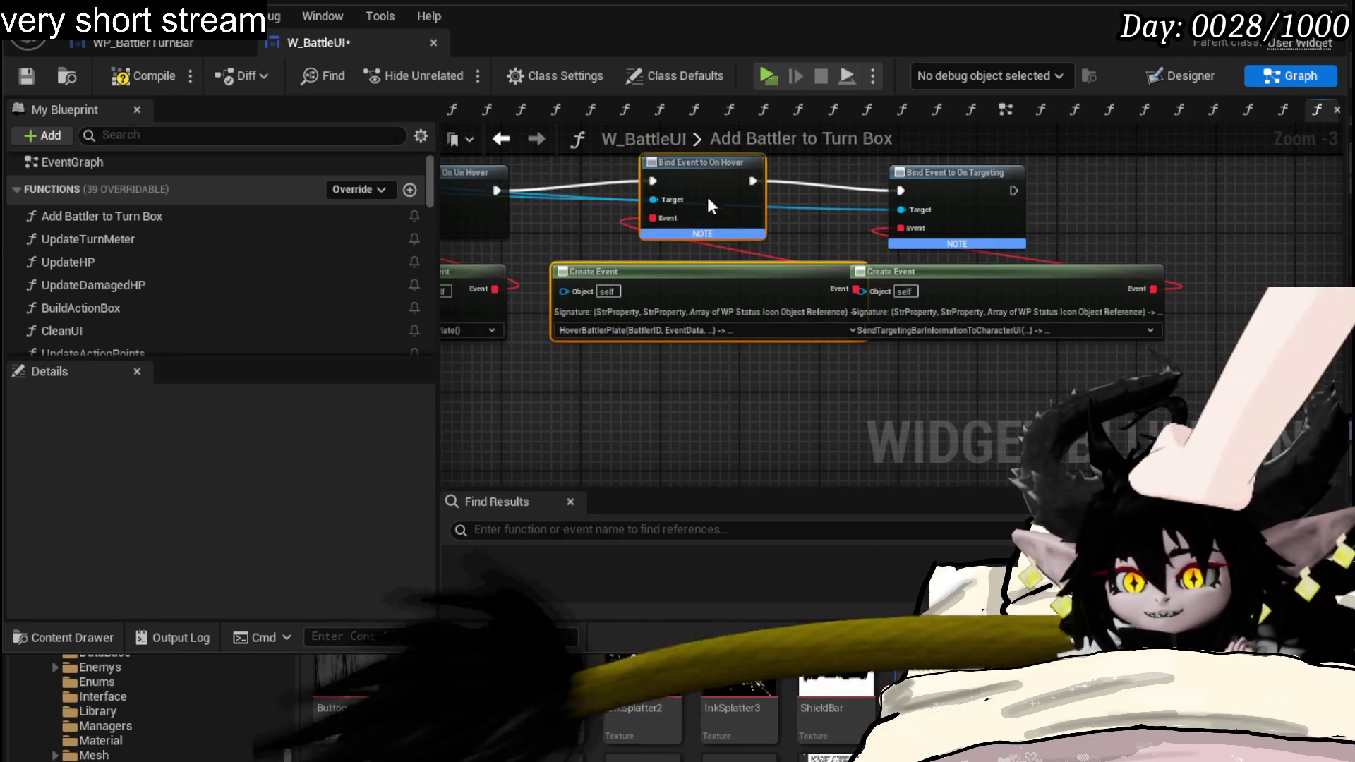
pyautogui.moveTo(984, 419)
pyautogui.mouseDown()
pyautogui.moveTo(961, 205)
pyautogui.moveTo(1034, 218)
pyautogui.mouseUp()
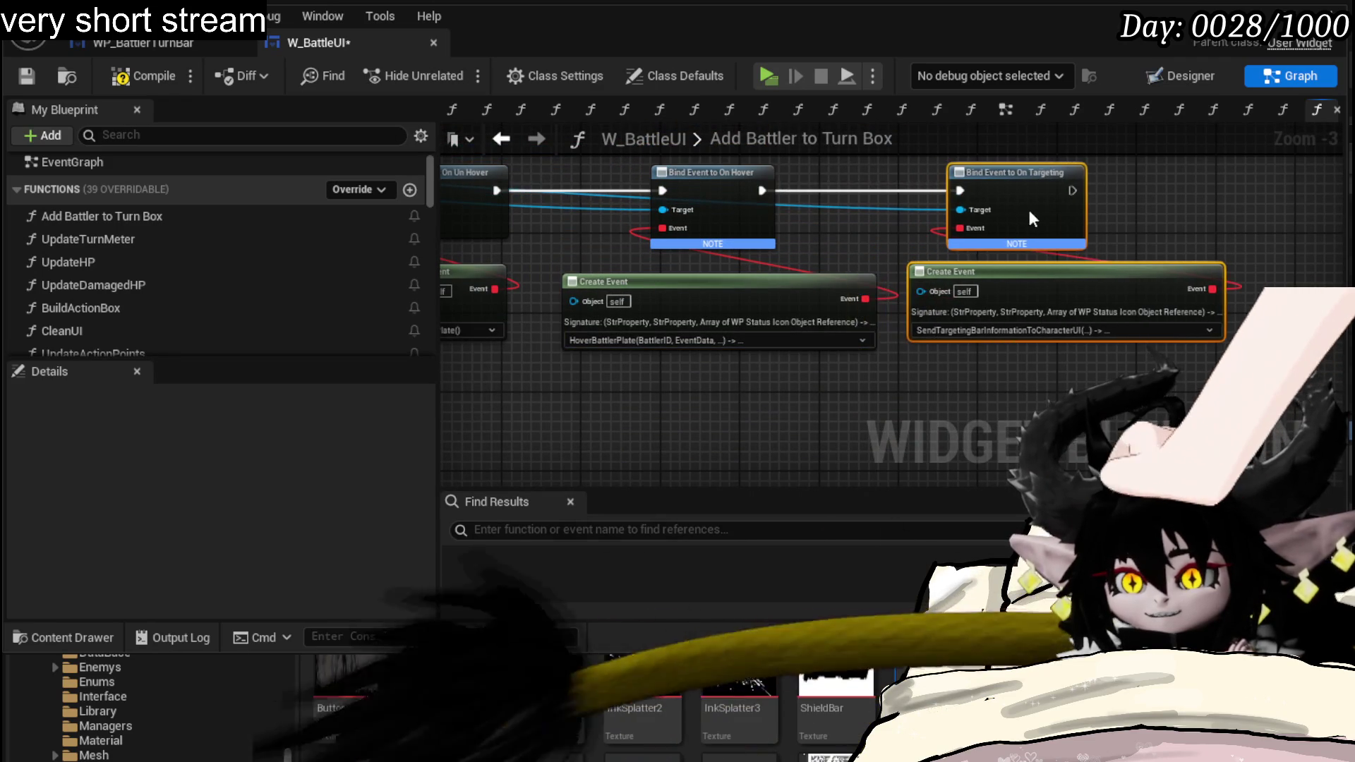
pyautogui.click(26, 77)
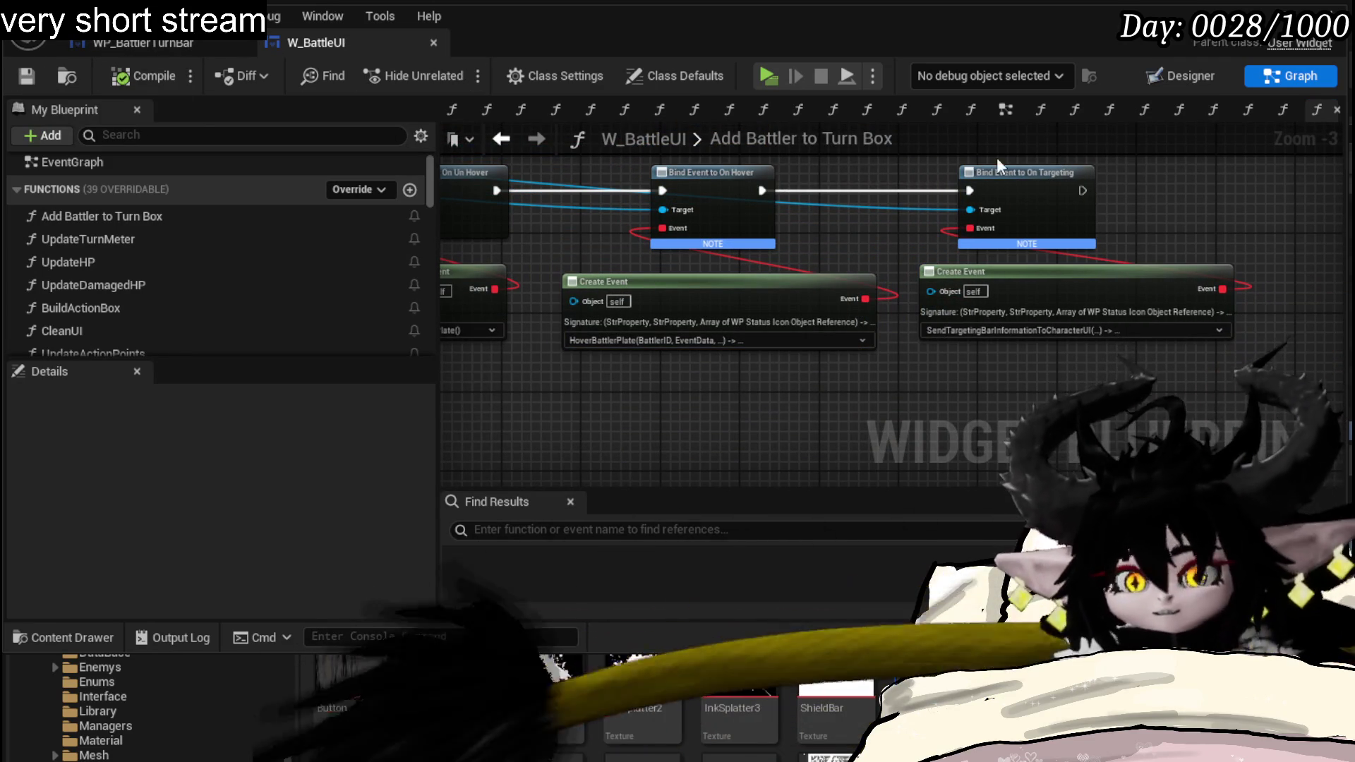
pyautogui.moveTo(731, 378); pyautogui.dragTo(762, 420)
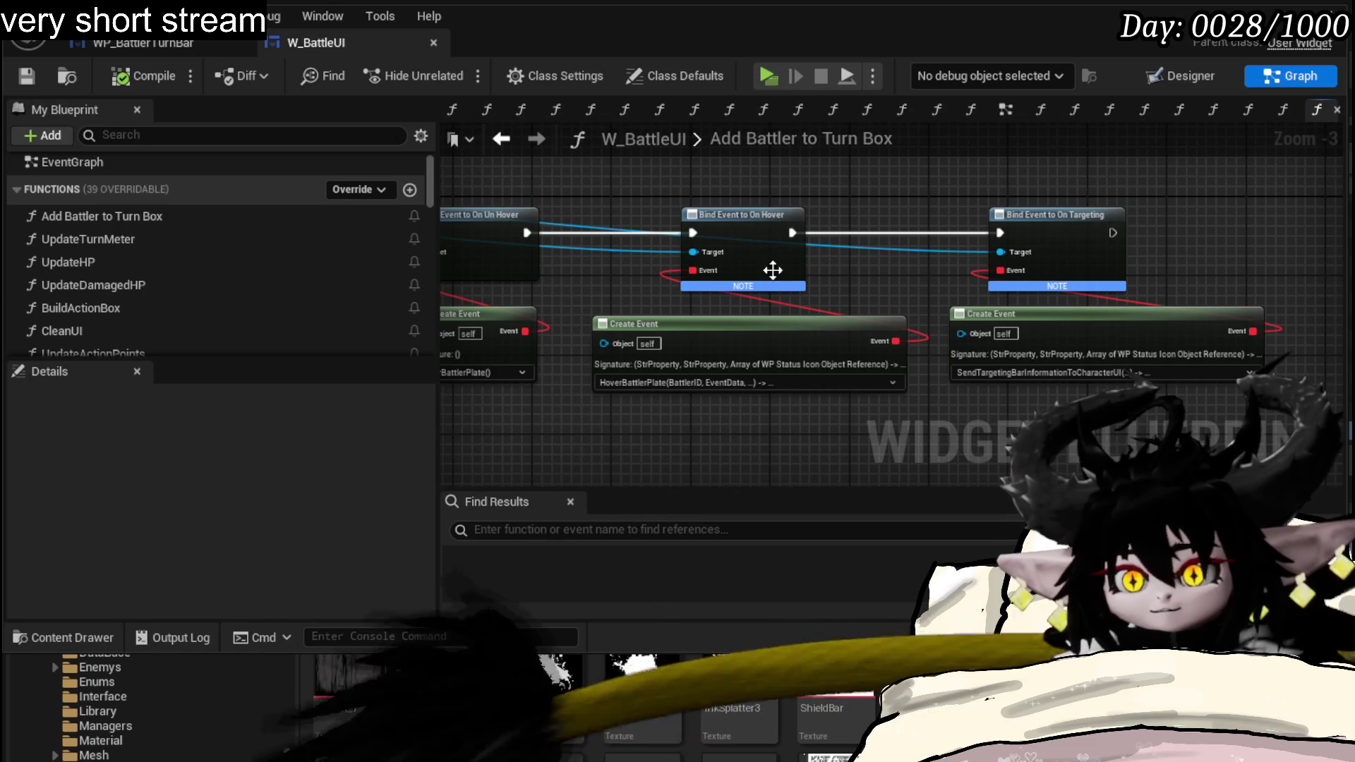
pyautogui.click(775, 332)
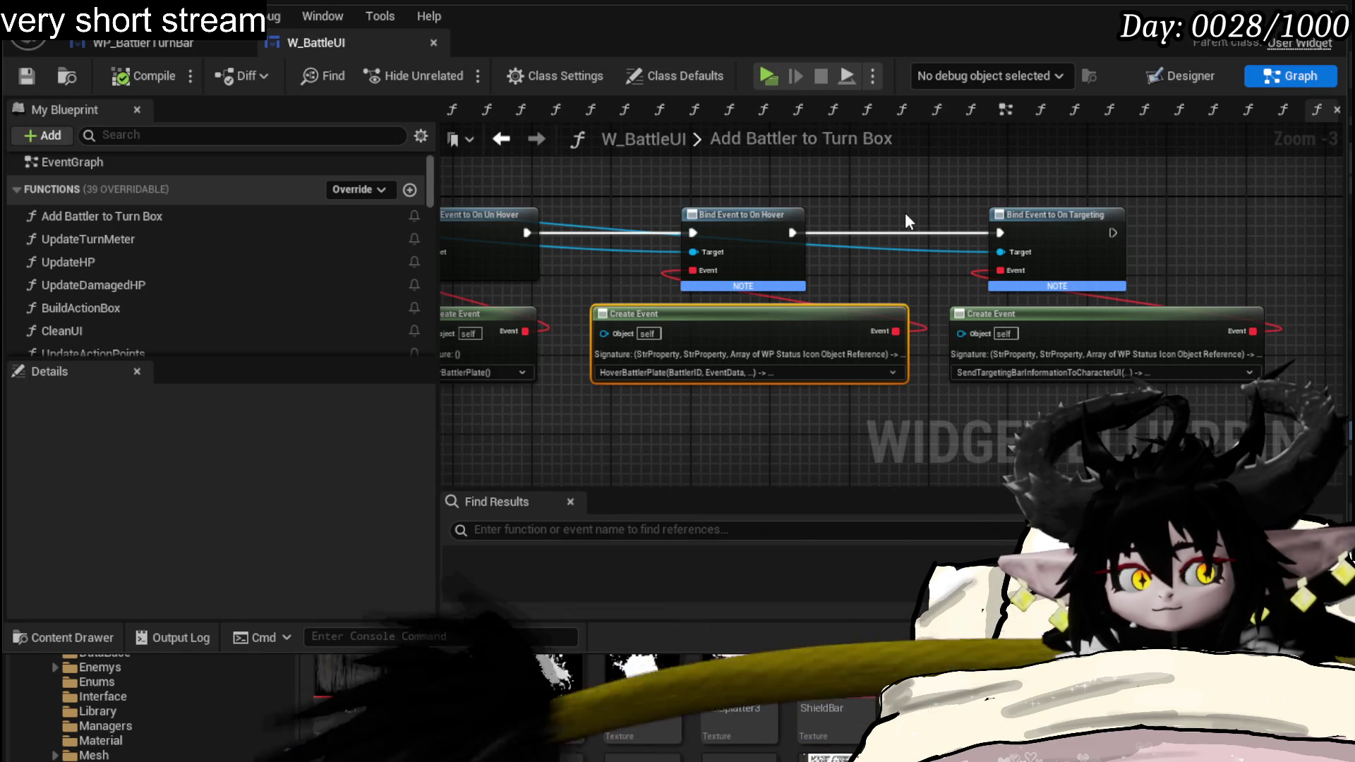
pyautogui.scroll(3, 859, 248)
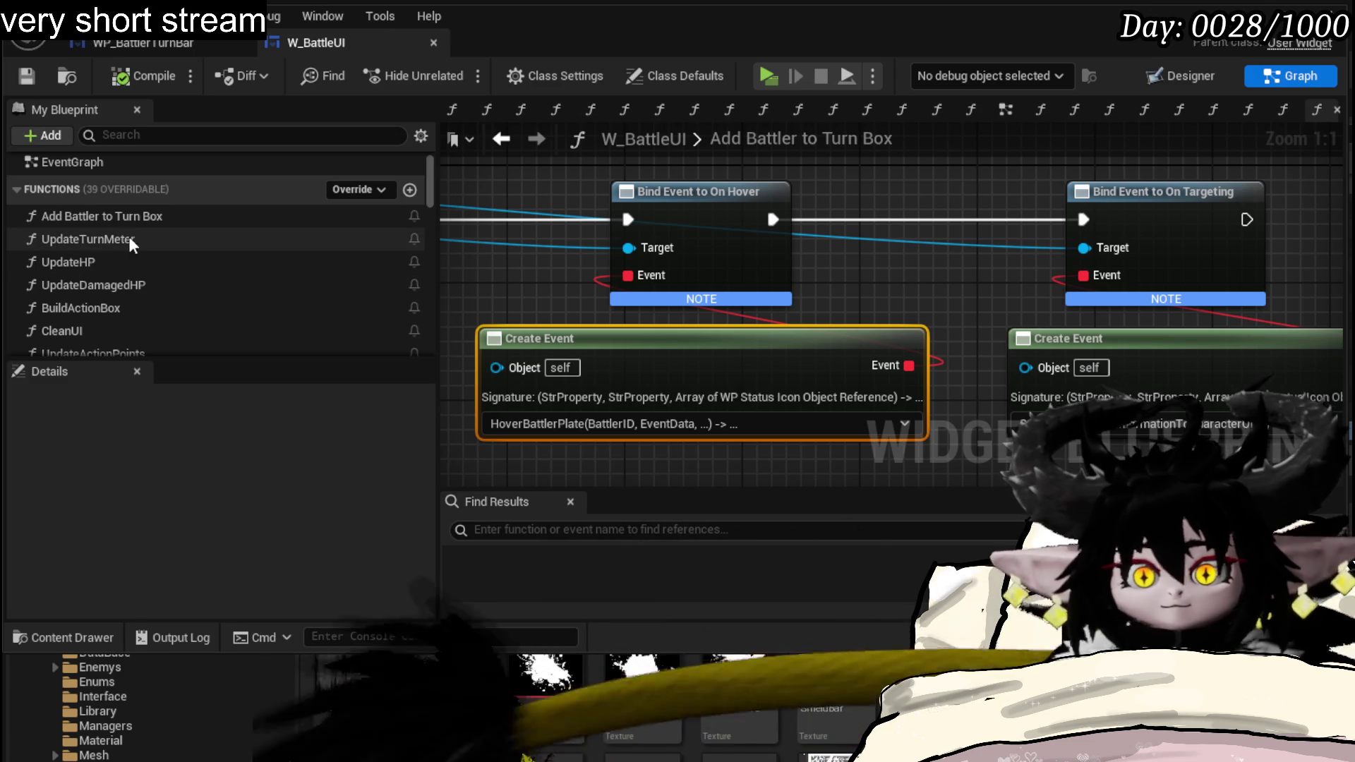
pyautogui.scroll(-3, 230, 249)
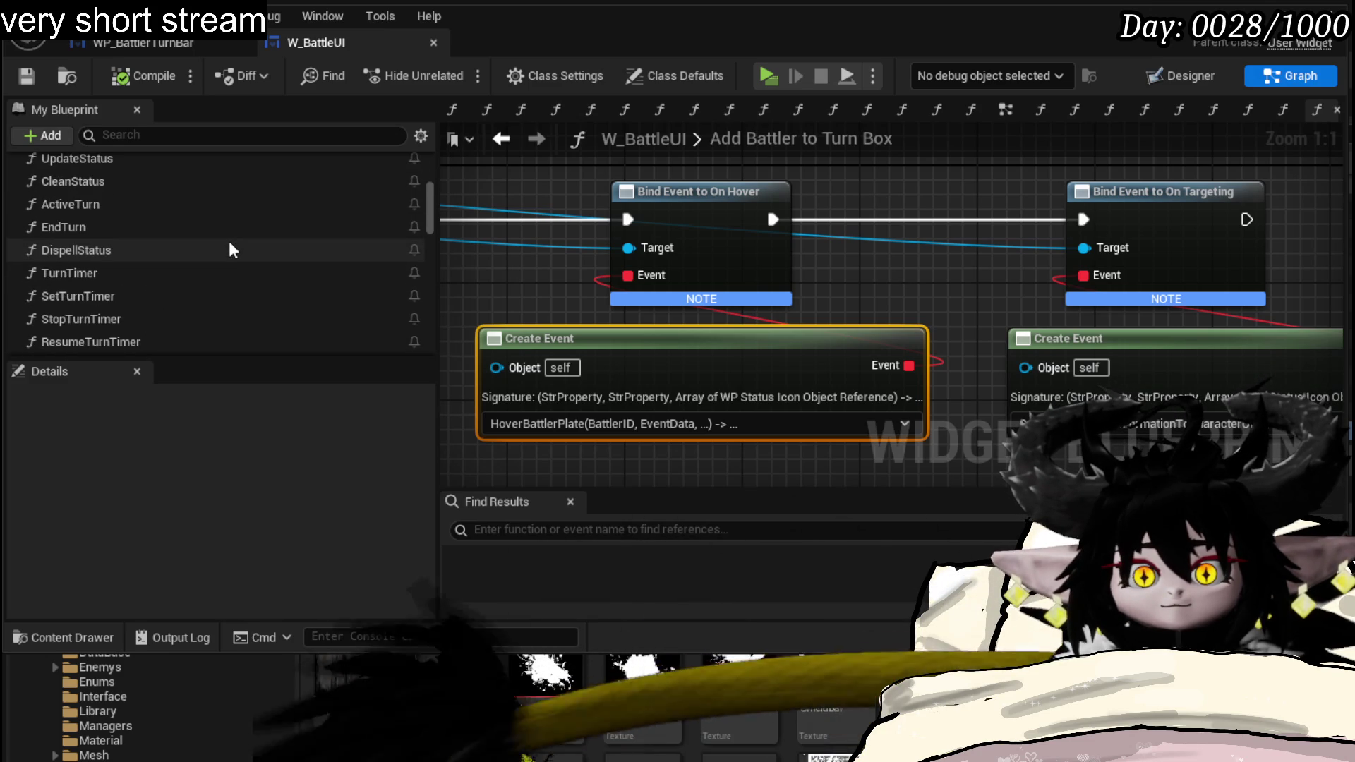
pyautogui.scroll(-2, 230, 251)
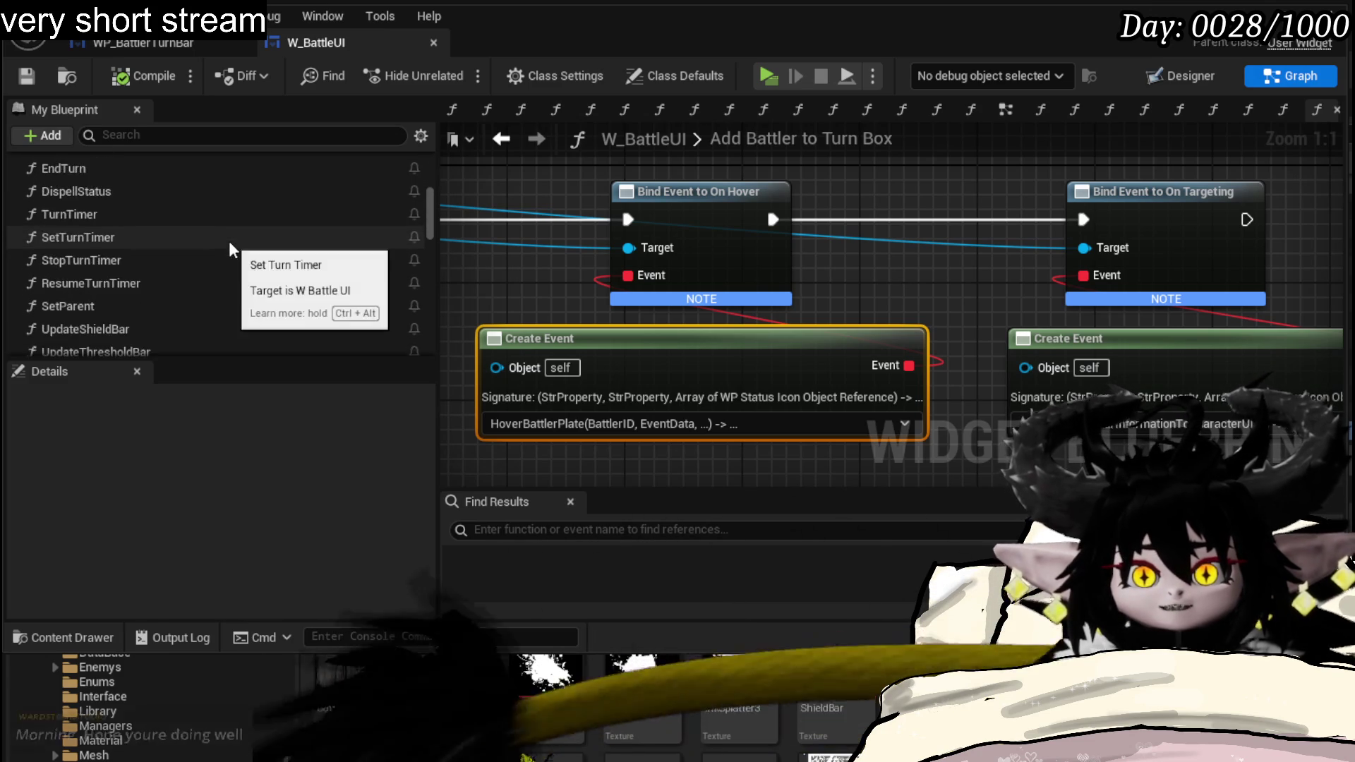
pyautogui.scroll(-3, 202, 254)
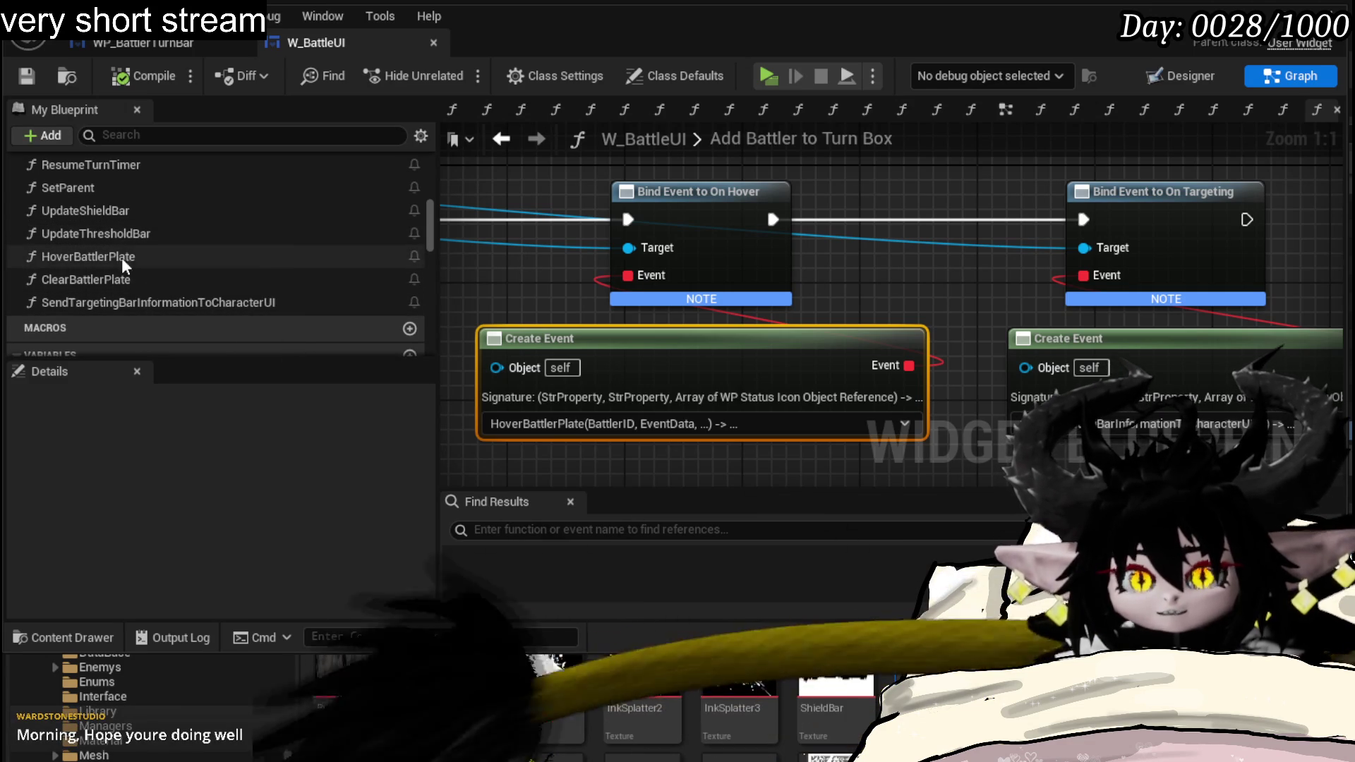
# - In HoverBattlerPlate, arrange Call On Hover Battler Plate ahead of Call On Send Target Information
pyautogui.doubleClick(87, 256)
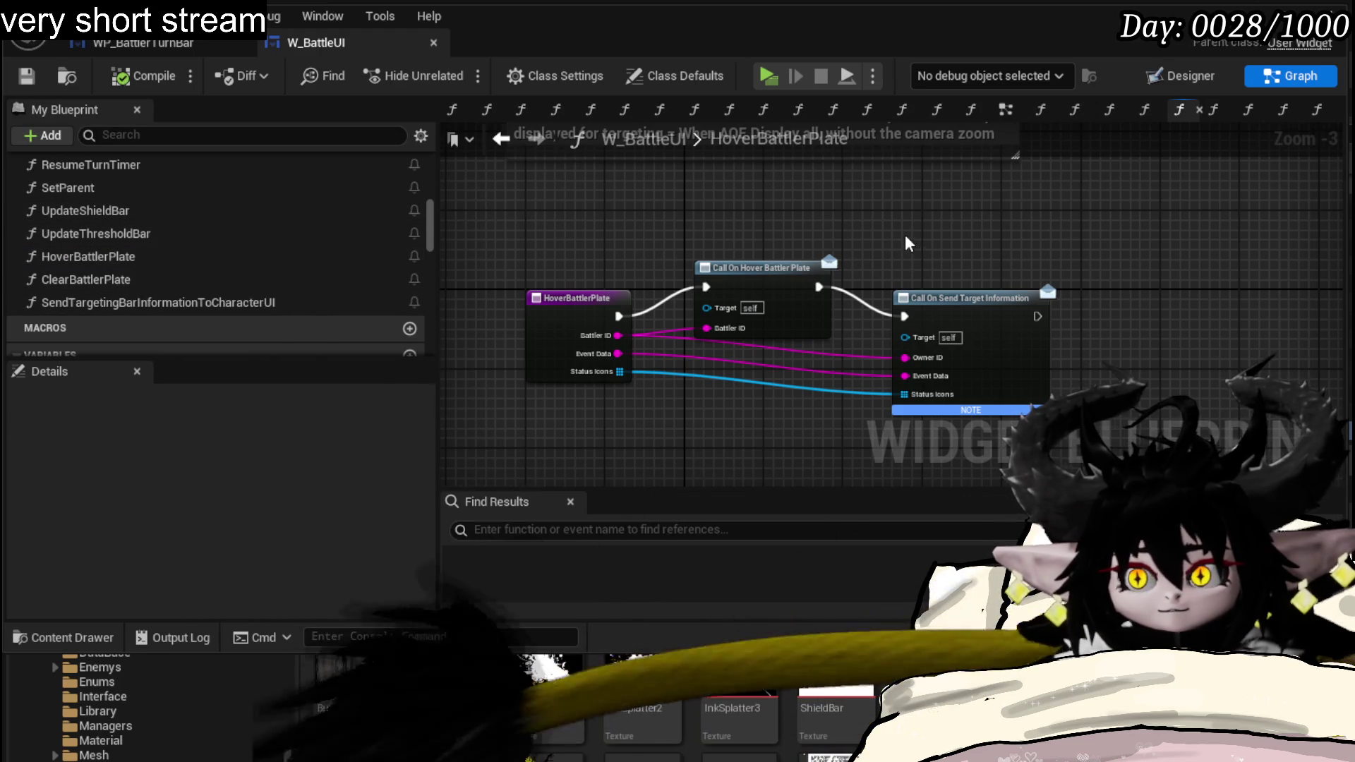
pyautogui.scroll(2, 907, 236)
pyautogui.scroll(1, 876, 235)
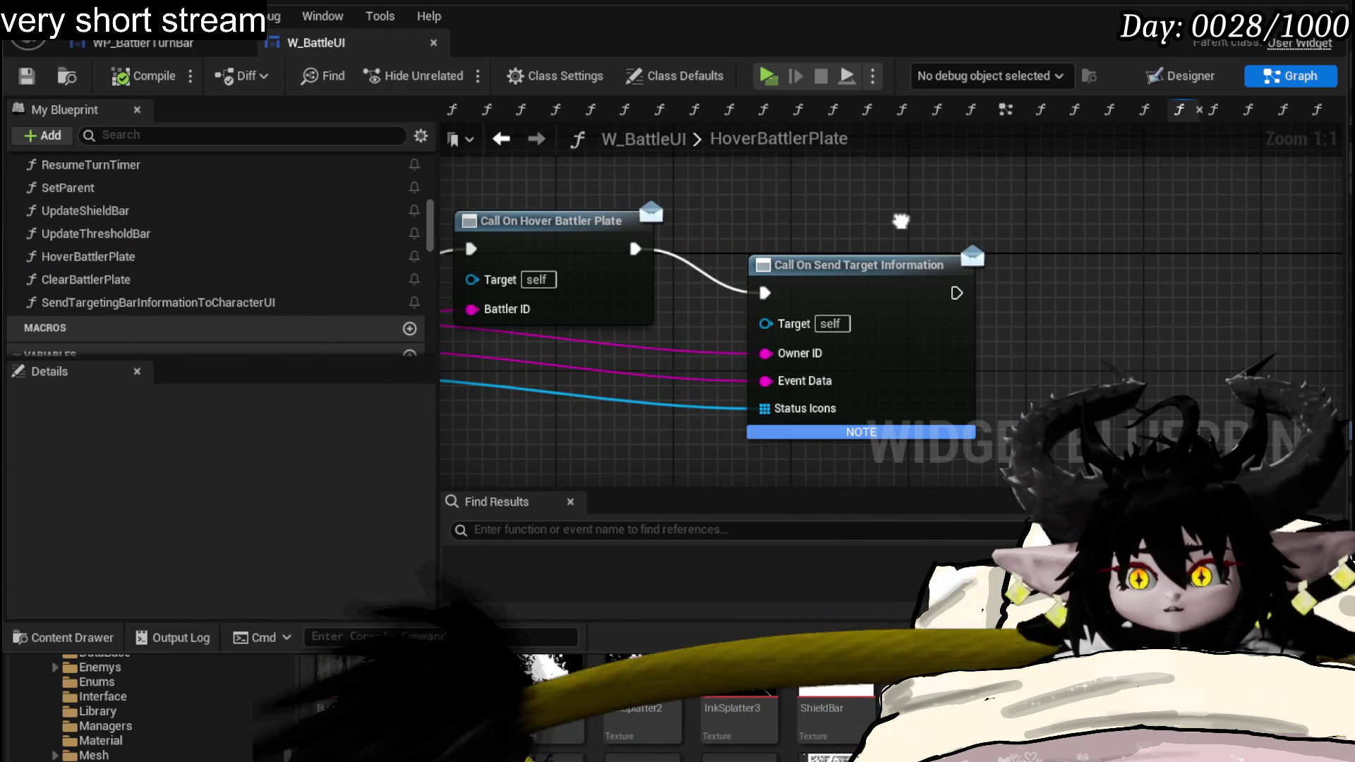
pyautogui.moveTo(891, 284)
pyautogui.mouseDown()
pyautogui.moveTo(891, 269)
pyautogui.moveTo(1128, 269)
pyautogui.mouseUp()
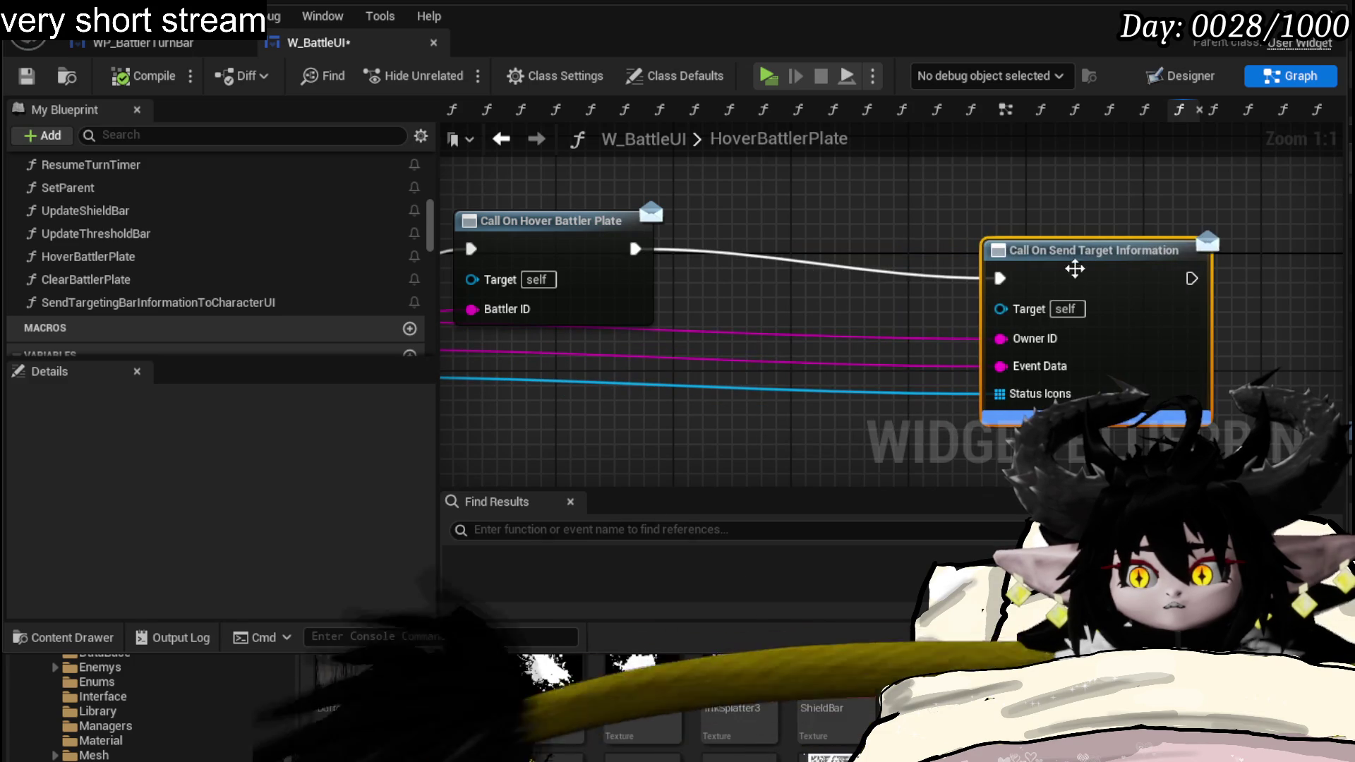
pyautogui.click(826, 233)
pyautogui.moveTo(533, 227); pyautogui.dragTo(653, 172)
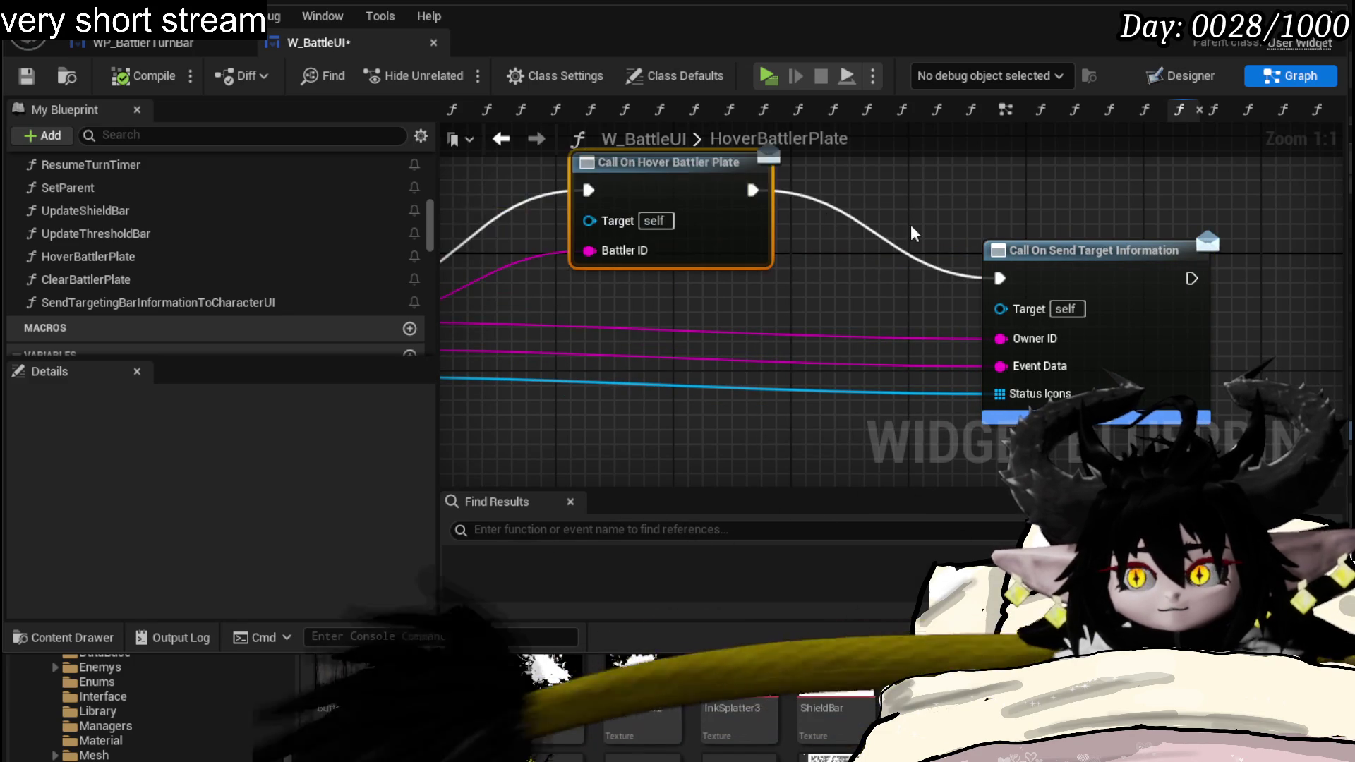
pyautogui.scroll(-2, 849, 246)
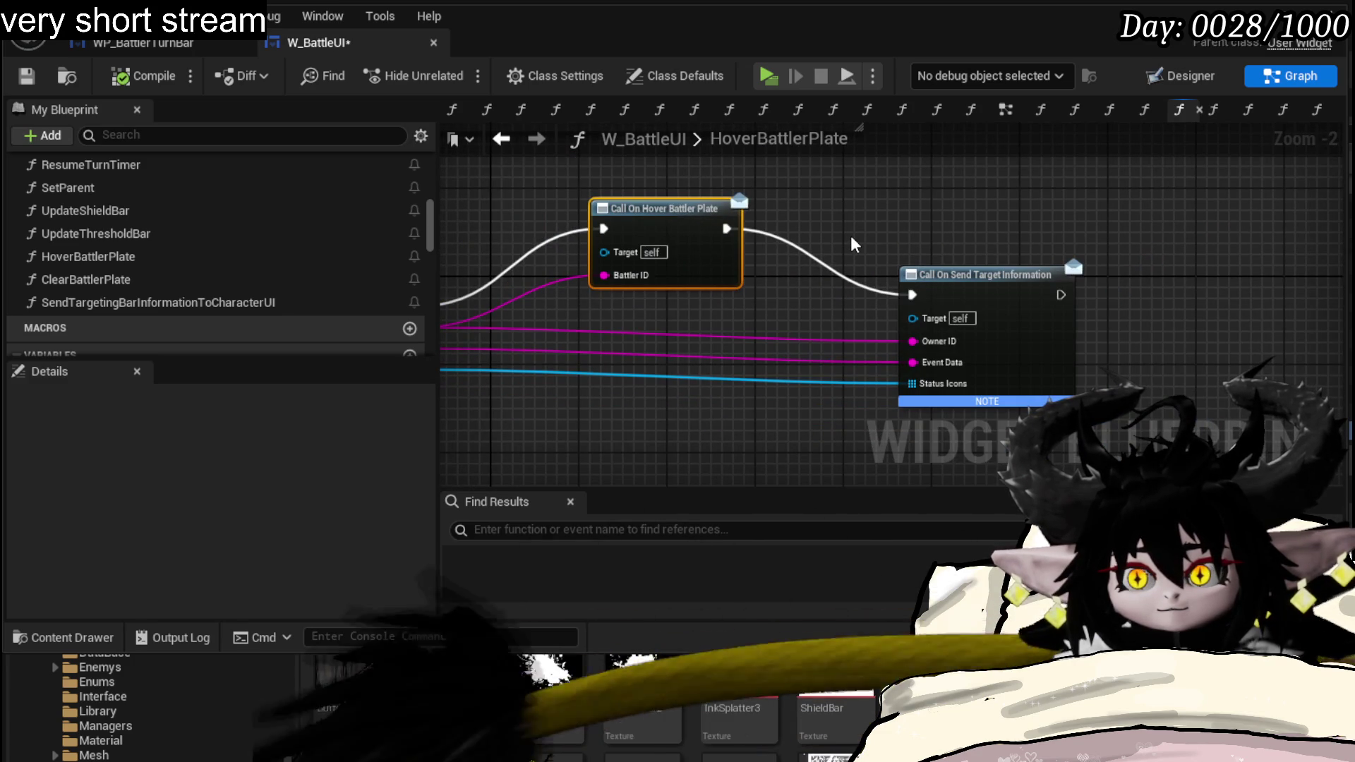
pyautogui.moveTo(616, 186); pyautogui.dragTo(938, 387)
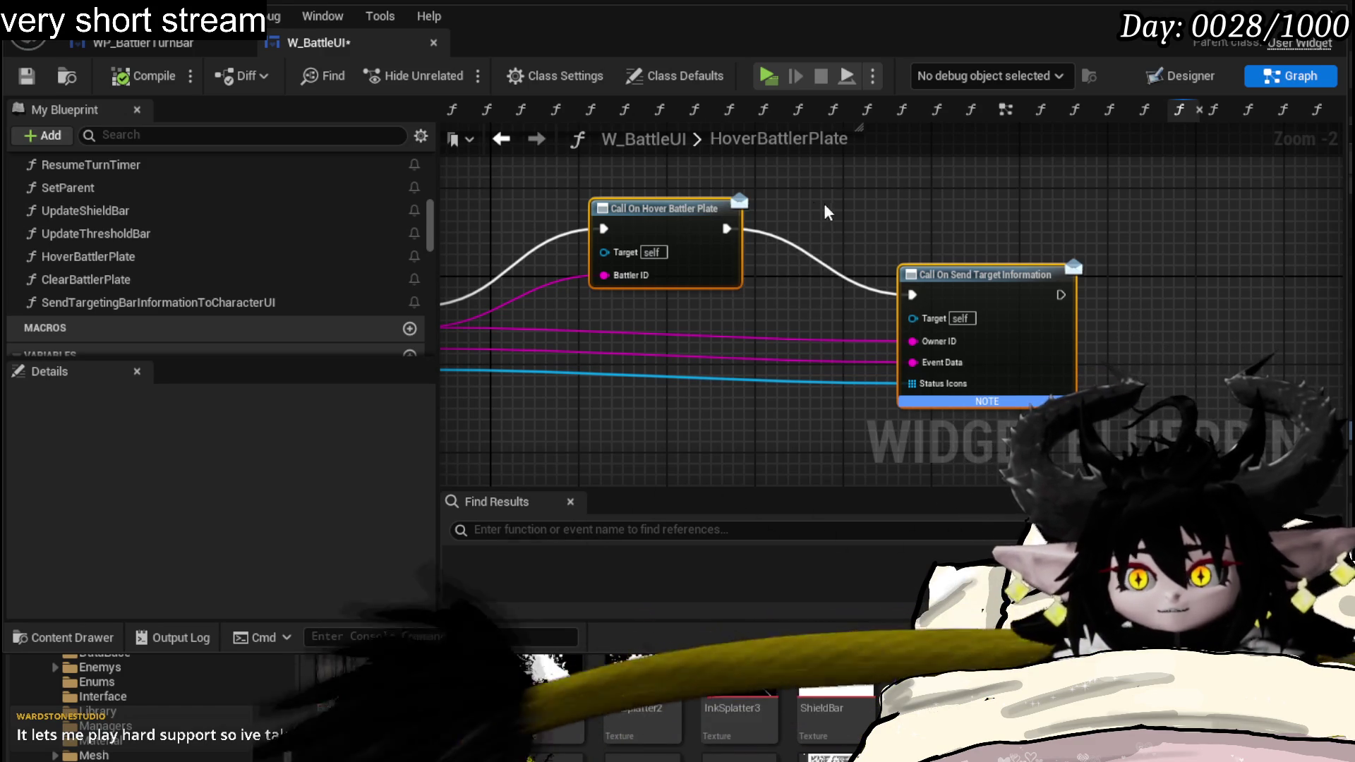
# - Save W_BattleUI with Ctrl+S and nudge the two call nodes into place beside the entry node
pyautogui.moveTo(814, 202); pyautogui.dragTo(799, 198)
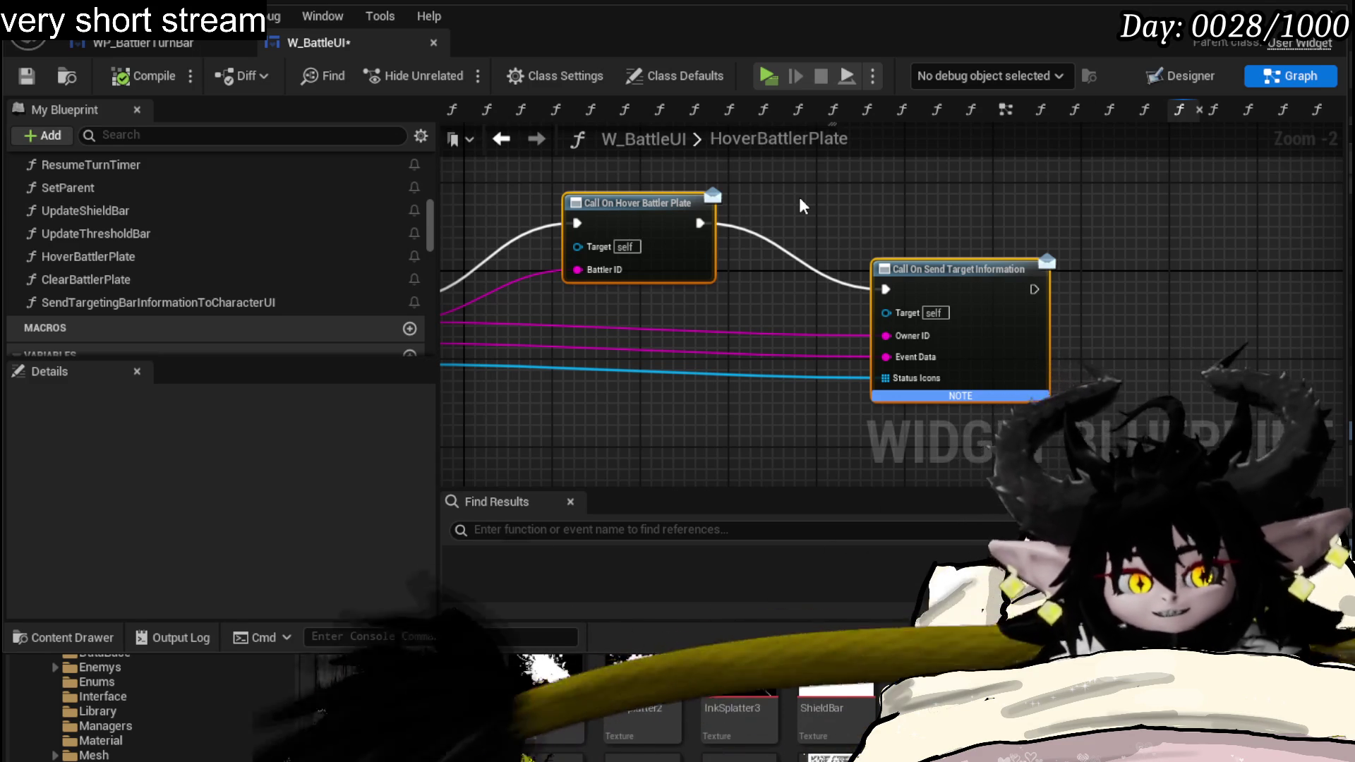
pyautogui.moveTo(670, 294); pyautogui.dragTo(795, 270)
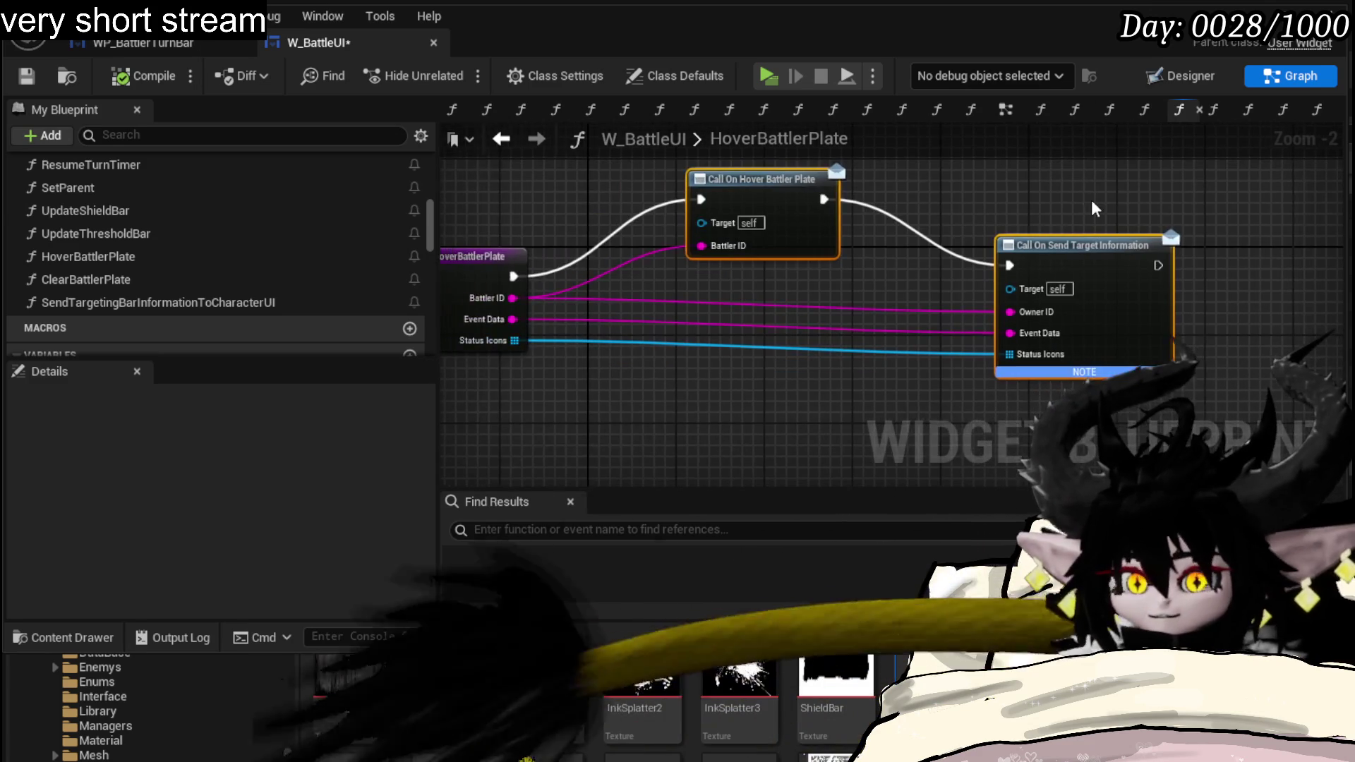
pyautogui.hotkey('ctrl', 's')
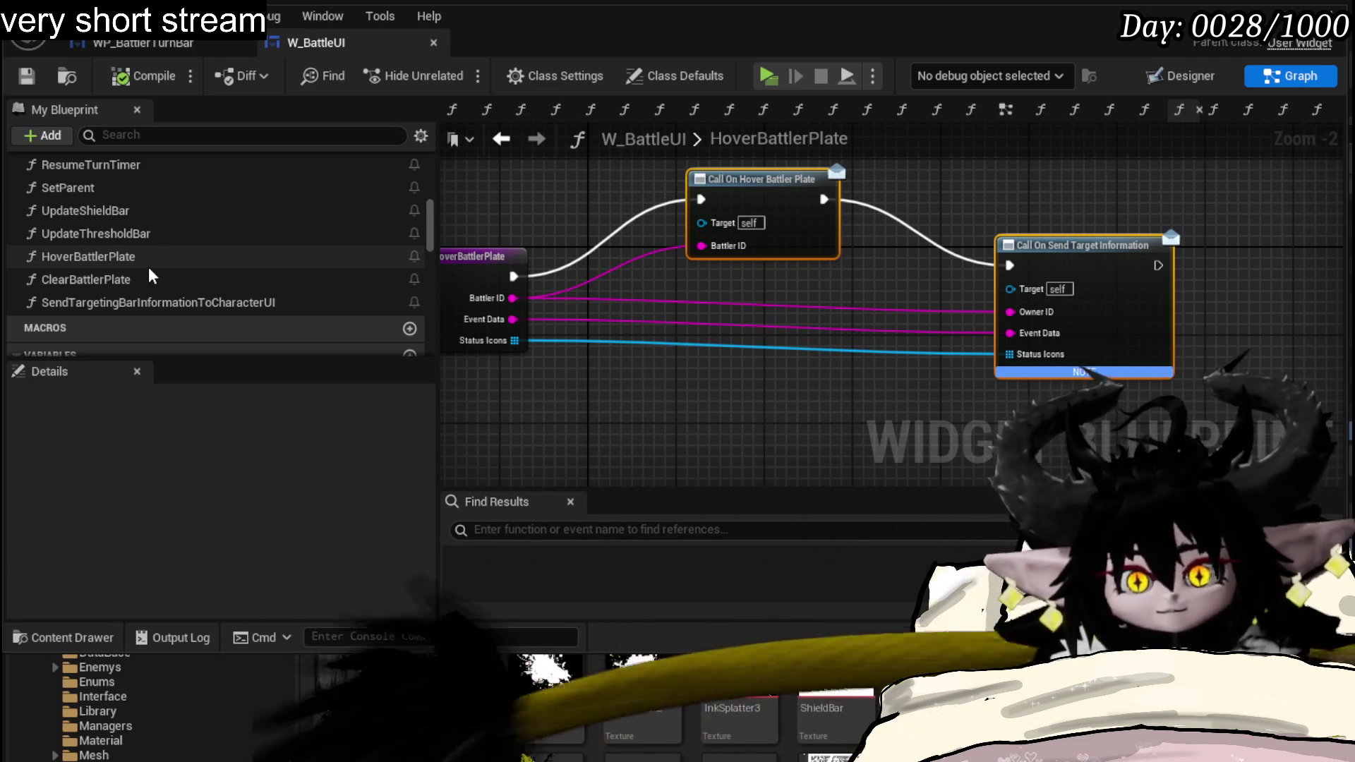
pyautogui.scroll(1, 150, 275)
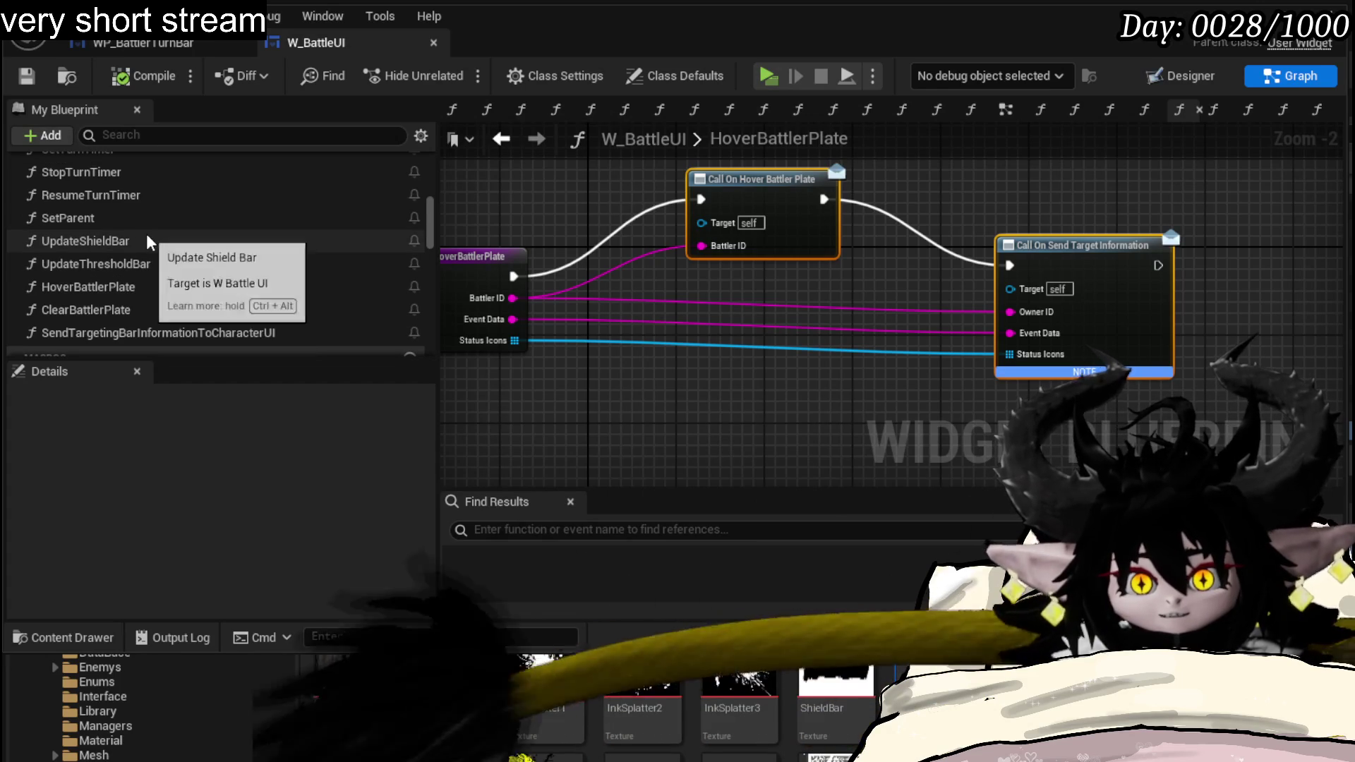
pyautogui.scroll(2, 208, 252)
pyautogui.scroll(1, 209, 252)
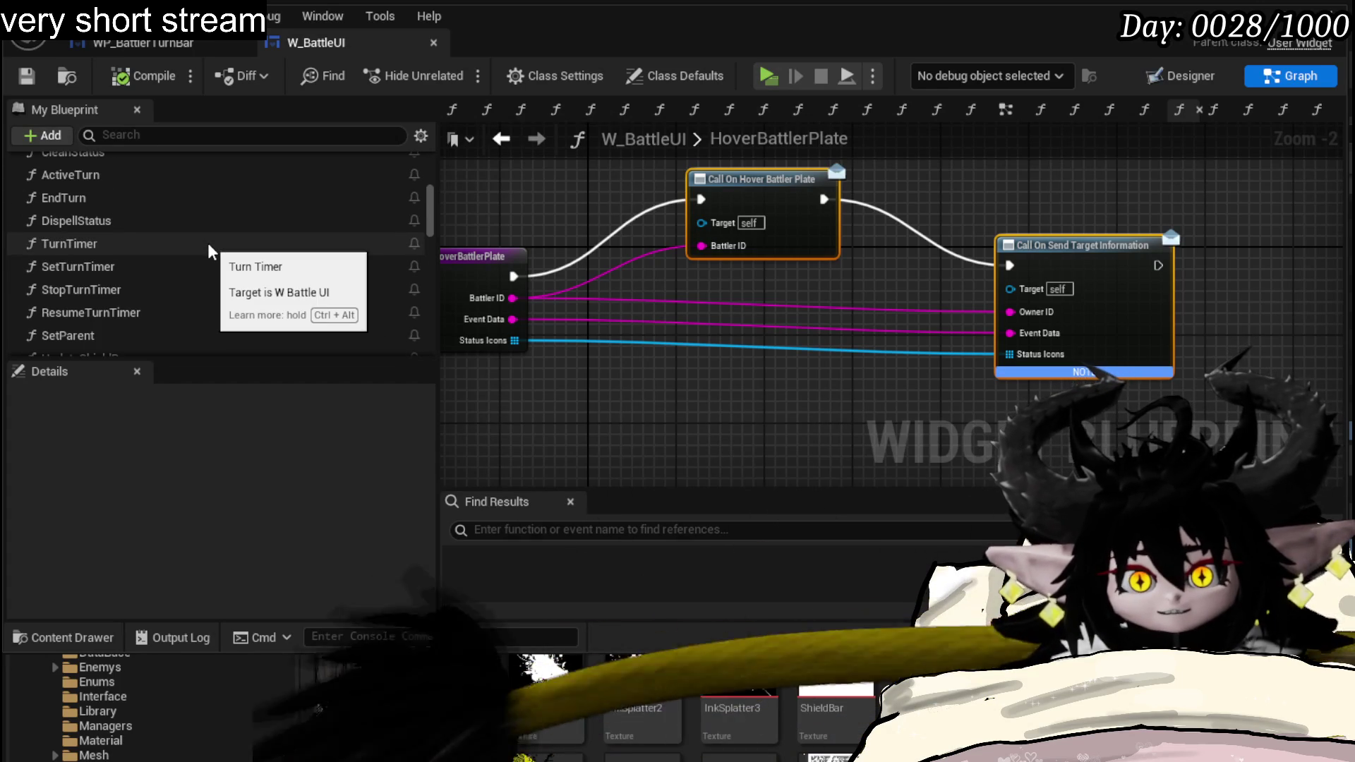
pyautogui.scroll(-2, 208, 253)
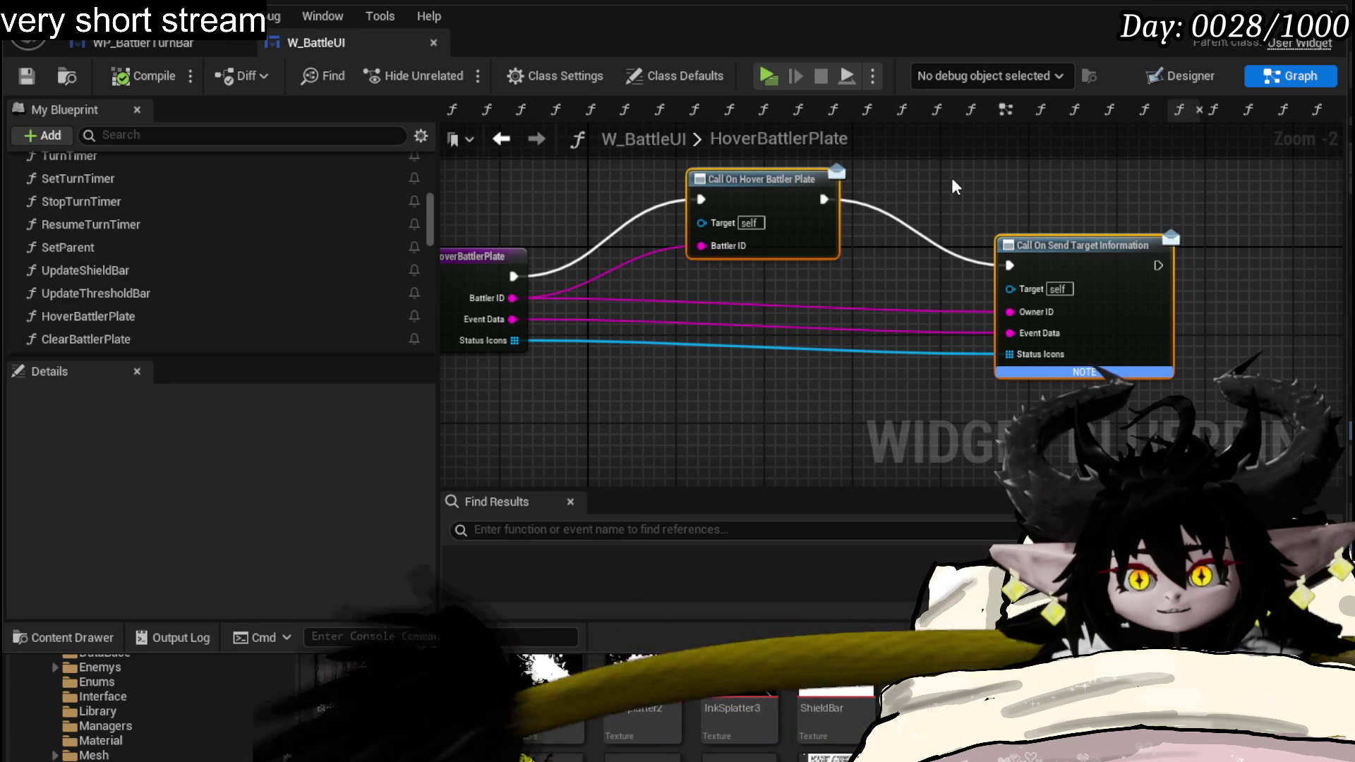
pyautogui.scroll(-1, 94, 241)
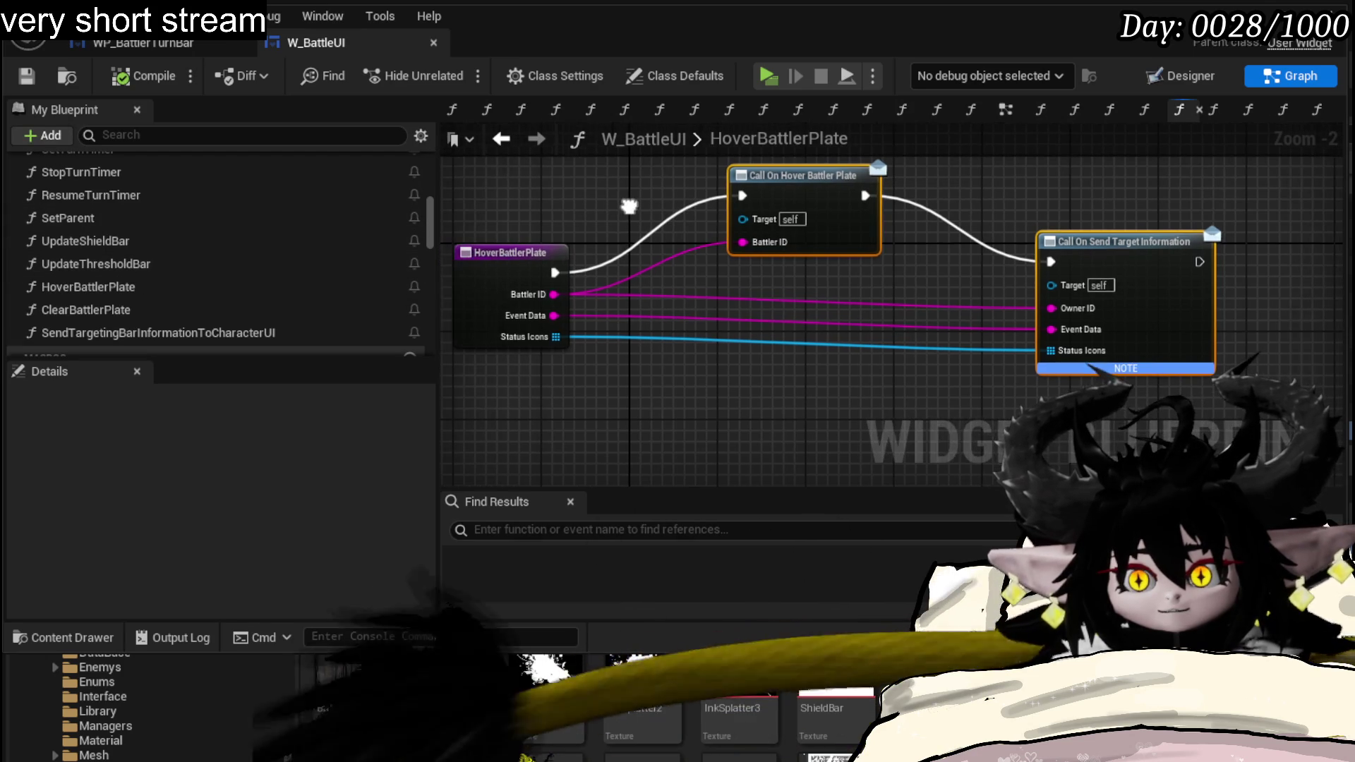
pyautogui.moveTo(589, 211); pyautogui.dragTo(629, 206)
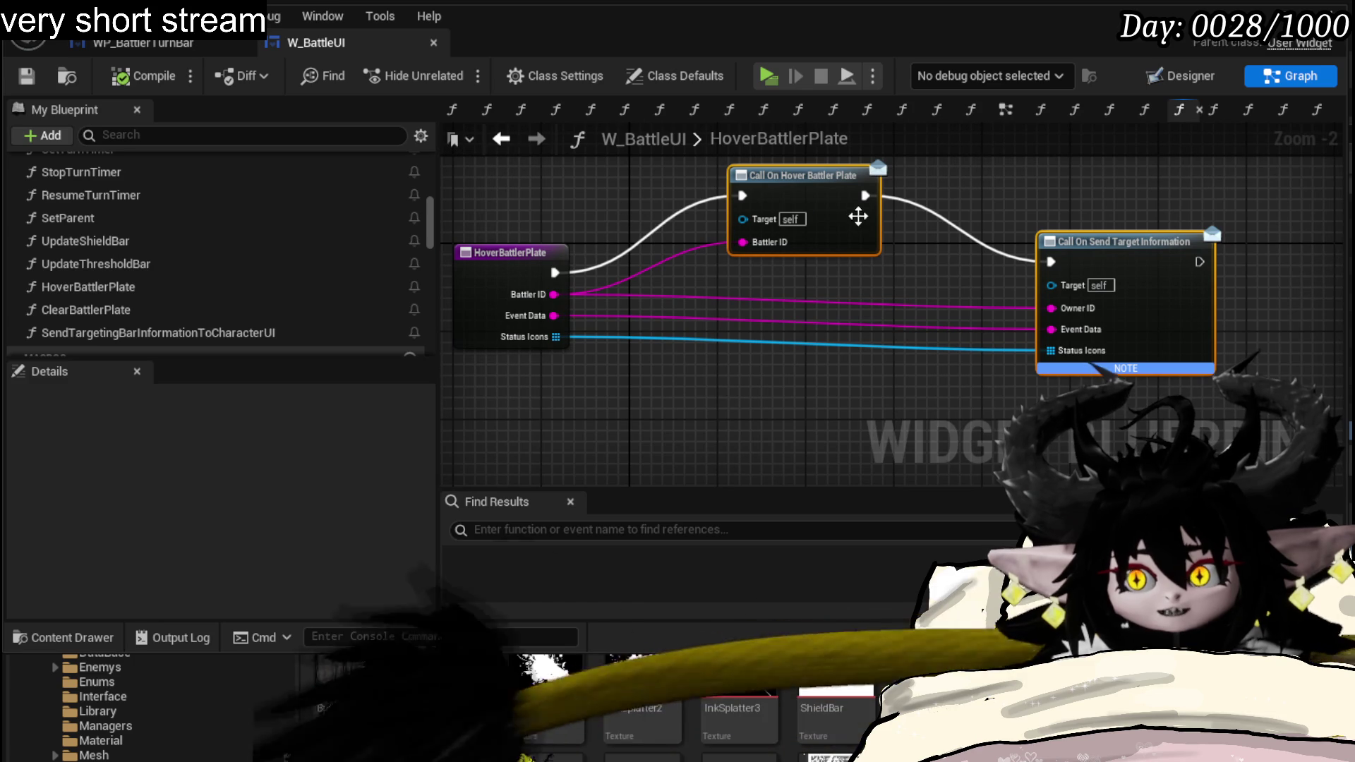
pyautogui.moveTo(836, 214); pyautogui.dragTo(847, 237)
pyautogui.click(637, 528)
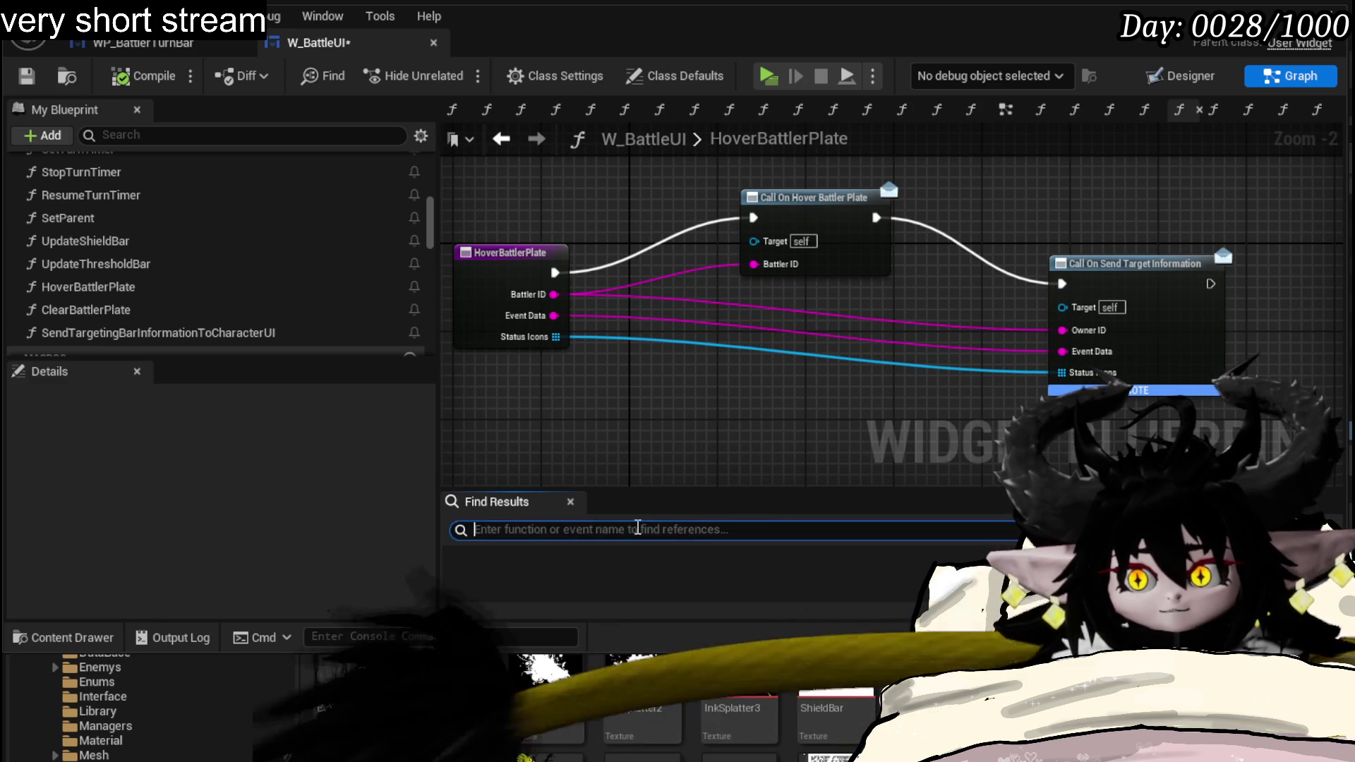
pyautogui.write('HoverBattlerPlate')
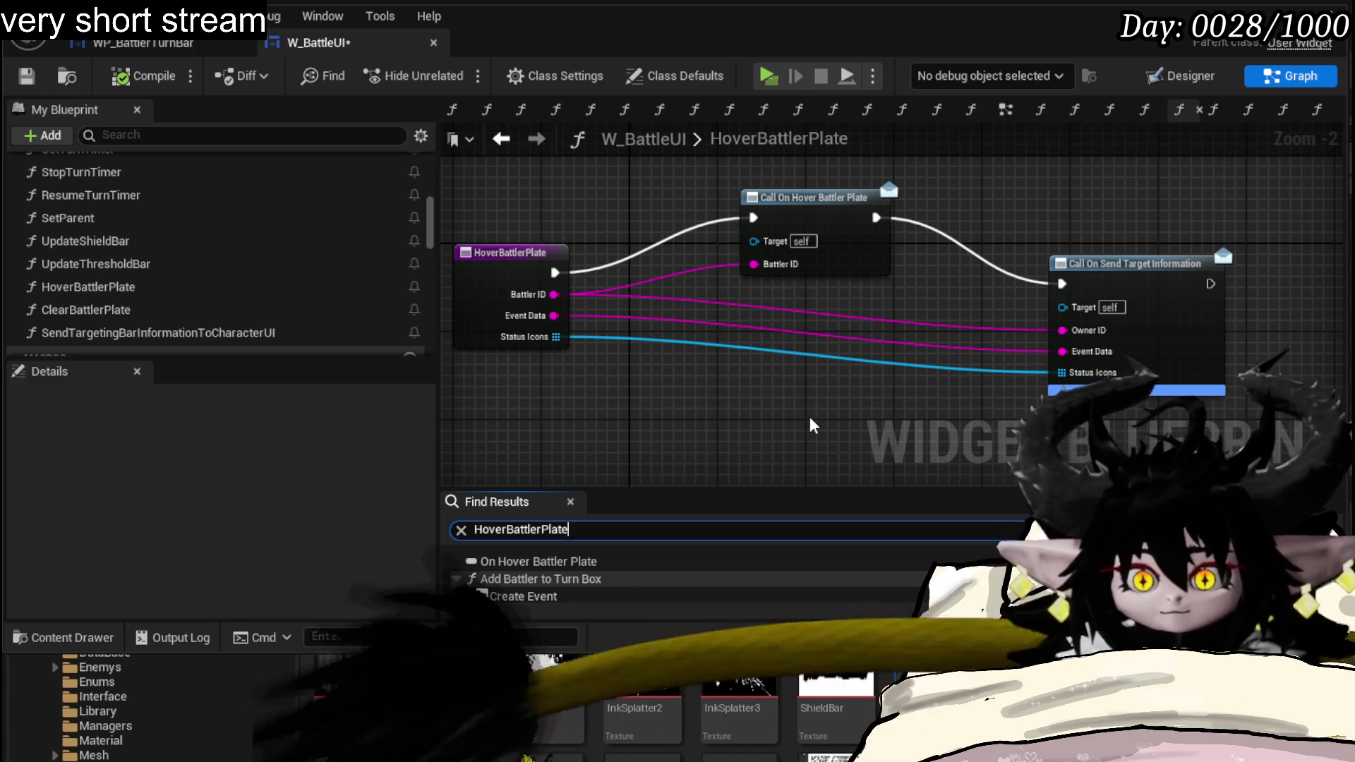
# - Search HoverBattlerPlate references and jump through the entry, Create Event and Call On Hover Battler Plate nodes
pyautogui.press('Return')
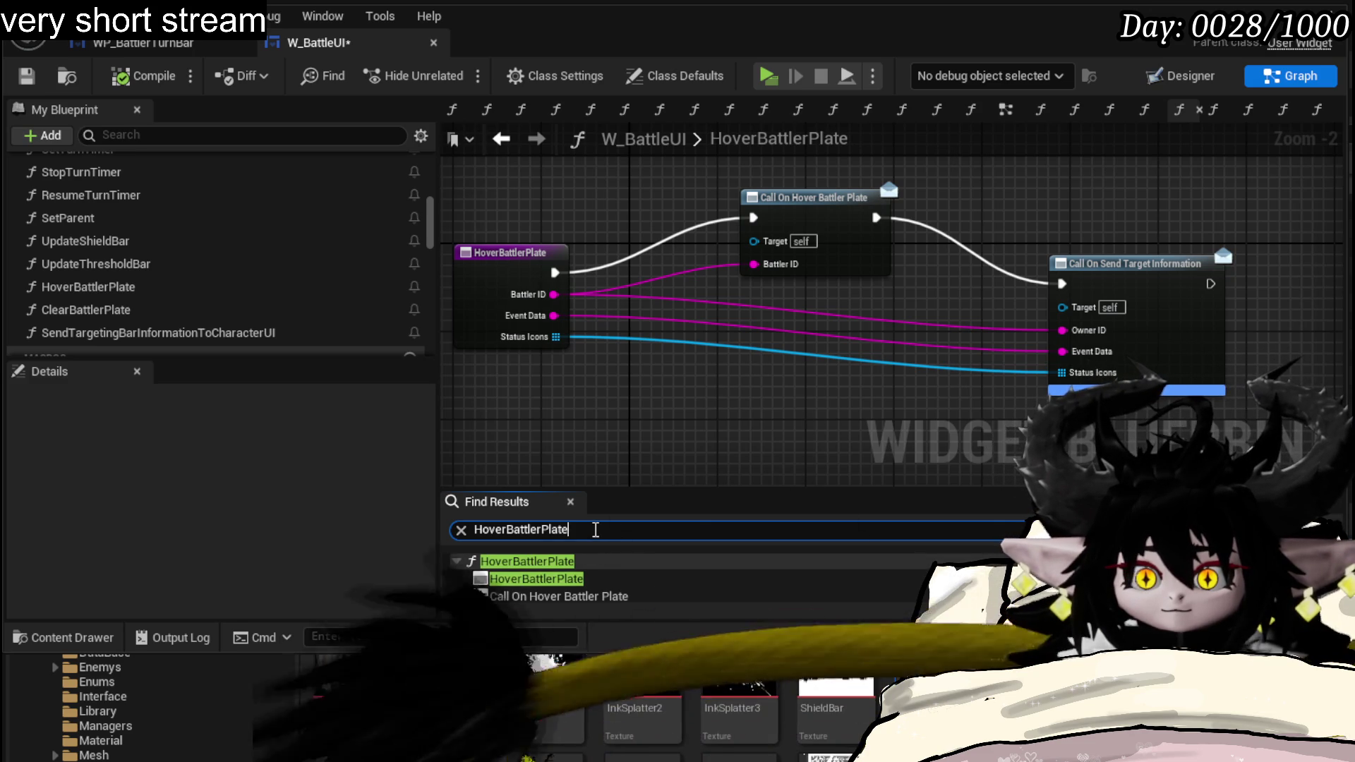
pyautogui.click(595, 578)
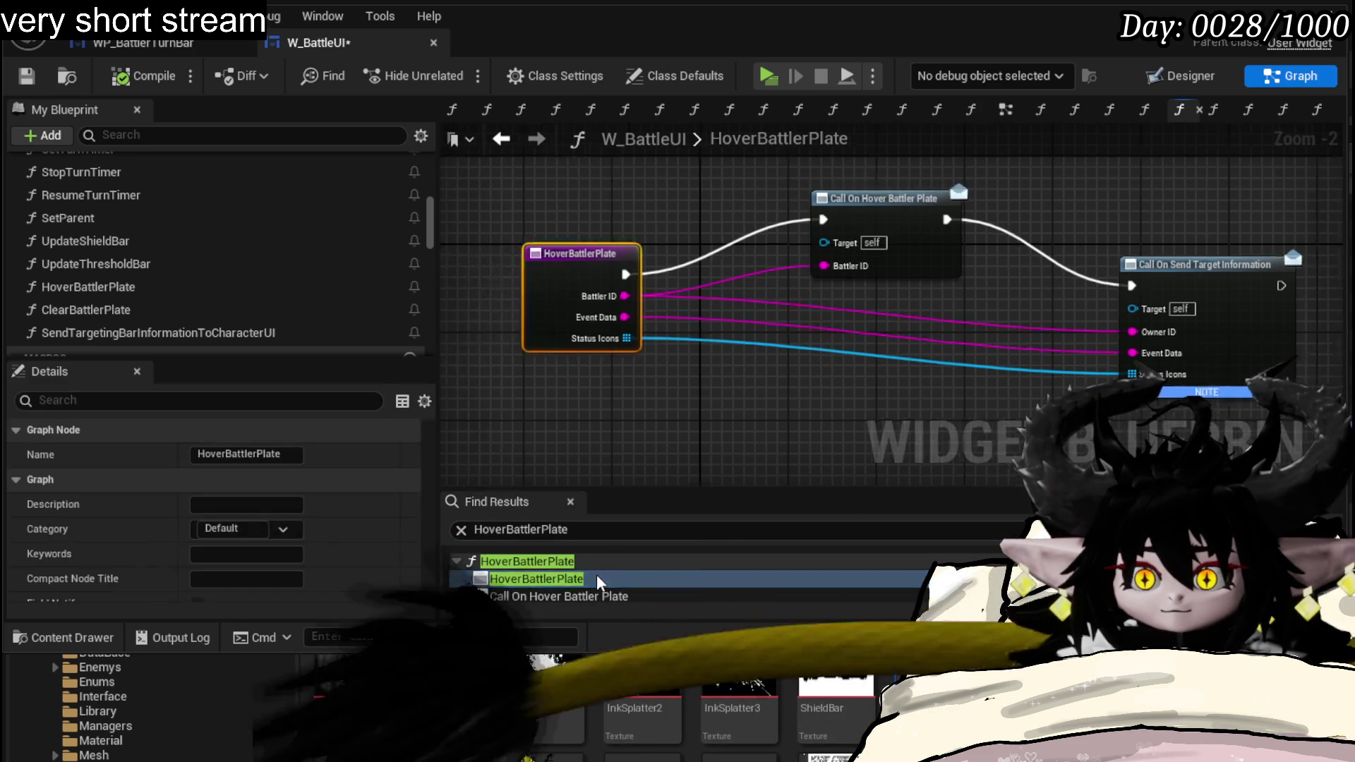
pyautogui.scroll(-3, 595, 578)
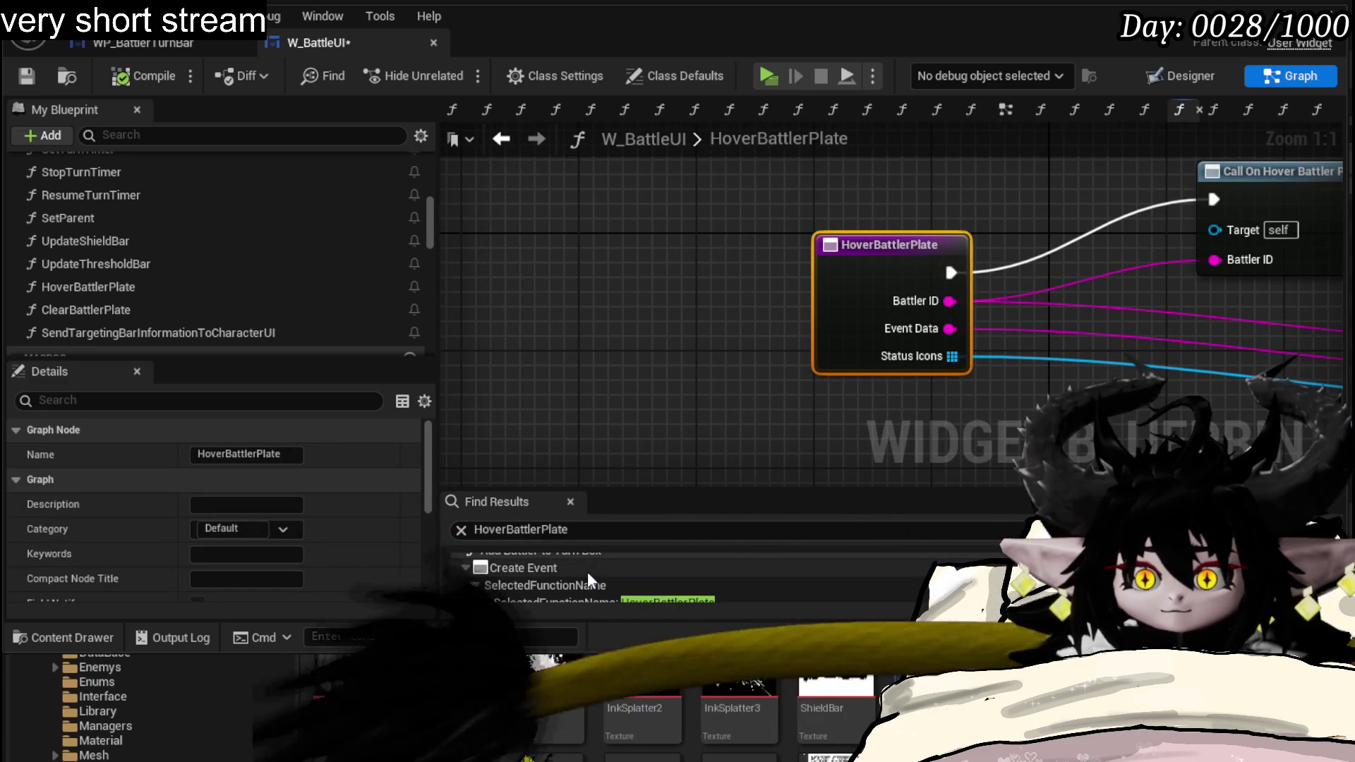
pyautogui.click(588, 572)
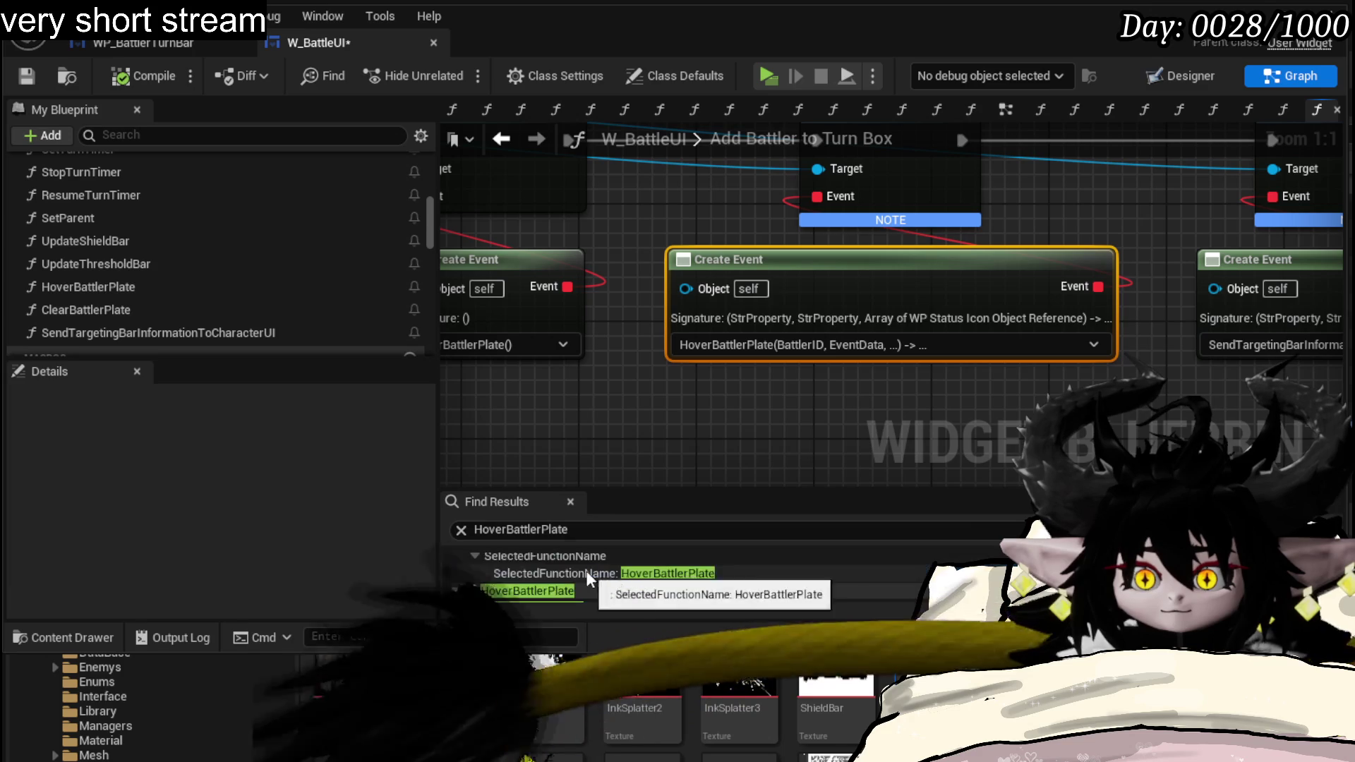
pyautogui.scroll(3, 588, 578)
pyautogui.scroll(-2, 589, 580)
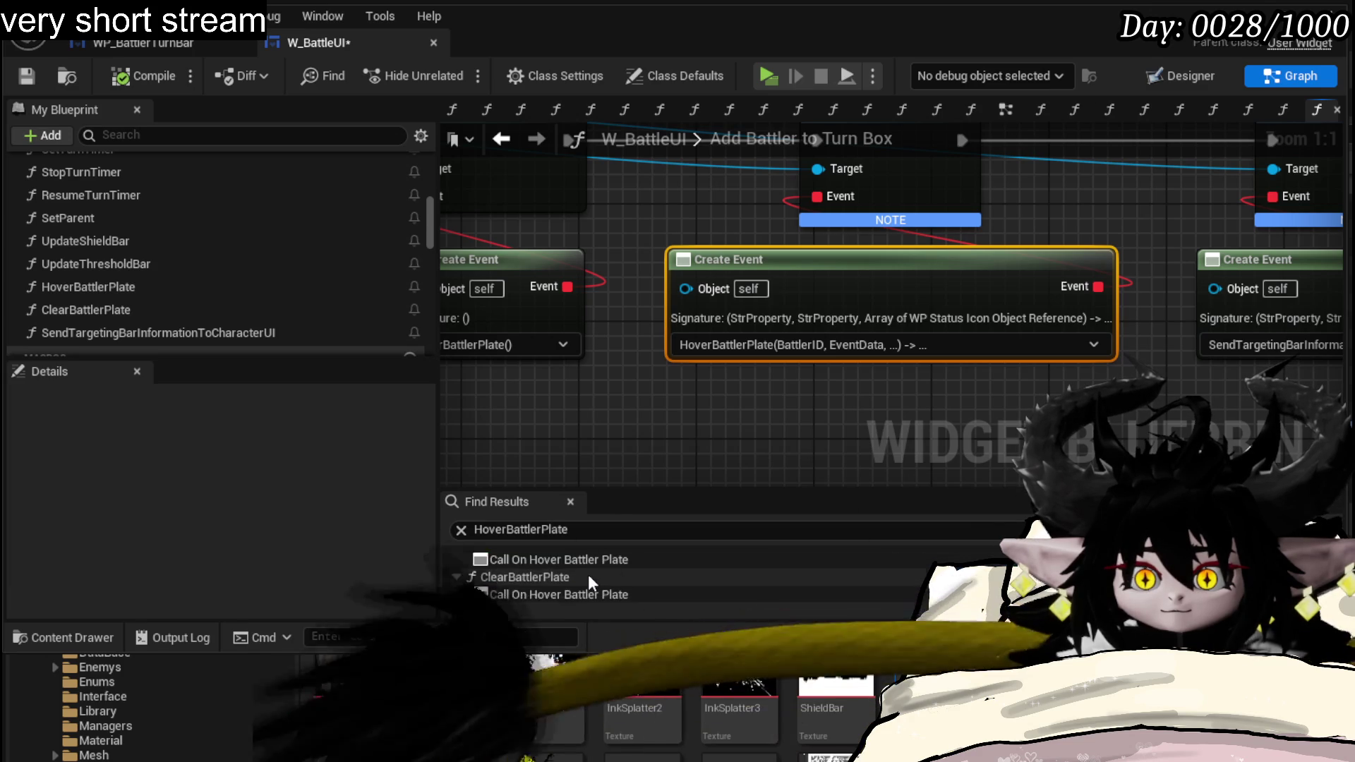
pyautogui.click(566, 559)
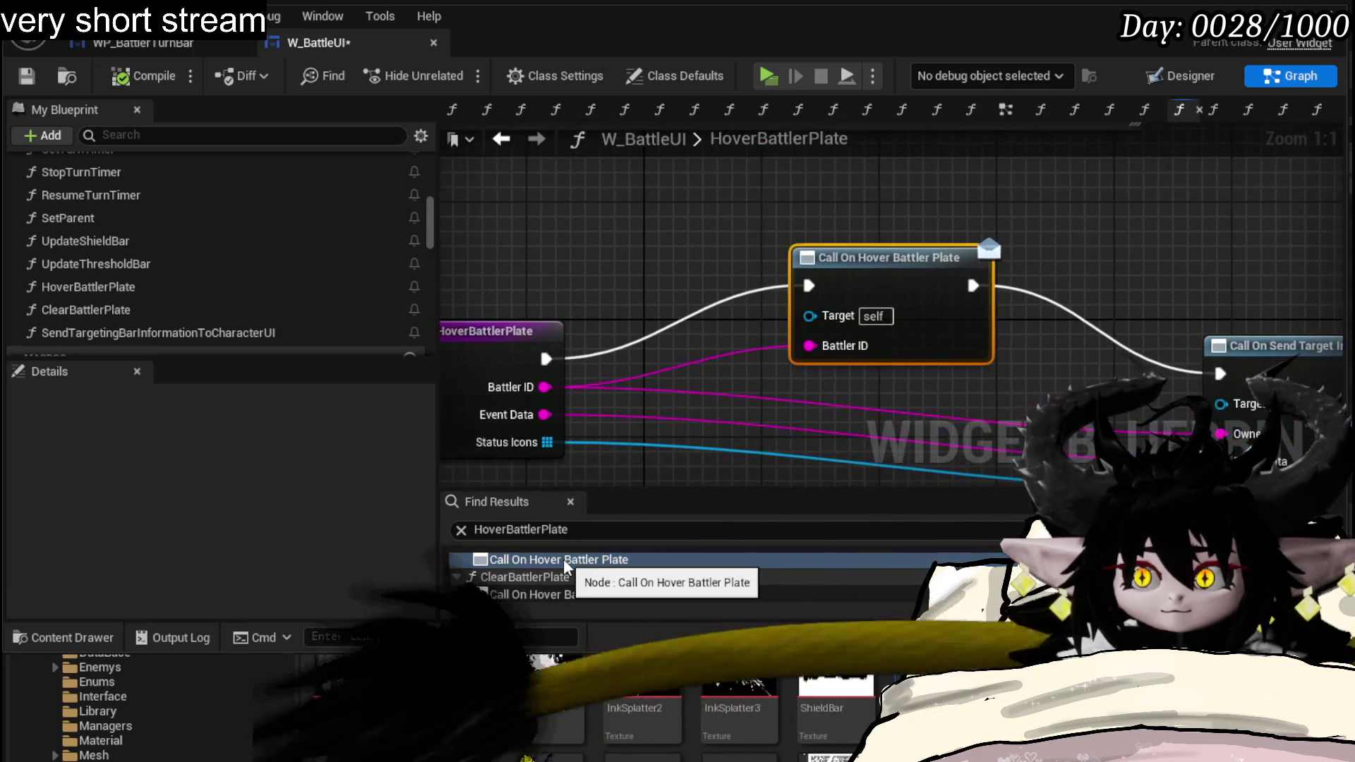
pyautogui.scroll(2, 563, 577)
pyautogui.click(563, 573)
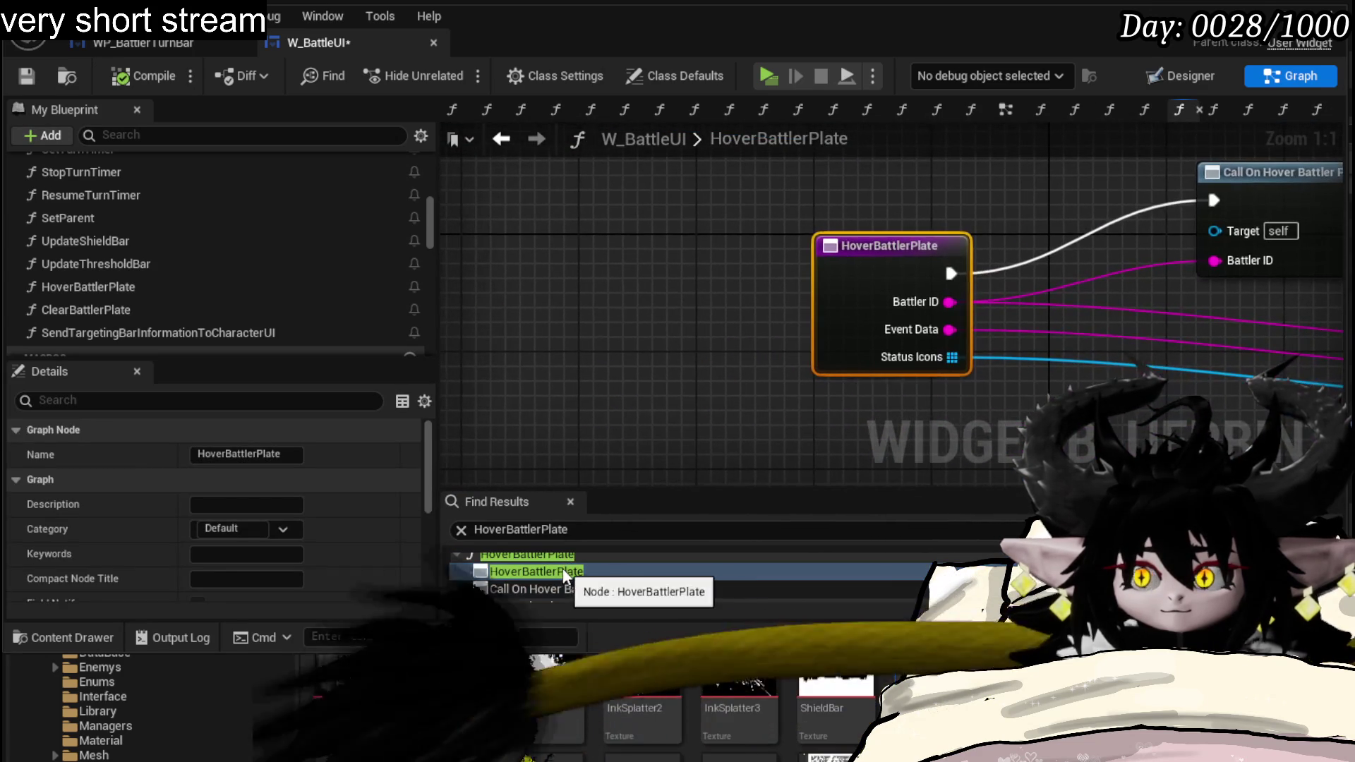
pyautogui.scroll(-2, 564, 577)
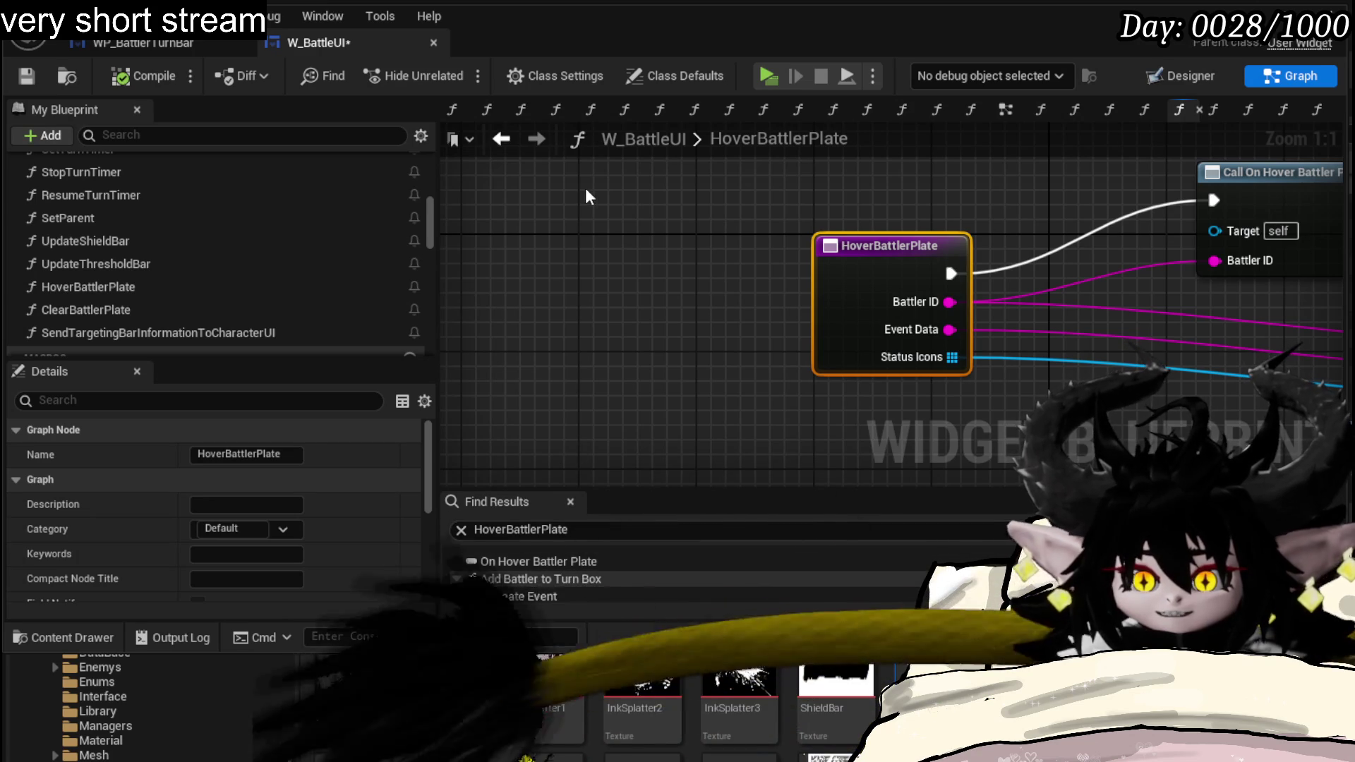
pyautogui.click(569, 561)
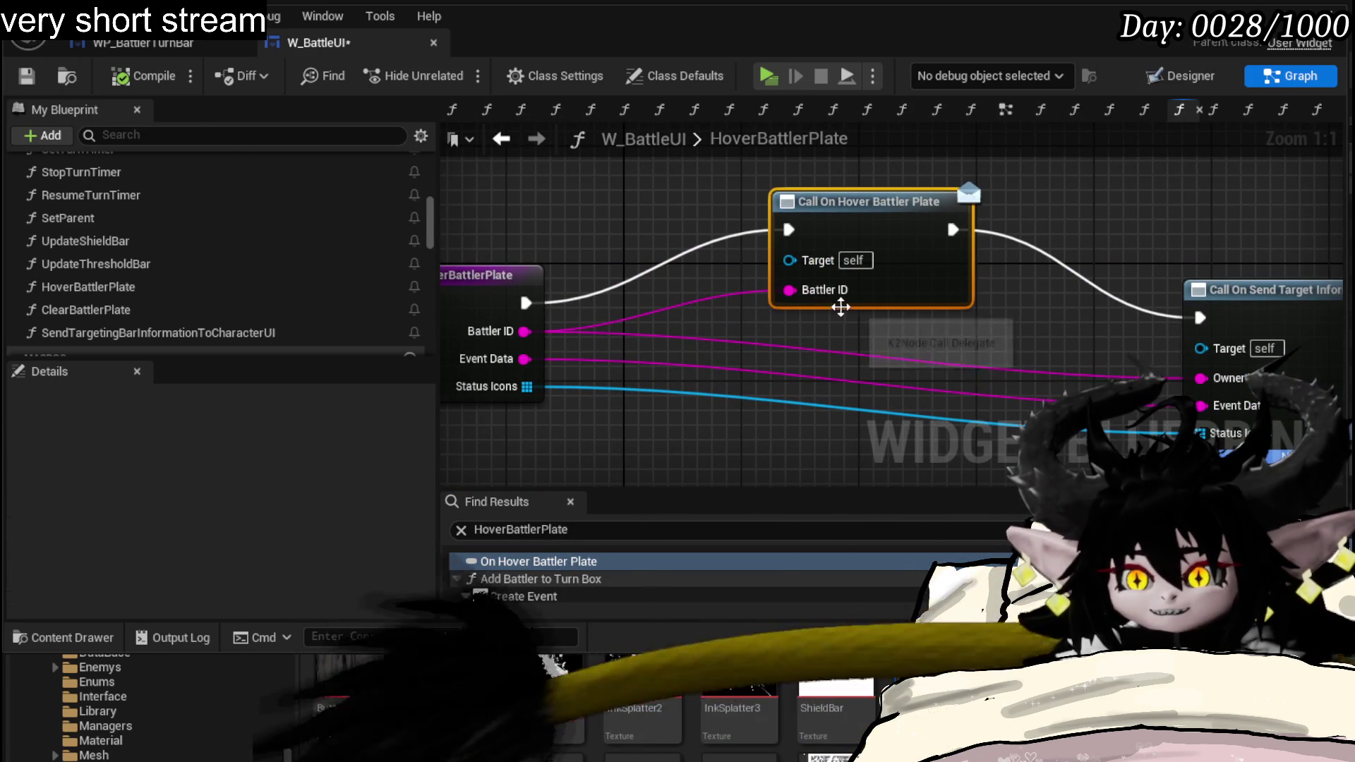
# - Save the W_BattleUI blueprint and bring up the WP_BattlerTurnBar widget
pyautogui.click(27, 76)
pyautogui.click(160, 43)
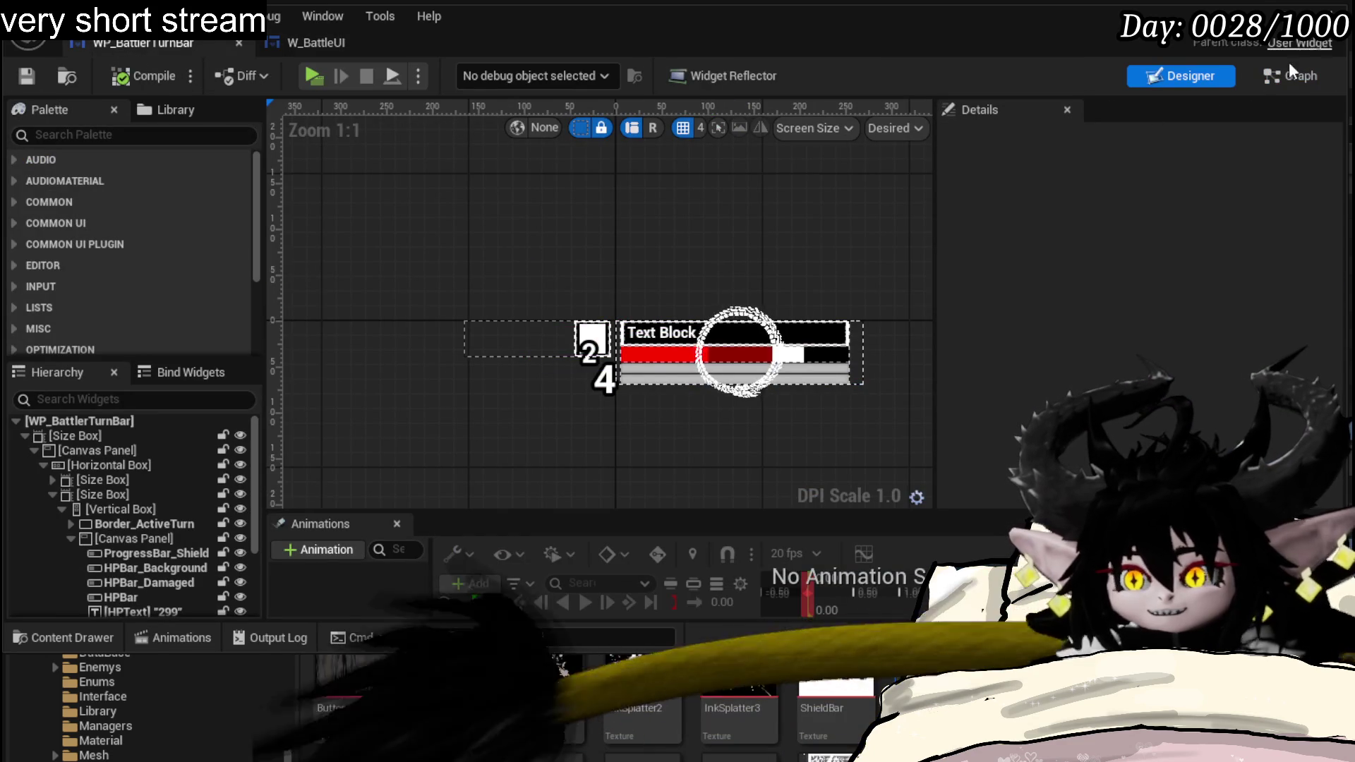
# - Check the WP_BattlerTurnBar graph, then load W_CharacterUI from the Content Browser and show its graph
pyautogui.hotkey('shift', 'F4')
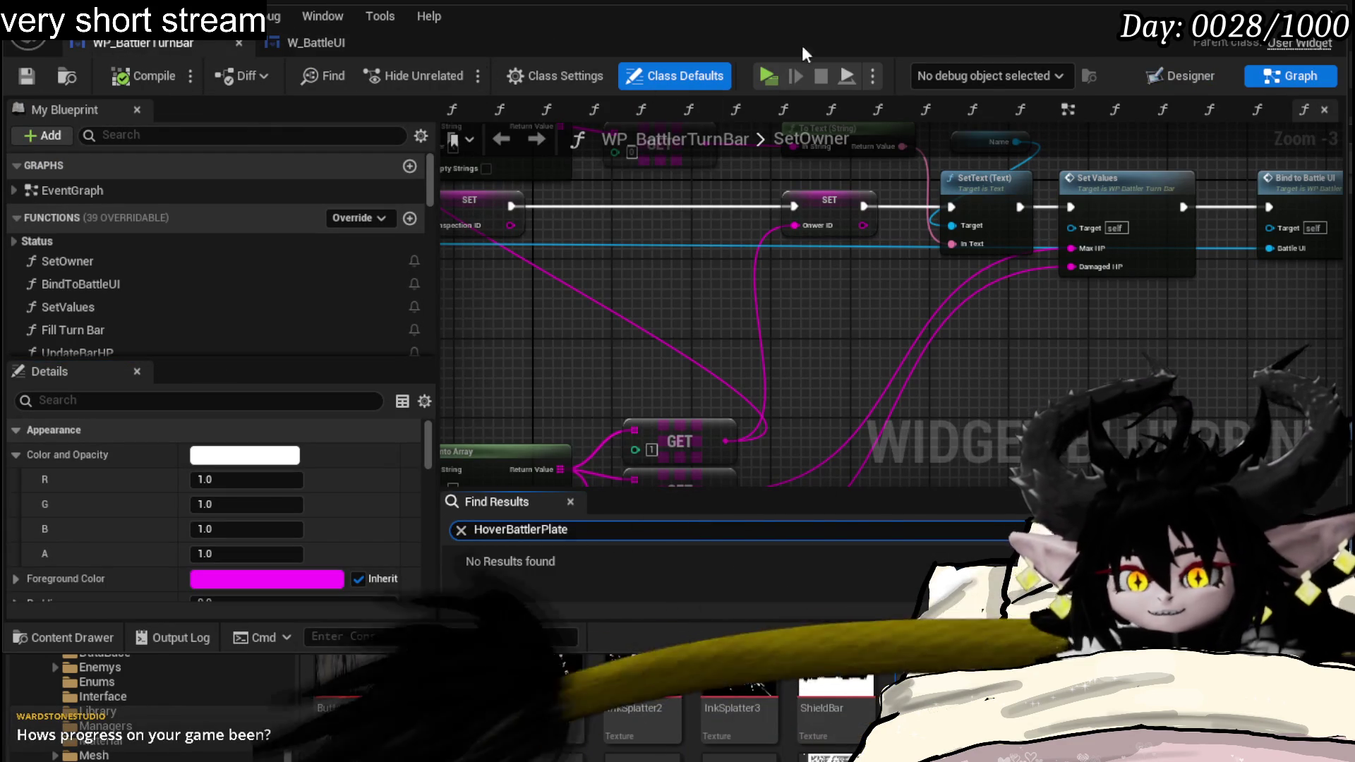
pyautogui.hotkey('alt', 'Tab')
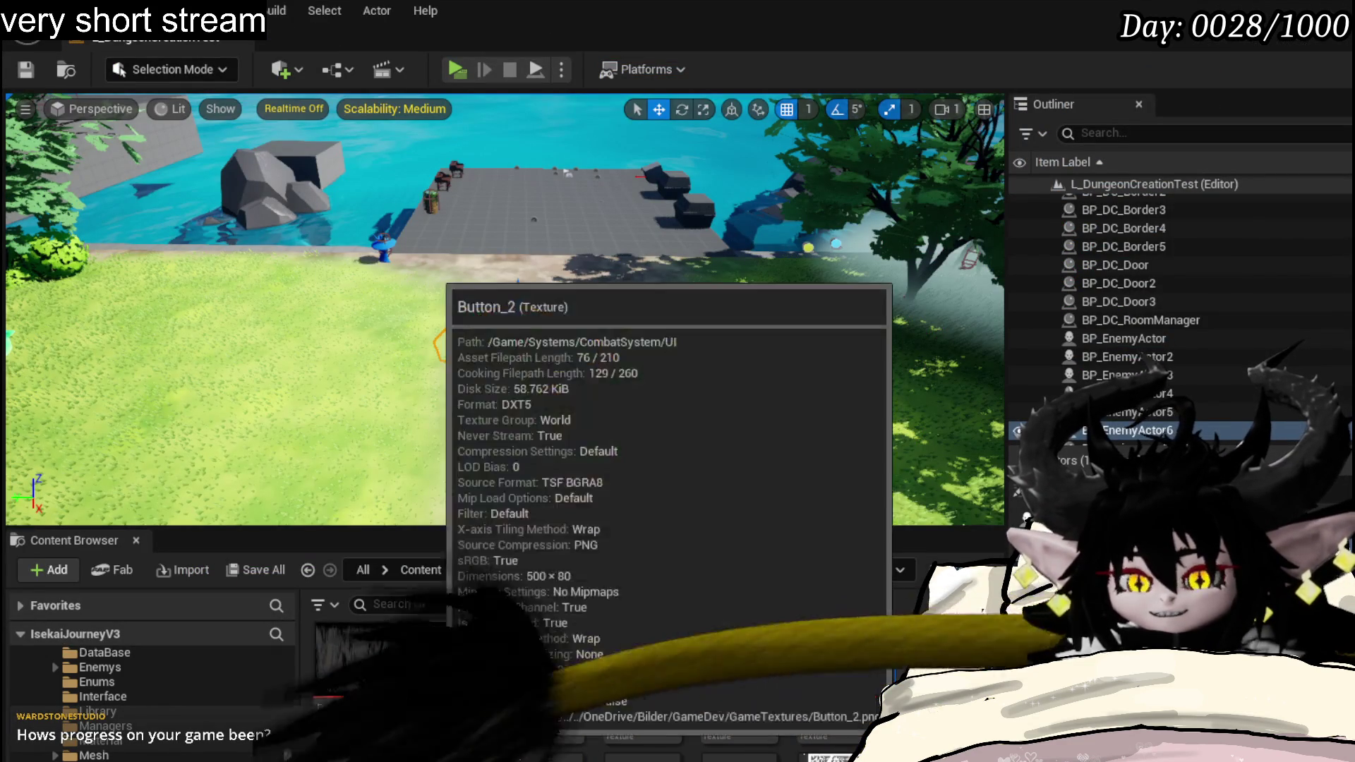
pyautogui.doubleClick(352, 755)
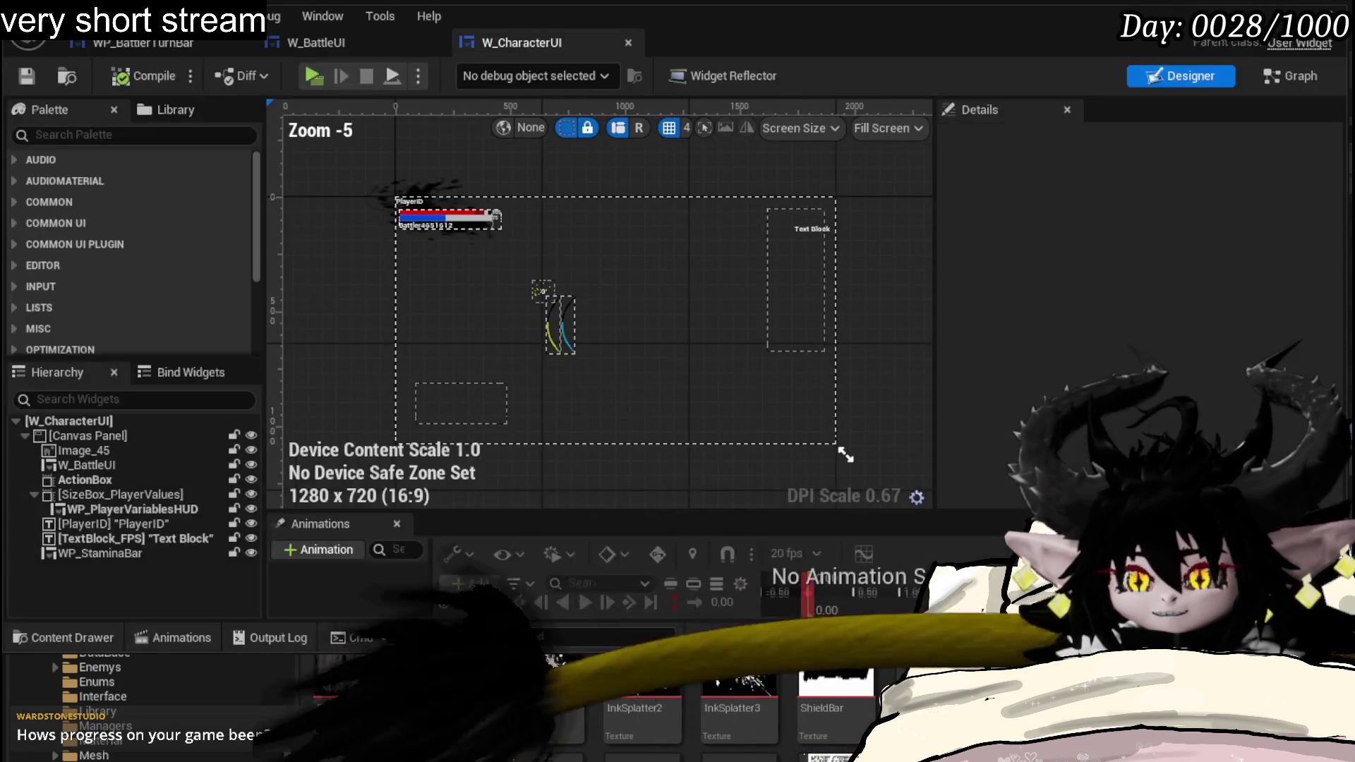
pyautogui.click(1302, 75)
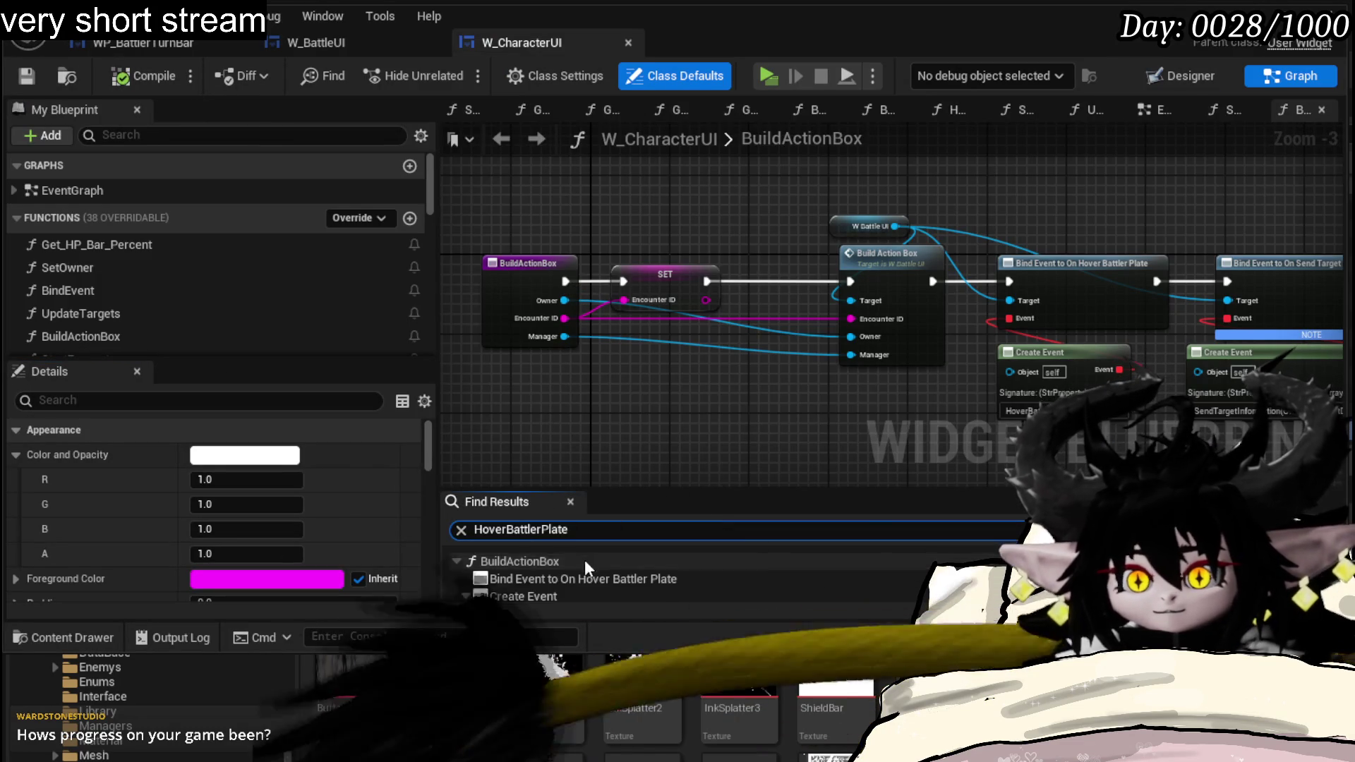
# - Jump to the Bind Event to On Hover Battler Plate node, then view W_CharacterUI's HoverBattlerPlate function
pyautogui.click(577, 579)
pyautogui.moveTo(548, 451); pyautogui.dragTo(469, 352)
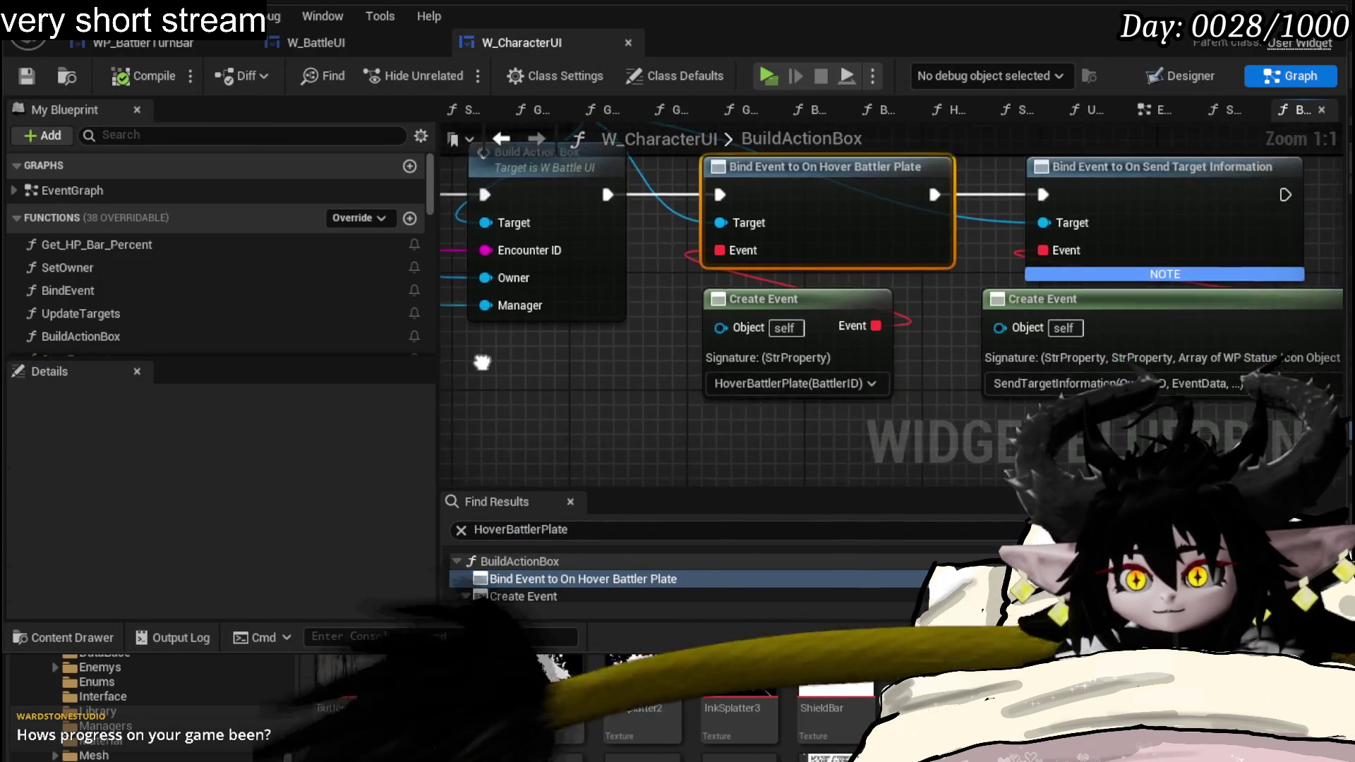
pyautogui.scroll(-3, 228, 307)
pyautogui.scroll(-1, 231, 311)
pyautogui.scroll(-1, 231, 312)
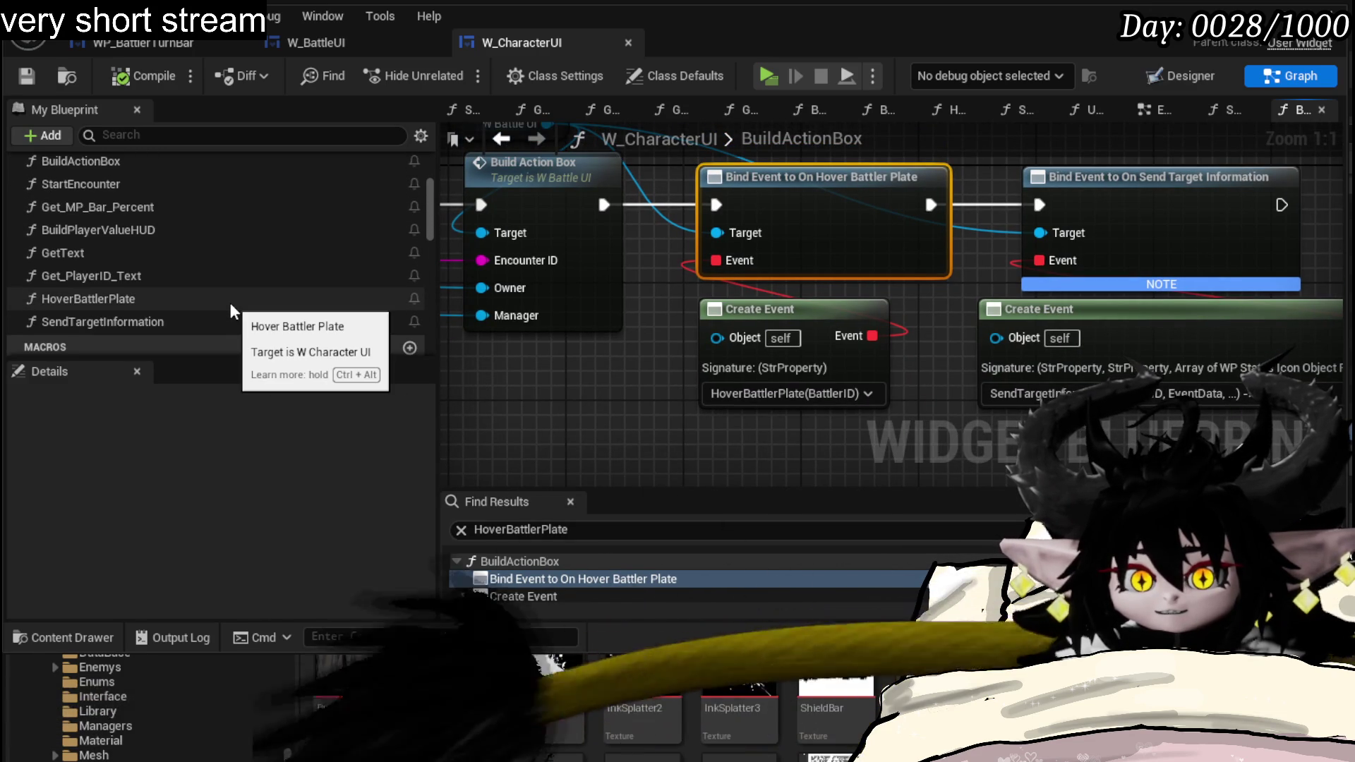
pyautogui.doubleClick(219, 298)
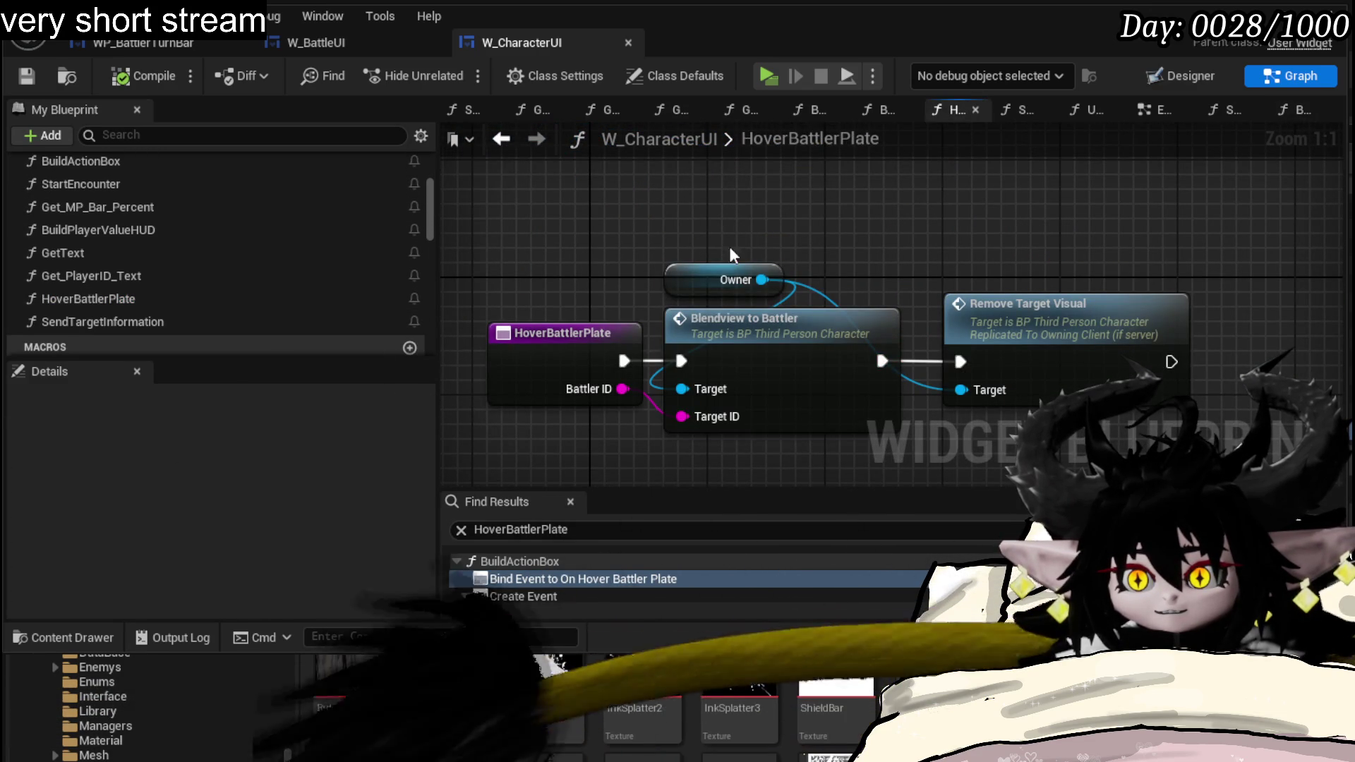
# - Move Owner, Blendview to Battler and Remove Target Visual up and the HoverBattlerPlate entry left
pyautogui.moveTo(724, 233); pyautogui.dragTo(824, 457)
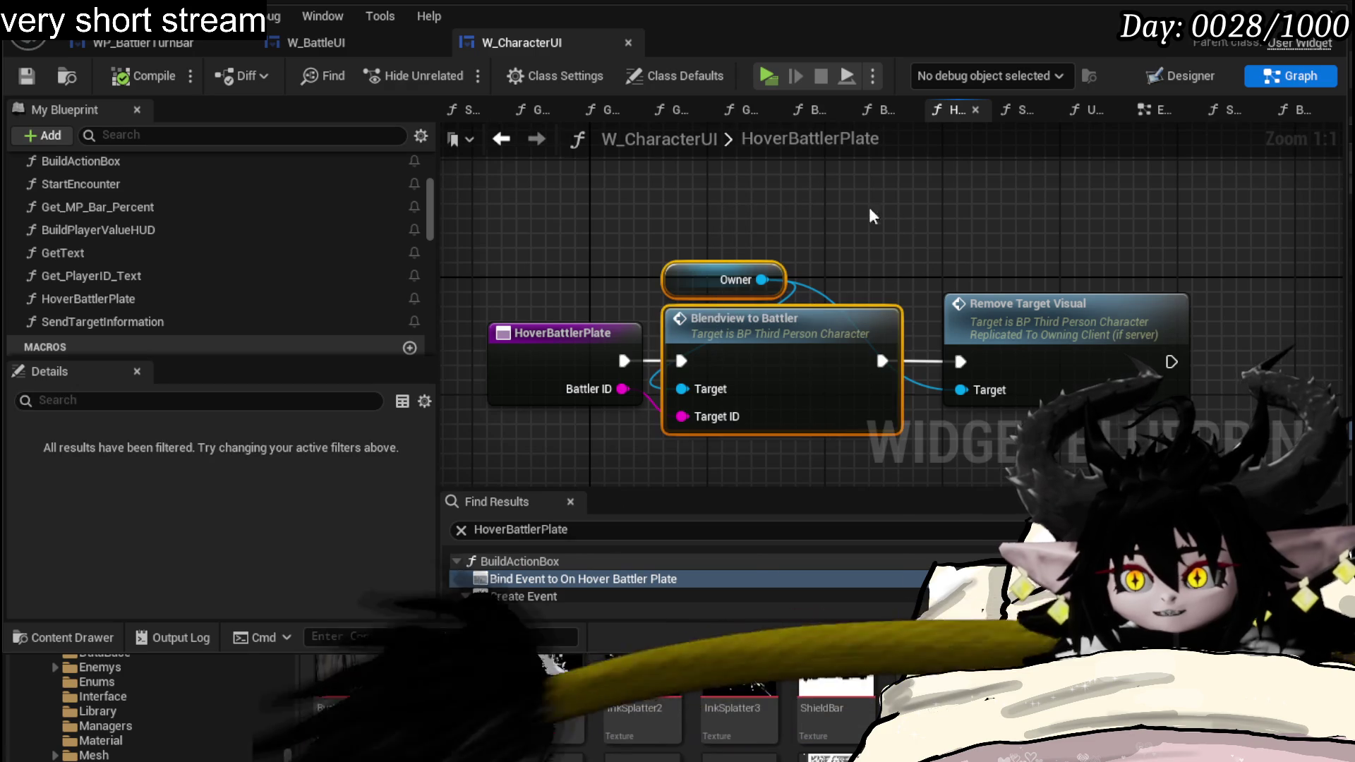
pyautogui.moveTo(895, 211); pyautogui.dragTo(792, 199)
pyautogui.moveTo(974, 218); pyautogui.dragTo(859, 443)
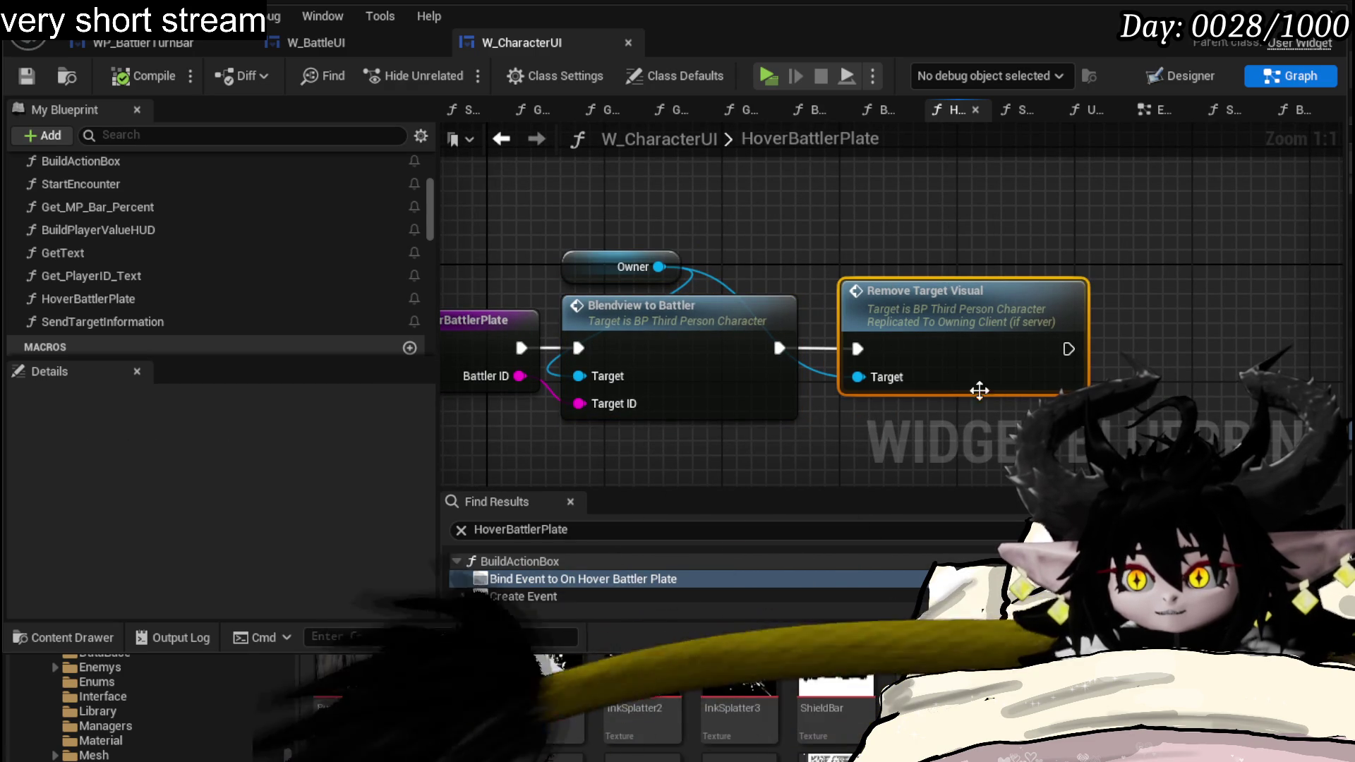
pyautogui.moveTo(1107, 229); pyautogui.dragTo(875, 422)
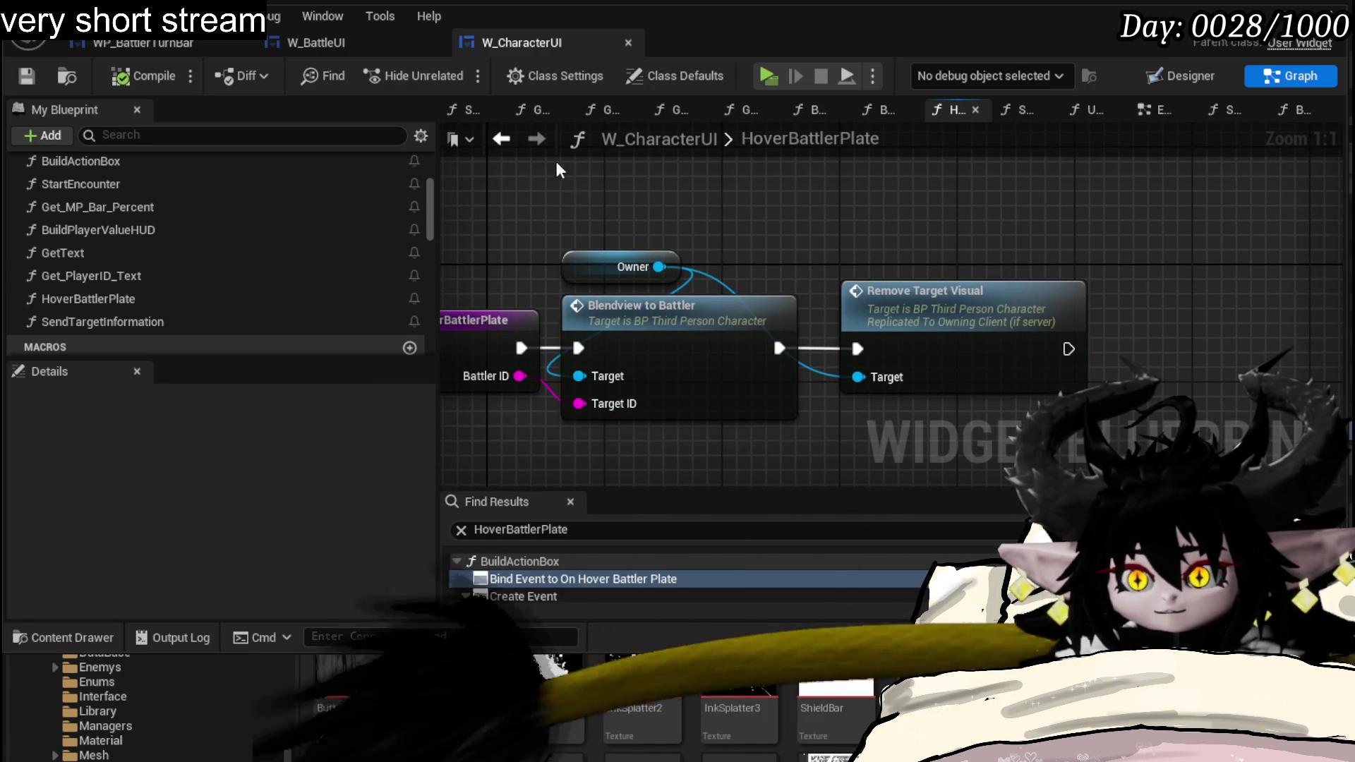
pyautogui.moveTo(675, 333); pyautogui.dragTo(681, 193)
pyautogui.moveTo(966, 334); pyautogui.dragTo(978, 201)
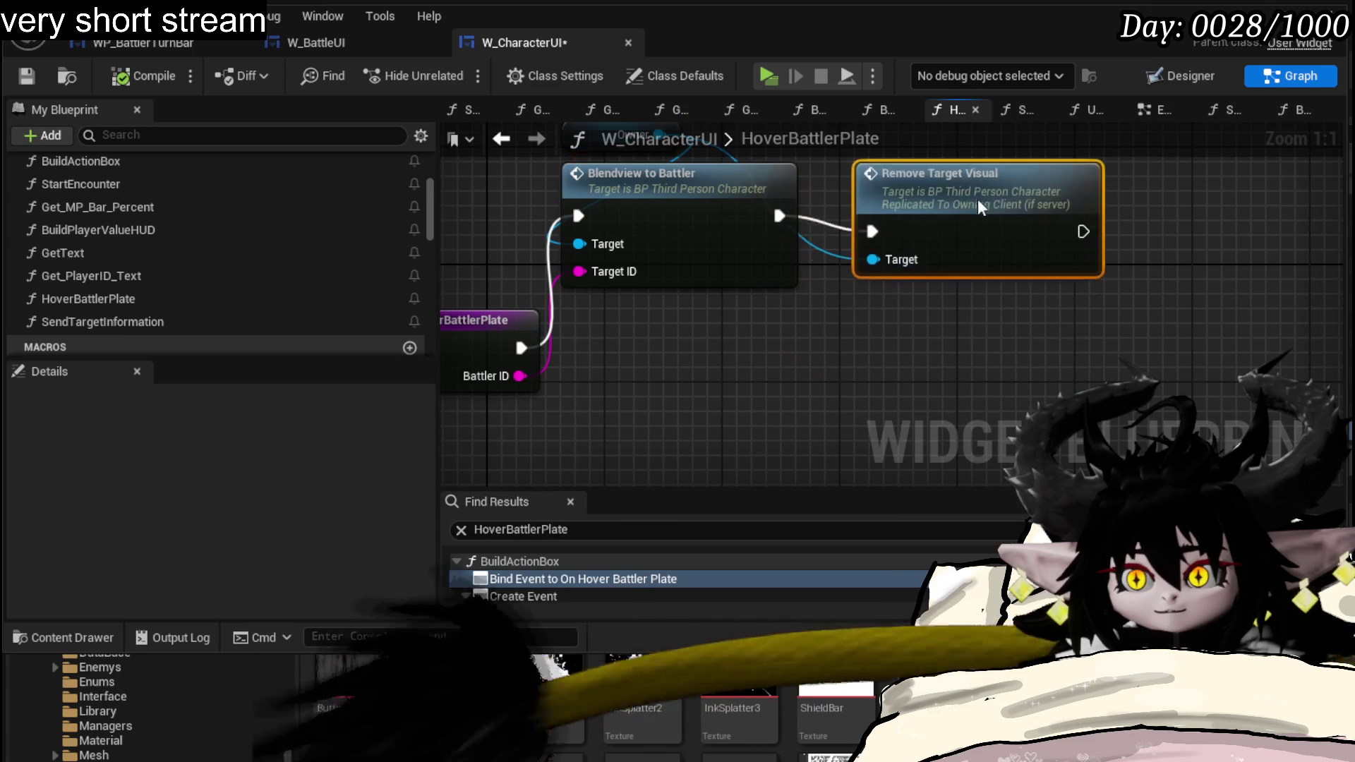
pyautogui.moveTo(695, 355); pyautogui.dragTo(847, 393)
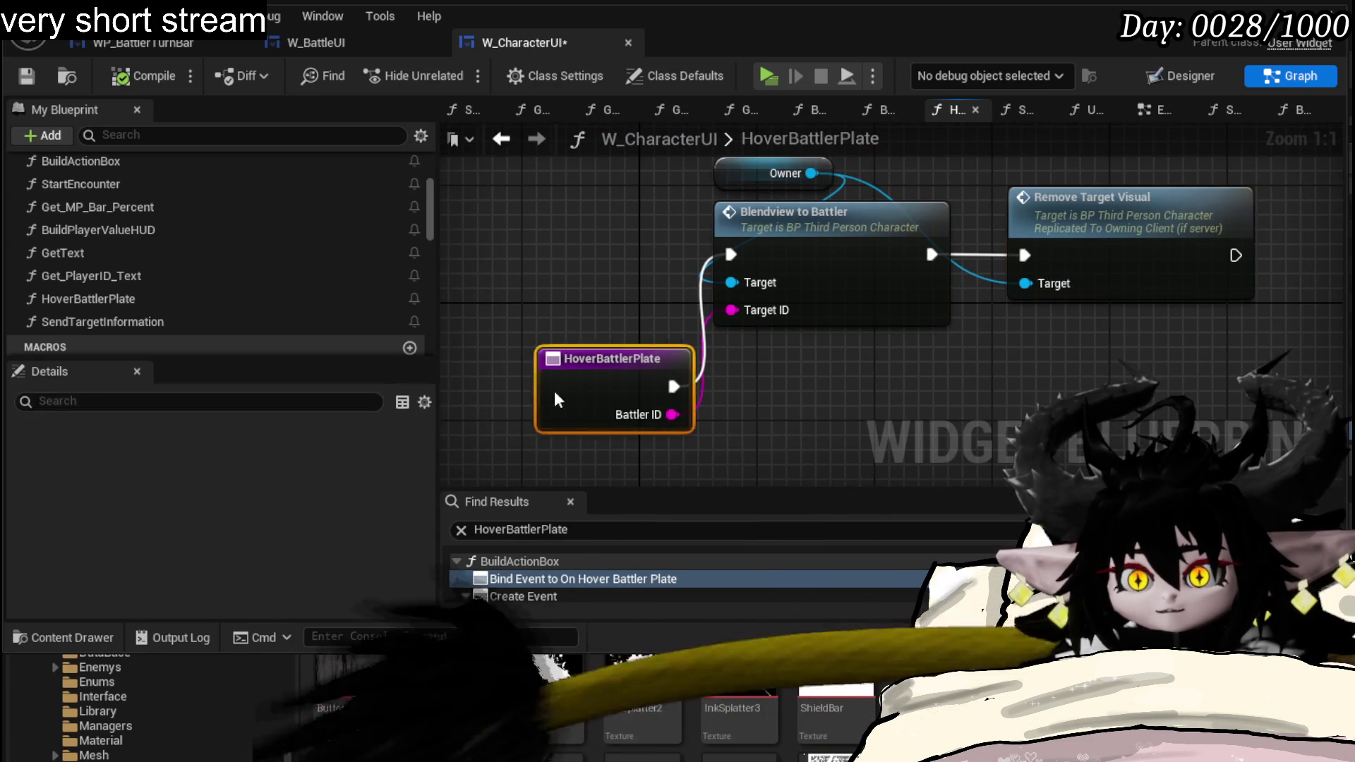
pyautogui.moveTo(580, 402); pyautogui.dragTo(477, 402)
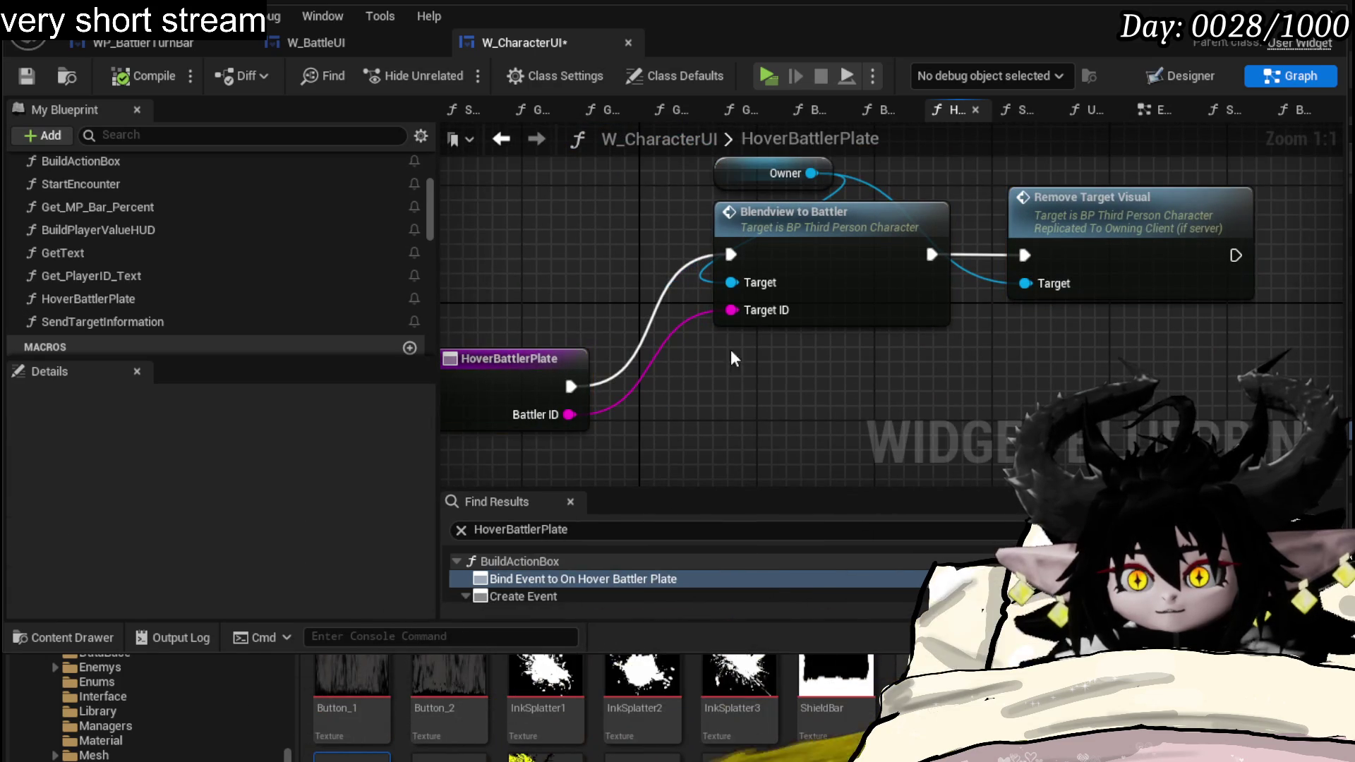
# - Glance at SendTargetInformation, save W_CharacterUI and return to the level editor
pyautogui.doubleClick(177, 321)
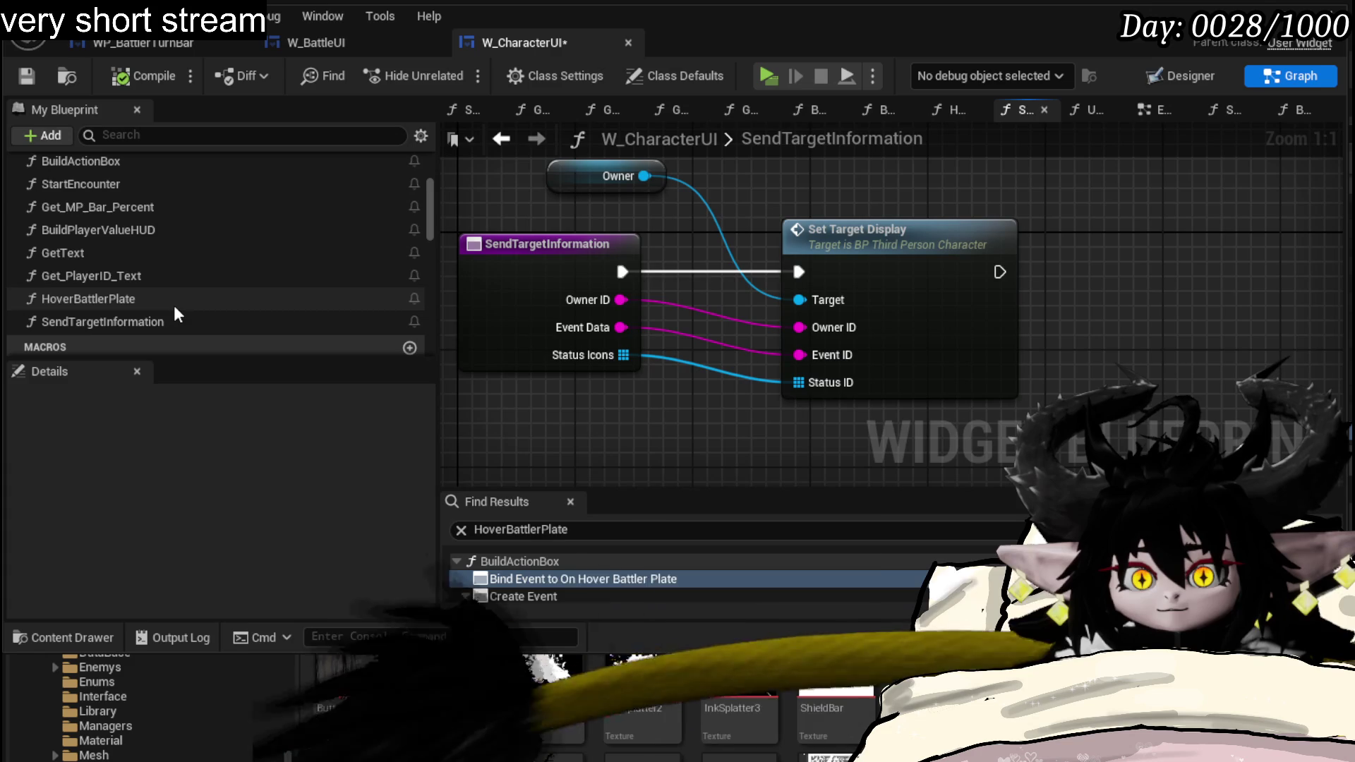
pyautogui.doubleClick(175, 299)
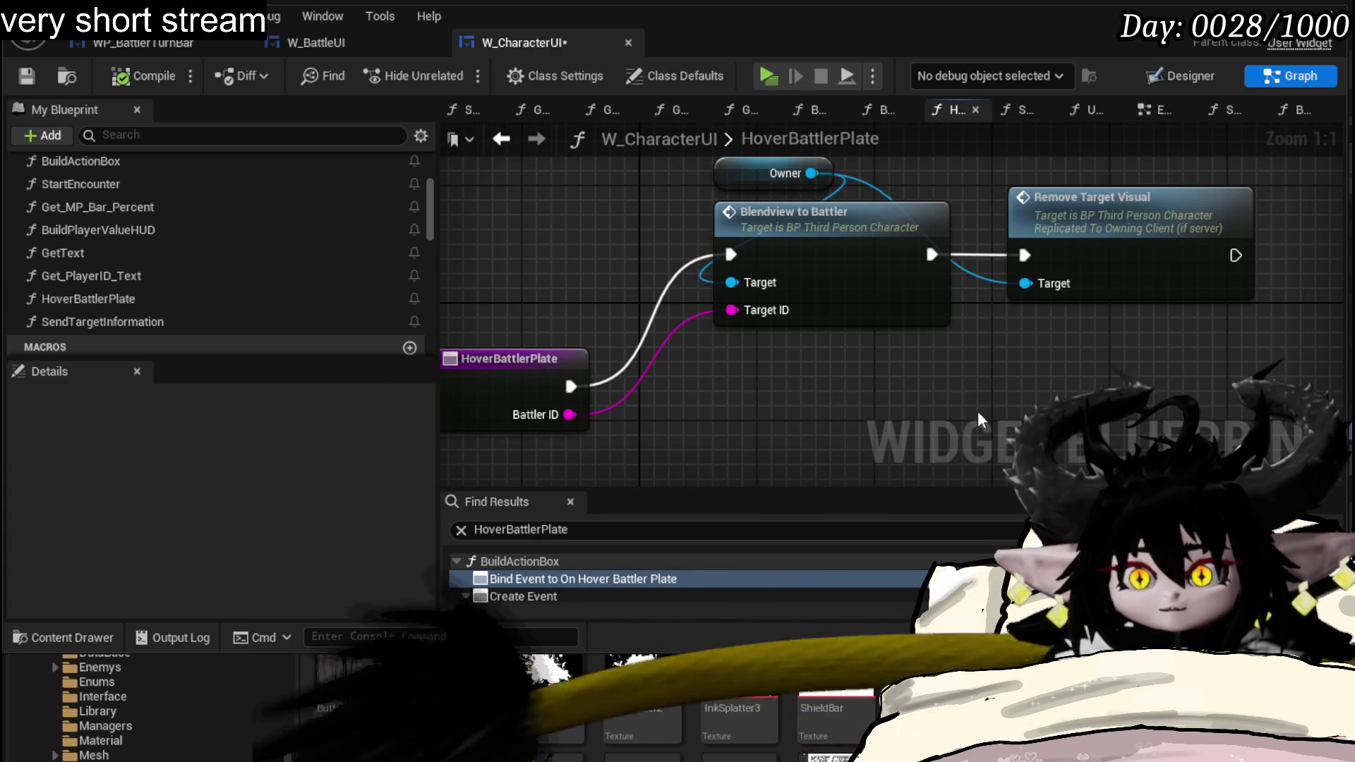
pyautogui.click(22, 77)
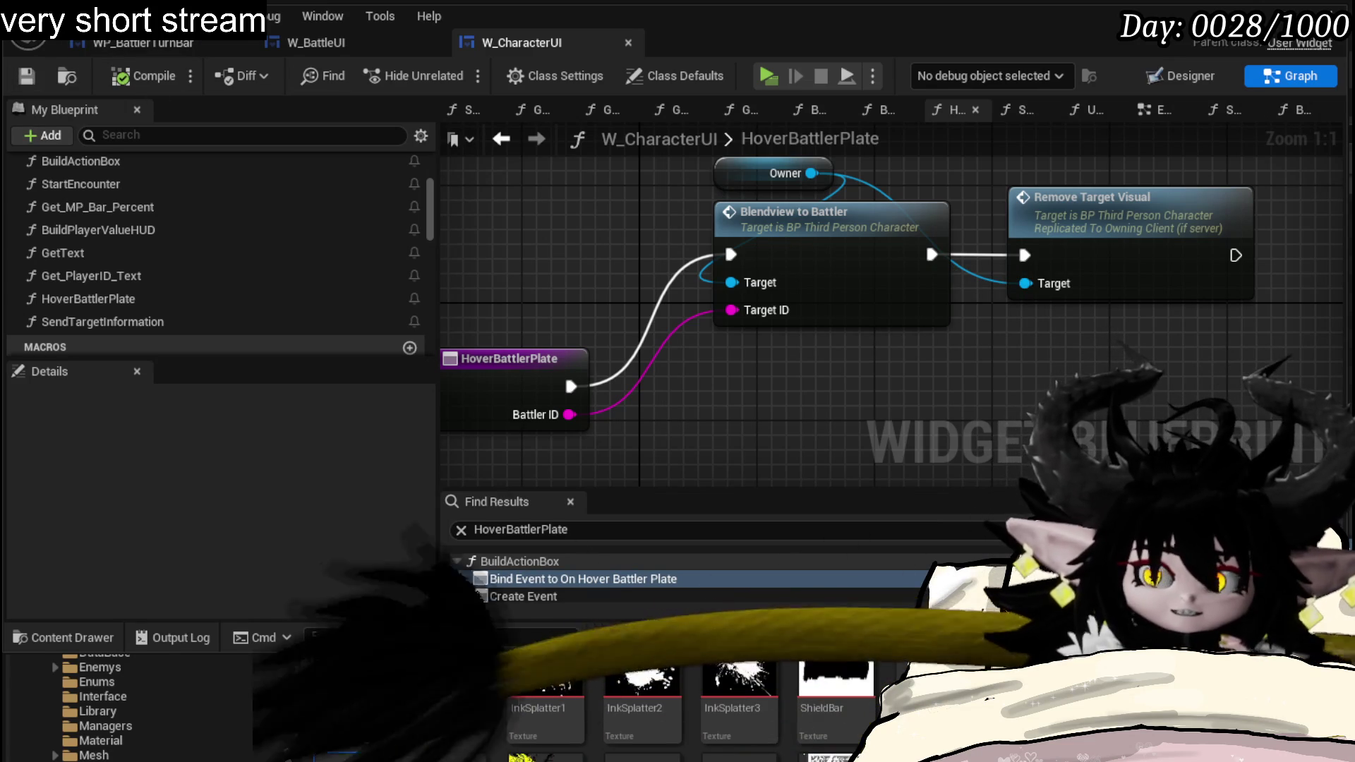
pyautogui.hotkey('alt', 'Tab')
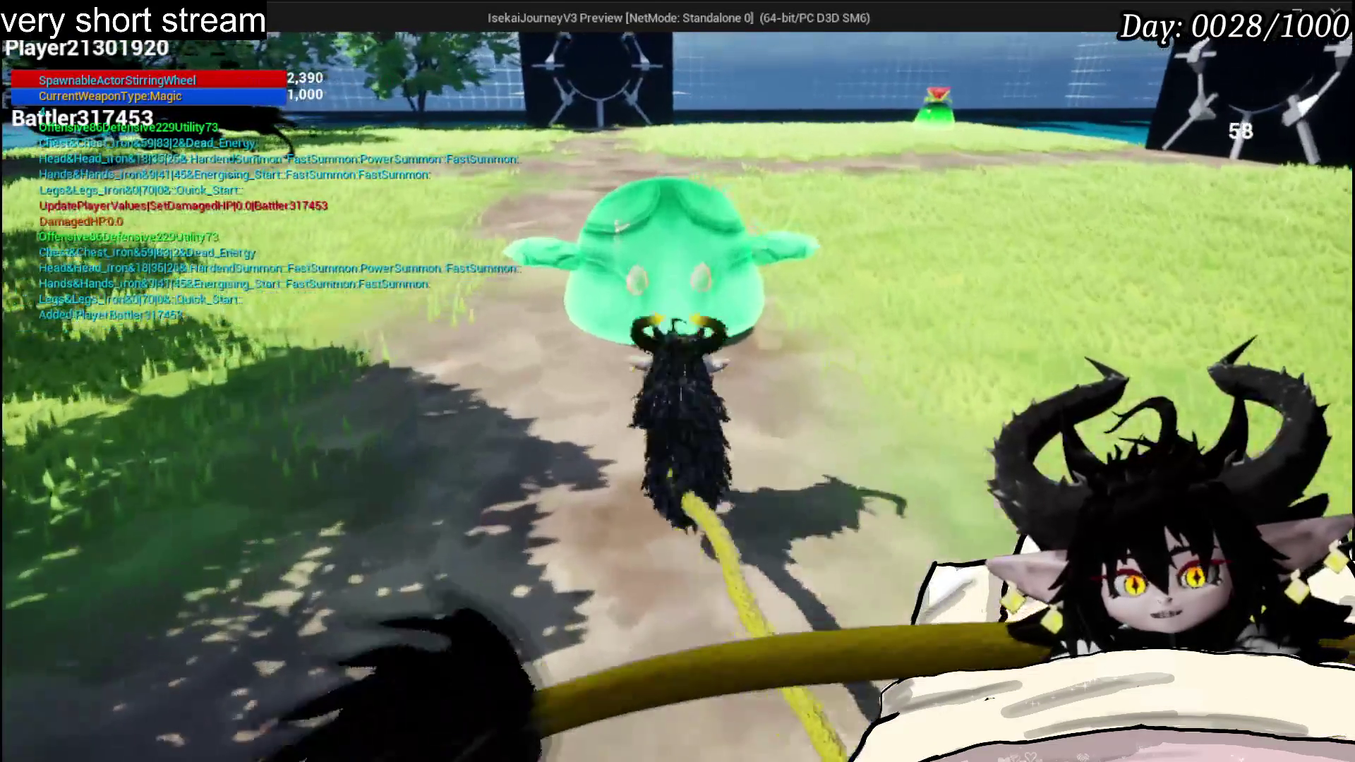
# - Accept the Slime_Wind encounter, move toward the slime, toggle wireframe on and off, and bring up the options menu
pyautogui.press('e')
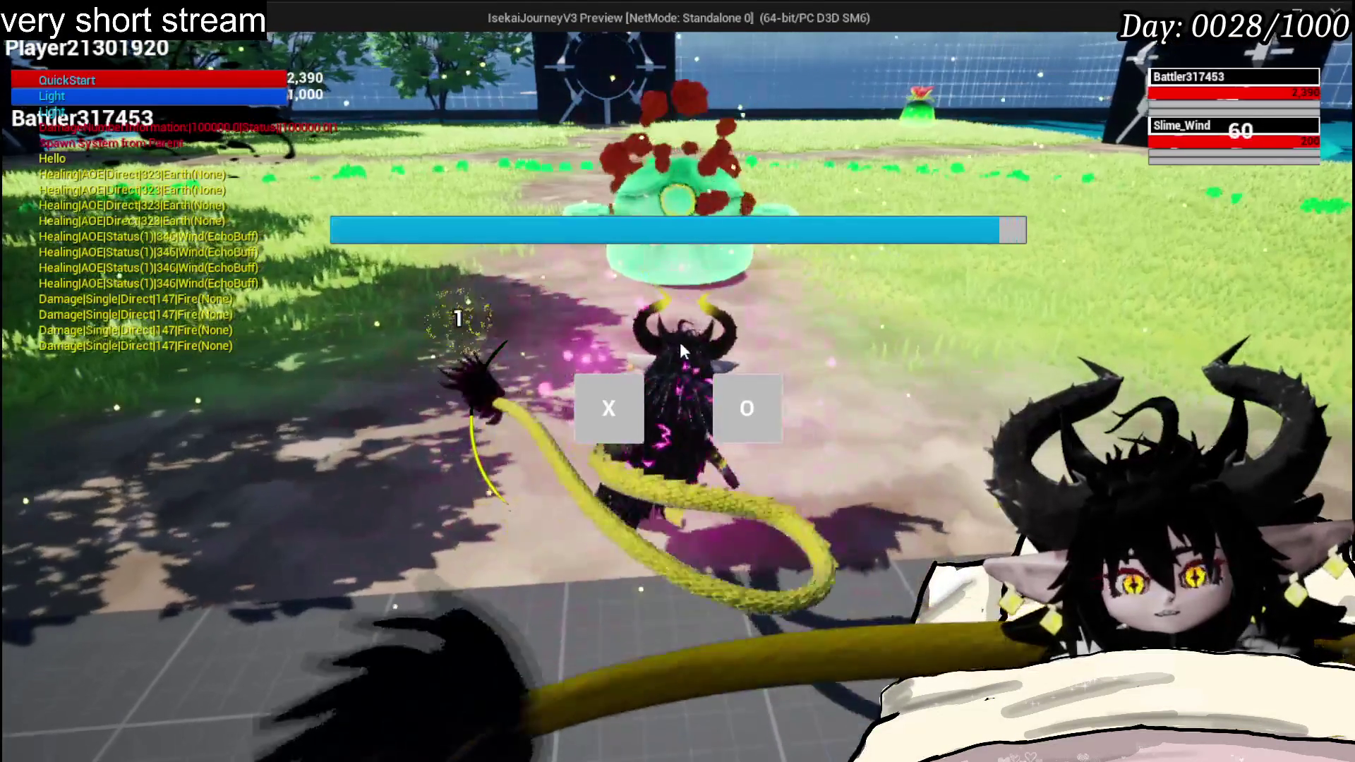
pyautogui.click(598, 408)
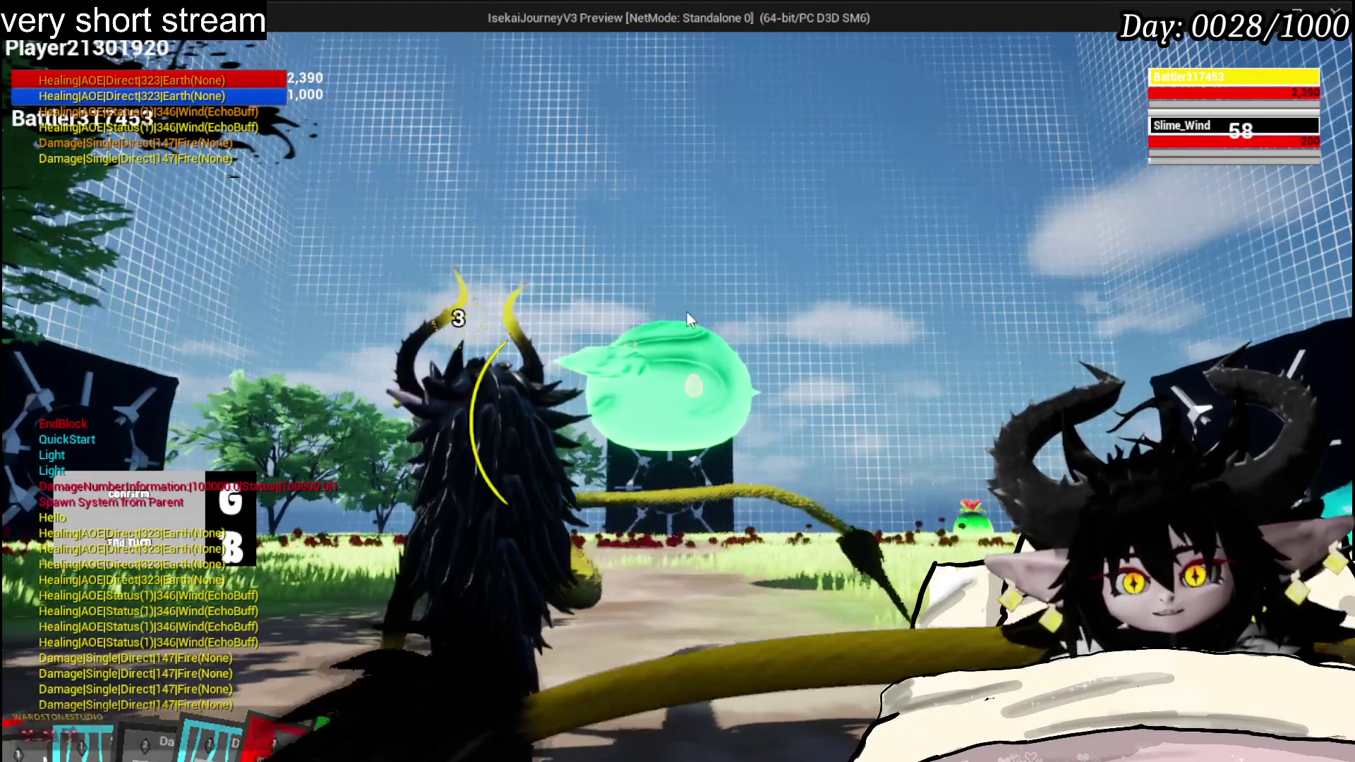
pyautogui.click(669, 312)
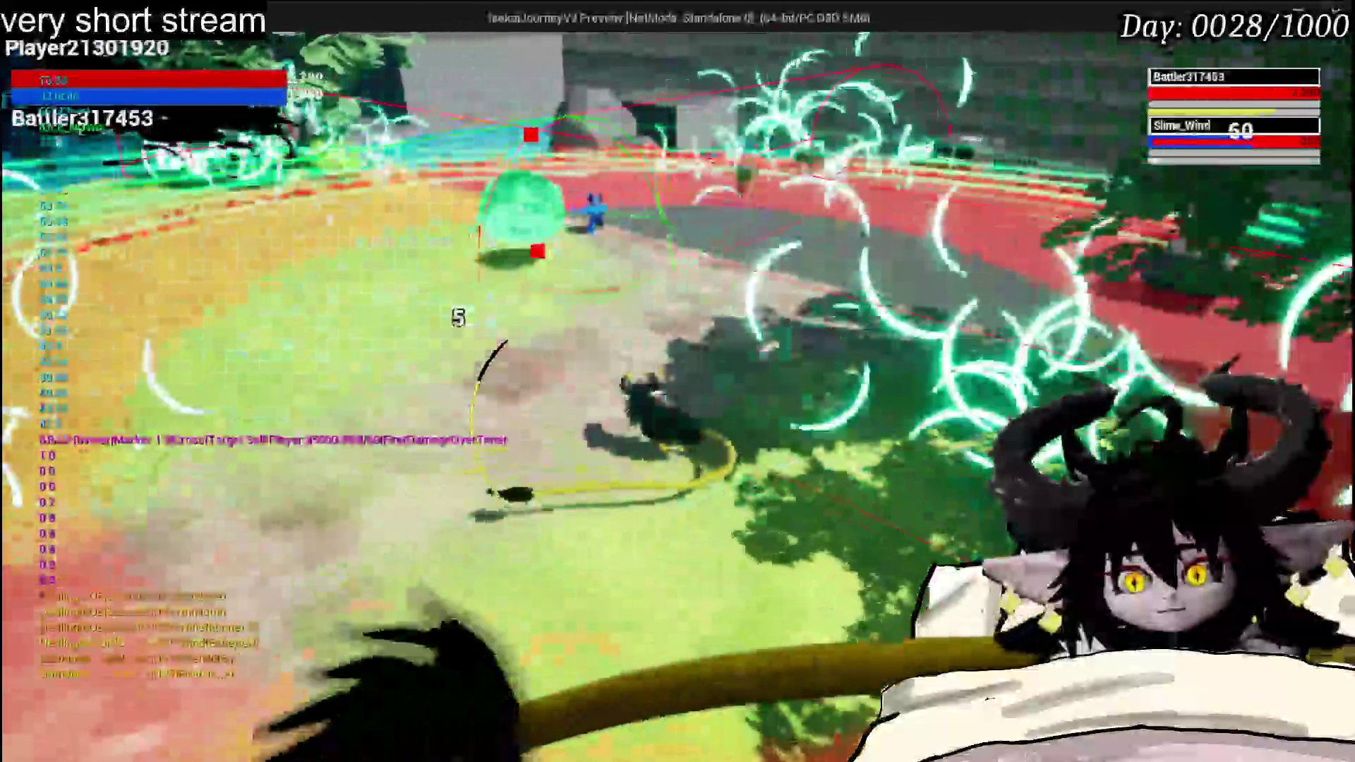
pyautogui.press('F1')
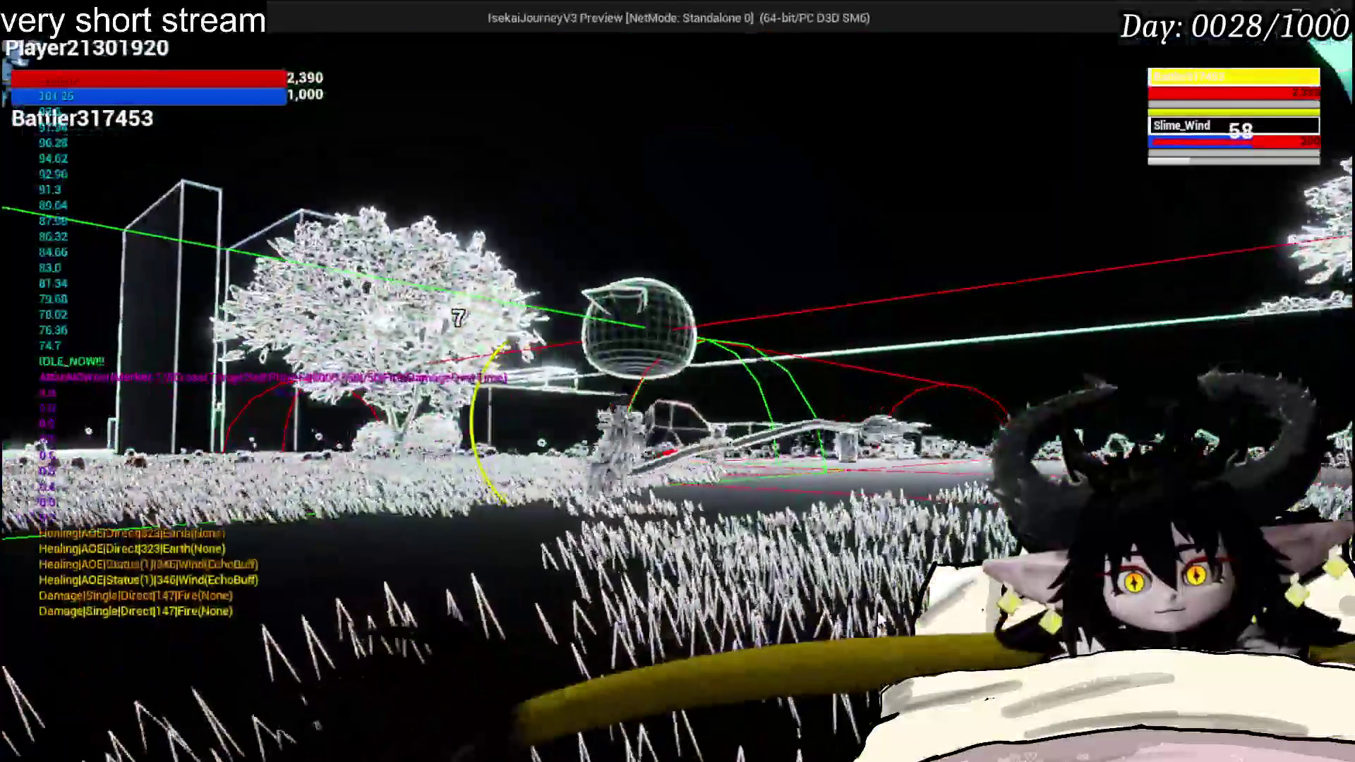
pyautogui.press('F3')
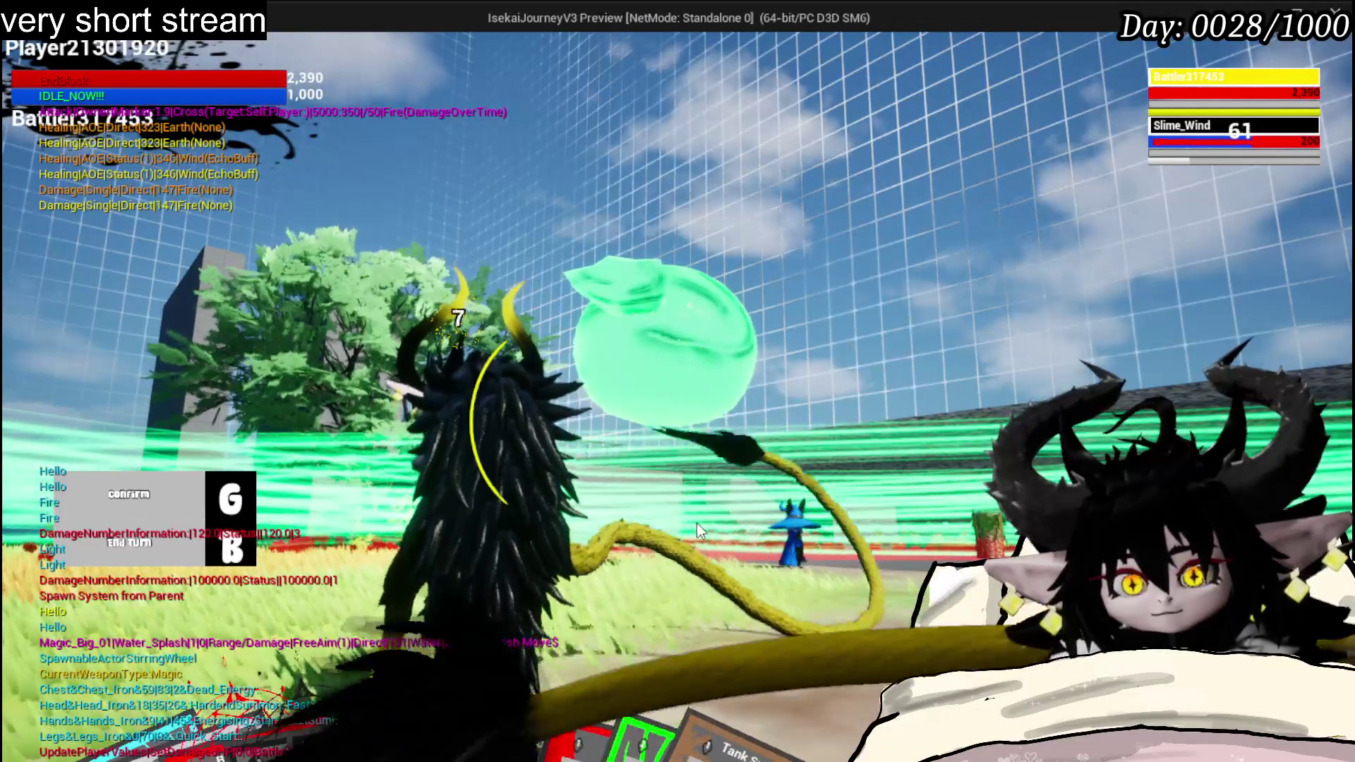
pyautogui.press('Escape')
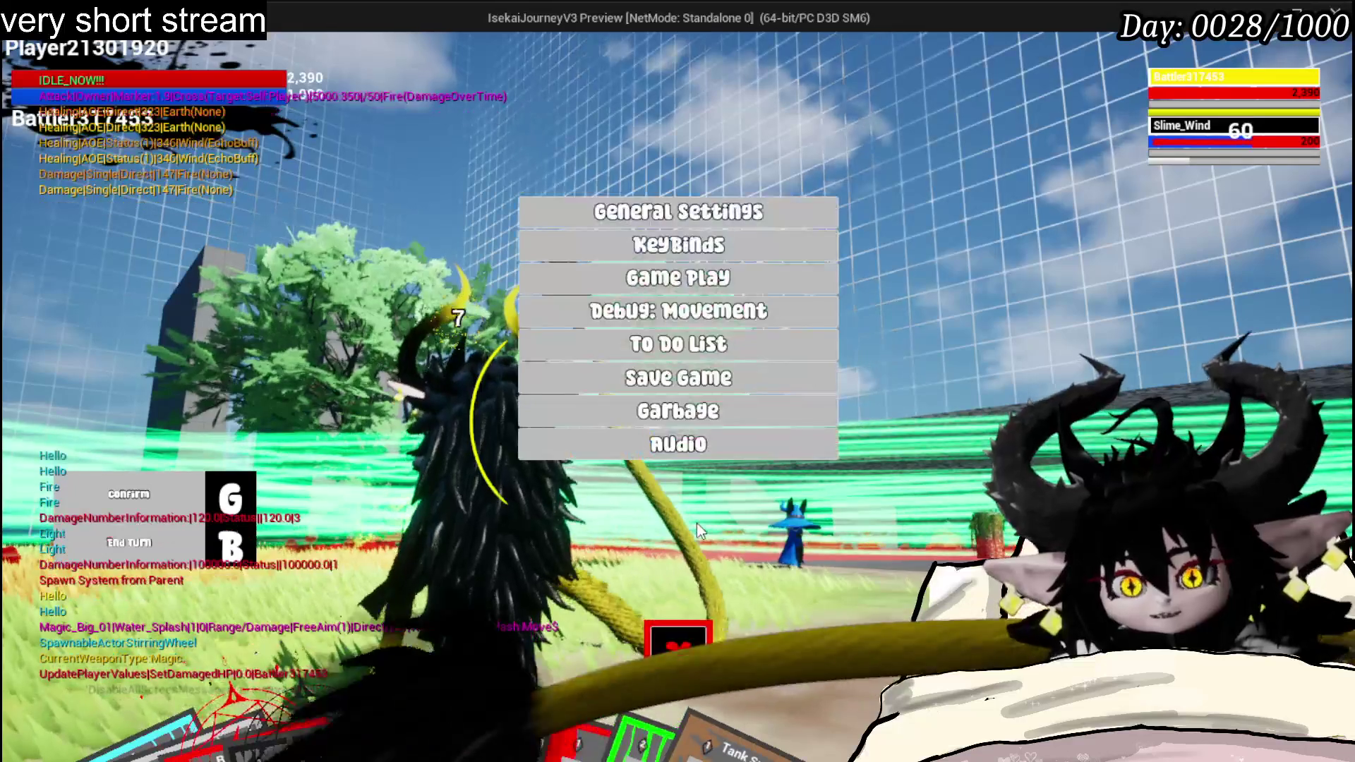
pyautogui.click(580, 281)
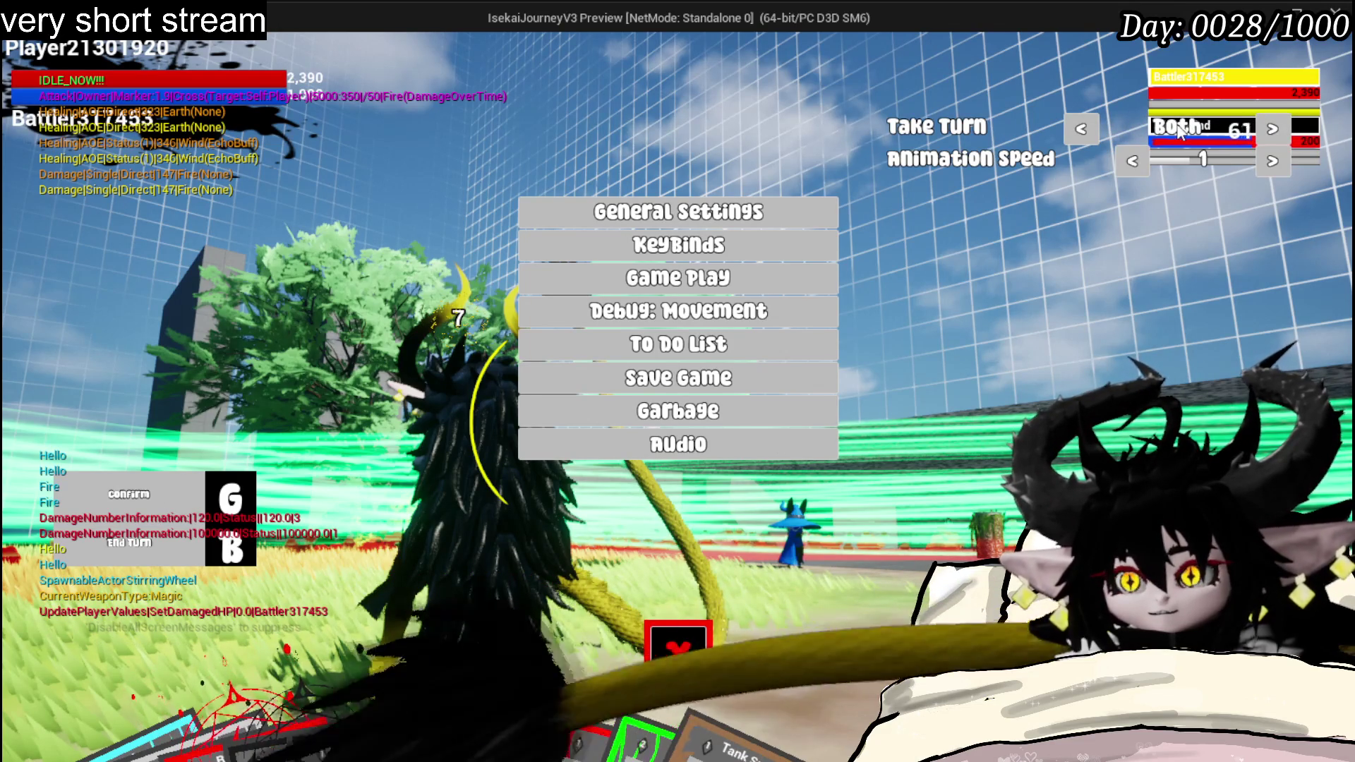
pyautogui.click(679, 654)
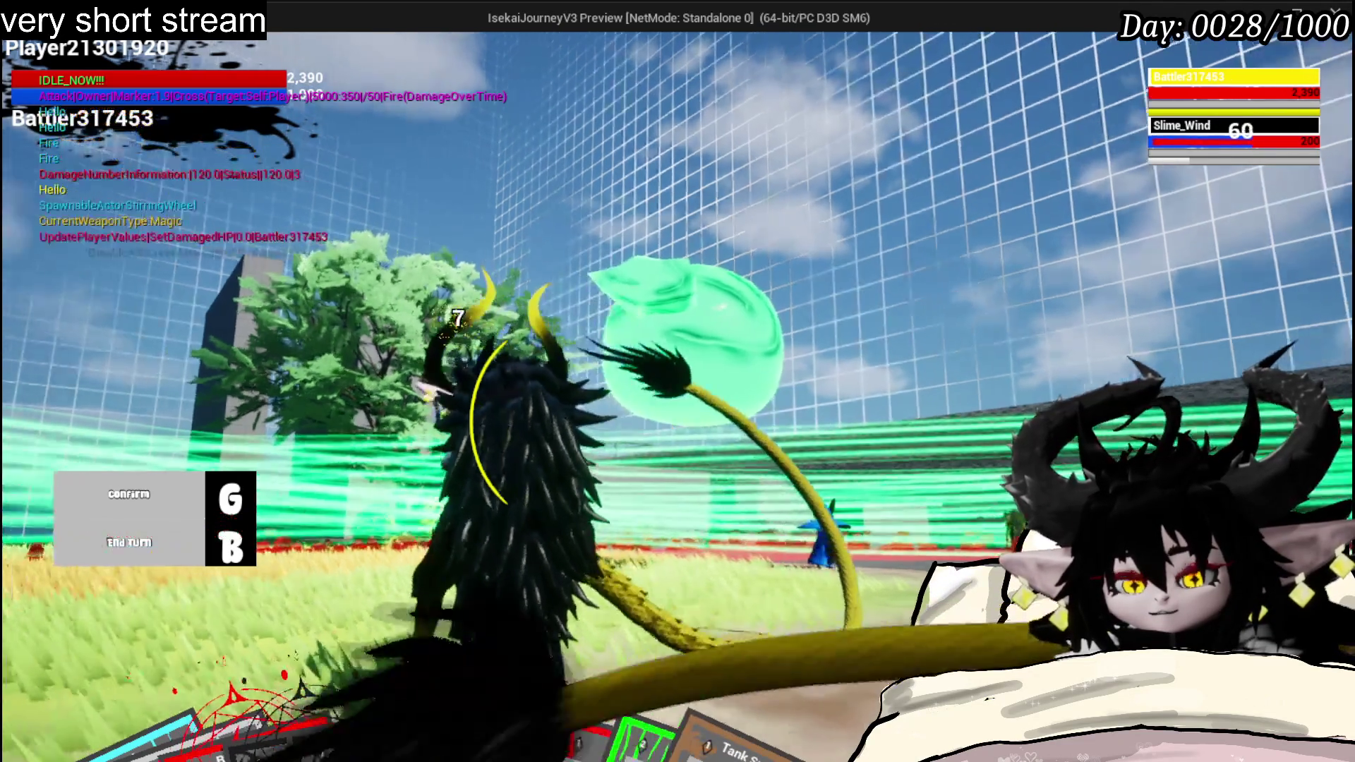
# - End the turn, toggle wireframe and back, and play the Splash Move card against the wind slime
pyautogui.press('g')
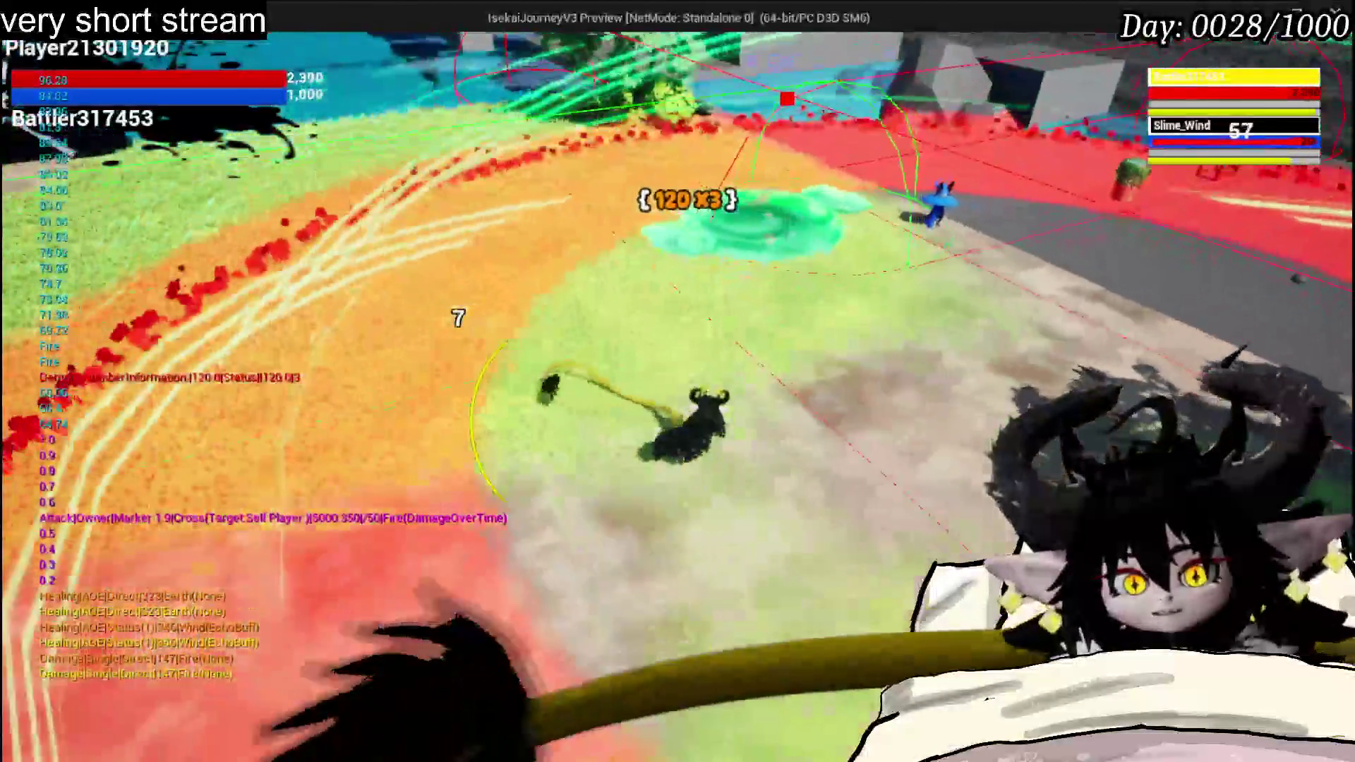
pyautogui.press('F1')
pyautogui.press('F3')
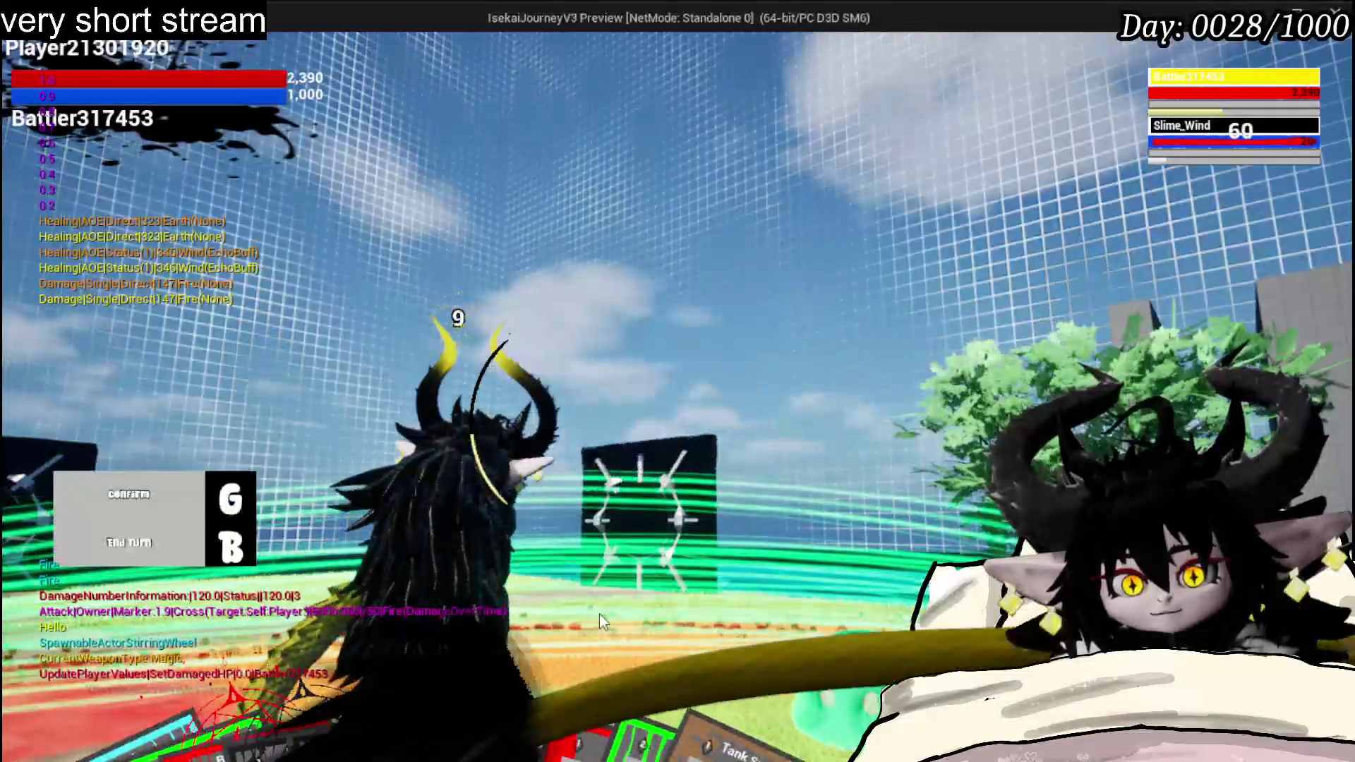
pyautogui.click(23, 708)
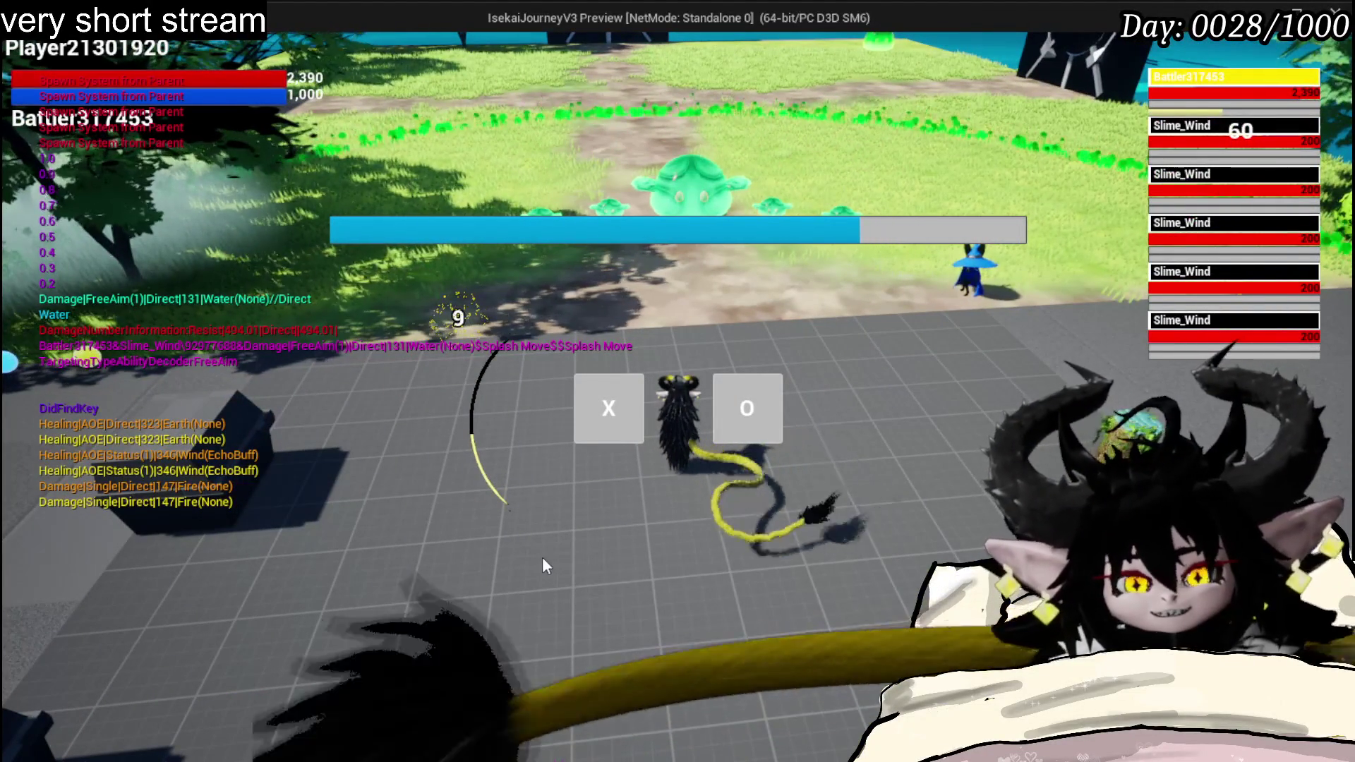
# - Accept the wind-slime encounter and cast the Fire area spell over the group twice
pyautogui.click(605, 429)
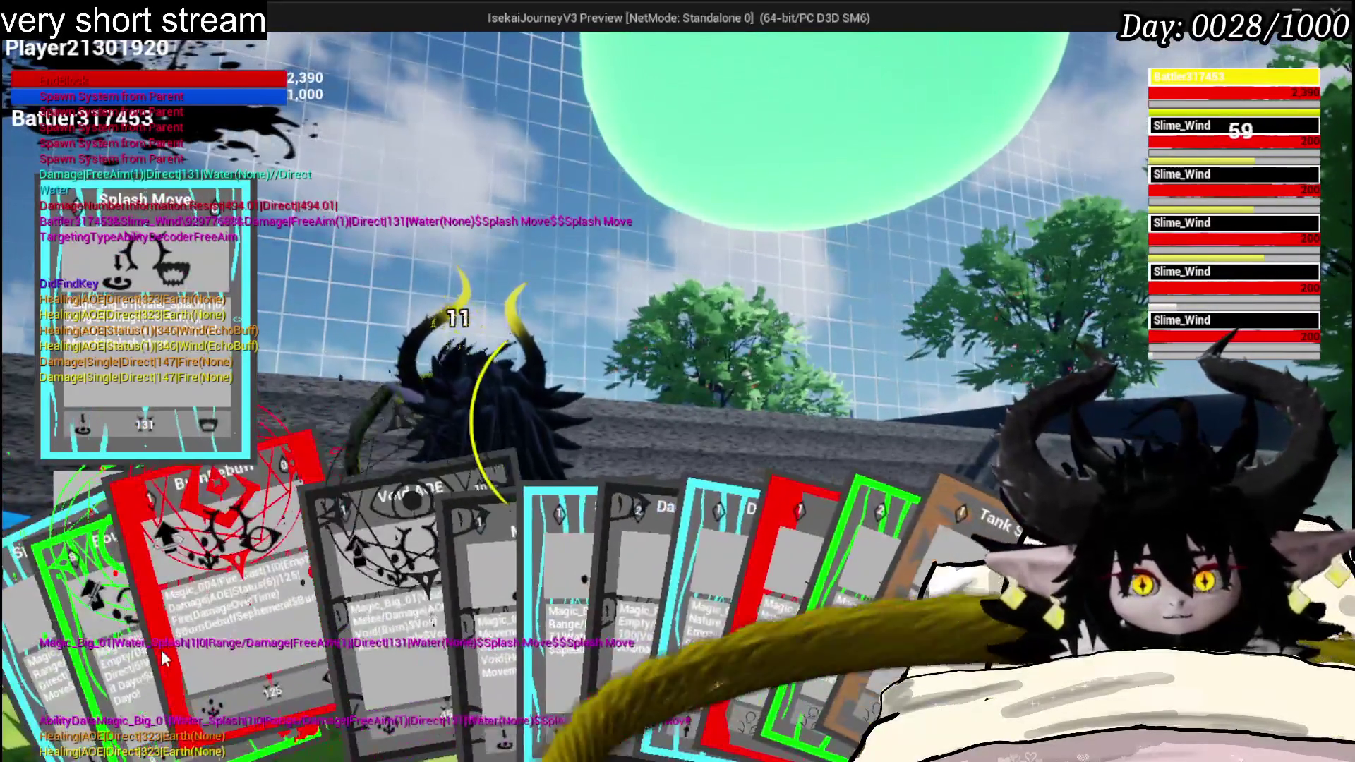
pyautogui.click(816, 440)
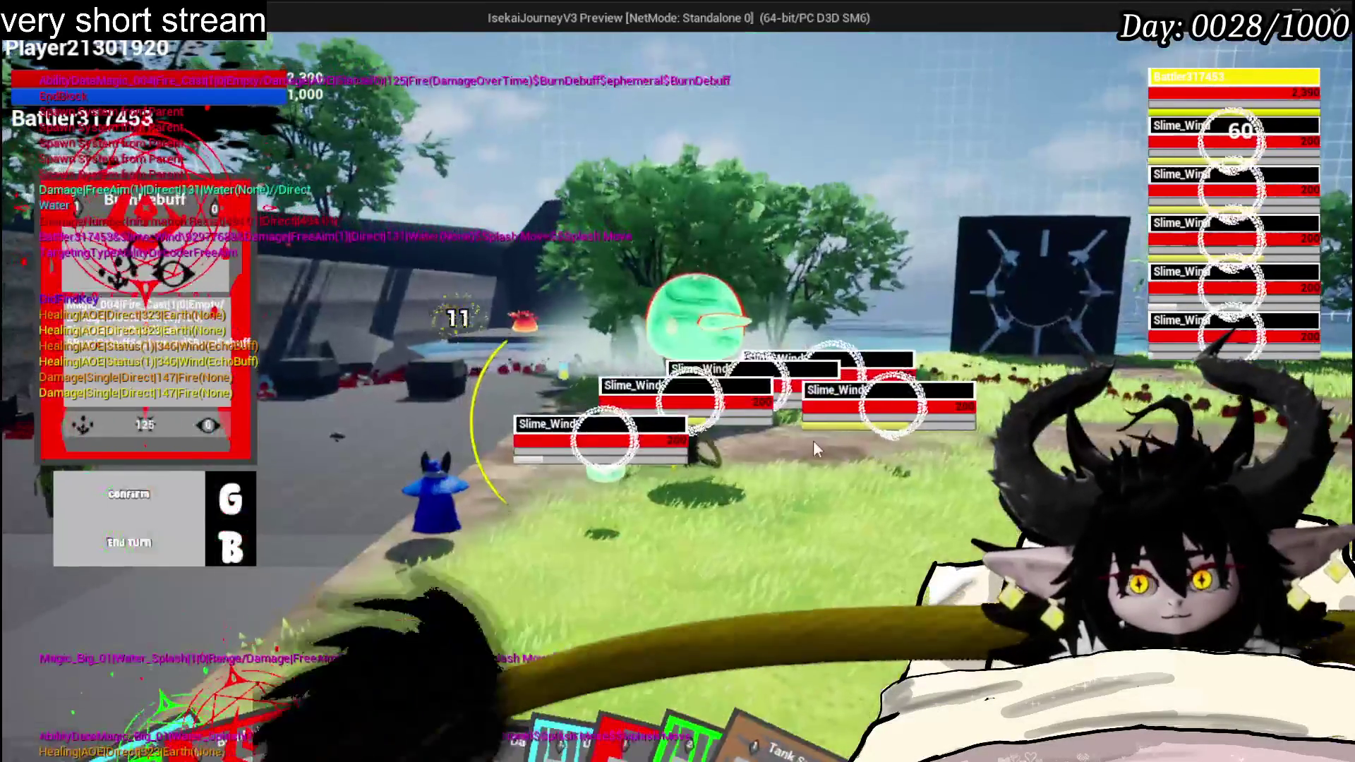
pyautogui.press('g')
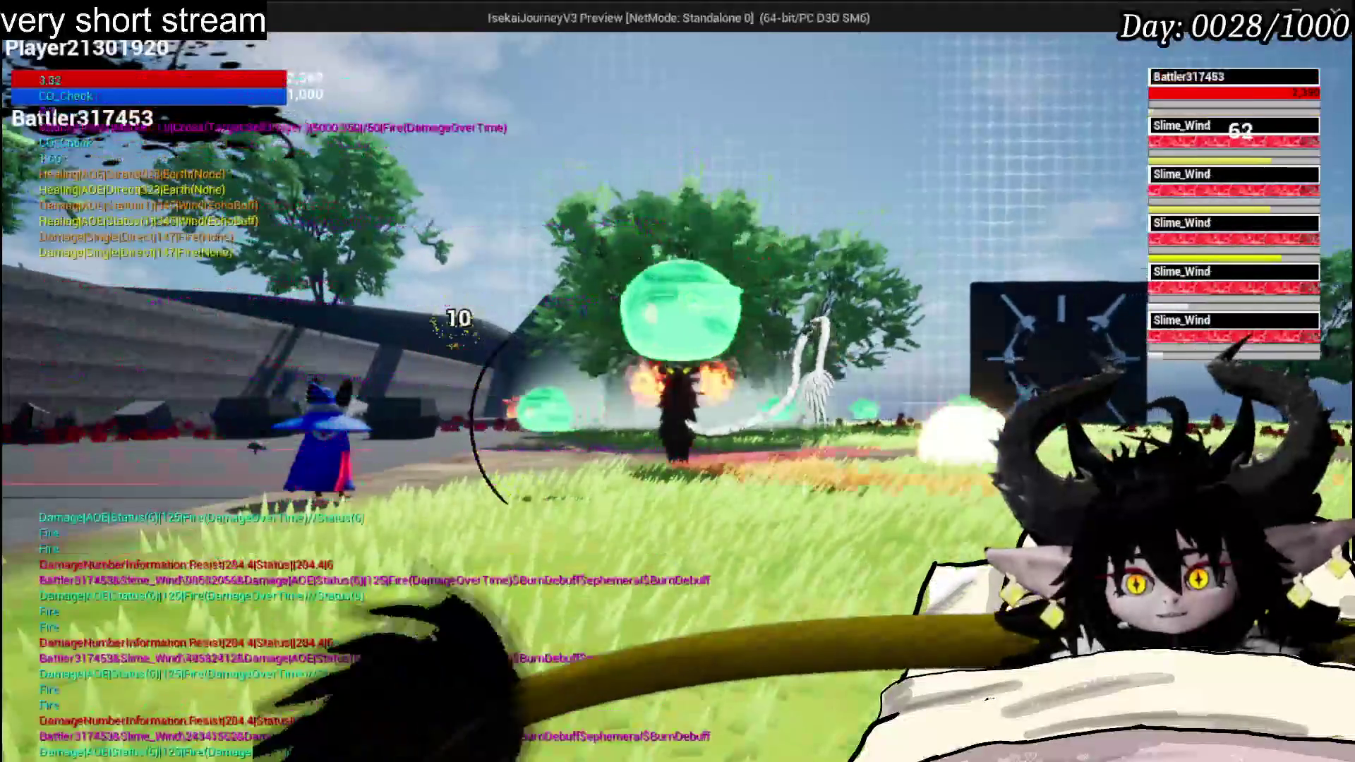
pyautogui.press('g')
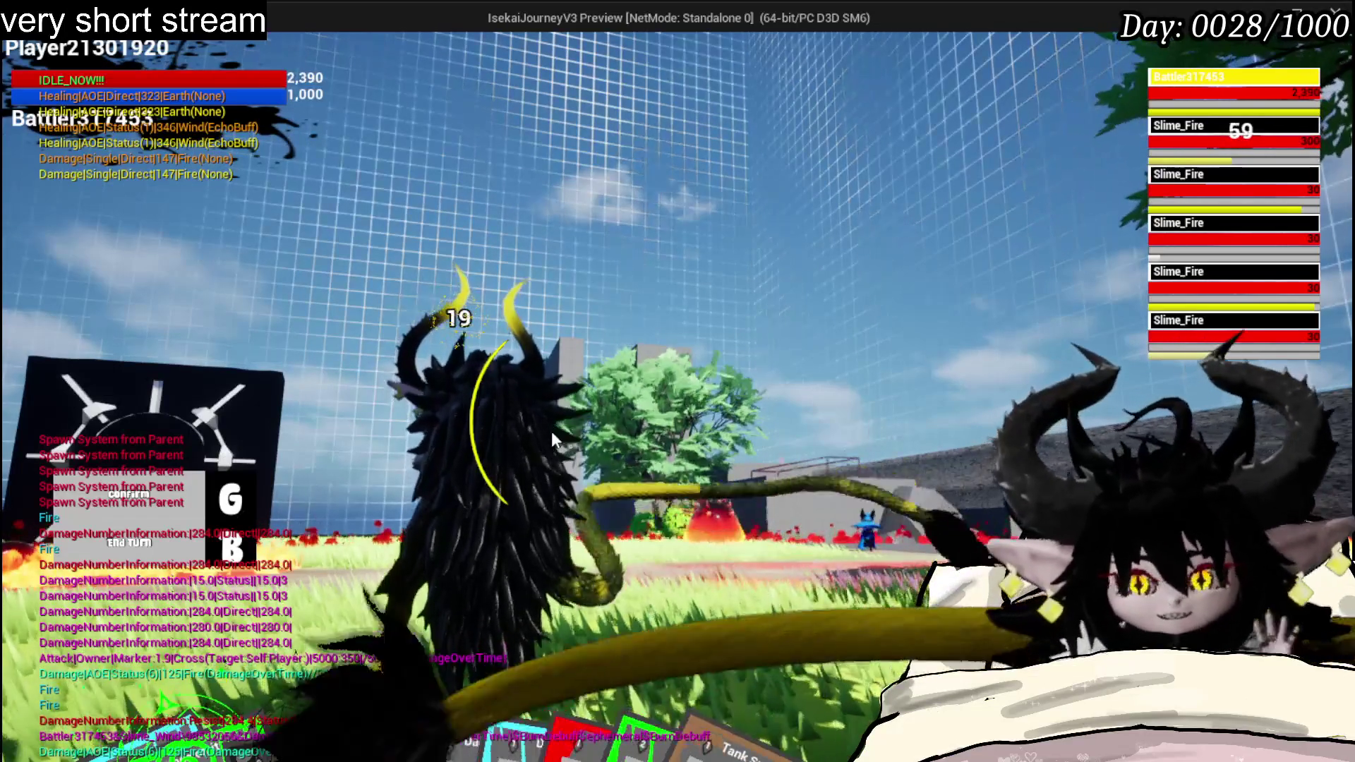
# - Cast Void Movement at a chosen spot, then wipe the fire slimes with Void AOE
pyautogui.click(336, 633)
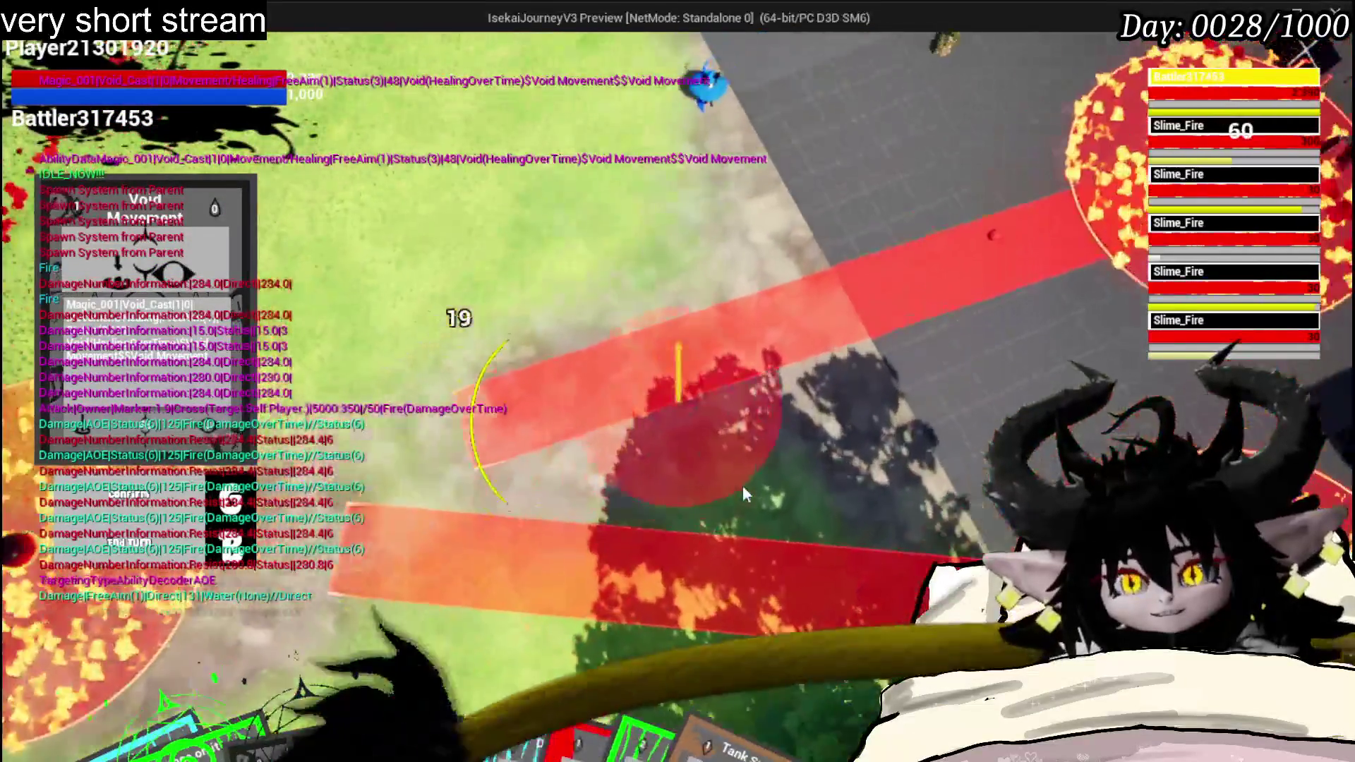
pyautogui.press('g')
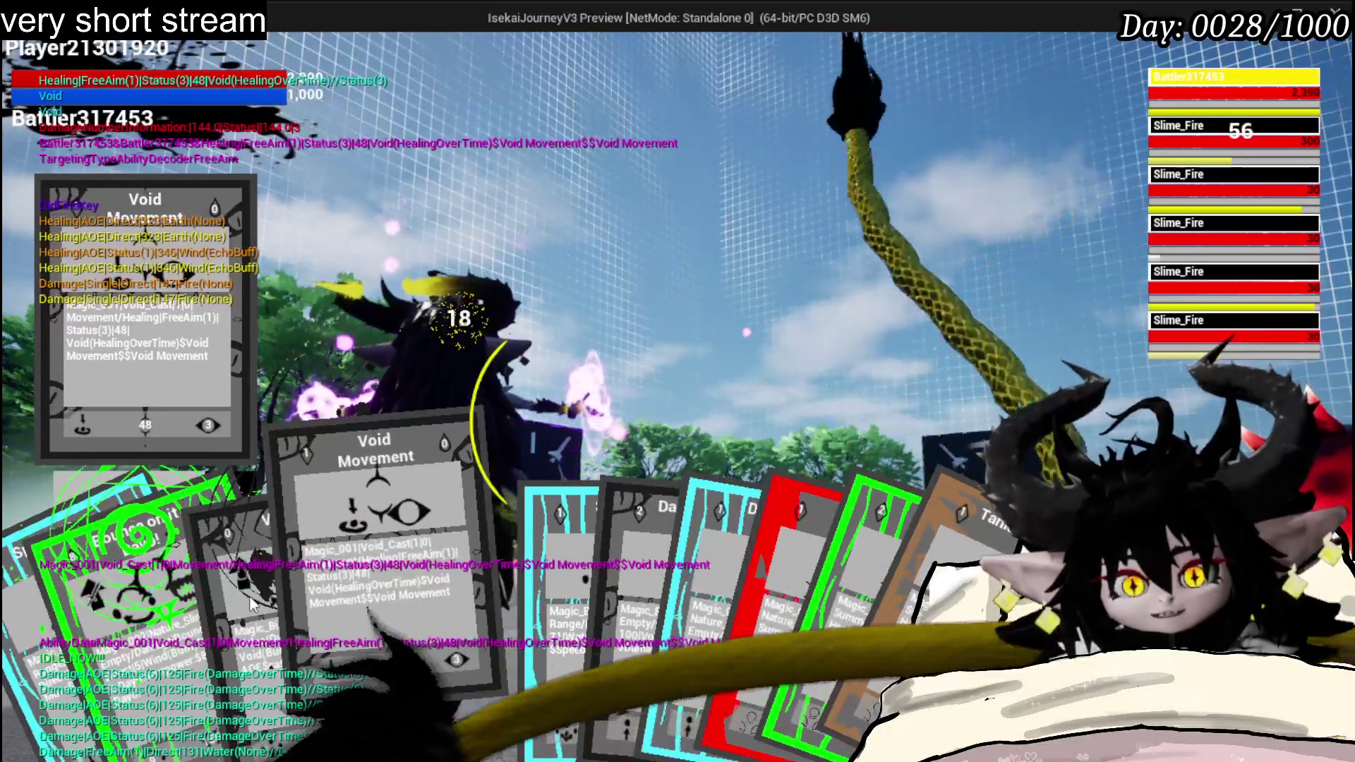
pyautogui.click(263, 600)
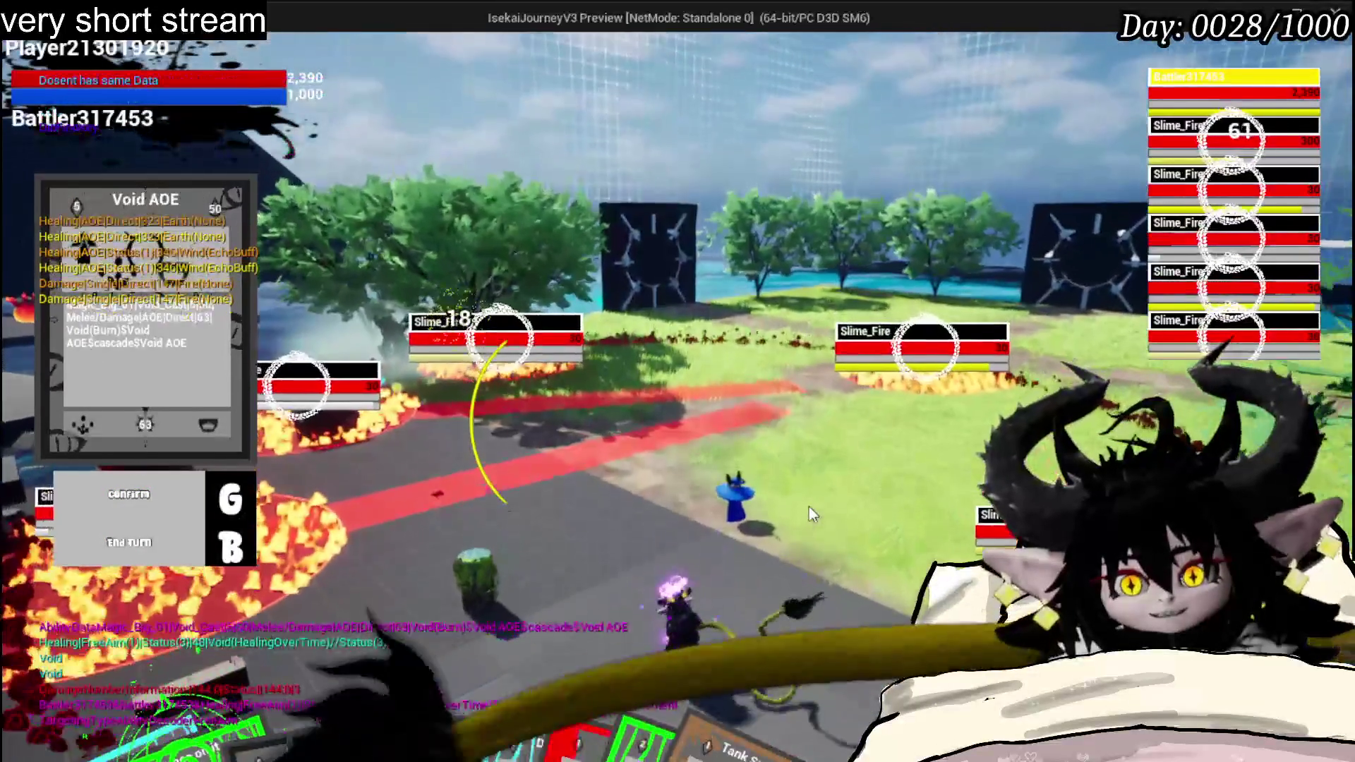
pyautogui.press('g')
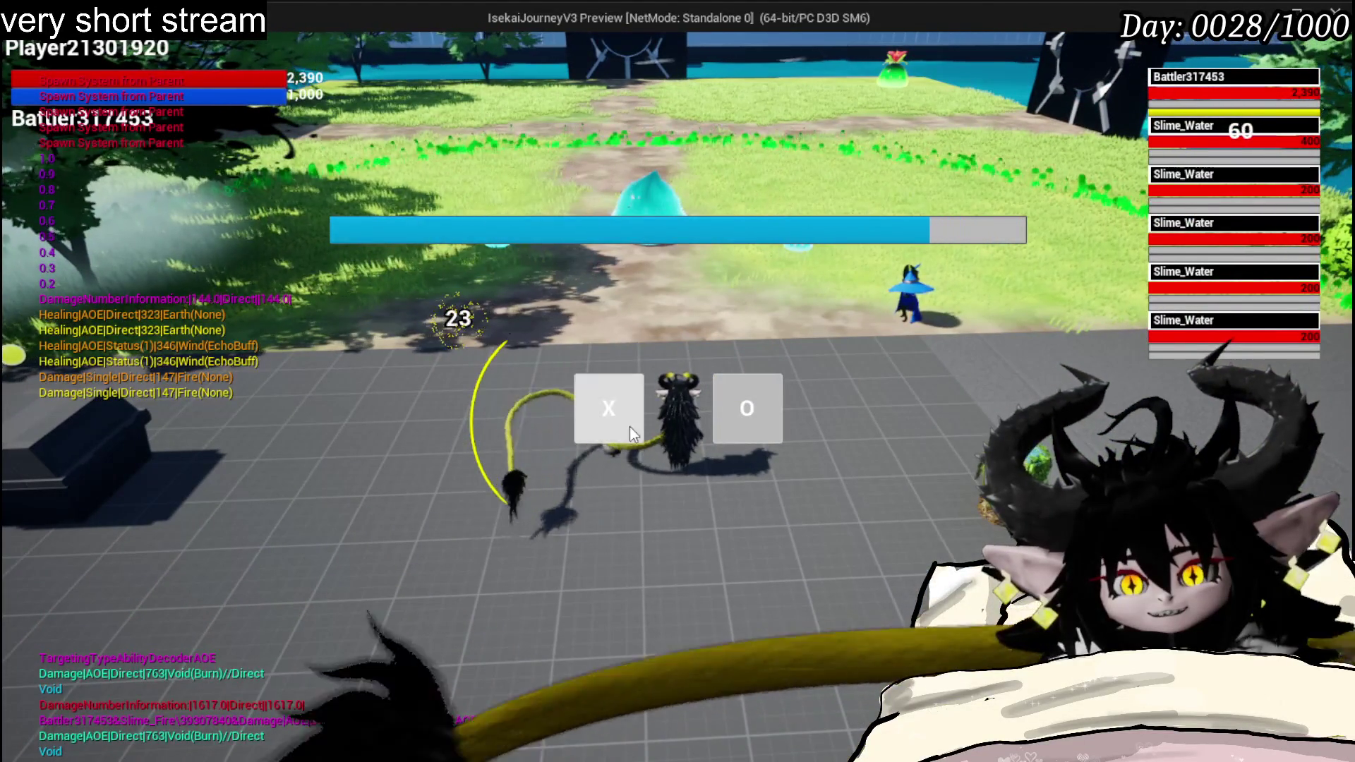
# - Answer the water-slime encounter prompt and stop Play In Editor
pyautogui.click(630, 427)
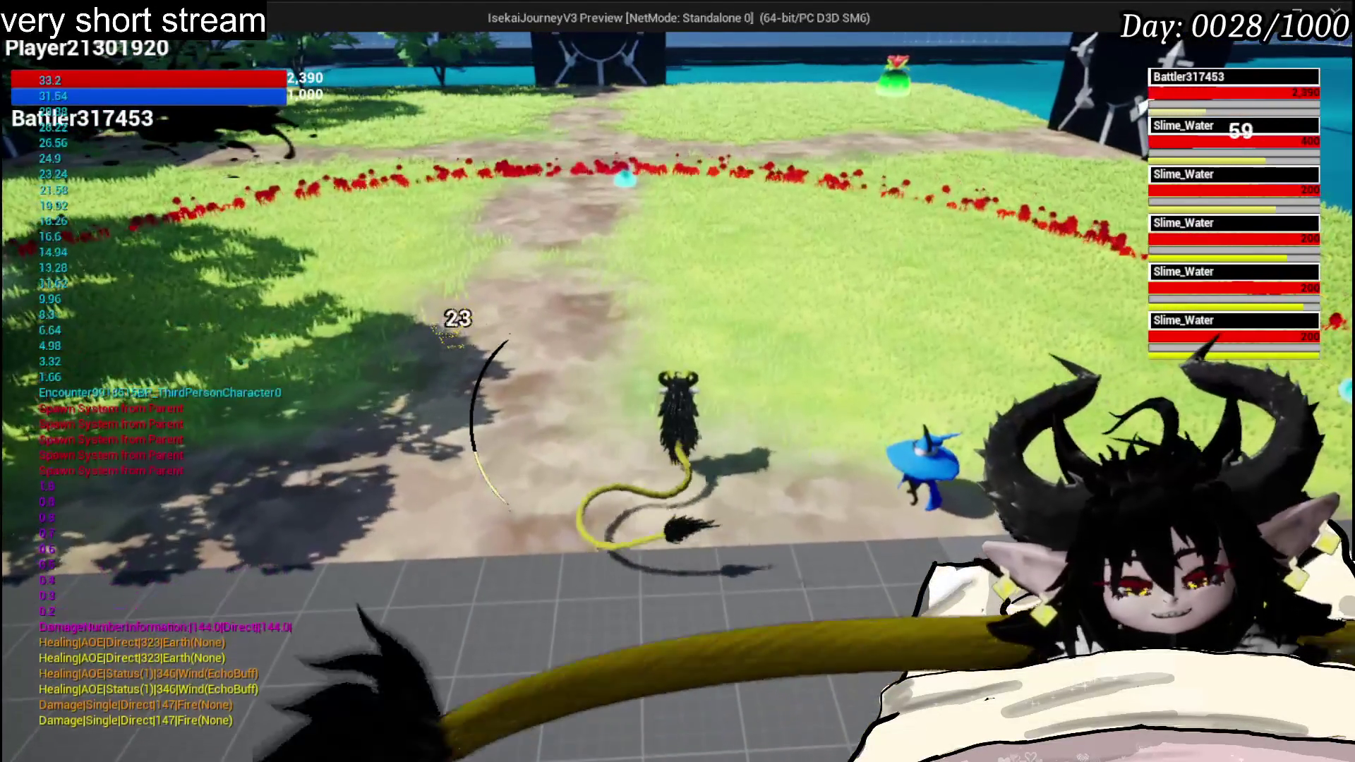
pyautogui.press('Escape')
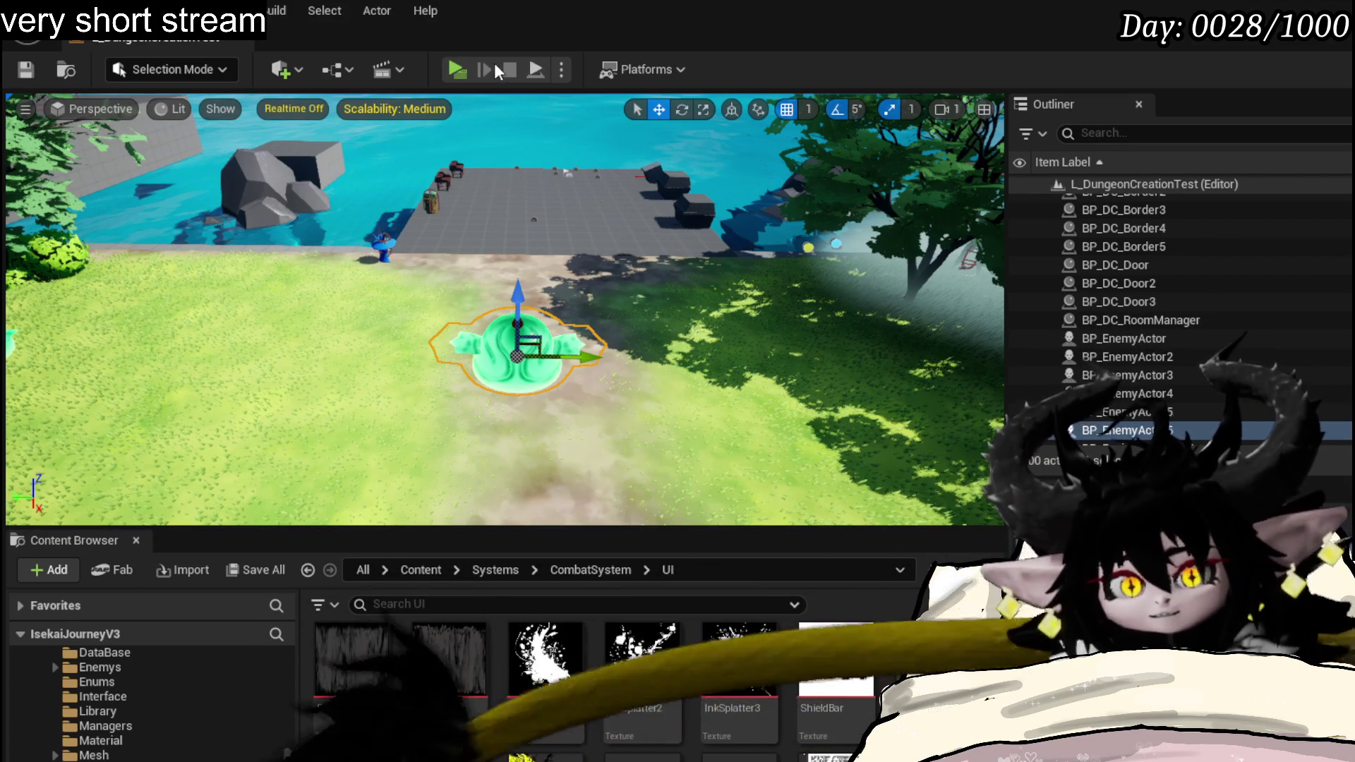
# - Save the dungeon level and all changed assets, then return to W_CharacterUI's HoverBattlerPlate graph
pyautogui.click(25, 69)
pyautogui.moveTo(509, 318); pyautogui.dragTo(508, 275)
pyautogui.scroll(-4, 486, 436)
pyautogui.scroll(3, 505, 310)
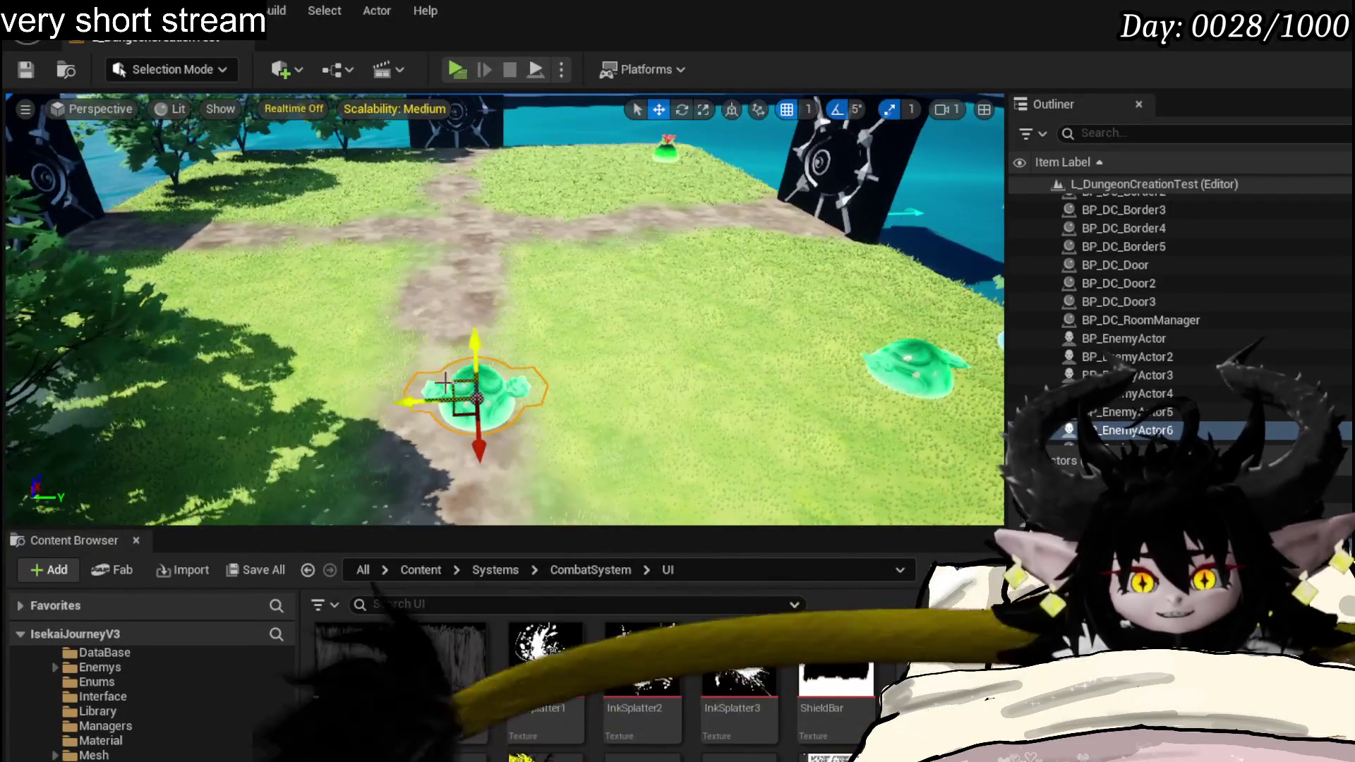
pyautogui.scroll(-2, 630, 331)
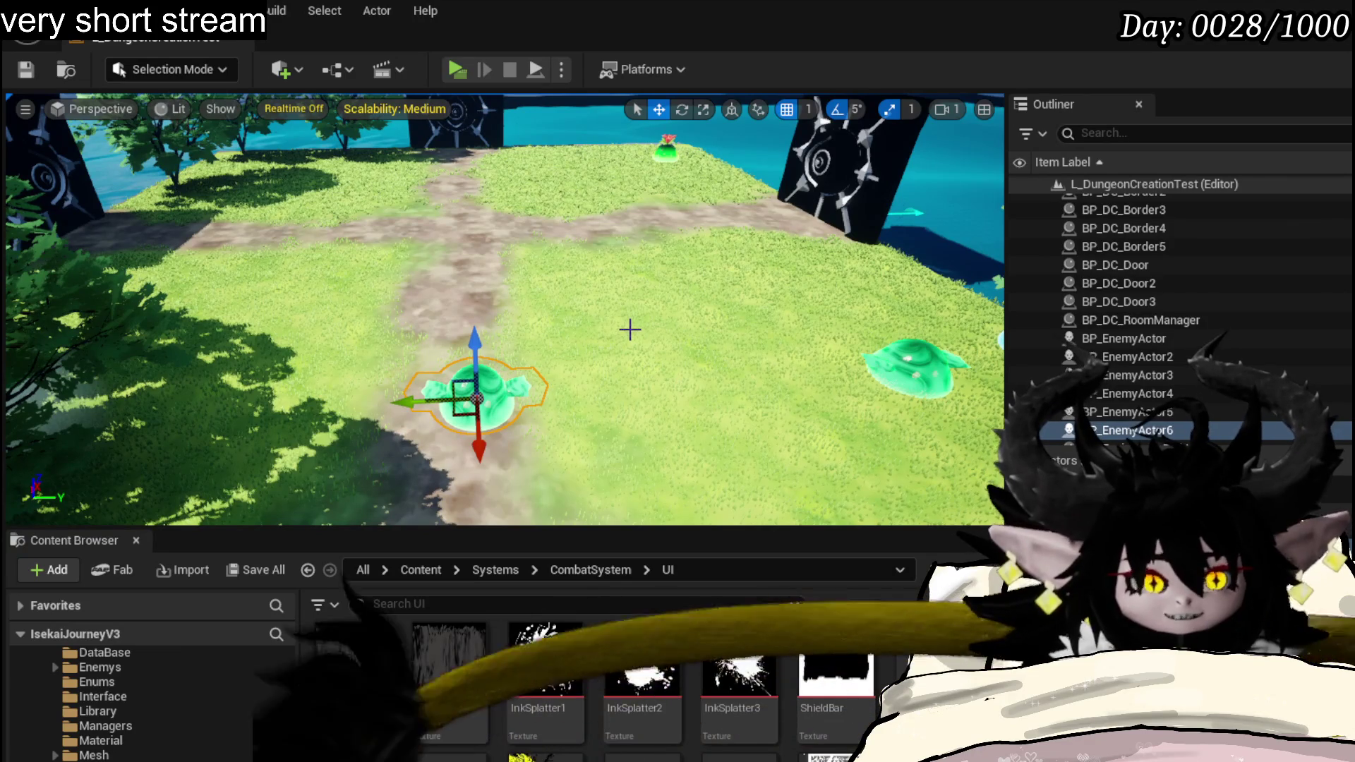
pyautogui.moveTo(630, 331); pyautogui.dragTo(477, 339)
pyautogui.scroll(-3, 503, 307)
pyautogui.scroll(-2, 504, 307)
pyautogui.scroll(3, 504, 307)
pyautogui.scroll(3, 505, 307)
pyautogui.scroll(-2, 505, 307)
pyautogui.scroll(-2, 504, 307)
pyautogui.scroll(2, 504, 308)
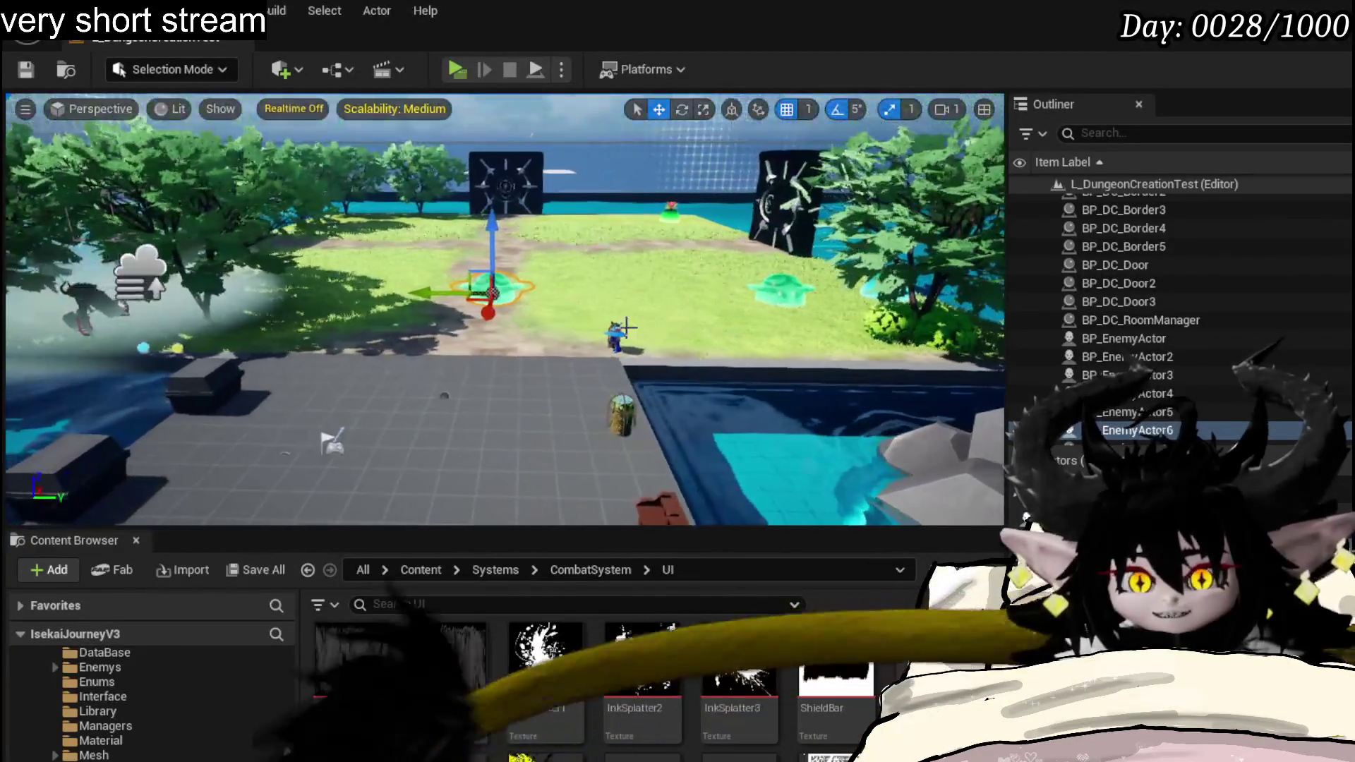
pyautogui.scroll(2, 504, 307)
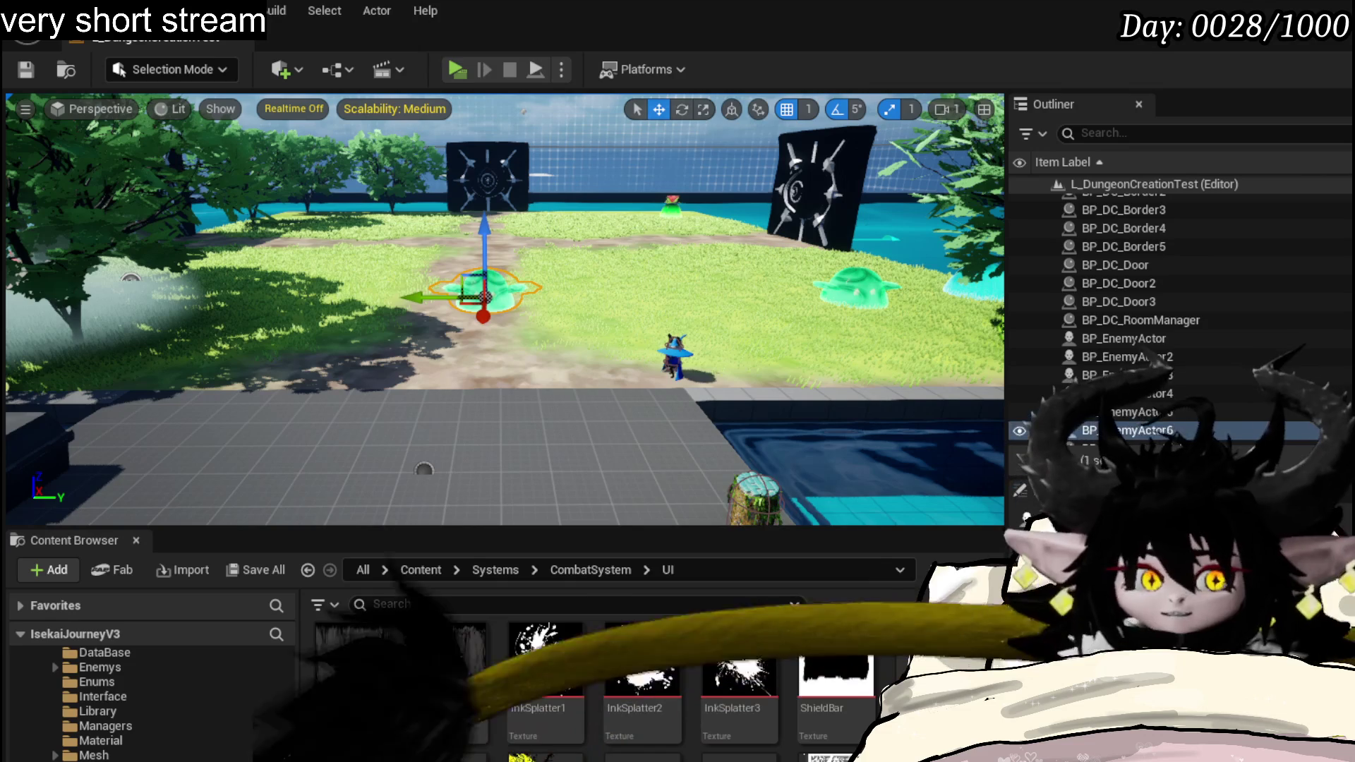
pyautogui.scroll(-5, 124, 725)
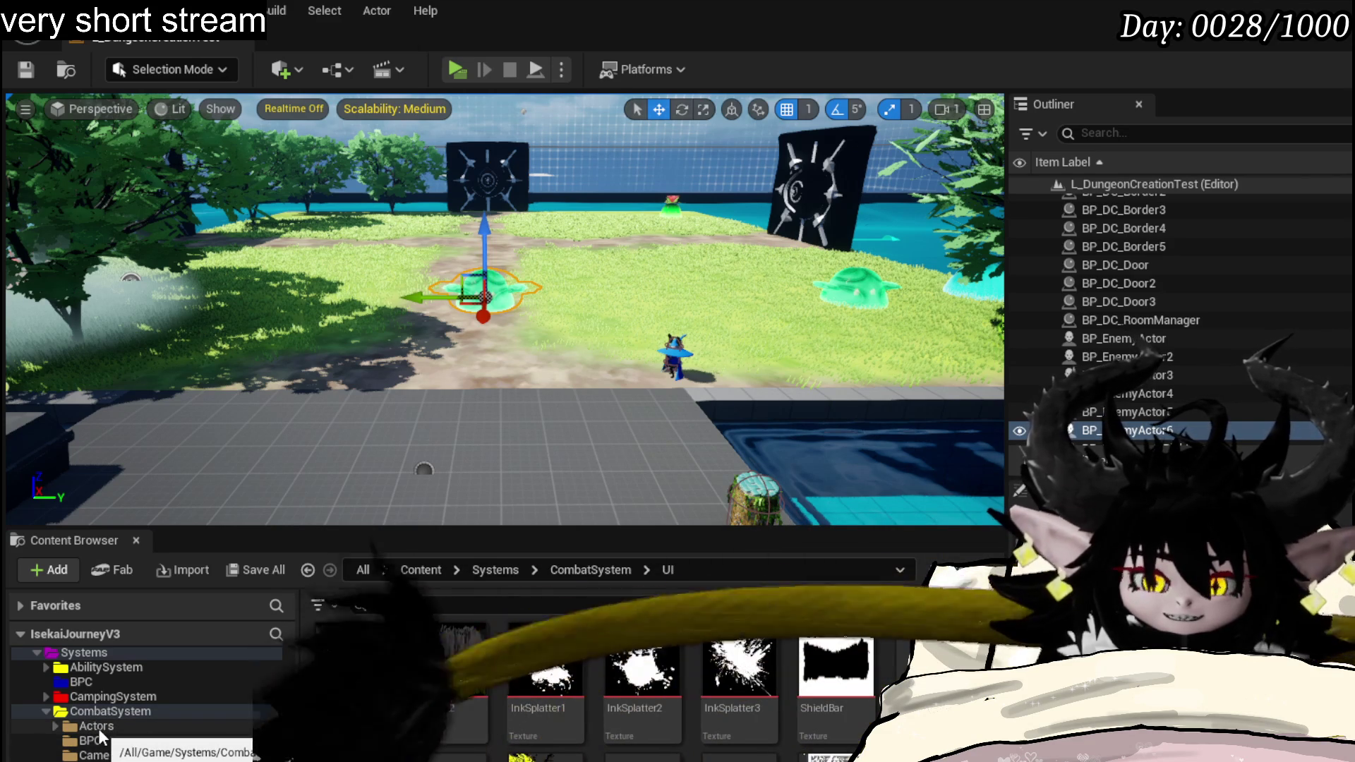
pyautogui.scroll(-3, 224, 704)
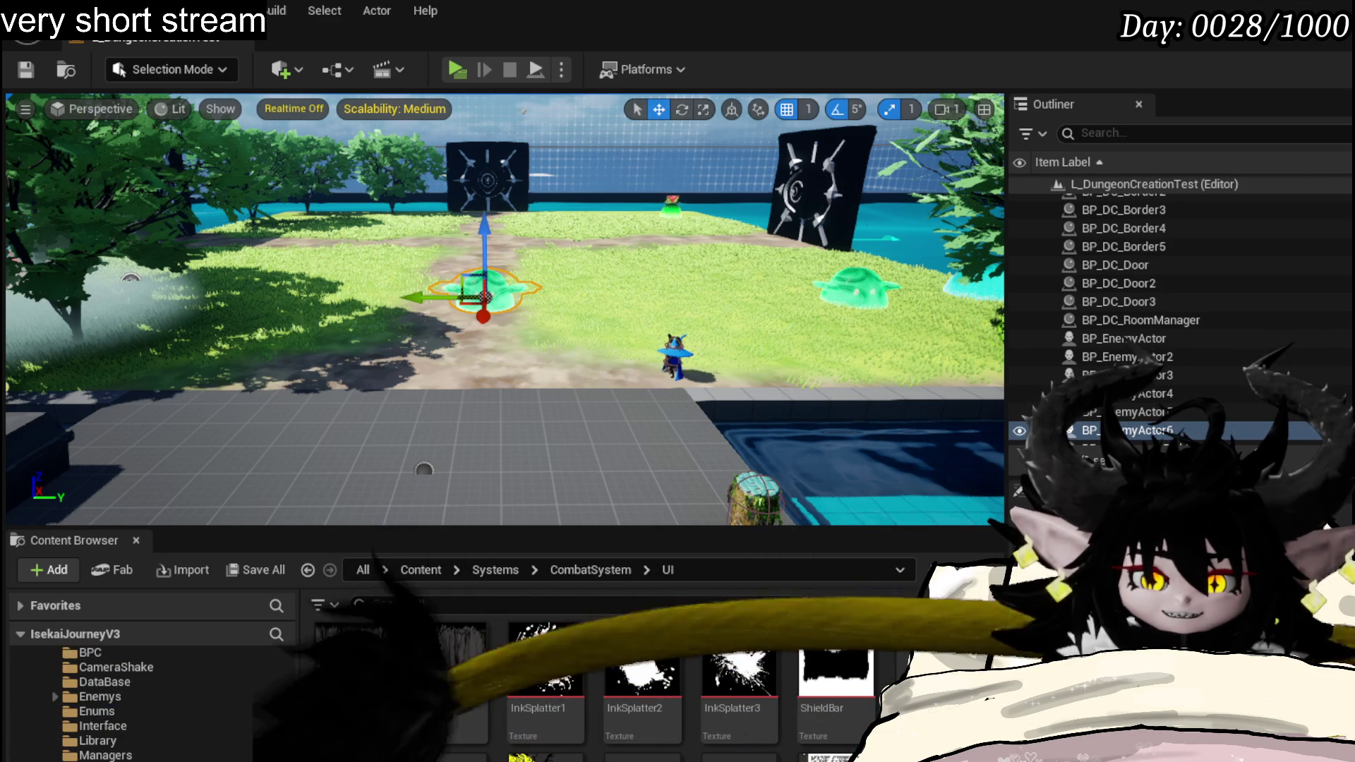
pyautogui.scroll(2, 85, 689)
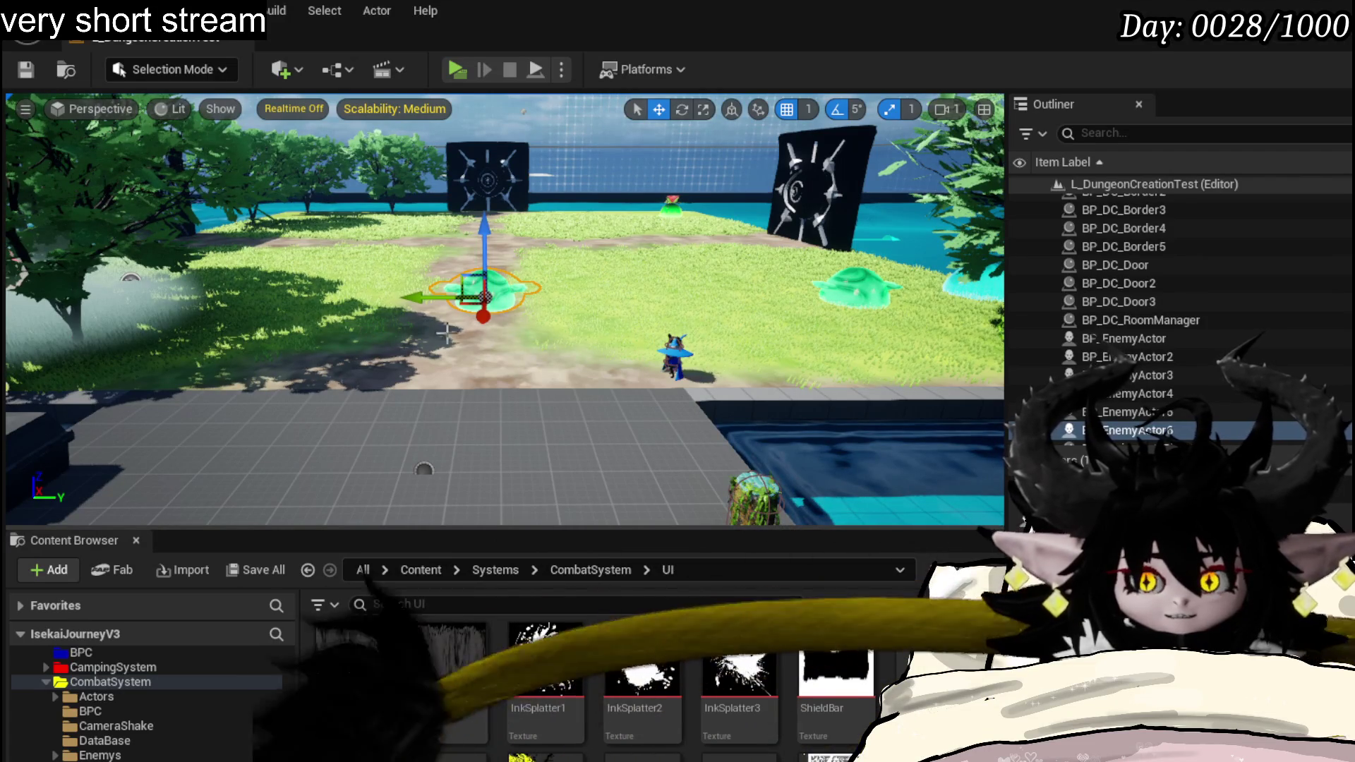
pyautogui.hotkey('ctrl', 's')
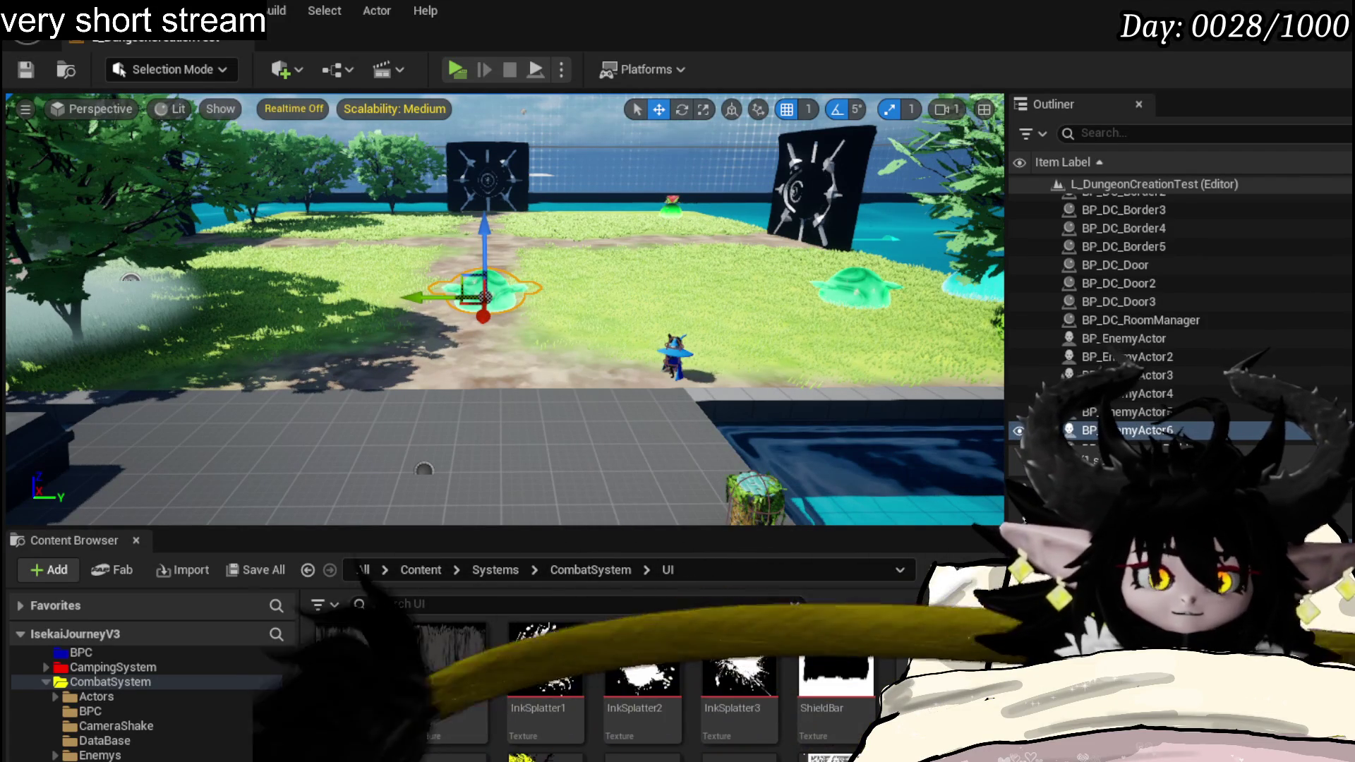
pyautogui.hotkey('alt', 'Tab')
pyautogui.scroll(-3, 728, 360)
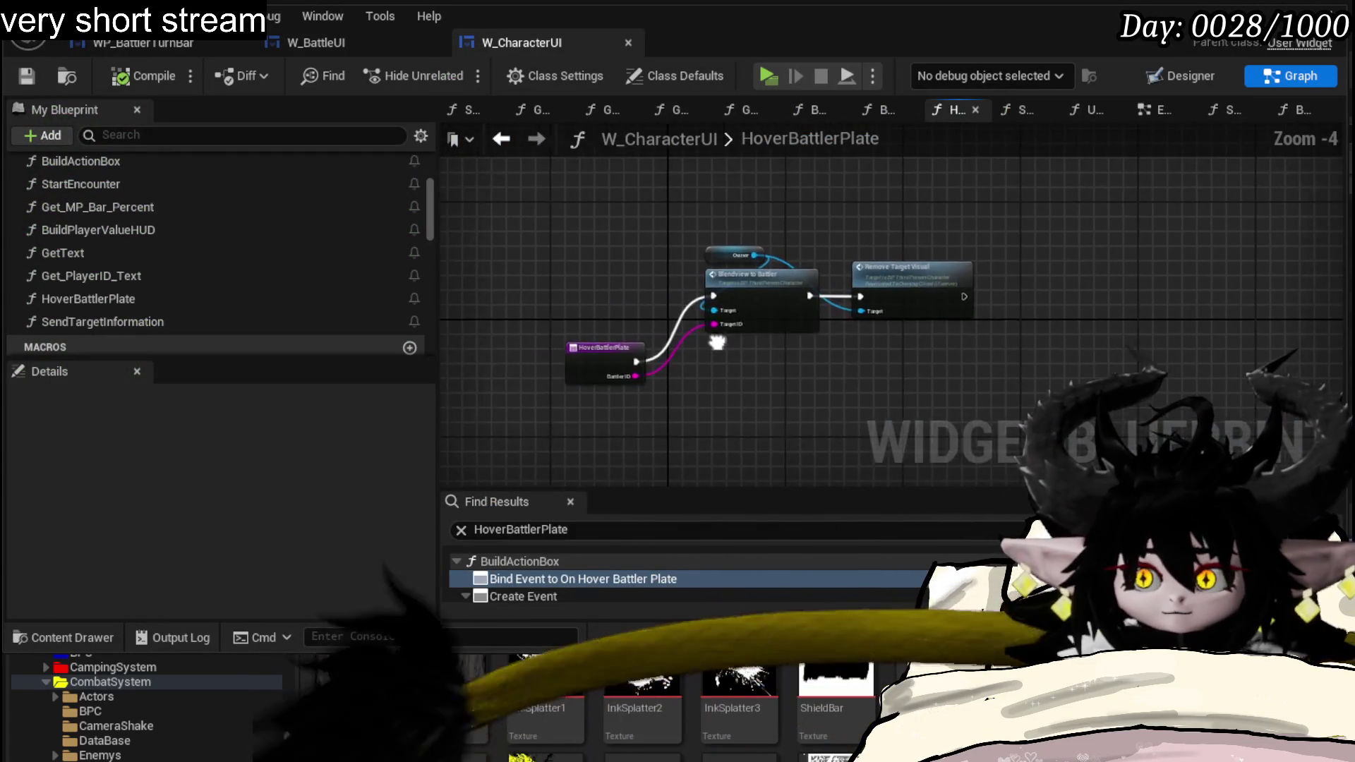
pyautogui.scroll(3, 697, 361)
# - Rearrange the Blendview and Remove Target Visual nodes in HoverBattlerPlate and save W_CharacterUI
pyautogui.moveTo(725, 353)
pyautogui.mouseDown()
pyautogui.moveTo(1075, 232)
pyautogui.moveTo(1099, 168)
pyautogui.mouseUp()
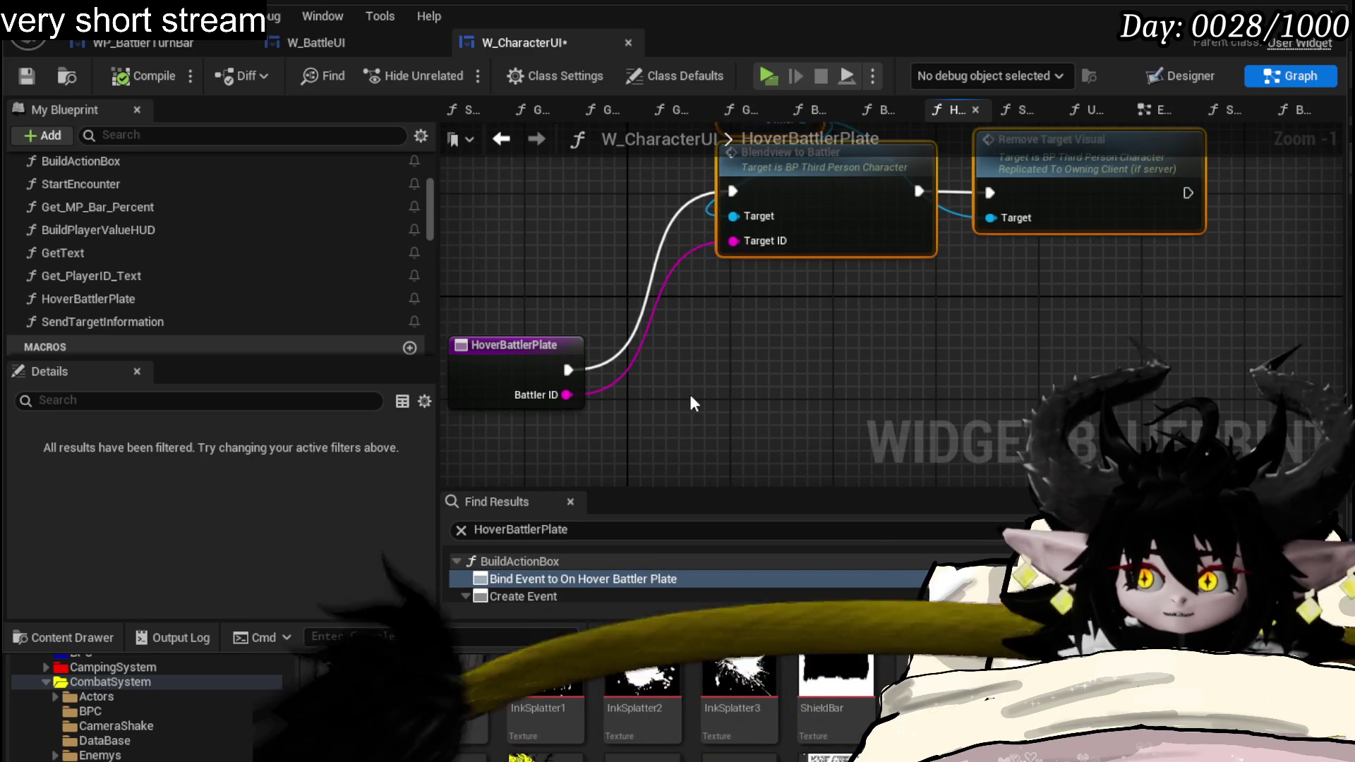
pyautogui.moveTo(695, 369)
pyautogui.mouseDown()
pyautogui.moveTo(696, 308)
pyautogui.moveTo(675, 383)
pyautogui.mouseUp()
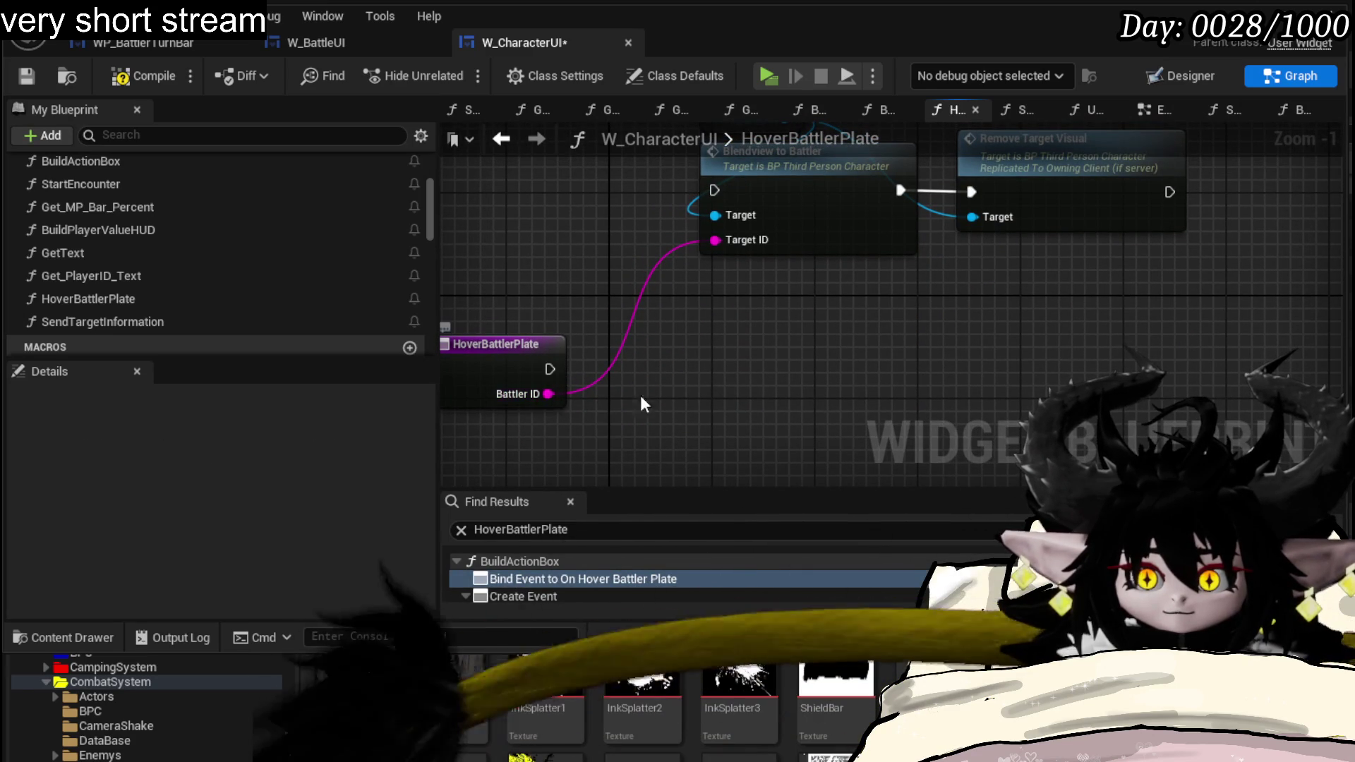
pyautogui.click(148, 78)
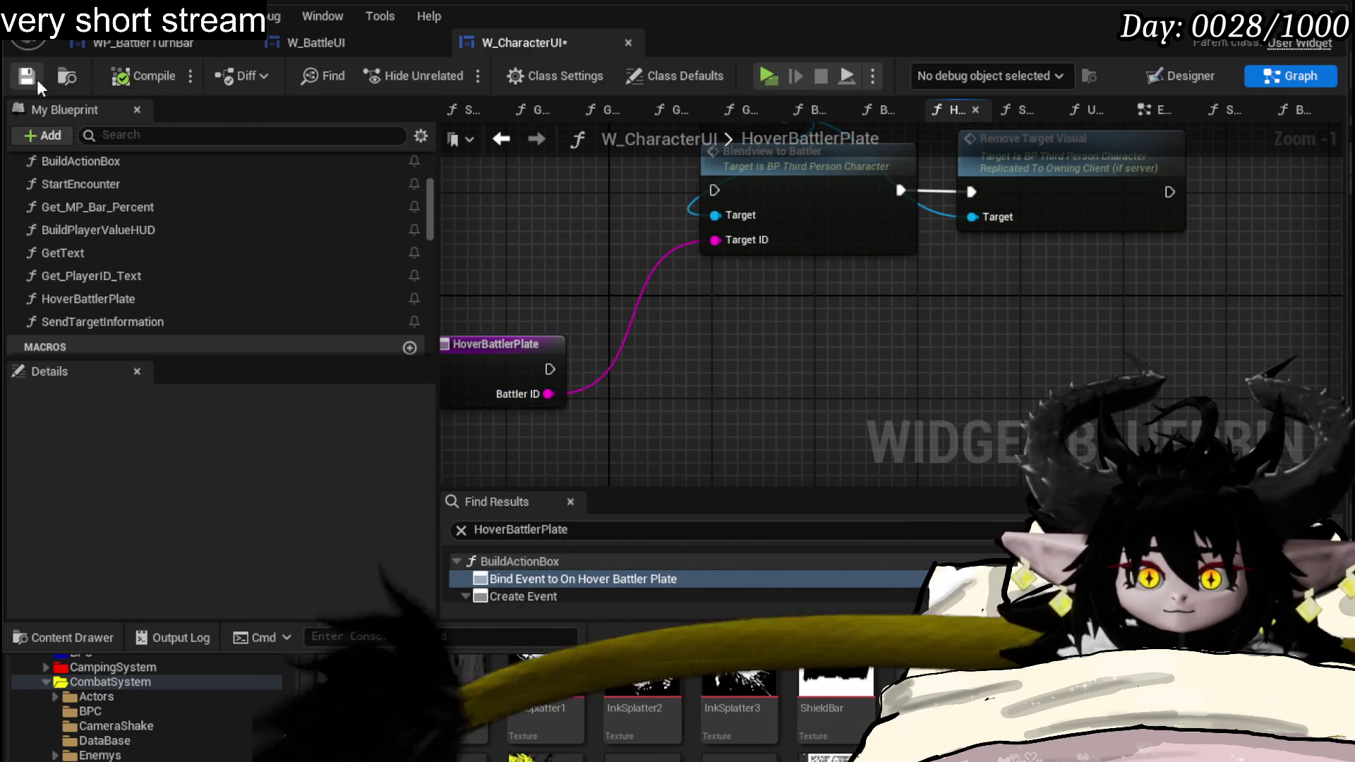
# - Jump into BP_ThirdPersonCharacter's BlendviewToBattler event and look across its graph
pyautogui.moveTo(849, 302); pyautogui.dragTo(818, 351)
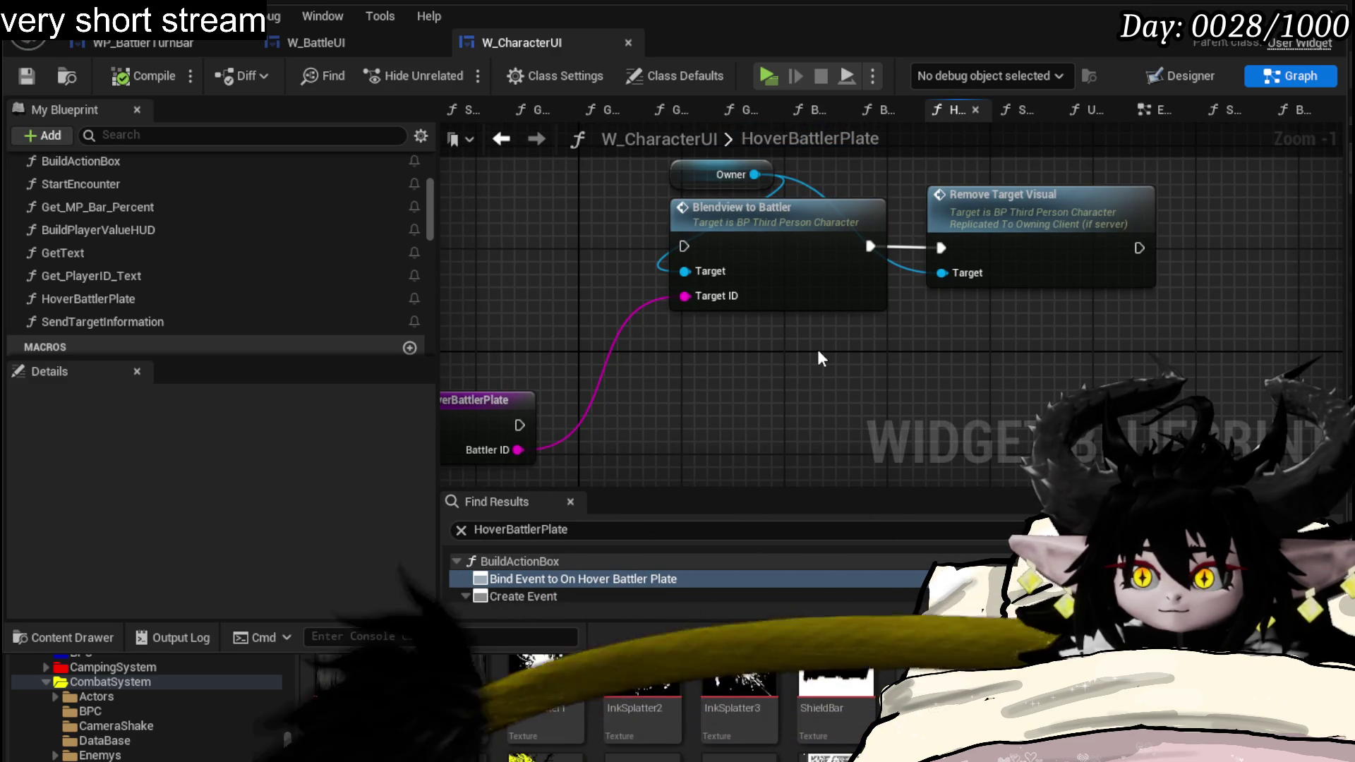
pyautogui.doubleClick(824, 236)
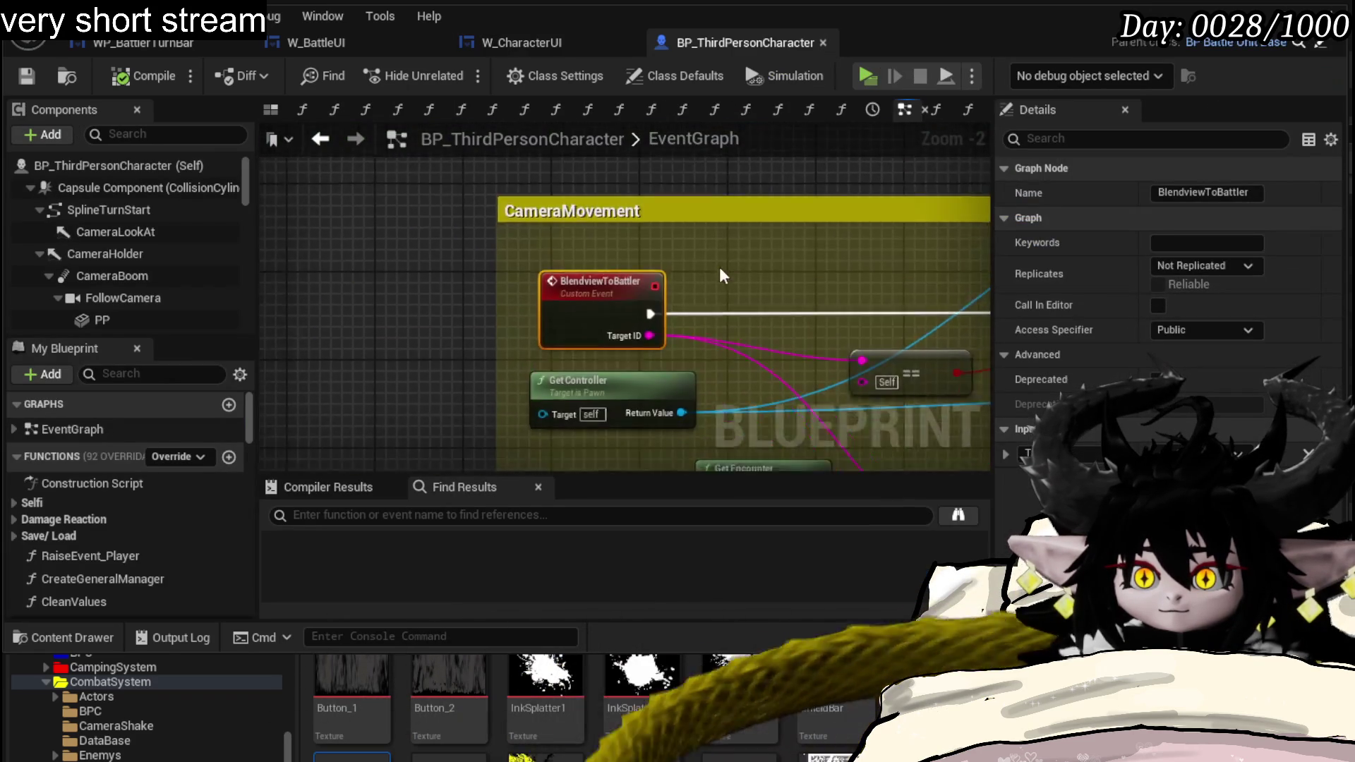
pyautogui.moveTo(719, 277)
pyautogui.mouseDown()
pyautogui.moveTo(562, 262)
pyautogui.moveTo(361, 431)
pyautogui.moveTo(338, 343)
pyautogui.moveTo(320, 443)
pyautogui.moveTo(826, 230)
pyautogui.moveTo(777, 391)
pyautogui.moveTo(445, 354)
pyautogui.moveTo(482, 258)
pyautogui.moveTo(497, 334)
pyautogui.mouseUp()
pyautogui.scroll(-1, 446, 358)
# - Review the BlendviewToBattler graph, then jump from W_CharacterUI into the Remove Target Visual event
pyautogui.moveTo(859, 263); pyautogui.dragTo(834, 324)
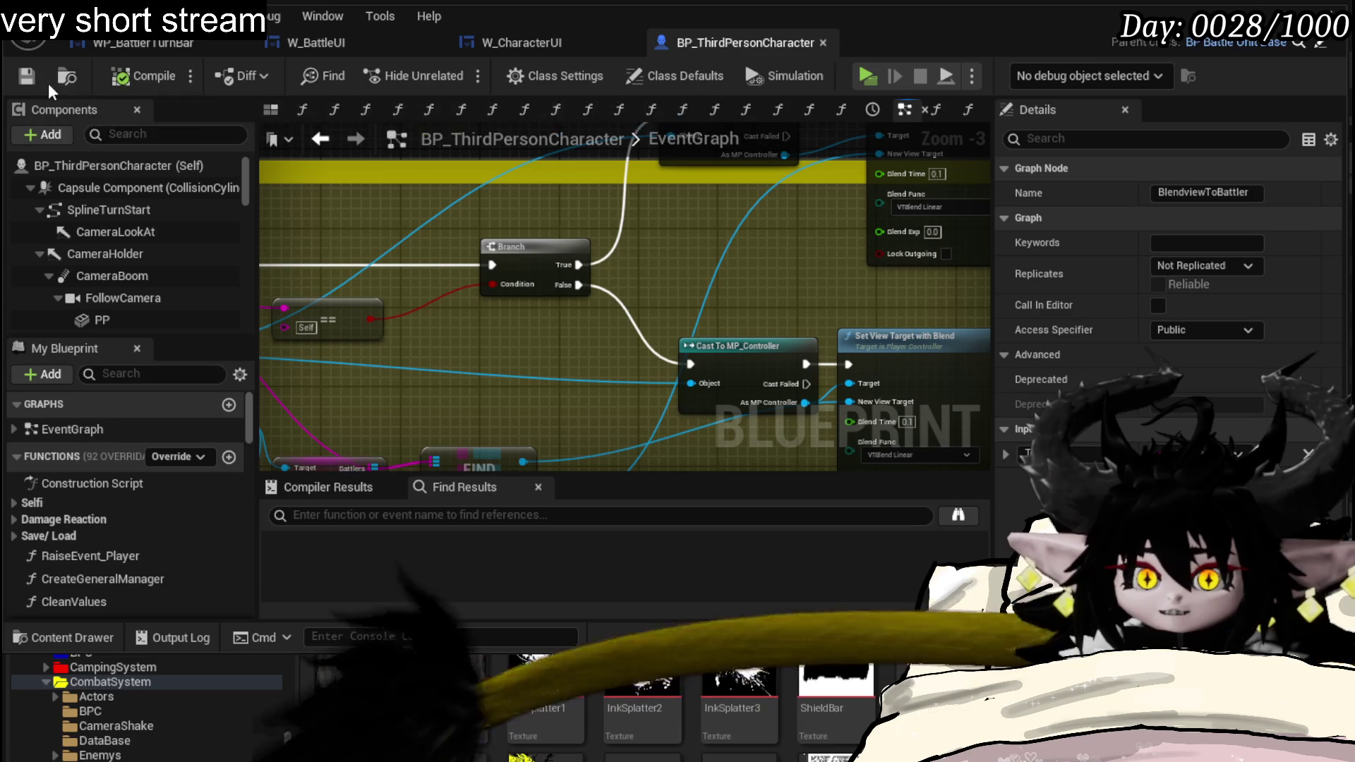
pyautogui.moveTo(683, 300); pyautogui.dragTo(826, 305)
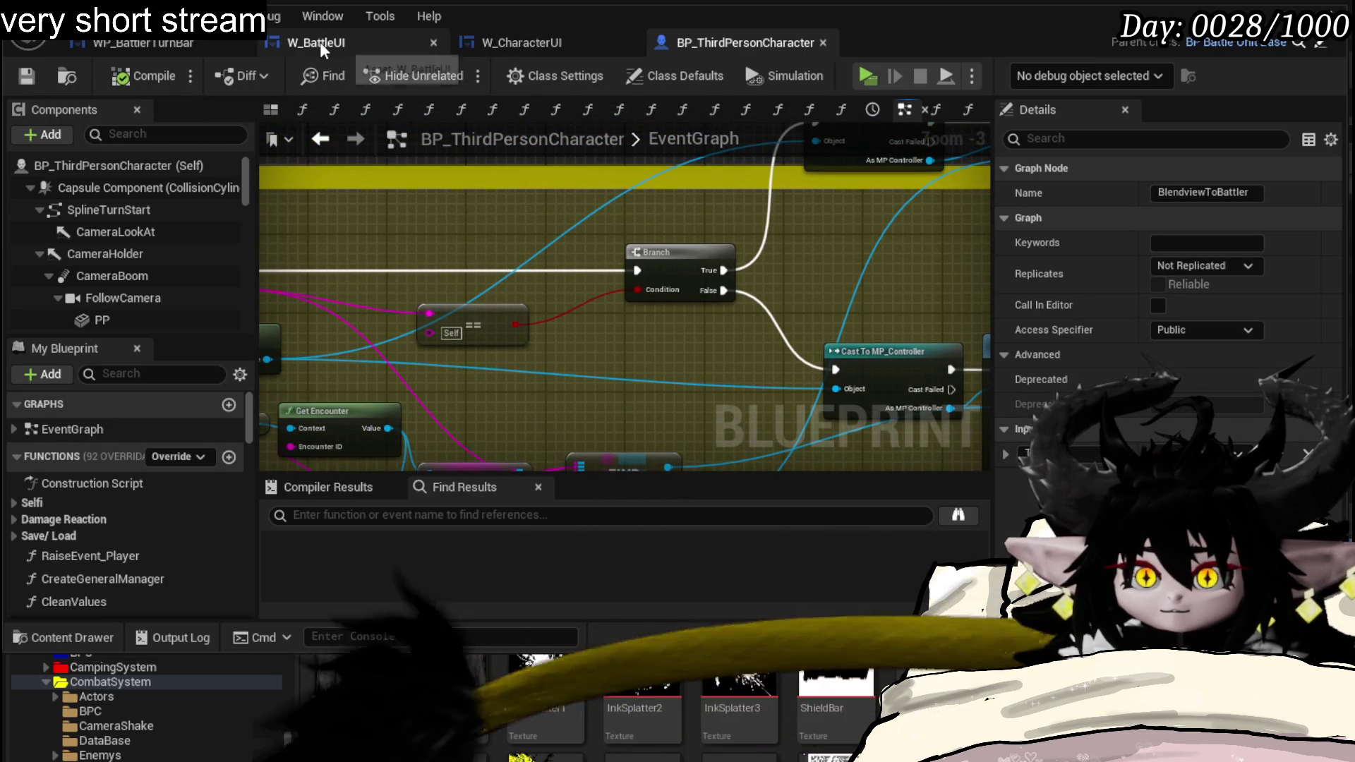
pyautogui.click(540, 48)
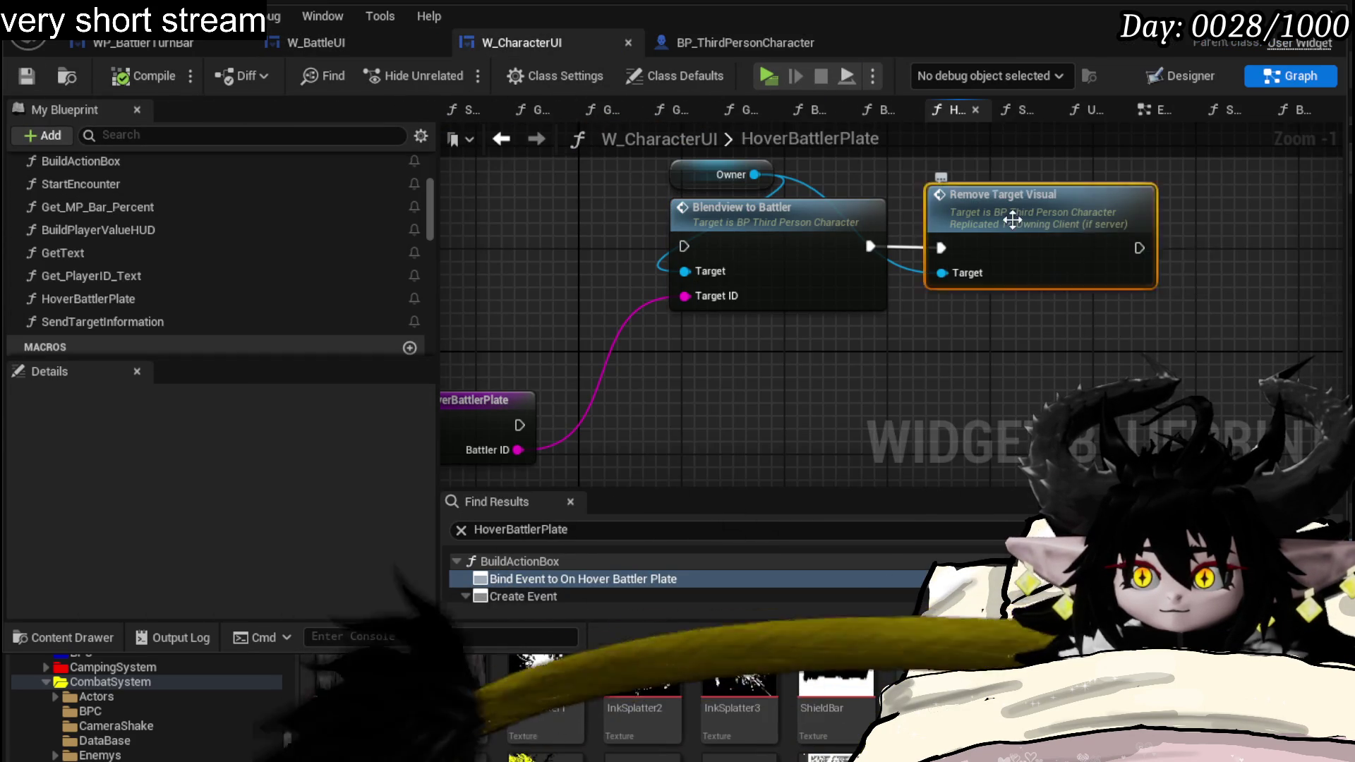
pyautogui.doubleClick(1014, 218)
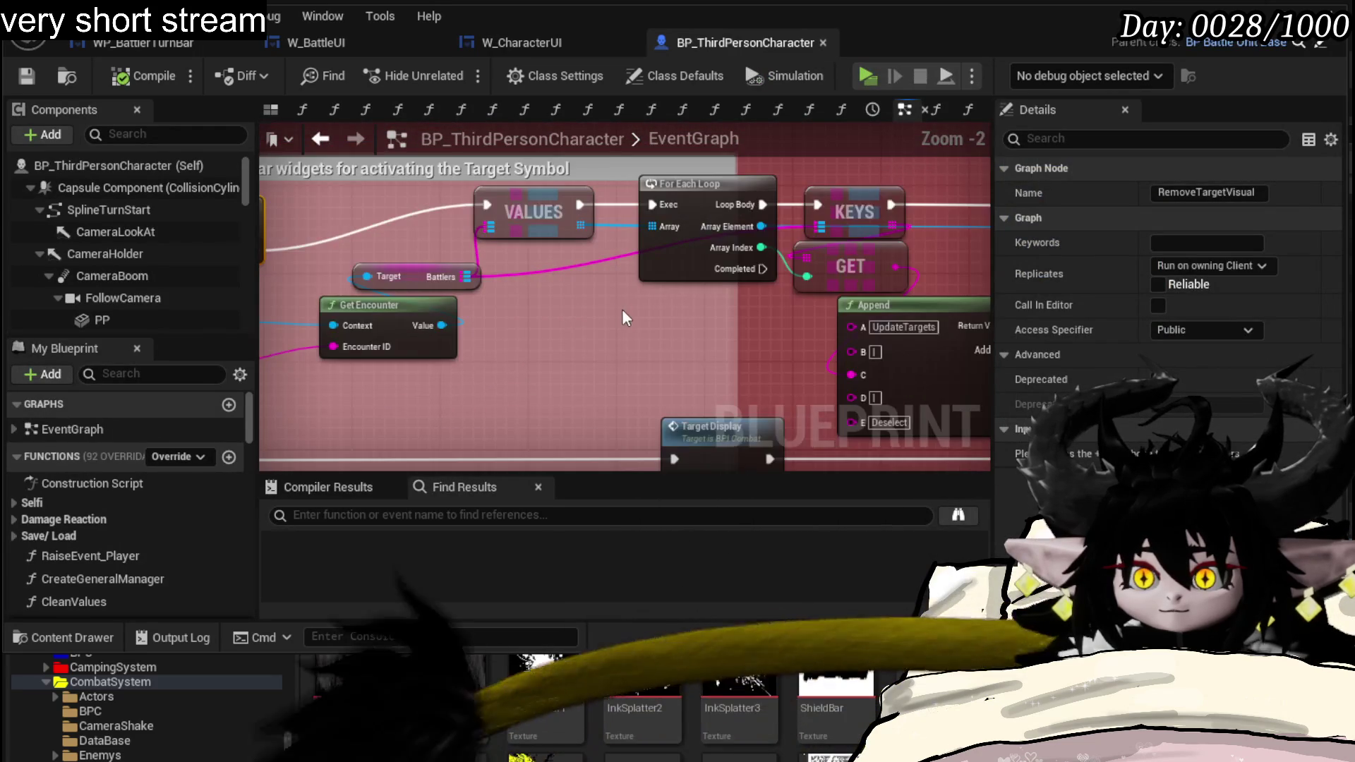
# - Review the RemoveTargetVisual KEYS/VALUES loop nodes and launch a play-in-editor session
pyautogui.moveTo(848, 342); pyautogui.dragTo(170, 342)
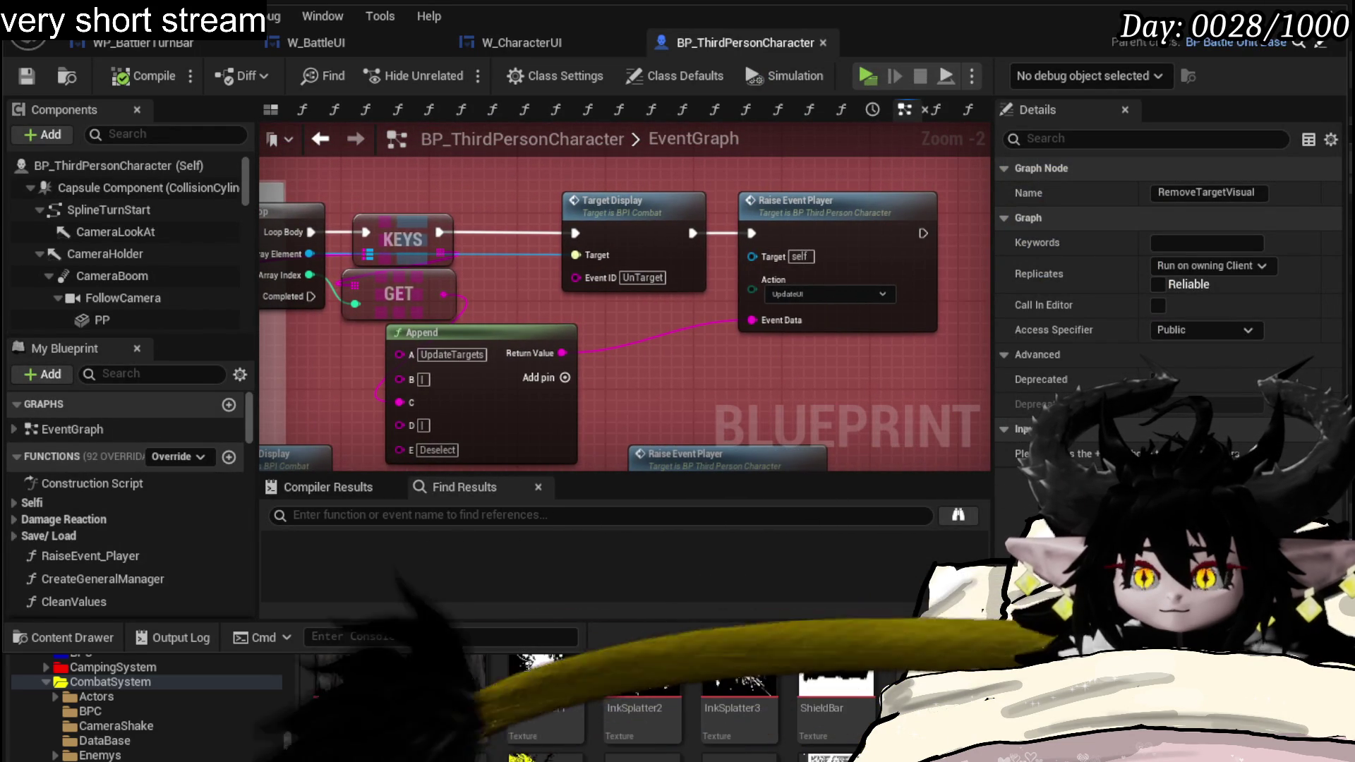
pyautogui.moveTo(86, 339)
pyautogui.mouseDown()
pyautogui.moveTo(612, 338)
pyautogui.moveTo(853, 317)
pyautogui.mouseUp()
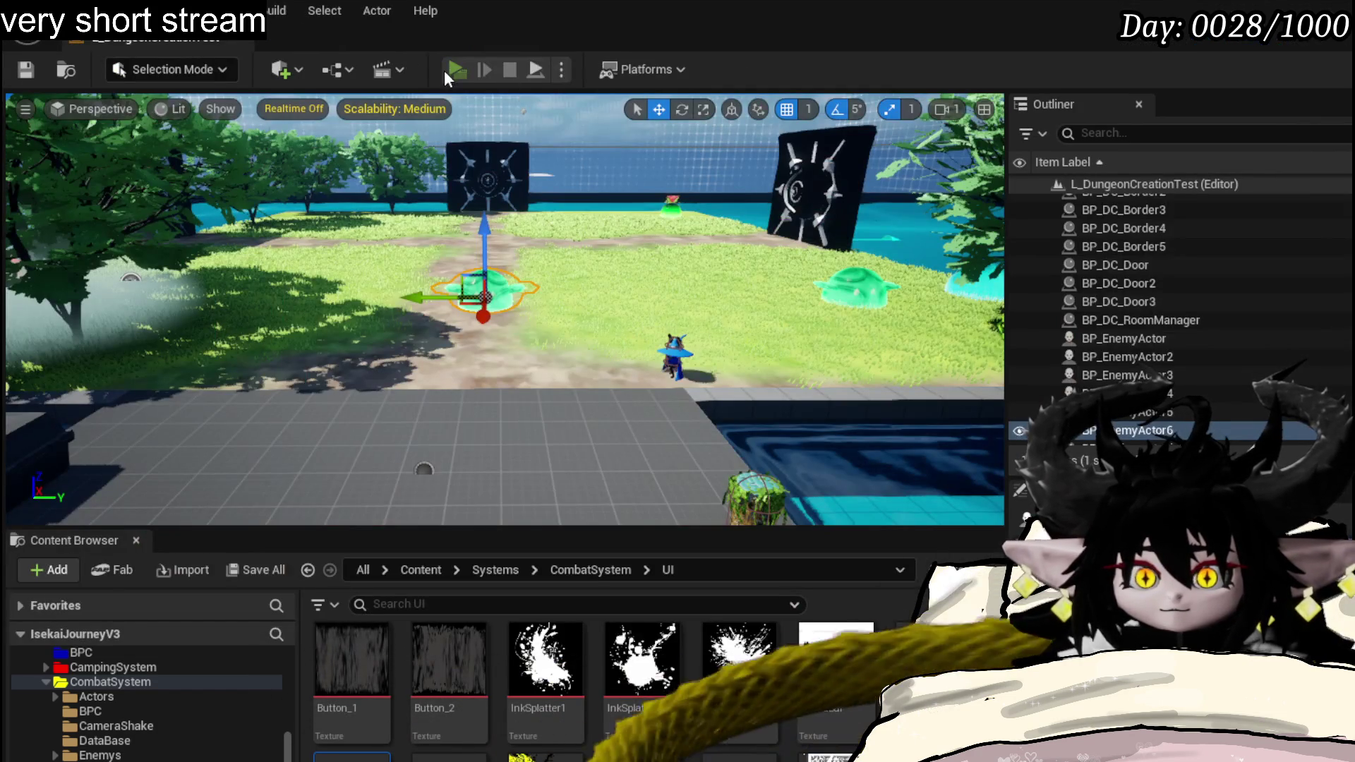
pyautogui.click(444, 71)
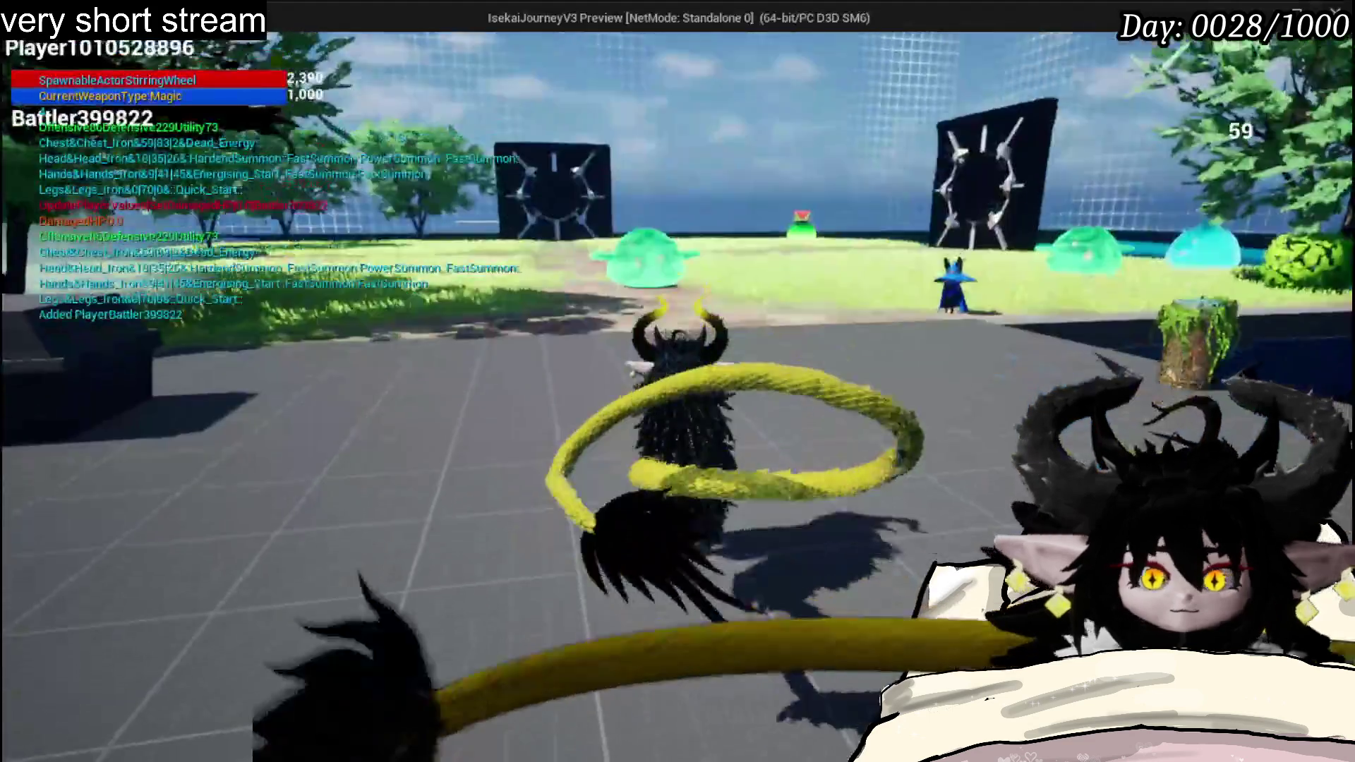
# - Attack the wind slime, confirm the battle prompt, then stop the preview and save the level
pyautogui.press('w')
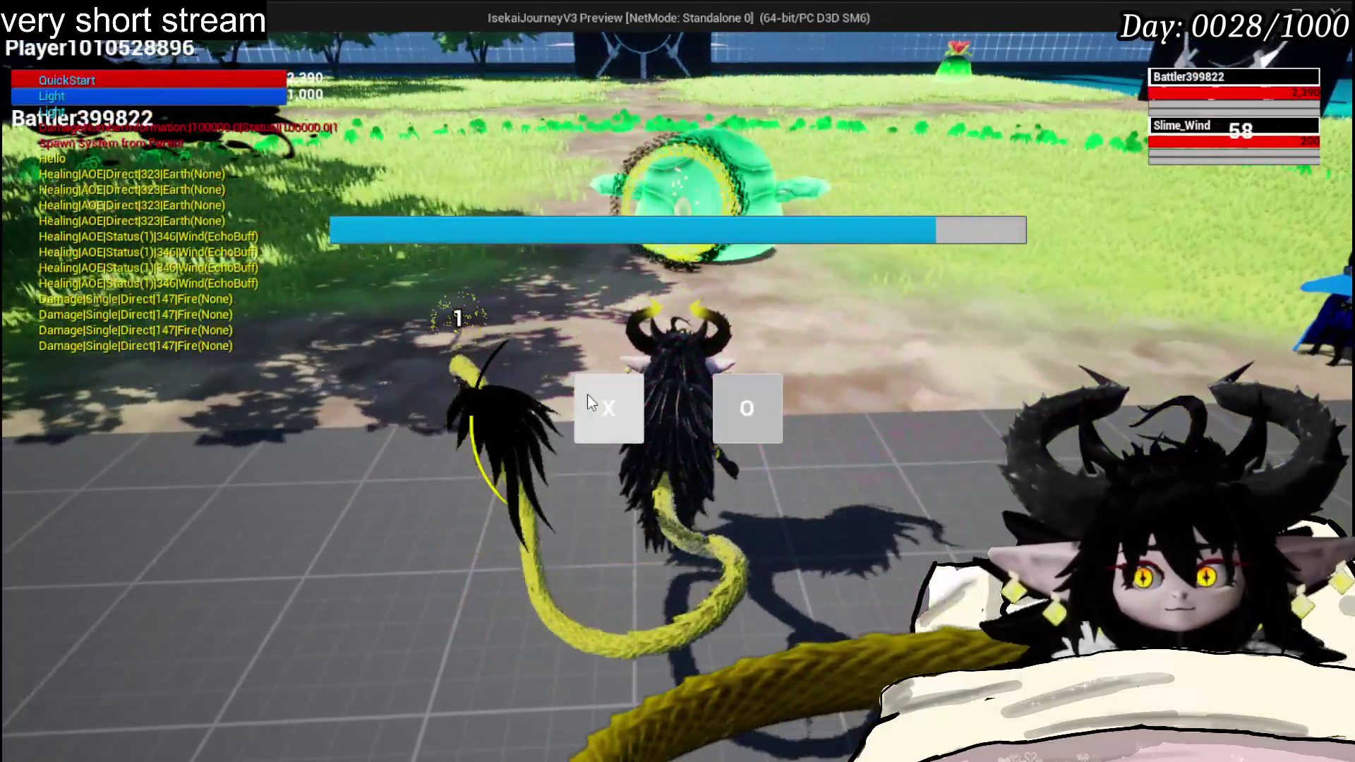
pyautogui.click(587, 395)
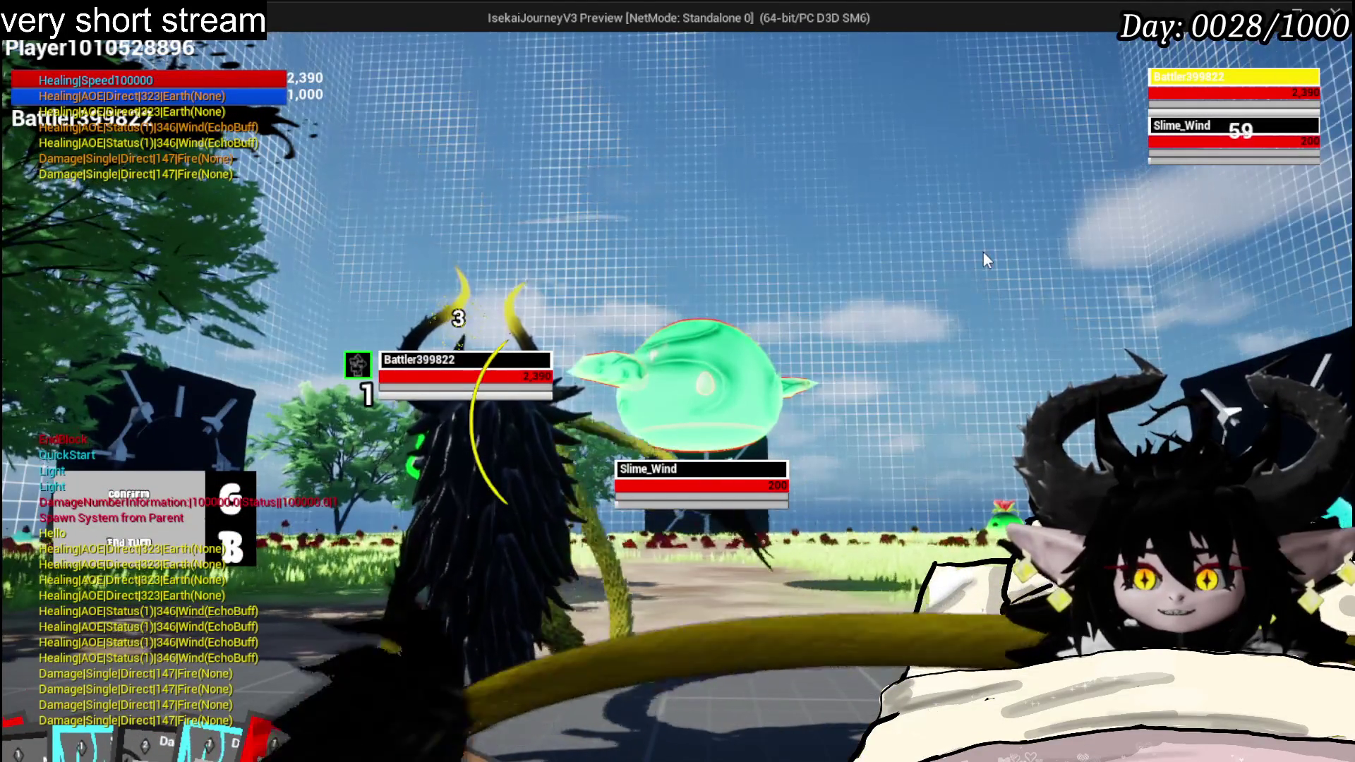
pyautogui.press('Escape')
pyautogui.click(26, 70)
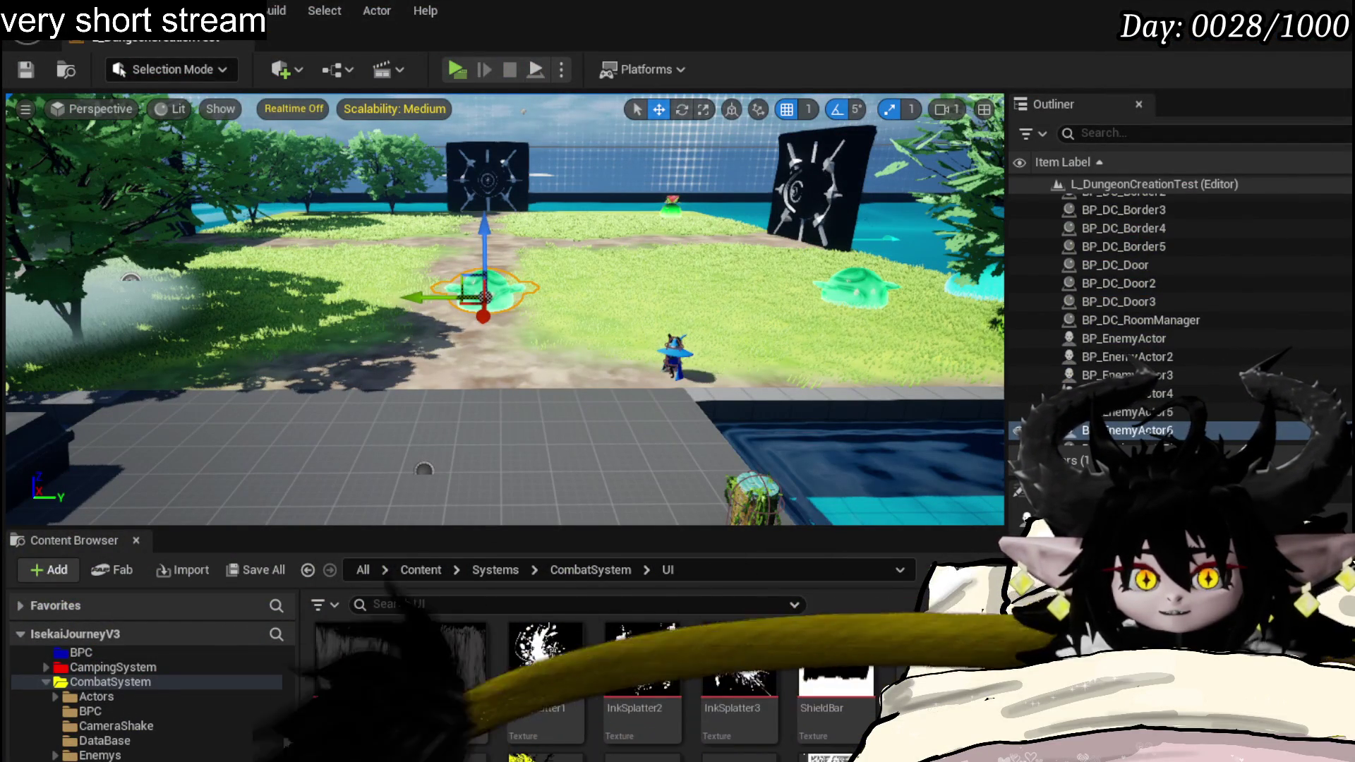
# - Back in W_CharacterUI, place Remove Target Visual below Blendview to Battler
pyautogui.hotkey('alt', 'Tab')
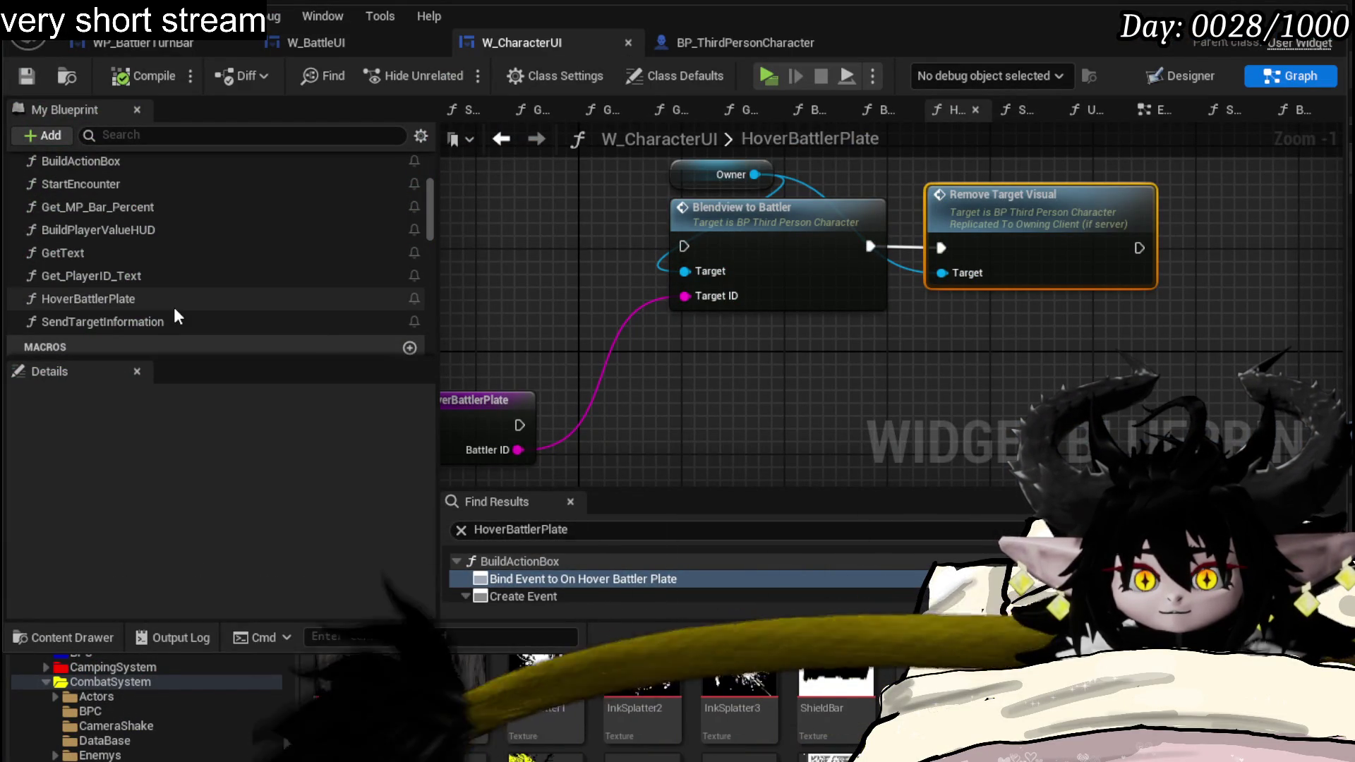
pyautogui.moveTo(949, 270); pyautogui.dragTo(847, 424)
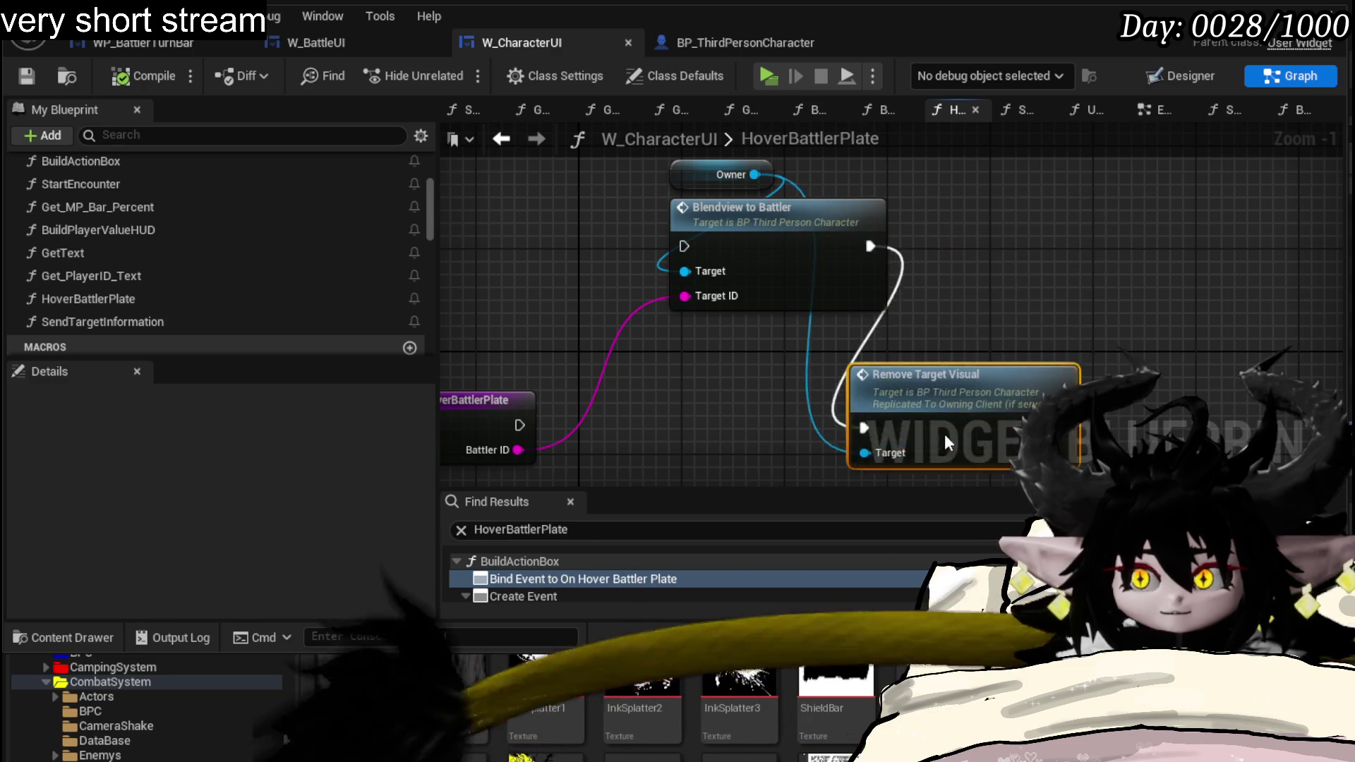
pyautogui.moveTo(597, 377)
pyautogui.mouseDown()
pyautogui.moveTo(745, 319)
pyautogui.moveTo(768, 354)
pyautogui.mouseUp()
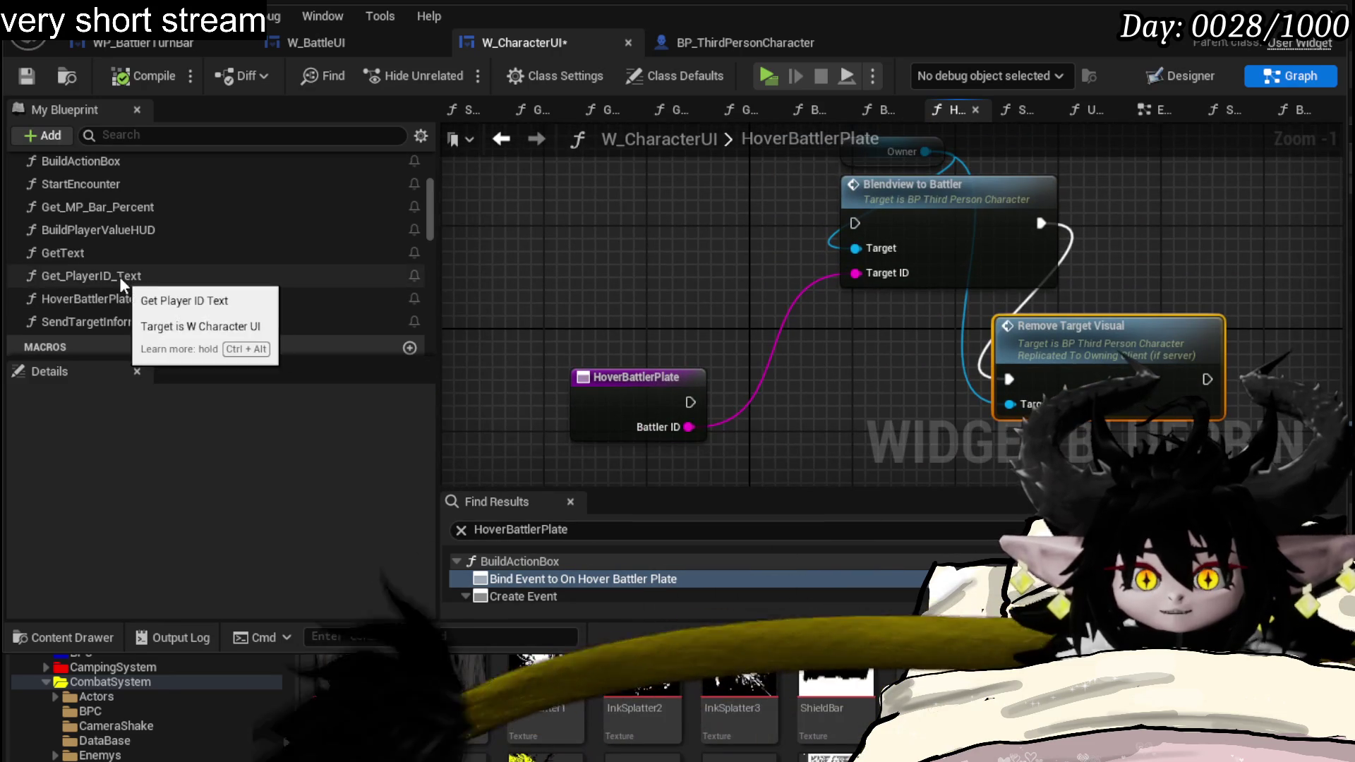
pyautogui.scroll(2, 122, 297)
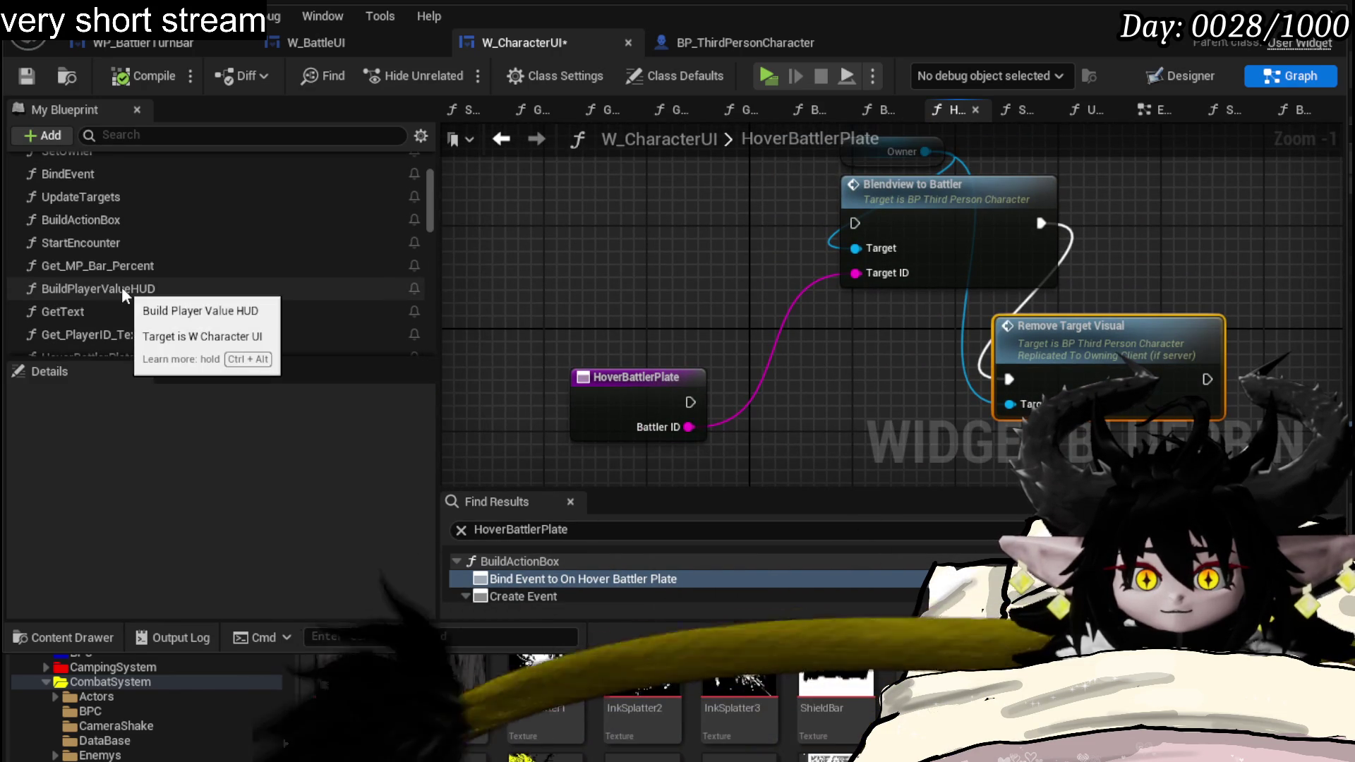
pyautogui.scroll(-4, 122, 293)
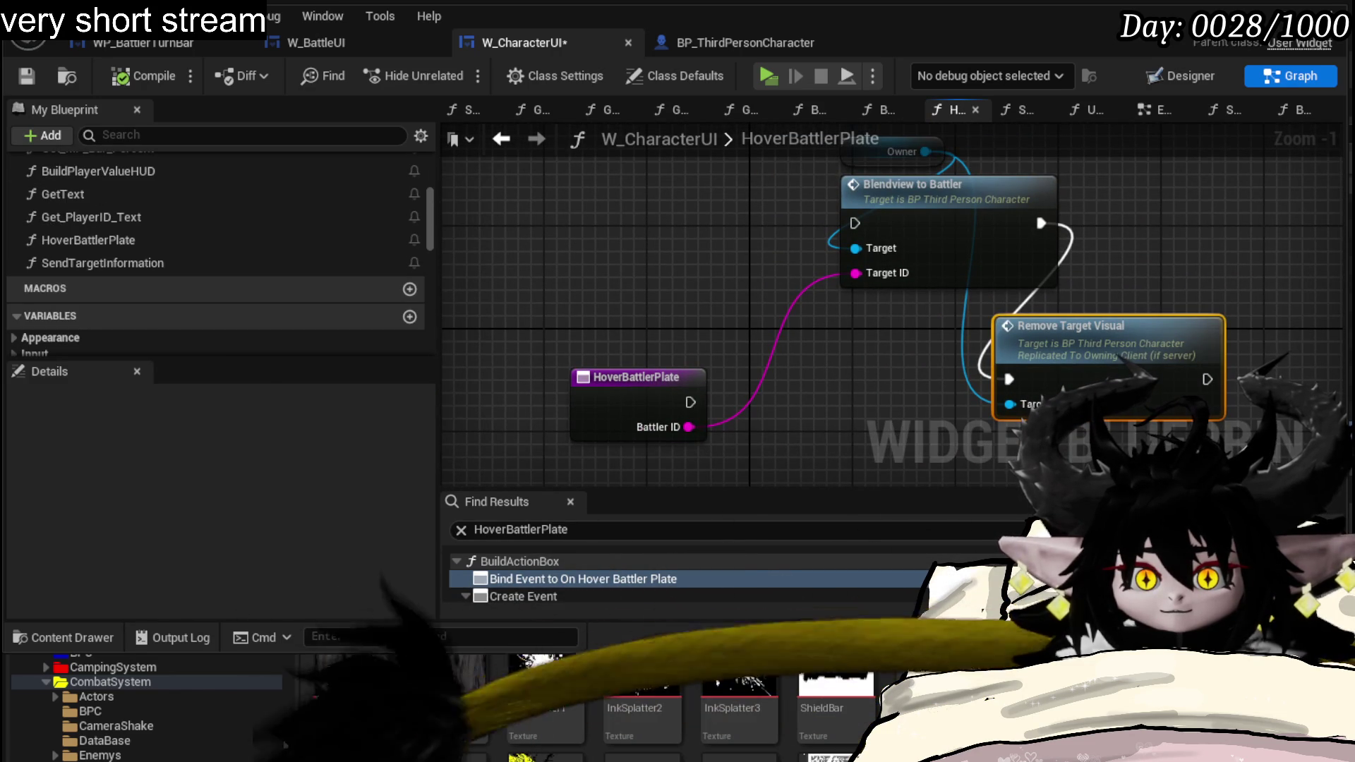
# - Step back to BuildActionBox, cancel a drag-off search from W Battle UI, and switch to W_BattleUI
pyautogui.click(501, 139)
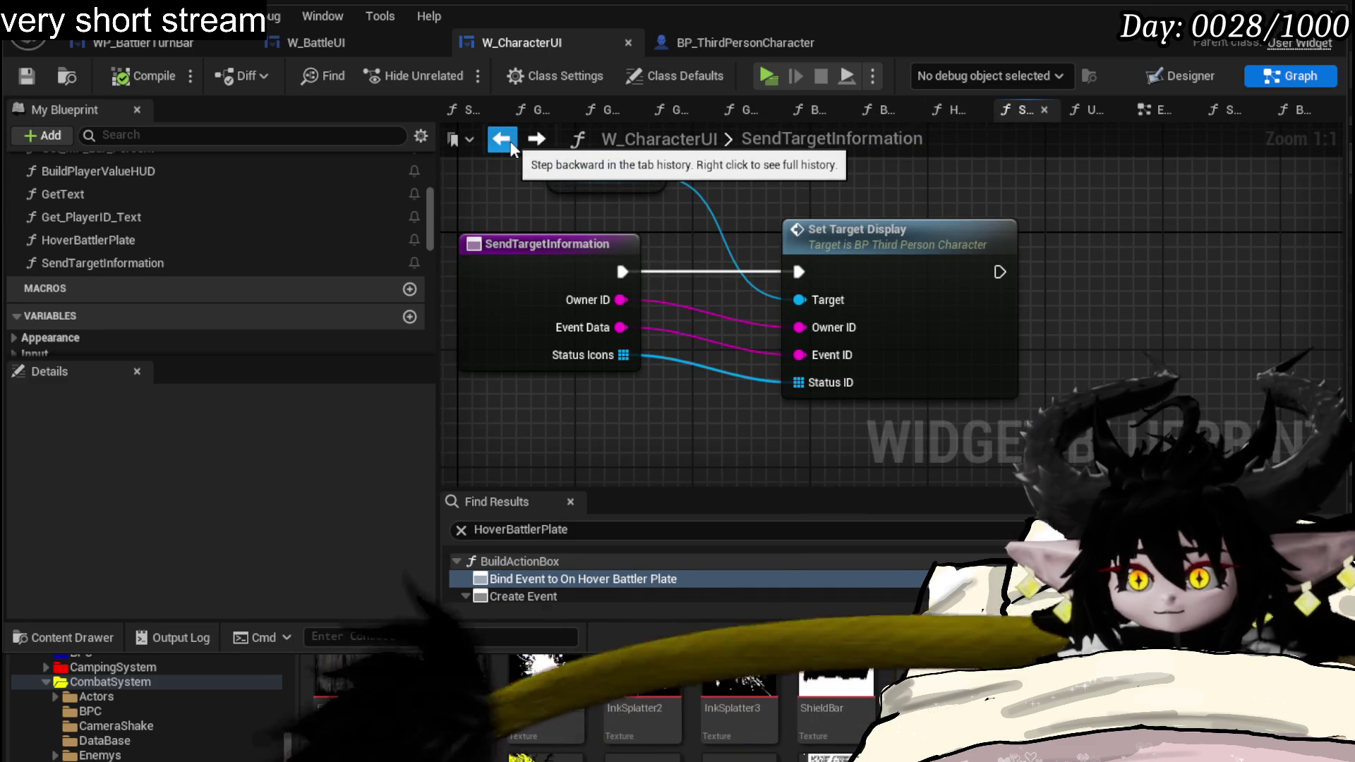
pyautogui.click(504, 140)
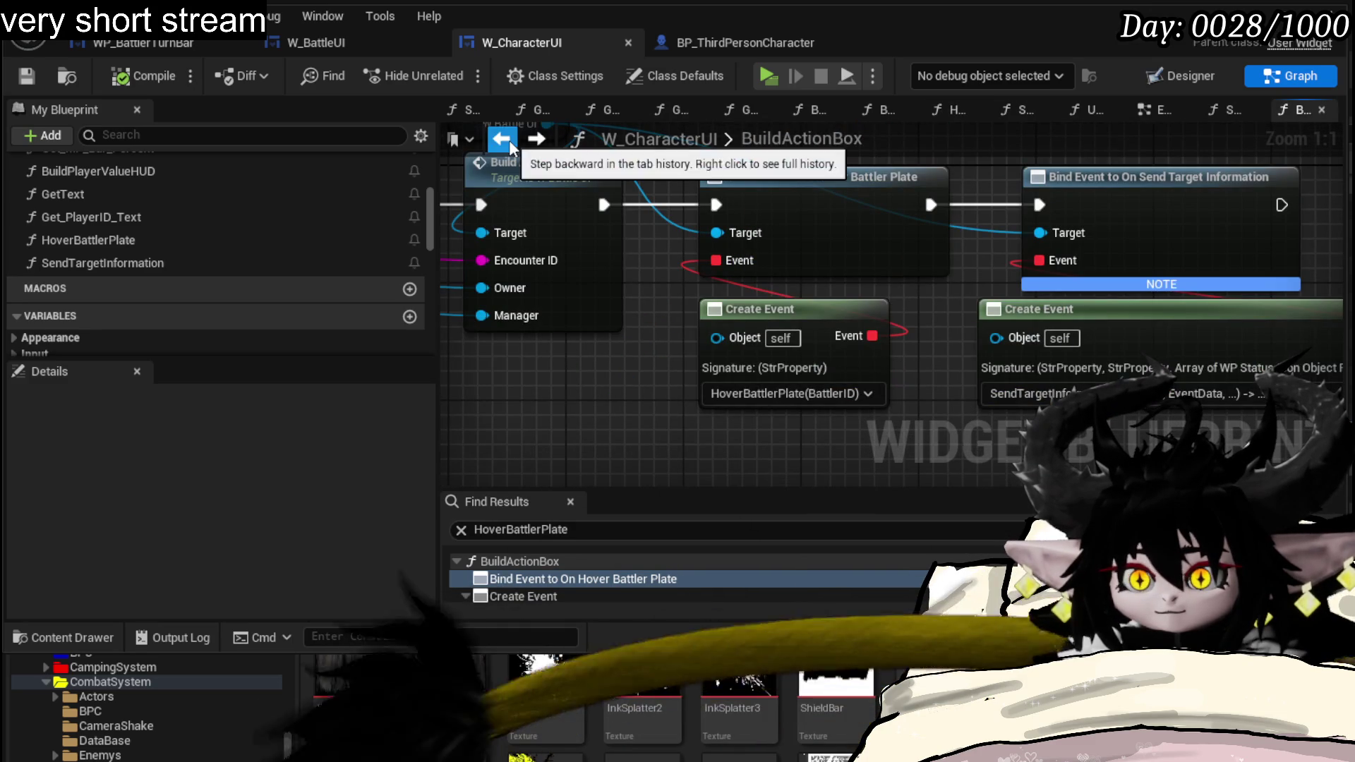
pyautogui.moveTo(700, 444)
pyautogui.mouseDown()
pyautogui.moveTo(605, 411)
pyautogui.moveTo(712, 513)
pyautogui.mouseUp()
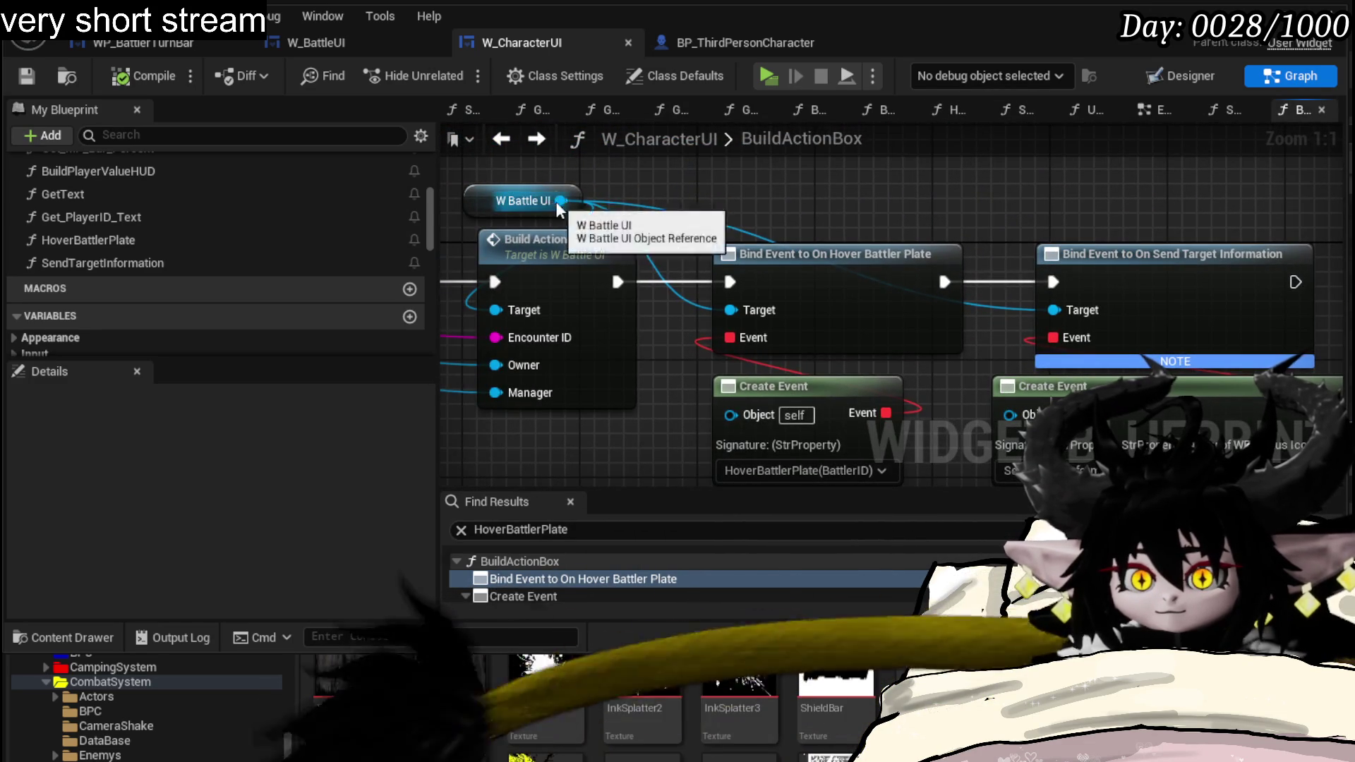
pyautogui.moveTo(561, 200); pyautogui.dragTo(702, 204)
pyautogui.write('UnHo')
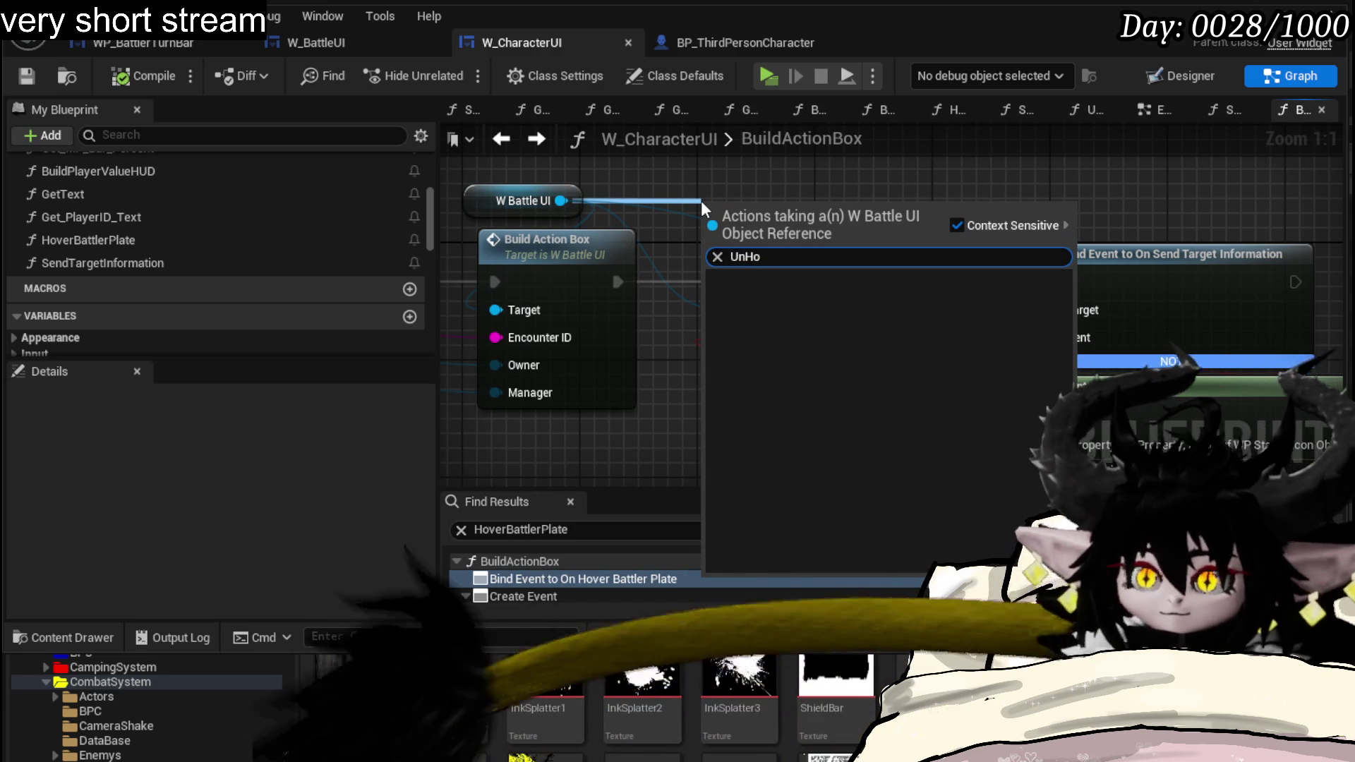
pyautogui.press('Escape')
pyautogui.click(355, 42)
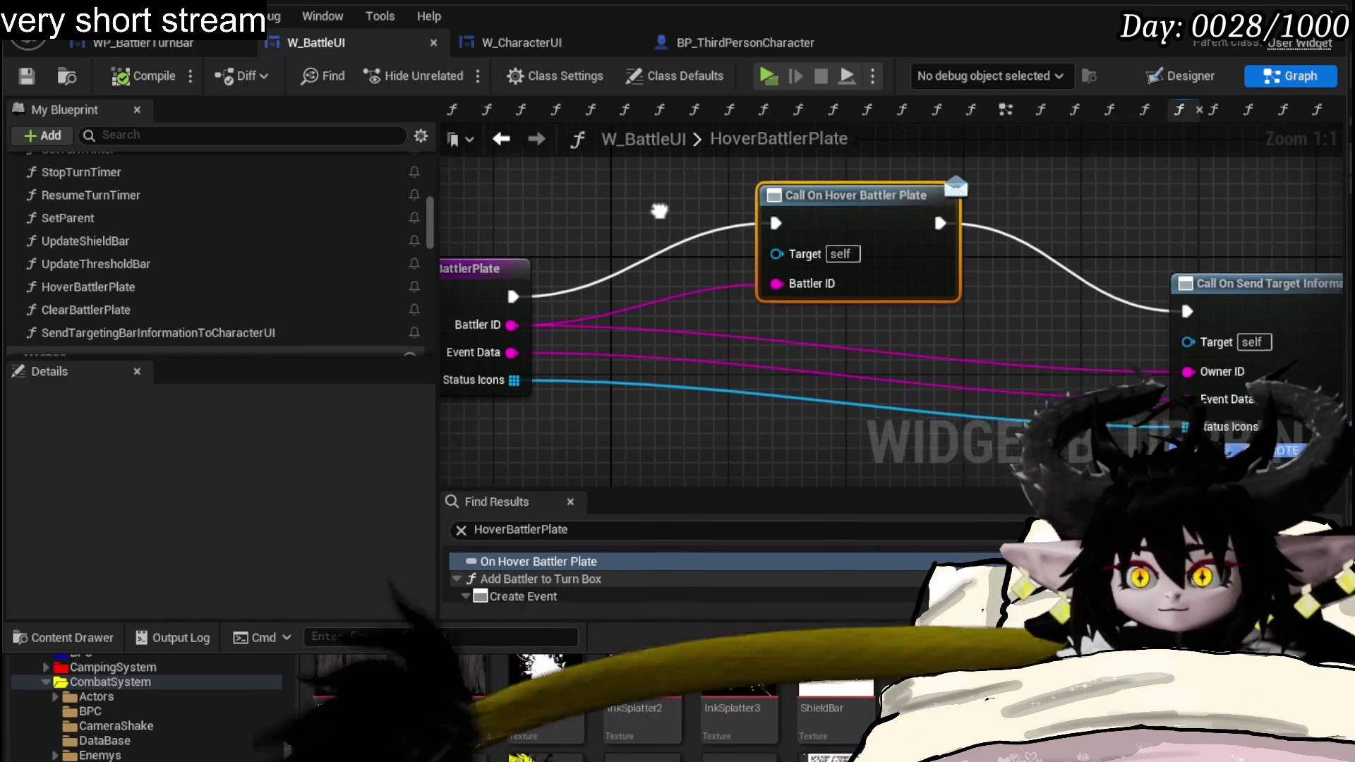
pyautogui.scroll(3, 114, 275)
pyautogui.scroll(3, 114, 276)
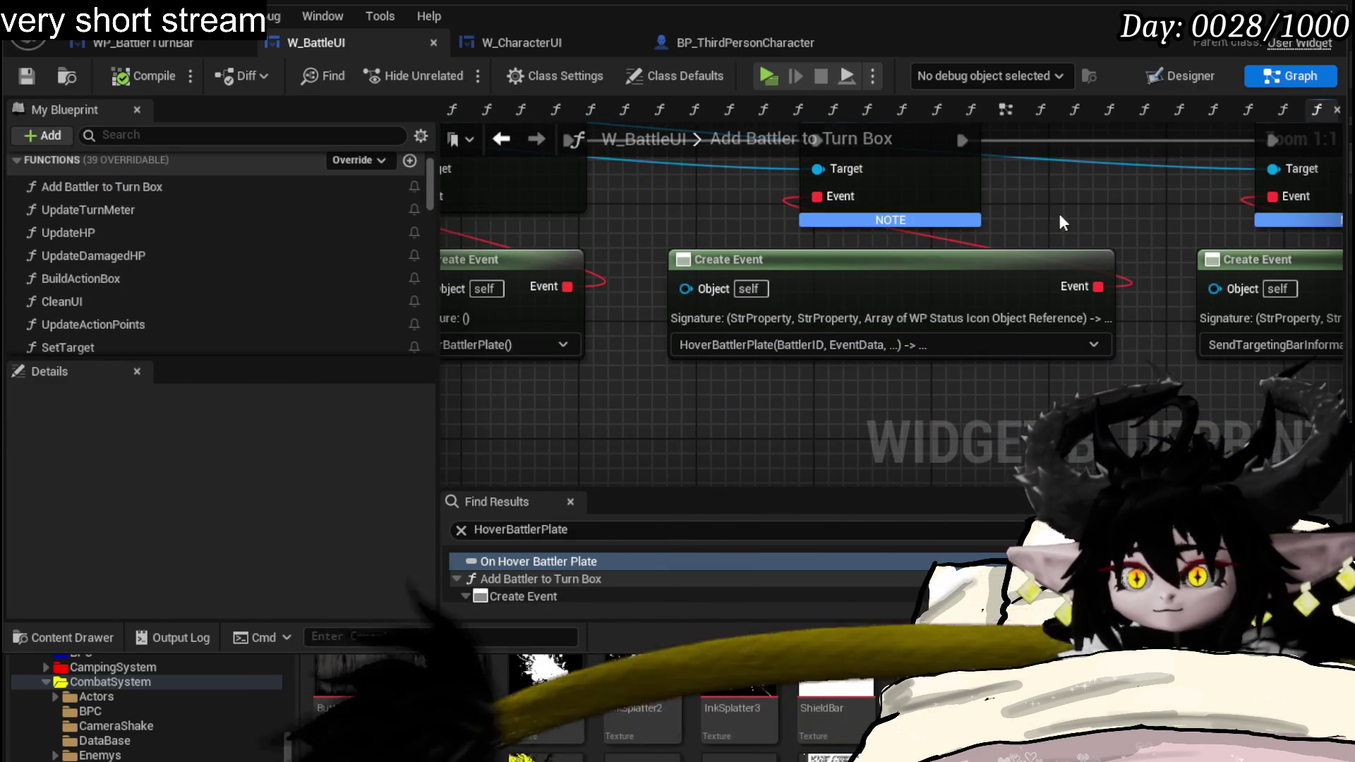
pyautogui.scroll(-2, 1197, 297)
# - Inspect ClearBattlerPlate's Call On Hover Battler Plate node and the OnHoverBattlerPlate dispatcher, then switch to WP_BattlerTurnBar
pyautogui.moveTo(1197, 297); pyautogui.dragTo(1171, 277)
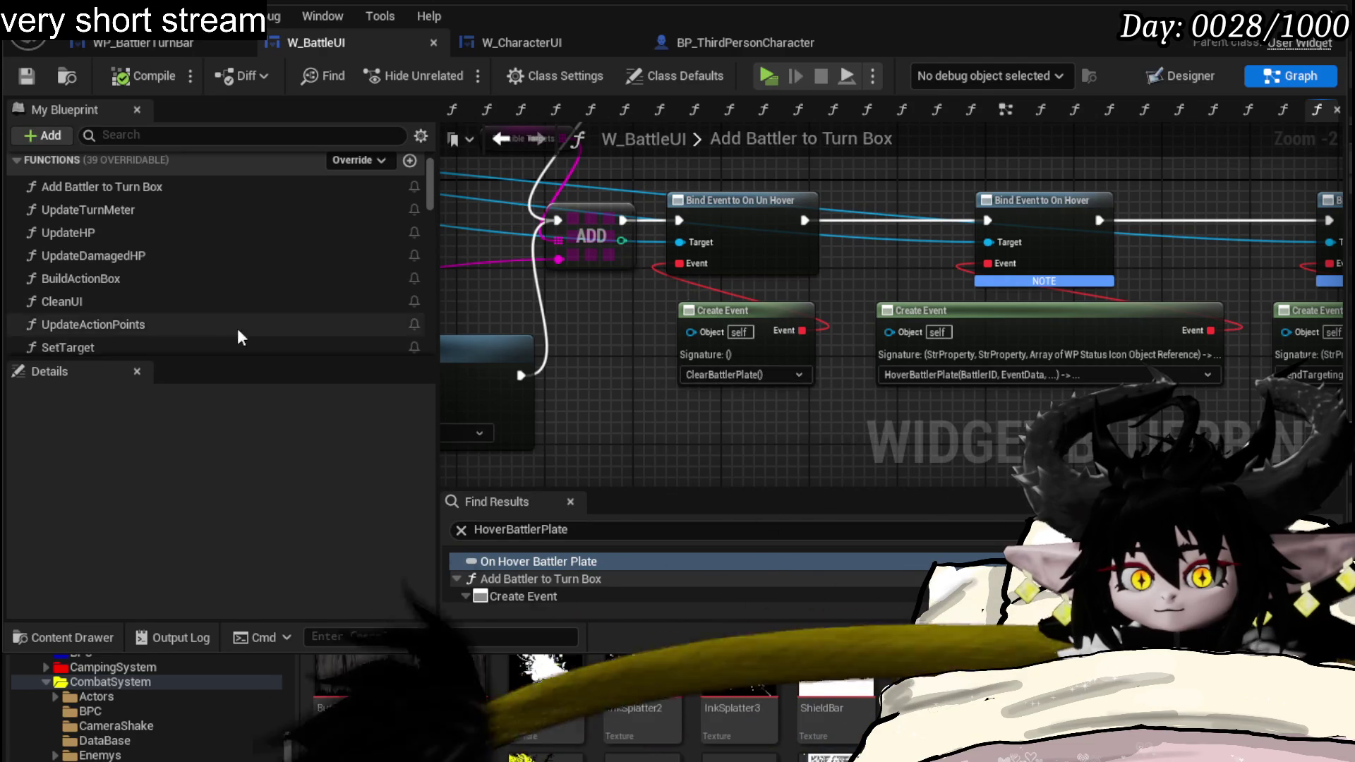
pyautogui.scroll(-3, 255, 330)
pyautogui.scroll(-3, 147, 212)
pyautogui.scroll(-3, 150, 265)
pyautogui.scroll(-2, 149, 300)
pyautogui.doubleClick(148, 280)
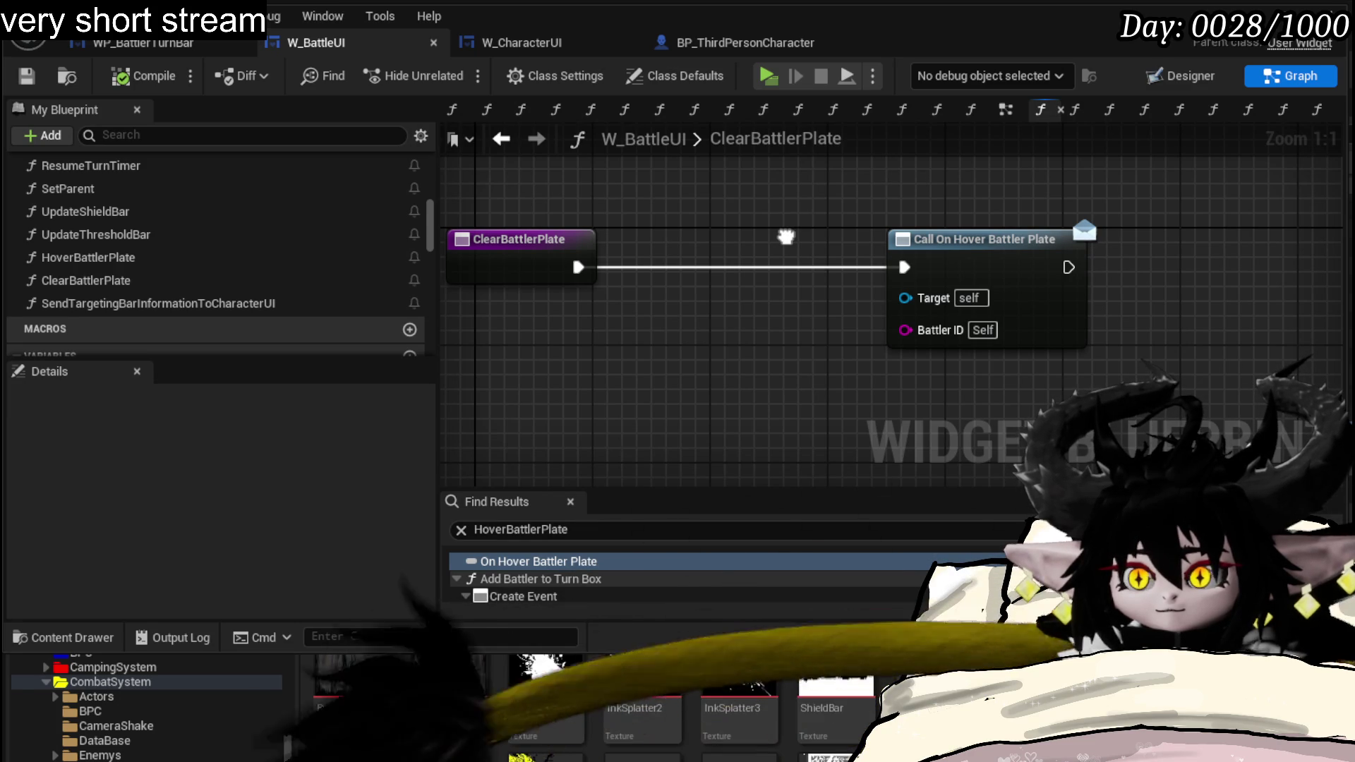
pyautogui.moveTo(786, 237); pyautogui.dragTo(716, 249)
pyautogui.click(862, 266)
pyautogui.scroll(-3, 152, 303)
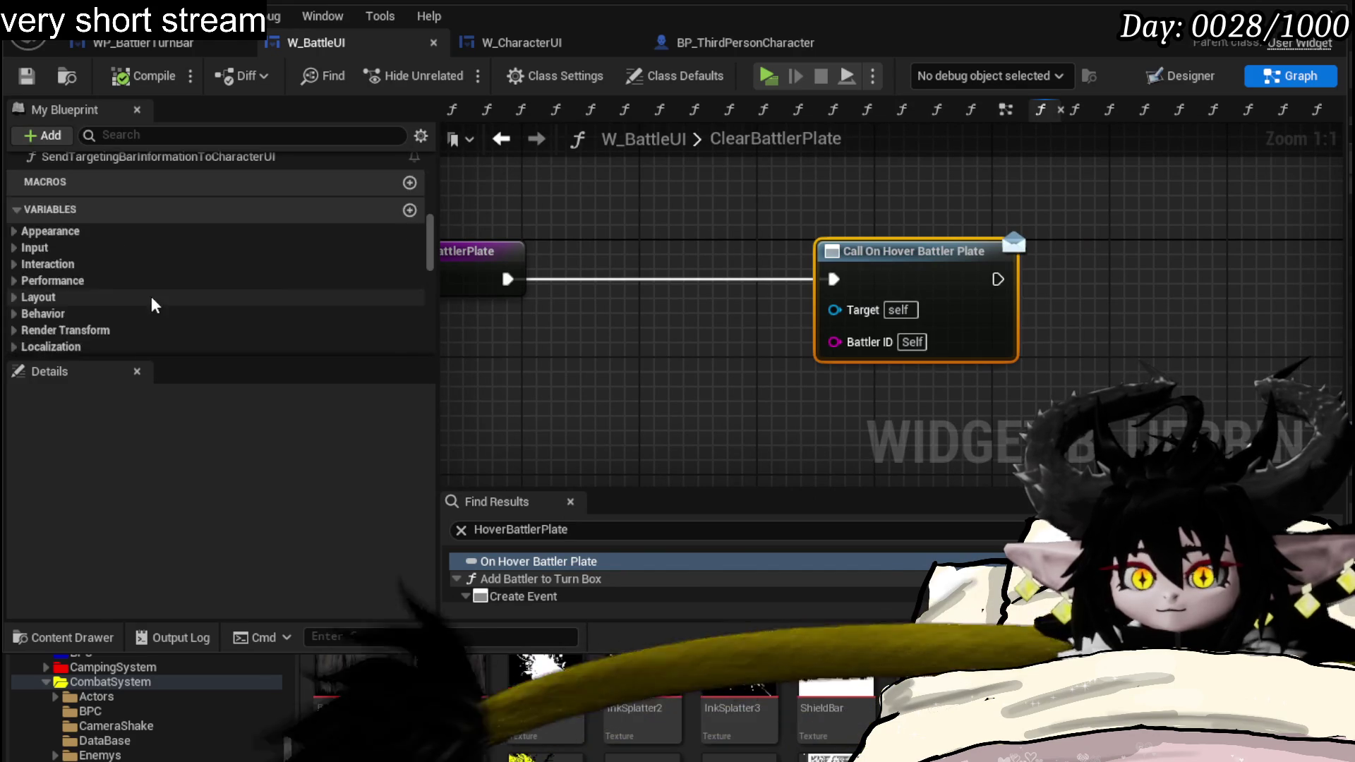
pyautogui.scroll(-5, 167, 294)
pyautogui.scroll(-5, 166, 293)
pyautogui.scroll(-3, 165, 298)
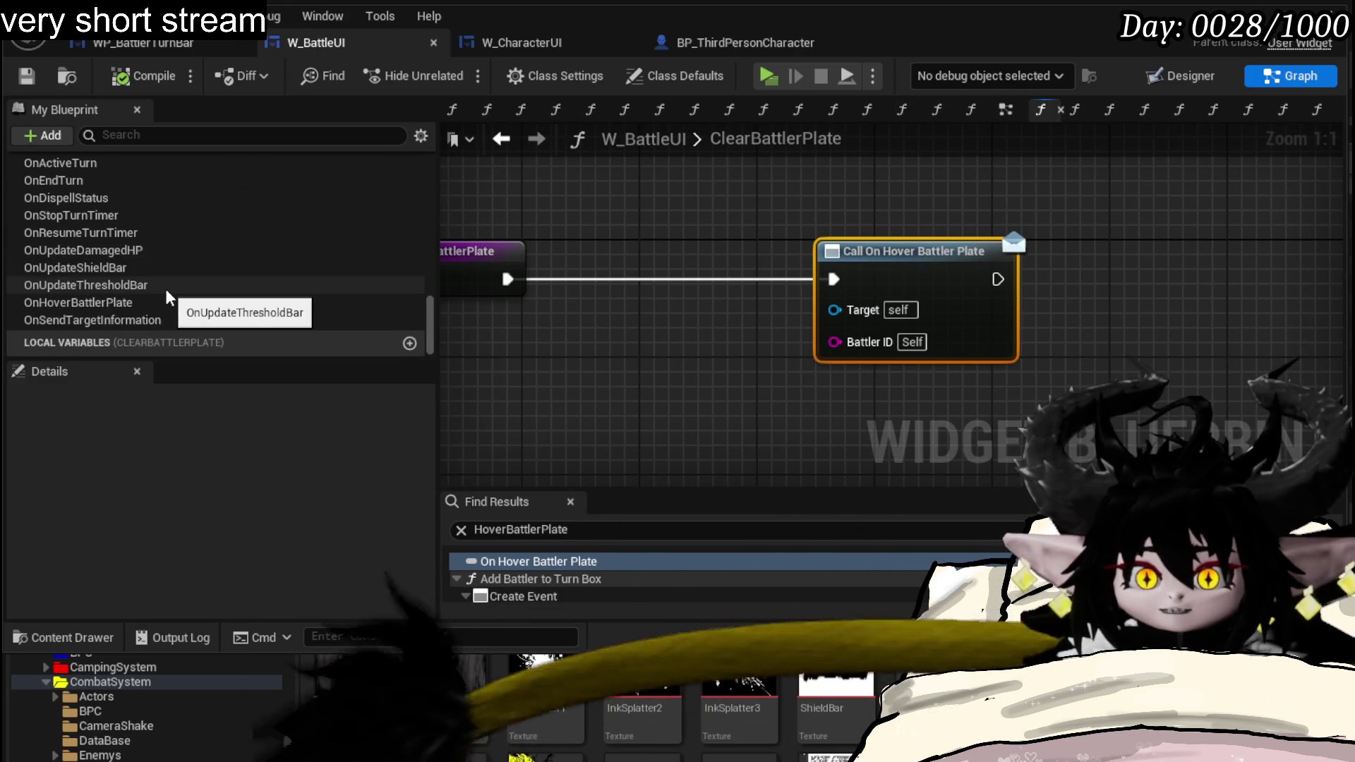
pyautogui.scroll(3, 166, 297)
pyautogui.scroll(3, 166, 297)
pyautogui.scroll(-3, 127, 278)
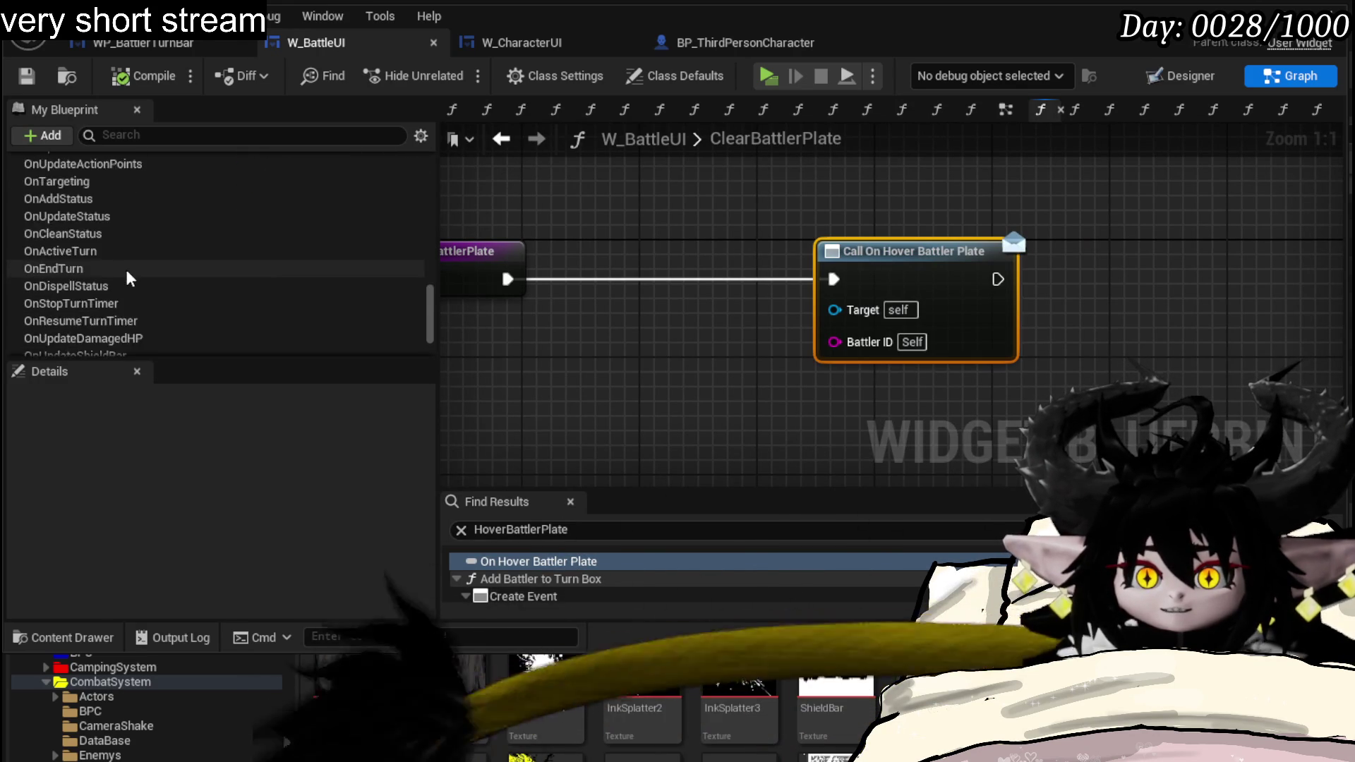
pyautogui.scroll(-2, 170, 277)
pyautogui.click(87, 307)
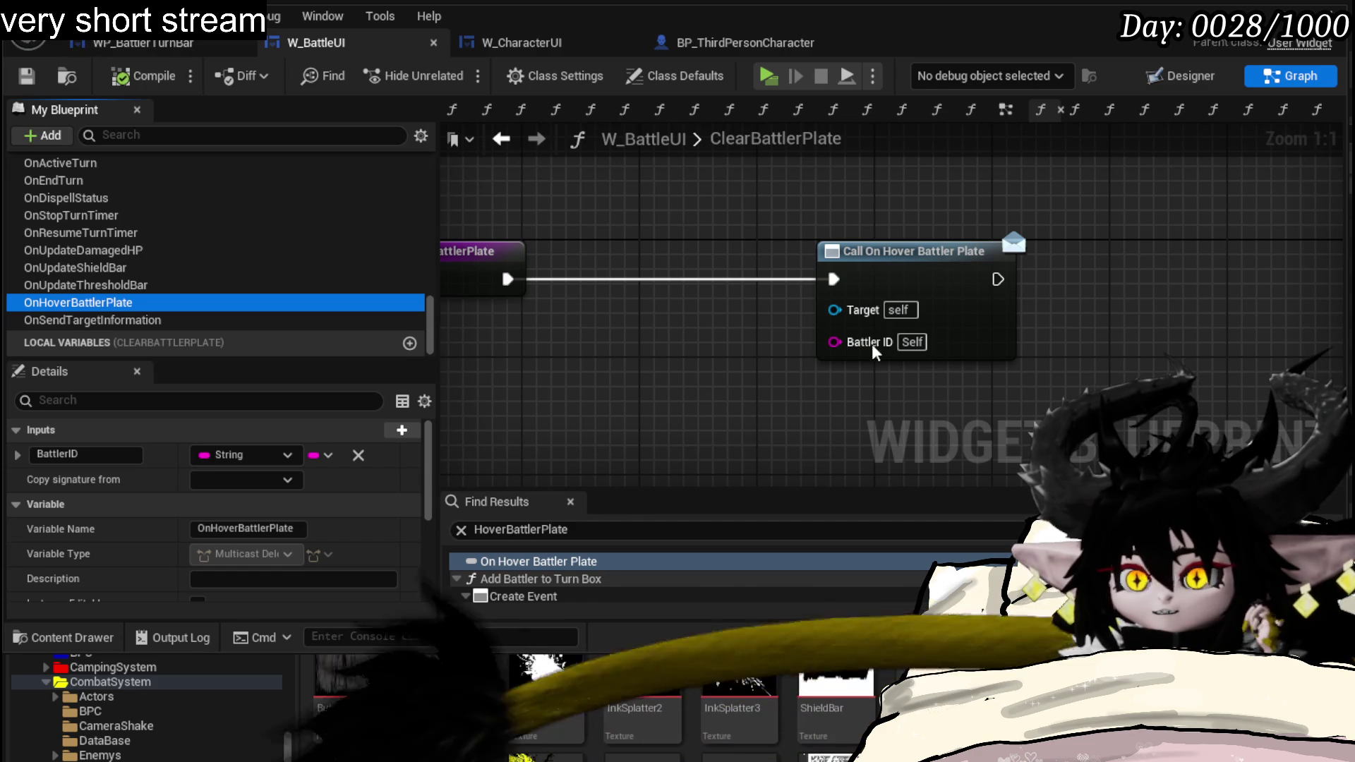
pyautogui.click(102, 42)
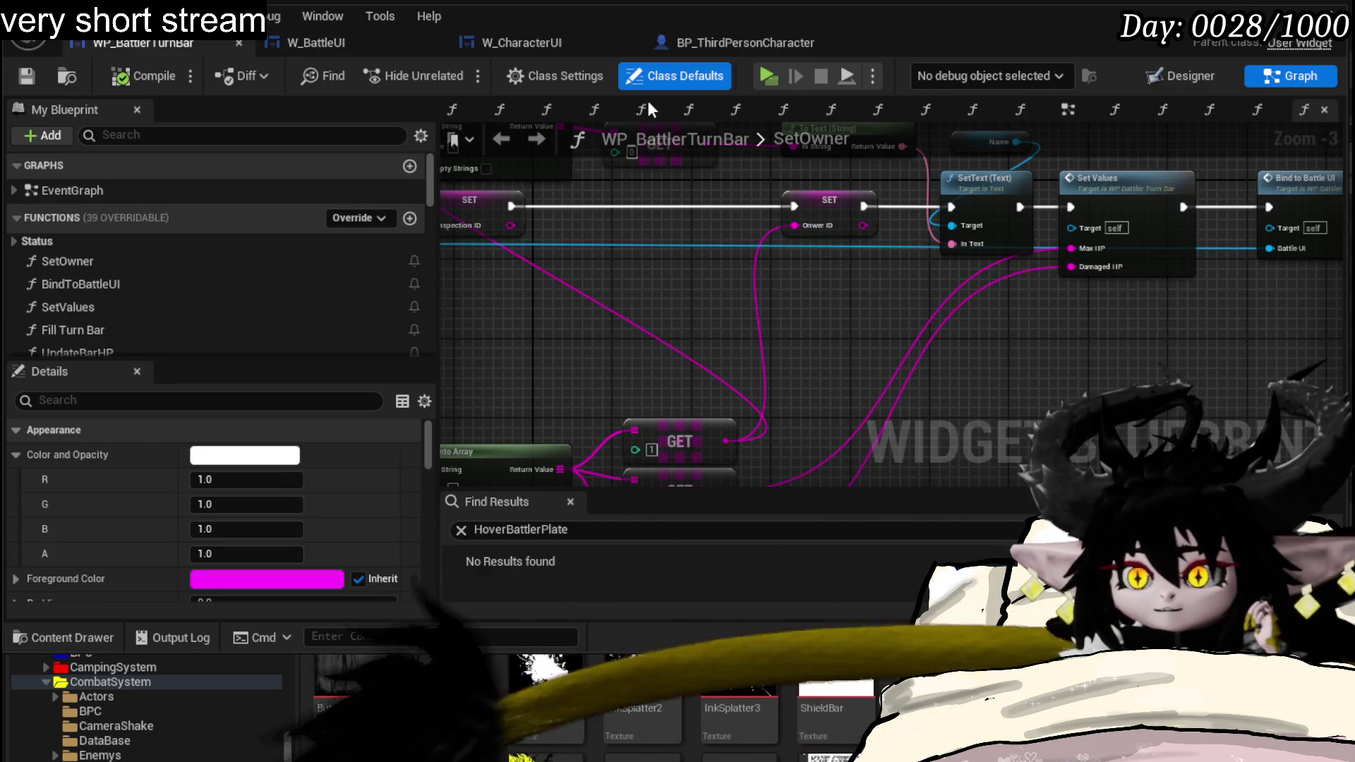
pyautogui.scroll(-3, 175, 256)
pyautogui.scroll(-3, 181, 253)
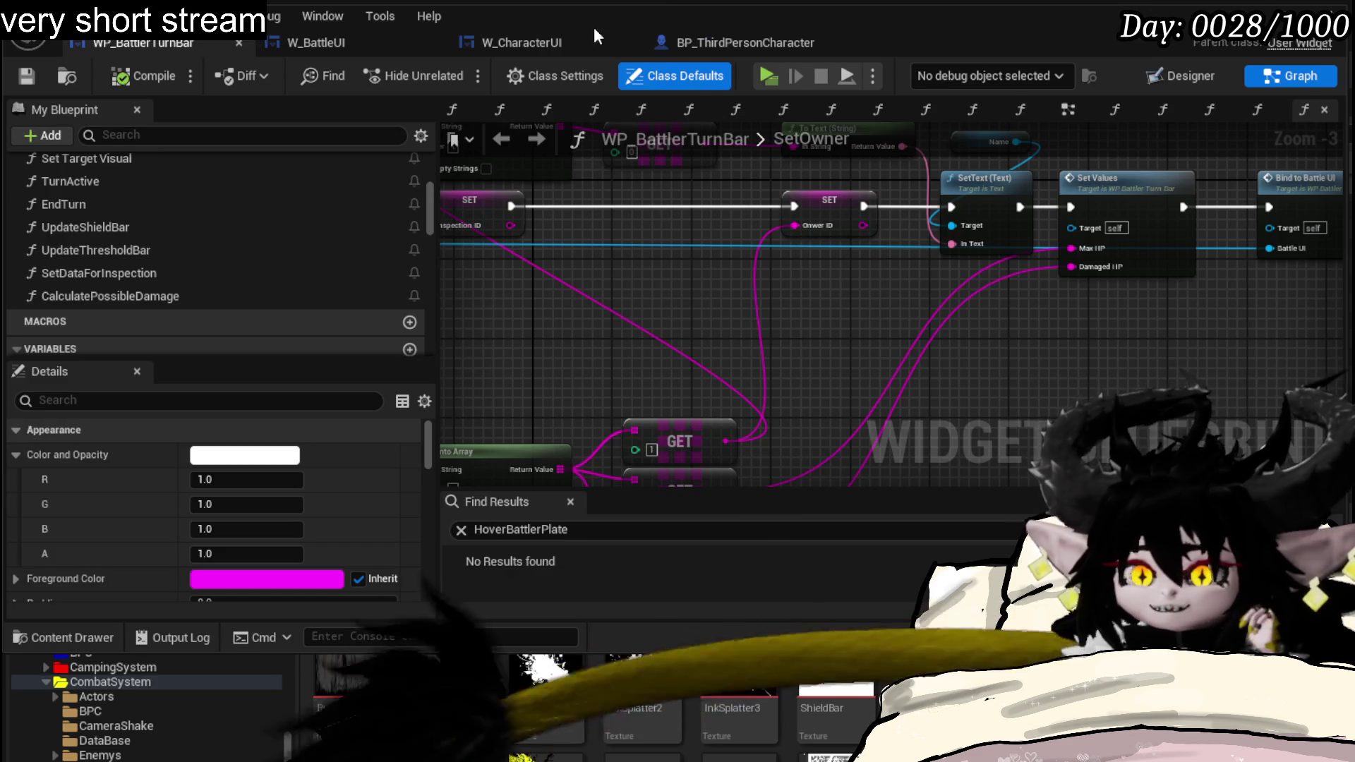
# - Switch back to the W_CharacterUI blueprint tab
pyautogui.click(525, 43)
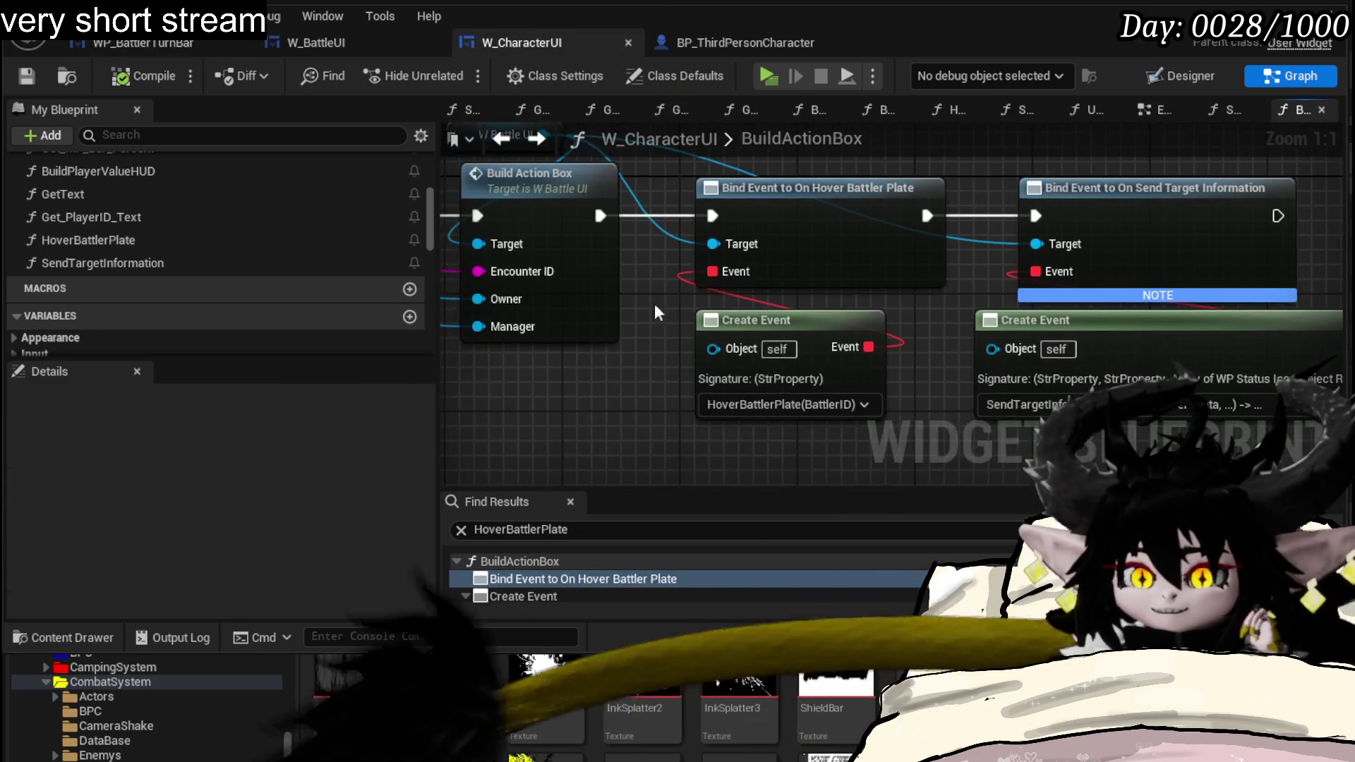
# - In HoverBattlerPlate, compare Battler ID with an == node and add a Branch on its result
pyautogui.doubleClick(125, 240)
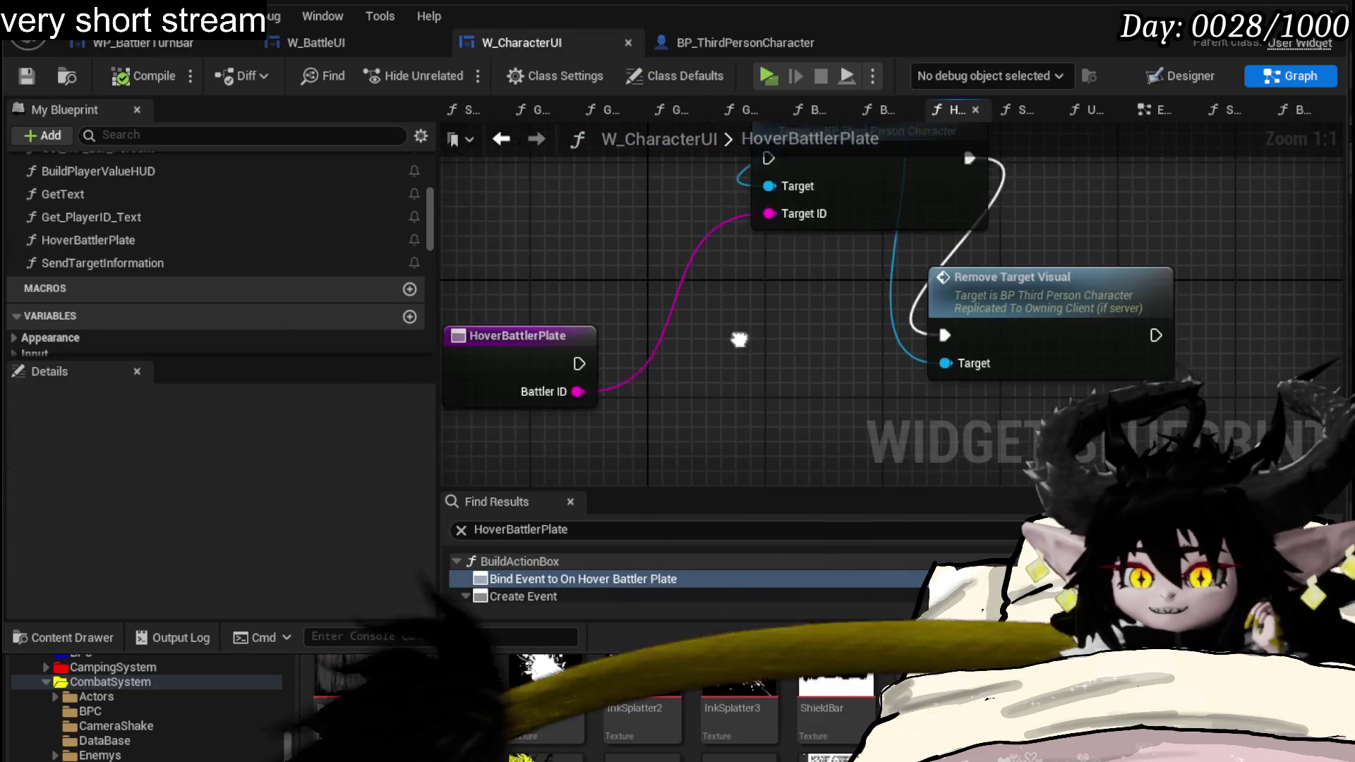
pyautogui.moveTo(555, 344); pyautogui.dragTo(685, 405)
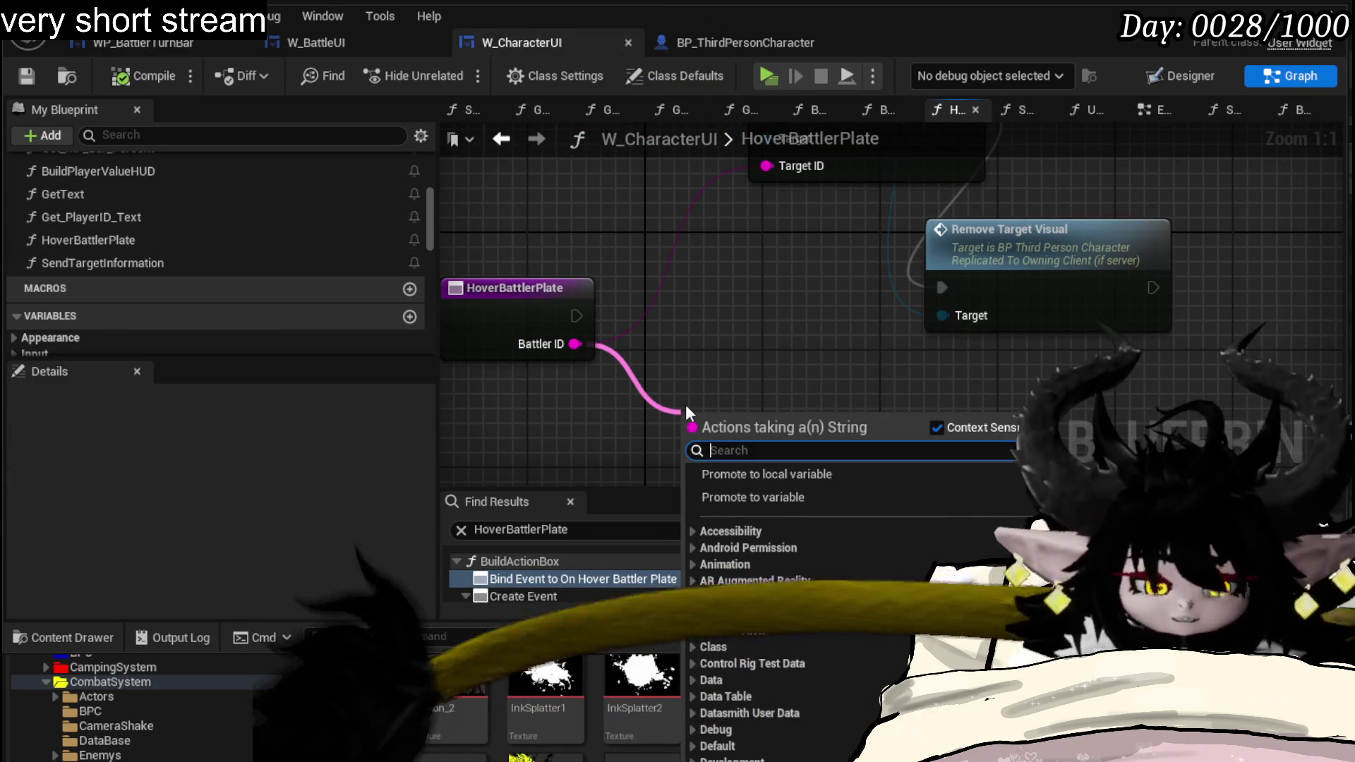
pyautogui.write('==')
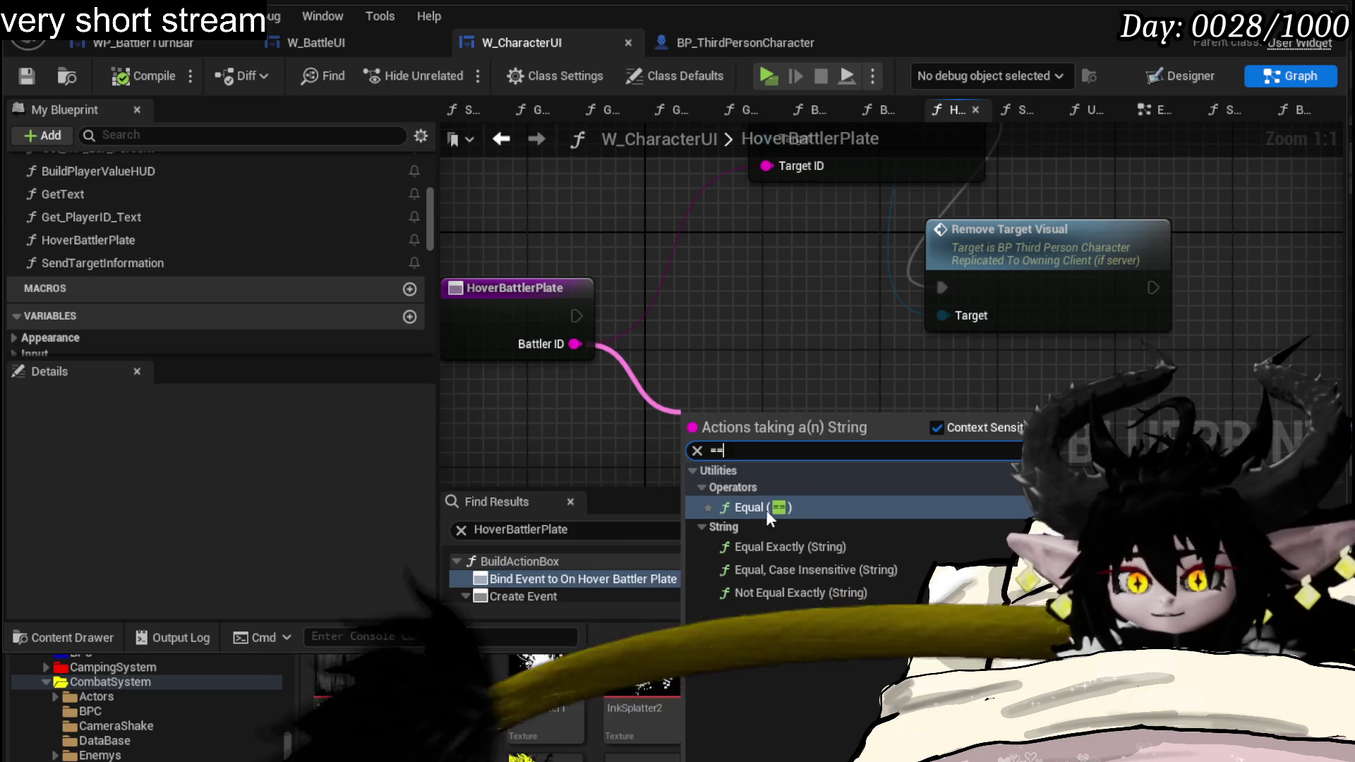
pyautogui.click(761, 509)
pyautogui.moveTo(565, 350); pyautogui.dragTo(731, 349)
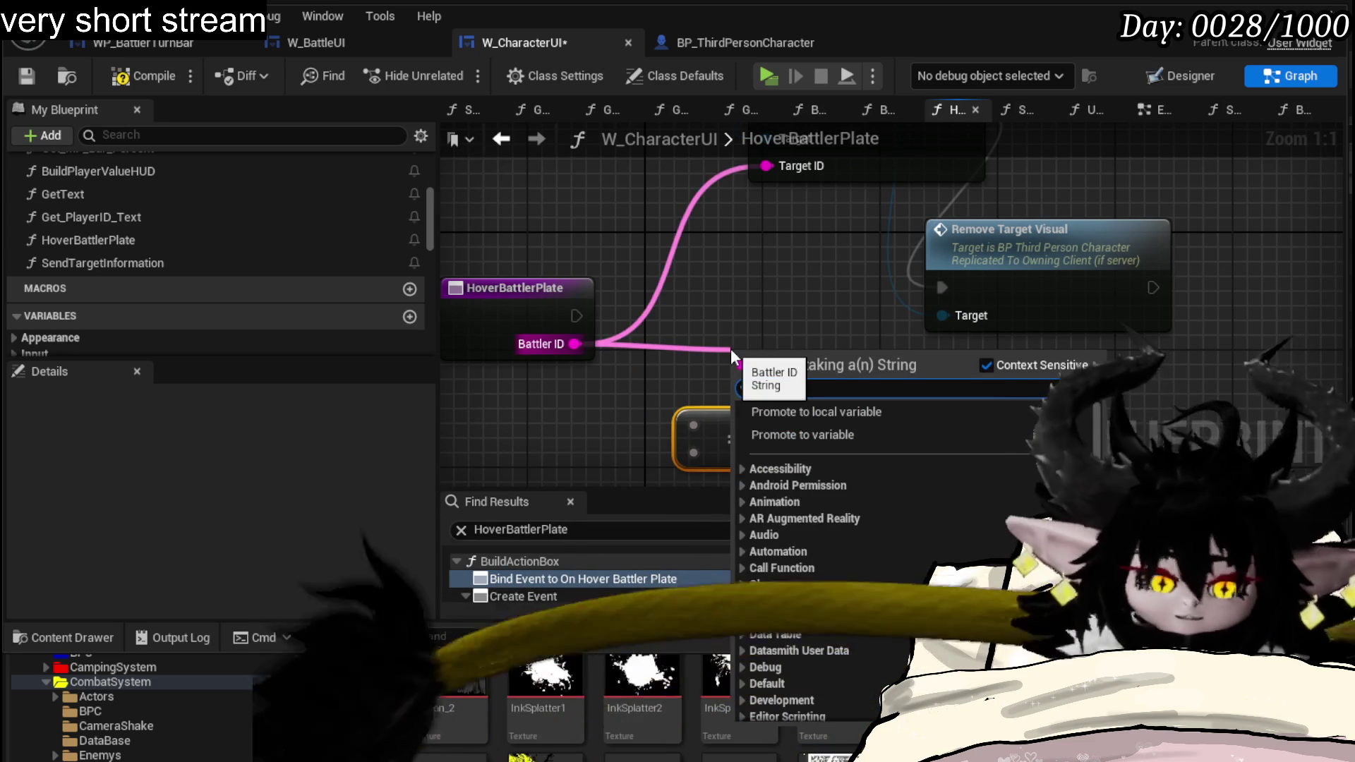
pyautogui.write('==')
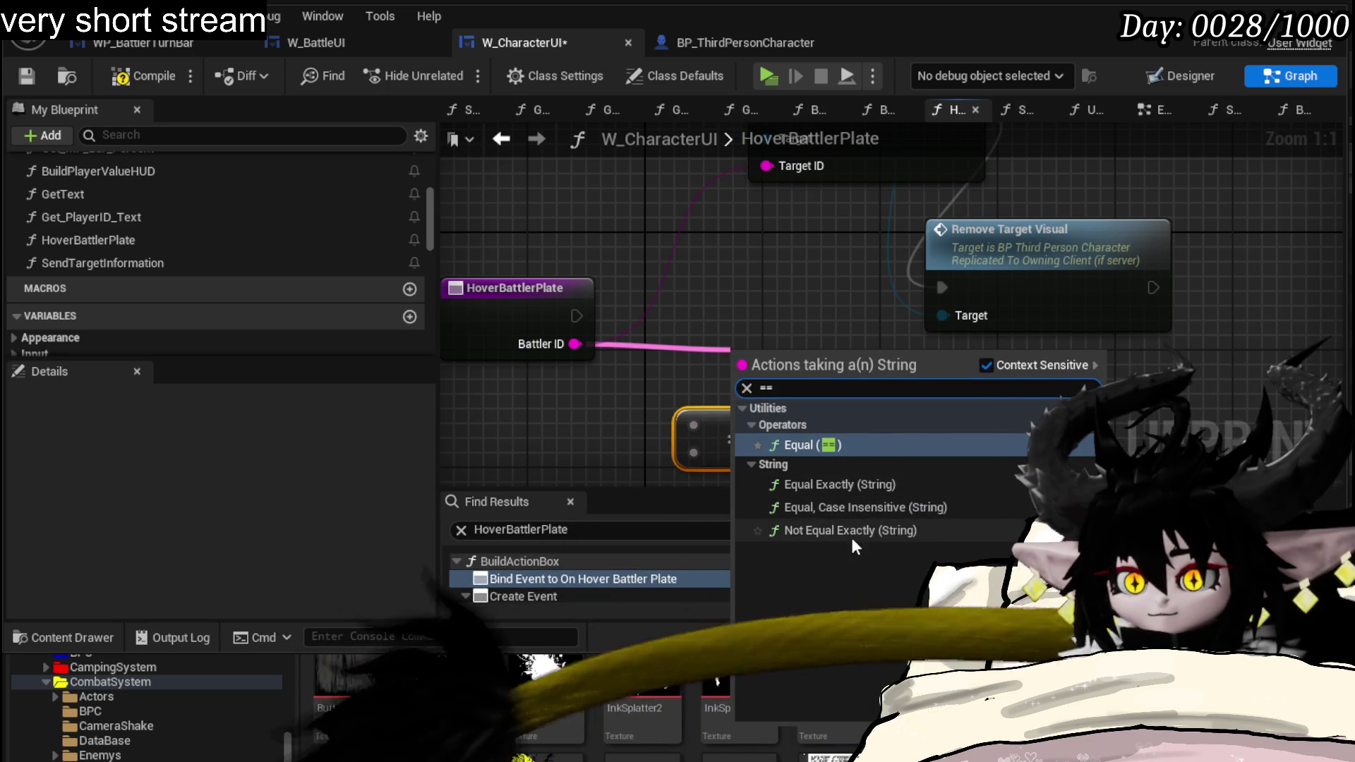
pyautogui.click(846, 511)
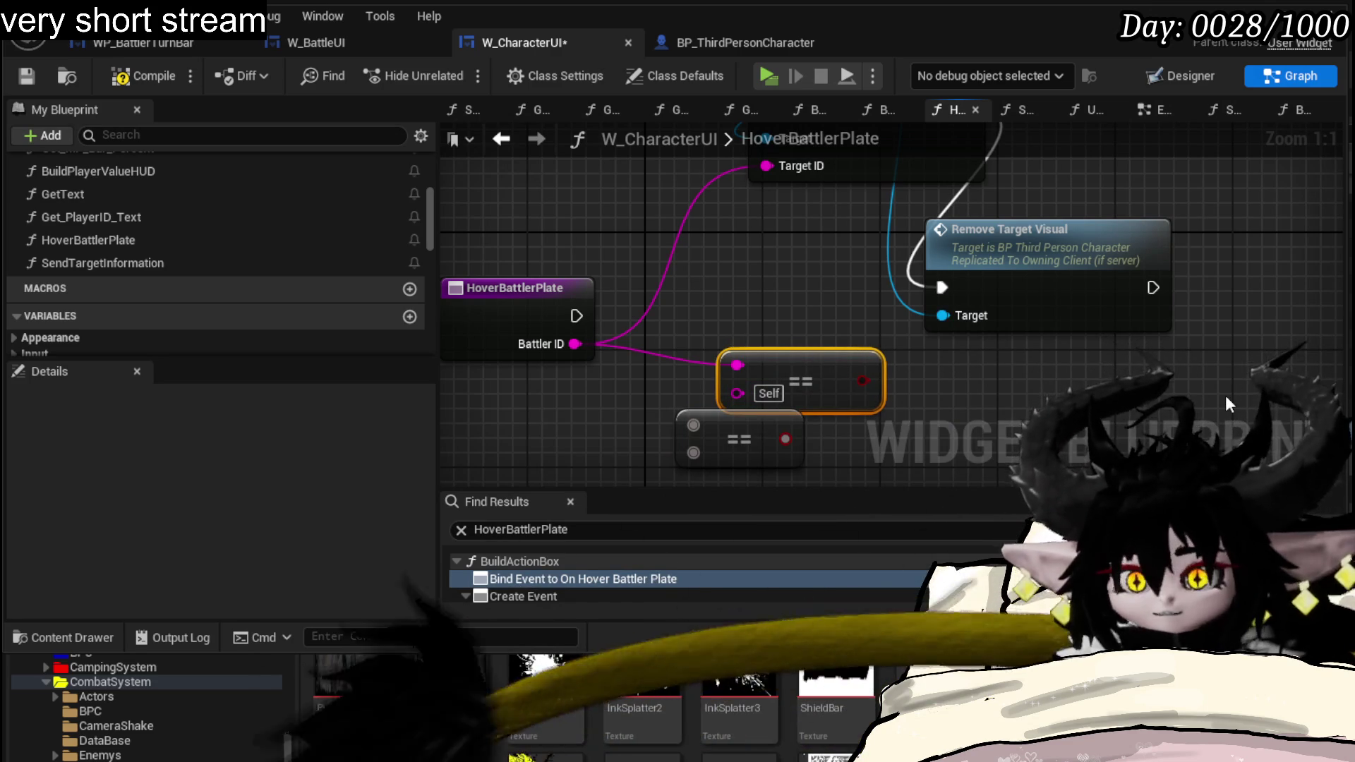
pyautogui.moveTo(863, 381); pyautogui.dragTo(938, 377)
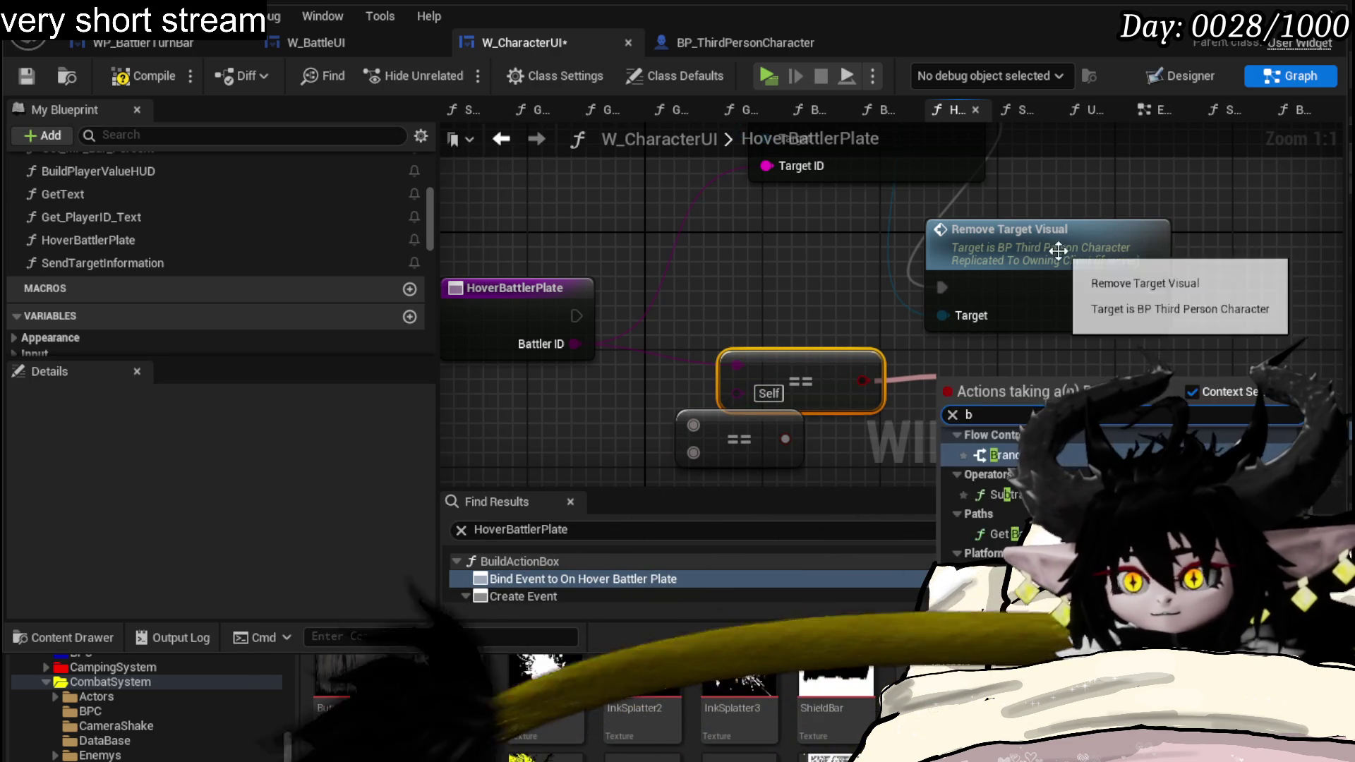
pyautogui.moveTo(691, 380); pyautogui.dragTo(762, 375)
# - Wire exec through the Branch so True runs Remove Target Visual, compile and save, and return to the level
pyautogui.moveTo(915, 260); pyautogui.dragTo(1218, 260)
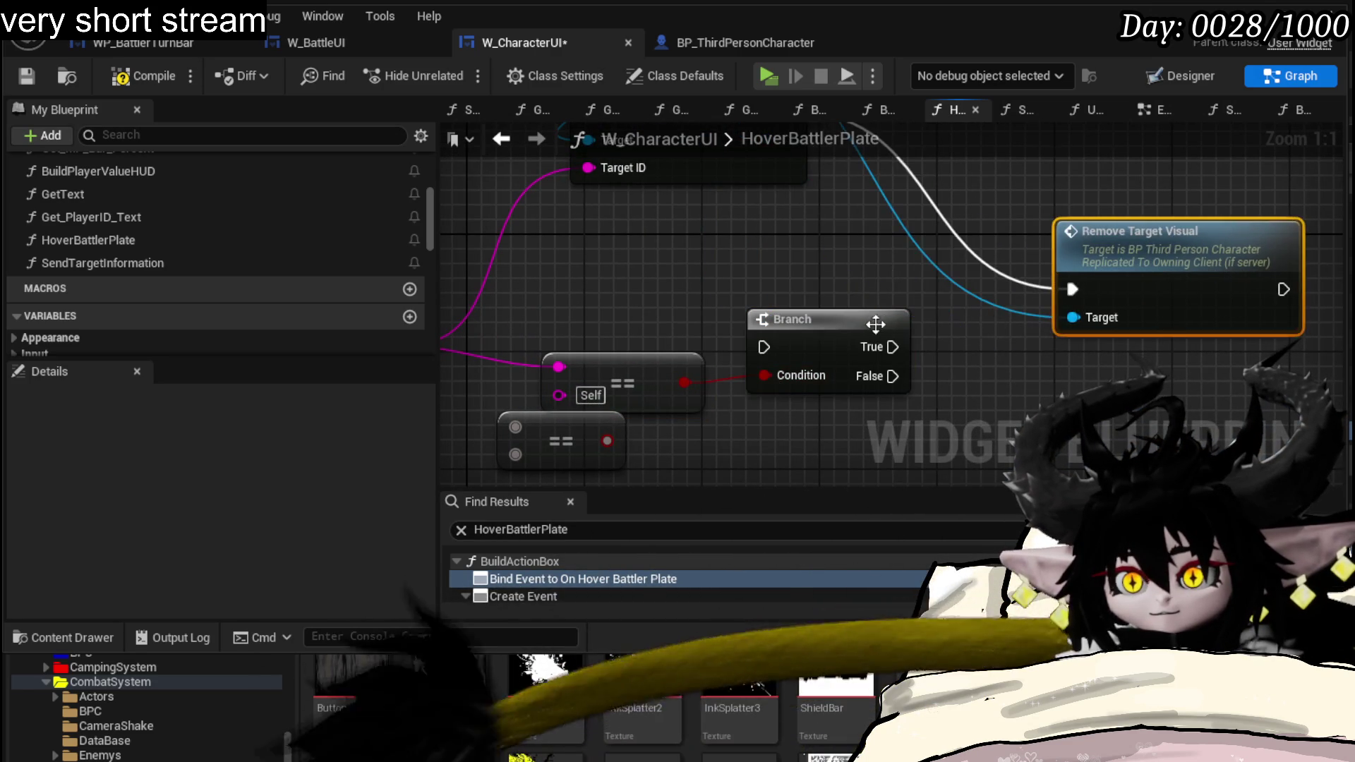
pyautogui.moveTo(880, 321); pyautogui.dragTo(932, 282)
pyautogui.moveTo(455, 287)
pyautogui.mouseDown()
pyautogui.moveTo(688, 298)
pyautogui.moveTo(749, 336)
pyautogui.mouseUp()
pyautogui.moveTo(1032, 299); pyautogui.dragTo(1032, 300)
pyautogui.moveTo(1144, 401); pyautogui.dragTo(850, 402)
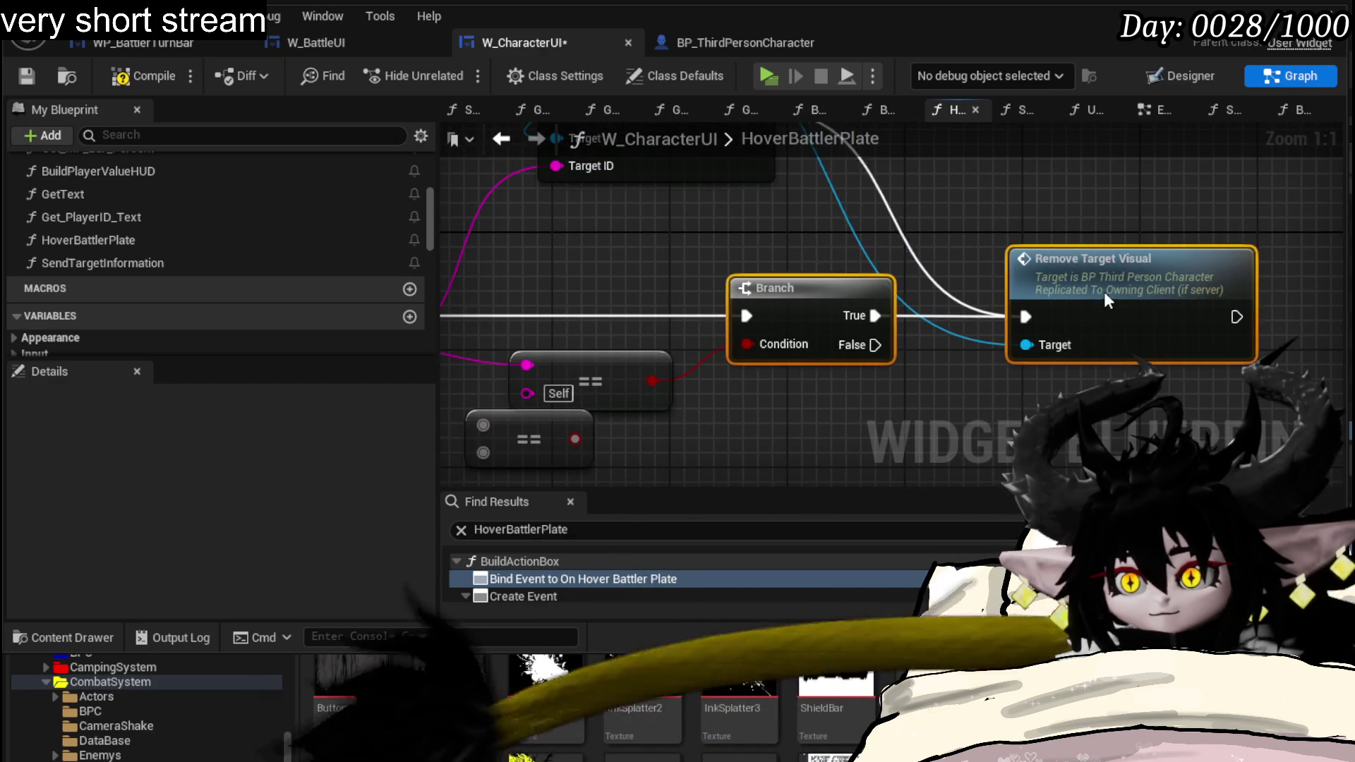
pyautogui.click(24, 76)
pyautogui.click(1254, 15)
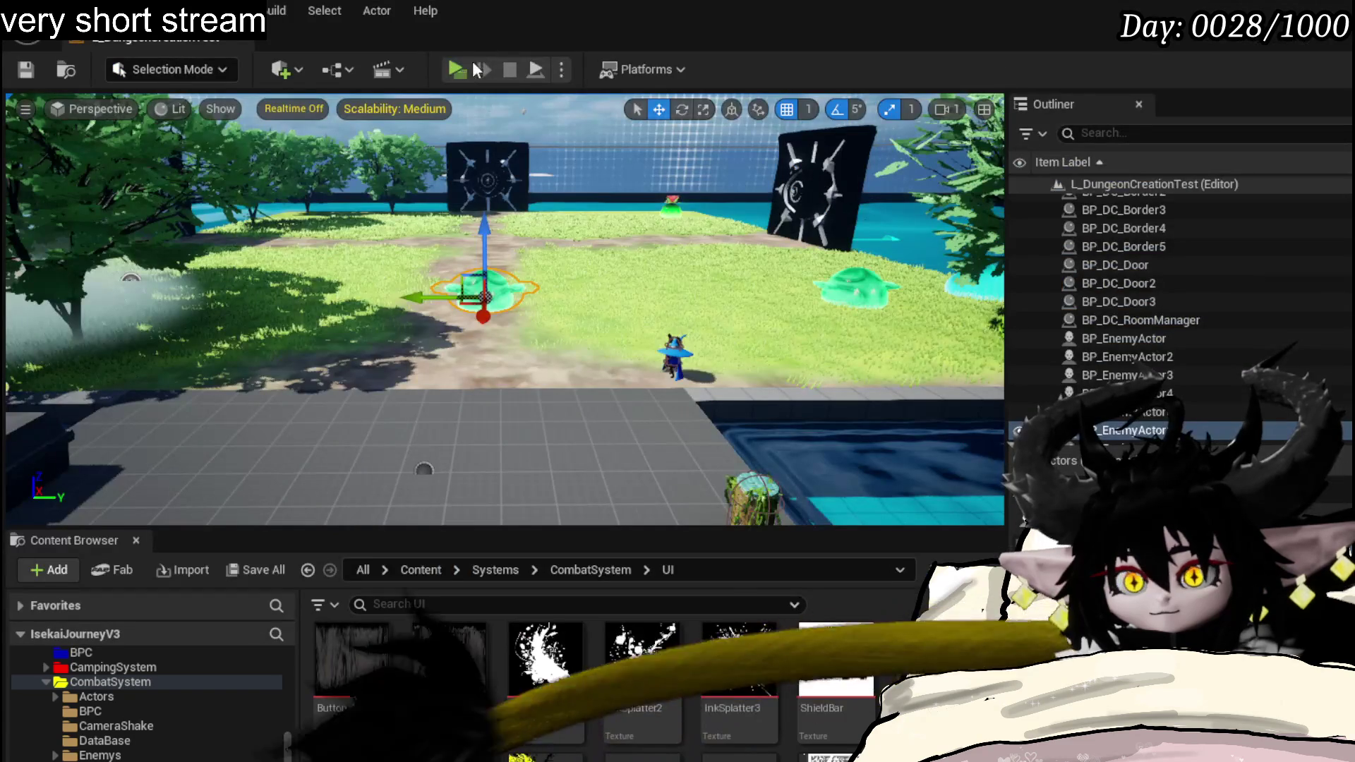
# - Play in editor, walk into the slime and confirm an attack in the battle
pyautogui.hotkey('alt', 'p')
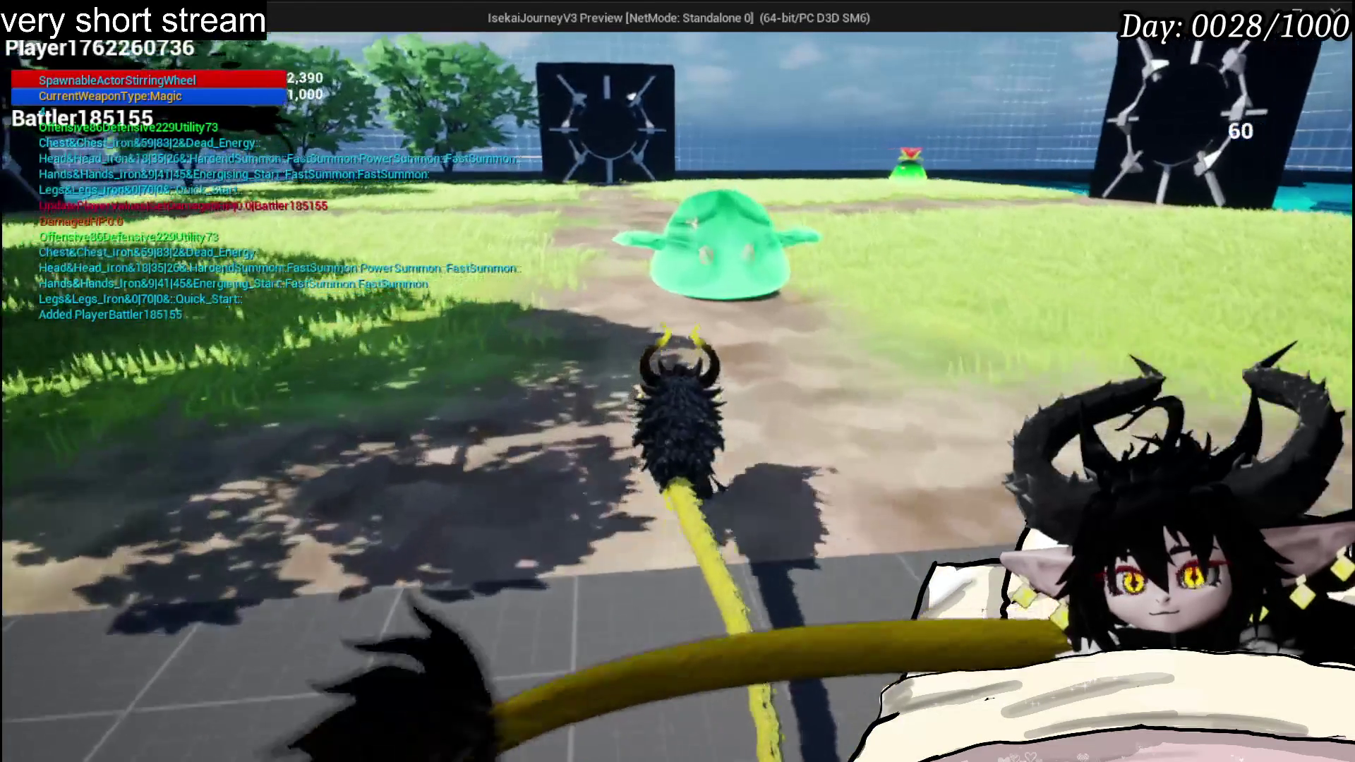
pyautogui.press('w')
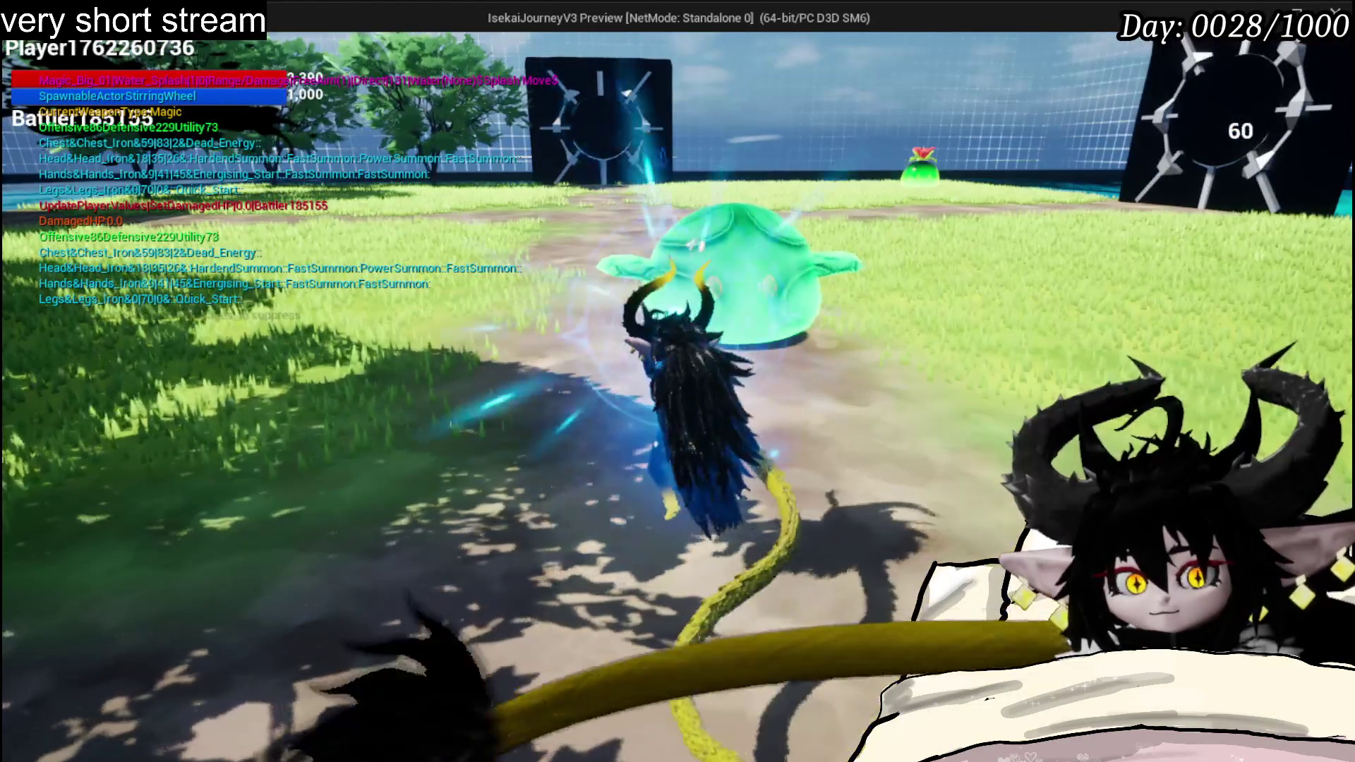
pyautogui.press('e')
pyautogui.press('w')
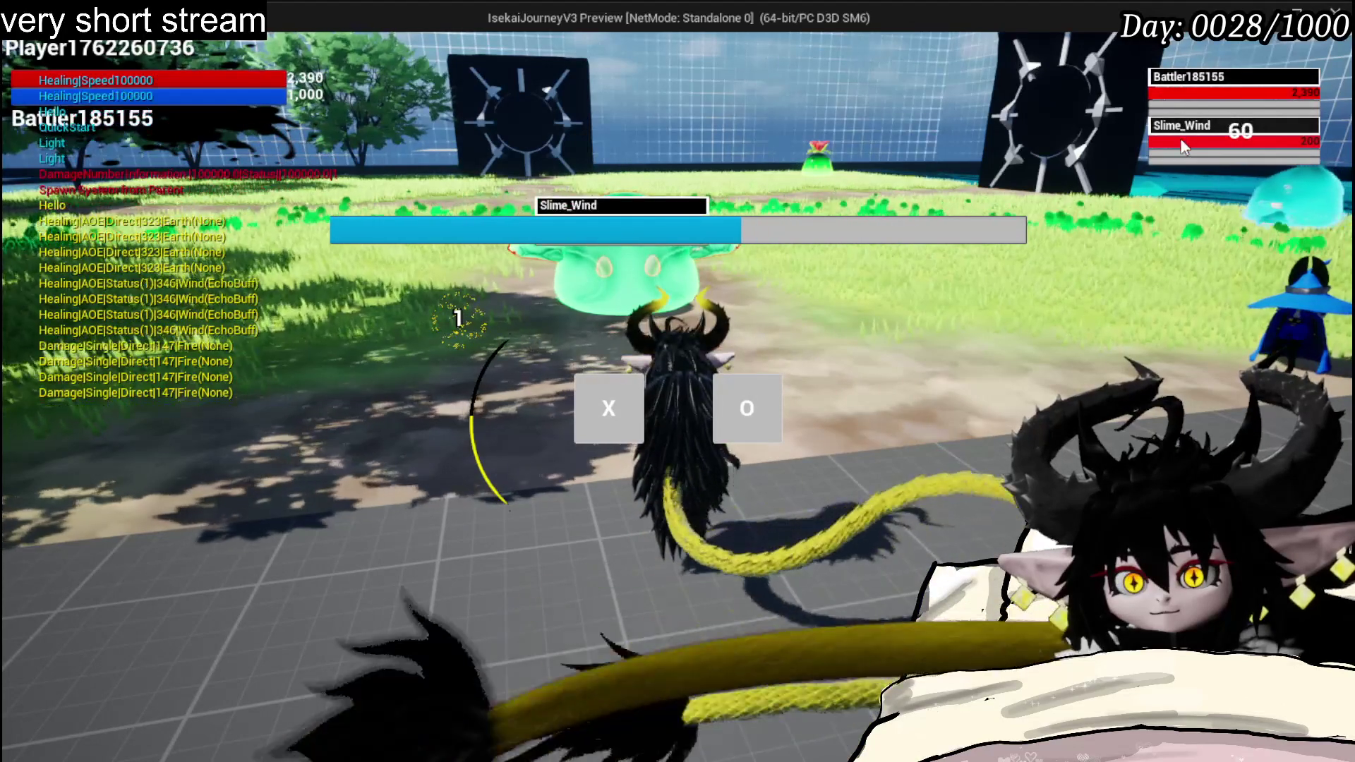
pyautogui.press('x')
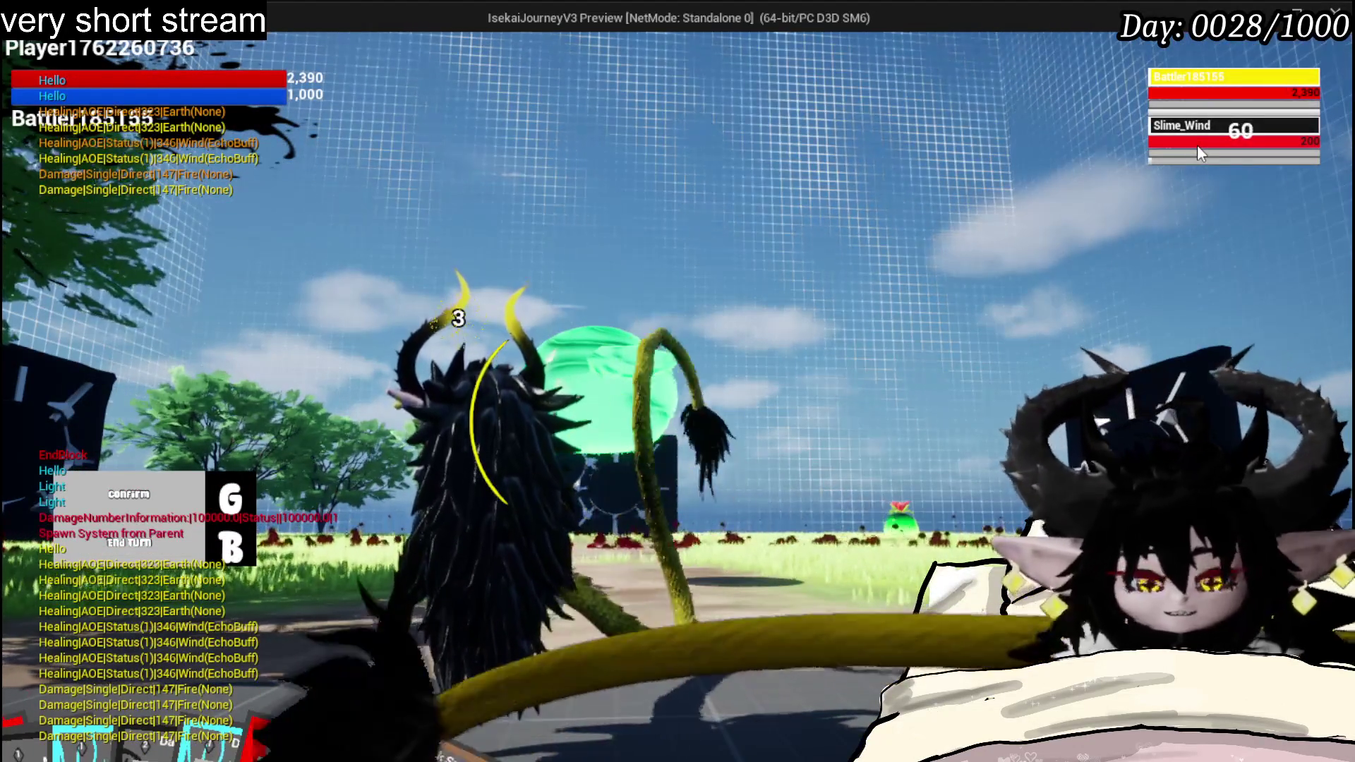
# - Stop the preview, save the level with Ctrl+S, and bring W_CharacterUI to front
pyautogui.press('Escape')
pyautogui.hotkey('ctrl', 's')
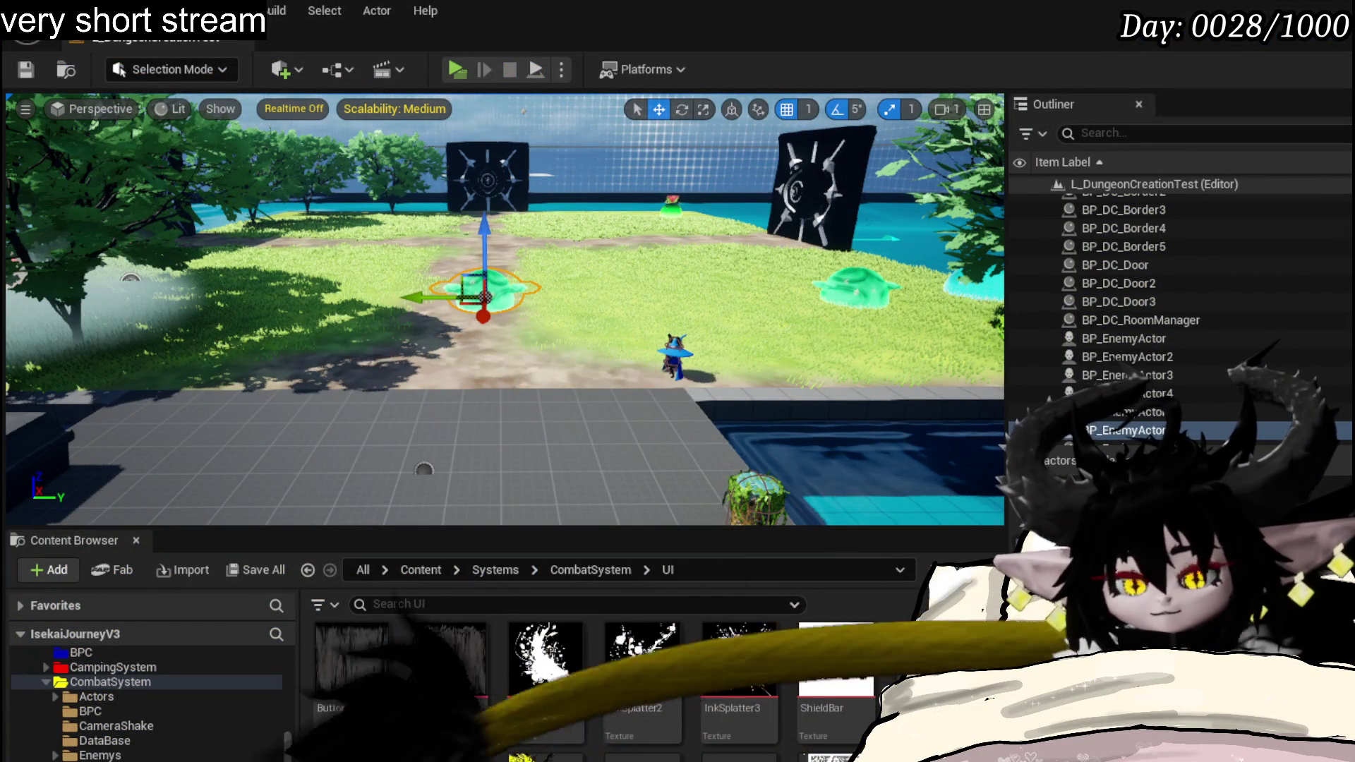
pyautogui.hotkey('alt', 'Tab')
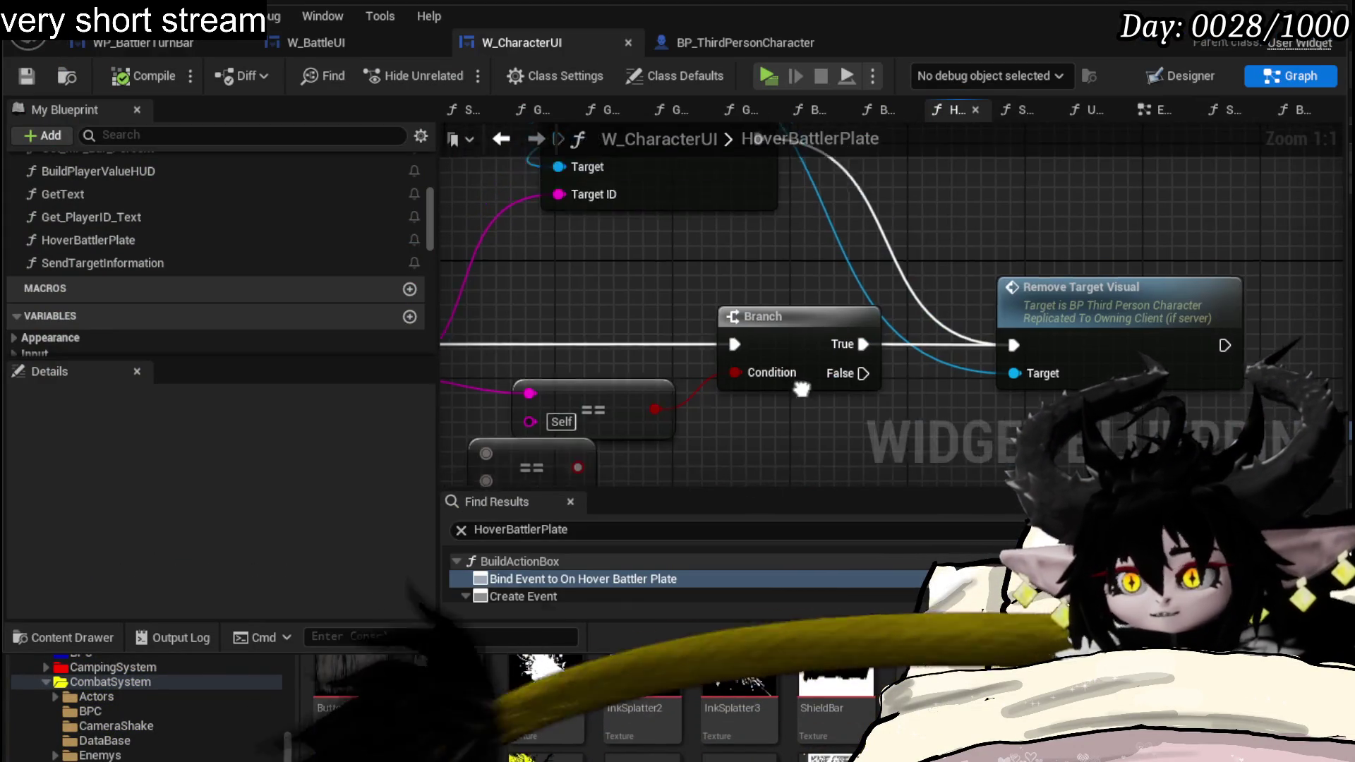
# - Copy the Owner and Blendview to Battler nodes from HoverBattlerPlate into SendTargetInformation
pyautogui.doubleClick(170, 262)
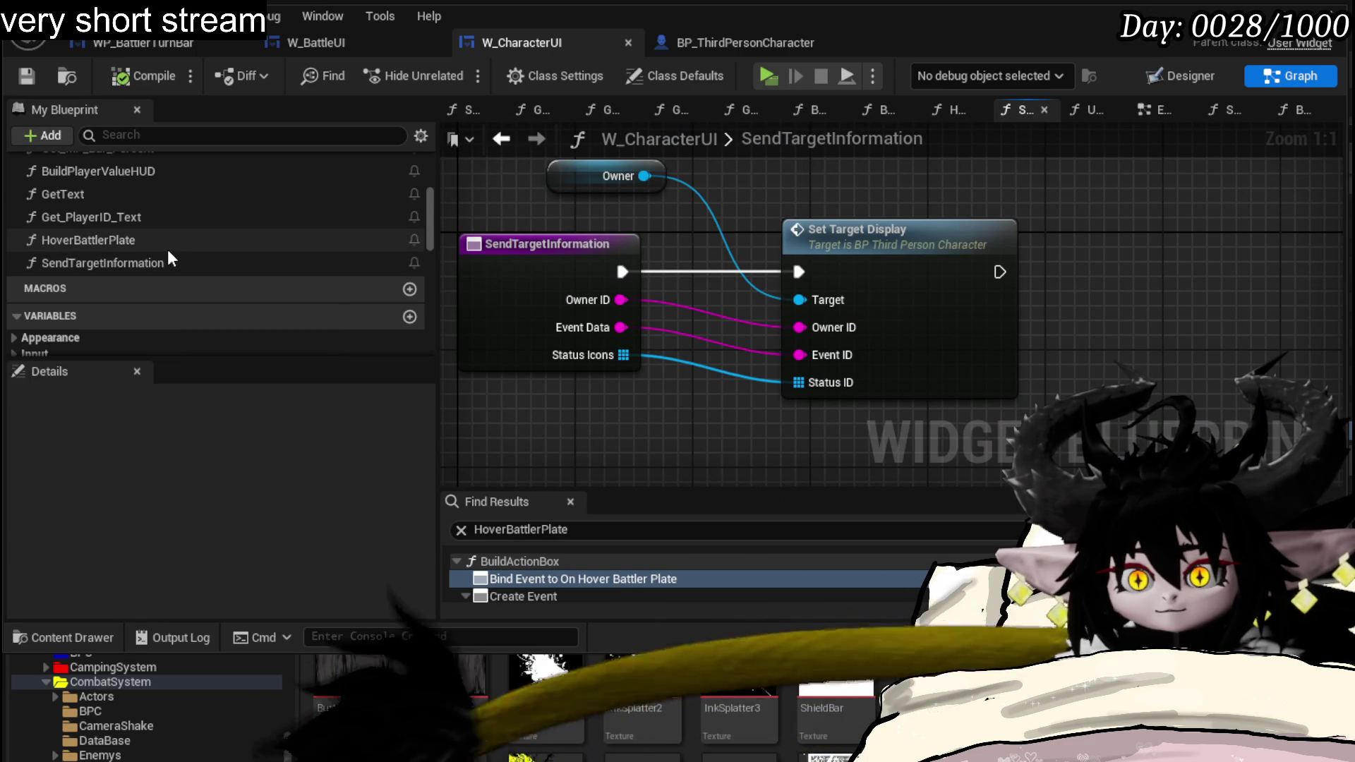
pyautogui.doubleClick(167, 249)
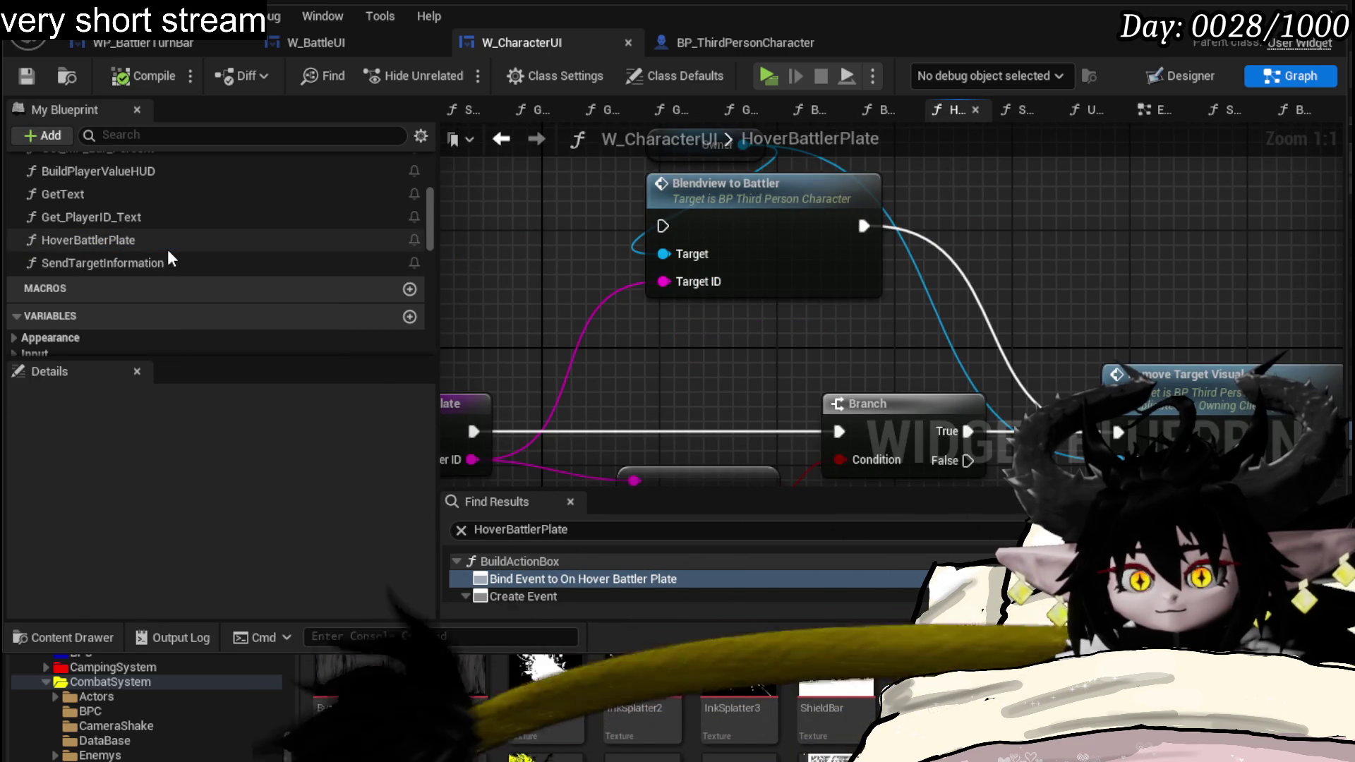
pyautogui.moveTo(580, 363); pyautogui.dragTo(875, 188)
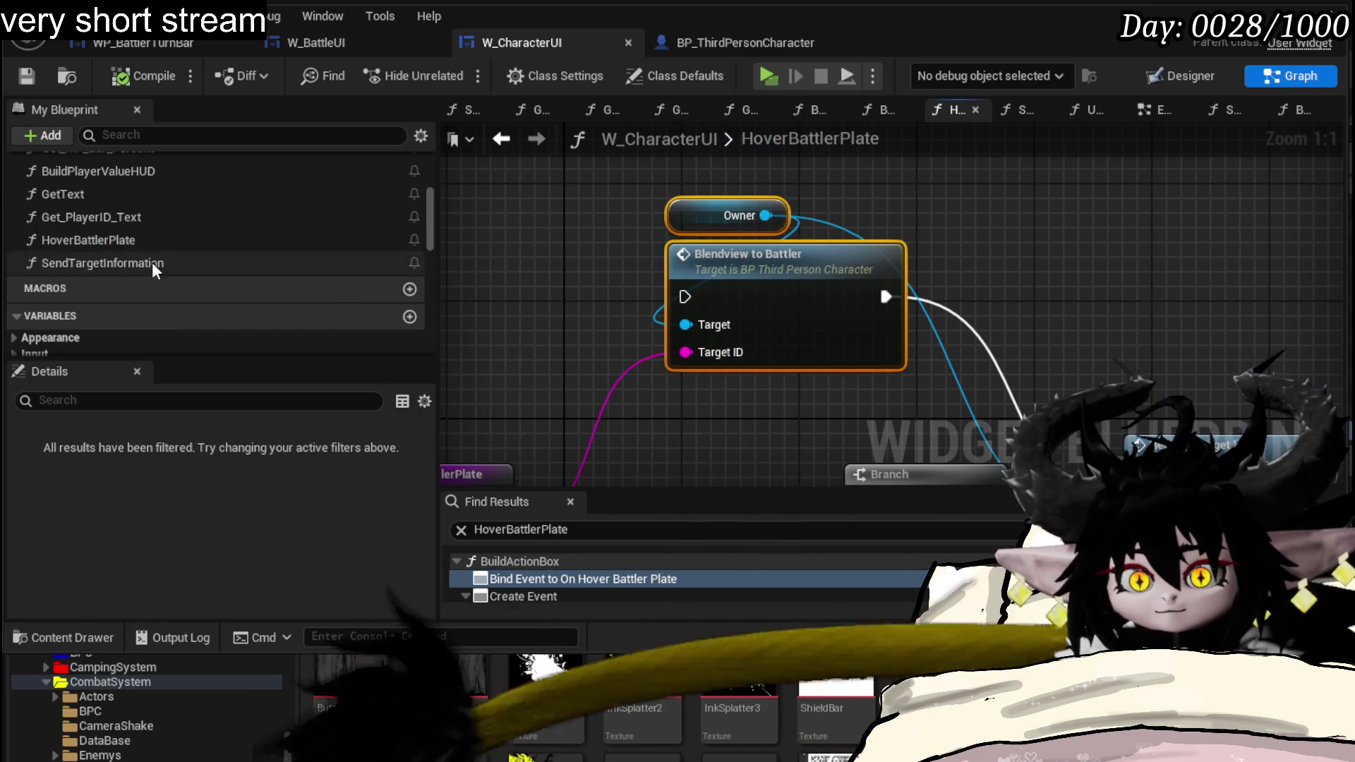
pyautogui.doubleClick(154, 262)
pyautogui.hotkey('ctrl', 'v')
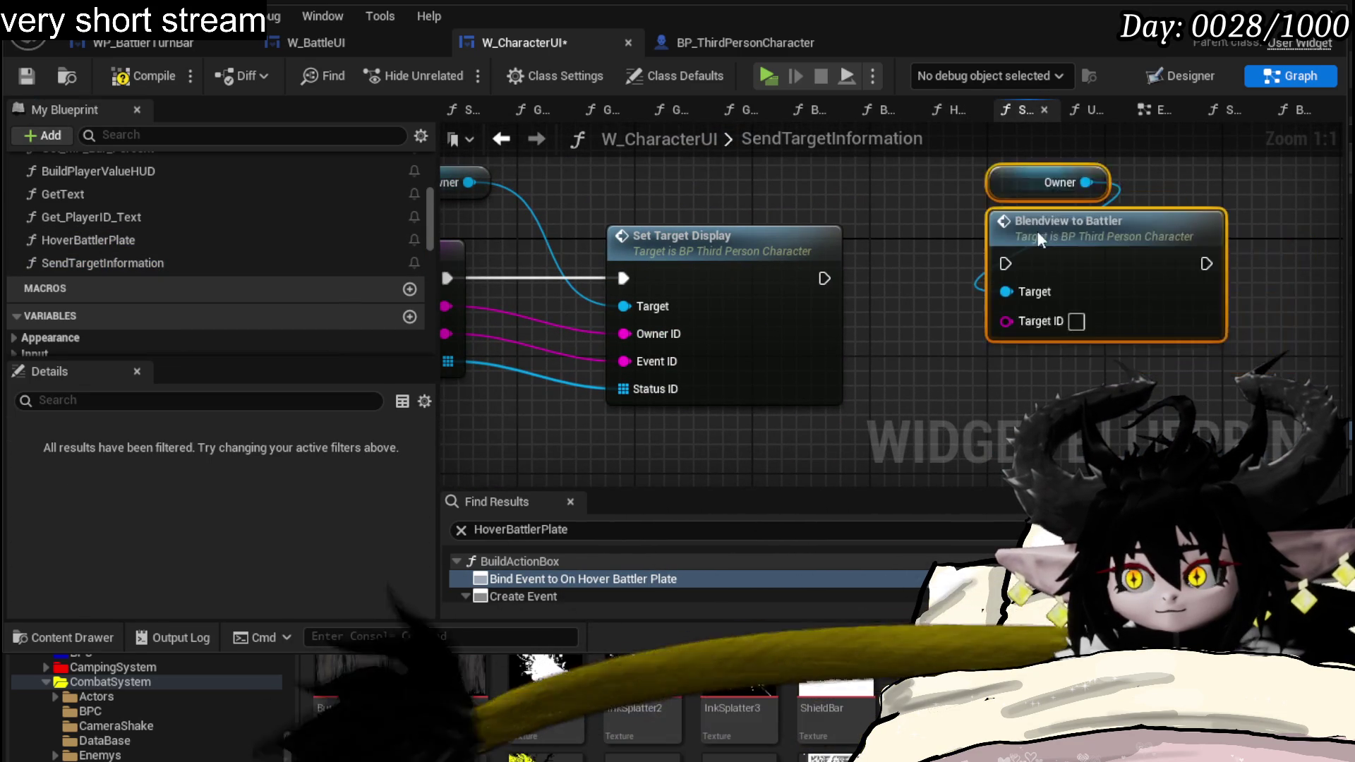
pyautogui.moveTo(1075, 239); pyautogui.dragTo(916, 250)
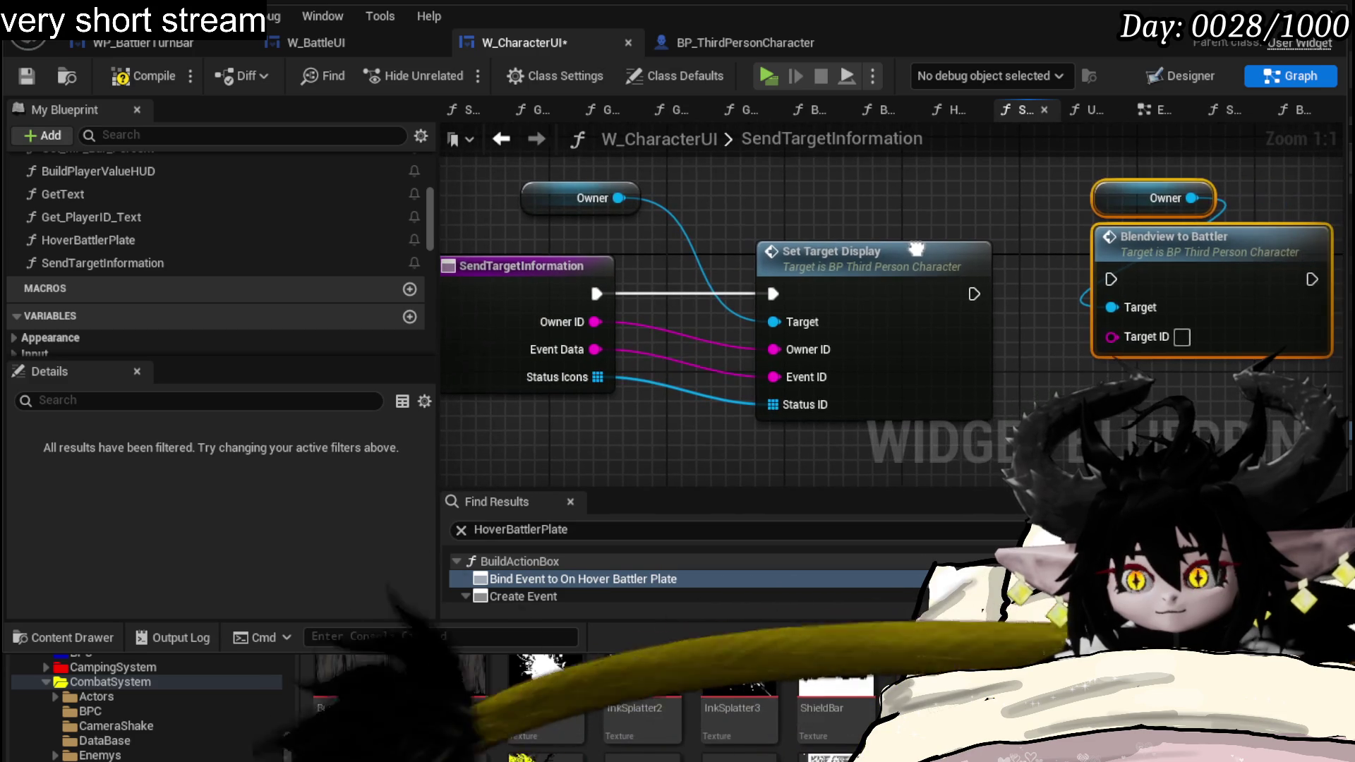
# - Wire exec into Blendview to Battler with Owner ID as Target ID, then start a play test
pyautogui.moveTo(590, 292); pyautogui.dragTo(1105, 275)
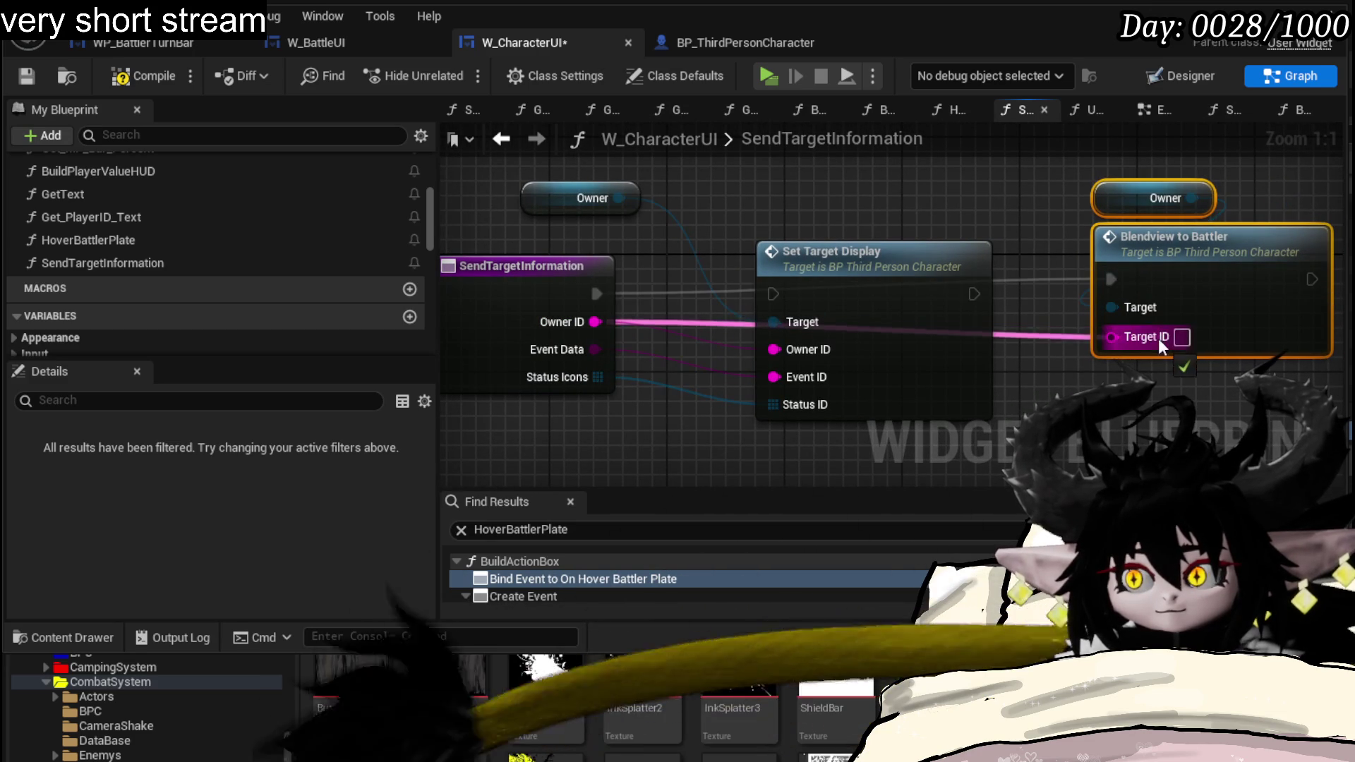
pyautogui.moveTo(1162, 344); pyautogui.dragTo(1149, 336)
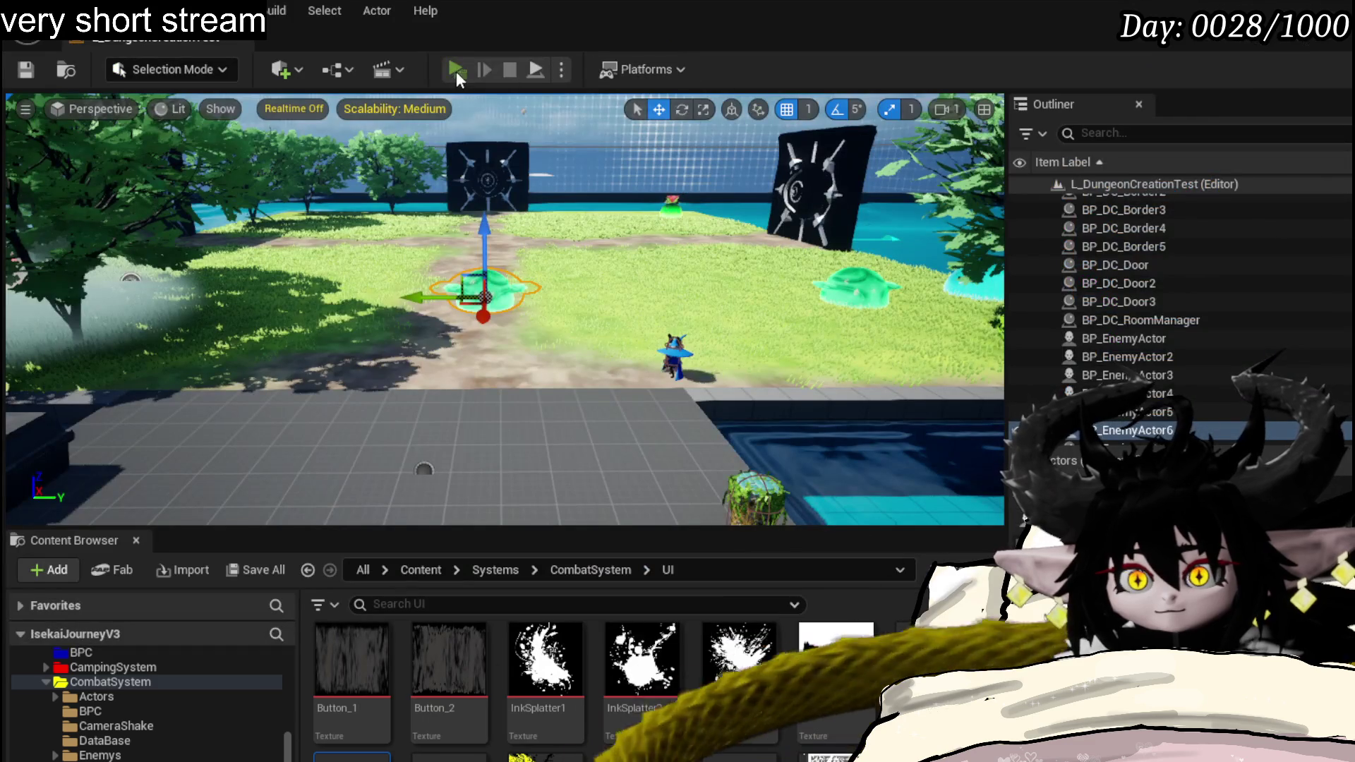
pyautogui.click(457, 71)
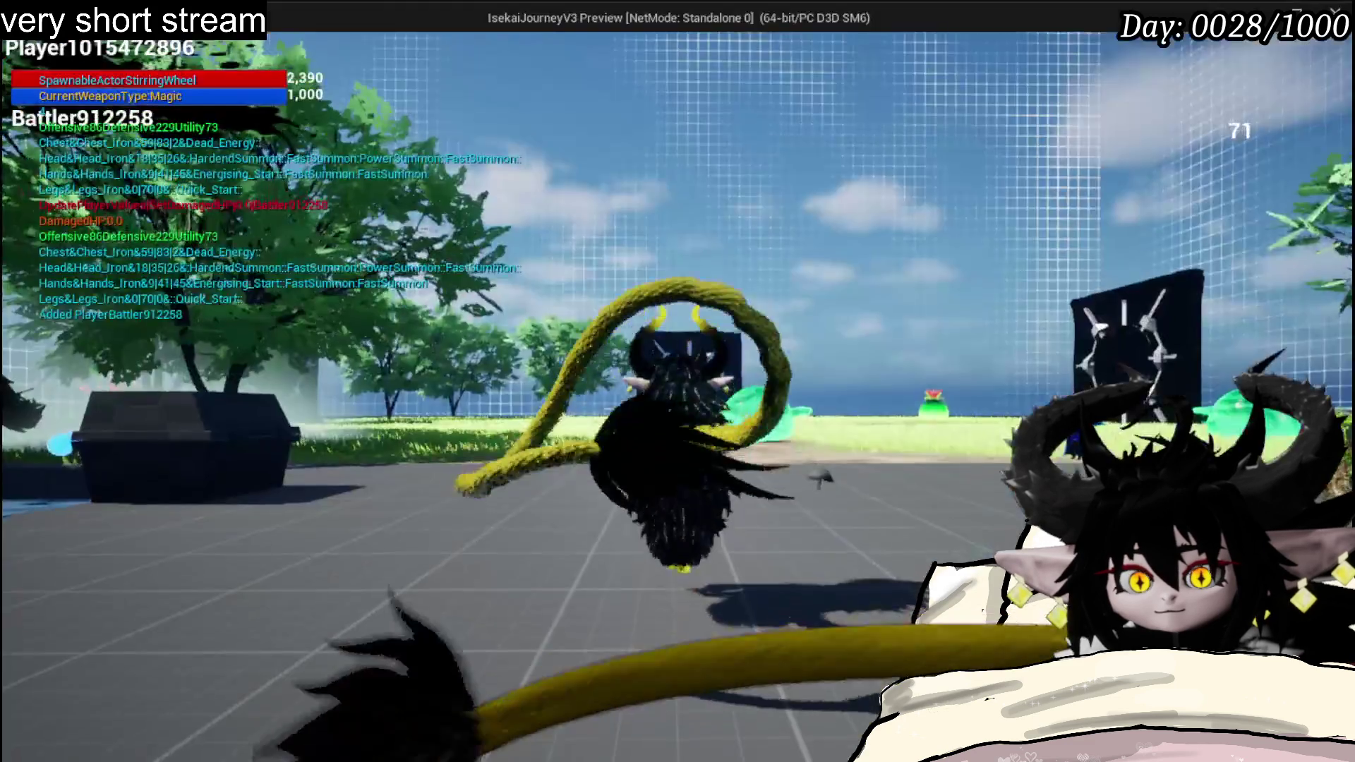
pyautogui.press('w')
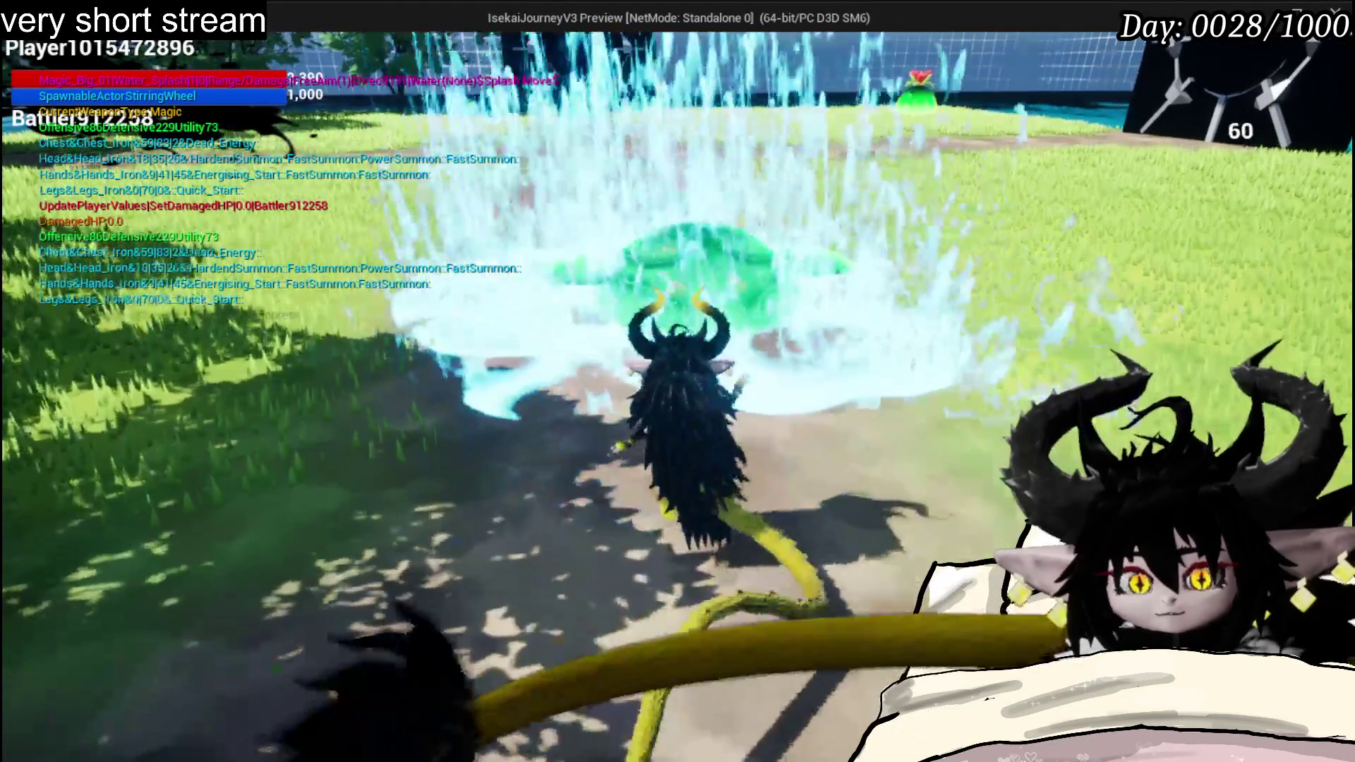
pyautogui.press('x')
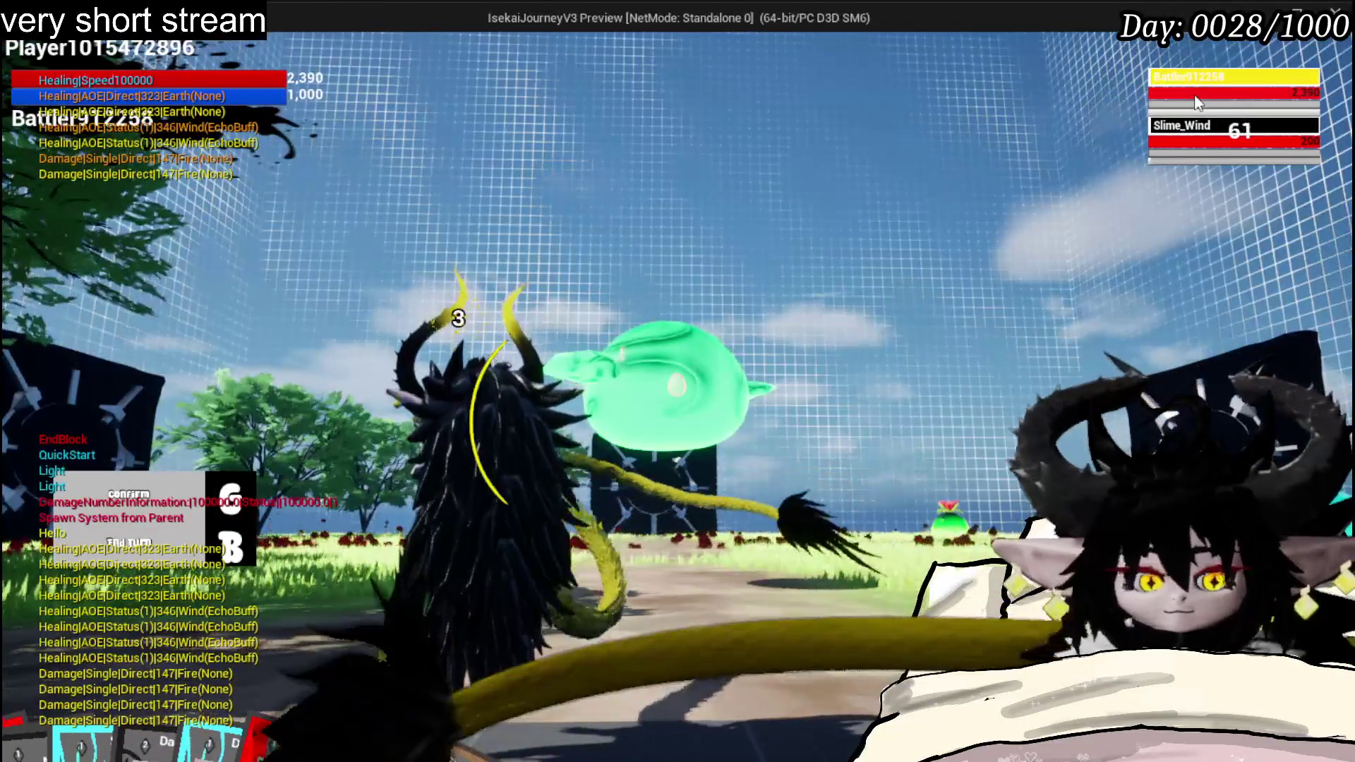
pyautogui.press('Escape')
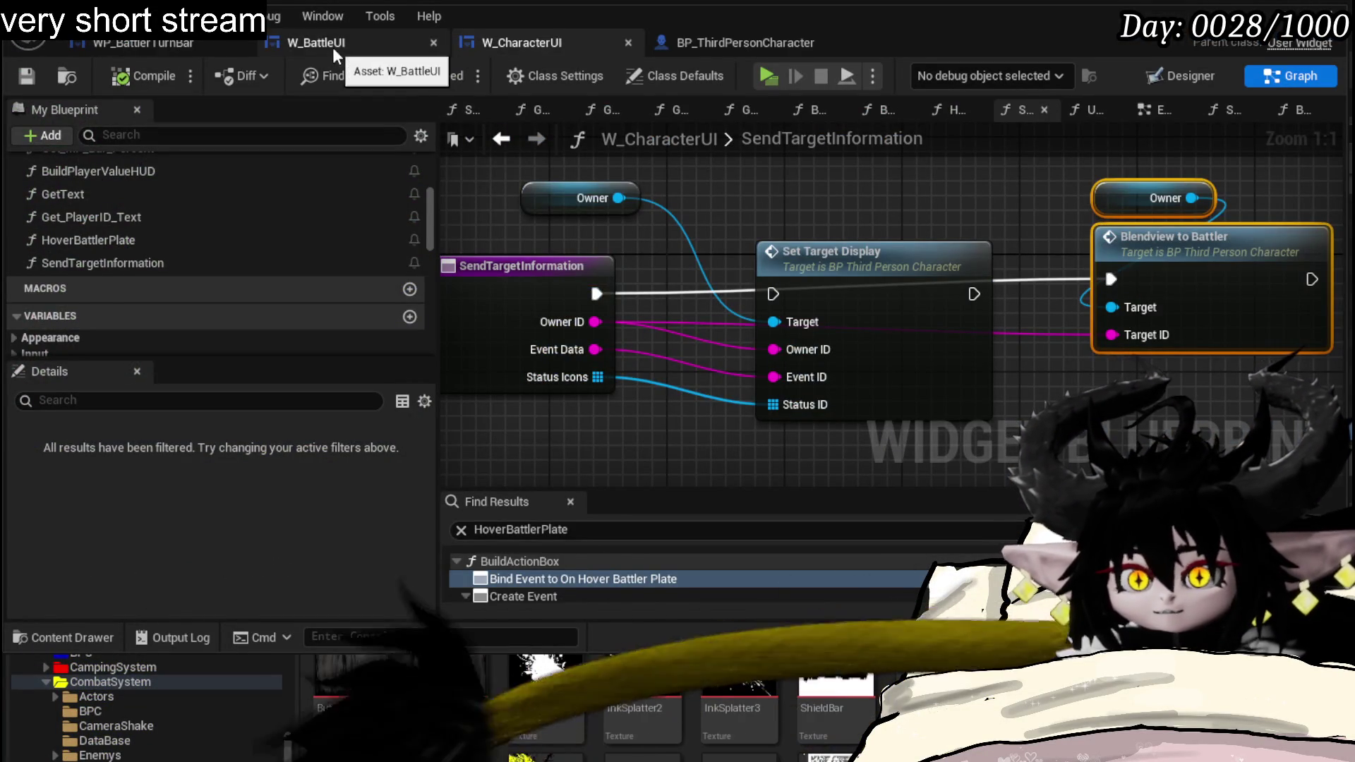
# - In W_BattleUI, inspect the OnSendTargetInformation and OnHoverBattlerPlate dispatchers
pyautogui.click(334, 49)
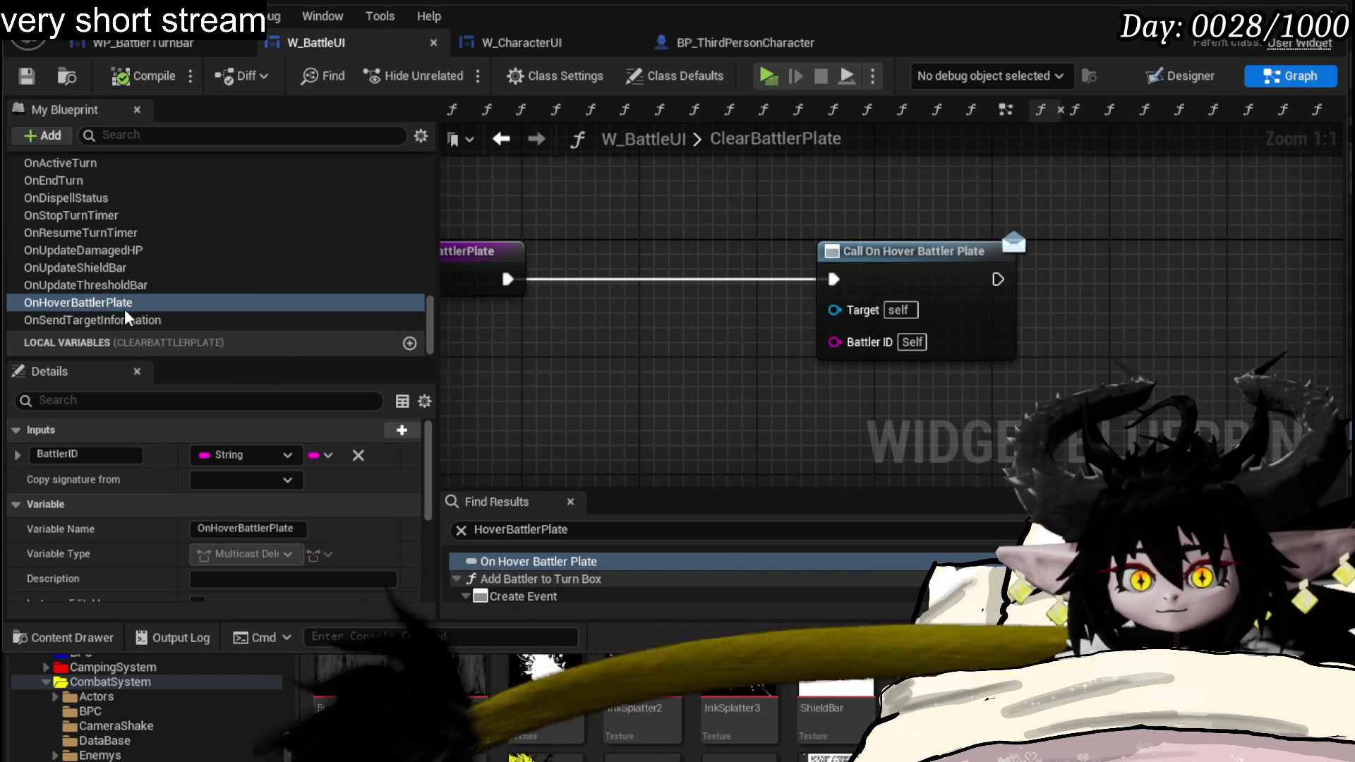
pyautogui.doubleClick(125, 321)
pyautogui.click(114, 313)
pyautogui.doubleClick(107, 330)
pyautogui.scroll(3, 243, 200)
pyautogui.scroll(3, 63, 247)
pyautogui.scroll(3, 142, 242)
pyautogui.scroll(3, 141, 238)
pyautogui.scroll(3, 135, 247)
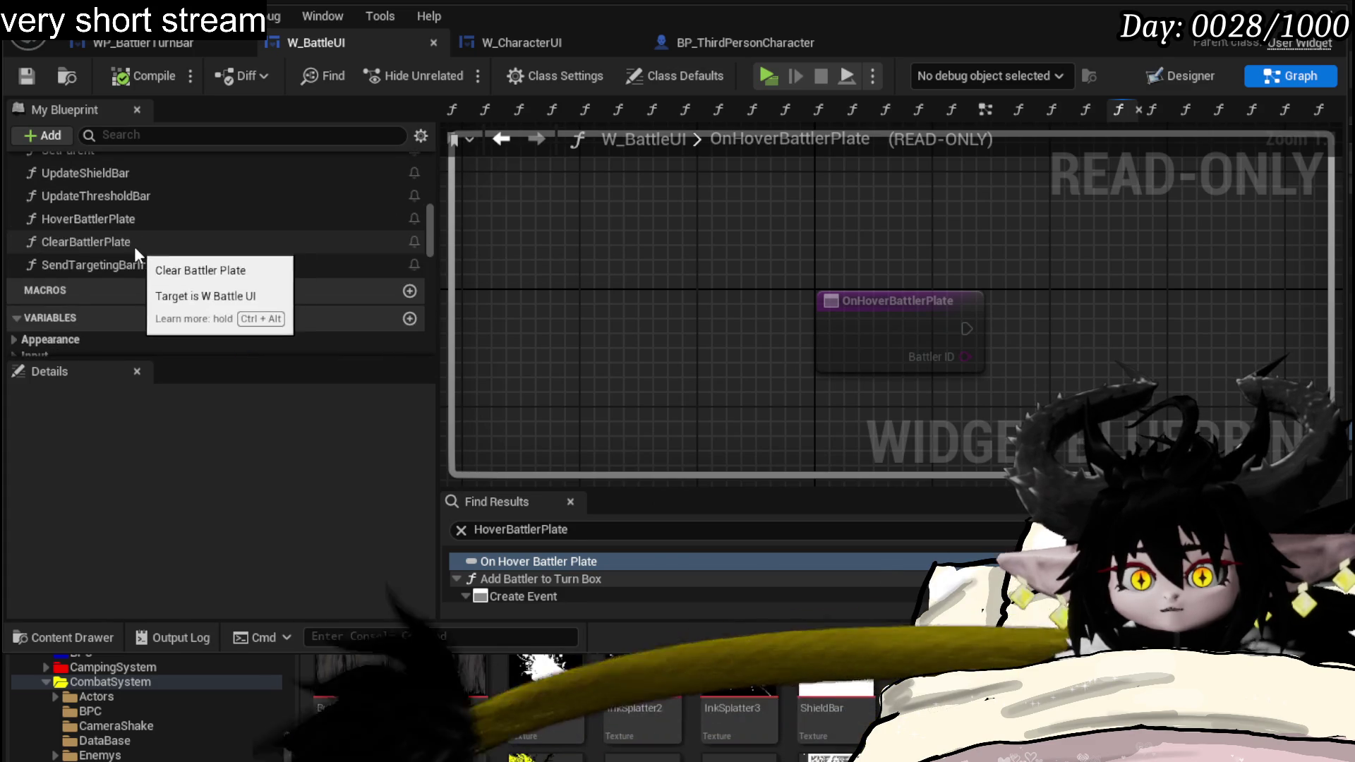
# - Confirm HoverBattlerPlate calls On Send Target Information, check SendTargetingBarInformationToCharacterUI, and save W_BattleUI
pyautogui.doubleClick(128, 220)
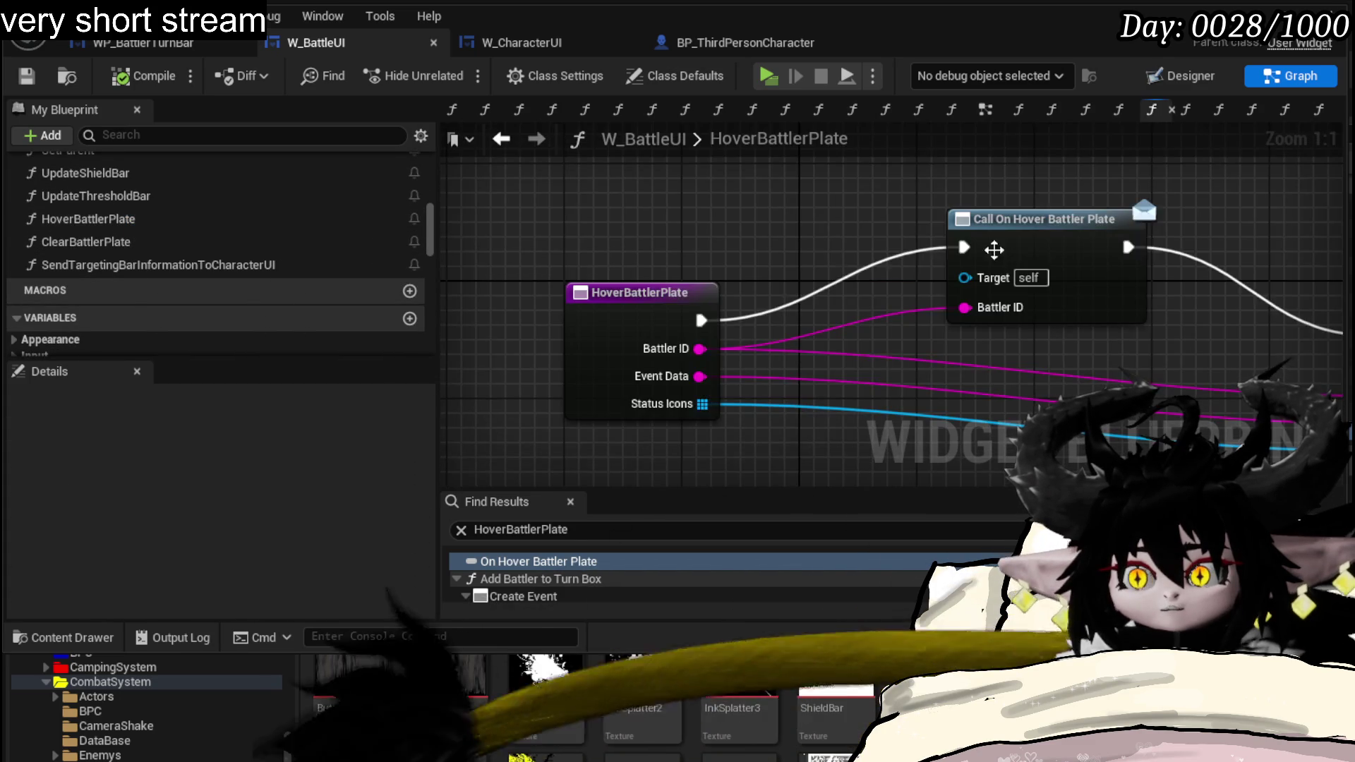
pyautogui.moveTo(990, 248); pyautogui.dragTo(1044, 248)
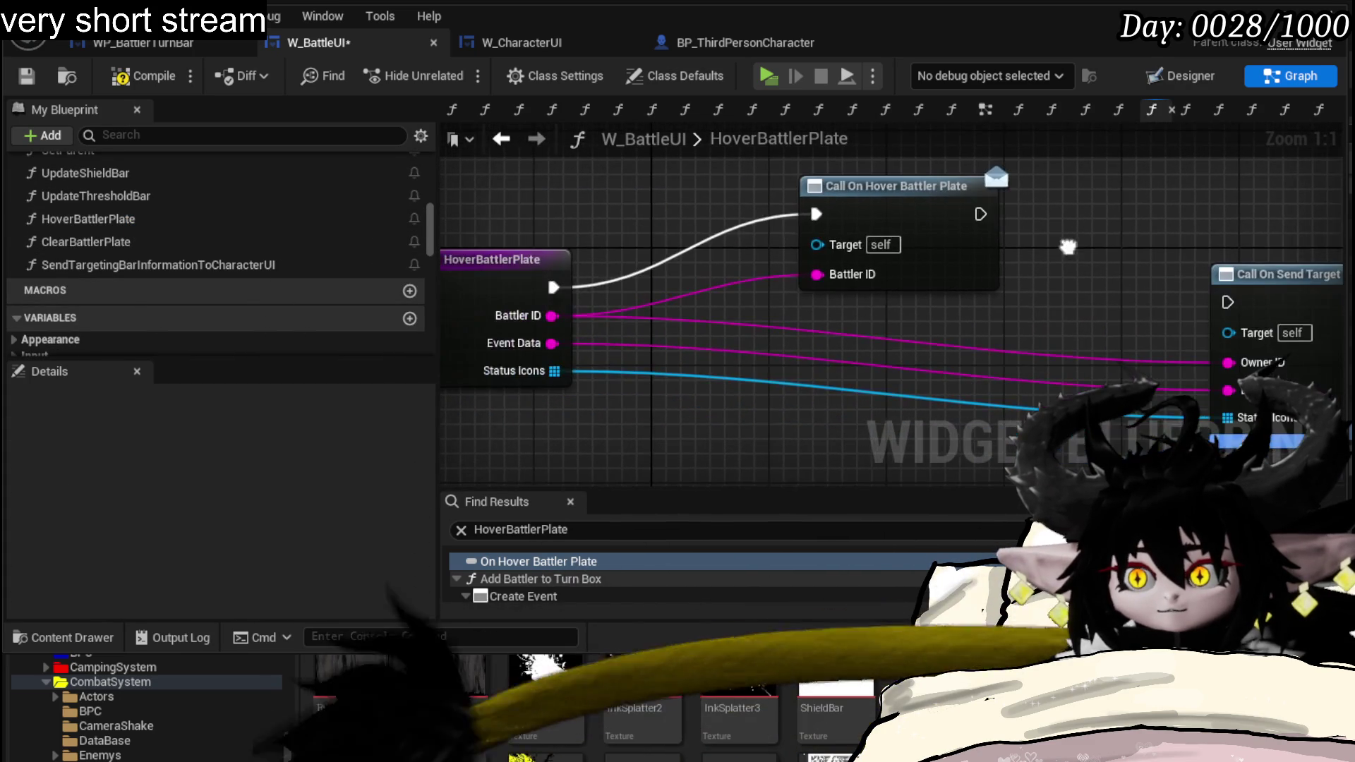
pyautogui.doubleClick(244, 265)
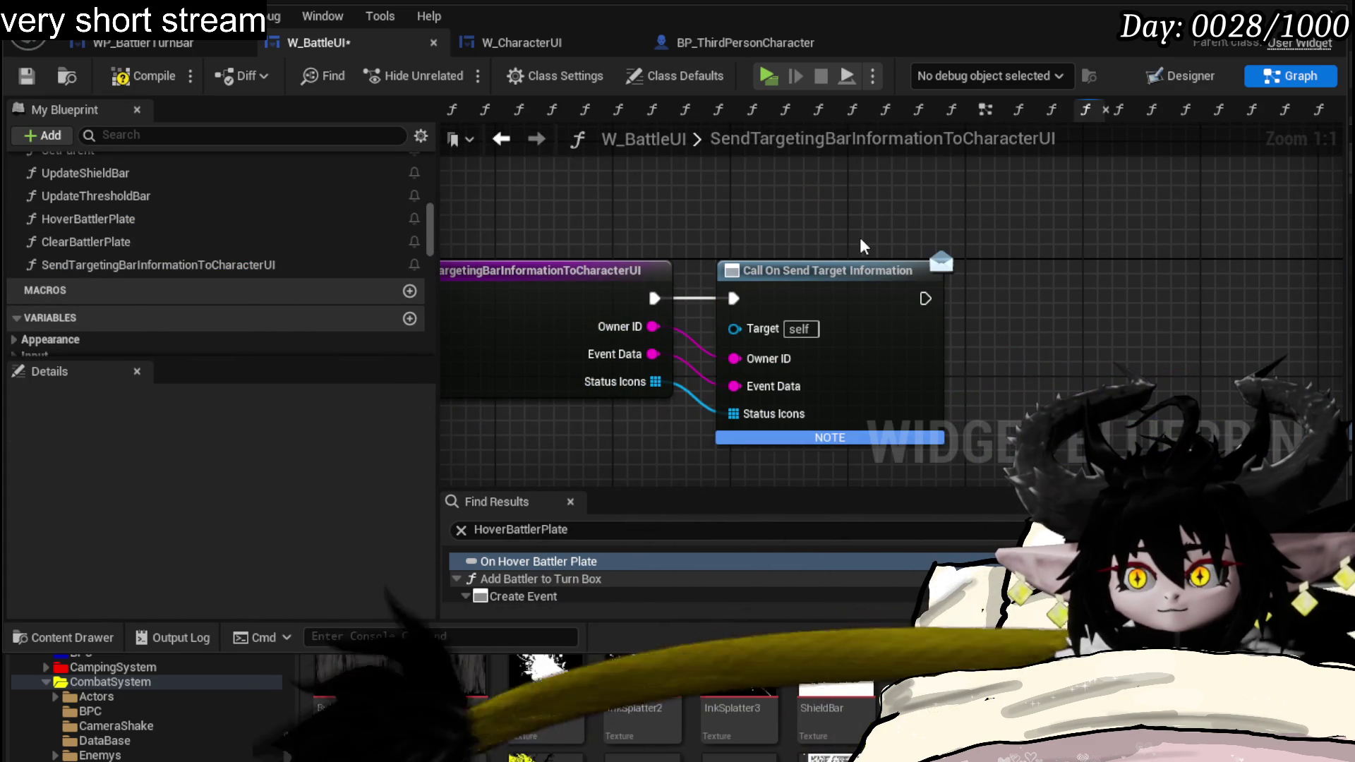
pyautogui.click(25, 78)
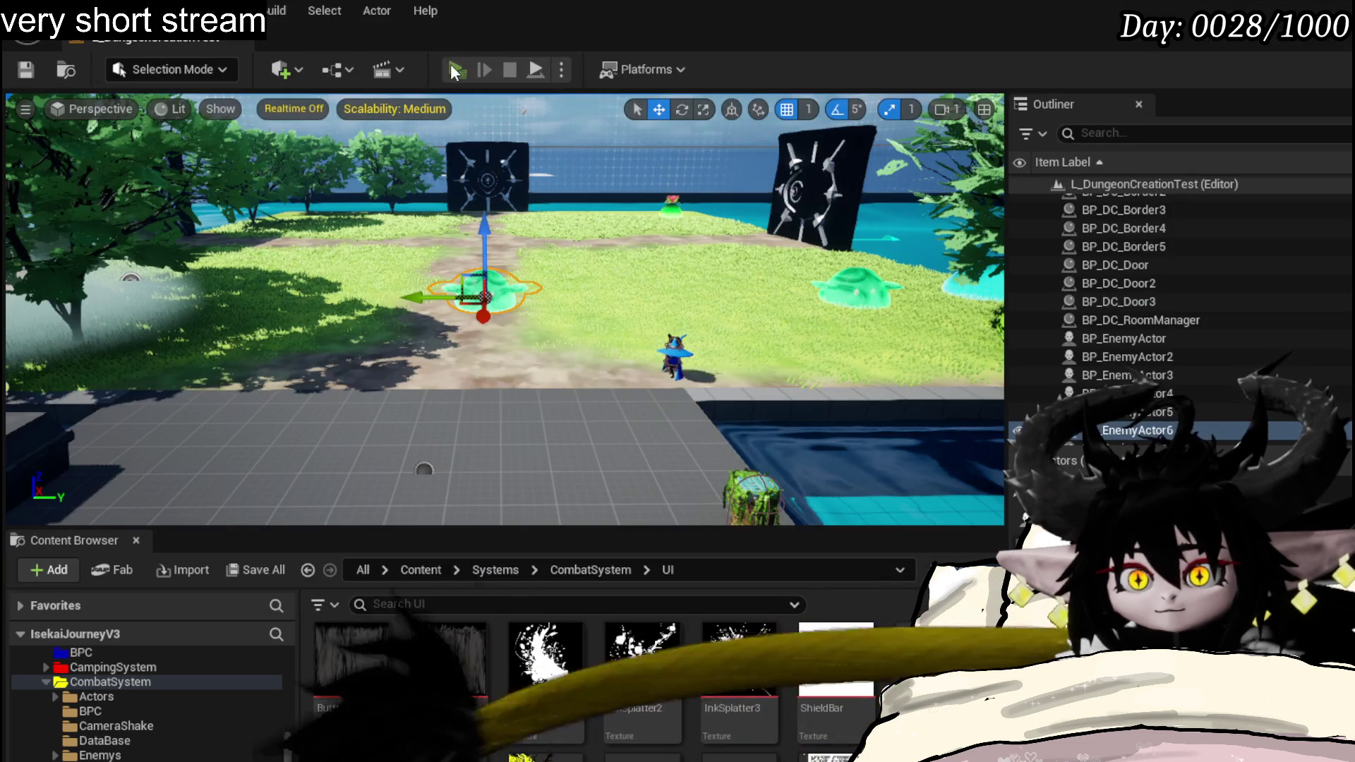
pyautogui.click(448, 60)
pyautogui.press('w')
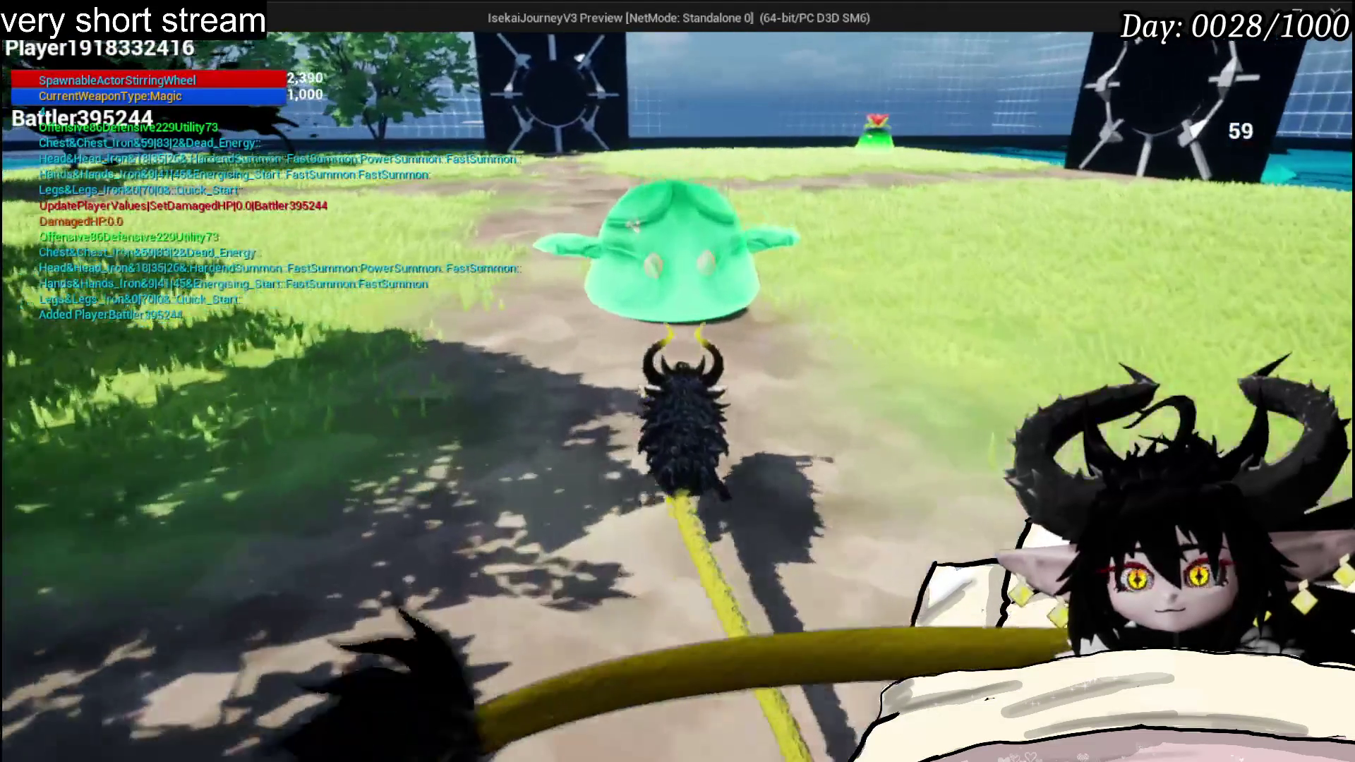
pyautogui.press('e')
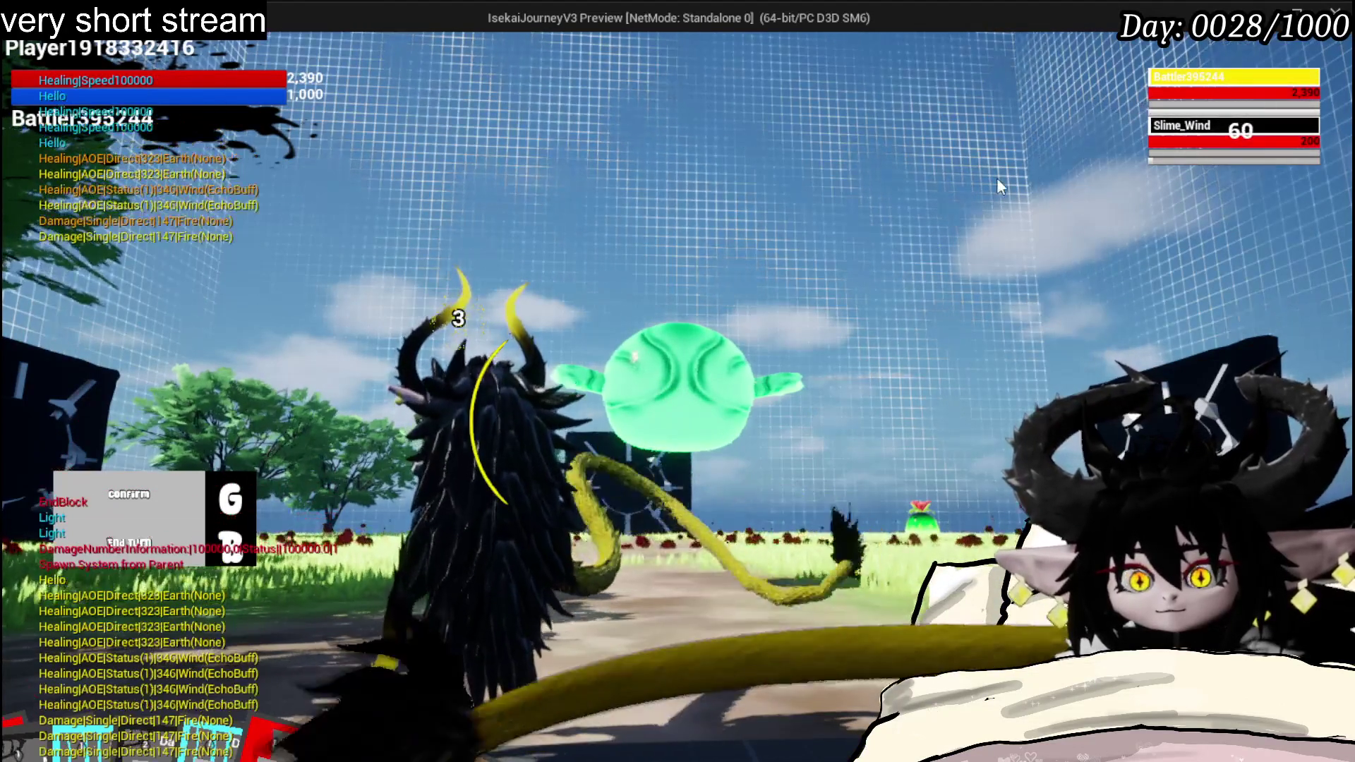
pyautogui.press('Escape')
pyautogui.click(26, 69)
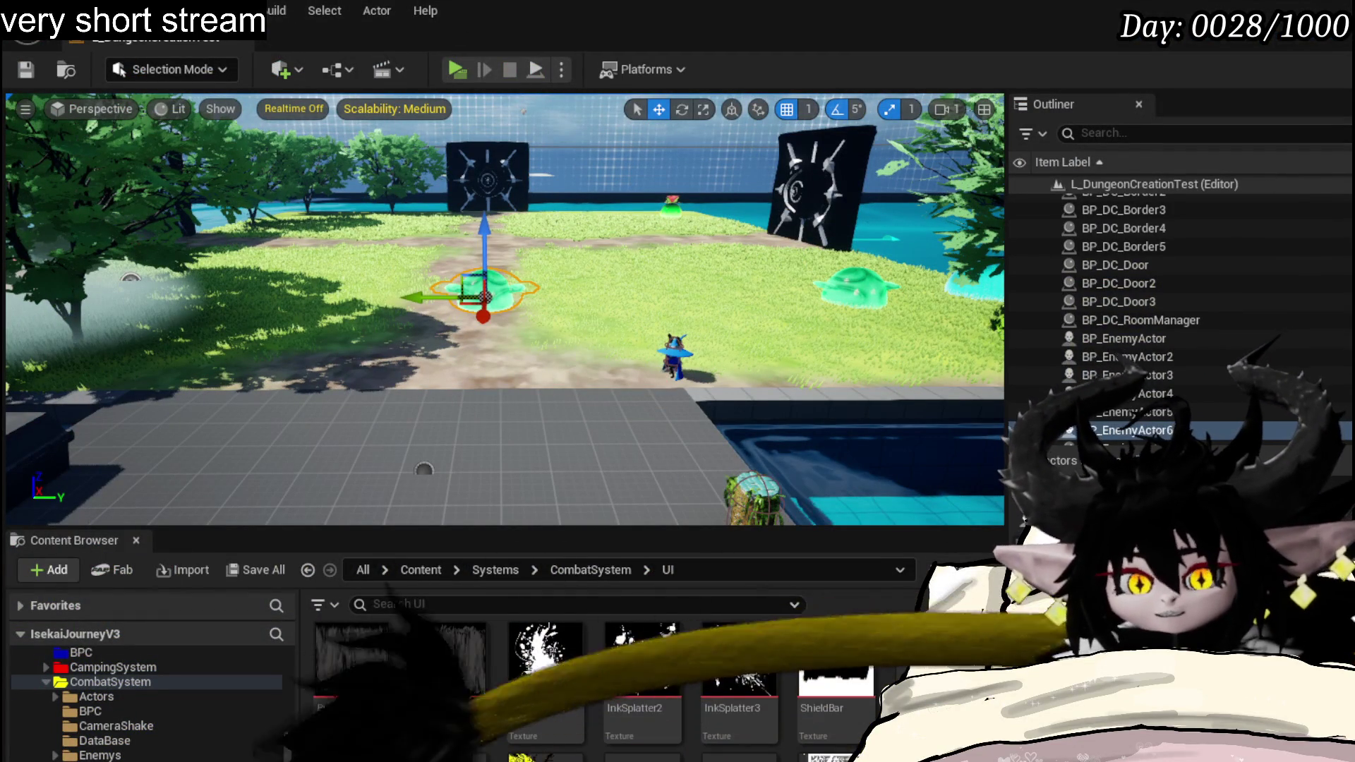
pyautogui.hotkey('alt', 'Tab')
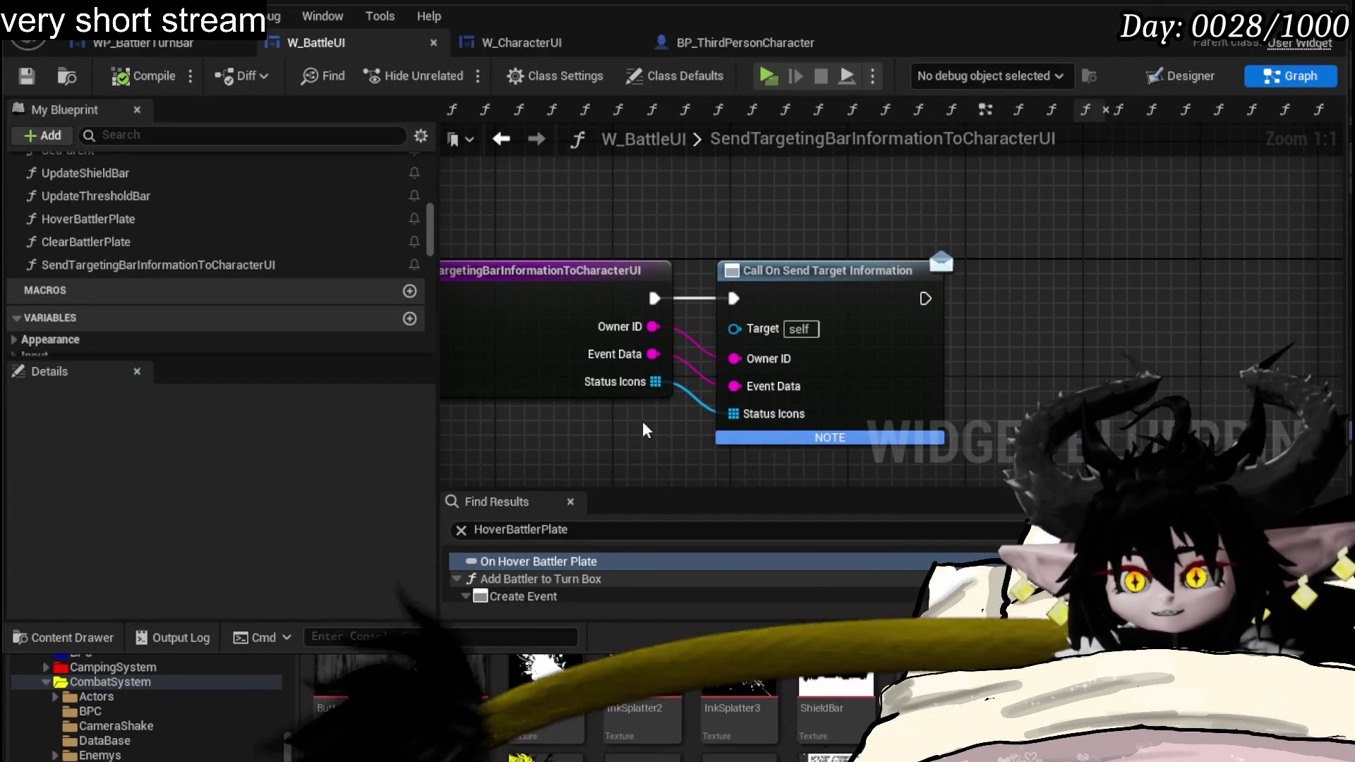
# - Move the Call On Hover Battler Plate node left within the HoverBattlerPlate graph
pyautogui.moveTo(644, 429); pyautogui.dragTo(769, 409)
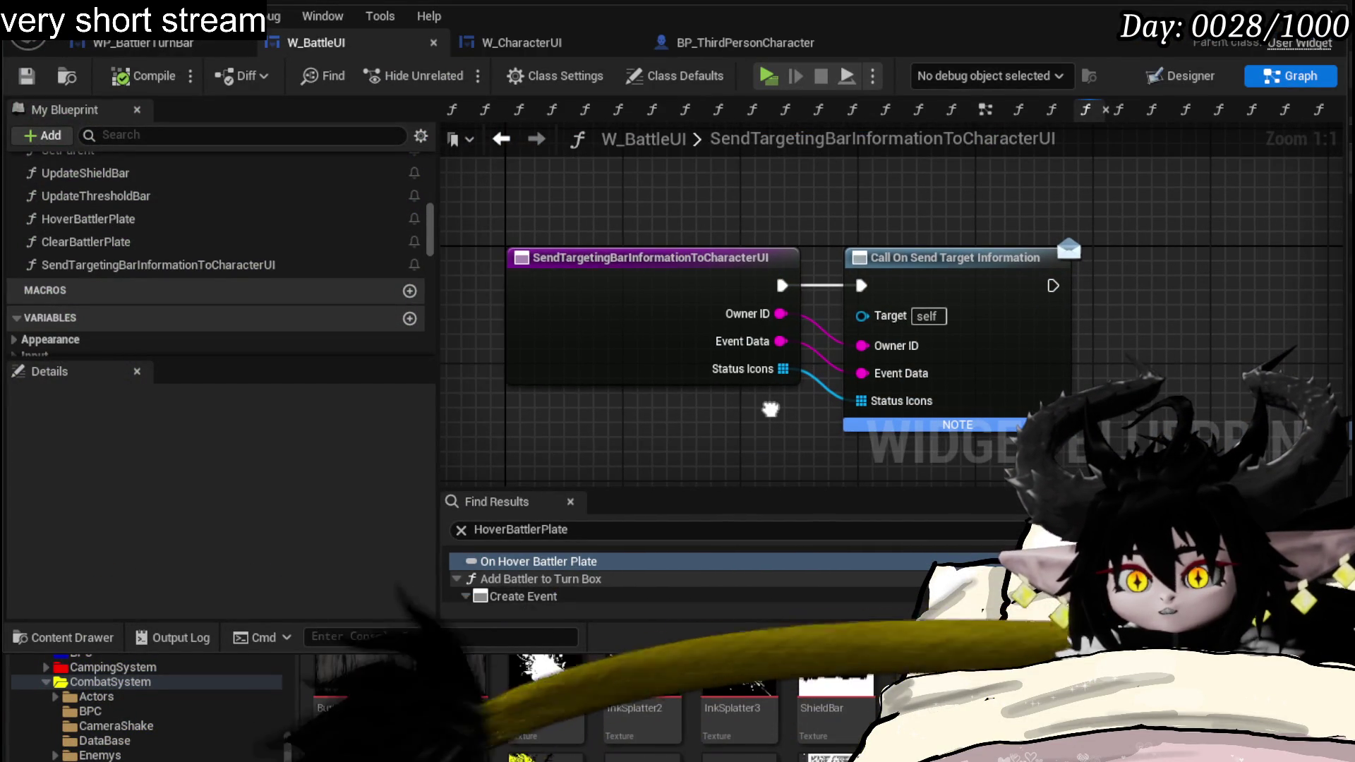
pyautogui.doubleClick(88, 219)
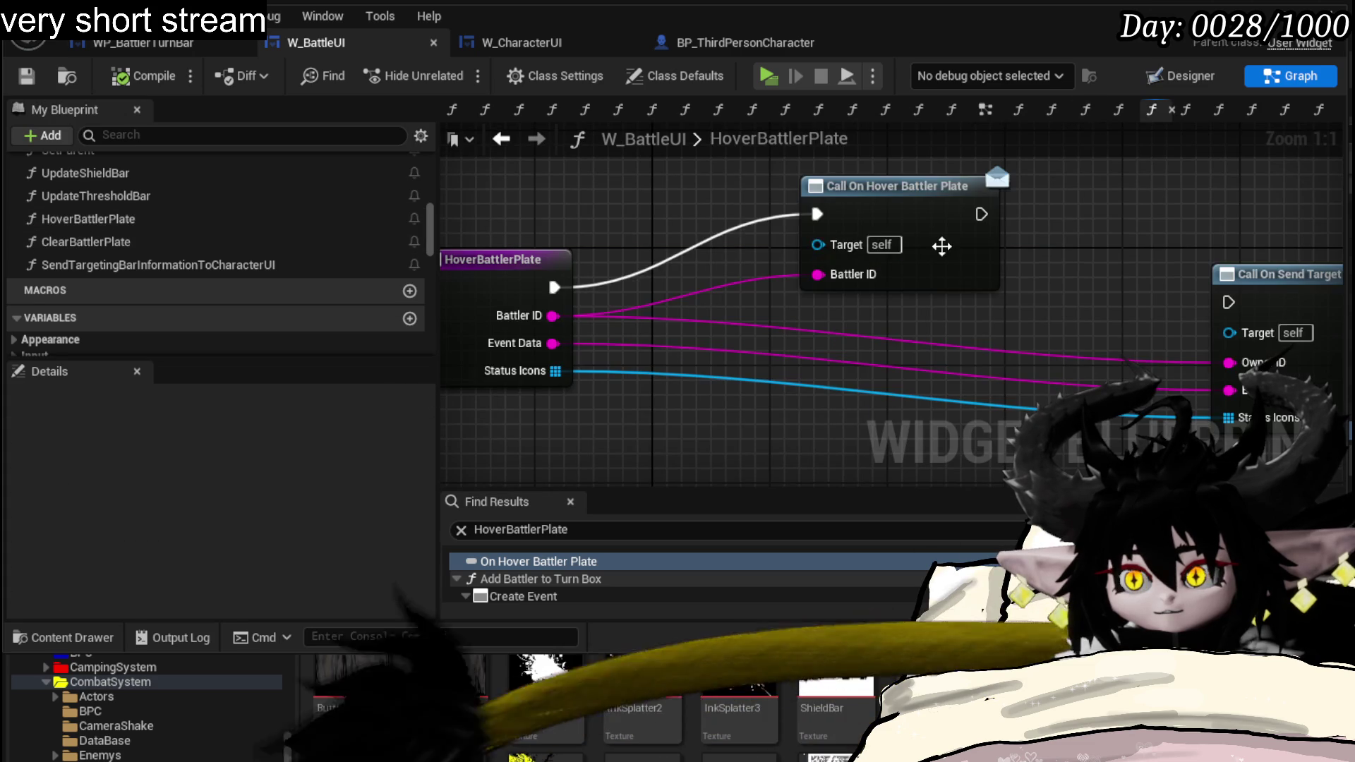
pyautogui.moveTo(941, 244); pyautogui.dragTo(835, 252)
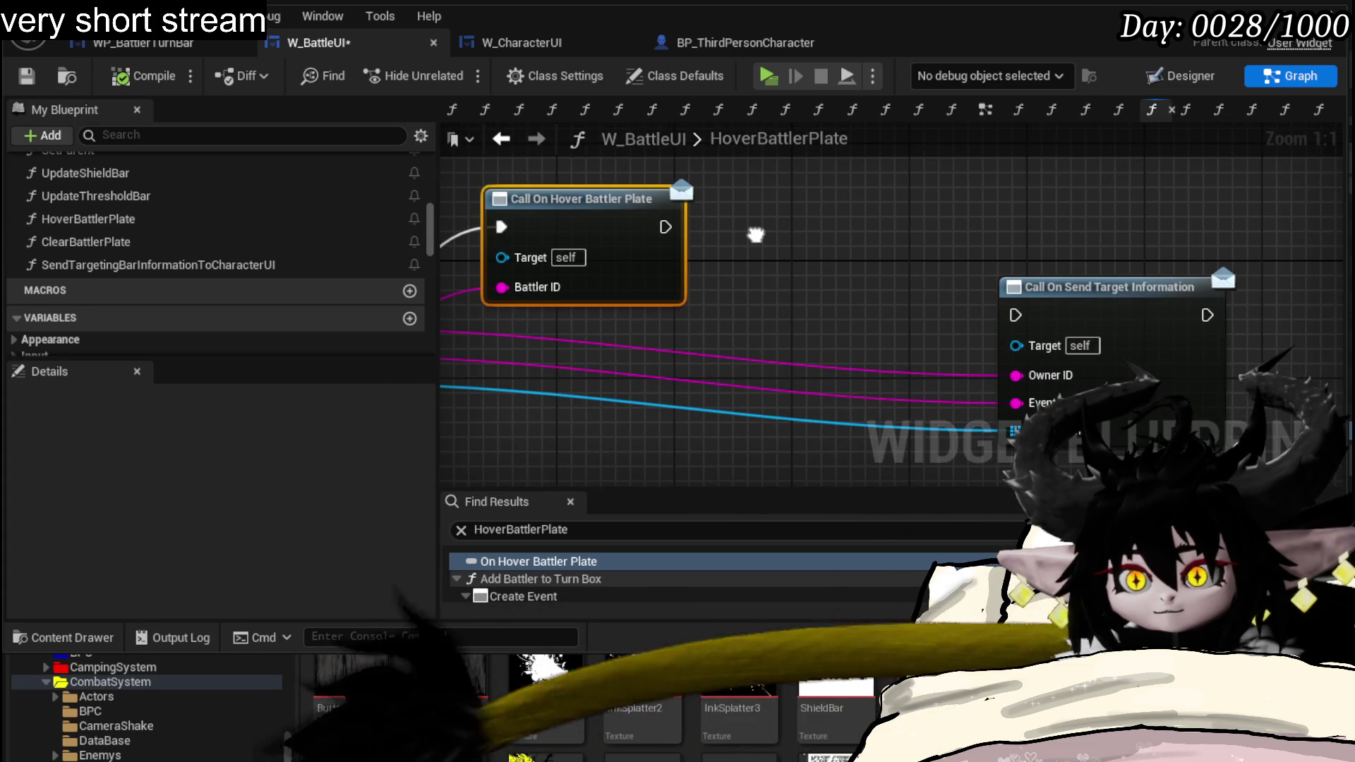
pyautogui.moveTo(828, 235); pyautogui.dragTo(885, 260)
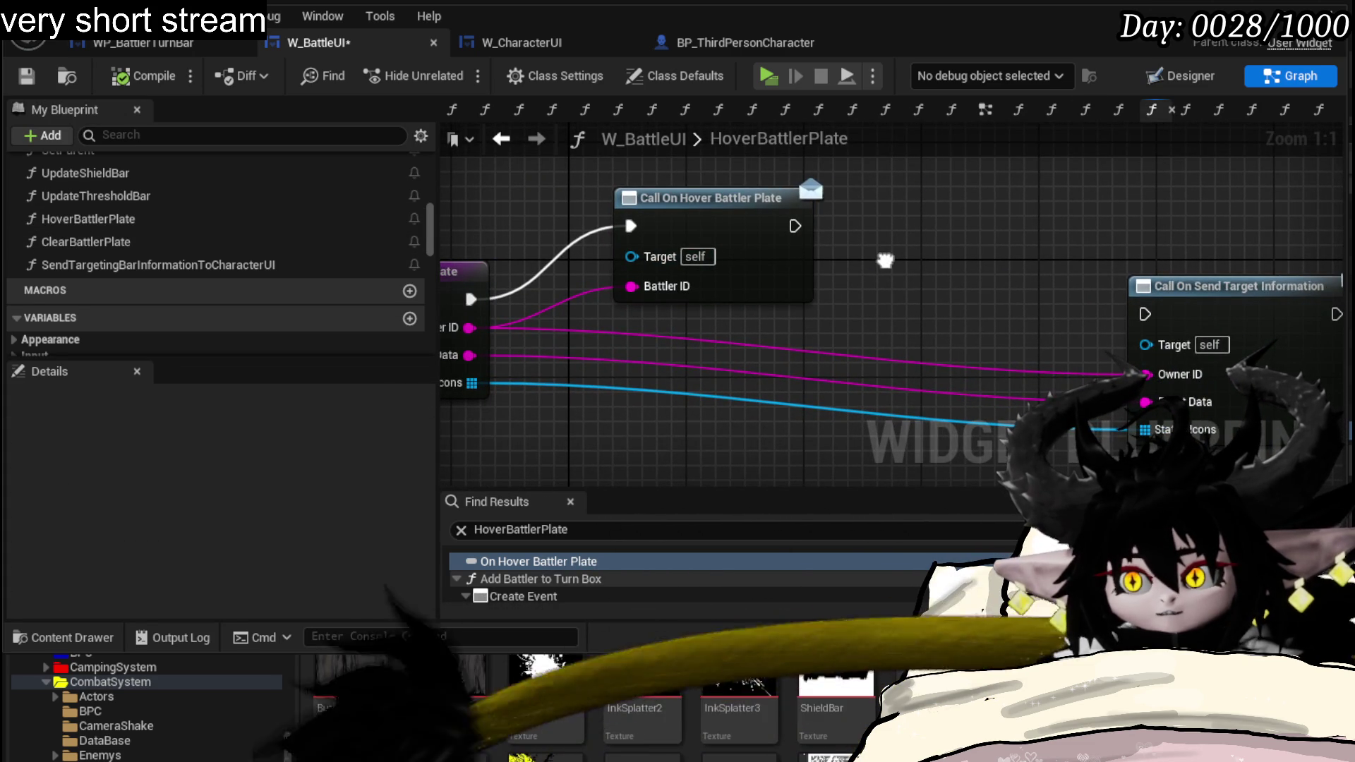
# - Save W_BattleUI and switch over to the W_CharacterUI blueprint
pyautogui.click(170, 76)
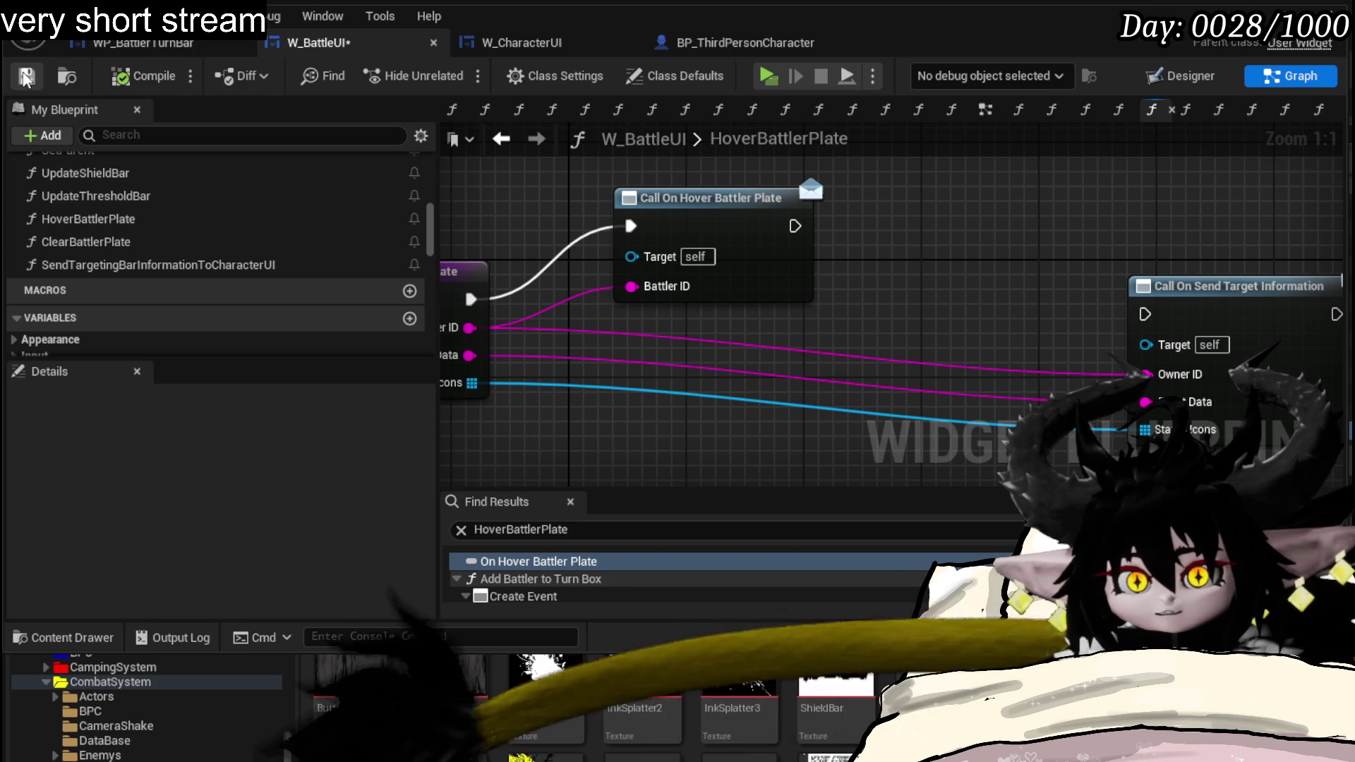
pyautogui.click(508, 47)
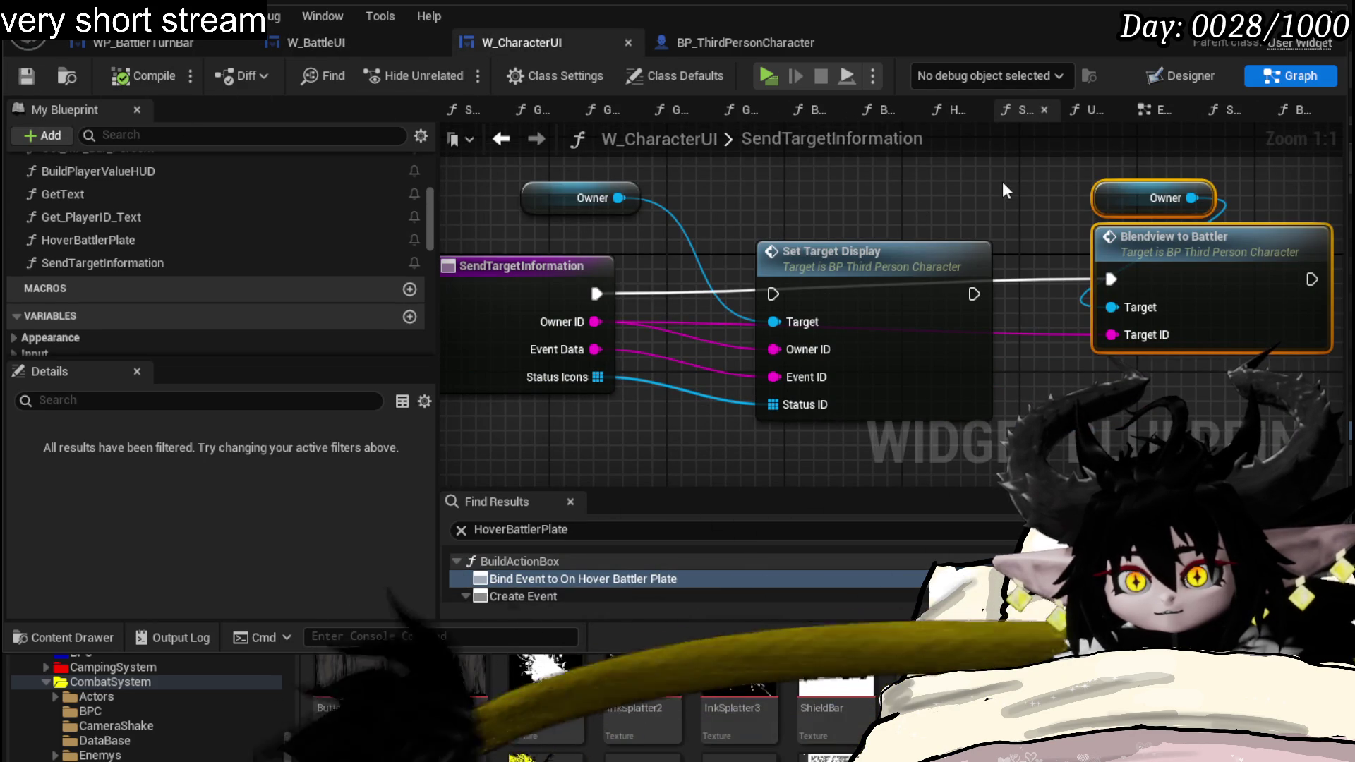
# - From W_CharacterUI's SendTargetInformation graph, jump to the Set Target Display event definition
pyautogui.doubleClick(196, 244)
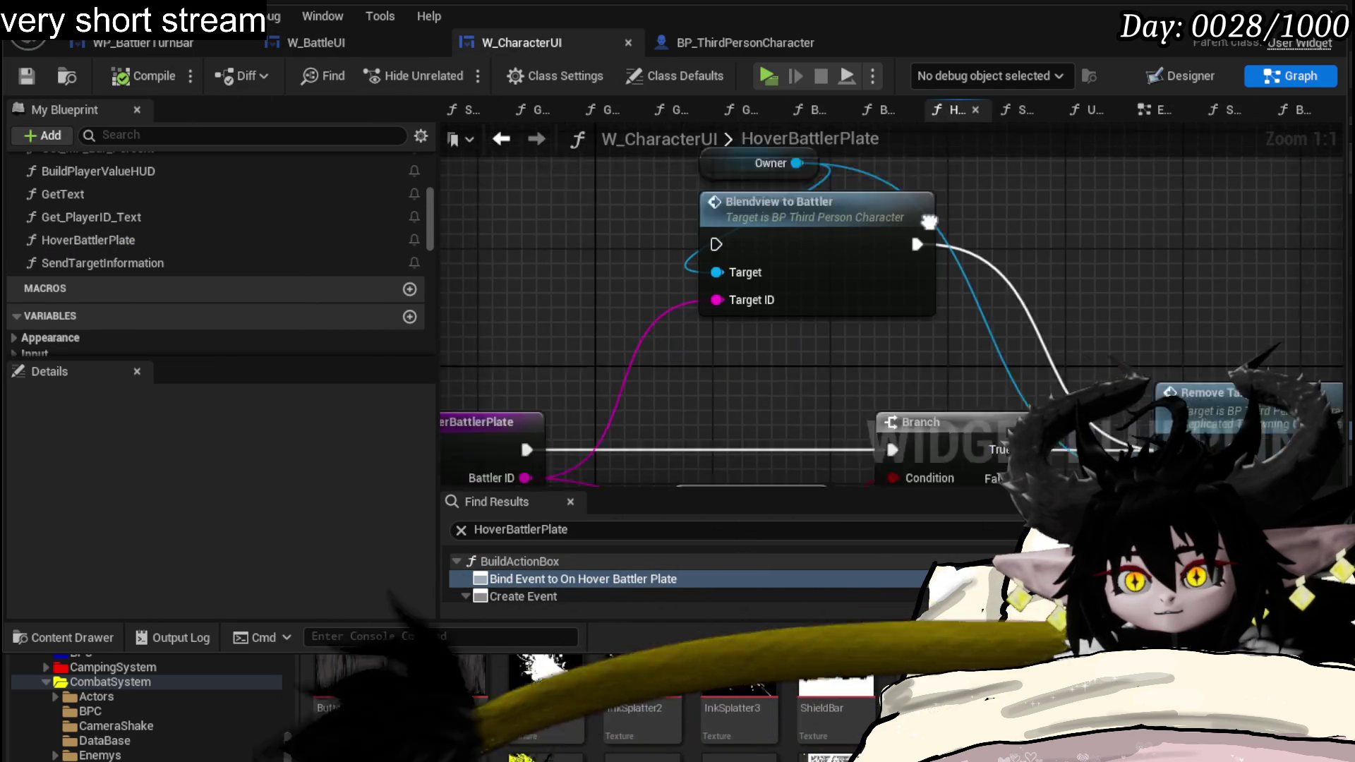
pyautogui.moveTo(883, 296)
pyautogui.mouseDown()
pyautogui.moveTo(753, 144)
pyautogui.moveTo(893, 115)
pyautogui.mouseUp()
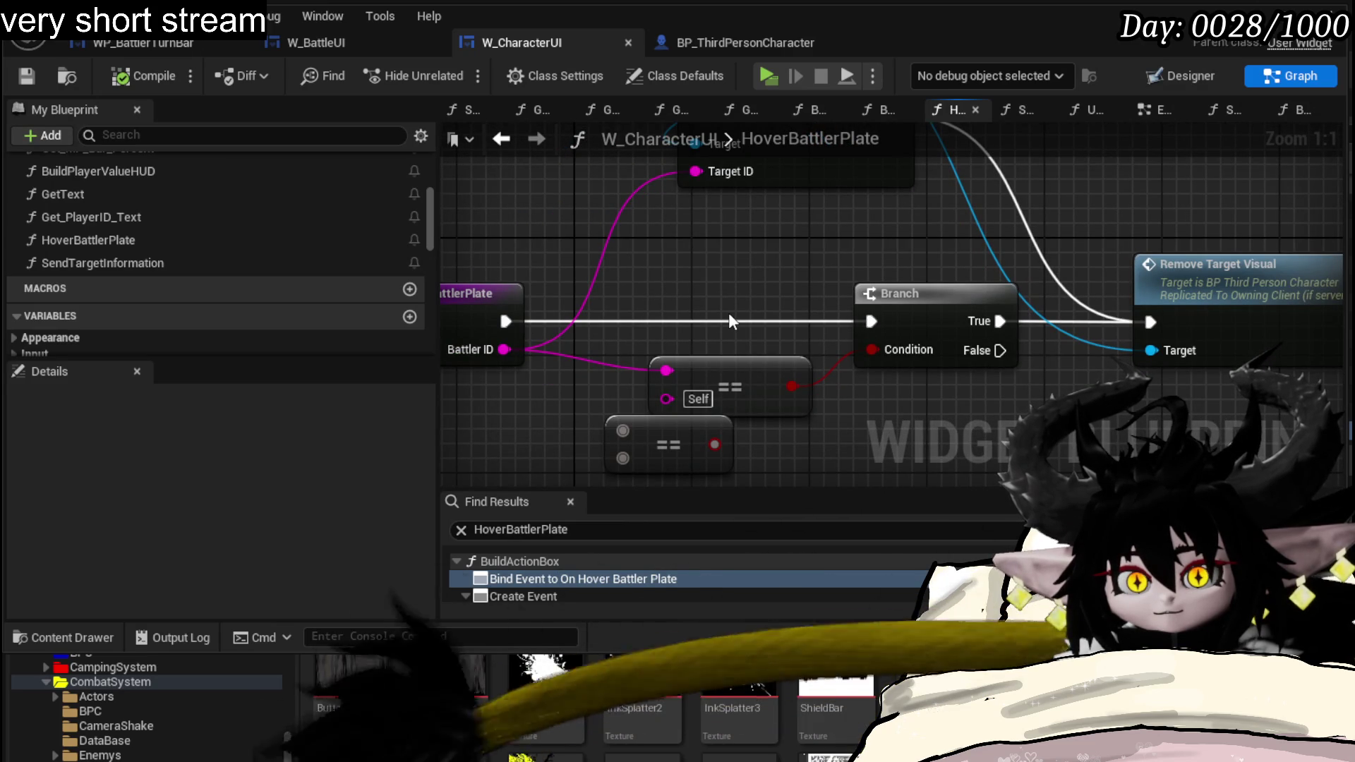
pyautogui.doubleClick(154, 266)
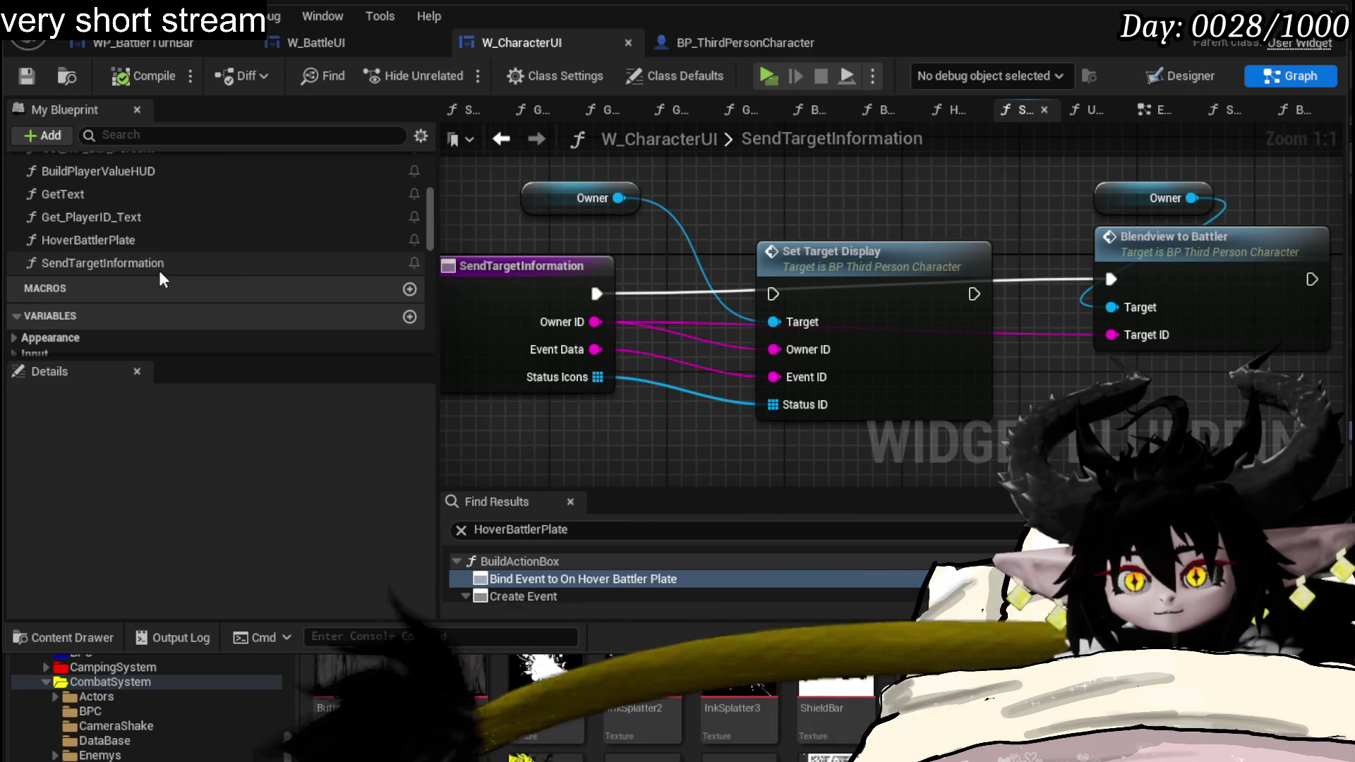
pyautogui.doubleClick(886, 259)
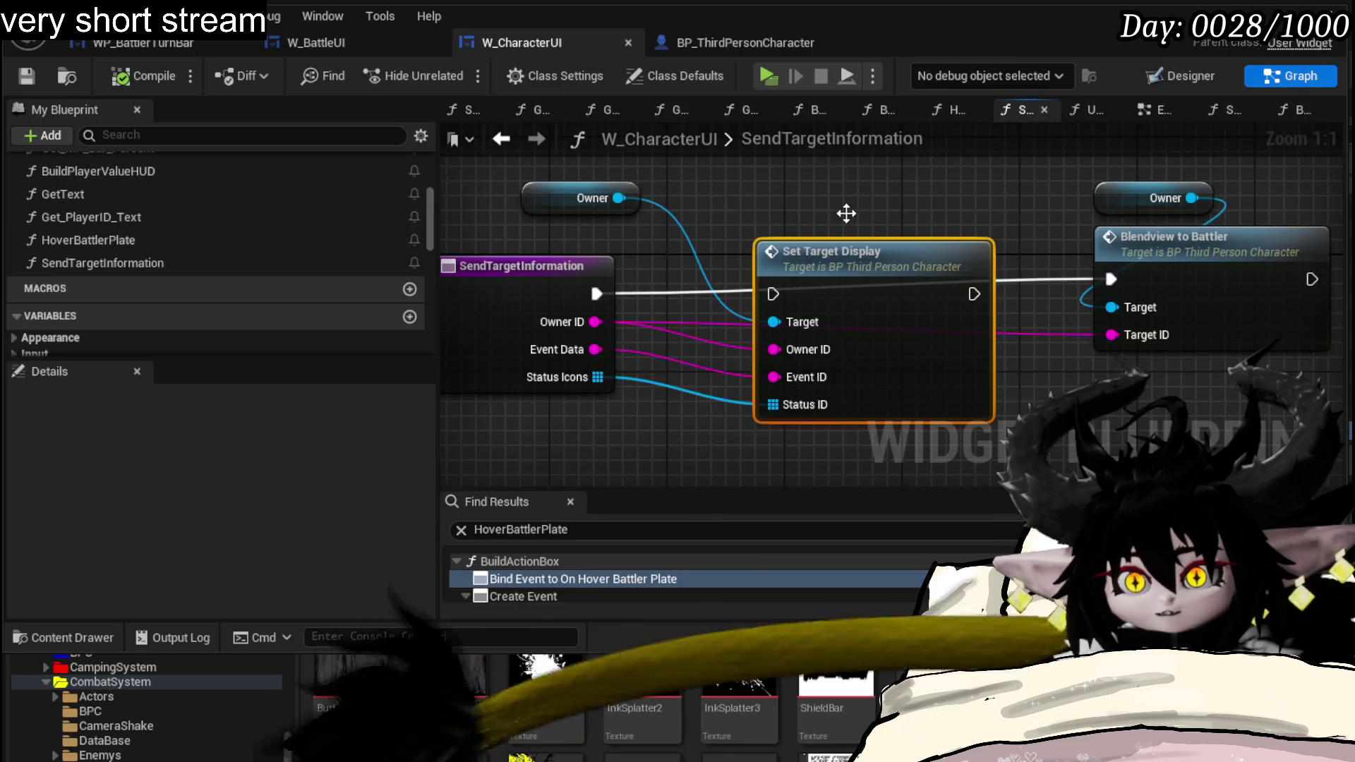
pyautogui.scroll(-2, 784, 263)
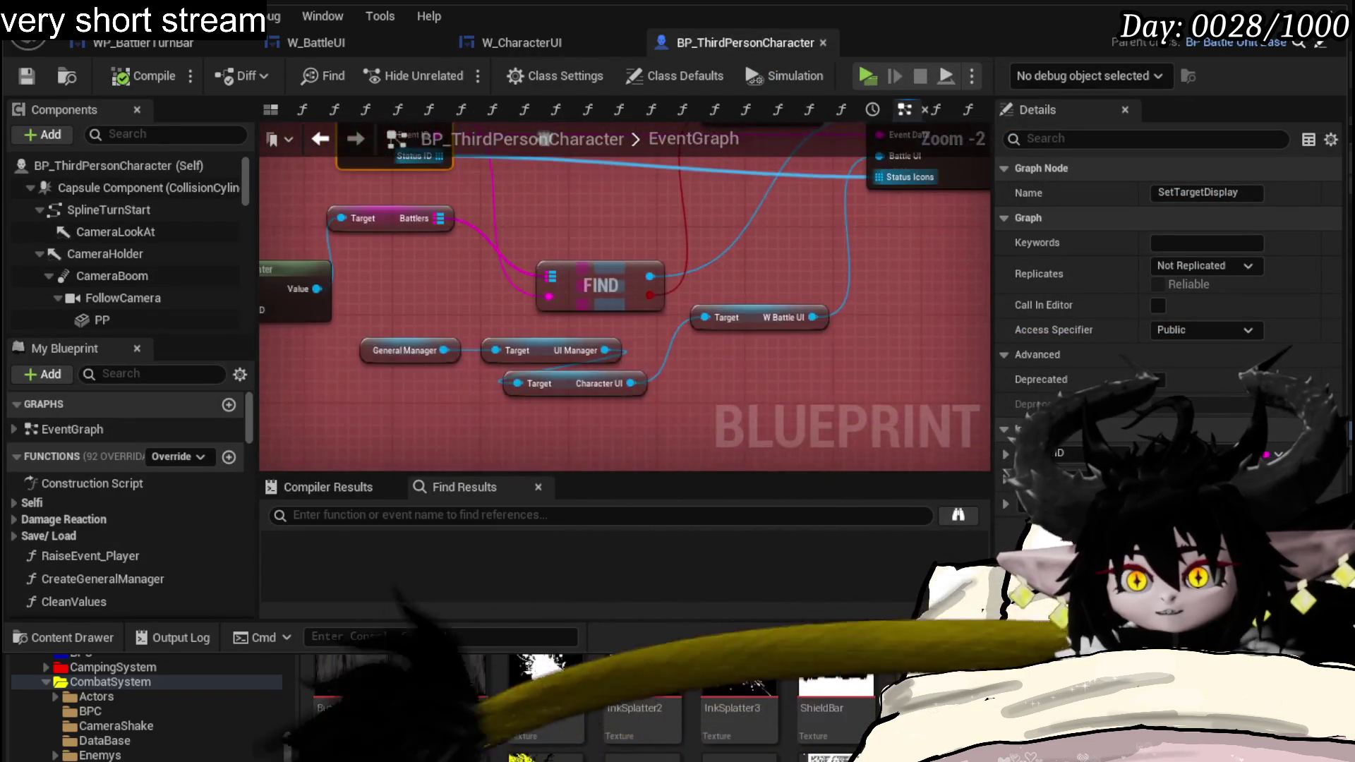
# - Pan around the SetTargetDisplayInformation event graph and clear the node selection
pyautogui.moveTo(624, 151)
pyautogui.mouseDown()
pyautogui.moveTo(485, 188)
pyautogui.moveTo(376, 304)
pyautogui.moveTo(441, 212)
pyautogui.moveTo(538, 182)
pyautogui.moveTo(545, 247)
pyautogui.moveTo(629, 227)
pyautogui.moveTo(485, 285)
pyautogui.moveTo(475, 212)
pyautogui.moveTo(417, 280)
pyautogui.mouseUp()
pyautogui.click(920, 344)
pyautogui.moveTo(838, 369)
pyautogui.mouseDown()
pyautogui.moveTo(963, 294)
pyautogui.moveTo(805, 389)
pyautogui.moveTo(821, 348)
pyautogui.moveTo(1097, 337)
pyautogui.moveTo(680, 353)
pyautogui.mouseUp()
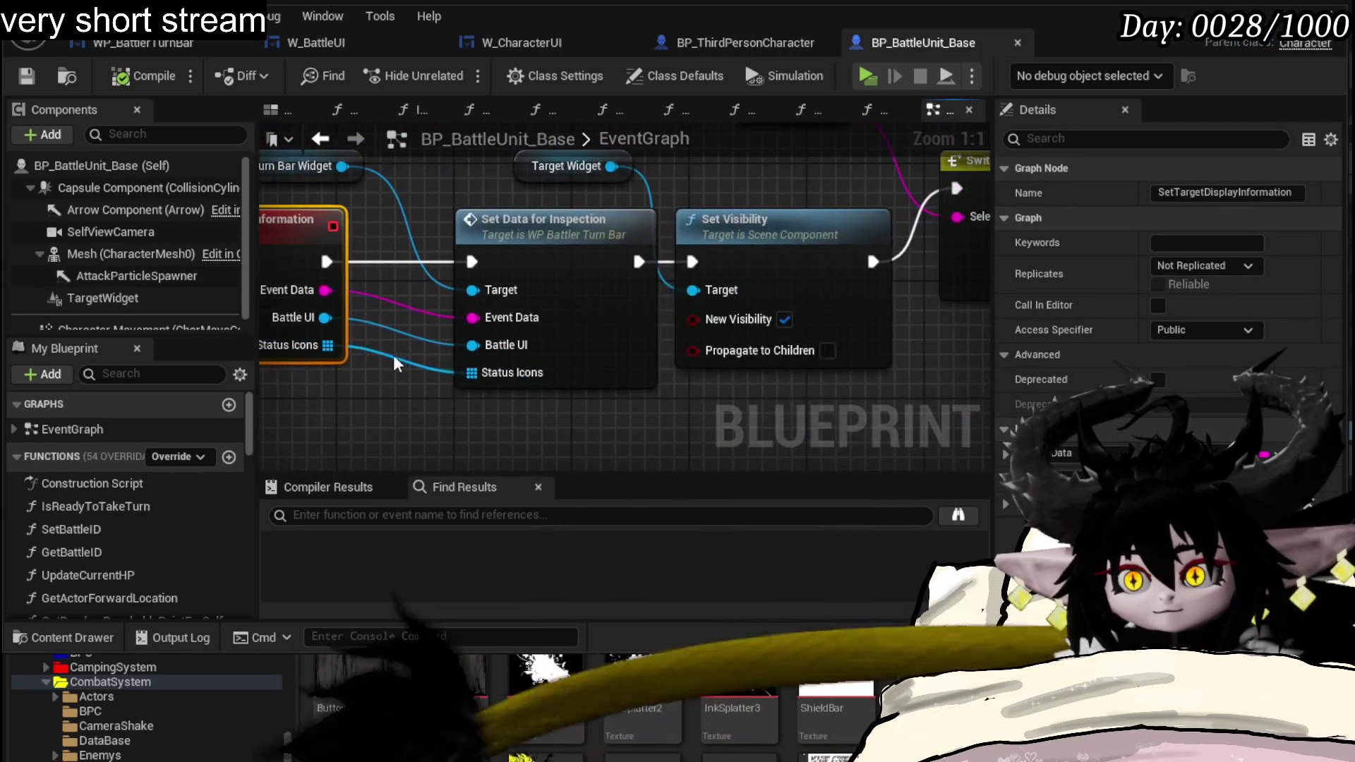
# - Inspect the Set Data for Inspection node chain, then switch to BP_ThirdPersonCharacter's EventGraph
pyautogui.click(636, 371)
pyautogui.moveTo(638, 371); pyautogui.dragTo(375, 388)
pyautogui.scroll(-2, 375, 387)
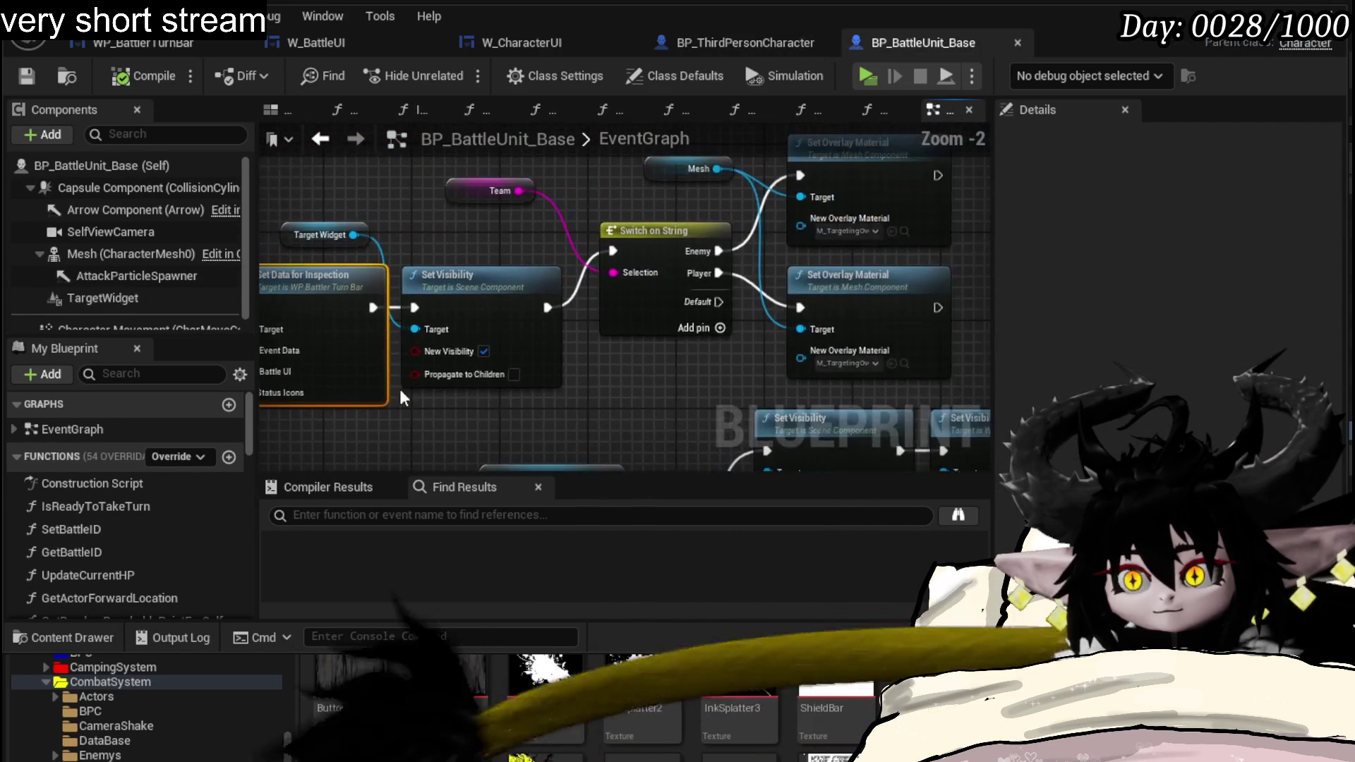
pyautogui.moveTo(630, 369)
pyautogui.mouseDown()
pyautogui.moveTo(537, 404)
pyautogui.moveTo(810, 376)
pyautogui.mouseUp()
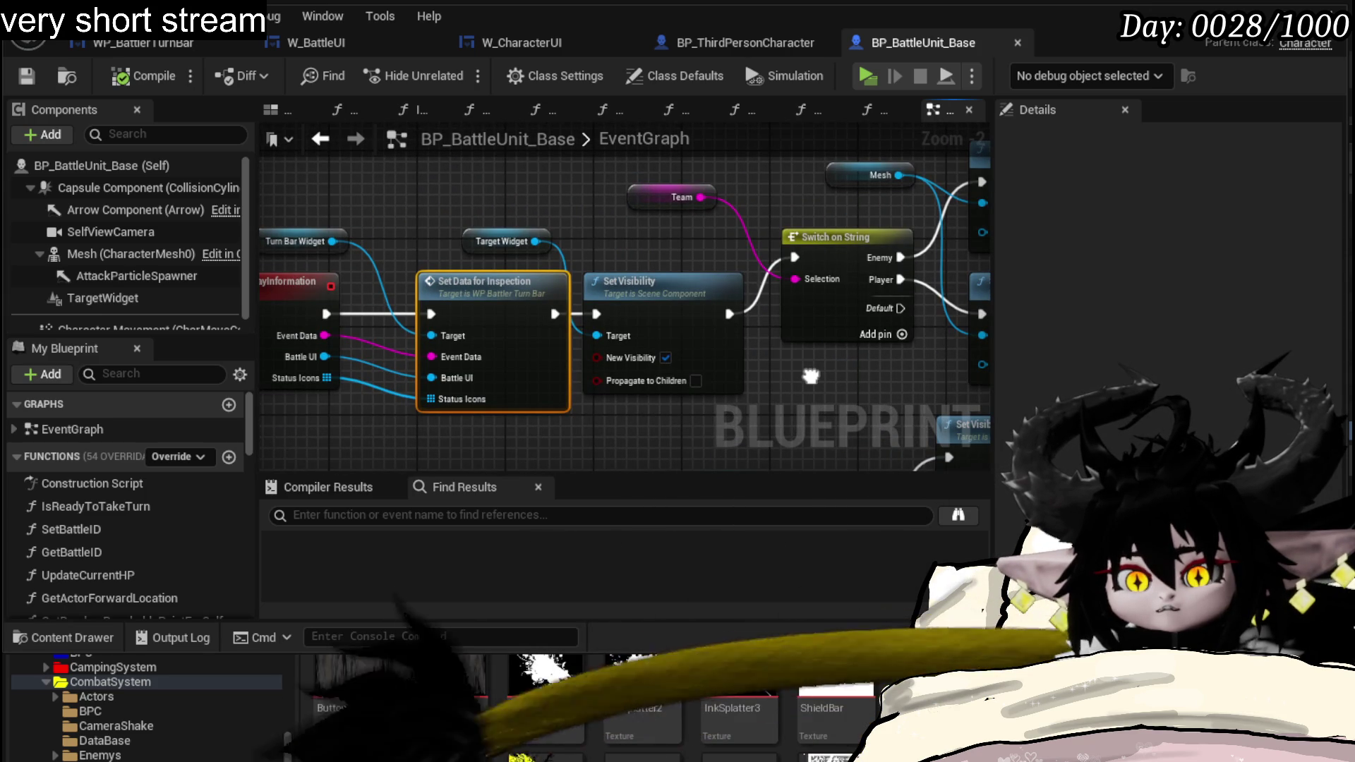
pyautogui.moveTo(809, 376); pyautogui.dragTo(897, 383)
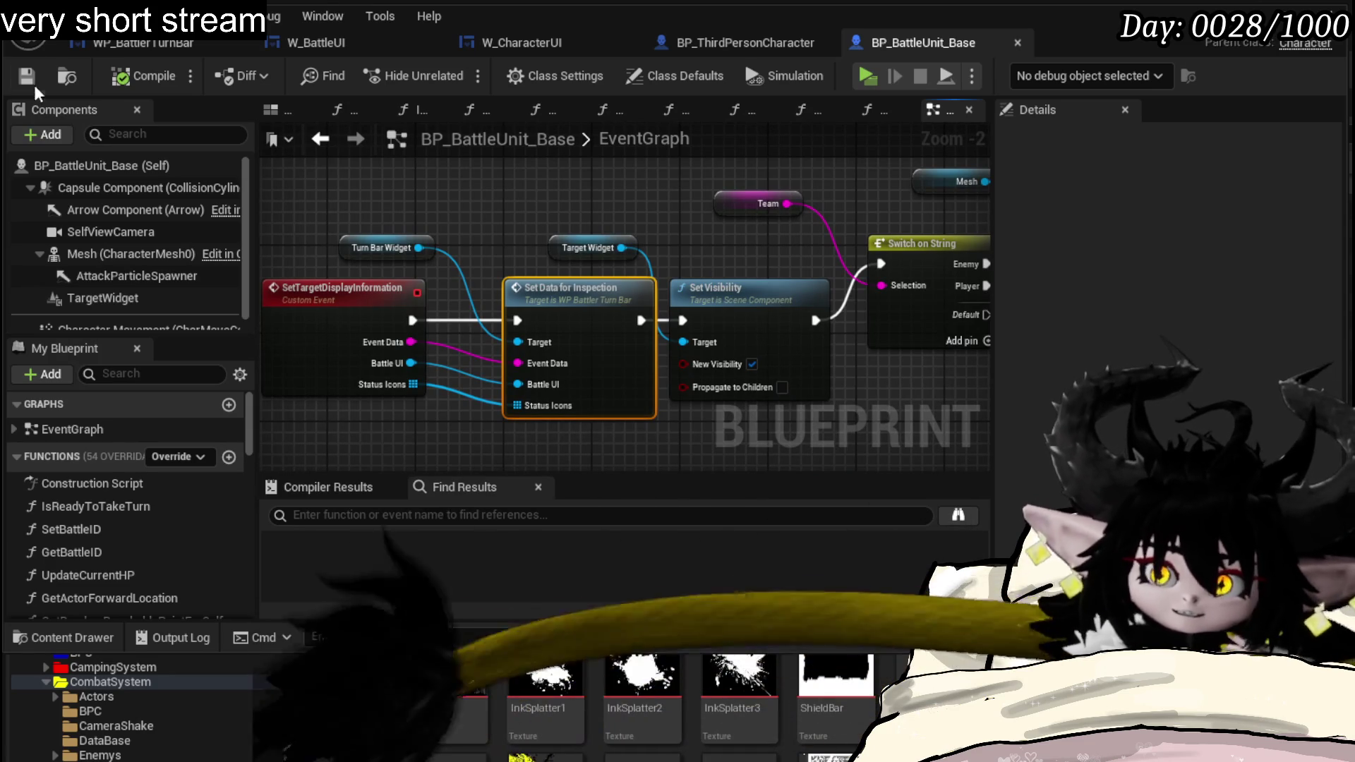
pyautogui.click(736, 47)
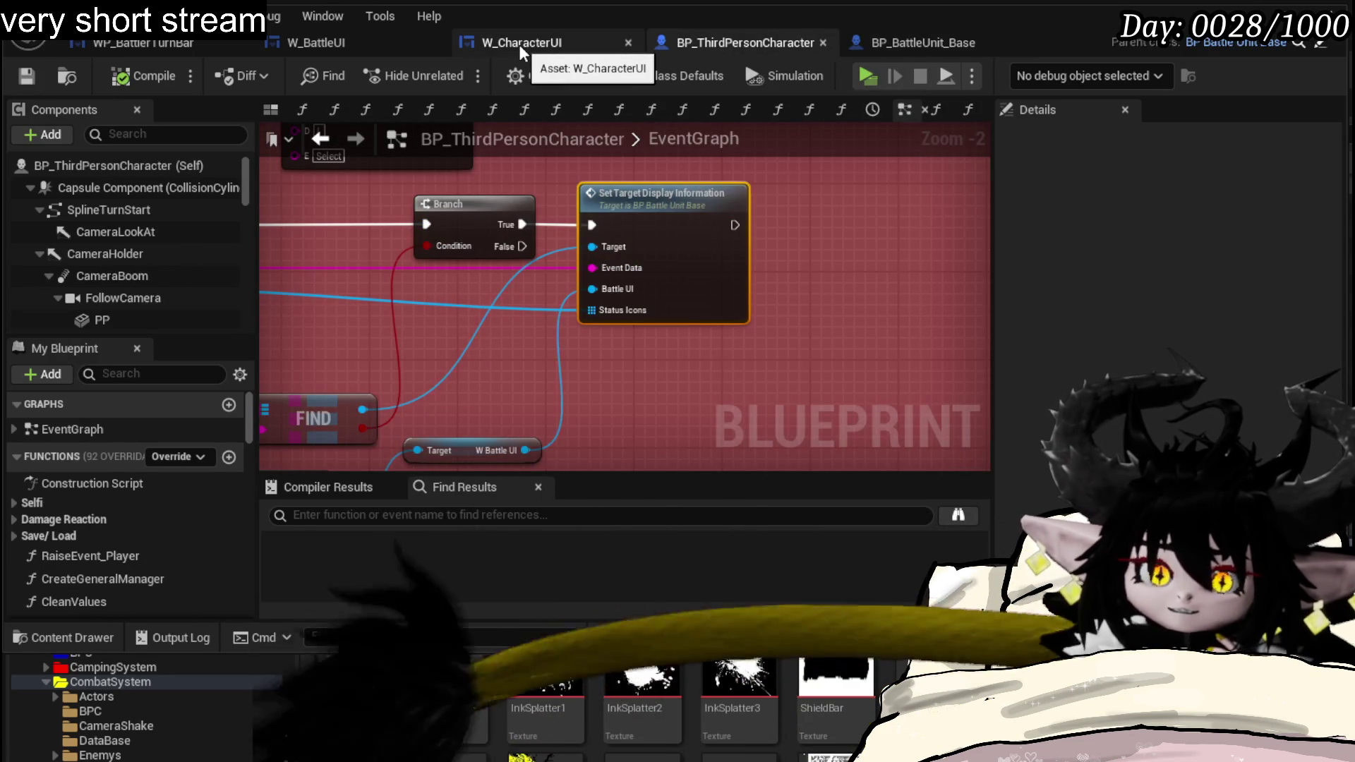
# - Wire HoverBattlerPlate's exec into Call On Send Target Information in W_BattleUI
pyautogui.click(338, 42)
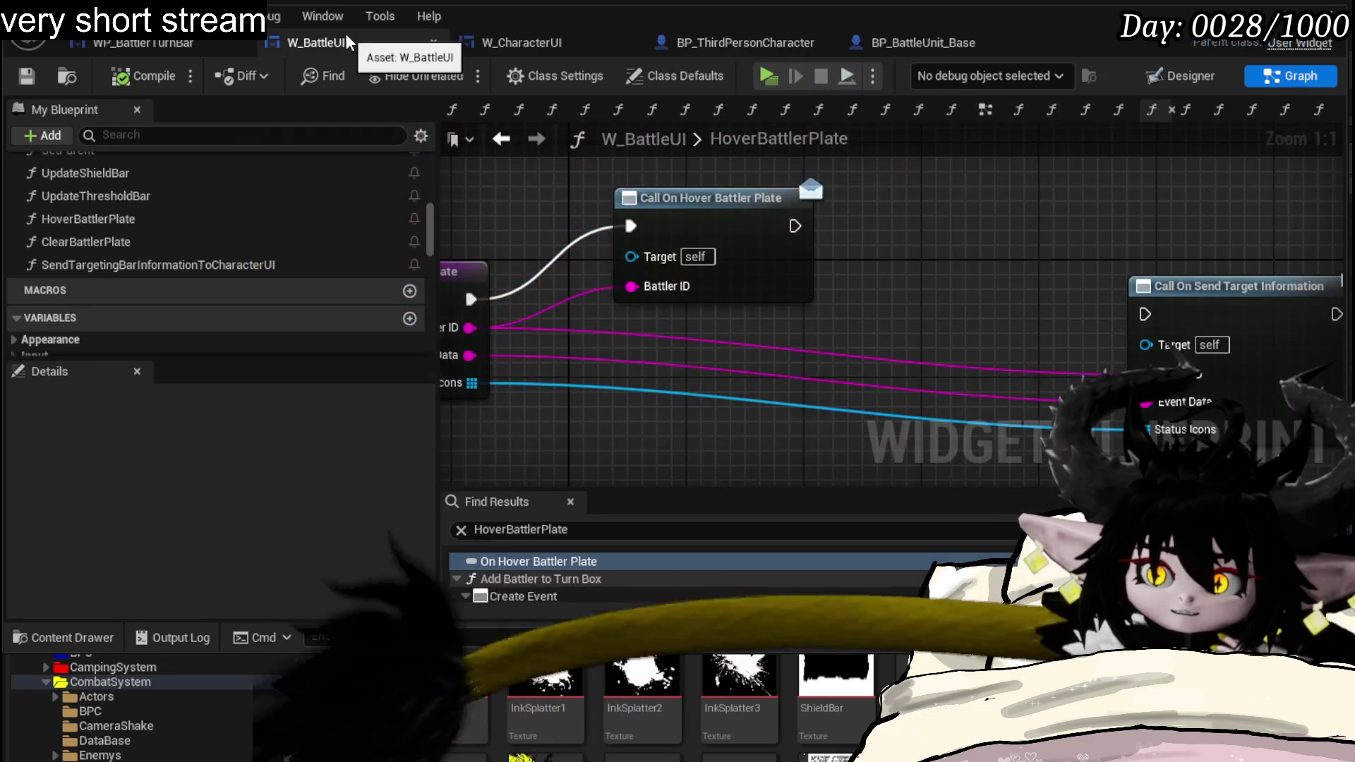
pyautogui.click(799, 220)
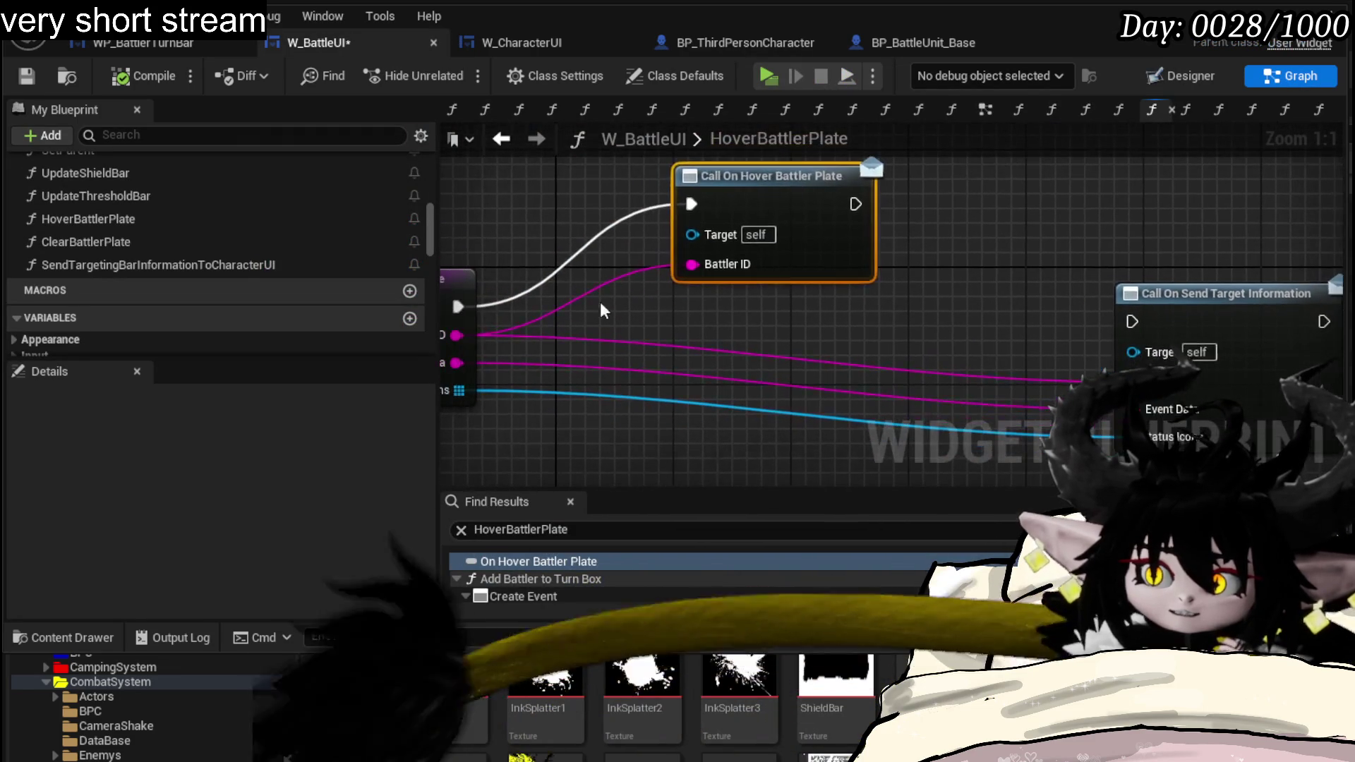
pyautogui.moveTo(784, 211); pyautogui.dragTo(886, 134)
pyautogui.moveTo(556, 297)
pyautogui.mouseDown()
pyautogui.moveTo(1232, 311)
pyautogui.moveTo(871, 294)
pyautogui.mouseUp()
pyautogui.click(756, 251)
pyautogui.moveTo(755, 251); pyautogui.dragTo(800, 251)
# - Compile and save W_BattleUI, then launch a play-in-editor session from the level editor
pyautogui.click(144, 75)
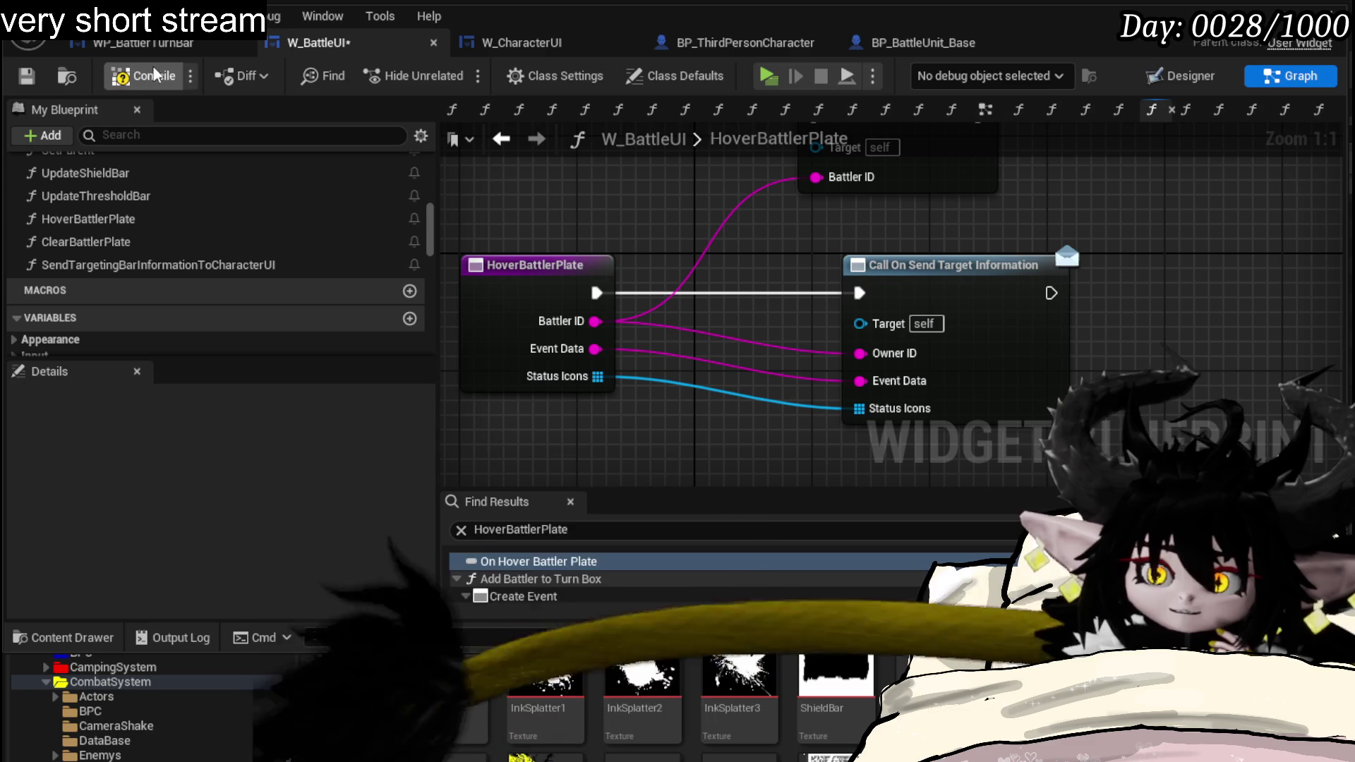
pyautogui.click(27, 79)
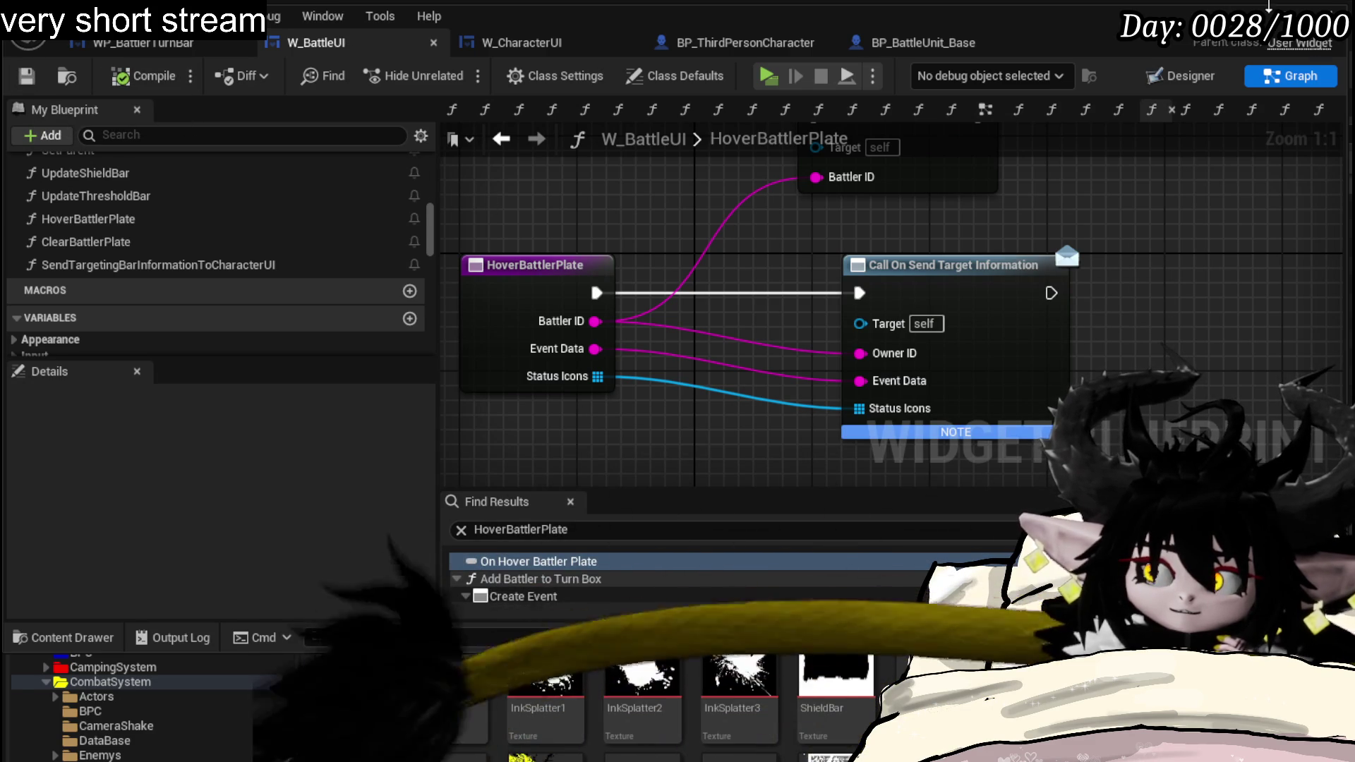
pyautogui.click(1268, 6)
pyautogui.click(454, 70)
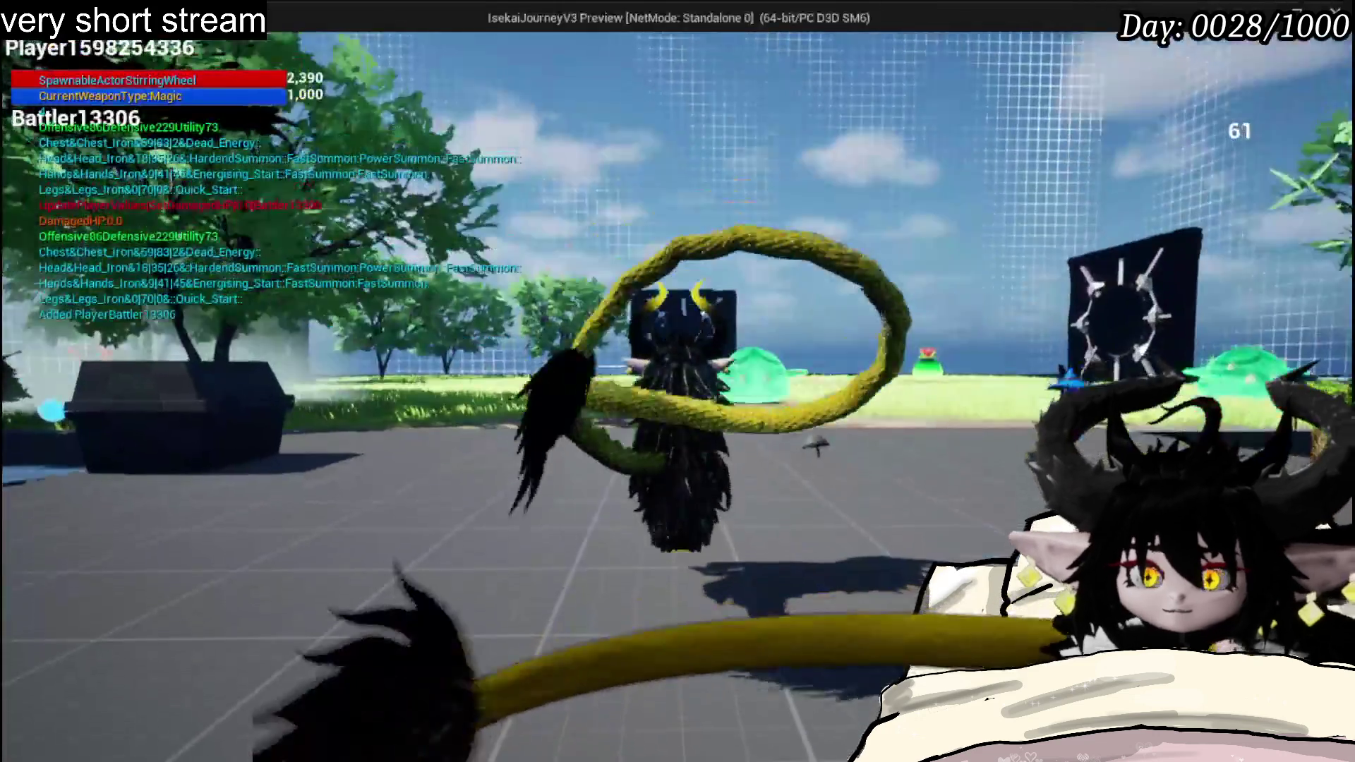
# - Attack the slime to test a battle, stop play, save all, and return to W_BattleUI
pyautogui.press('w')
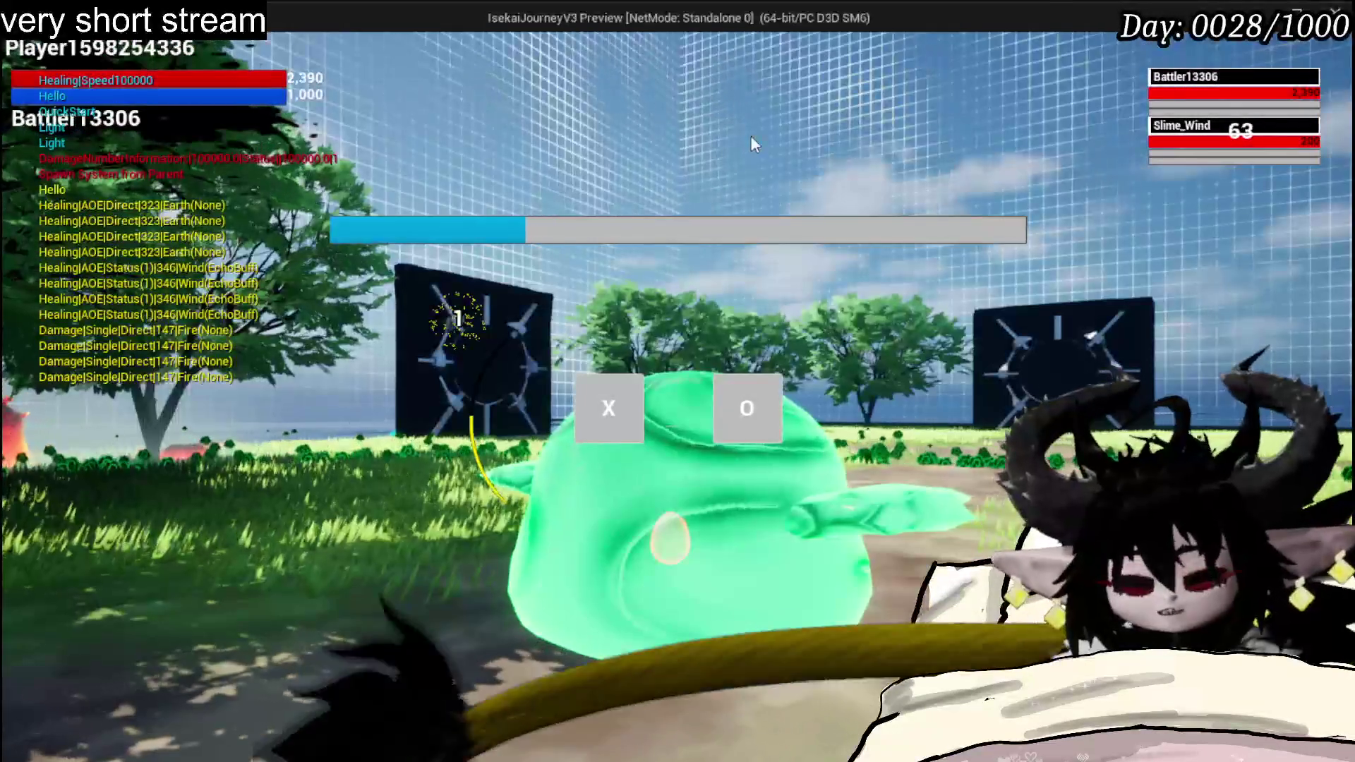
pyautogui.press('Escape')
pyautogui.click(33, 66)
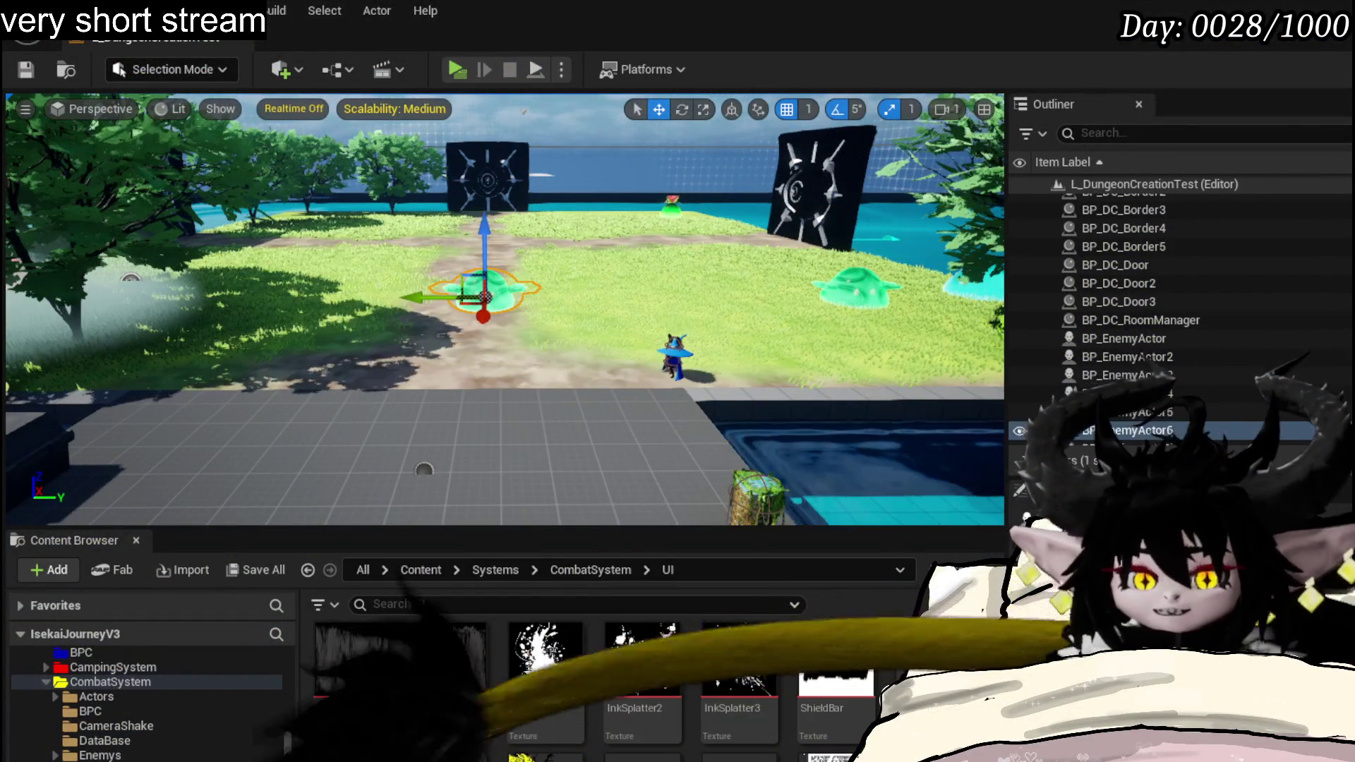
pyautogui.hotkey('alt', 'Tab')
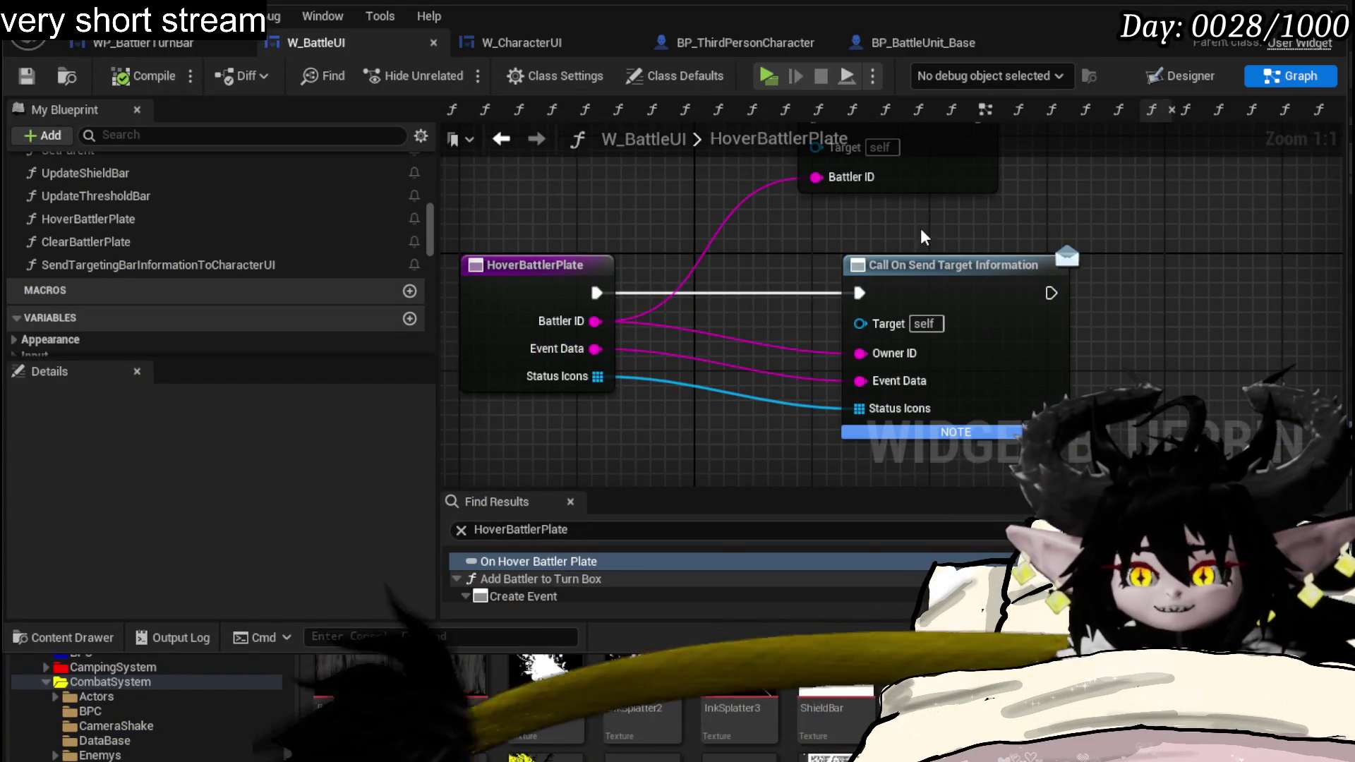
# - Rearrange nodes and wire HoverBattlerPlate's exec into Call On Hover Battler Plate
pyautogui.moveTo(1065, 236); pyautogui.dragTo(982, 324)
pyautogui.moveTo(905, 270)
pyautogui.mouseDown()
pyautogui.moveTo(738, 294)
pyautogui.moveTo(1100, 307)
pyautogui.mouseUp()
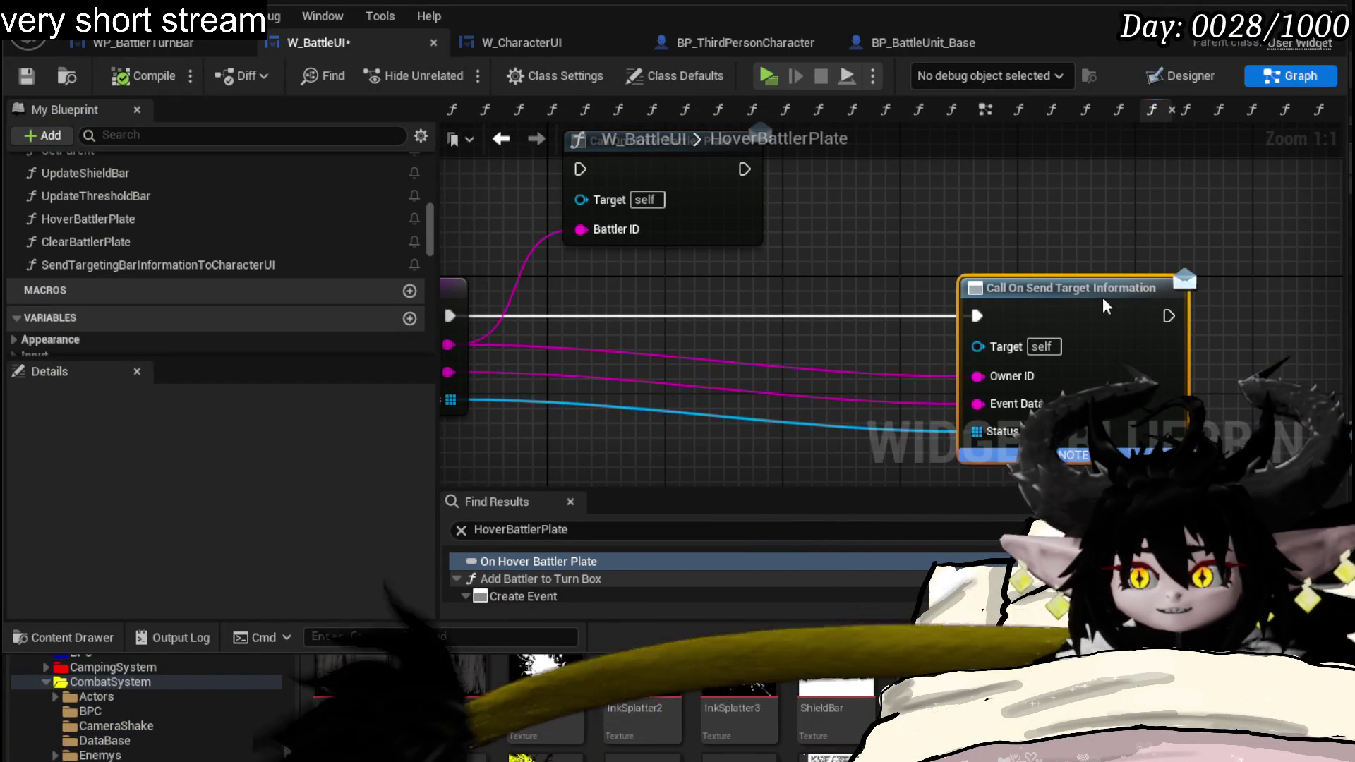
pyautogui.moveTo(747, 219); pyautogui.dragTo(749, 275)
pyautogui.moveTo(455, 316)
pyautogui.mouseDown()
pyautogui.moveTo(528, 325)
pyautogui.moveTo(677, 246)
pyautogui.moveTo(659, 237)
pyautogui.mouseUp()
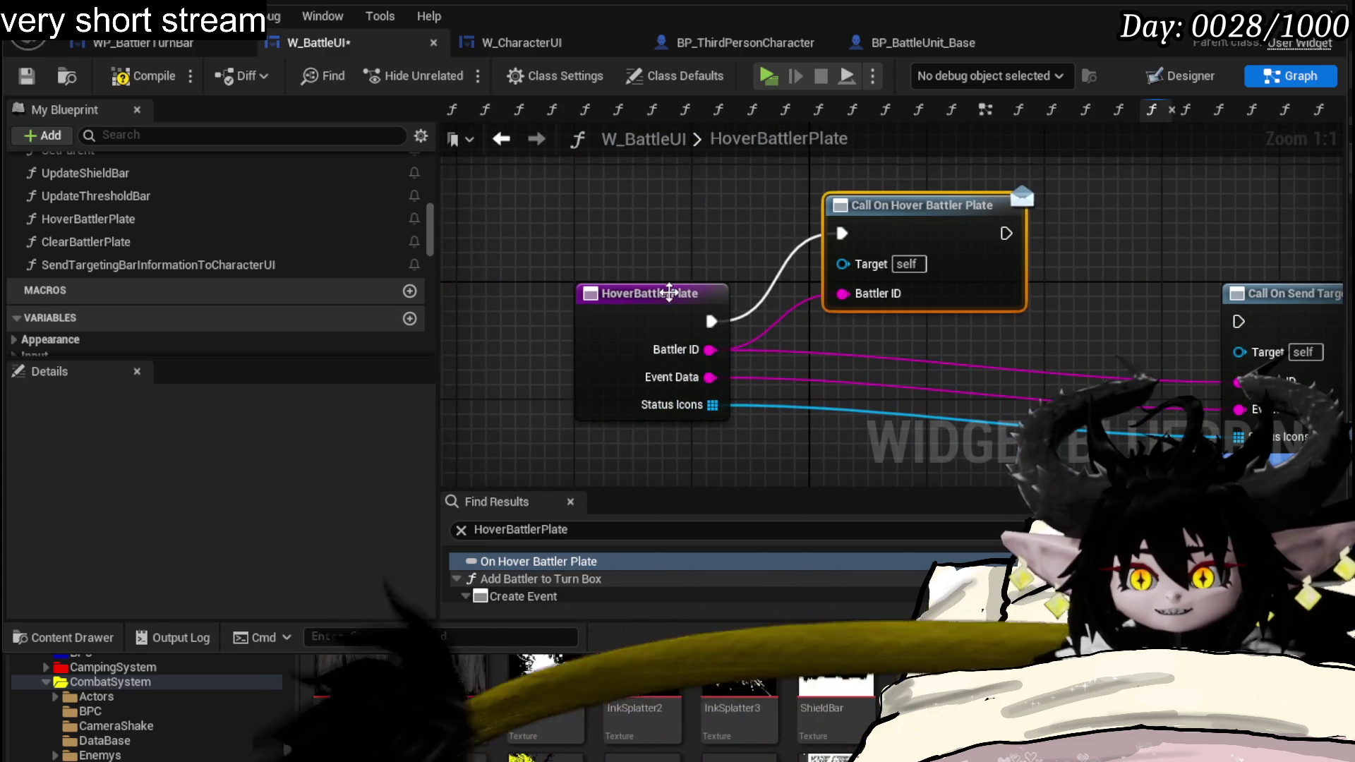
# - Add a breakpoint on the HoverBattlerPlate node and start a new play session
pyautogui.rightClick(675, 299)
pyautogui.click(738, 666)
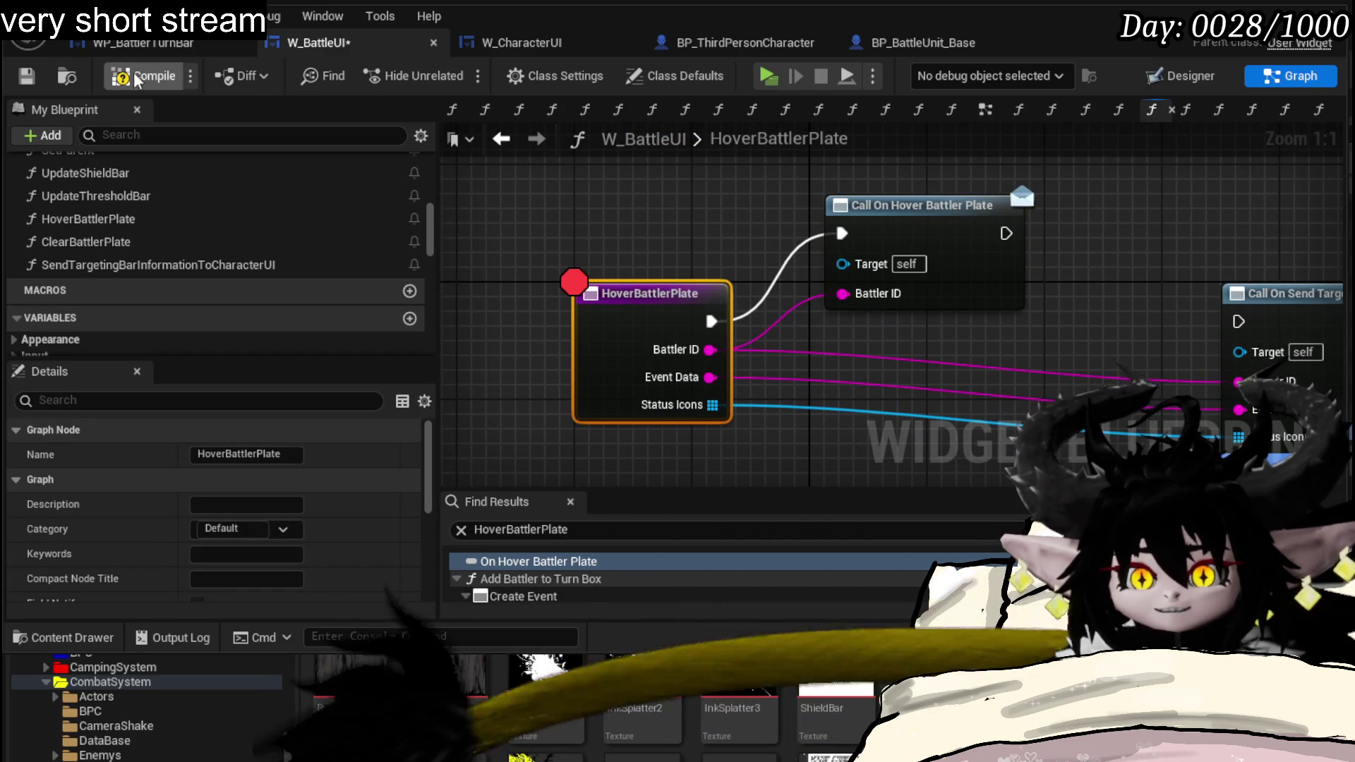
pyautogui.click(29, 78)
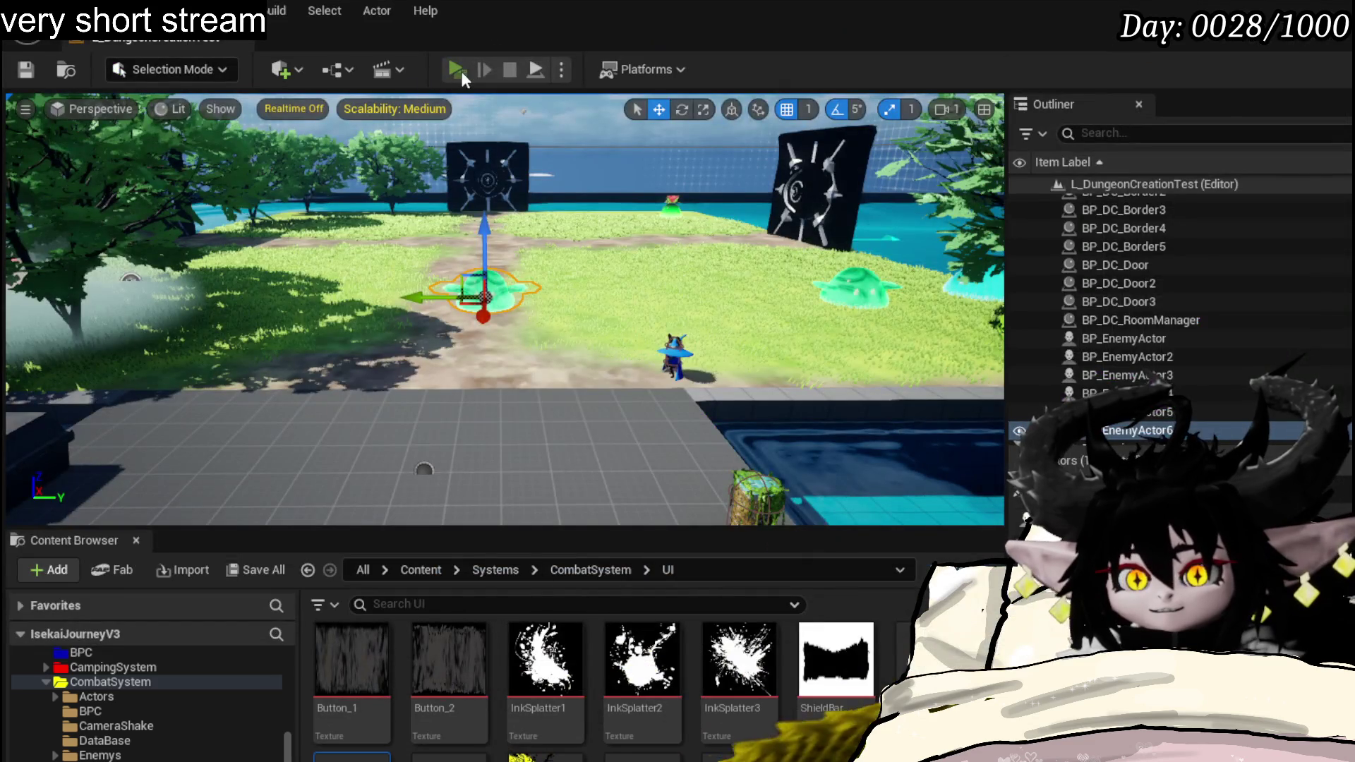
pyautogui.click(455, 71)
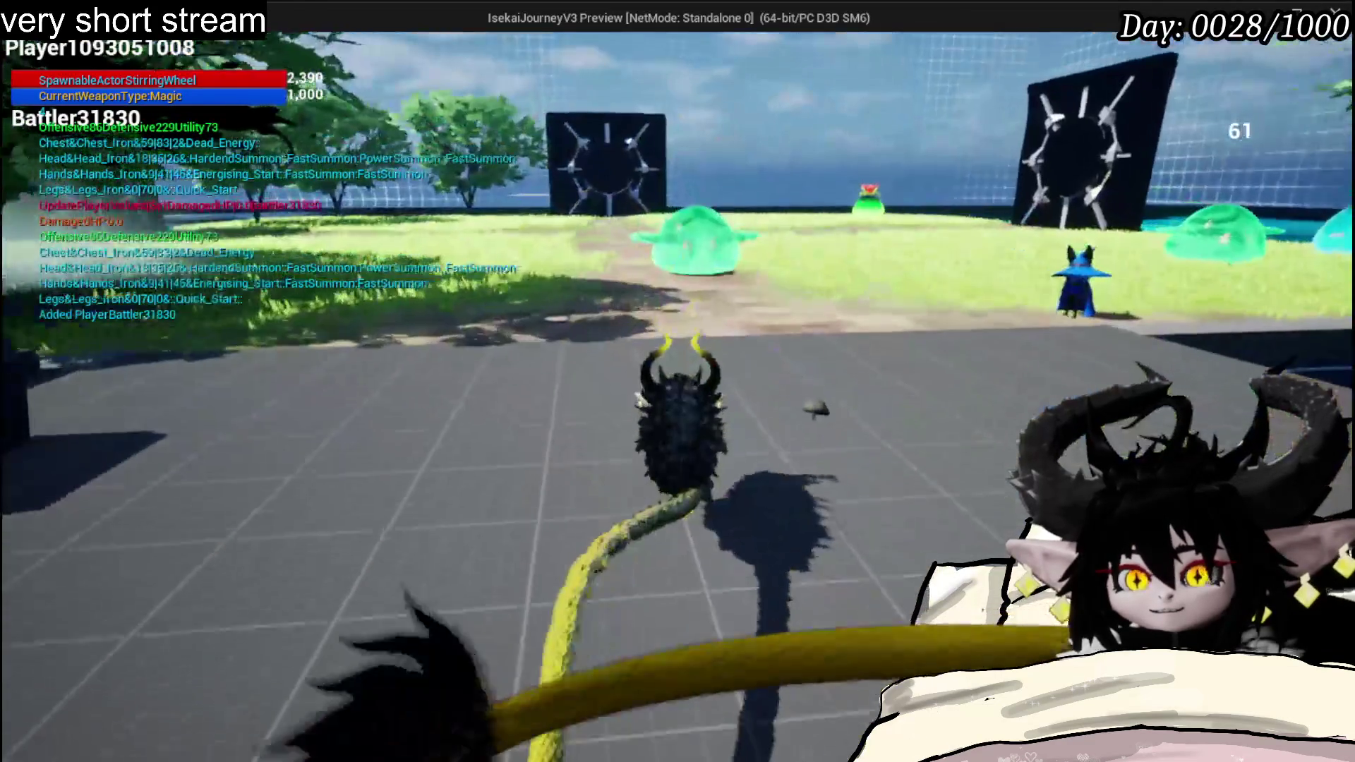
# - Cast a magic attack to trip the breakpoint and inspect the paused node's Battler ID pin
pyautogui.press('1')
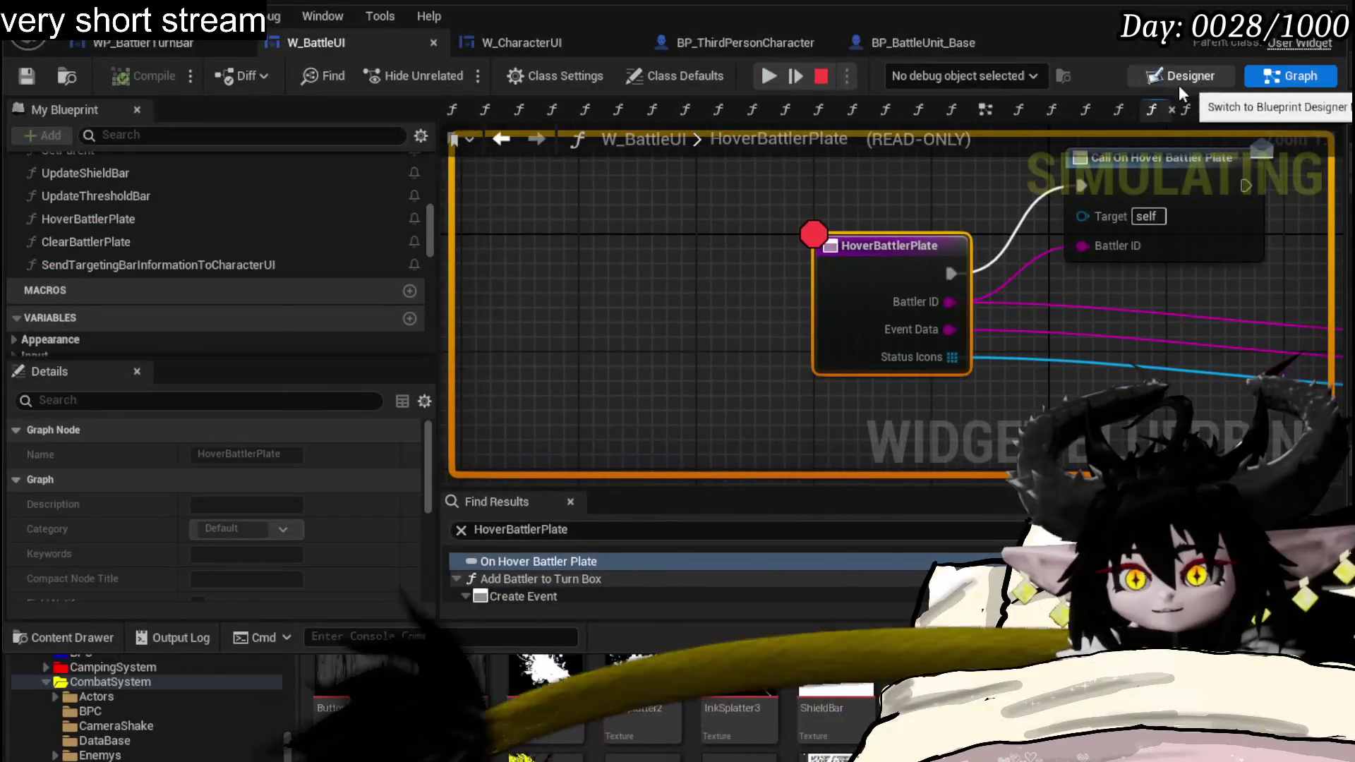
pyautogui.rightClick(887, 268)
pyautogui.click(759, 270)
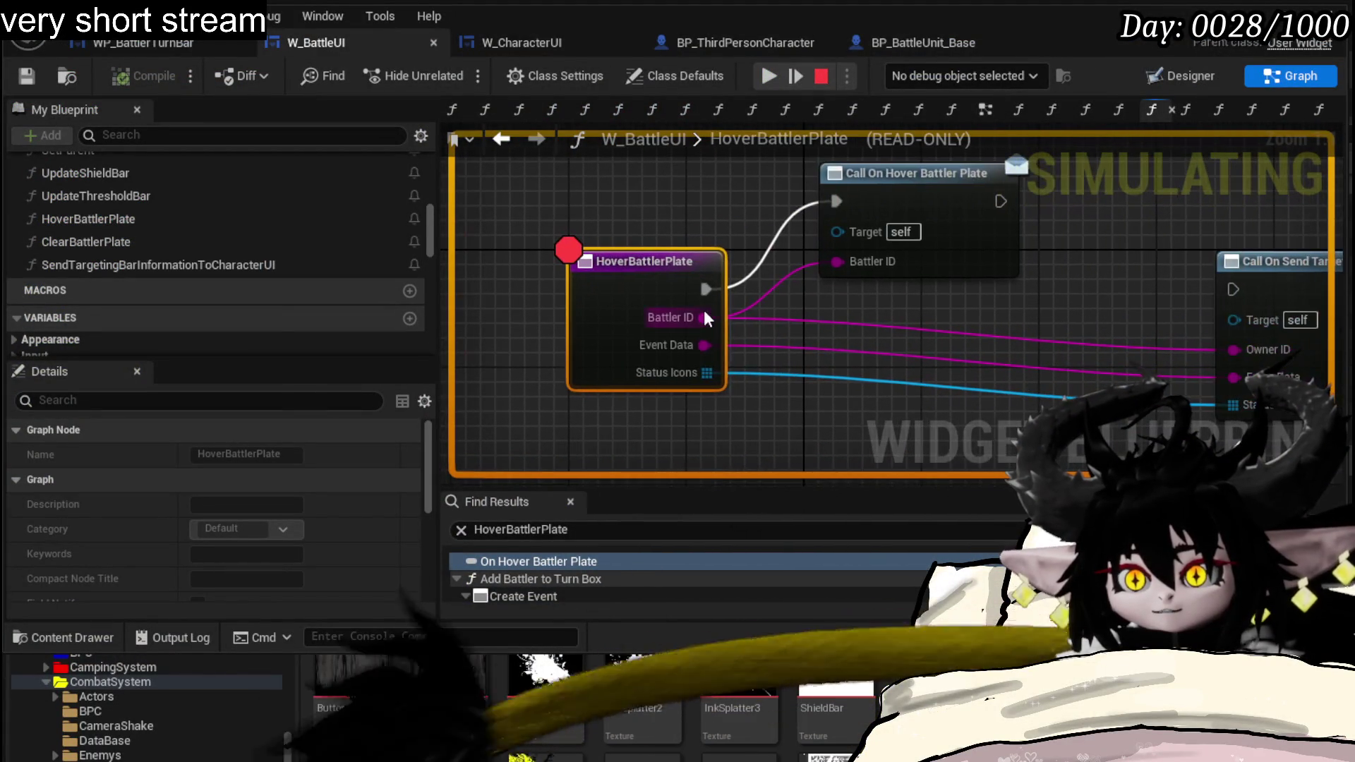
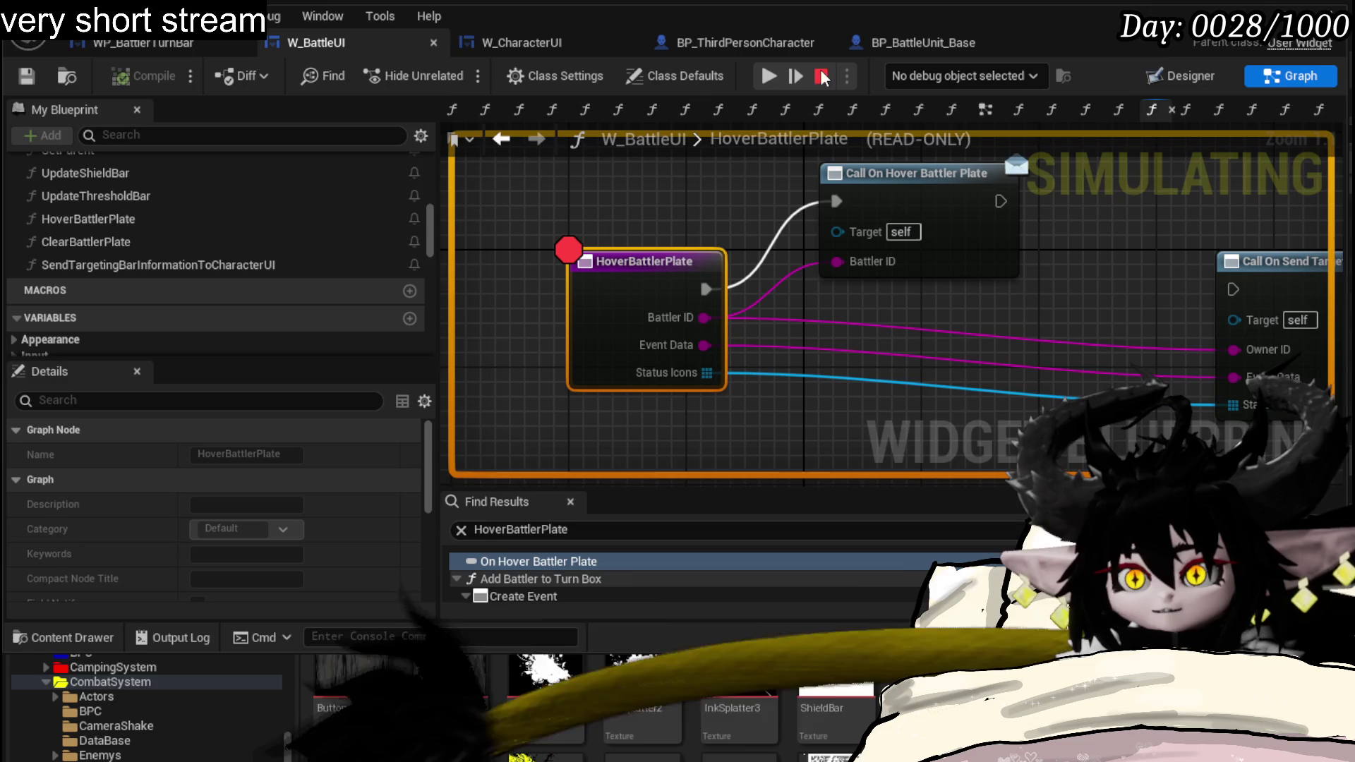
# - Review the HoverBattlerPlate and Call On Hover Battler Plate nodes in W_BattleUI
pyautogui.click(899, 173)
pyautogui.moveTo(711, 225)
pyautogui.mouseDown()
pyautogui.moveTo(688, 270)
pyautogui.moveTo(726, 214)
pyautogui.mouseUp()
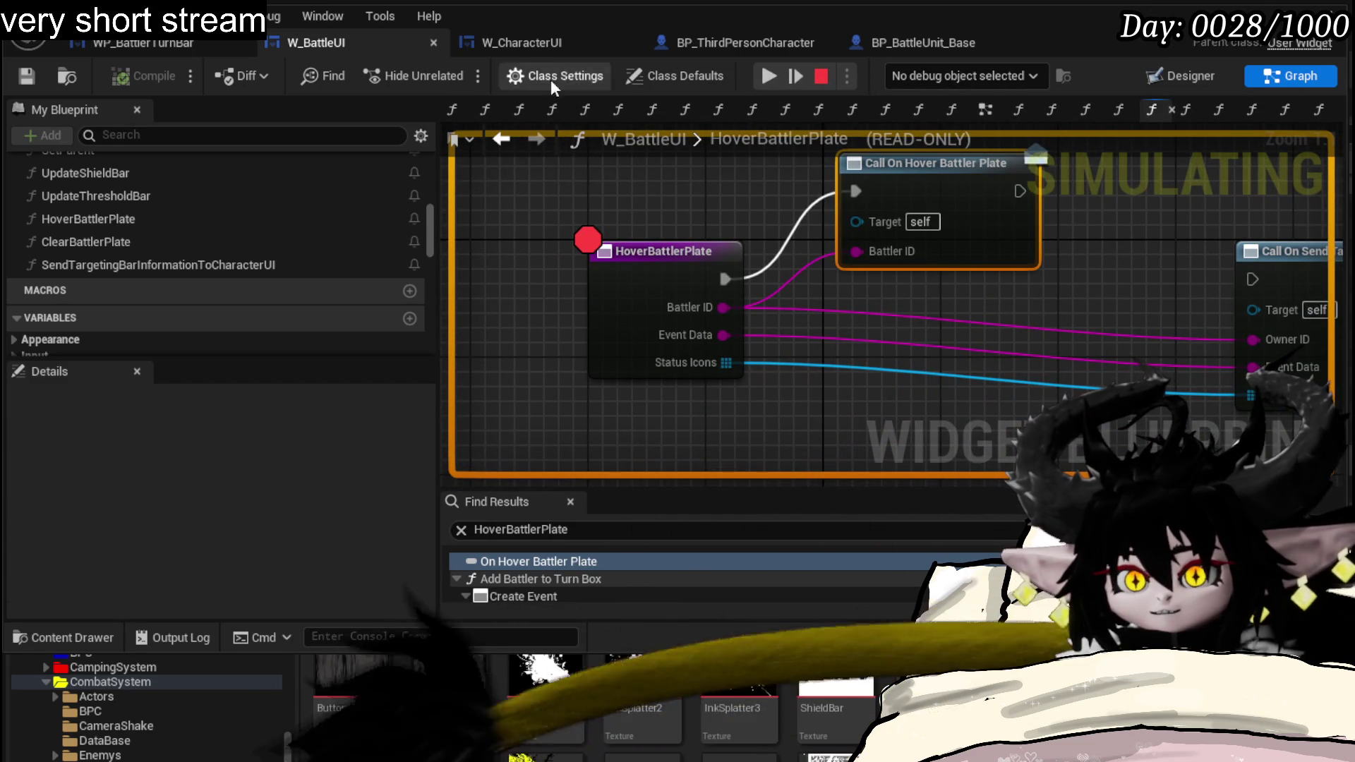
pyautogui.click(676, 275)
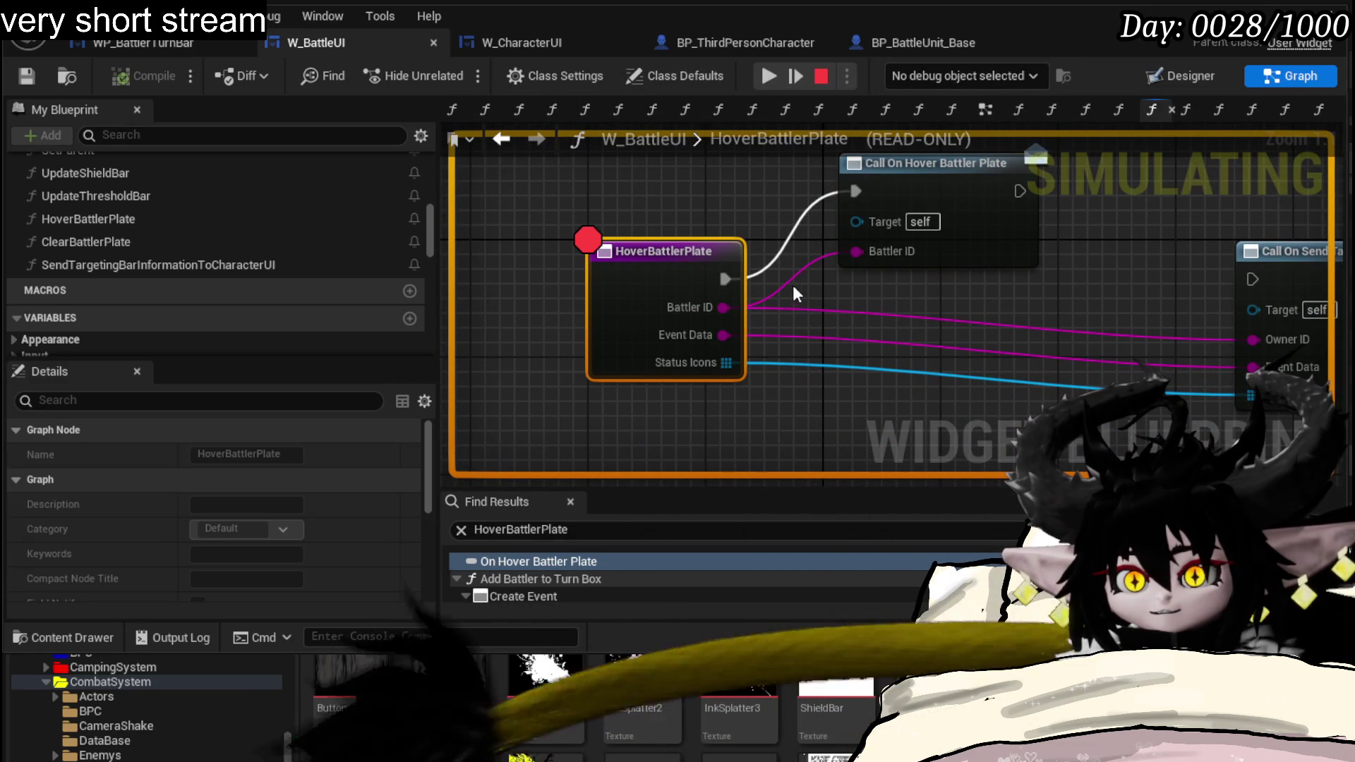
pyautogui.click(943, 250)
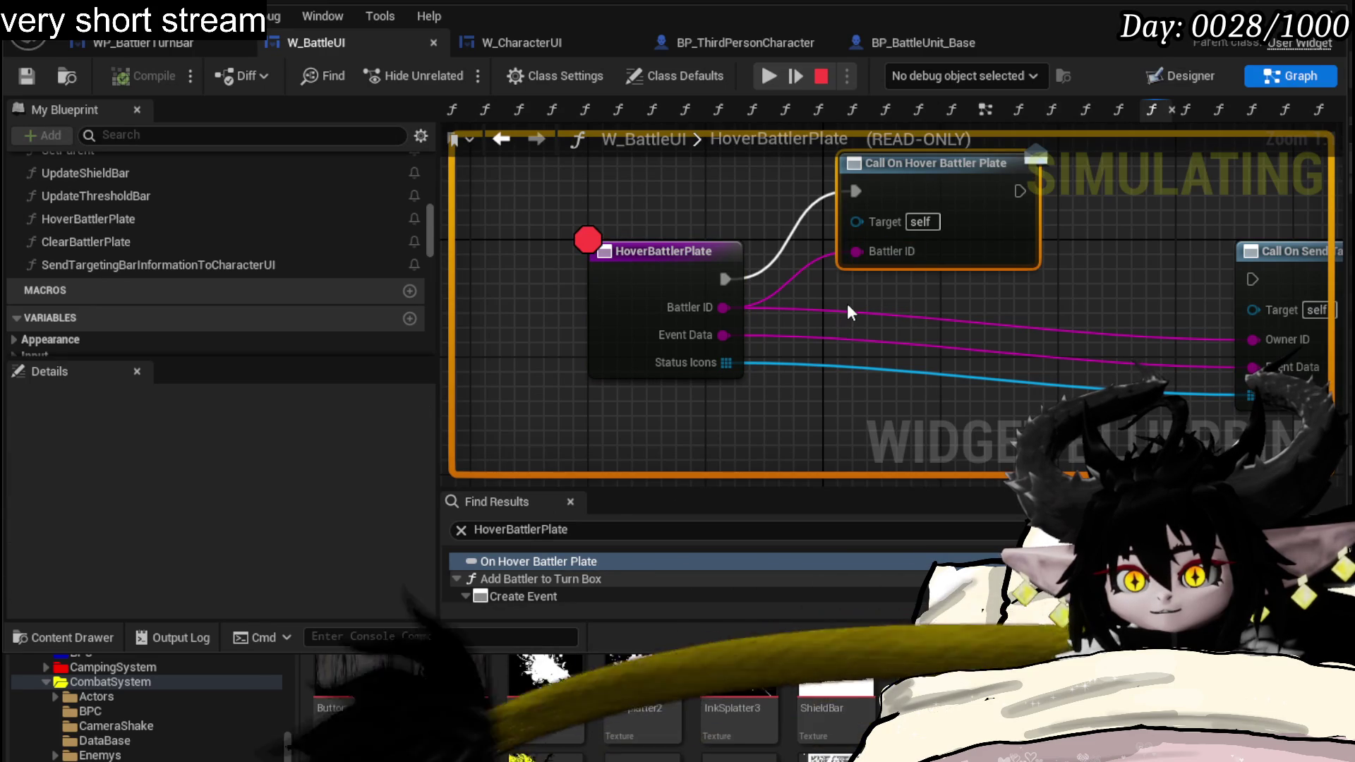
# - Play-test until the HoverBattlerPlate breakpoint hits, resume the game, then stop the session
pyautogui.click(769, 77)
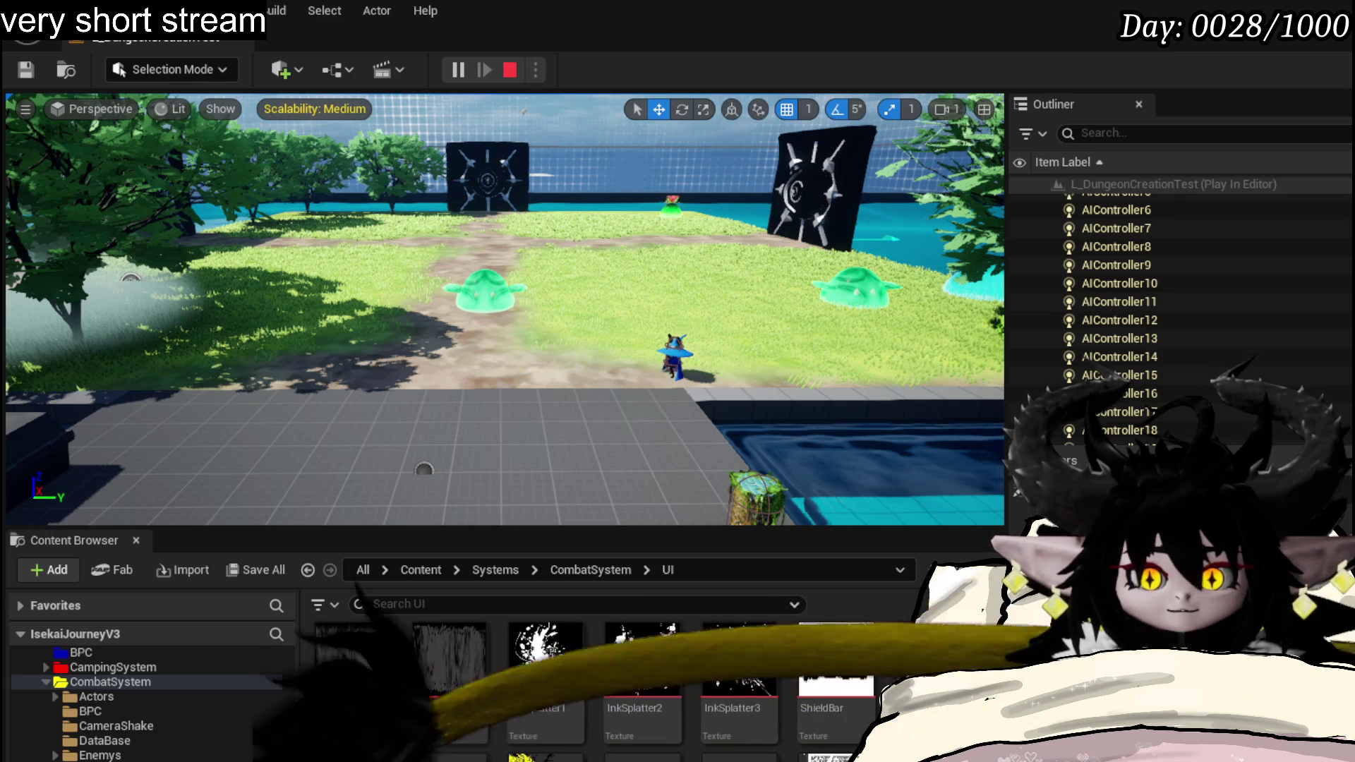
pyautogui.hotkey('alt', 'Tab')
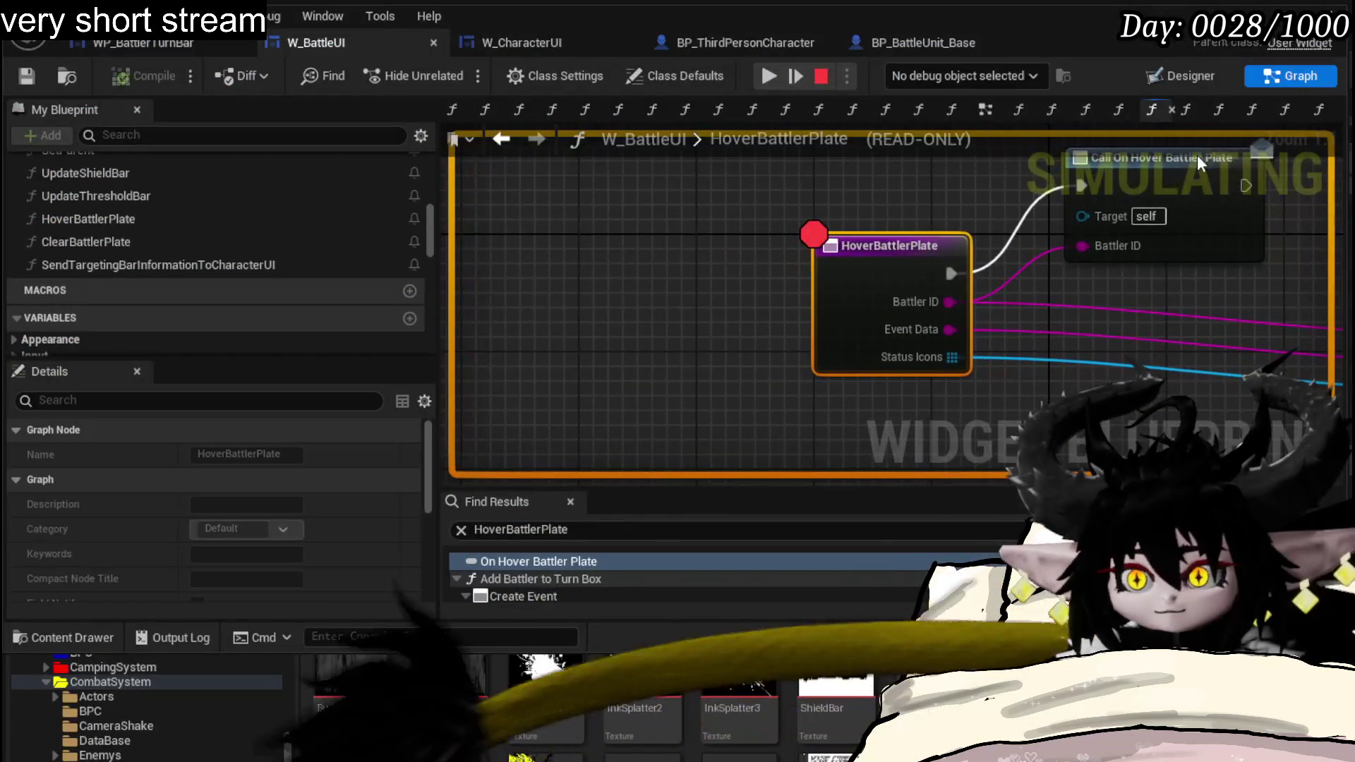
pyautogui.rightClick(872, 282)
pyautogui.click(925, 374)
pyautogui.click(776, 77)
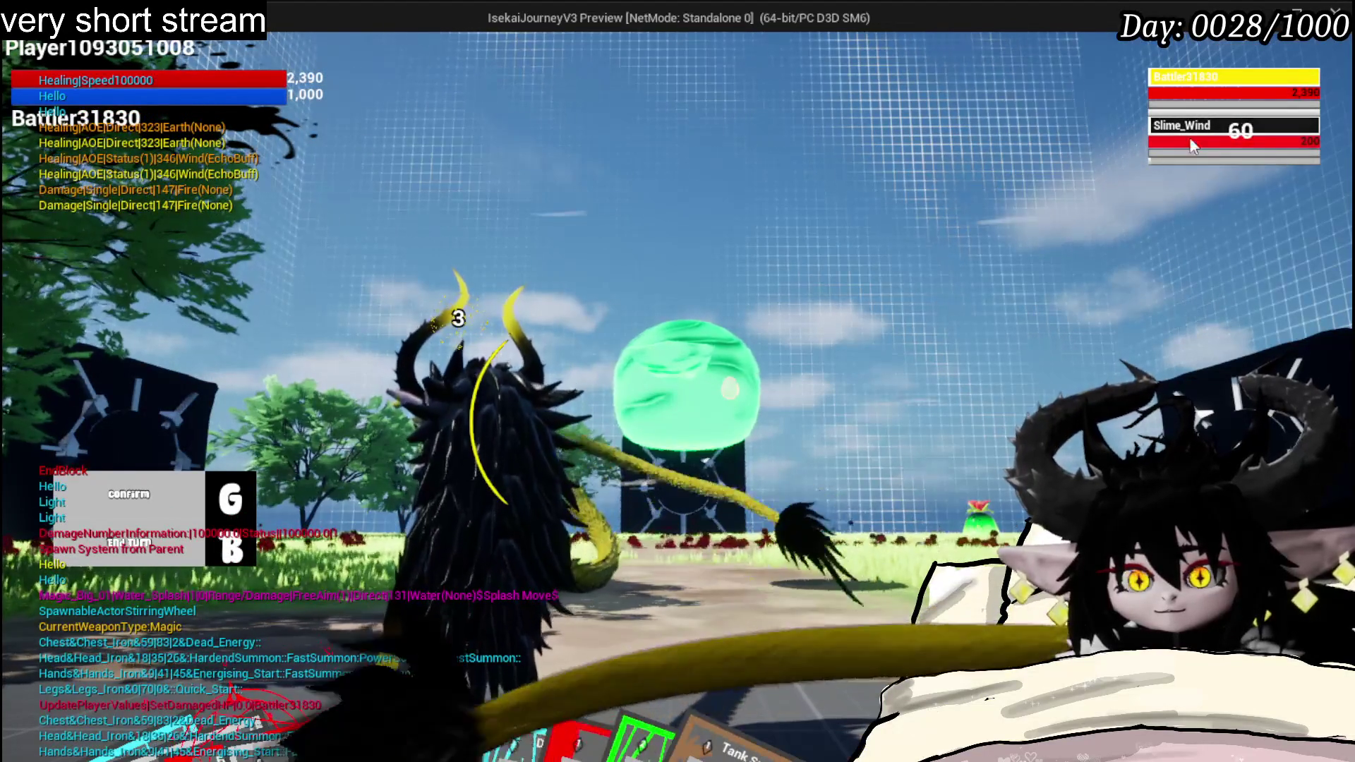
pyautogui.press('Escape')
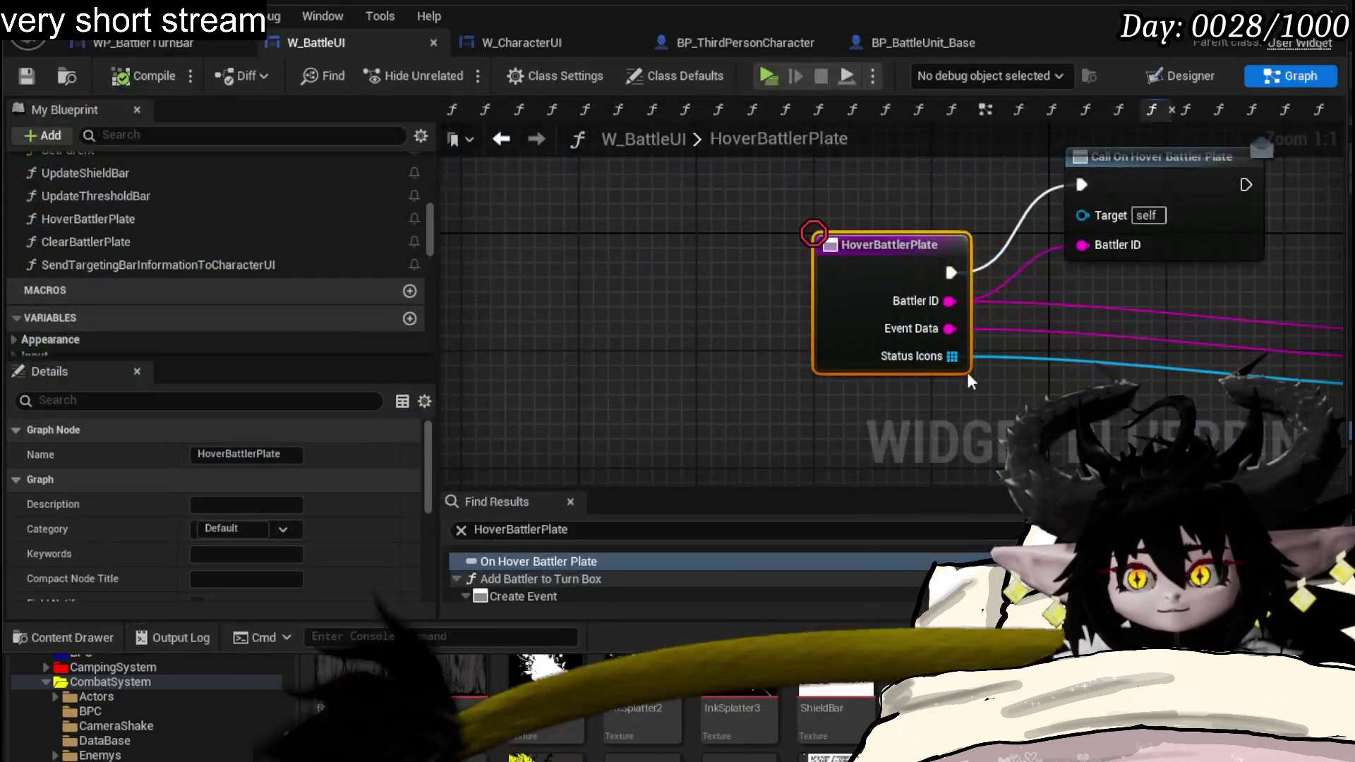
# - Detach Call On Hover Battler Plate's exec and Battler ID wires and tidy the node layout
pyautogui.moveTo(1130, 238)
pyautogui.mouseDown()
pyautogui.moveTo(829, 283)
pyautogui.moveTo(774, 267)
pyautogui.moveTo(906, 237)
pyautogui.mouseUp()
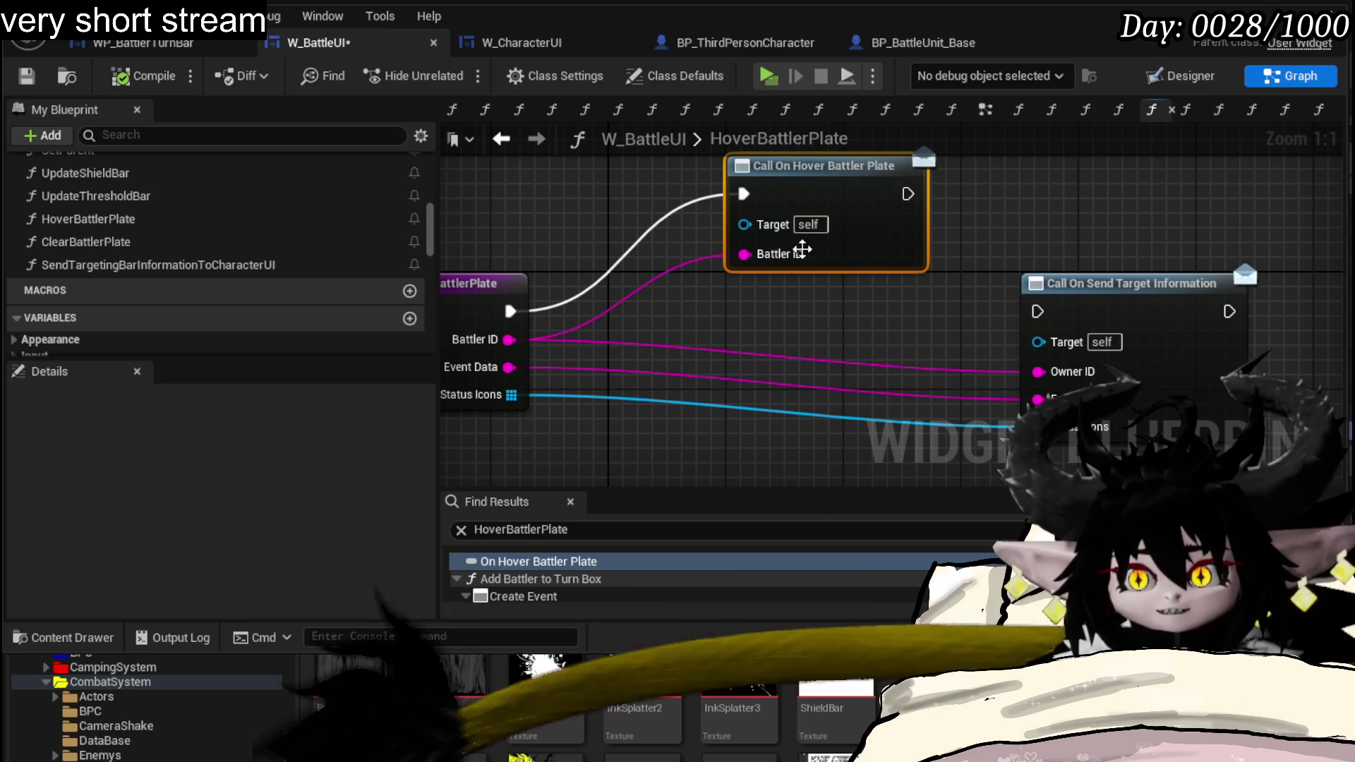
pyautogui.keyDown('alt'); pyautogui.click(510, 312); pyautogui.keyUp('alt')
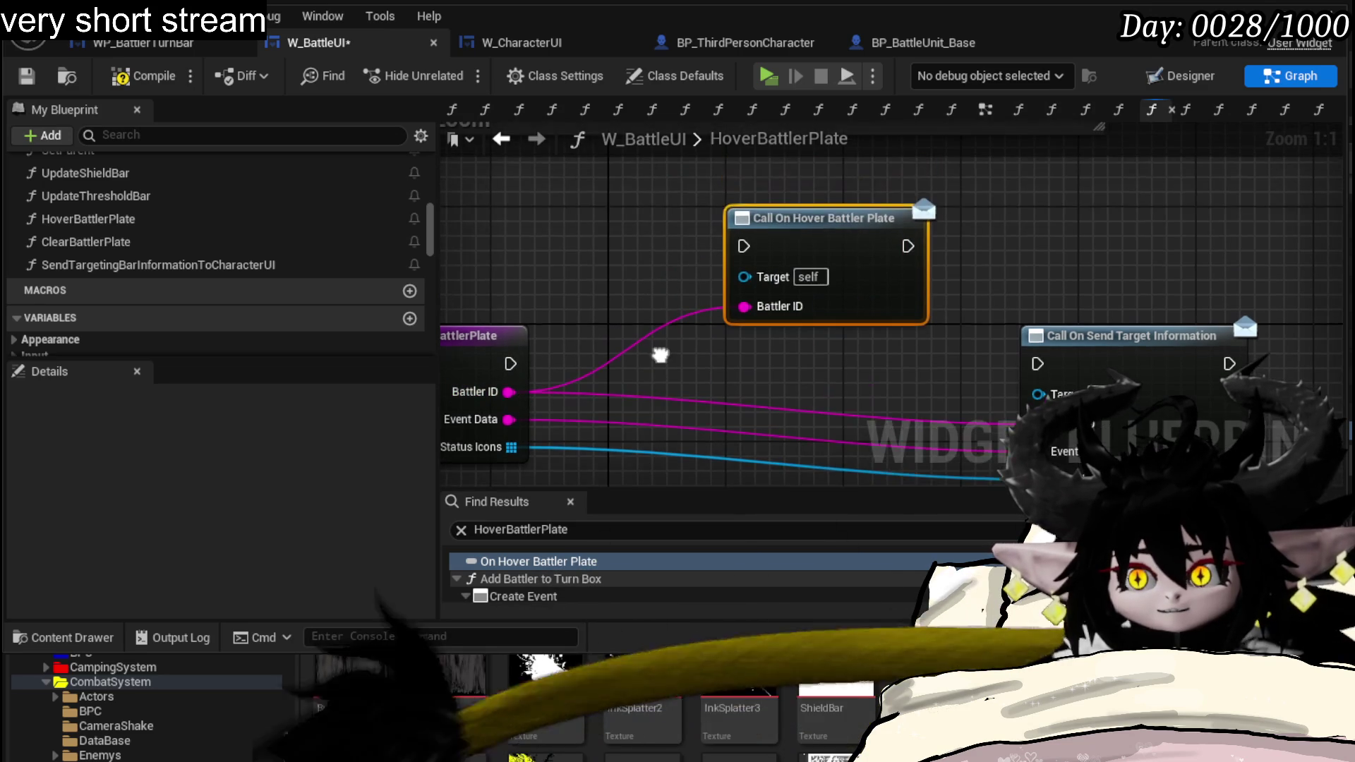
pyautogui.keyDown('alt'); pyautogui.click(750, 308); pyautogui.keyUp('alt')
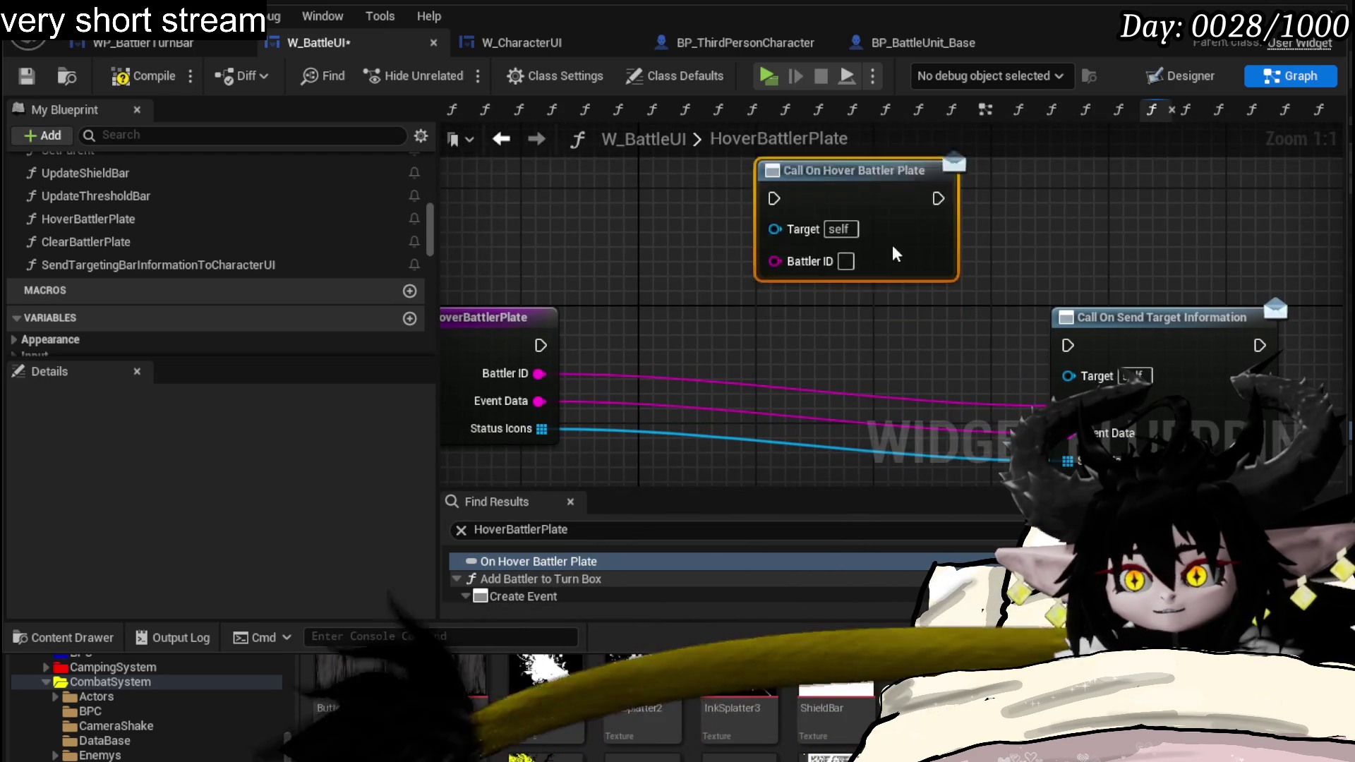
pyautogui.moveTo(855, 302); pyautogui.dragTo(855, 247)
pyautogui.moveTo(1185, 313); pyautogui.dragTo(926, 304)
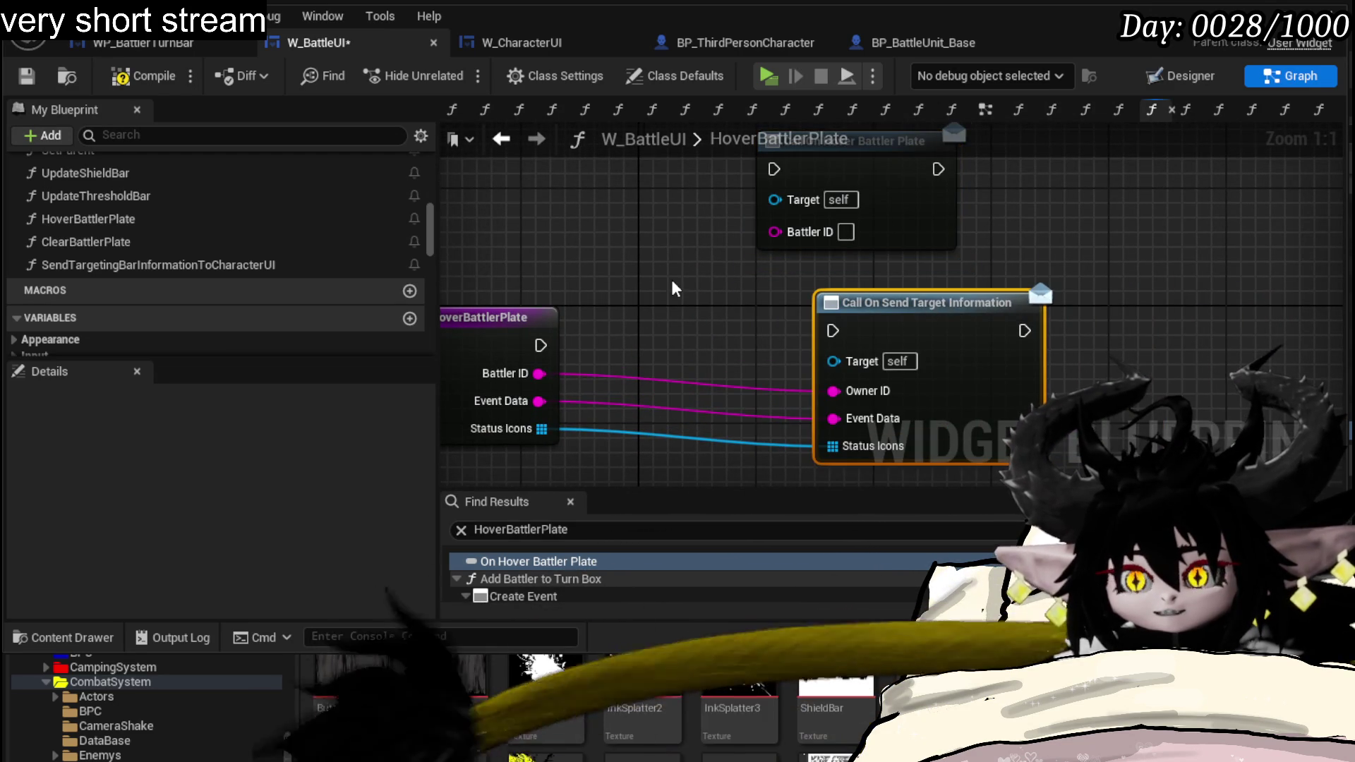
pyautogui.moveTo(672, 279); pyautogui.dragTo(737, 238)
# - Compile and save W_BattleUI, then switch to the W_CharacterUI blueprint
pyautogui.click(163, 90)
pyautogui.click(26, 77)
pyautogui.click(561, 48)
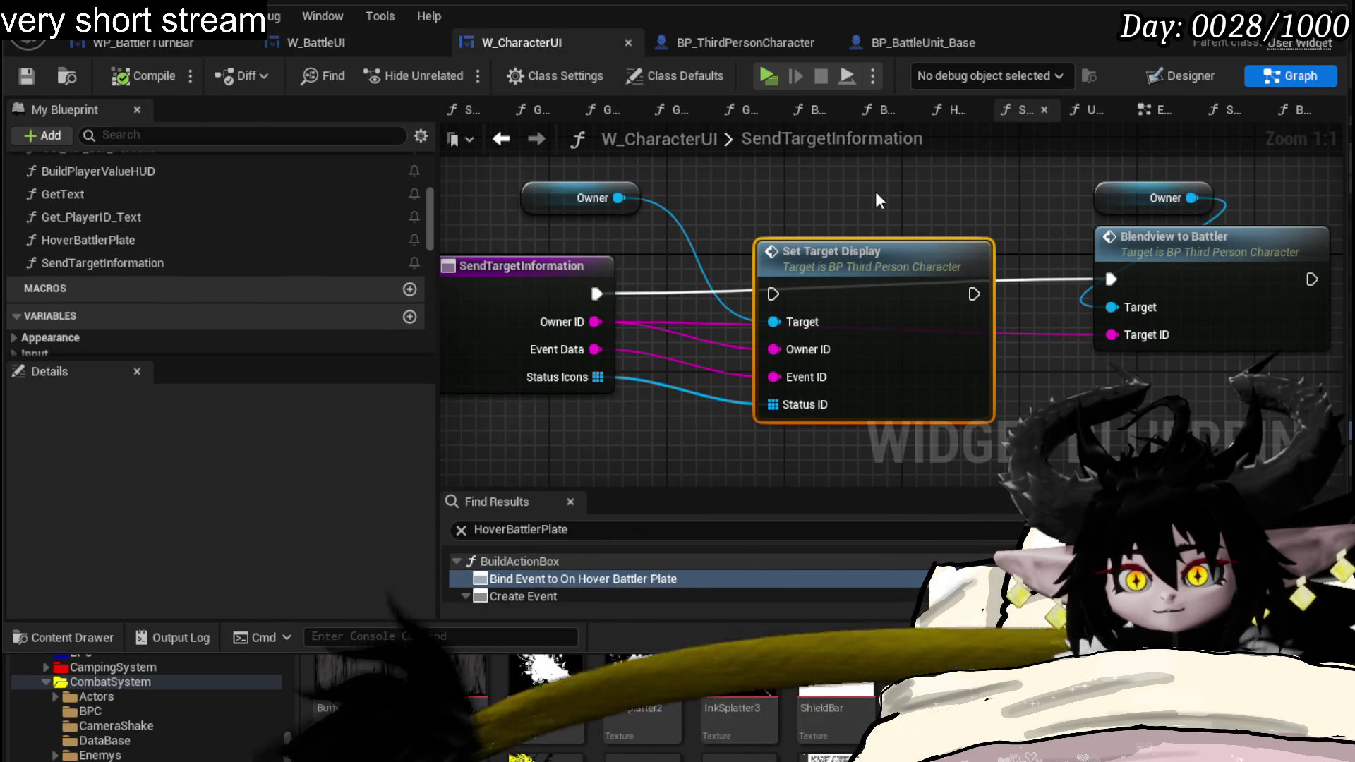
# - In SendTargetInformation, rewire execution into Set Target Display and select Owner and Set Target Display
pyautogui.moveTo(530, 196); pyautogui.dragTo(777, 195)
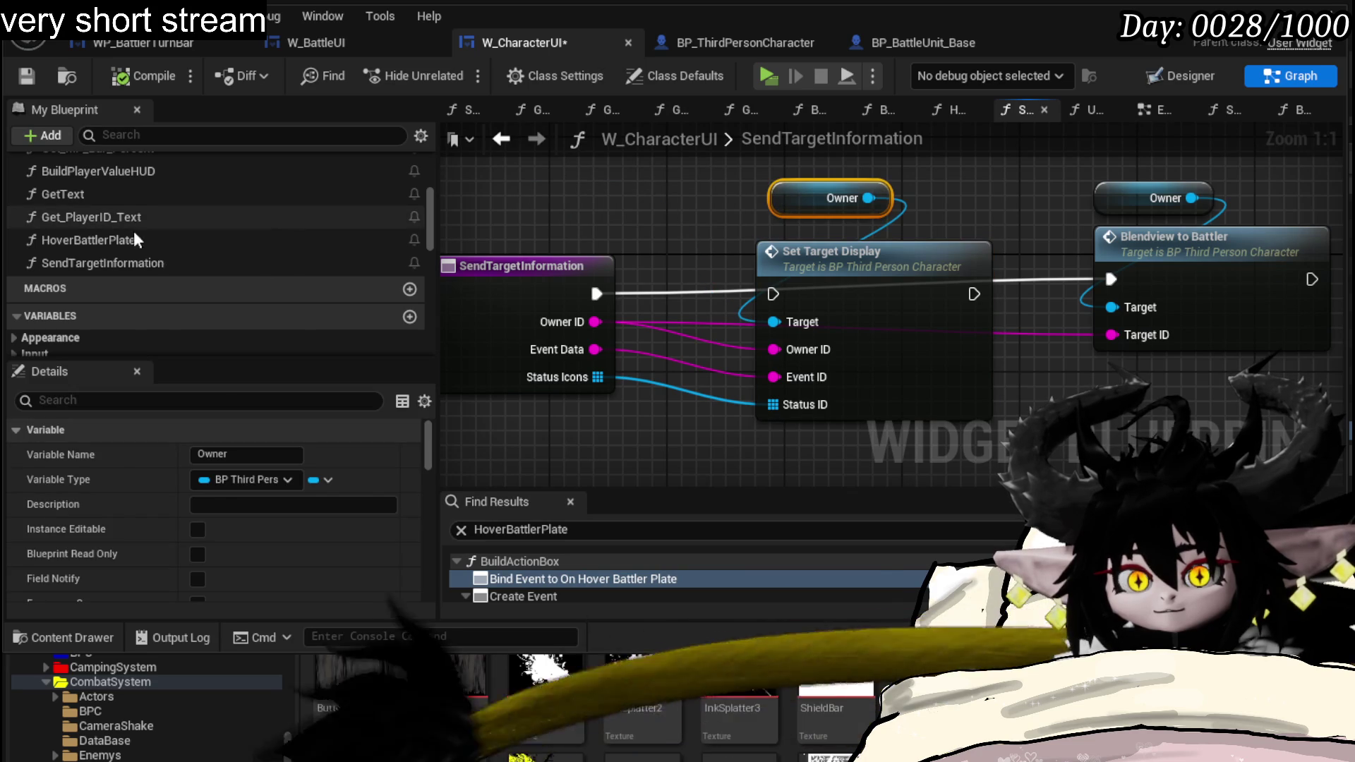
pyautogui.doubleClick(131, 242)
pyautogui.moveTo(603, 238)
pyautogui.mouseDown()
pyautogui.moveTo(571, 309)
pyautogui.moveTo(731, 282)
pyautogui.moveTo(786, 314)
pyautogui.moveTo(758, 375)
pyautogui.moveTo(713, 282)
pyautogui.mouseUp()
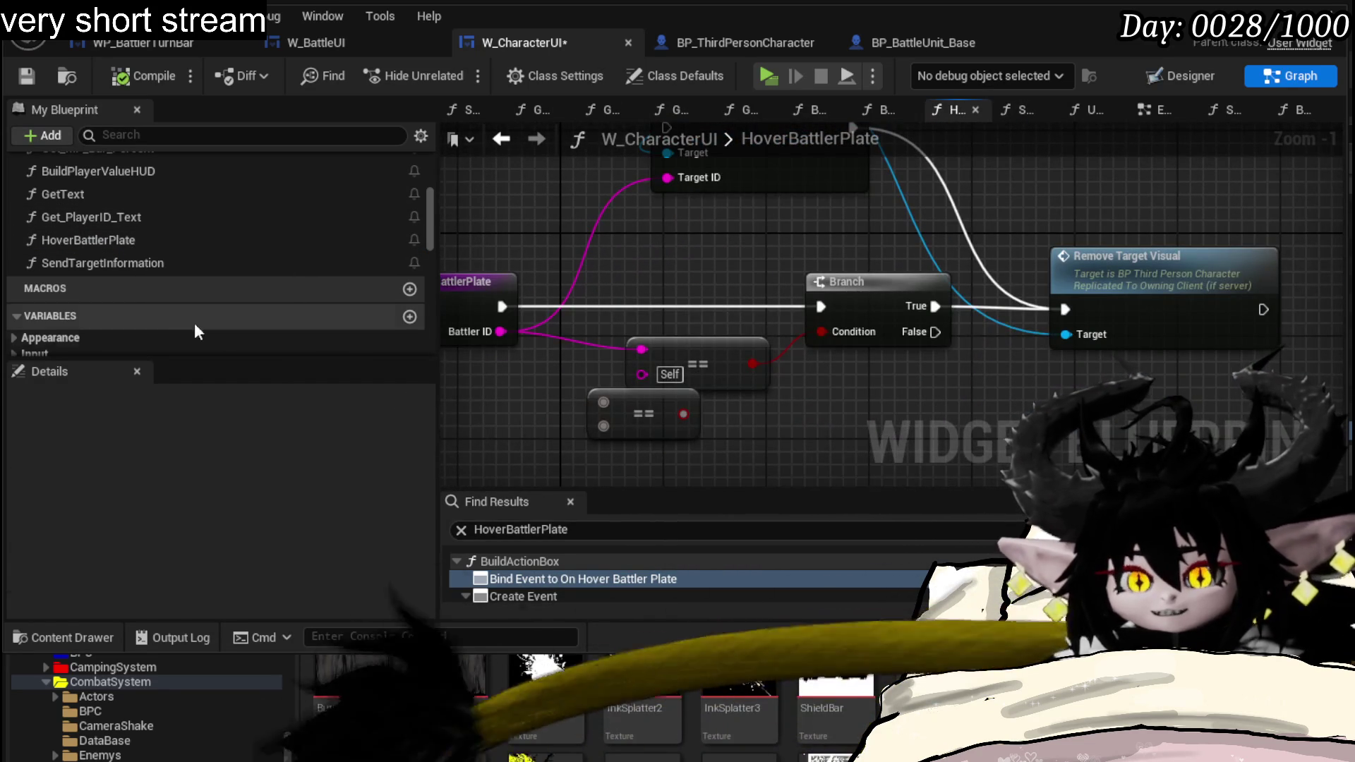
pyautogui.doubleClick(137, 263)
pyautogui.moveTo(637, 216)
pyautogui.mouseDown()
pyautogui.moveTo(571, 248)
pyautogui.moveTo(646, 223)
pyautogui.mouseUp()
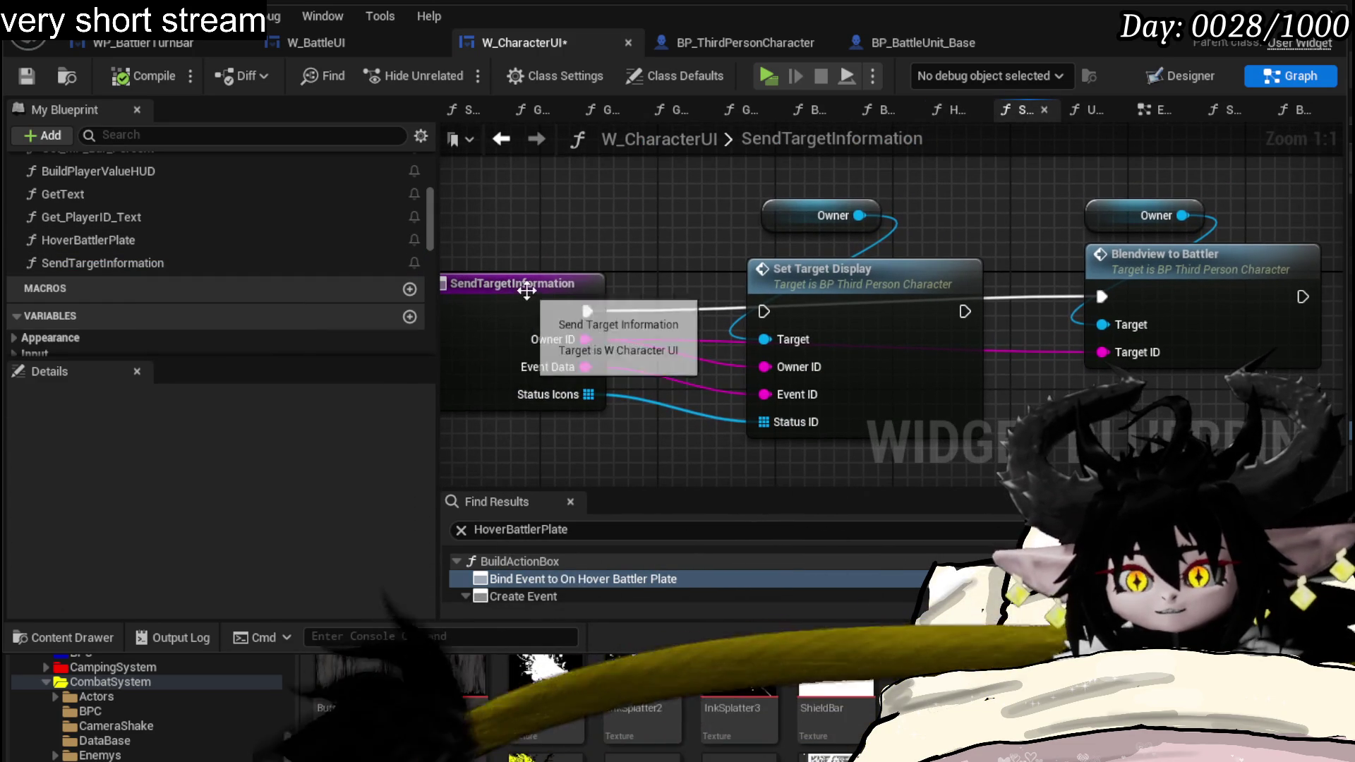
pyautogui.click(524, 273)
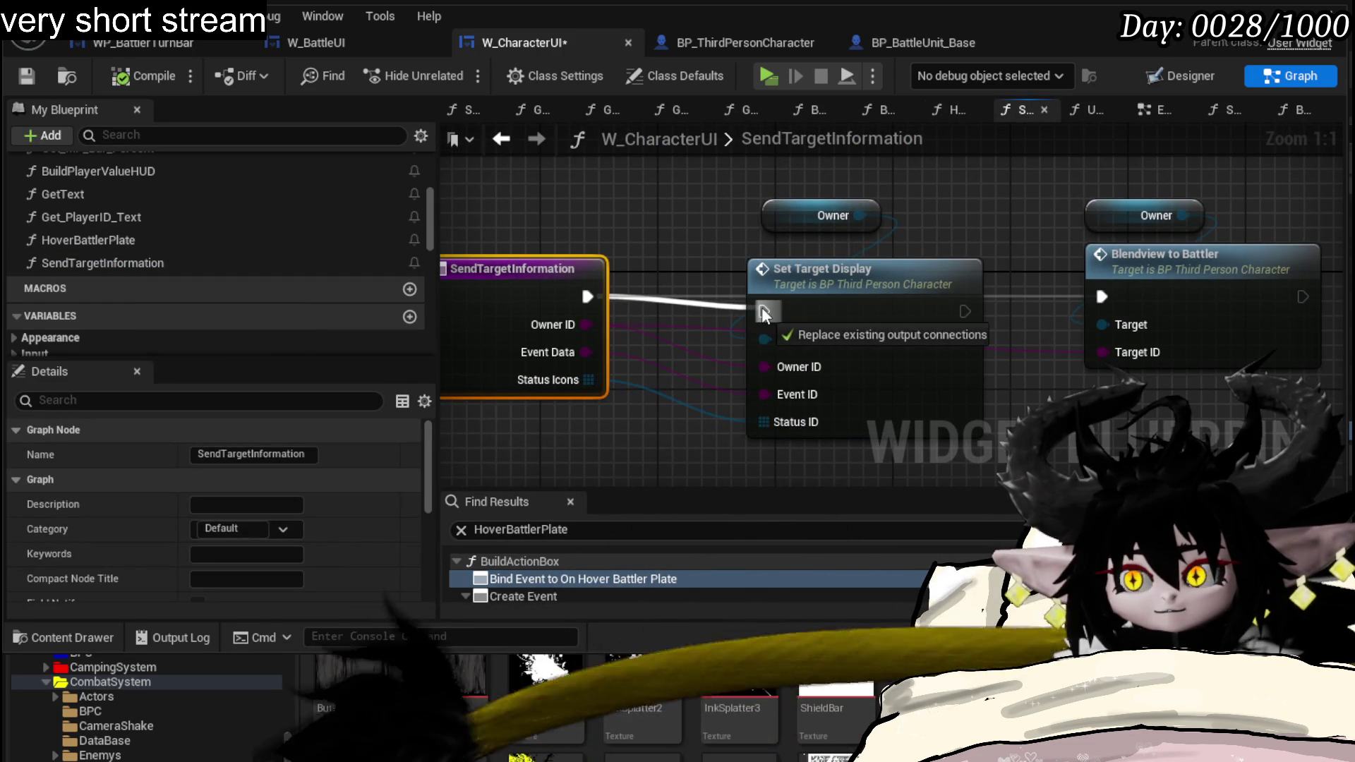
pyautogui.moveTo(588, 296); pyautogui.dragTo(764, 311)
pyautogui.moveTo(727, 240)
pyautogui.mouseDown()
pyautogui.moveTo(707, 264)
pyautogui.moveTo(841, 319)
pyautogui.moveTo(835, 290)
pyautogui.moveTo(779, 314)
pyautogui.mouseUp()
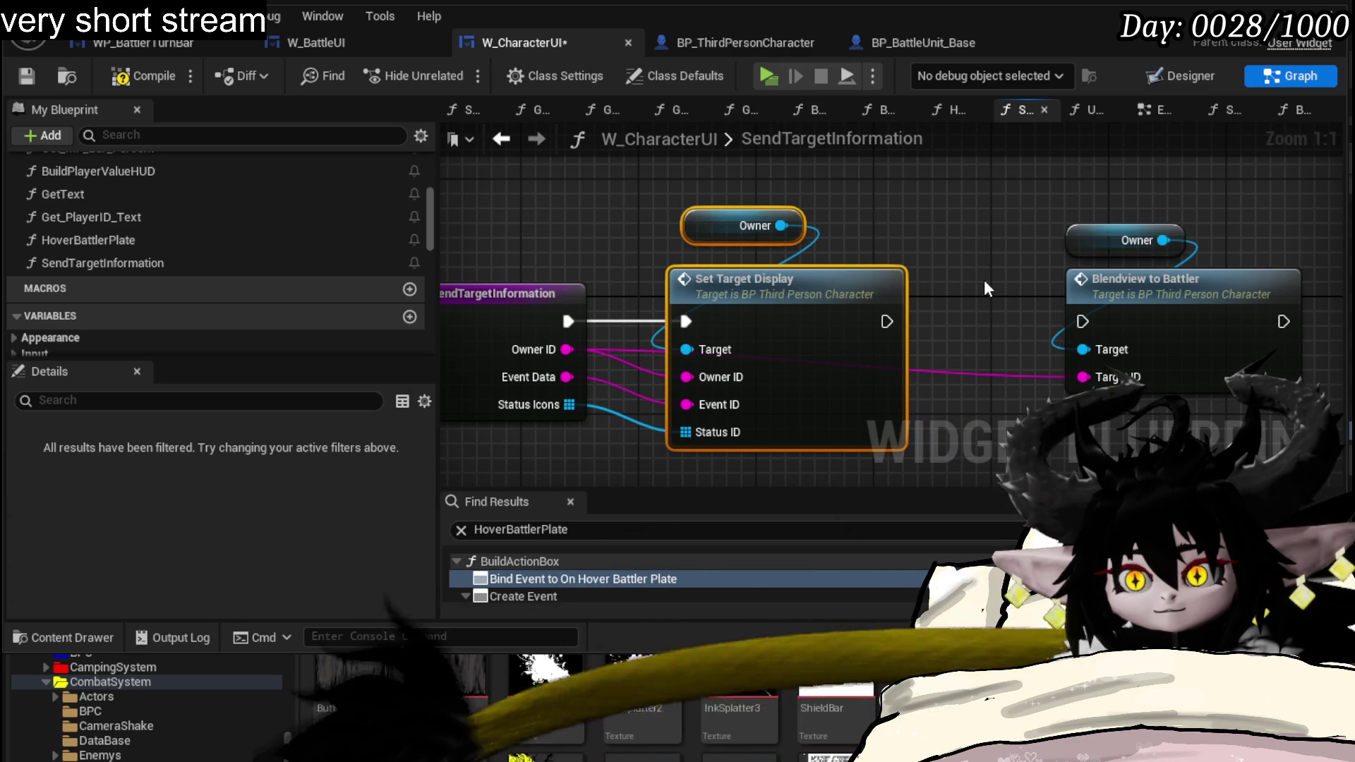
pyautogui.moveTo(984, 279); pyautogui.dragTo(1098, 275)
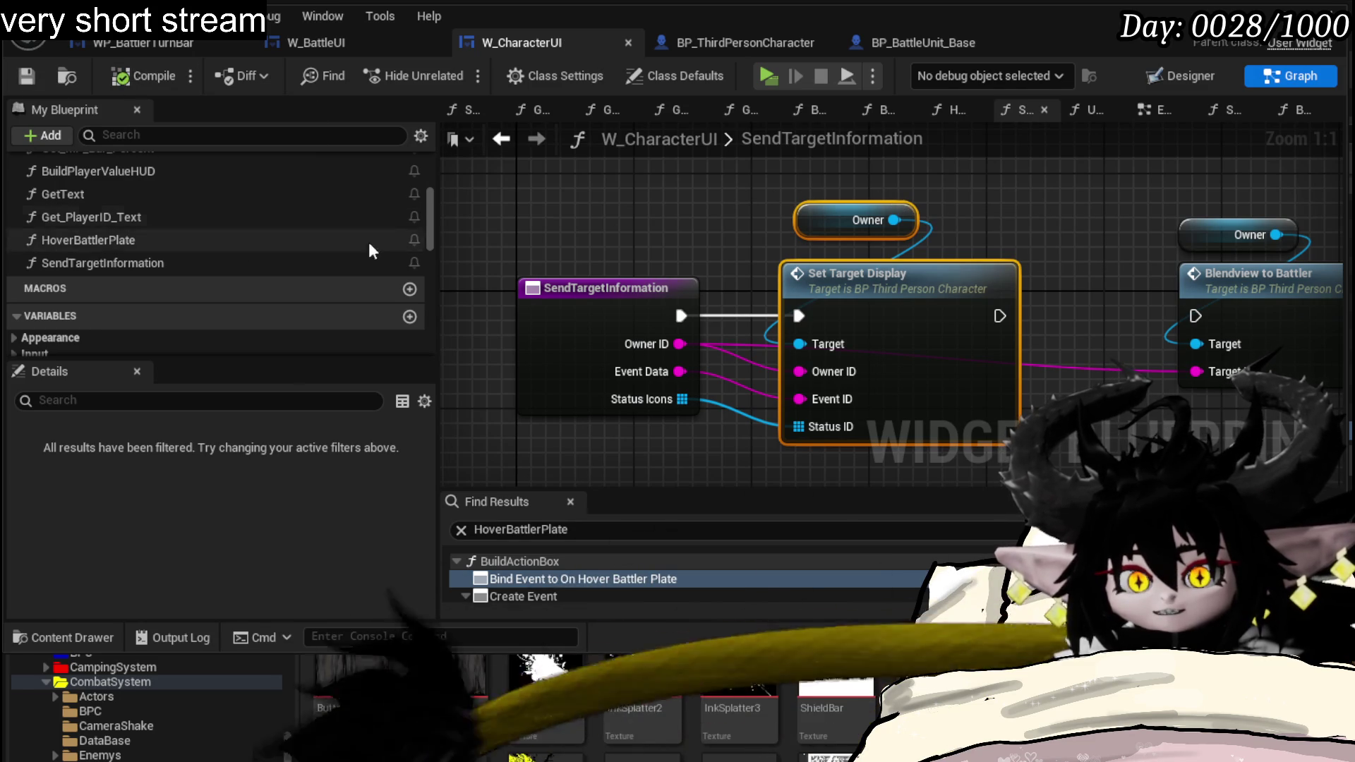
pyautogui.moveTo(908, 314); pyautogui.dragTo(908, 315)
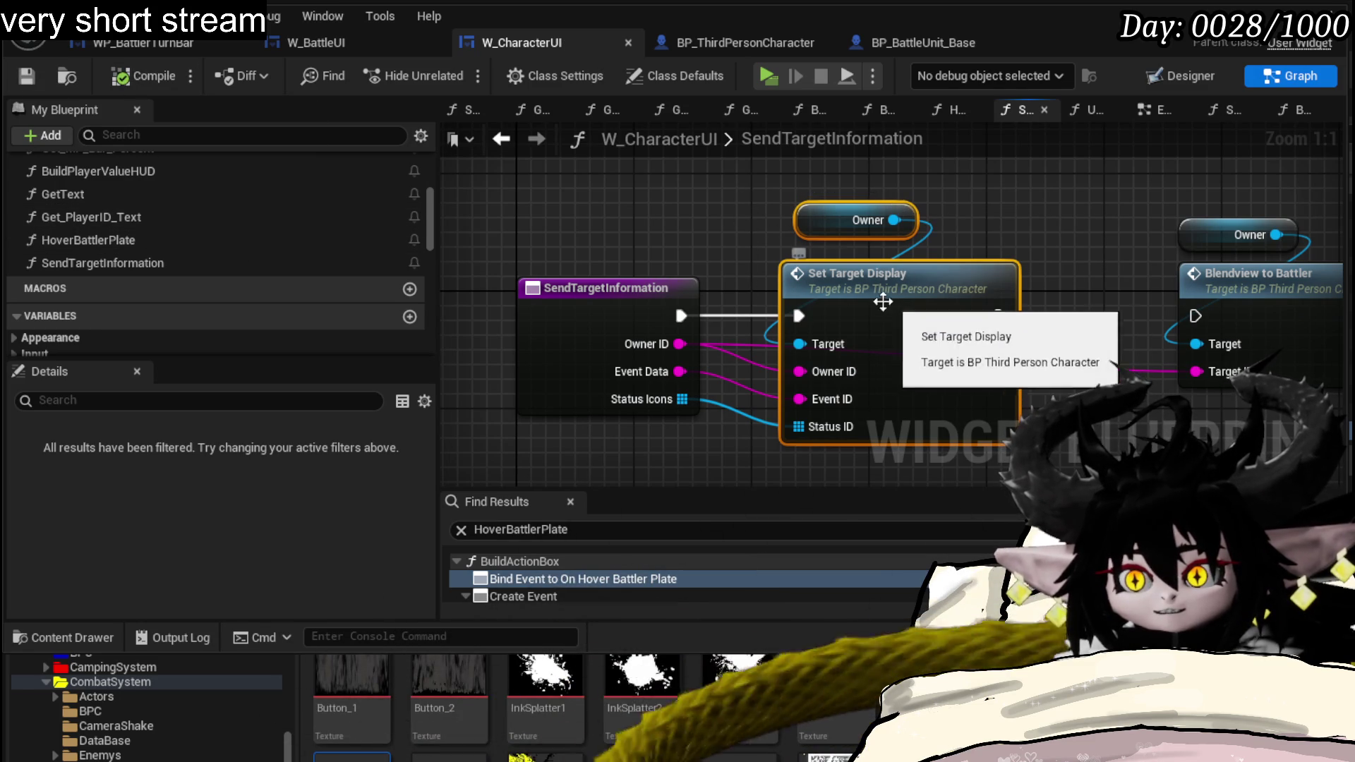
# - Paste Owner and Set Target Display into HoverBattlerPlate, delete the spare == node and arrange them above the Branch
pyautogui.doubleClick(125, 239)
pyautogui.scroll(-1, 930, 345)
pyautogui.hotkey('ctrl', 'v')
pyautogui.moveTo(816, 397)
pyautogui.mouseDown()
pyautogui.moveTo(805, 356)
pyautogui.moveTo(890, 426)
pyautogui.mouseUp()
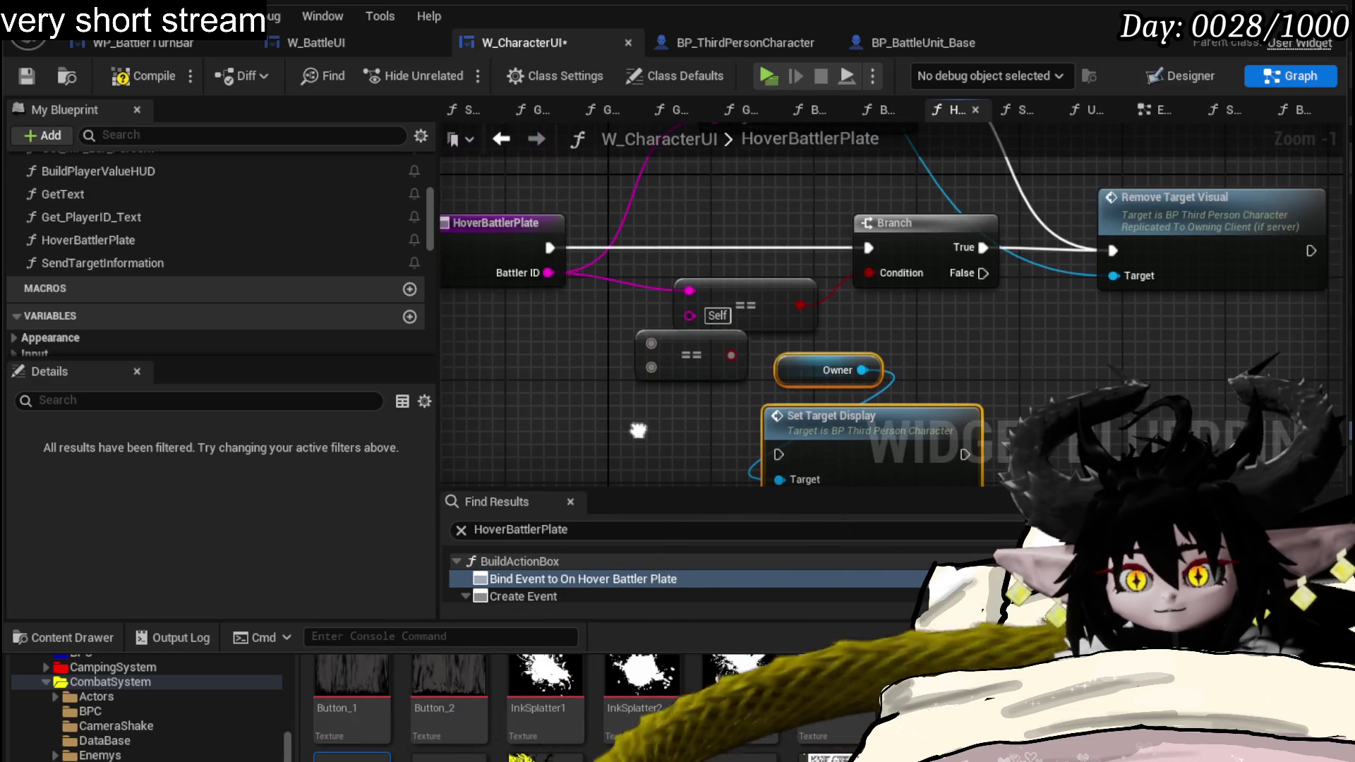
pyautogui.click(688, 354)
pyautogui.press('Delete')
pyautogui.moveTo(750, 297); pyautogui.dragTo(960, 331)
pyautogui.moveTo(802, 335)
pyautogui.mouseDown()
pyautogui.moveTo(844, 430)
pyautogui.moveTo(704, 225)
pyautogui.moveTo(683, 229)
pyautogui.mouseUp()
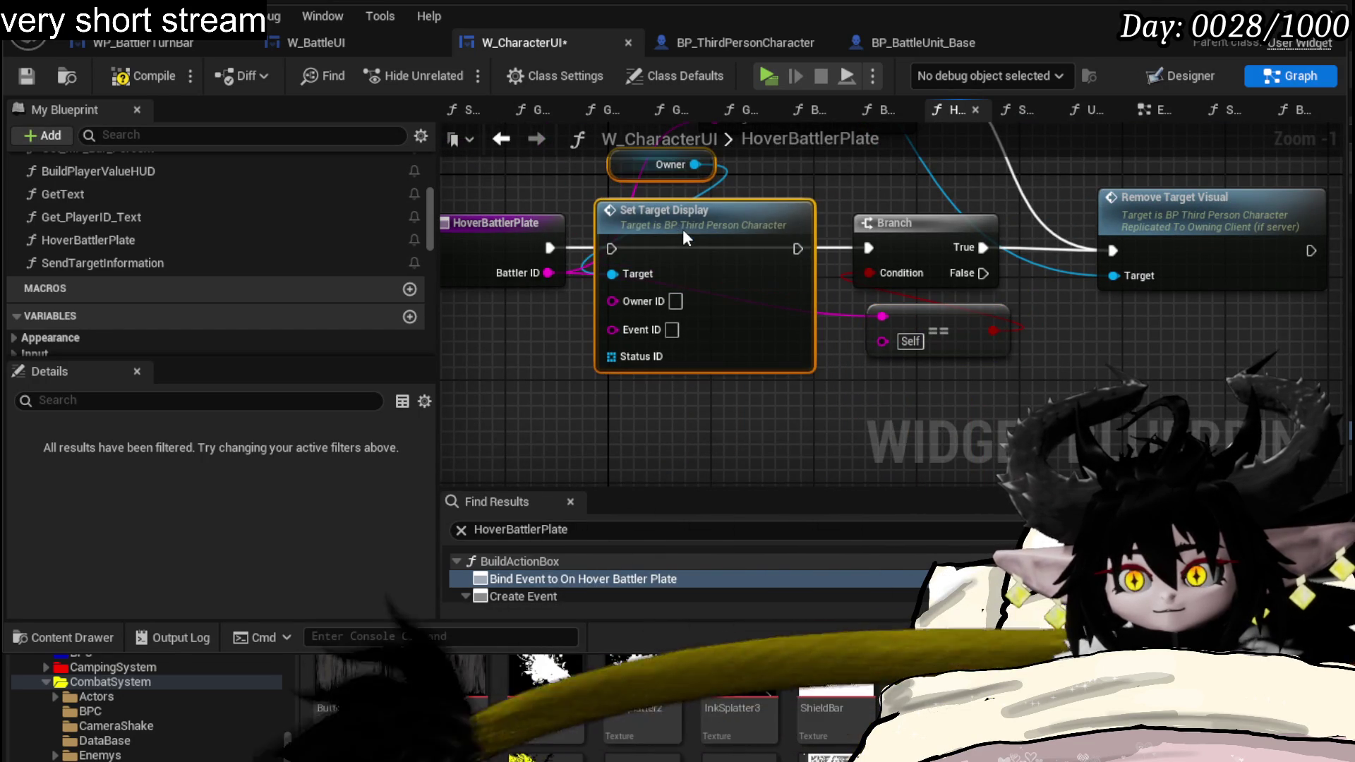
pyautogui.moveTo(939, 155)
pyautogui.mouseDown()
pyautogui.moveTo(961, 310)
pyautogui.moveTo(1012, 292)
pyautogui.moveTo(997, 338)
pyautogui.moveTo(921, 249)
pyautogui.mouseUp()
pyautogui.click(647, 211)
pyautogui.moveTo(647, 212); pyautogui.dragTo(600, 240)
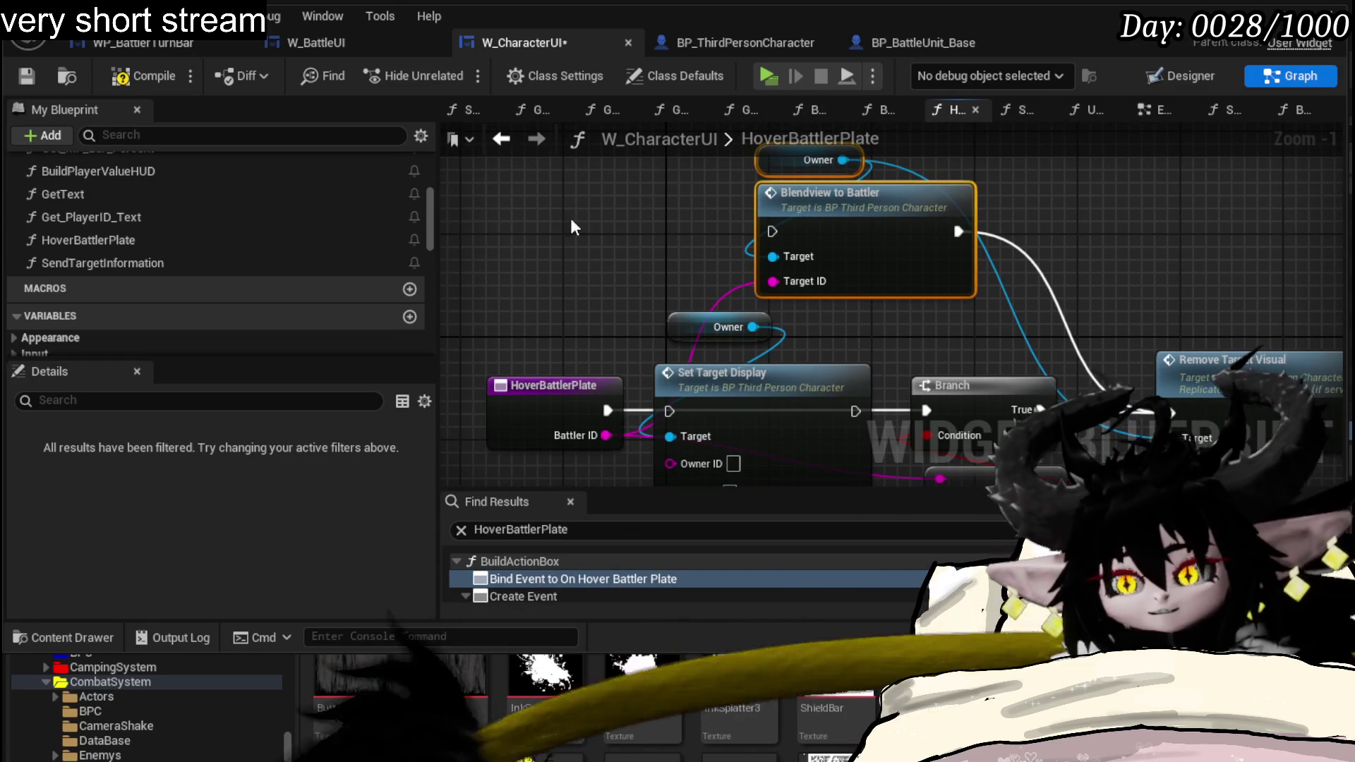
# - Save W_CharacterUI, wire HoverBattlerPlate's execution into Set Target Display, and return to the level editor
pyautogui.click(27, 76)
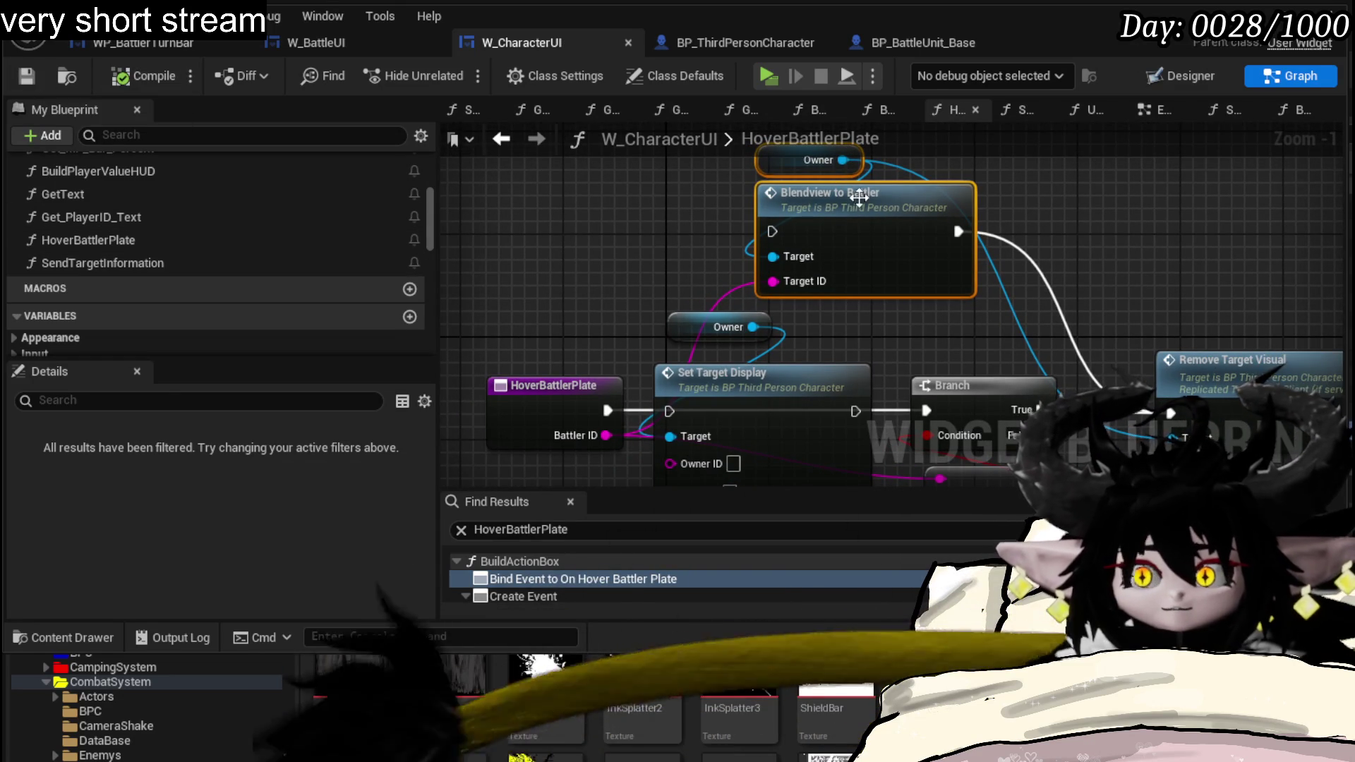
pyautogui.moveTo(613, 298)
pyautogui.mouseDown()
pyautogui.moveTo(696, 246)
pyautogui.moveTo(624, 228)
pyautogui.mouseUp()
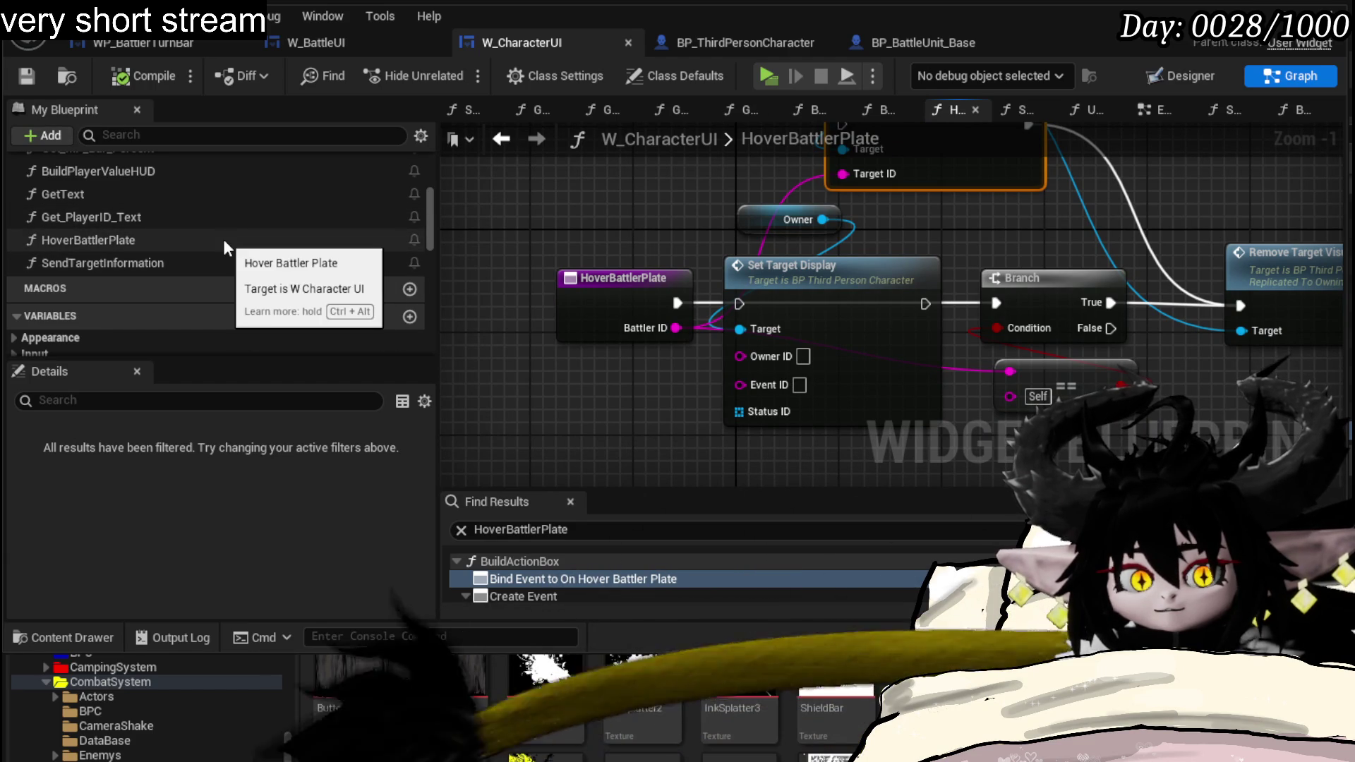
pyautogui.moveTo(505, 202); pyautogui.dragTo(676, 407)
pyautogui.click(674, 406)
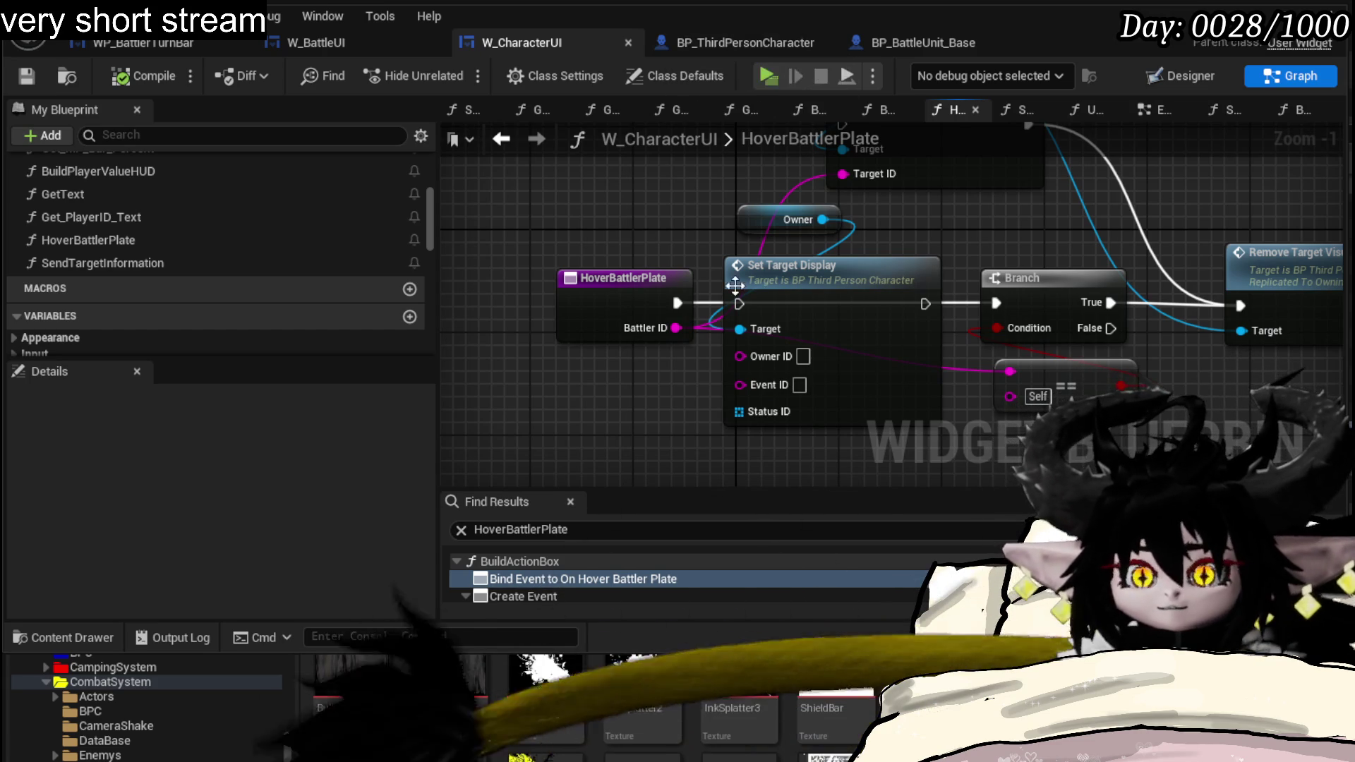
pyautogui.moveTo(678, 302); pyautogui.dragTo(745, 305)
pyautogui.moveTo(926, 304); pyautogui.dragTo(996, 303)
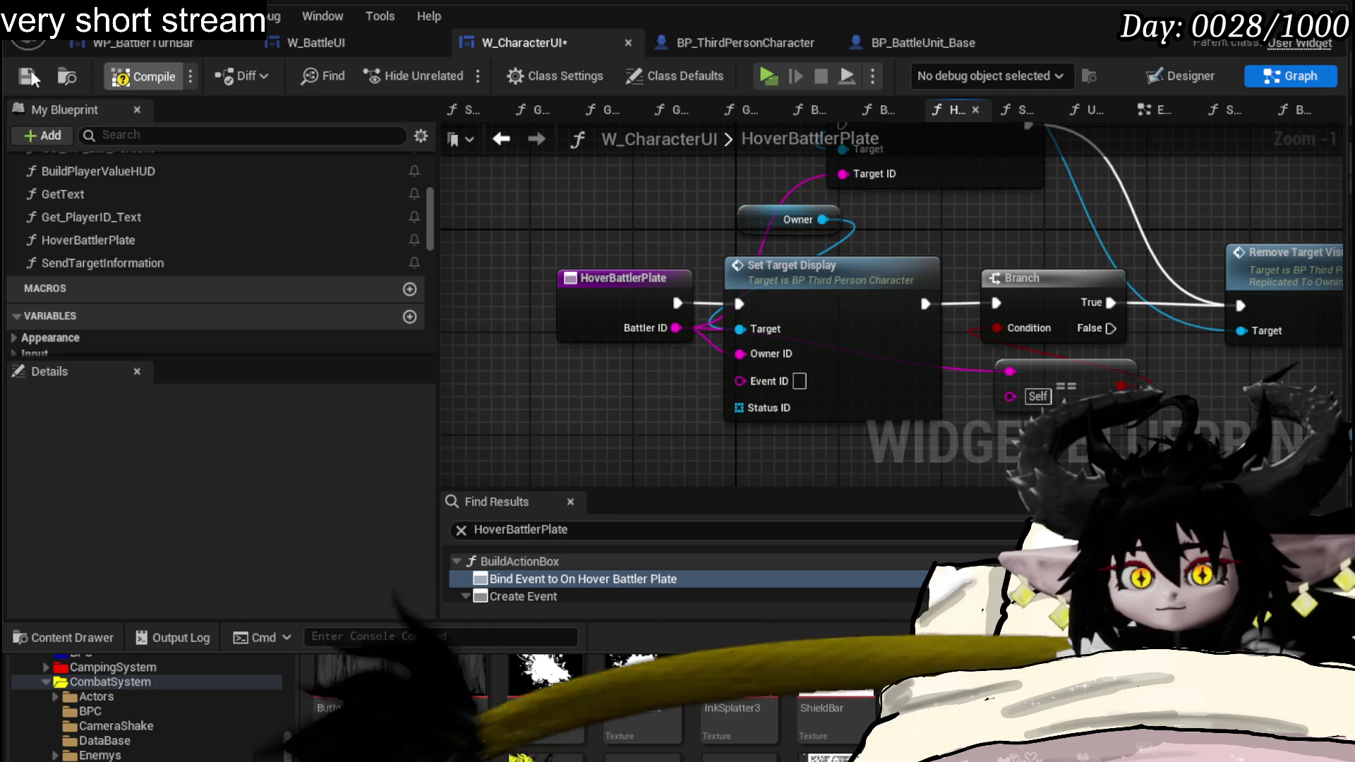
pyautogui.hotkey('alt', 'Tab')
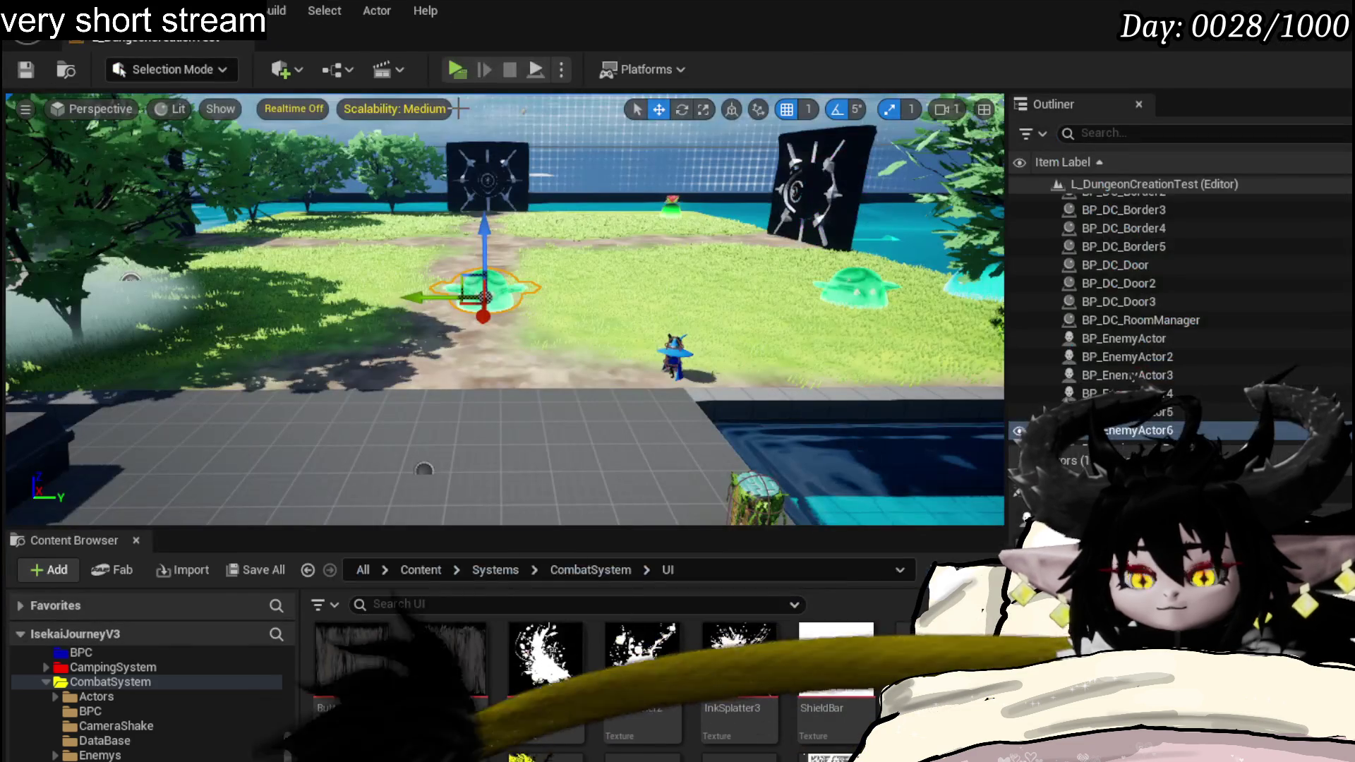
# - Run a quick play-test, start the battle, close the preview and return to W_CharacterUI's graph
pyautogui.hotkey('alt', 'p')
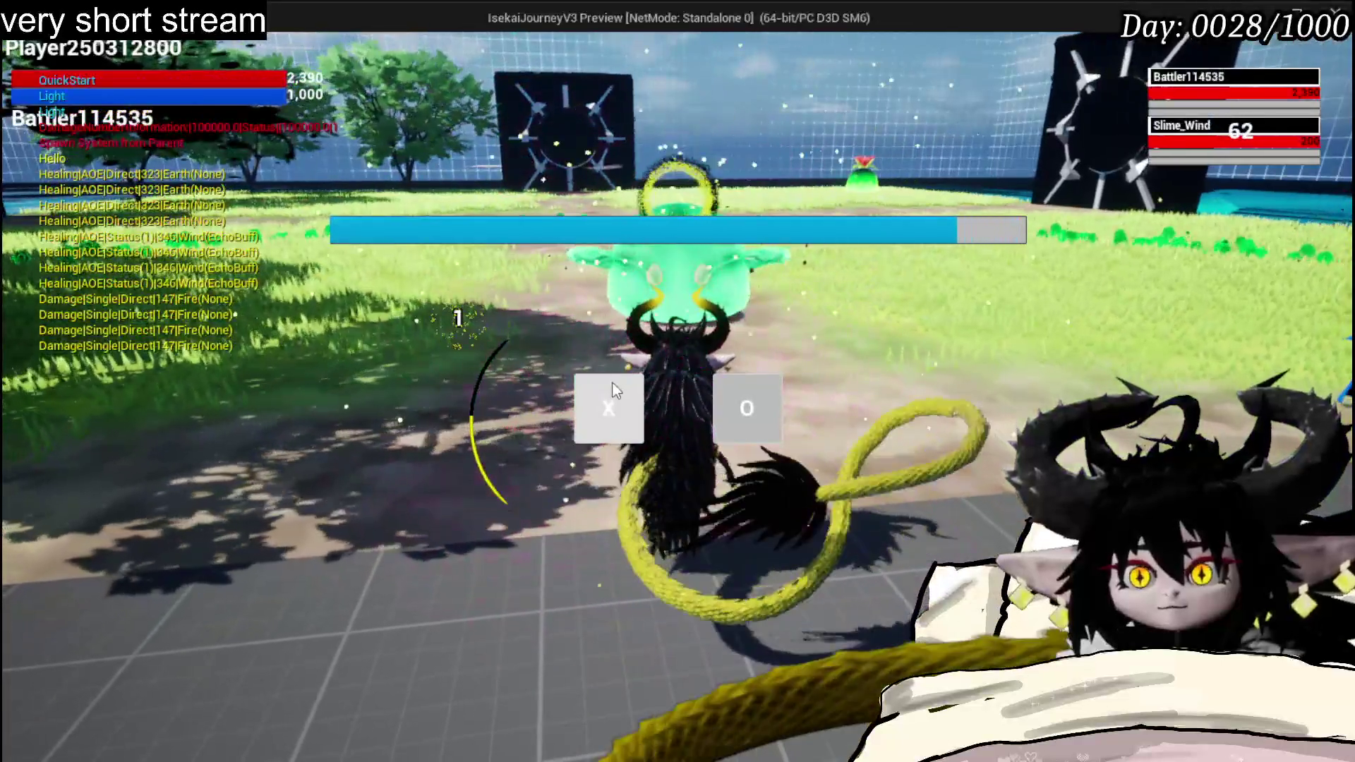
pyautogui.click(746, 408)
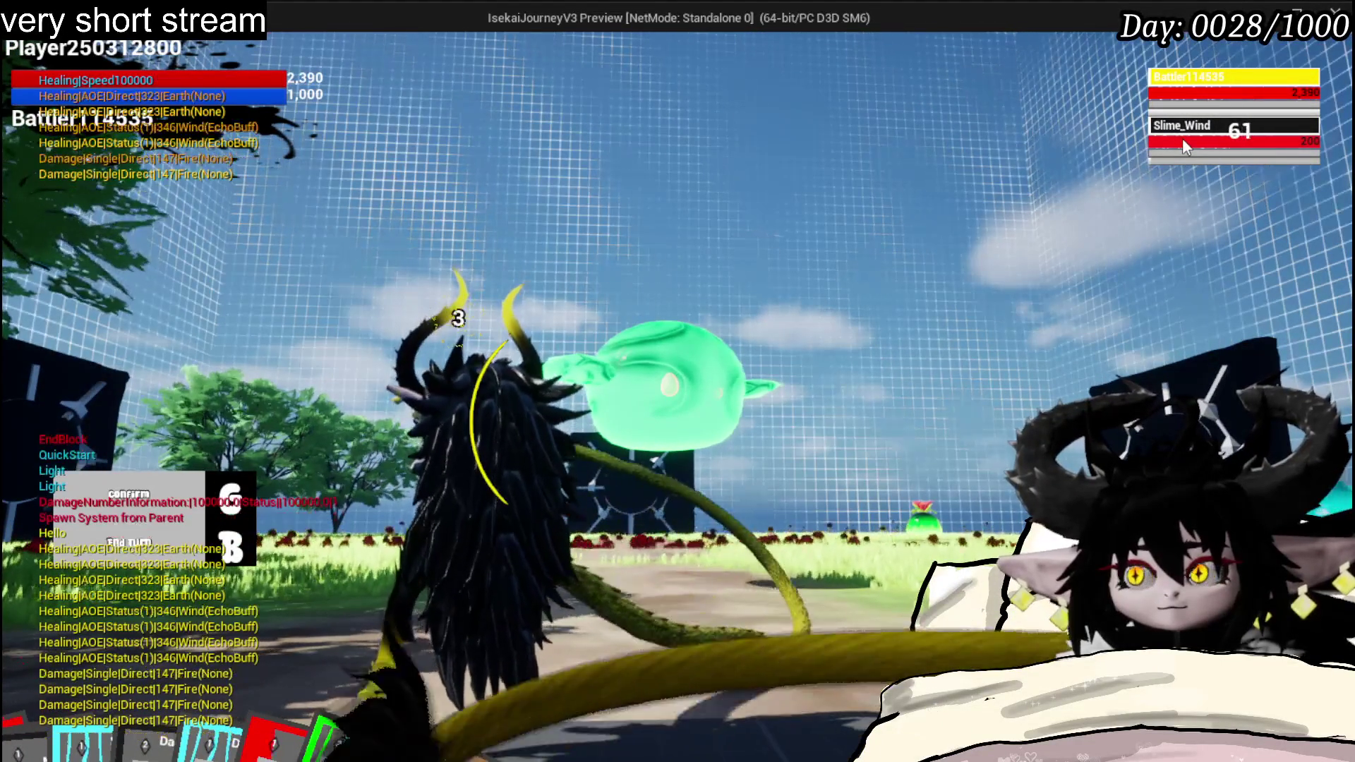
pyautogui.press('Escape')
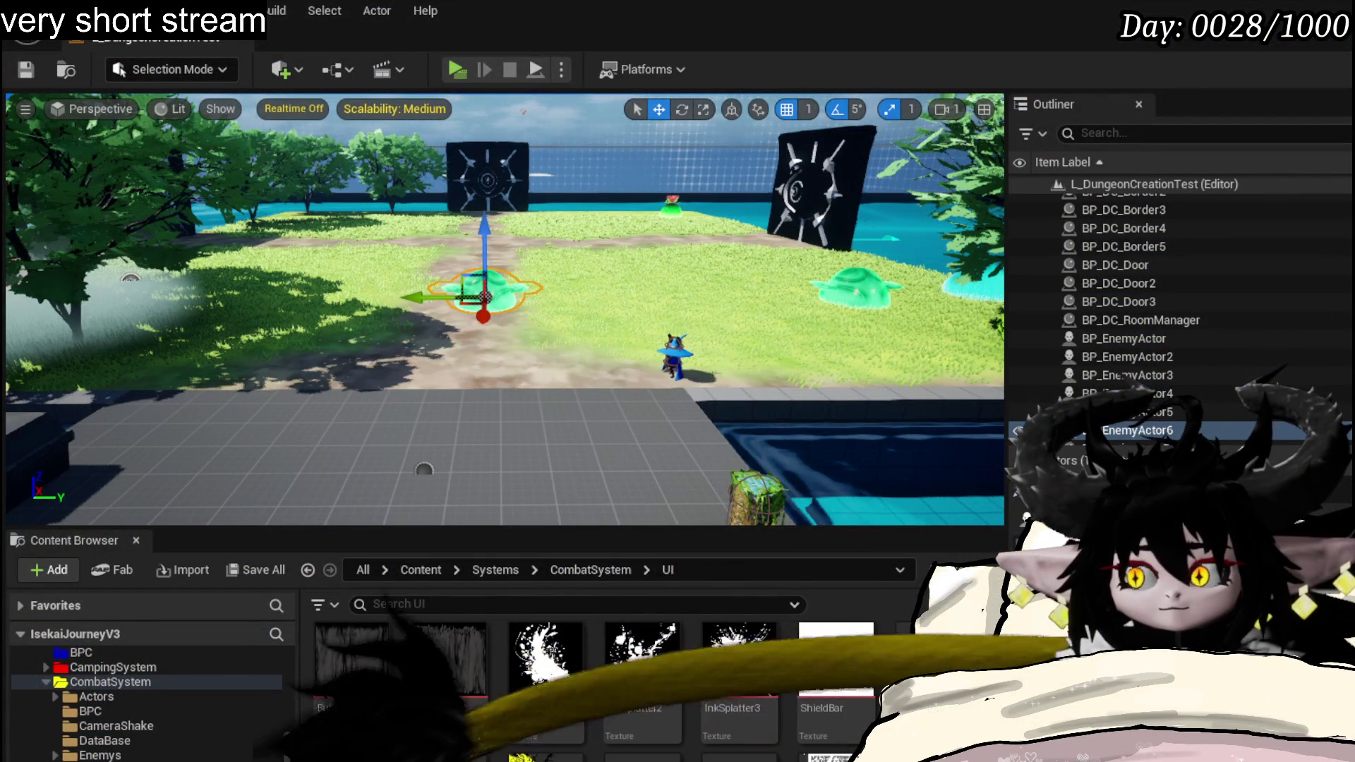
pyautogui.hotkey('alt', 'Tab')
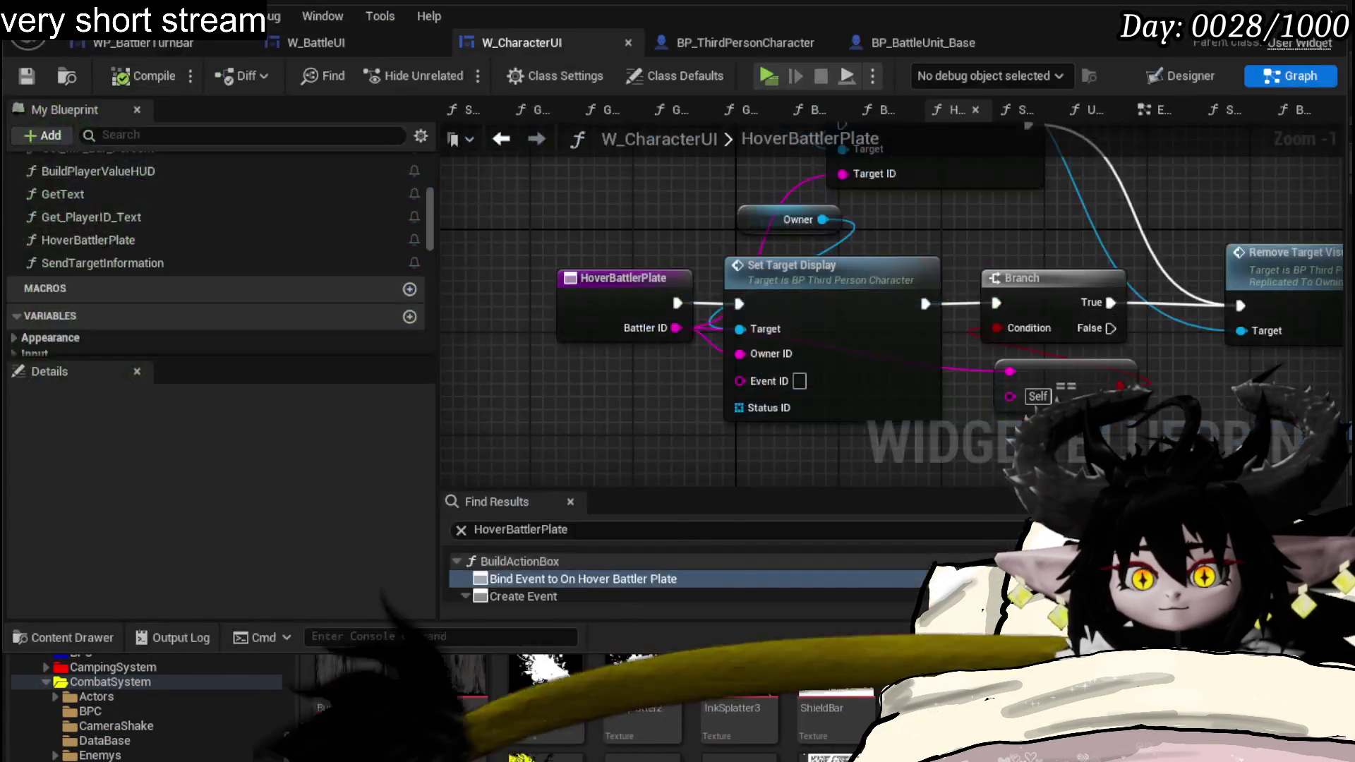
# - Add a breakpoint on Set Target Display and jump to its SetTargetDisplay definition
pyautogui.rightClick(852, 299)
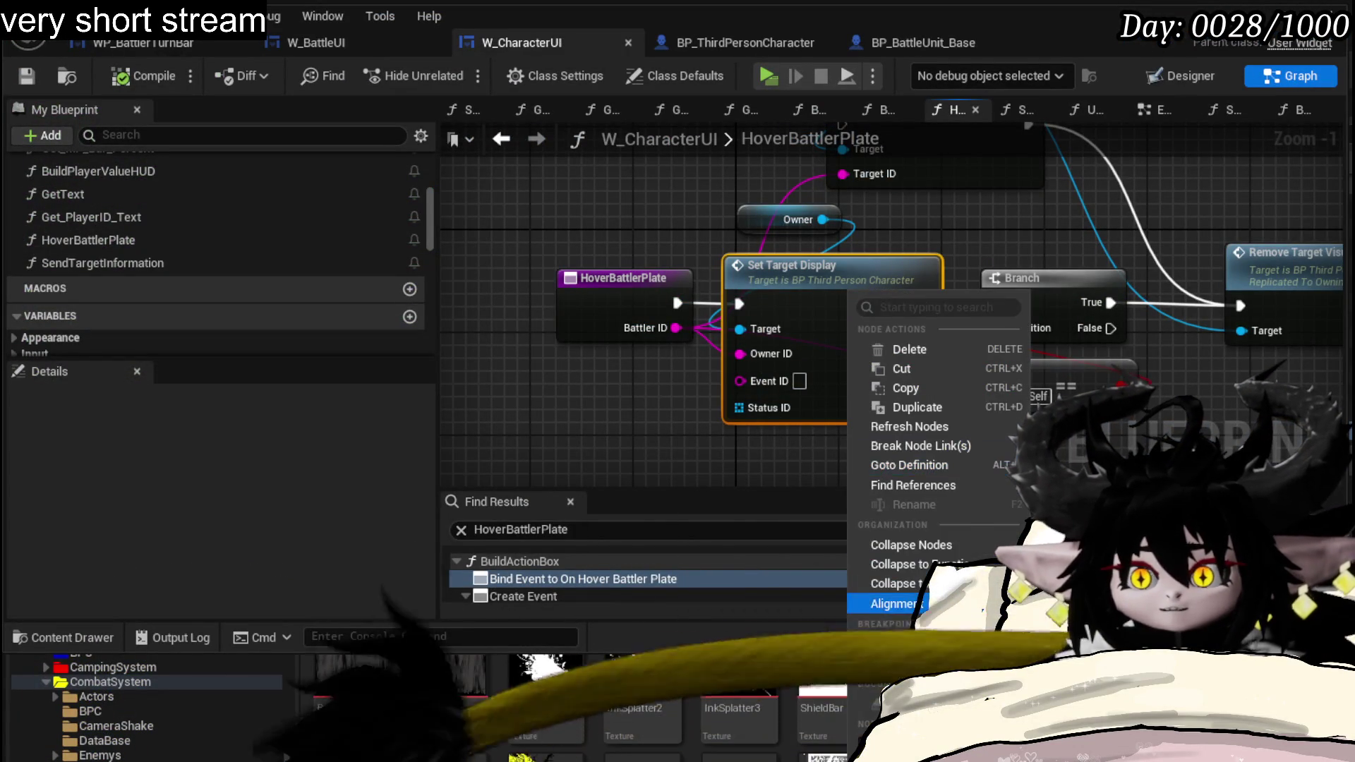
pyautogui.click(889, 664)
pyautogui.click(620, 393)
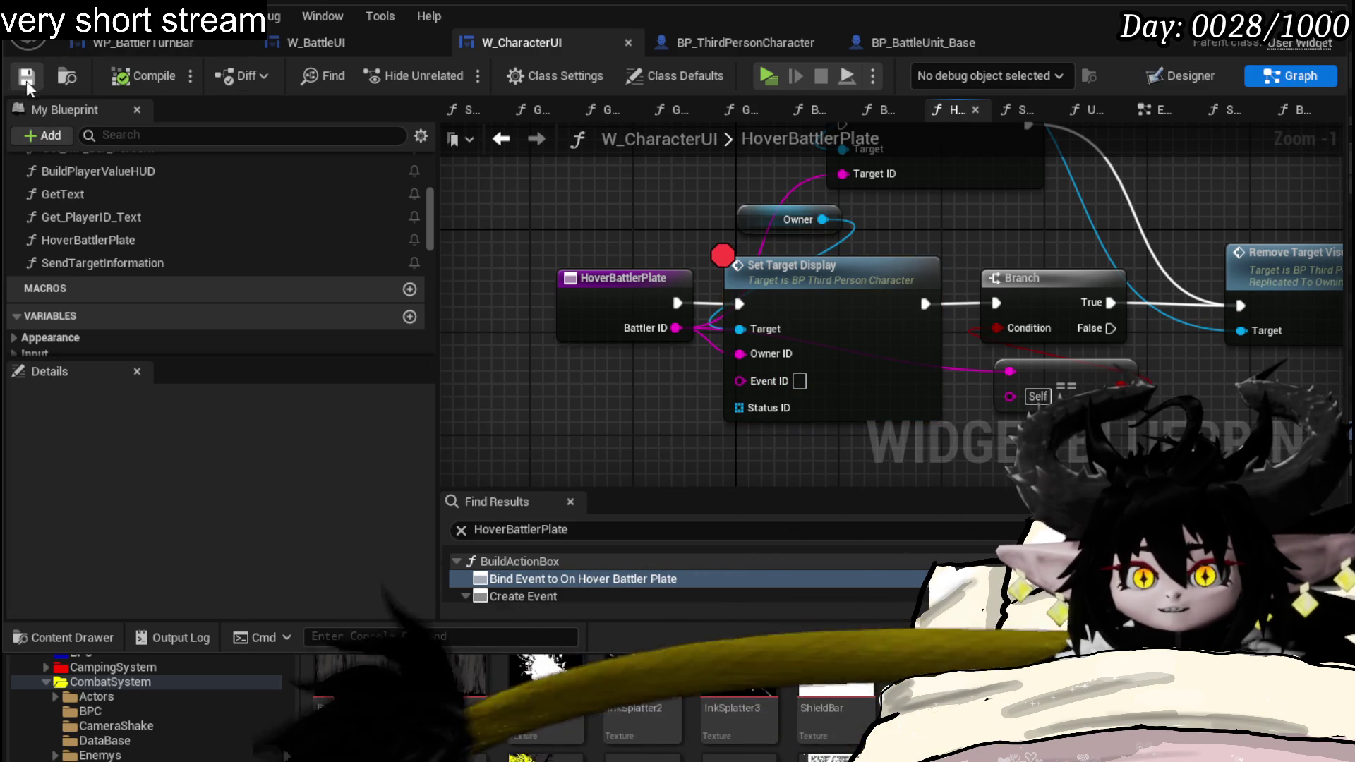
pyautogui.click(864, 295)
pyautogui.hotkey('alt', 'g')
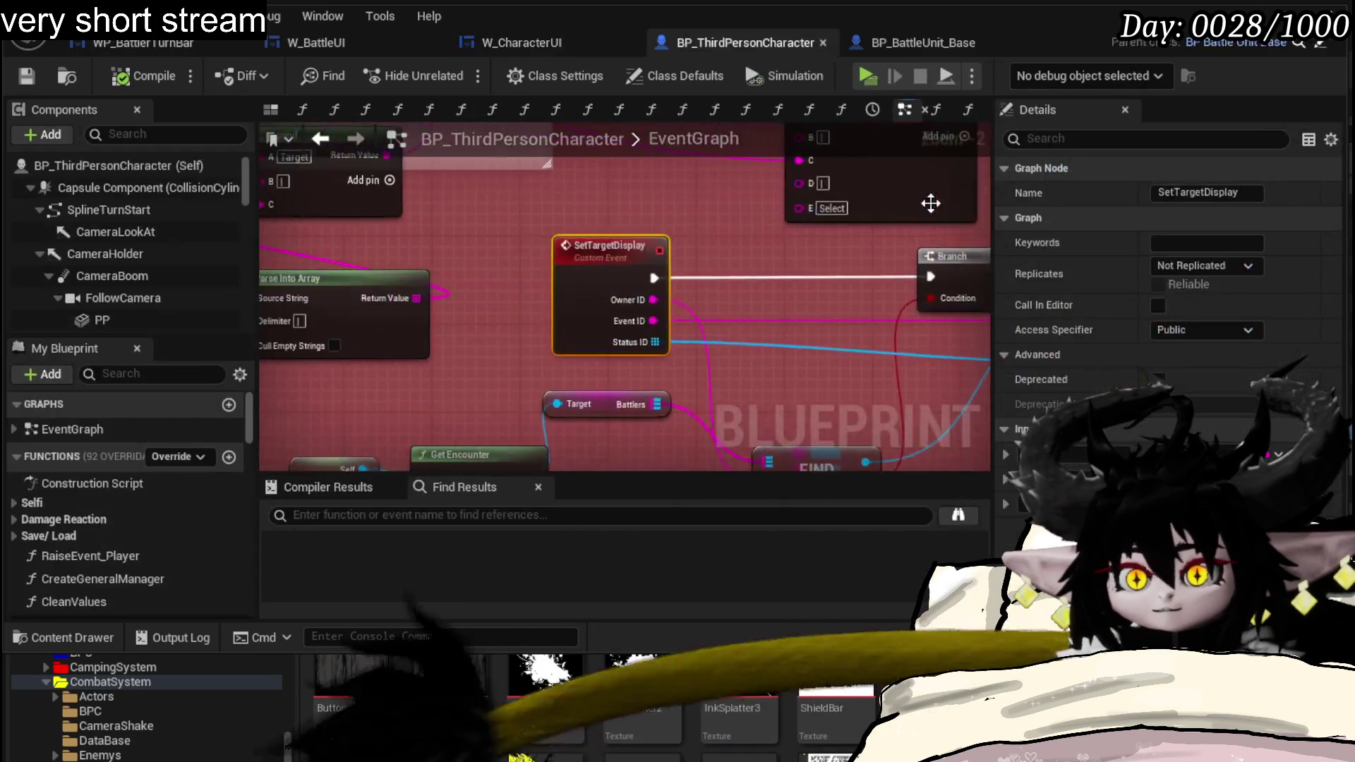
pyautogui.moveTo(496, 175)
pyautogui.mouseDown()
pyautogui.moveTo(528, 202)
pyautogui.moveTo(461, 165)
pyautogui.mouseUp()
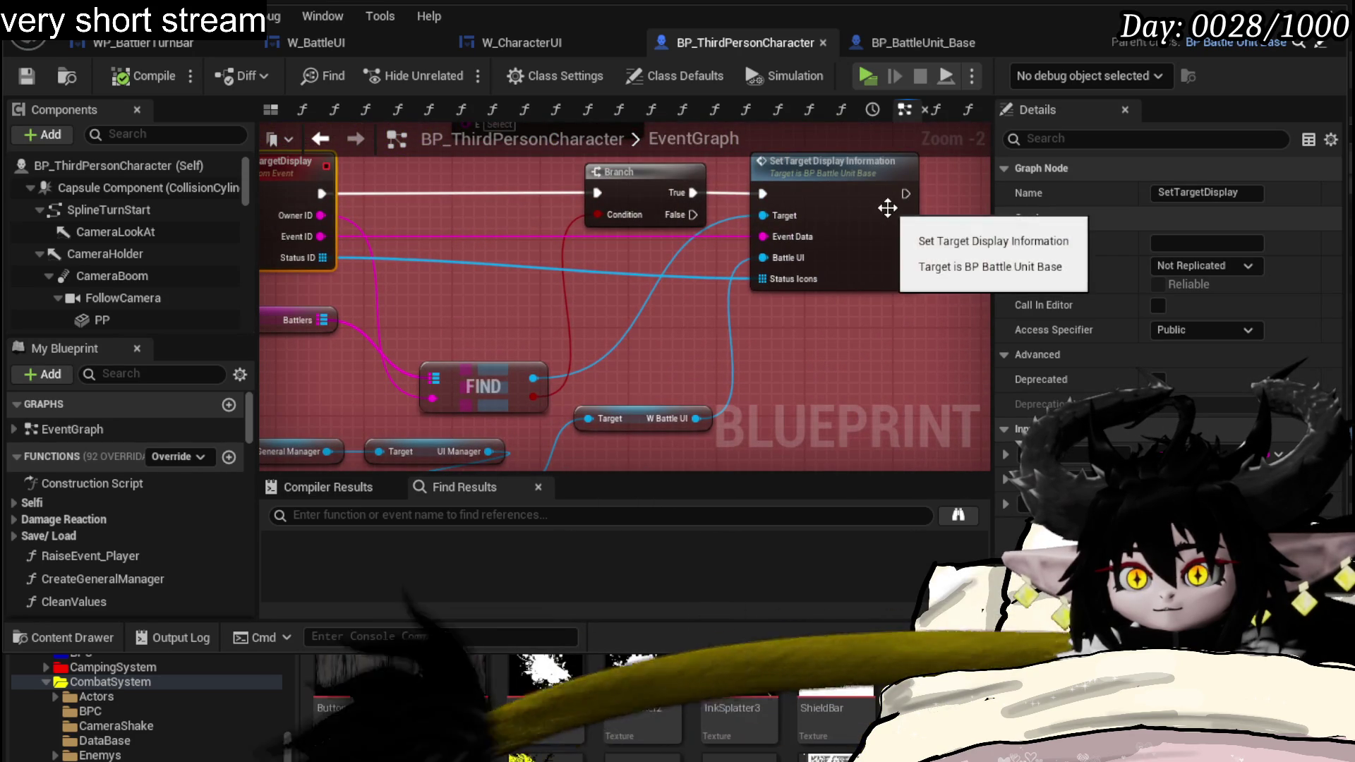
# - Follow SetTargetDisplayInformation in BP_BattleUnit_Base into WP_BattlerTurnBar's SetDataForInspection function
pyautogui.doubleClick(886, 202)
pyautogui.moveTo(688, 231)
pyautogui.mouseDown()
pyautogui.moveTo(708, 259)
pyautogui.moveTo(674, 260)
pyautogui.mouseUp()
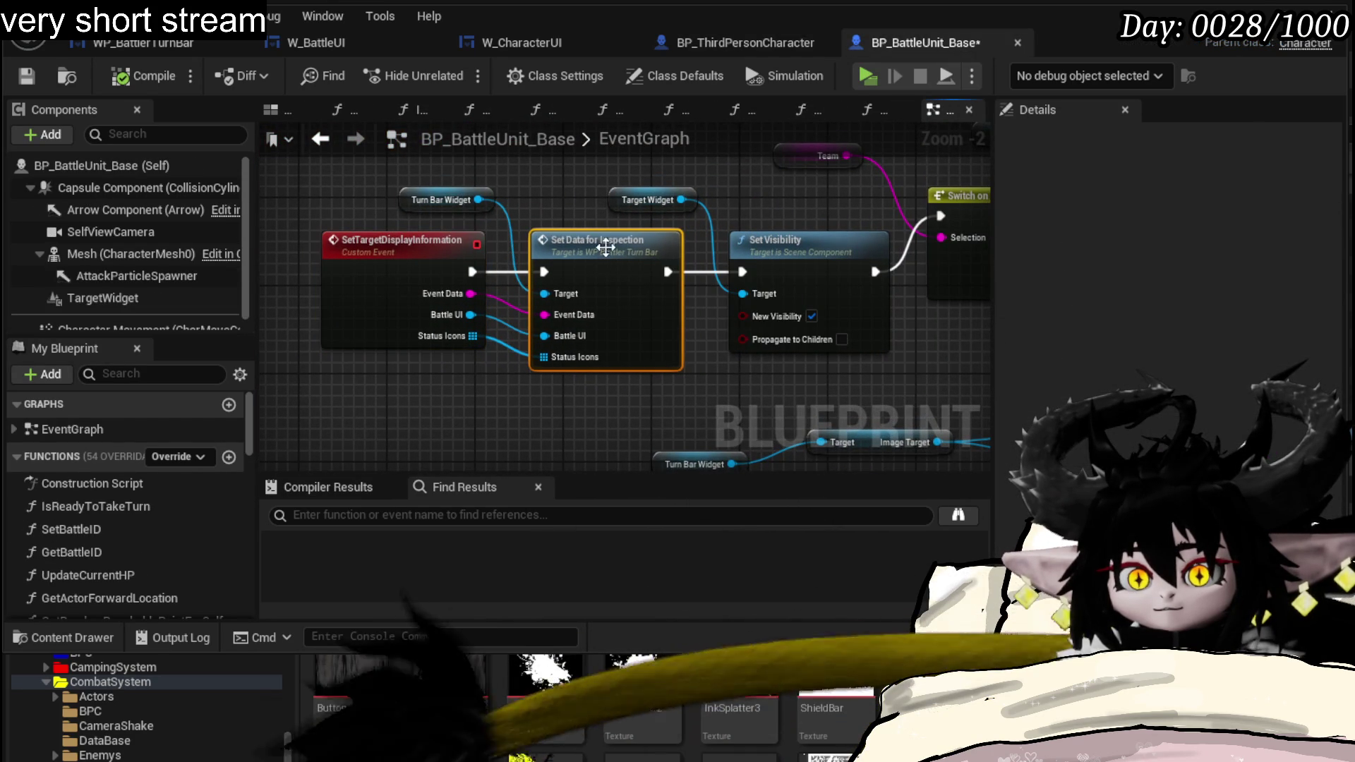
pyautogui.moveTo(588, 199)
pyautogui.mouseDown()
pyautogui.moveTo(442, 238)
pyautogui.moveTo(580, 226)
pyautogui.mouseUp()
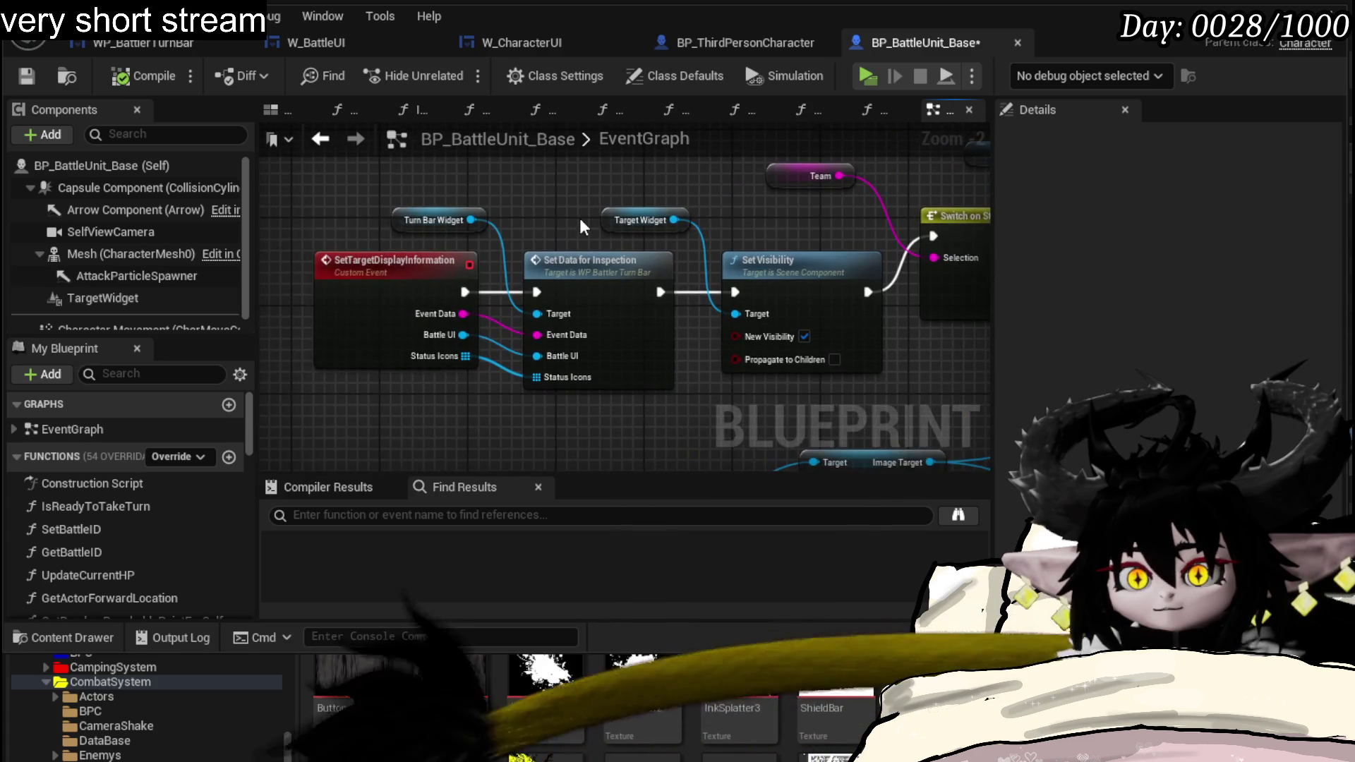
pyautogui.click(657, 212)
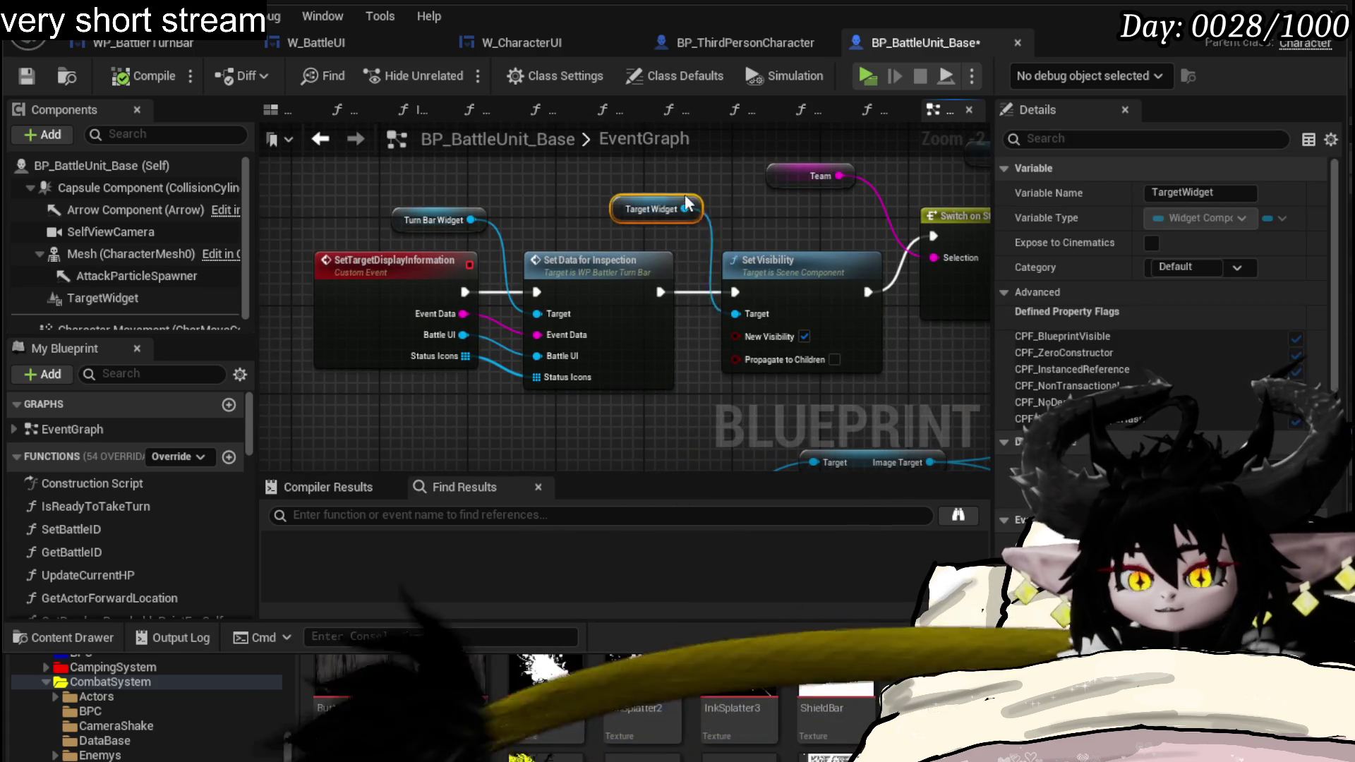
pyautogui.doubleClick(614, 265)
pyautogui.scroll(-1, 677, 295)
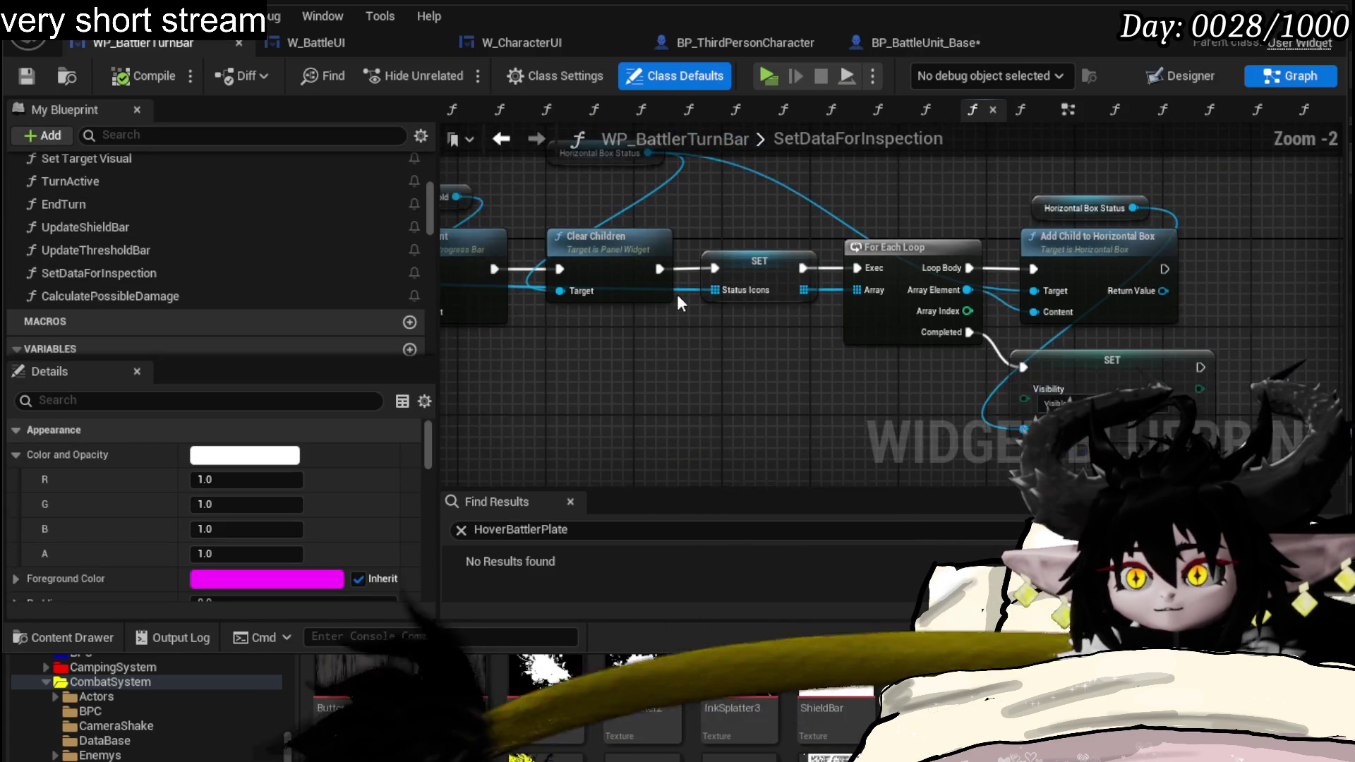
pyautogui.scroll(-1, 683, 292)
# - Pan across SetDataForInspection's SET, Fill Turn Bar and Parse Into Array nodes, then switch to W_BattleUI
pyautogui.moveTo(696, 305); pyautogui.dragTo(1072, 387)
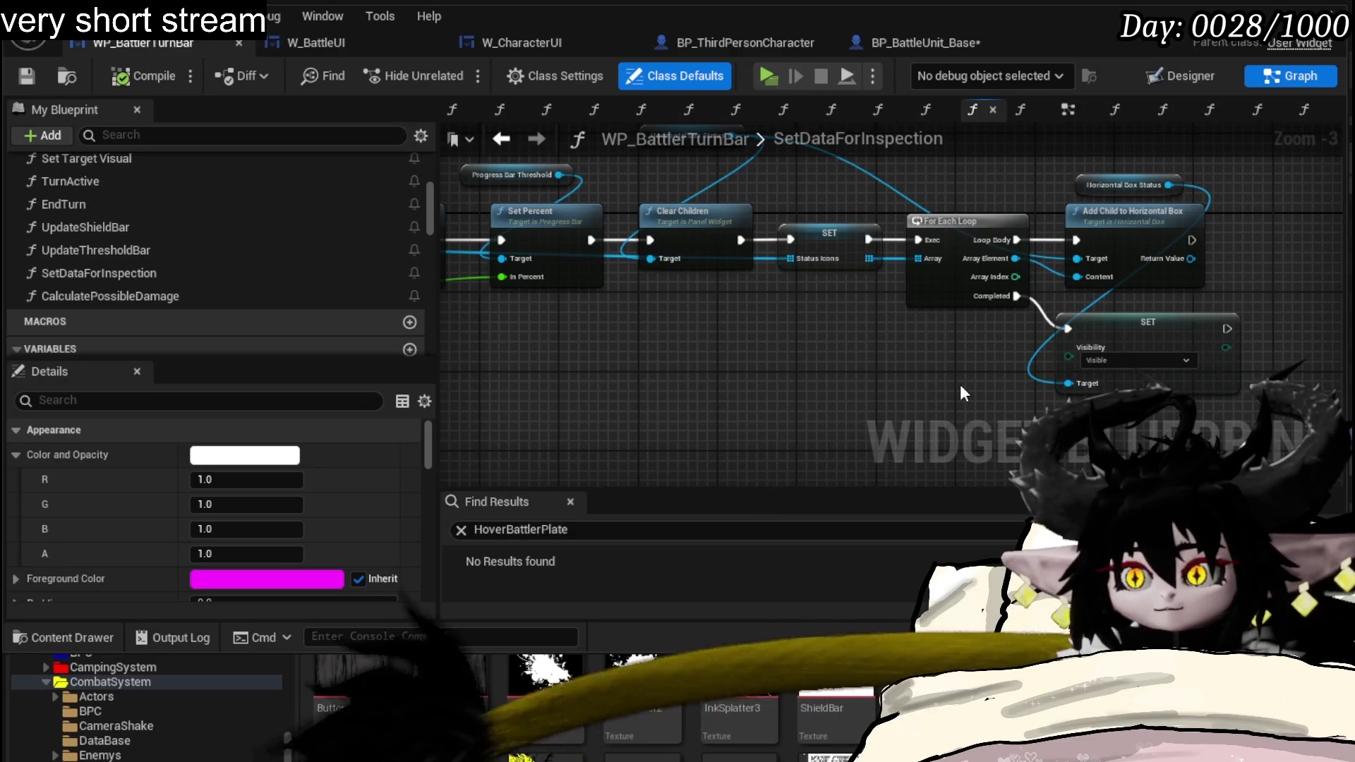
pyautogui.moveTo(1222, 345)
pyautogui.mouseDown()
pyautogui.moveTo(582, 340)
pyautogui.moveTo(872, 377)
pyautogui.moveTo(1026, 358)
pyautogui.mouseUp()
pyautogui.moveTo(899, 355)
pyautogui.mouseDown()
pyautogui.moveTo(1076, 362)
pyautogui.moveTo(822, 367)
pyautogui.moveTo(1183, 387)
pyautogui.mouseUp()
pyautogui.moveTo(713, 319)
pyautogui.mouseDown()
pyautogui.moveTo(726, 253)
pyautogui.moveTo(739, 293)
pyautogui.mouseUp()
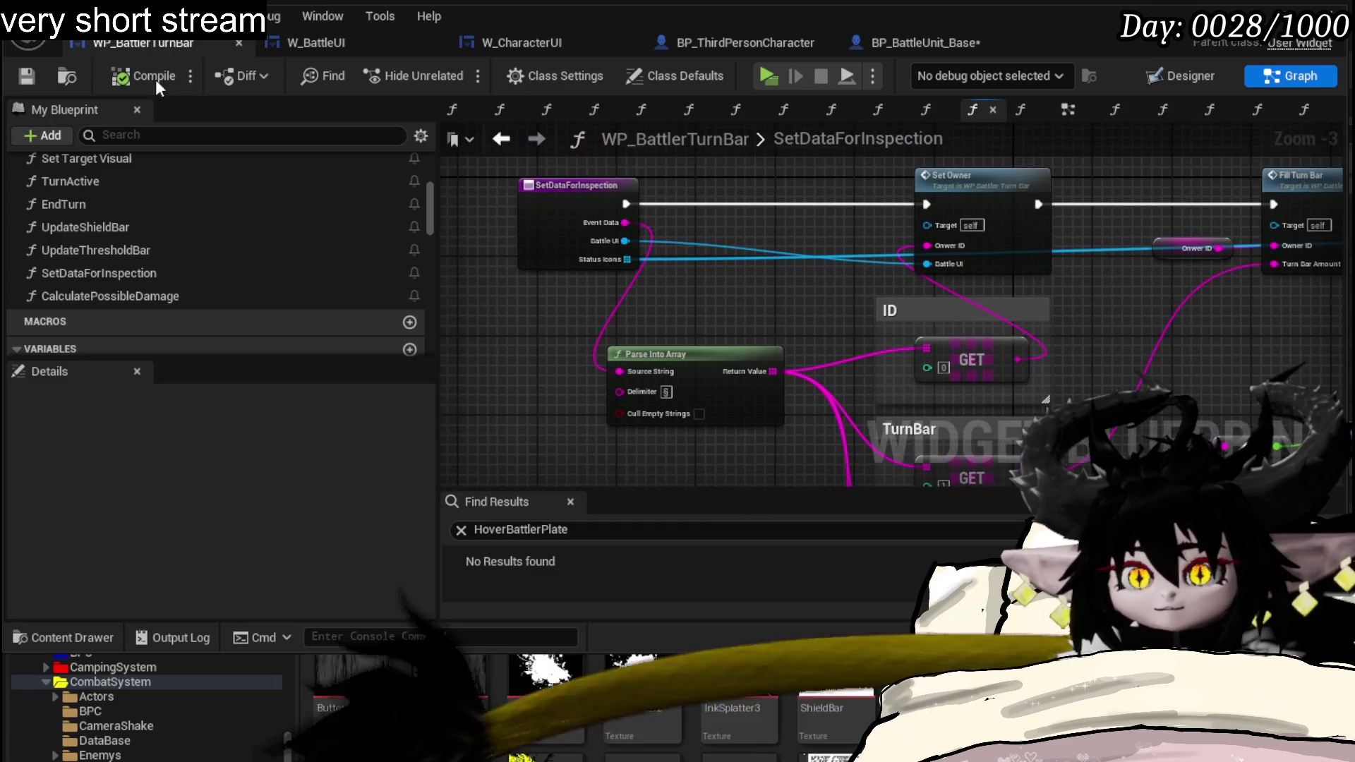
pyautogui.click(292, 40)
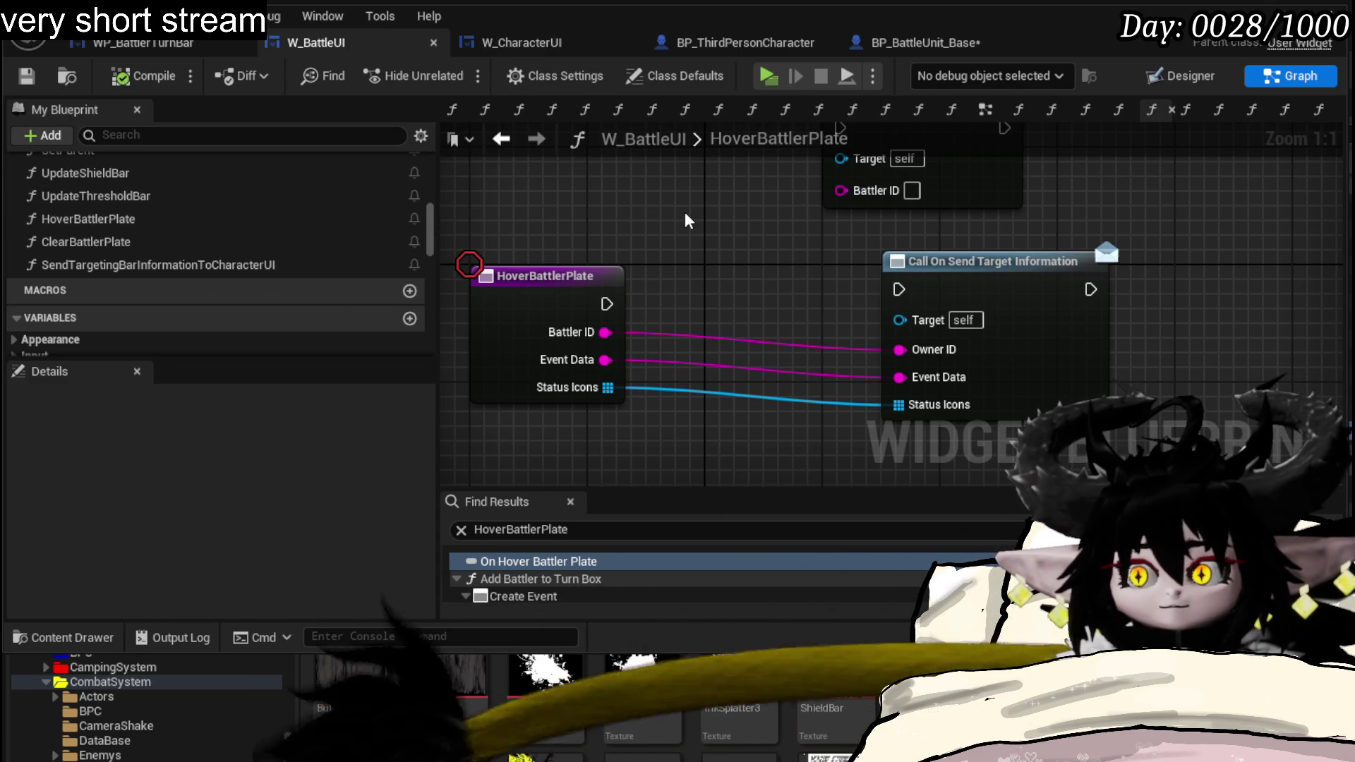
# - Wire HoverBattlerPlate's execution output into Call On Send Target Information
pyautogui.click(88, 219)
pyautogui.moveTo(744, 276)
pyautogui.mouseDown()
pyautogui.moveTo(735, 398)
pyautogui.moveTo(770, 268)
pyautogui.mouseUp()
pyautogui.moveTo(633, 294)
pyautogui.mouseDown()
pyautogui.moveTo(963, 288)
pyautogui.moveTo(928, 281)
pyautogui.moveTo(985, 272)
pyautogui.mouseUp()
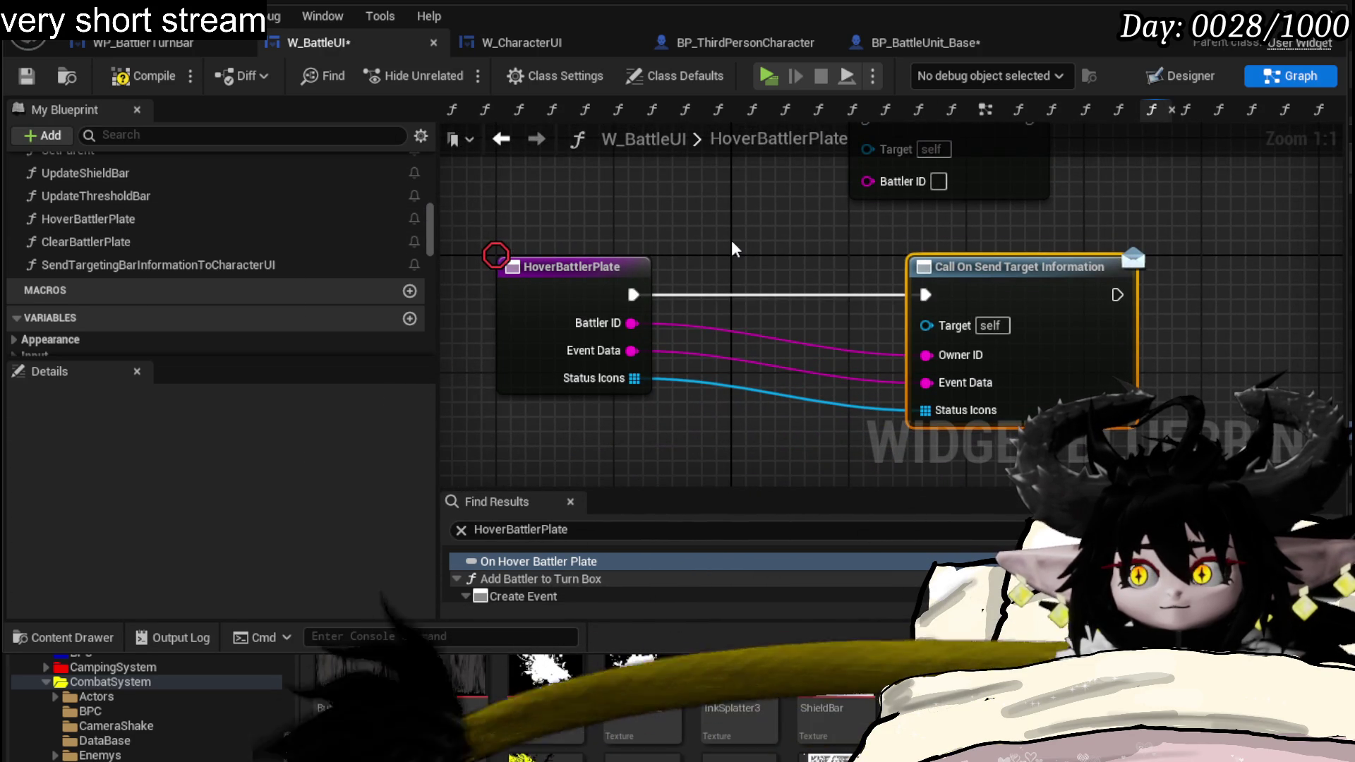
pyautogui.moveTo(741, 249); pyautogui.dragTo(725, 288)
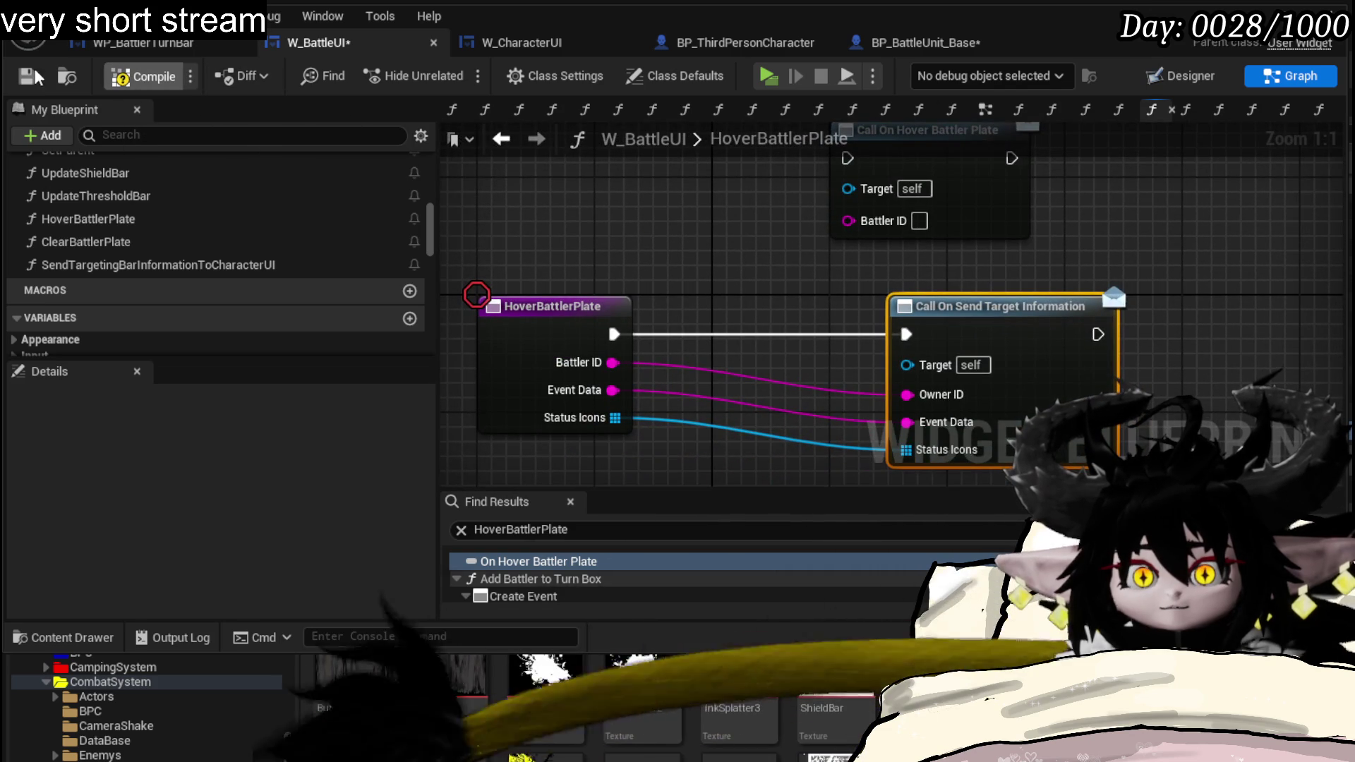
# - Compile and save W_BattleUI, then bring up the OnSendTargetInformation dispatcher's actions
pyautogui.click(149, 76)
pyautogui.click(26, 76)
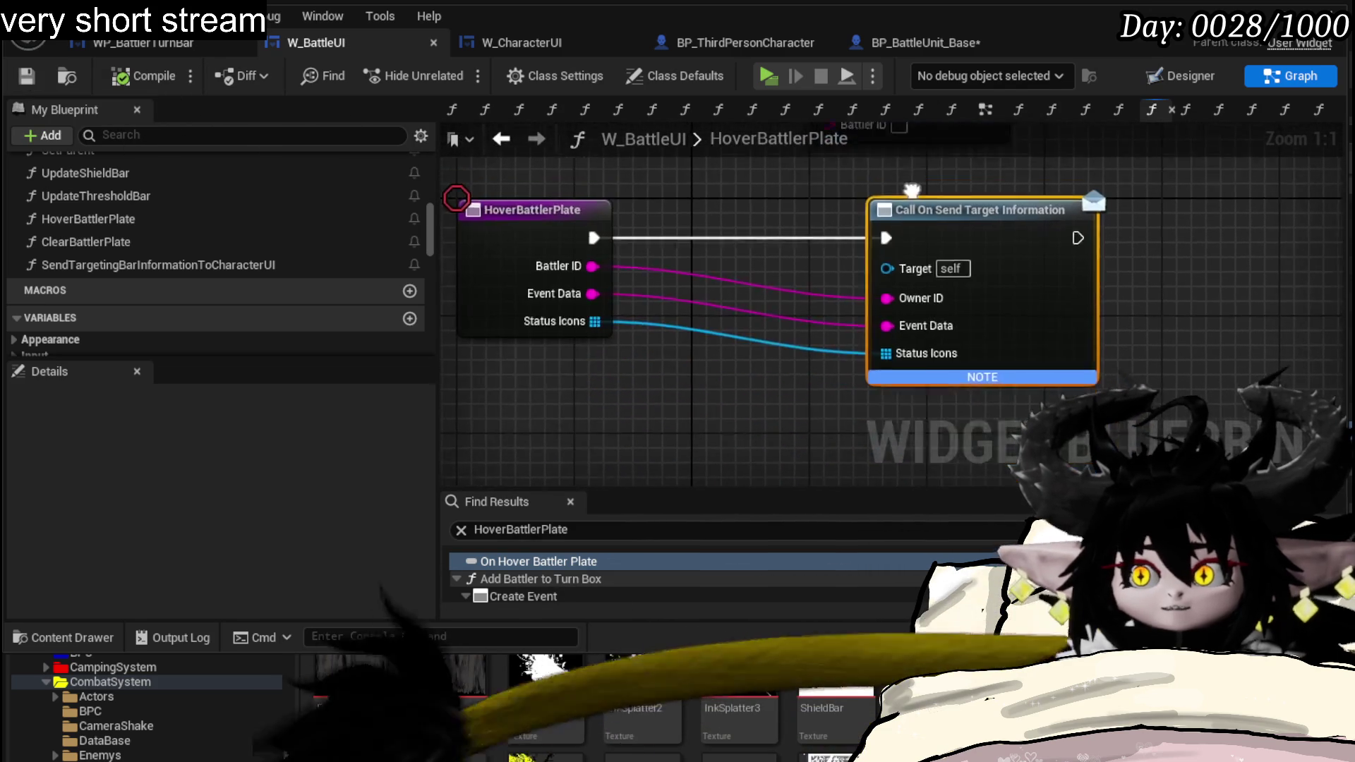
pyautogui.scroll(-3, 242, 242)
pyautogui.scroll(-2, 294, 291)
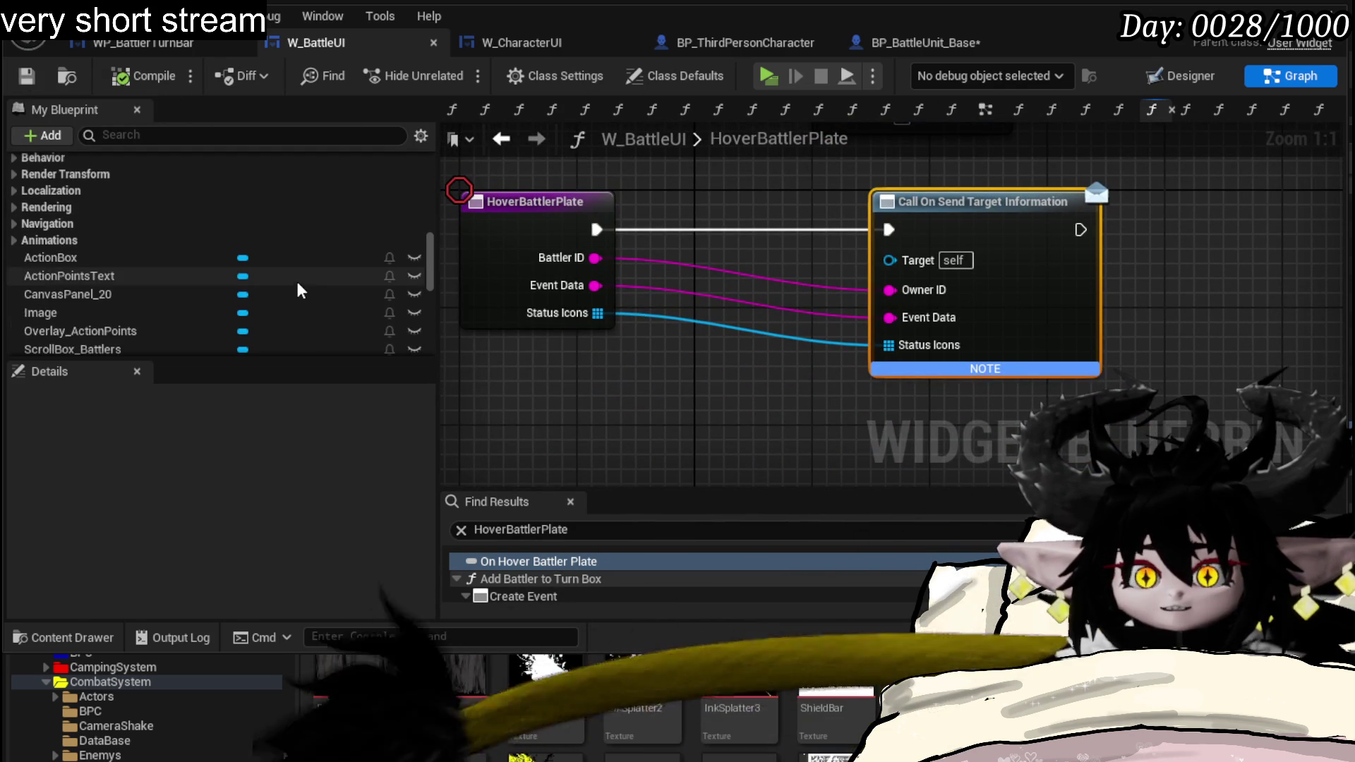
pyautogui.scroll(3, 192, 276)
pyautogui.scroll(2, 192, 276)
pyautogui.scroll(1, 192, 275)
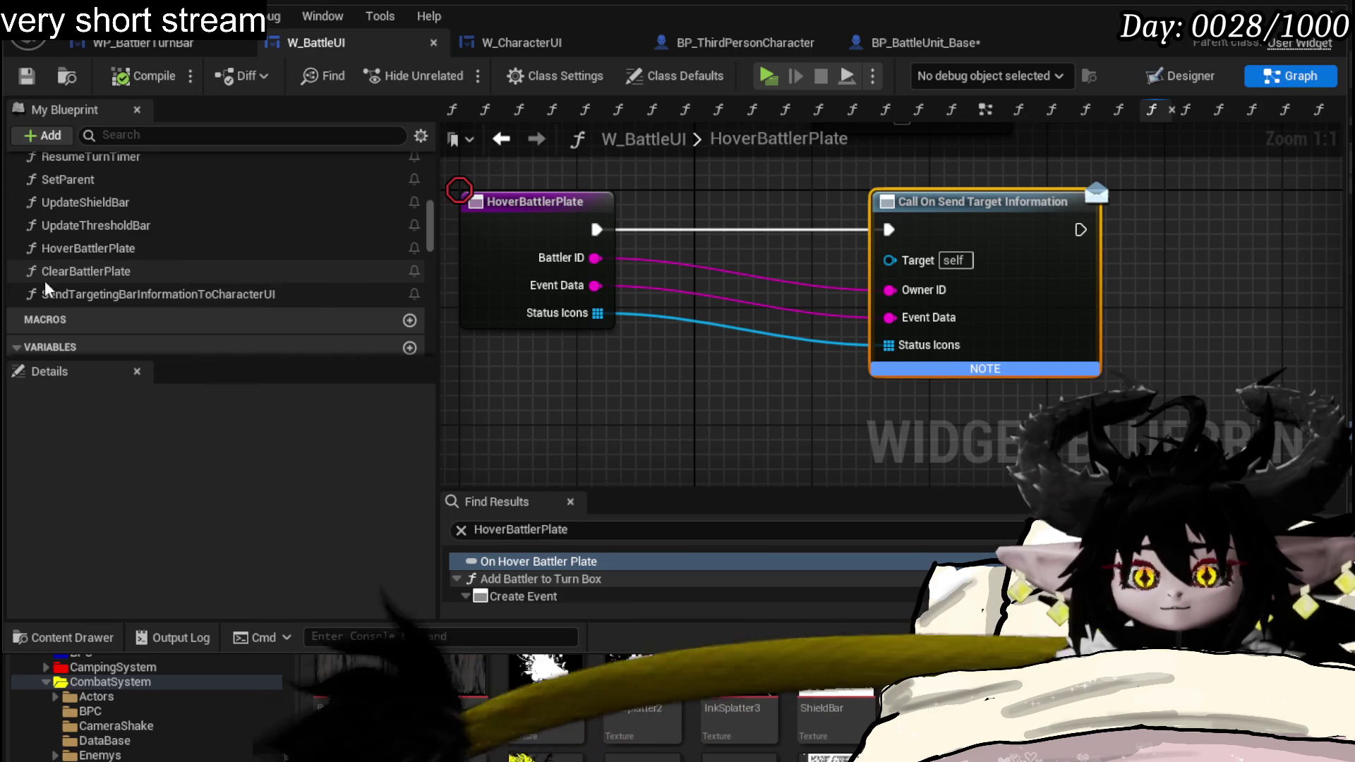
pyautogui.scroll(-5, 233, 308)
pyautogui.scroll(-5, 213, 310)
pyautogui.scroll(-5, 159, 318)
pyautogui.scroll(-3, 122, 326)
pyautogui.rightClick(120, 329)
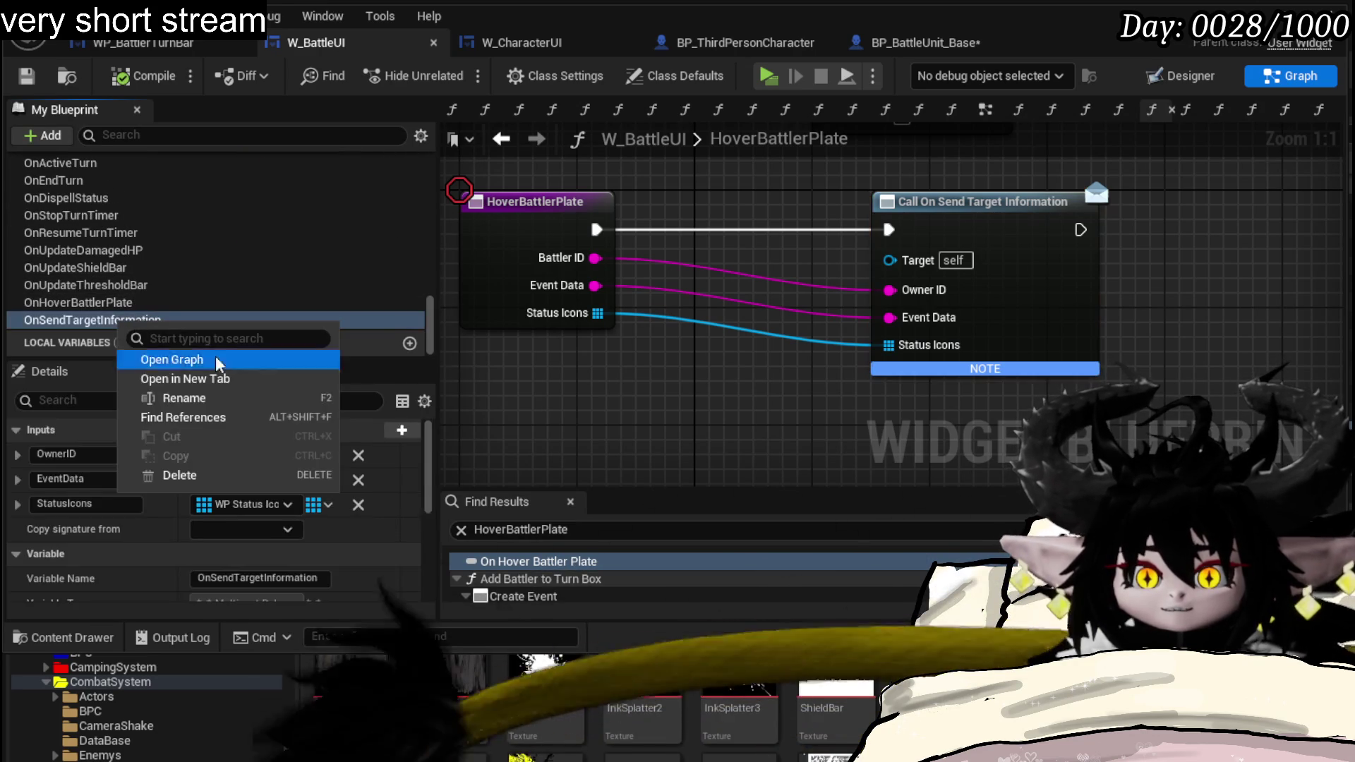
# - Rename OnSendTargetInformation to OnBuildBattlerInfo and move its call node next to HoverBattlerPlate
pyautogui.click(185, 399)
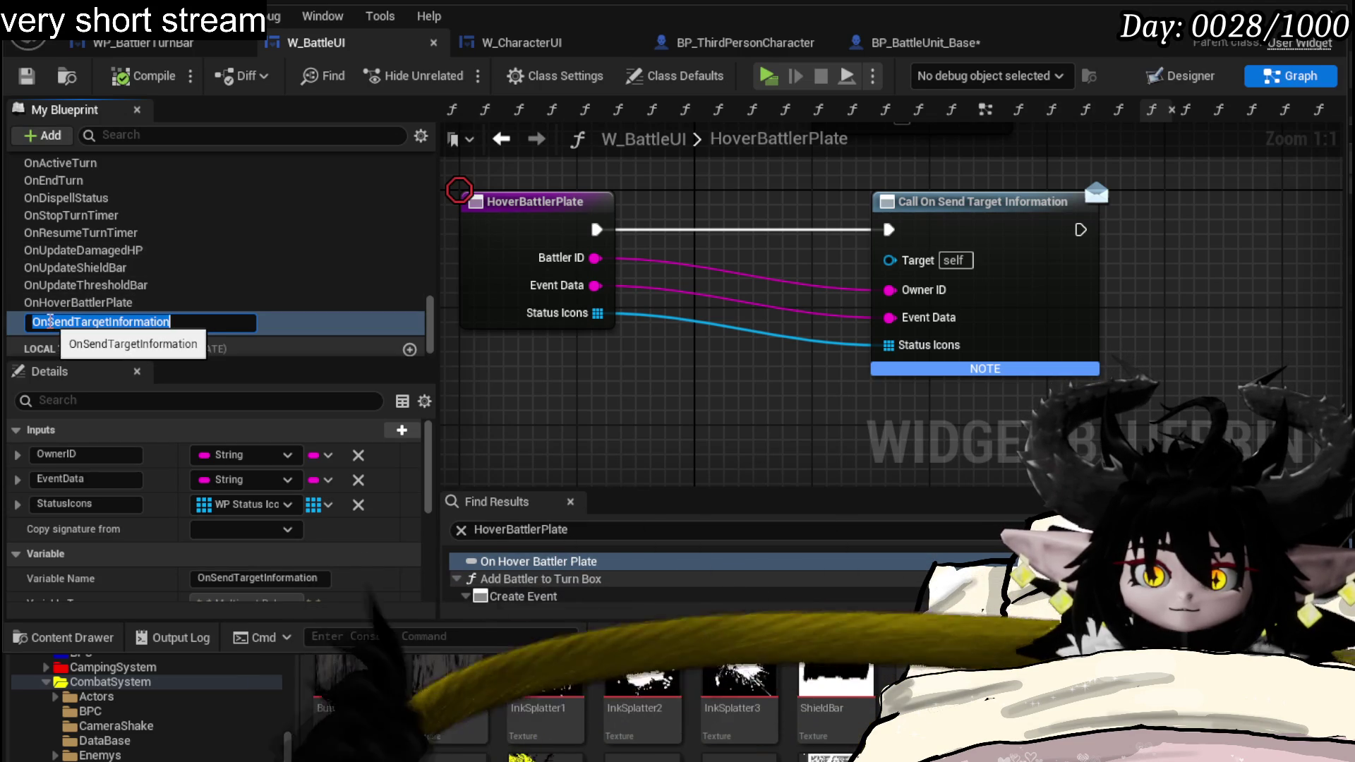
pyautogui.moveTo(48, 322); pyautogui.dragTo(225, 321)
pyautogui.write('Build')
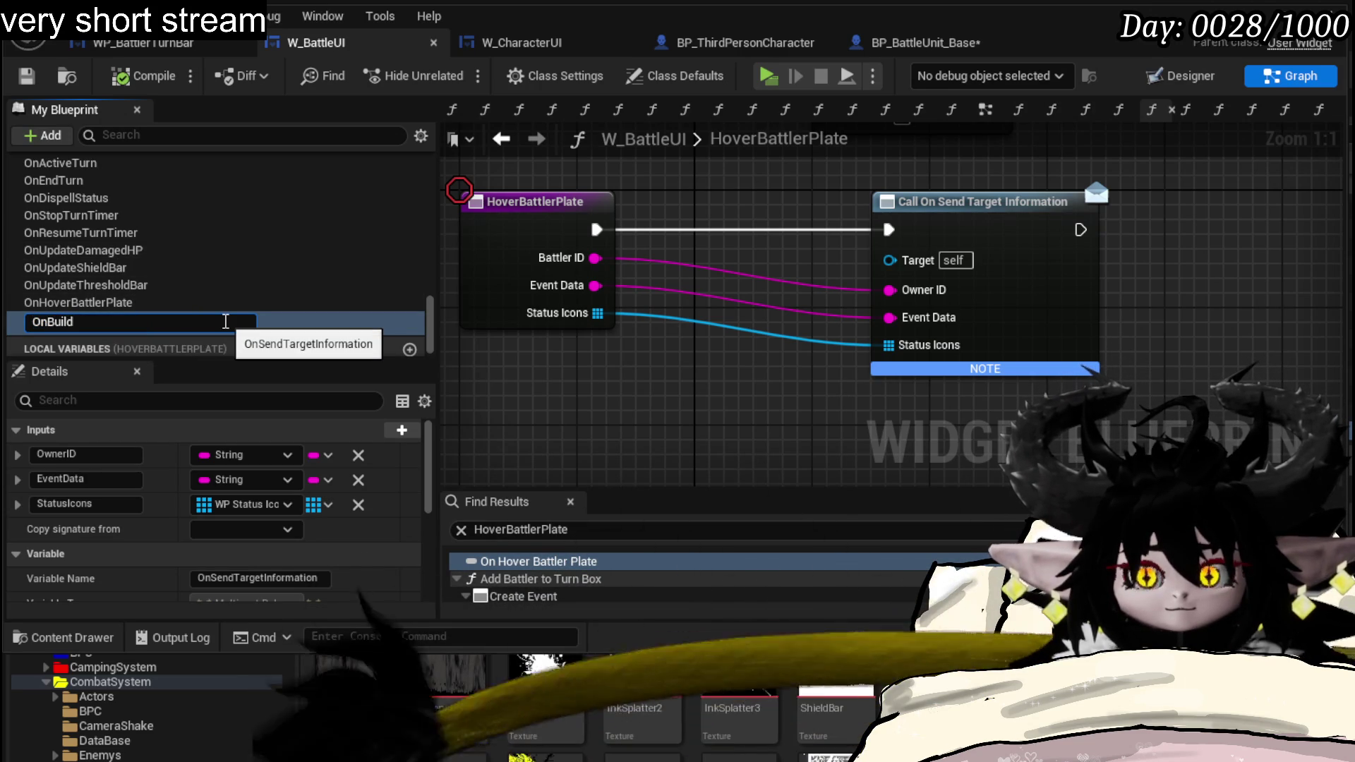
pyautogui.write('Battler')
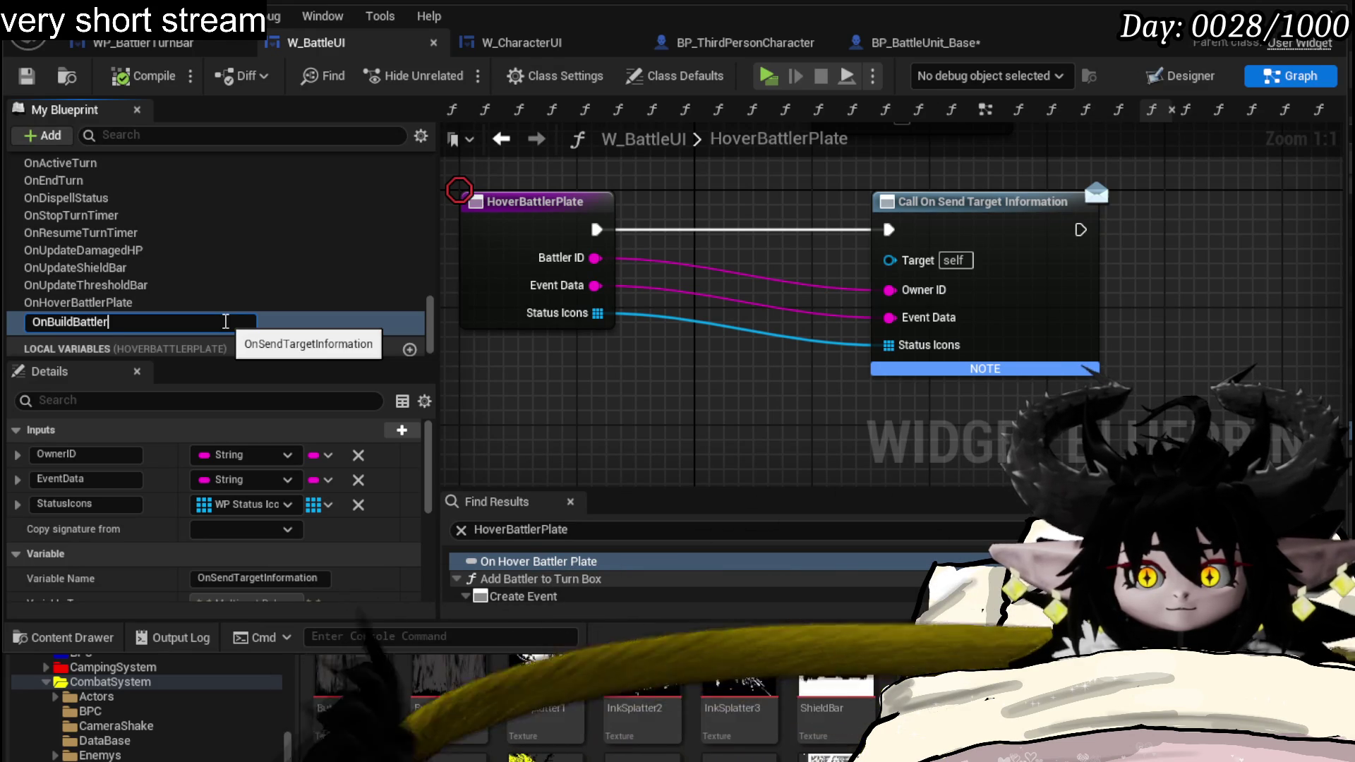
pyautogui.write('Inf')
pyautogui.write('o')
pyautogui.press('Return')
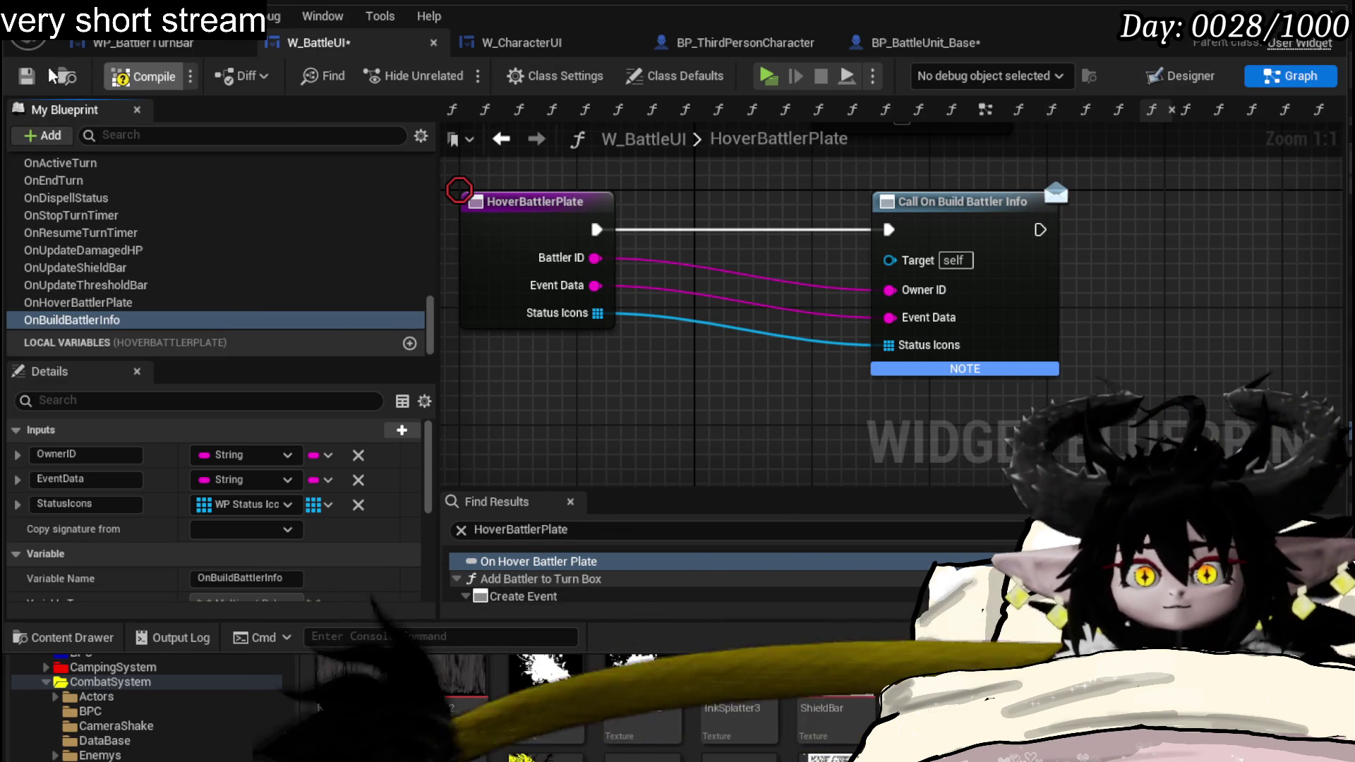
pyautogui.moveTo(932, 209); pyautogui.dragTo(778, 214)
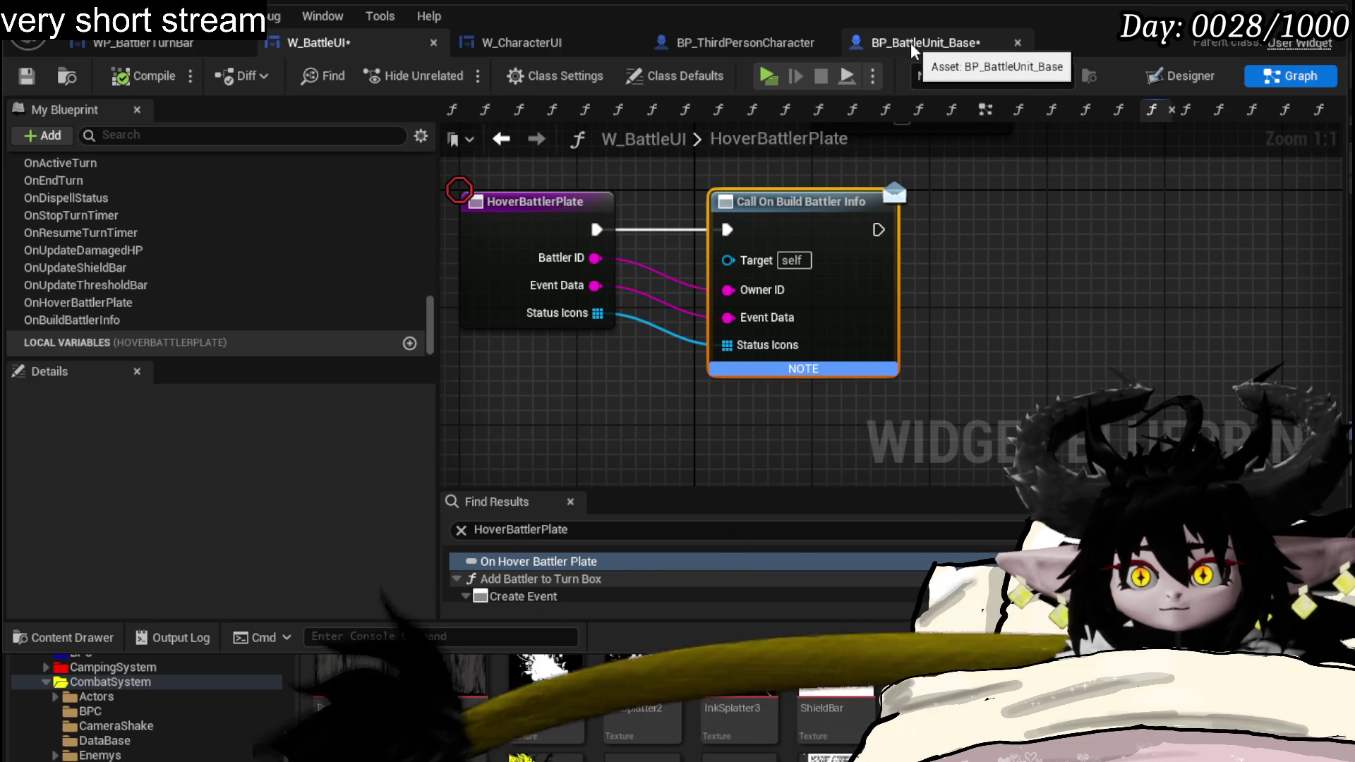
pyautogui.click(912, 46)
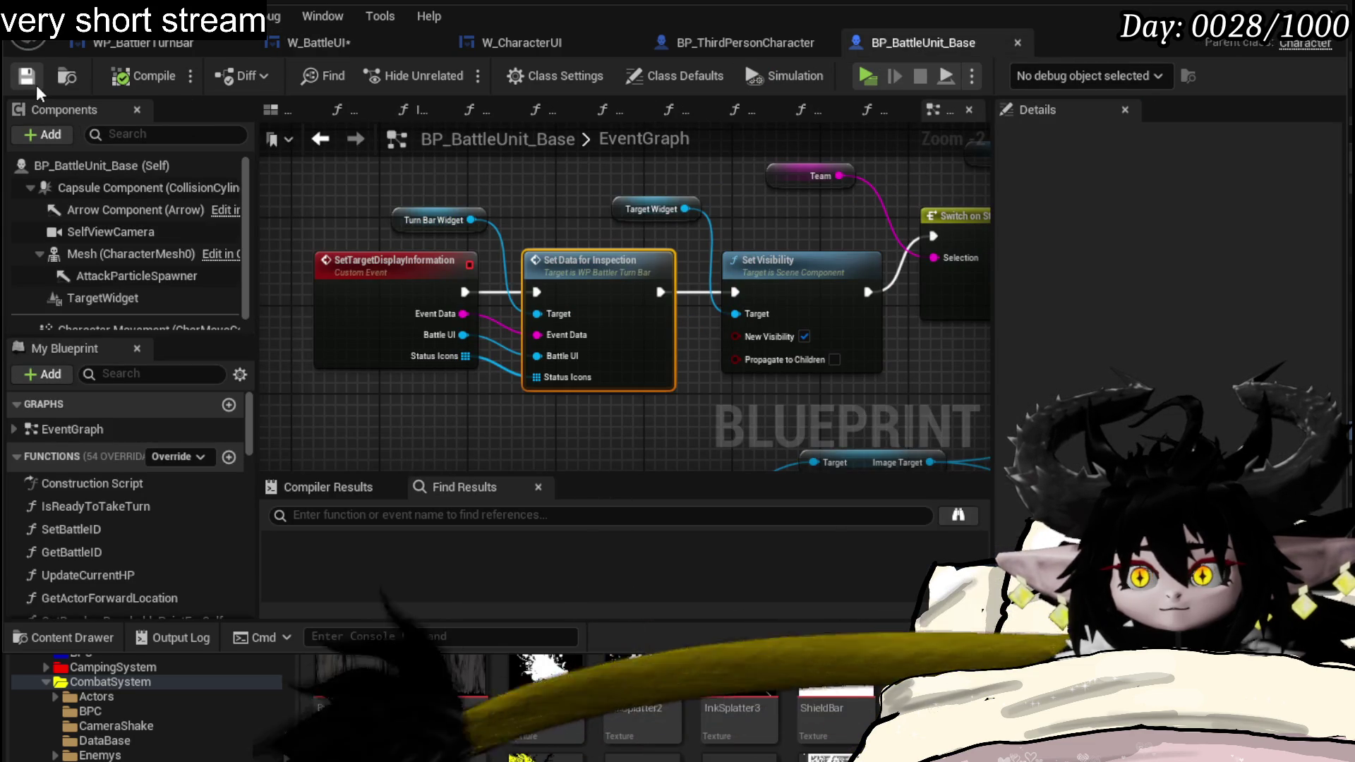
pyautogui.moveTo(719, 42); pyautogui.dragTo(931, 42)
pyautogui.click(513, 43)
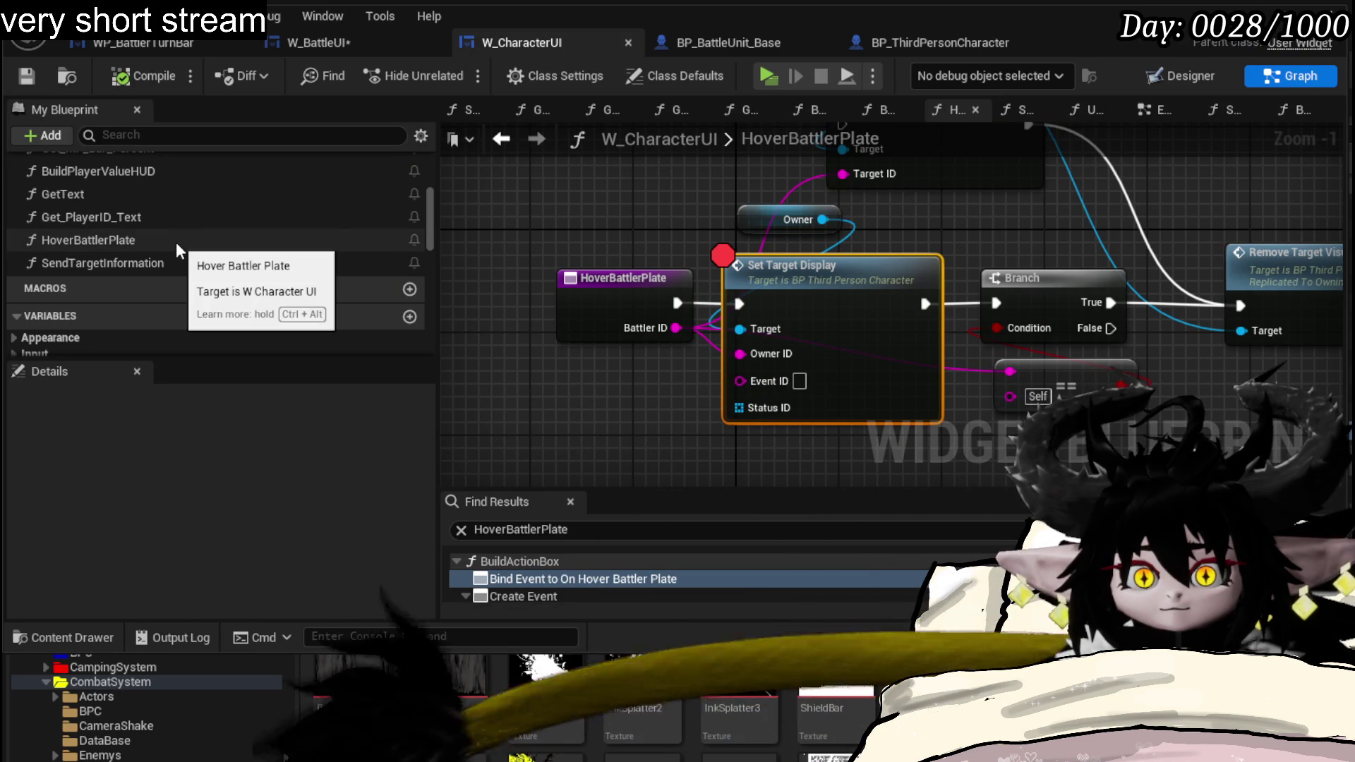
pyautogui.scroll(5, 249, 232)
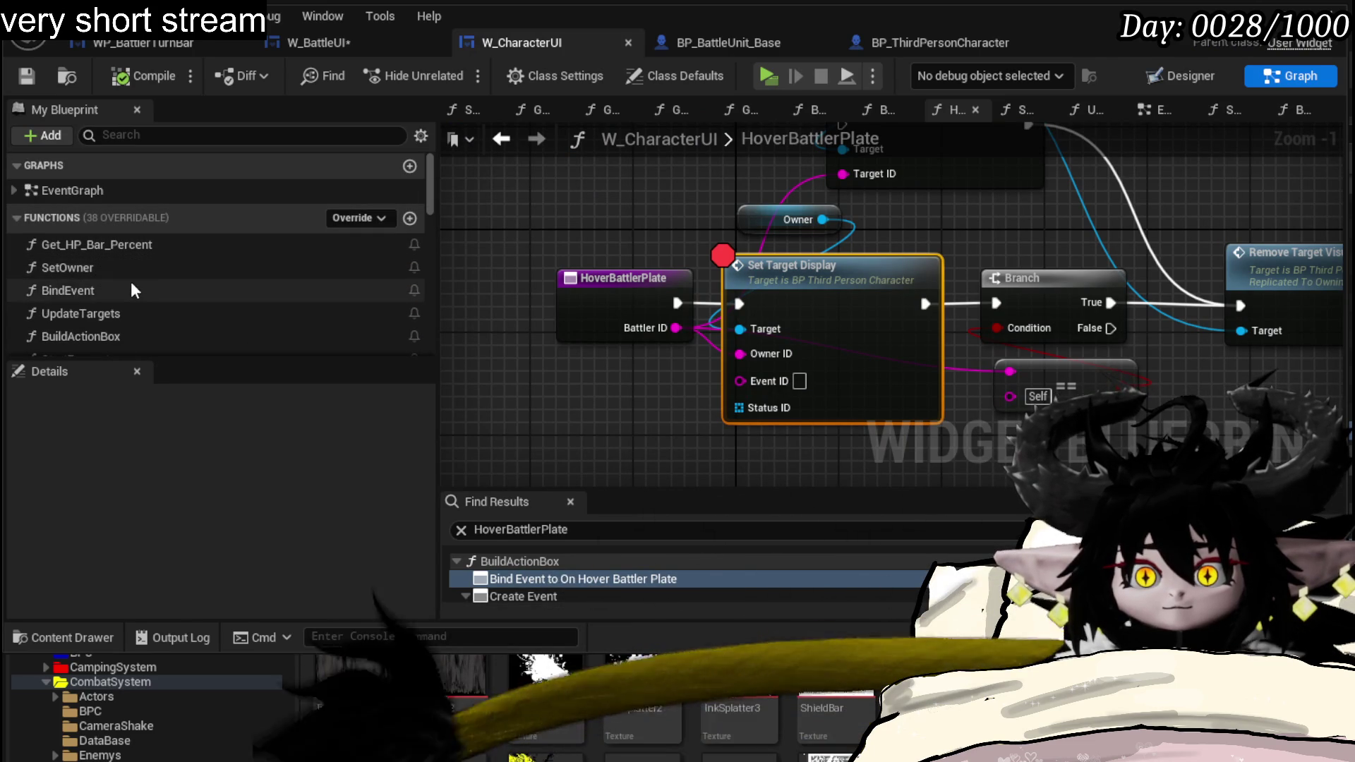
pyautogui.doubleClick(135, 288)
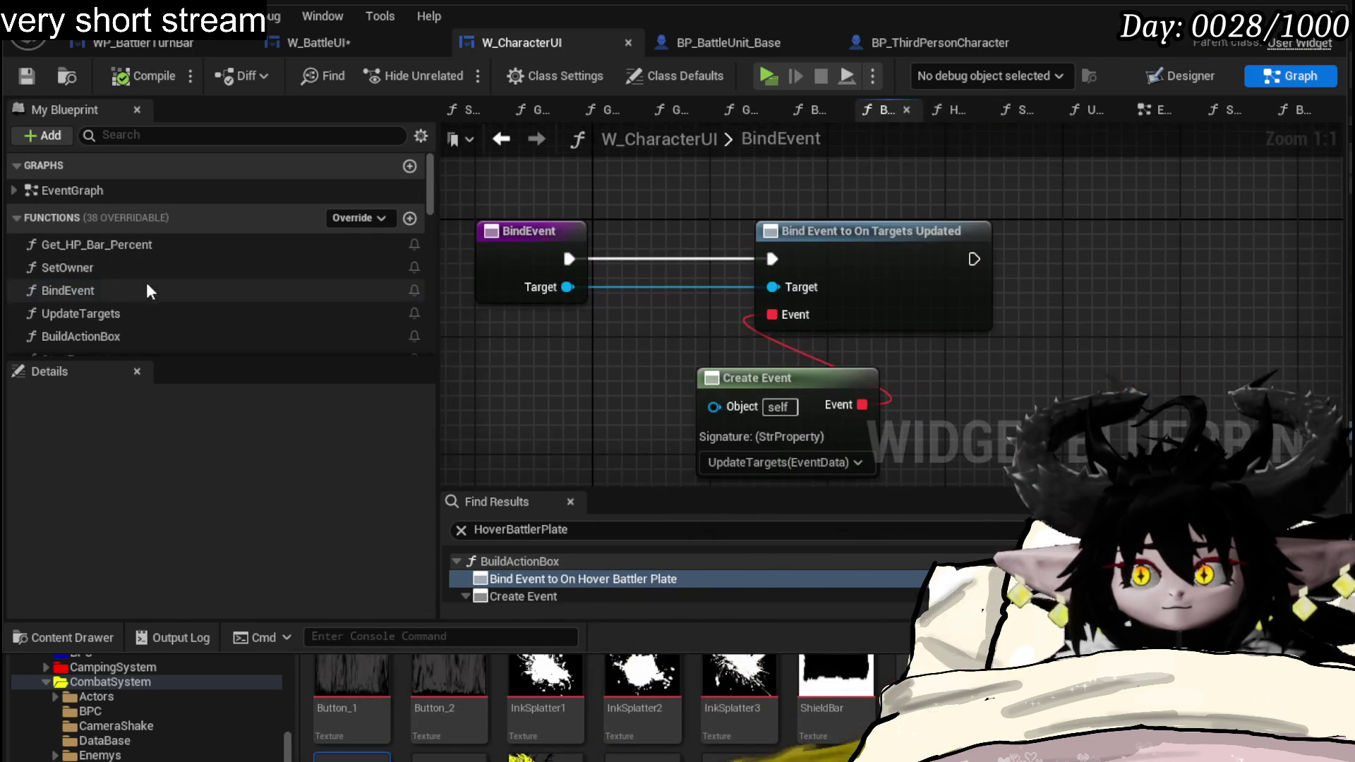
pyautogui.doubleClick(93, 267)
pyautogui.scroll(-1, 1028, 198)
pyautogui.scroll(-1, 915, 212)
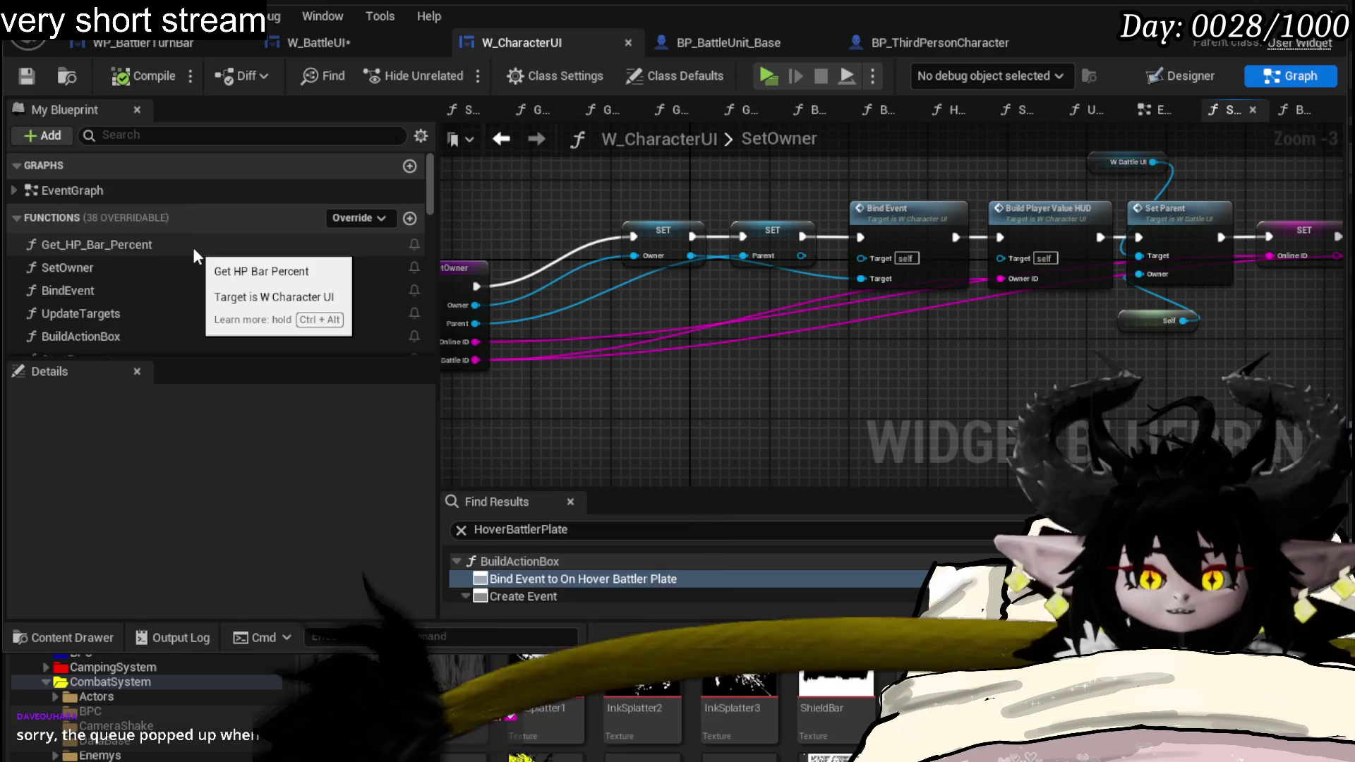
pyautogui.scroll(-2, 192, 247)
pyautogui.scroll(-1, 215, 240)
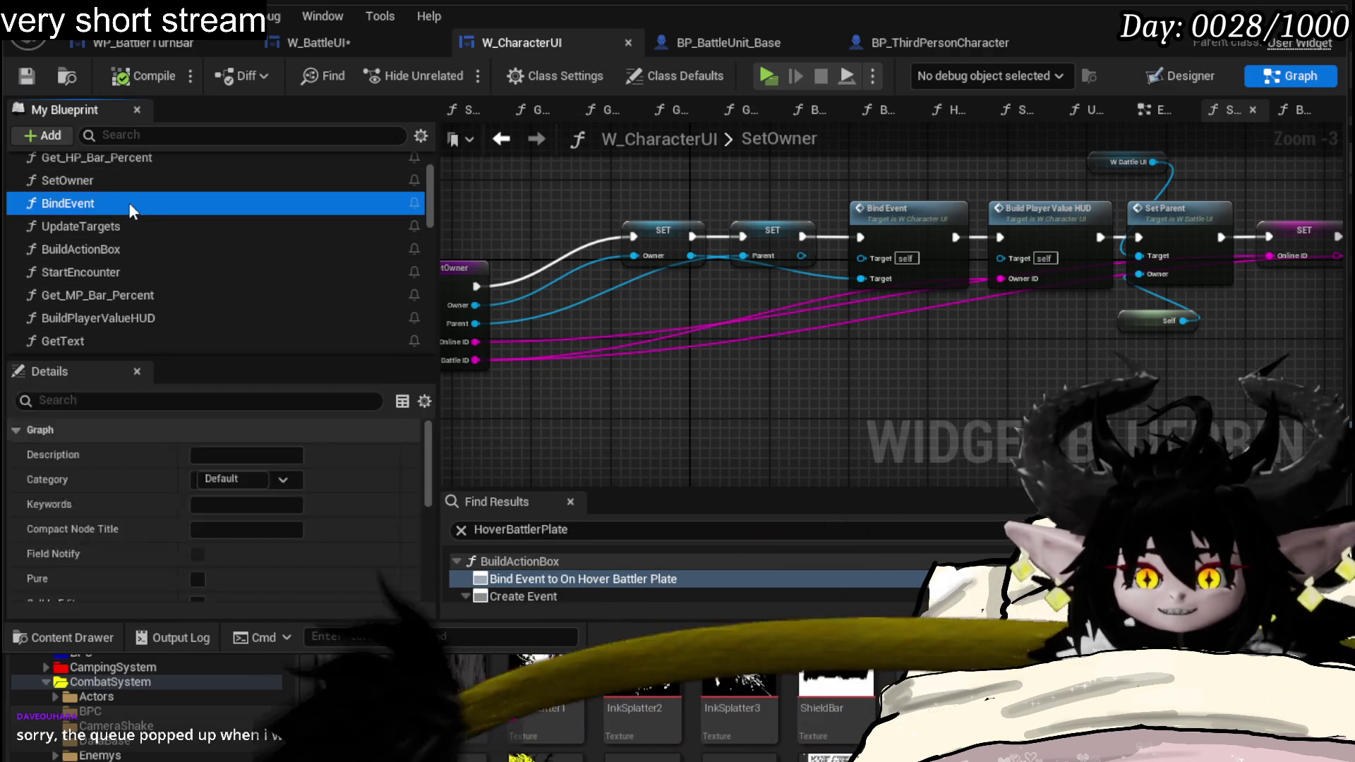
pyautogui.doubleClick(127, 204)
pyautogui.scroll(-2, 129, 207)
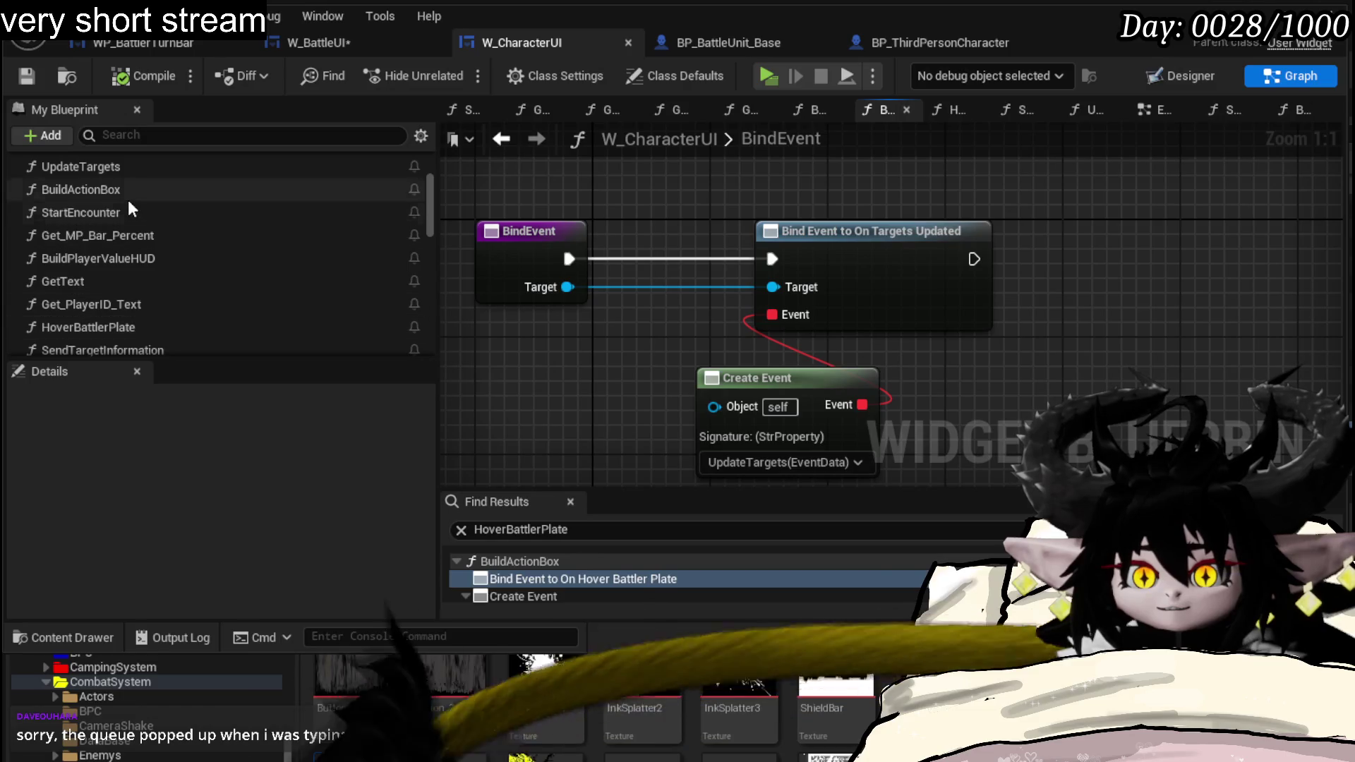
pyautogui.scroll(-2, 136, 219)
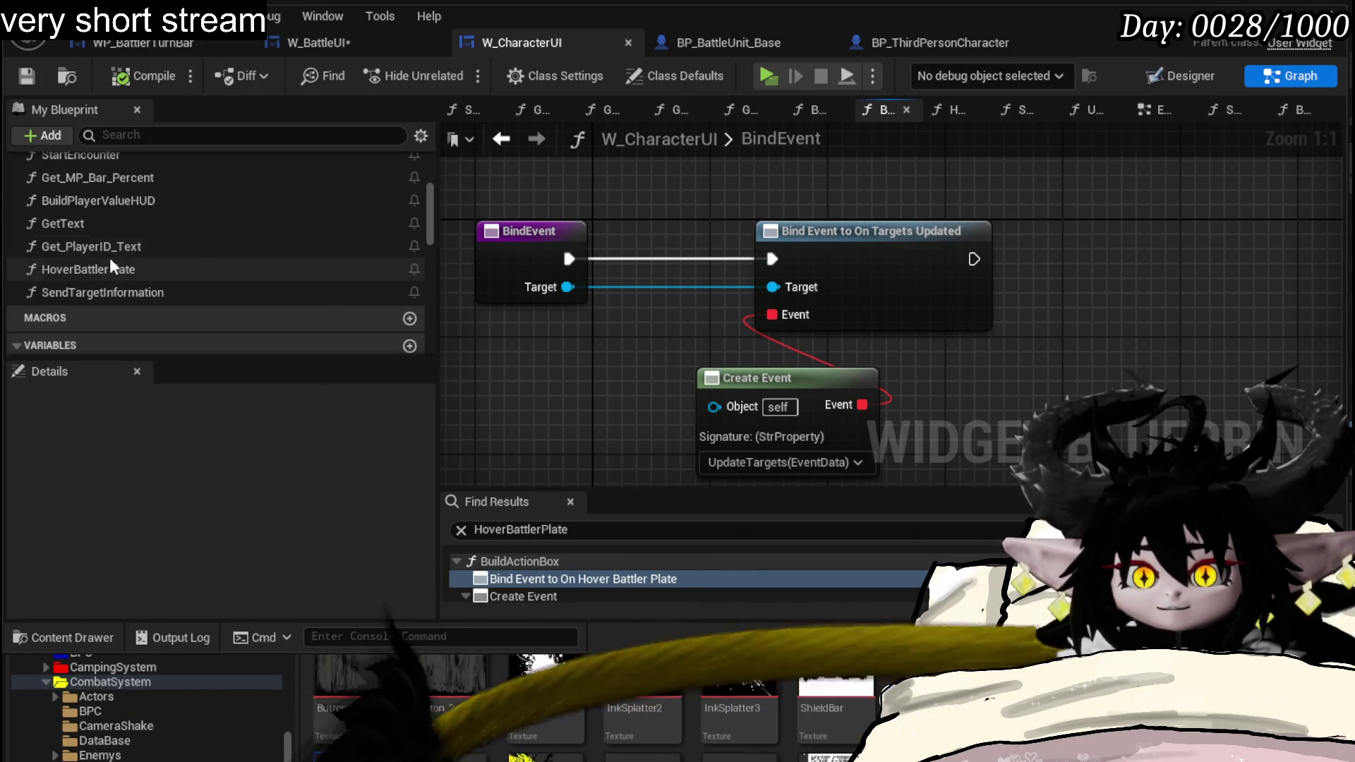
pyautogui.scroll(1, 109, 257)
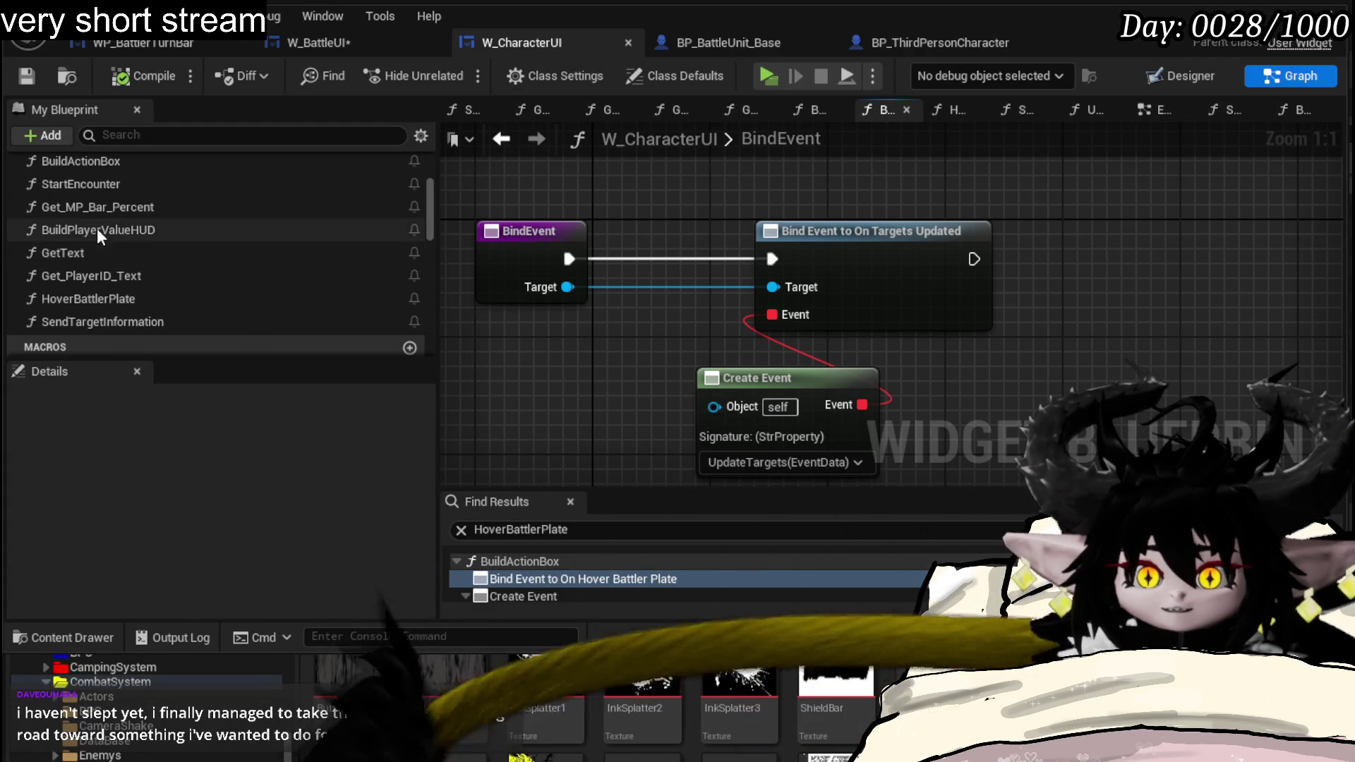
pyautogui.scroll(2, 85, 213)
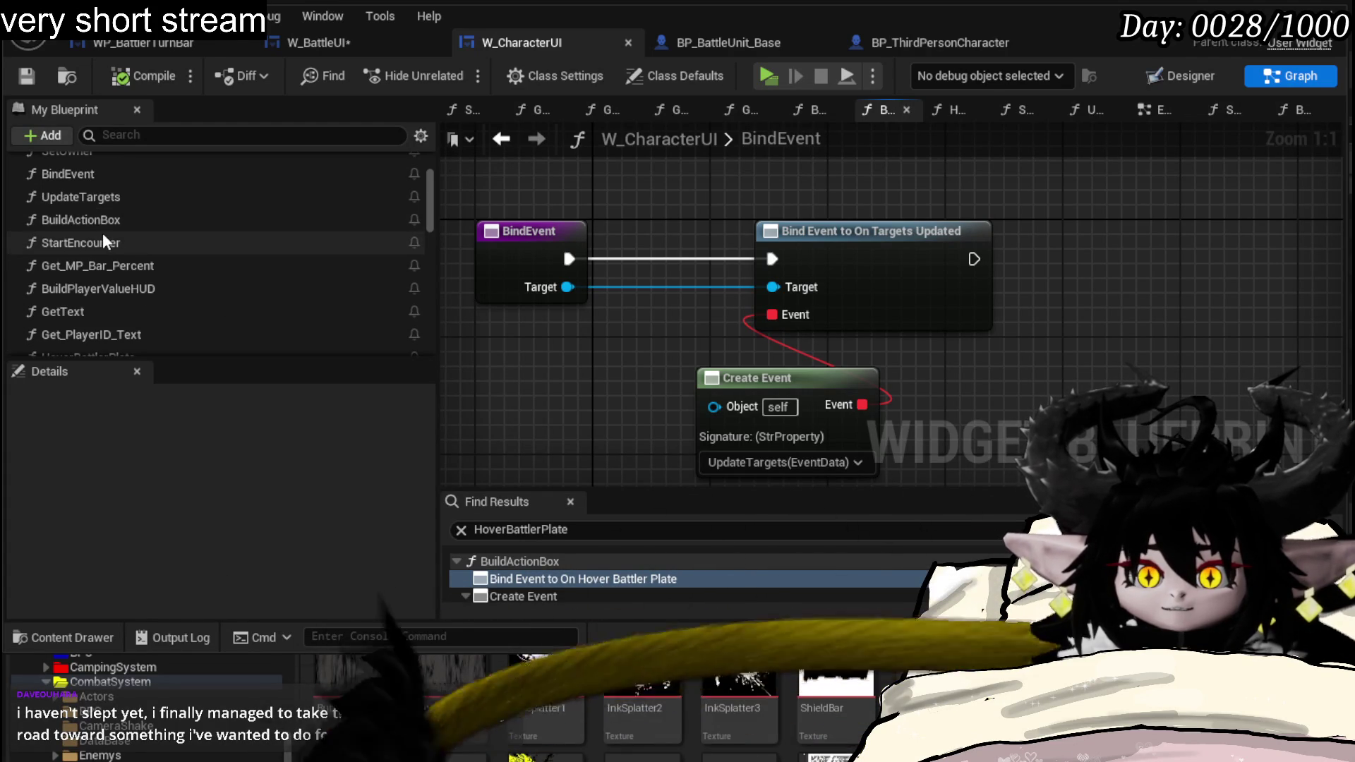
pyautogui.doubleClick(99, 228)
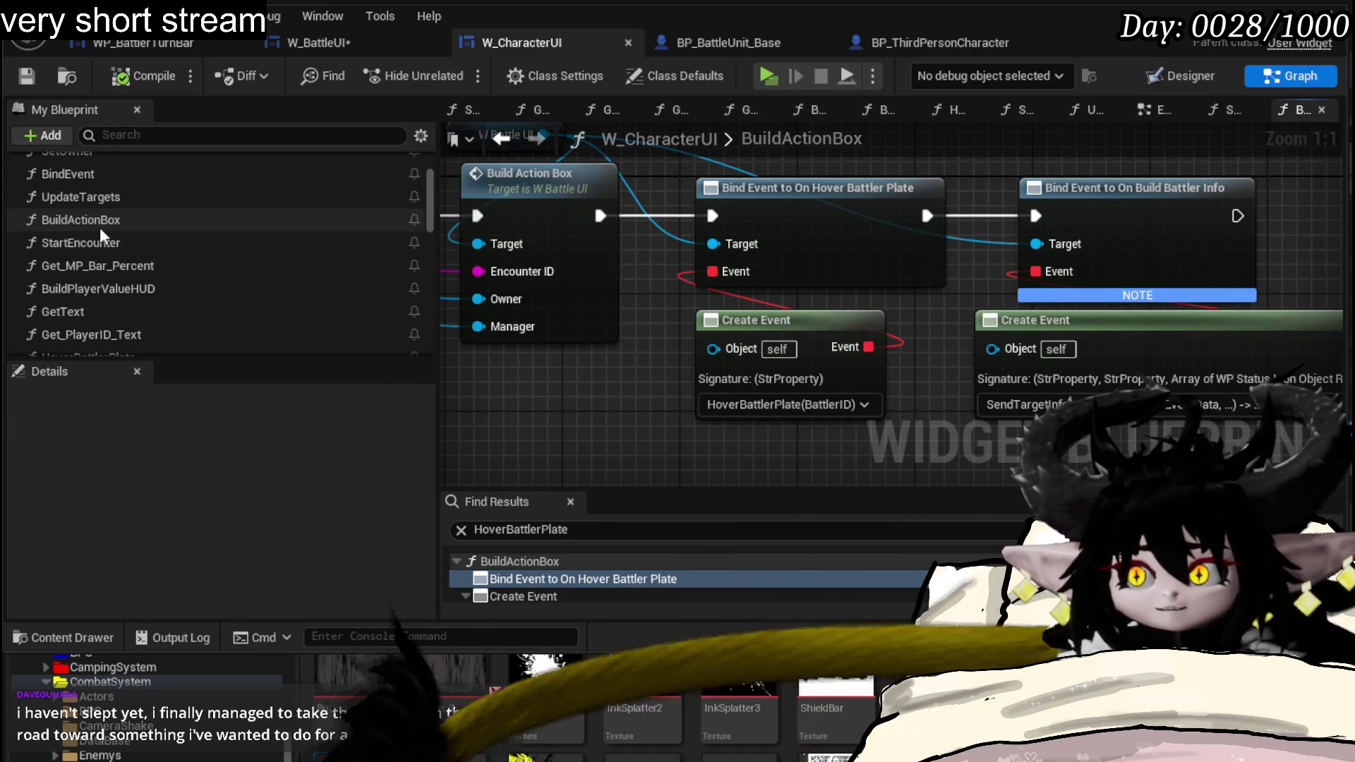
# - In BuildActionBox, chain execution from the hover binding into Bind Event to On Build Battler Info
pyautogui.moveTo(607, 381)
pyautogui.mouseDown()
pyautogui.moveTo(1129, 400)
pyautogui.moveTo(412, 361)
pyautogui.moveTo(420, 379)
pyautogui.moveTo(526, 383)
pyautogui.mouseUp()
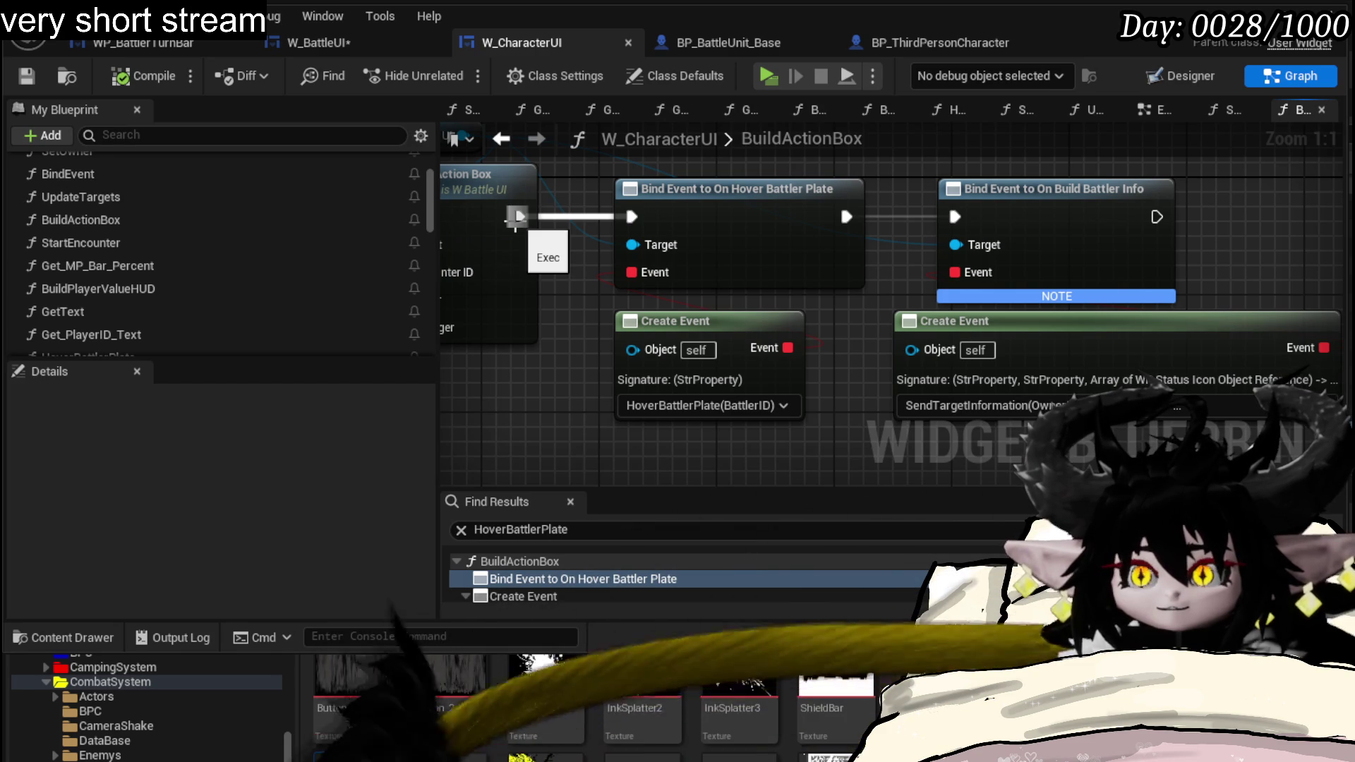
pyautogui.click(345, 46)
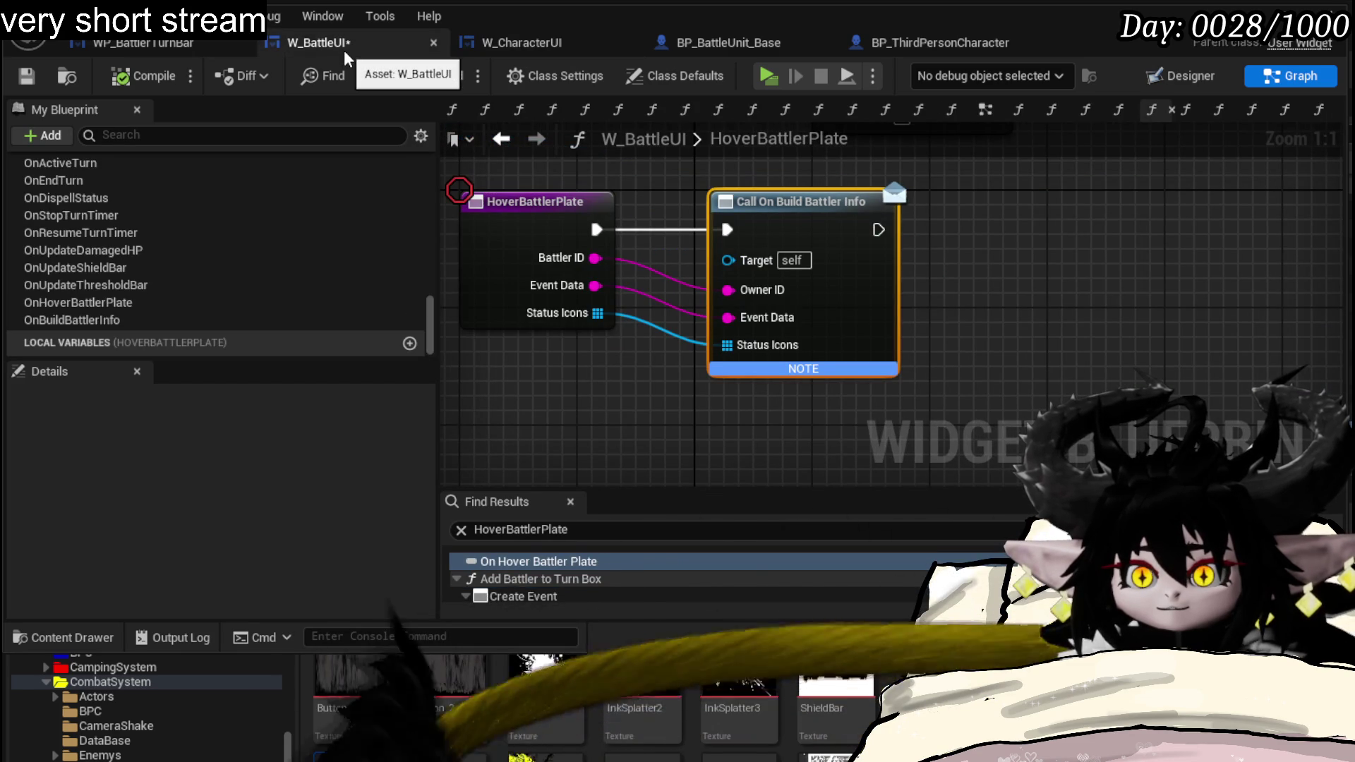
pyautogui.click(525, 48)
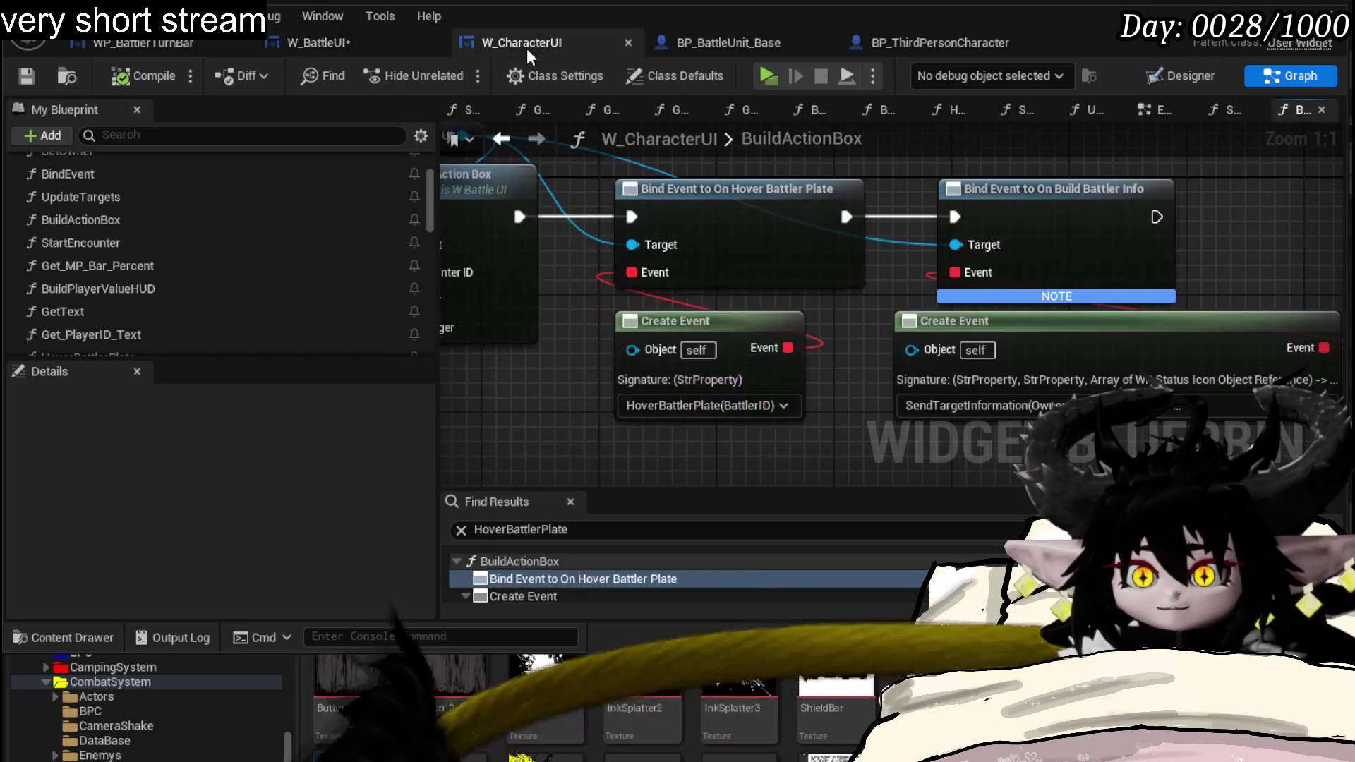
pyautogui.click(336, 52)
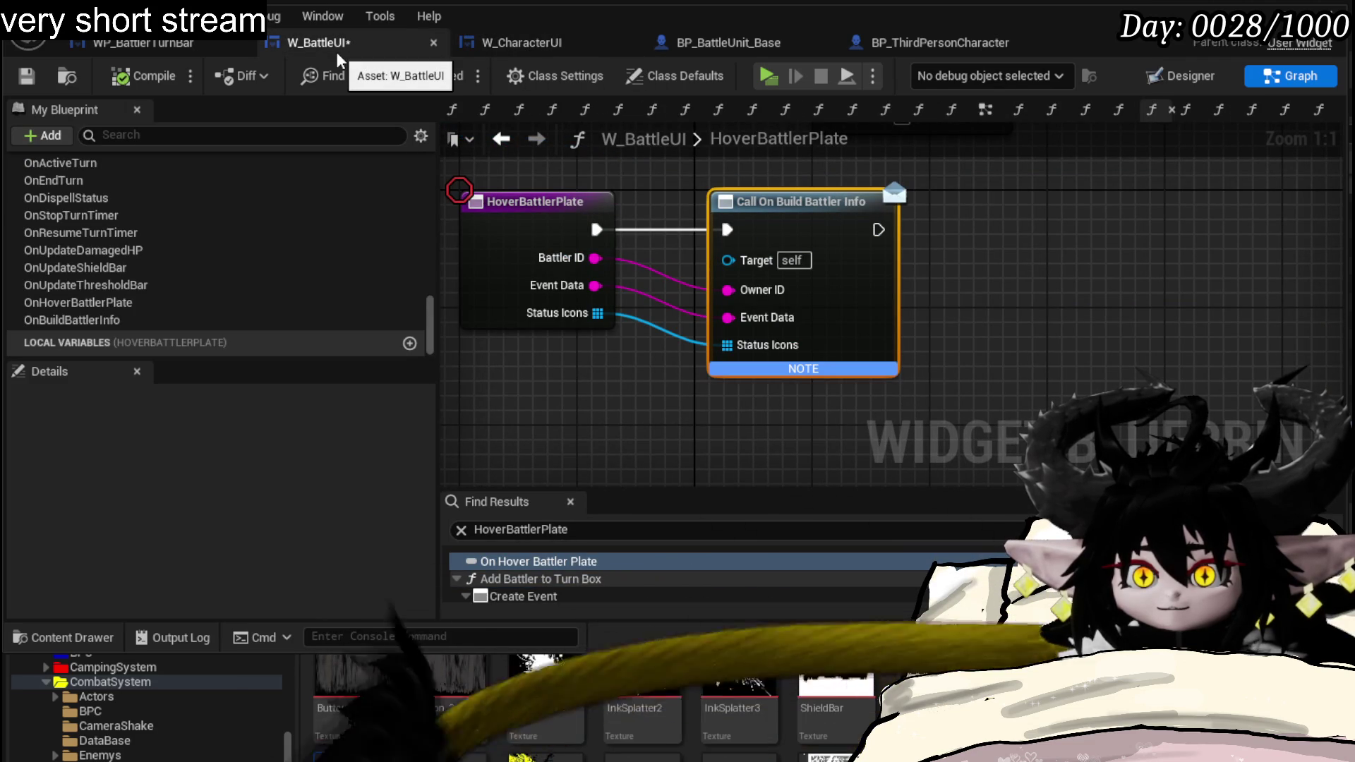
pyautogui.click(513, 48)
pyautogui.moveTo(515, 224); pyautogui.dragTo(962, 226)
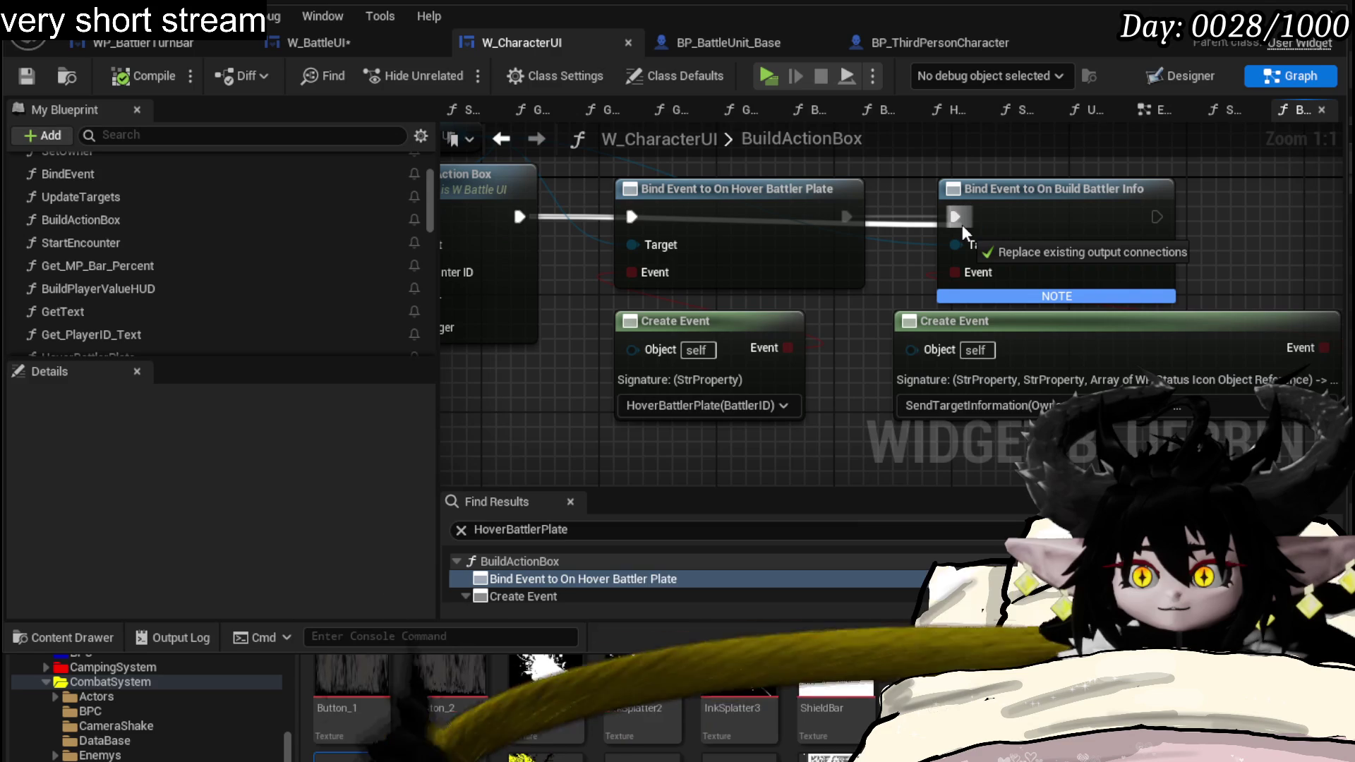
pyautogui.moveTo(962, 224); pyautogui.dragTo(963, 225)
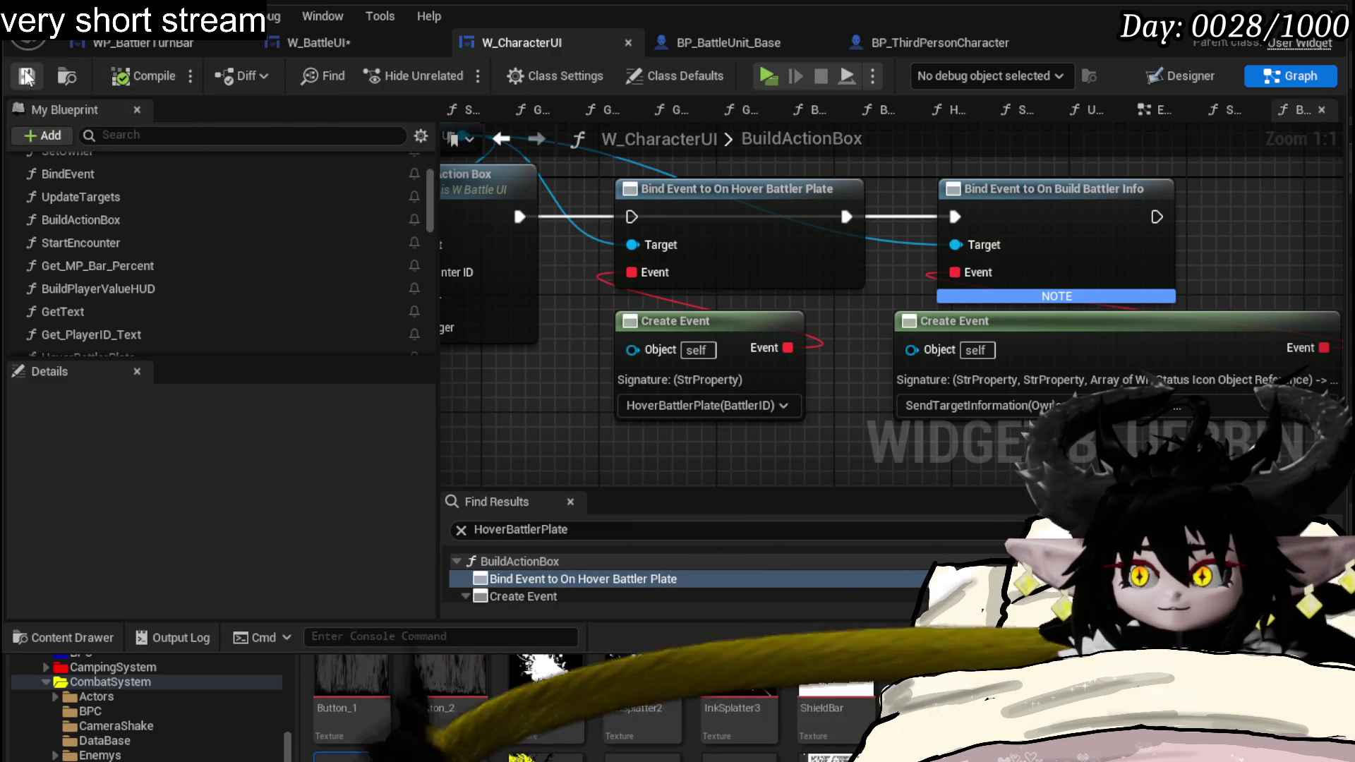
# - Save W_BattleUI, return to the level editor and start a play-in-editor session
pyautogui.click(297, 50)
pyautogui.click(29, 77)
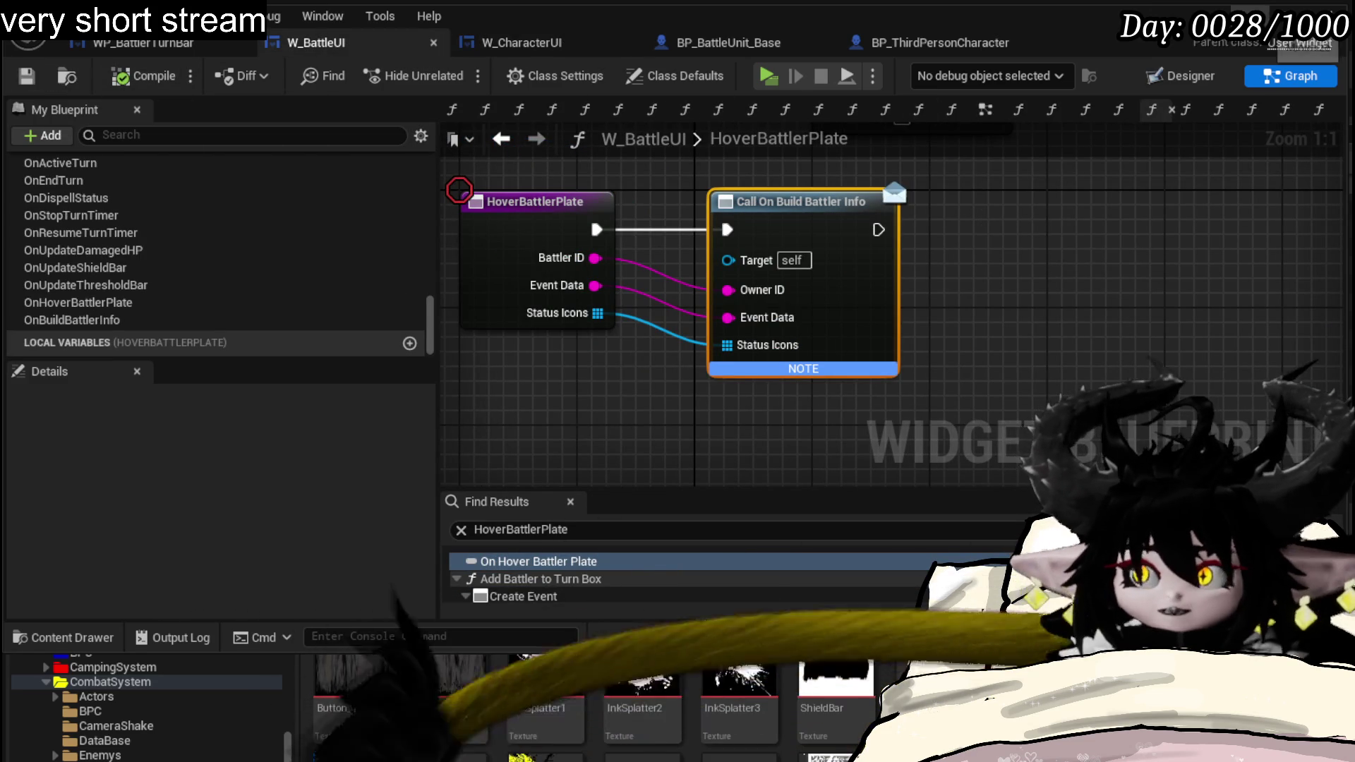
pyautogui.hotkey('alt', 'Tab')
pyautogui.click(454, 69)
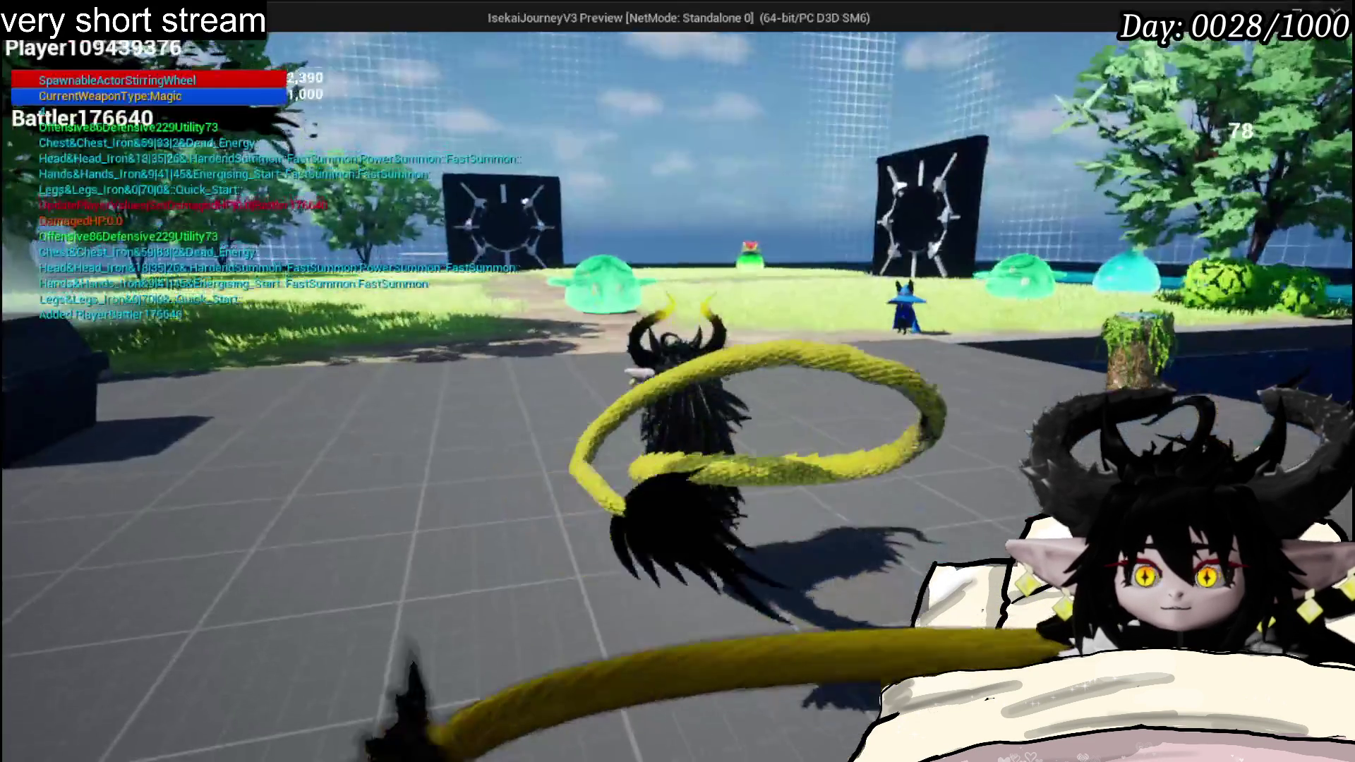
# - Run to the wind slime, start the battle encounter, then stop the play test
pyautogui.press('w')
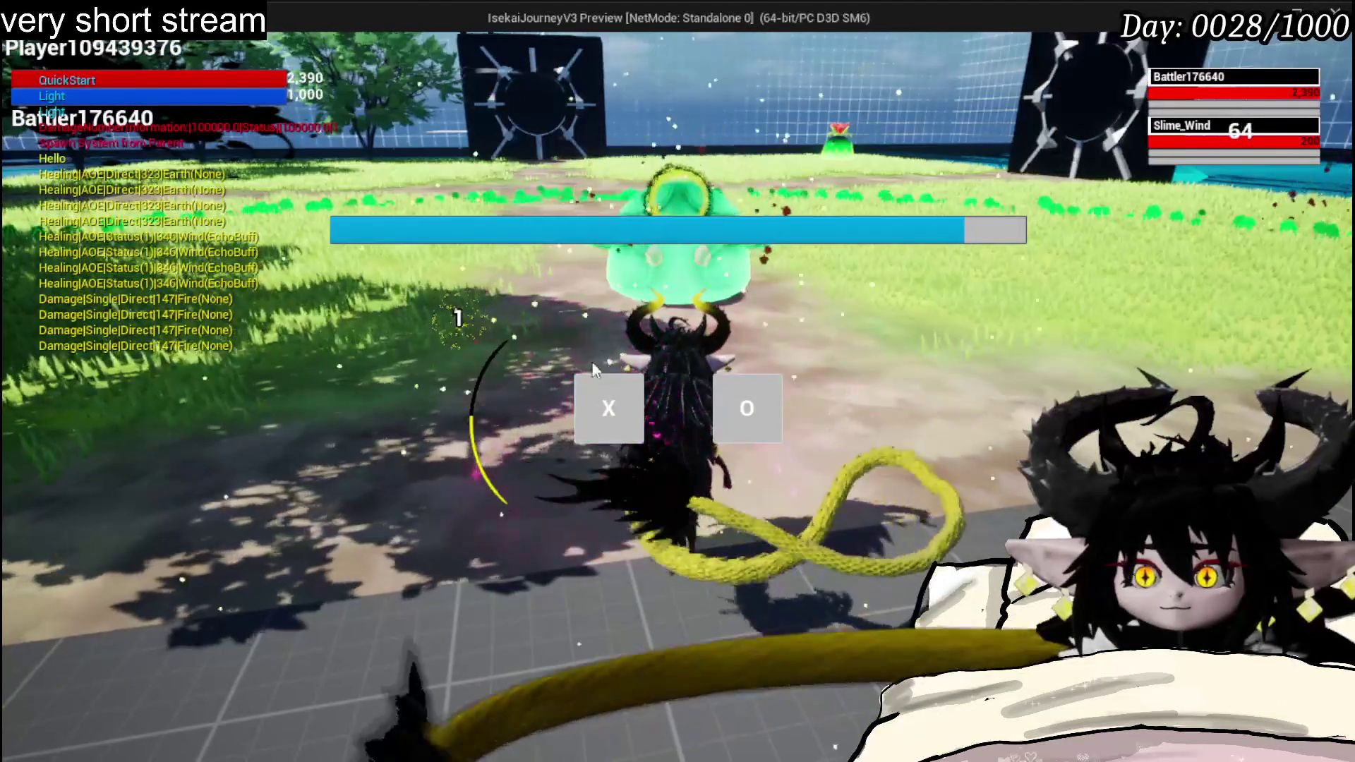
pyautogui.click(610, 397)
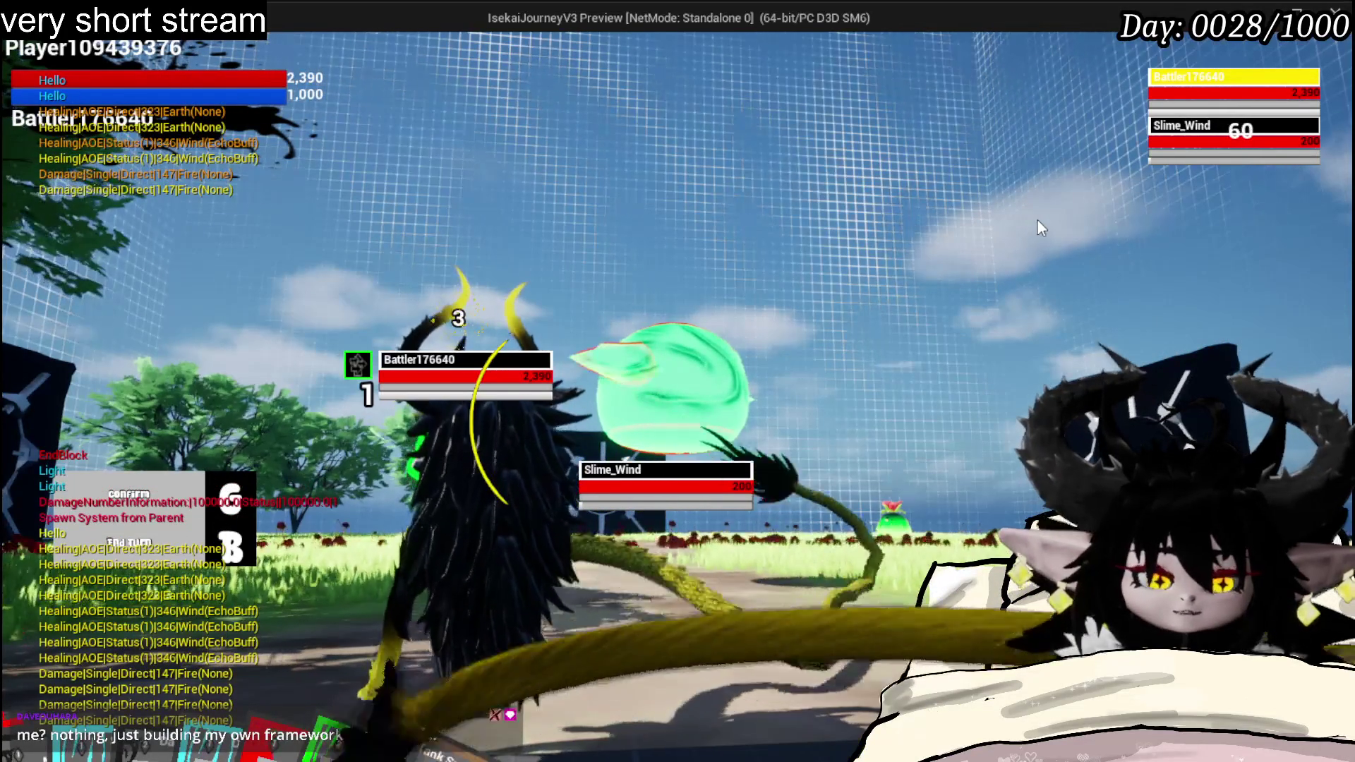
pyautogui.press('Escape')
# - Save the level and all modified assets, then reopen W_CharacterUI's BuildActionBox graph
pyautogui.click(38, 66)
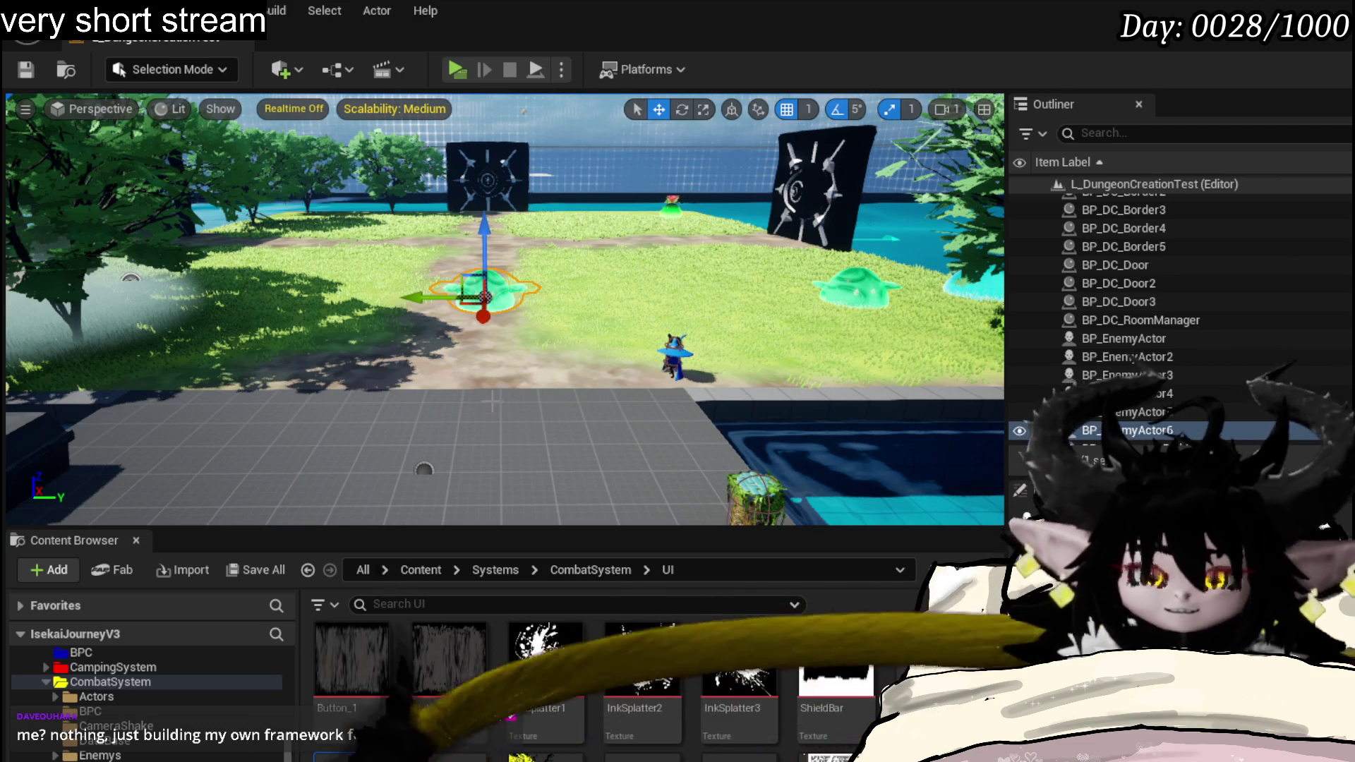
pyautogui.click(25, 69)
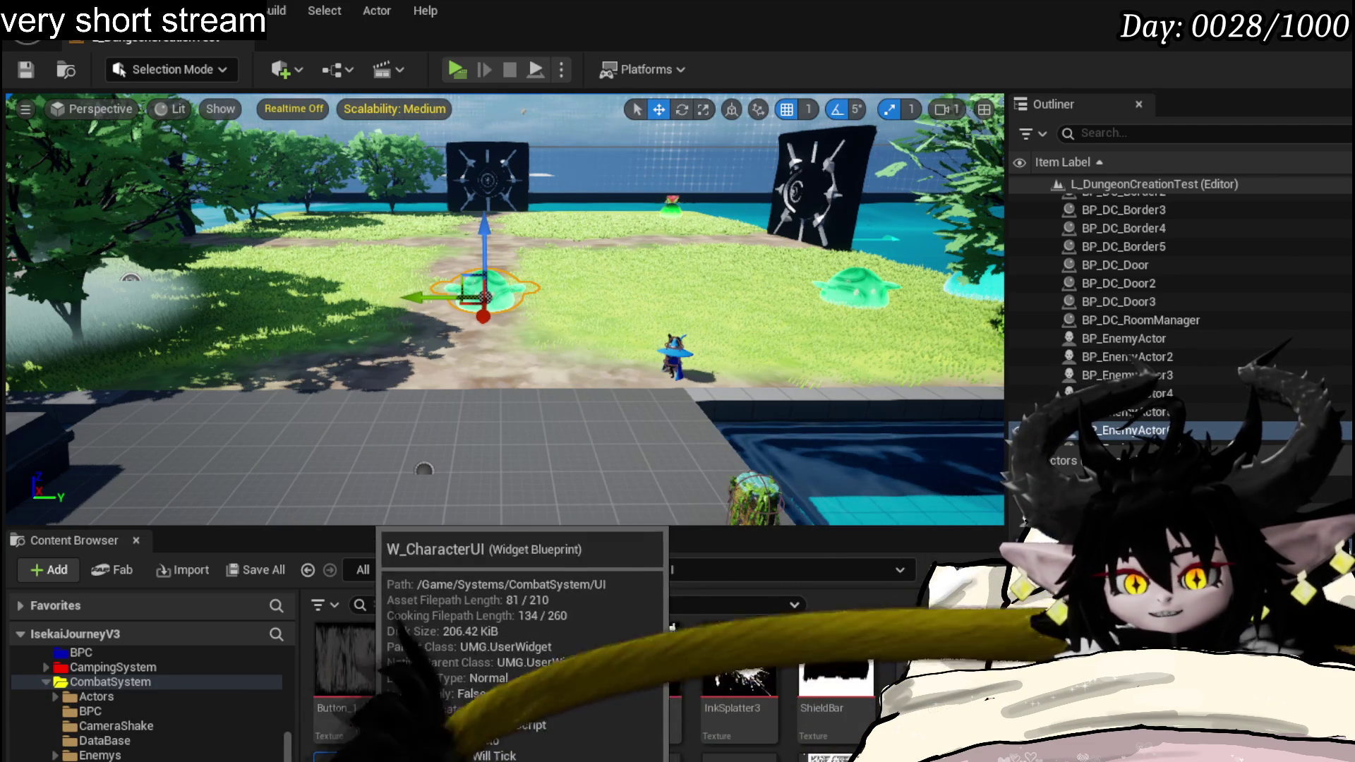
pyautogui.doubleClick(354, 754)
pyautogui.moveTo(853, 358); pyautogui.dragTo(578, 336)
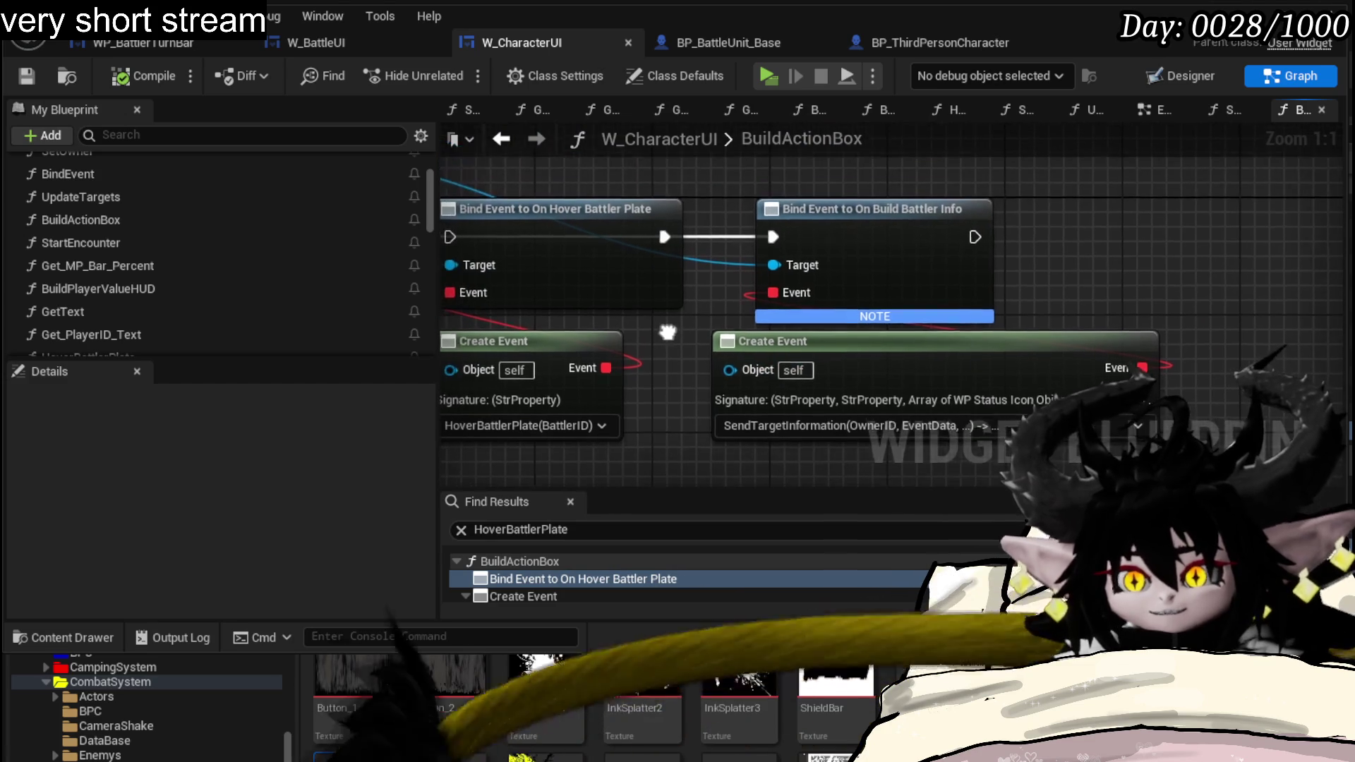
pyautogui.scroll(-5, 109, 309)
pyautogui.scroll(2, 109, 302)
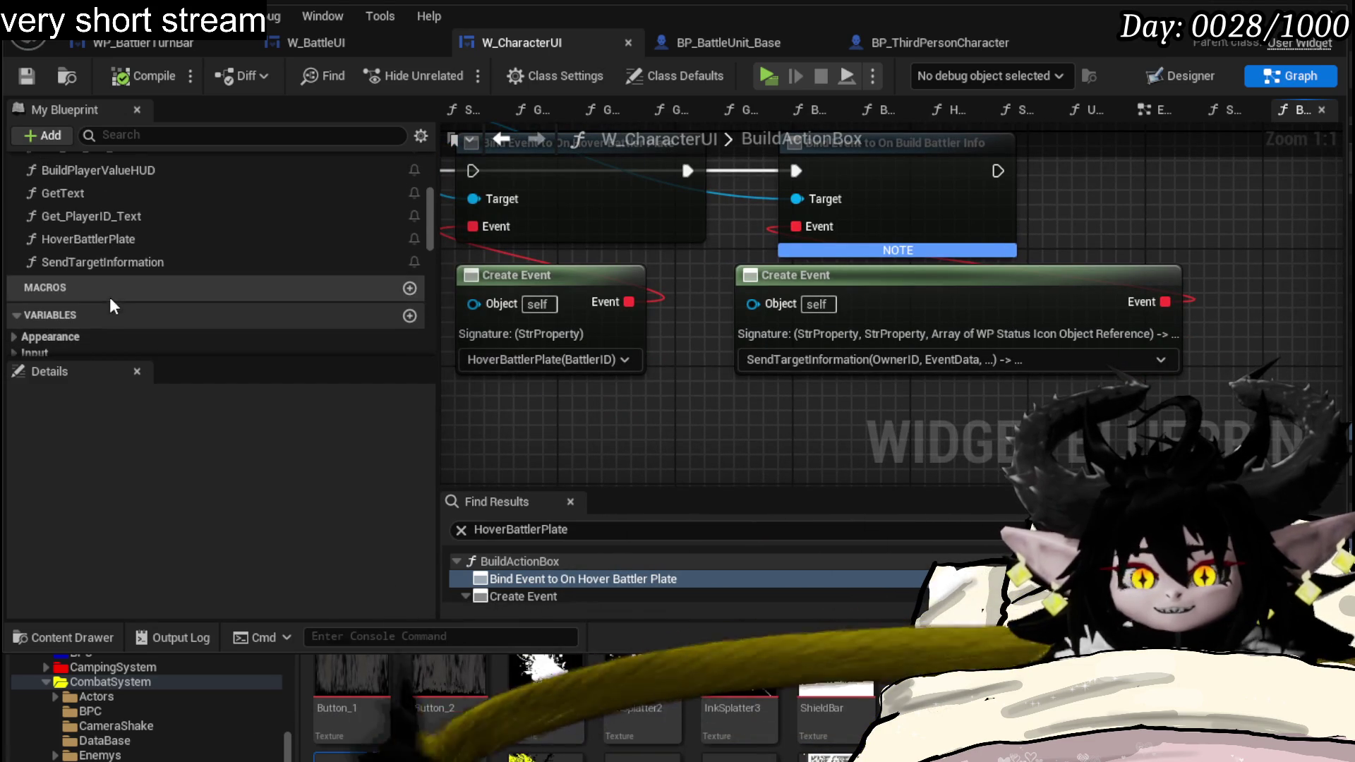
# - Review the HoverBattlerPlate and SendTargetInformation graphs in W_CharacterUI, tidying node positions
pyautogui.doubleClick(102, 245)
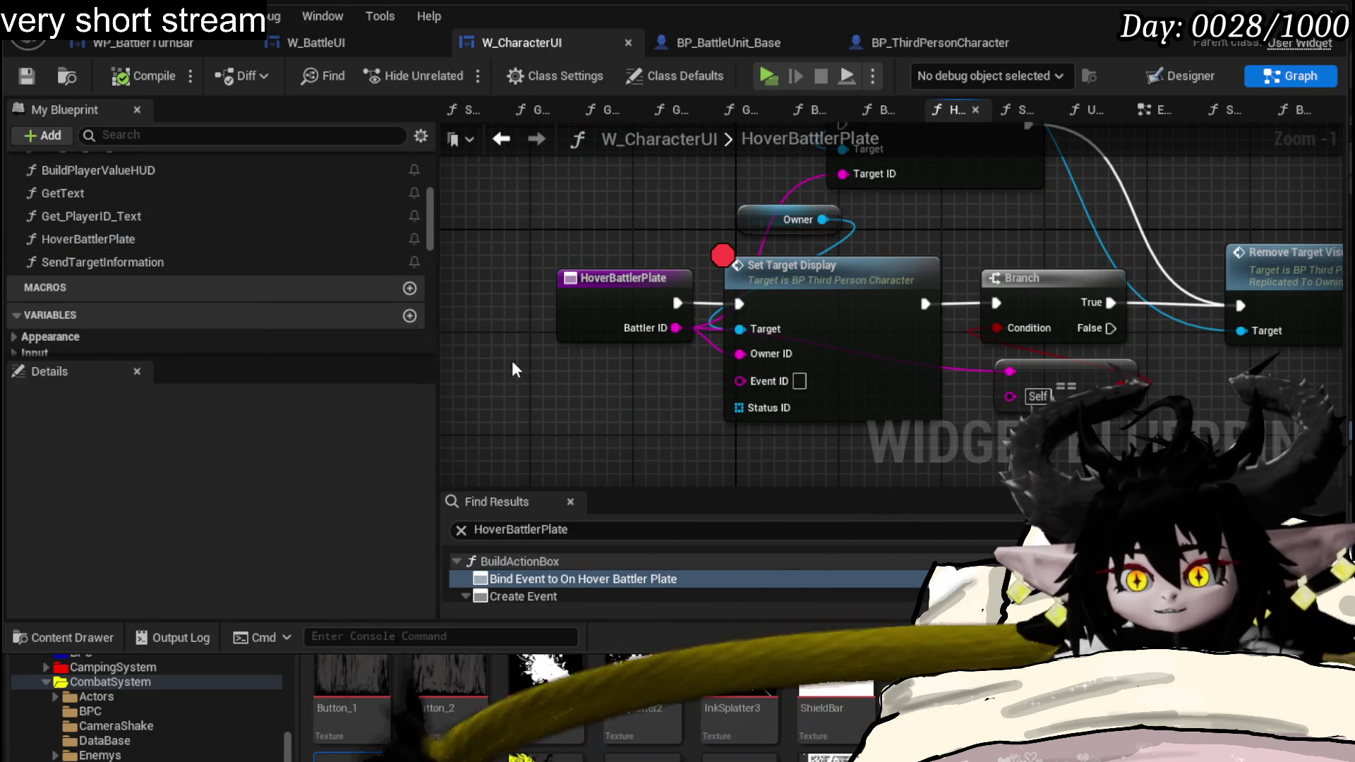
pyautogui.doubleClick(173, 261)
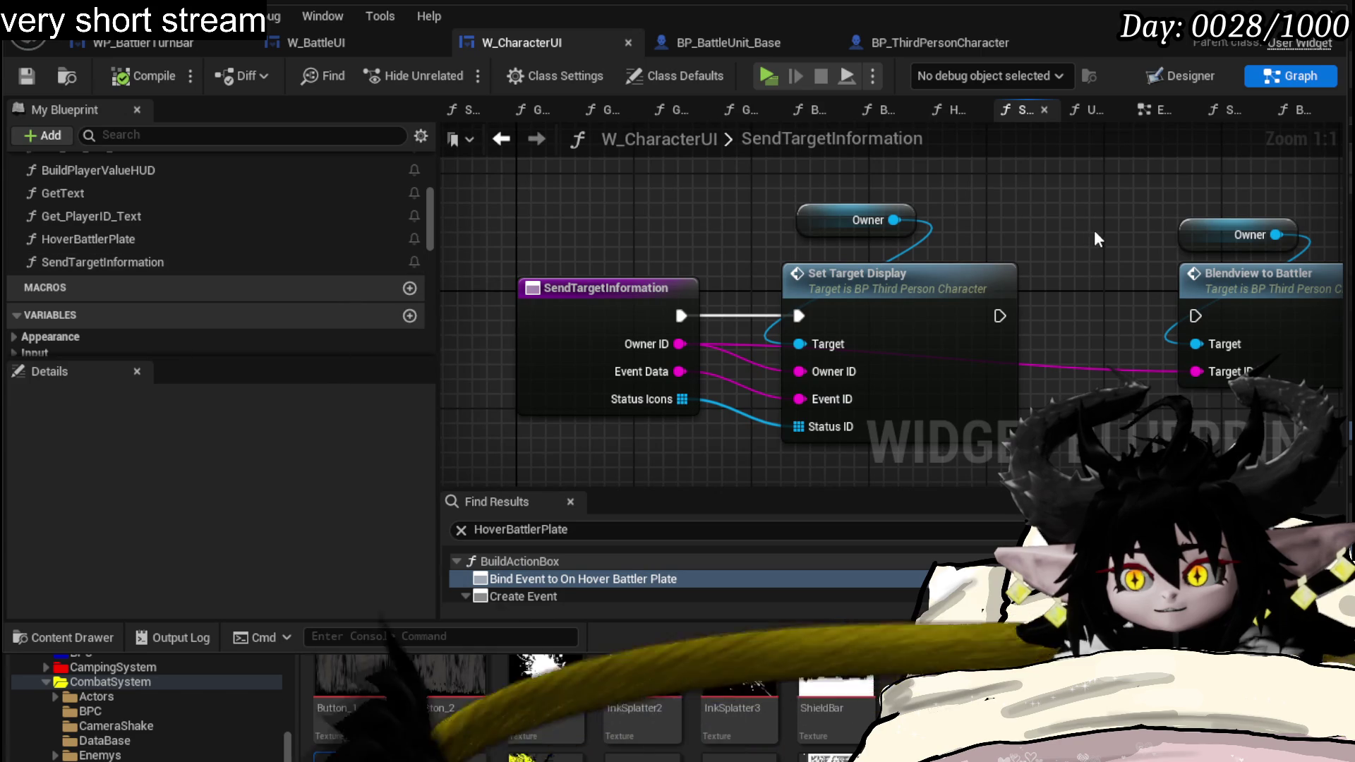
pyautogui.moveTo(1096, 237); pyautogui.dragTo(885, 240)
pyautogui.moveTo(1107, 309); pyautogui.dragTo(1019, 143)
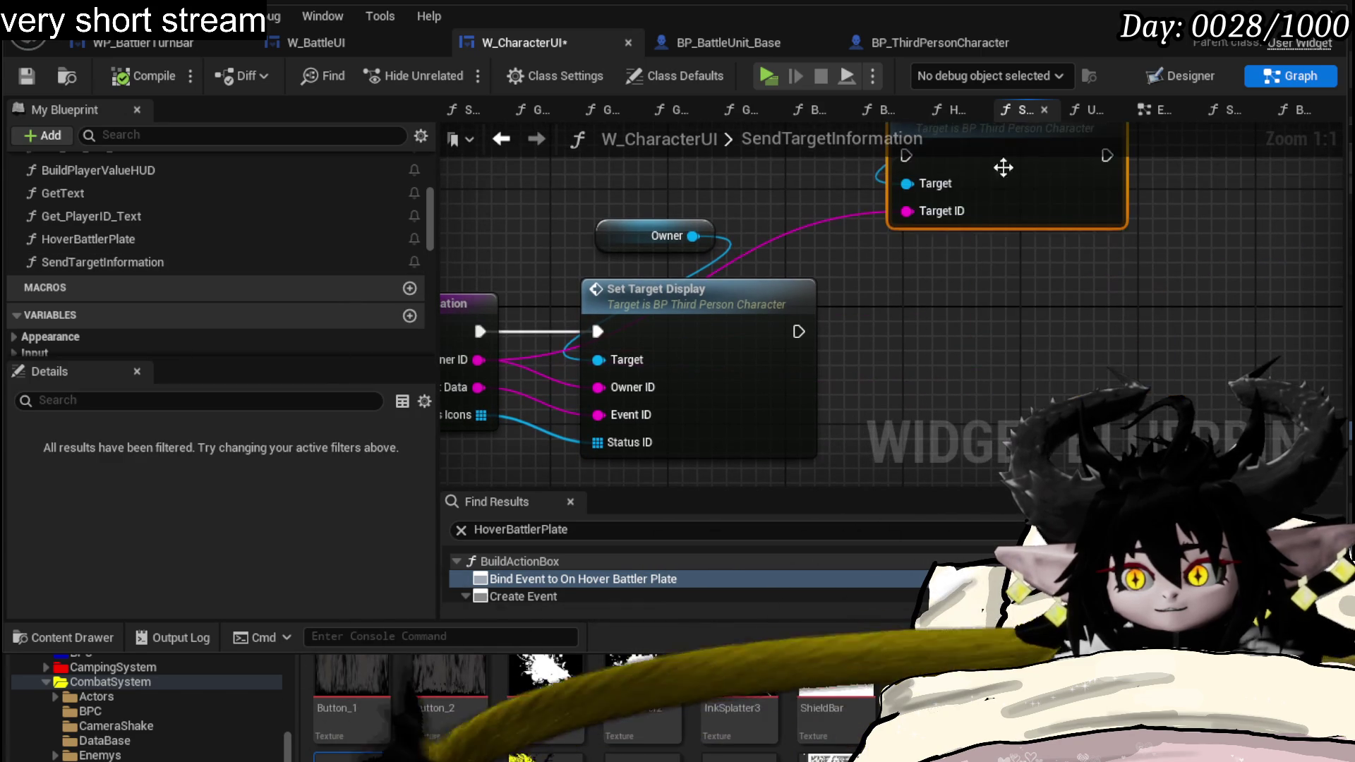
pyautogui.click(106, 238)
pyautogui.doubleClick(104, 238)
pyautogui.moveTo(1098, 287); pyautogui.dragTo(802, 218)
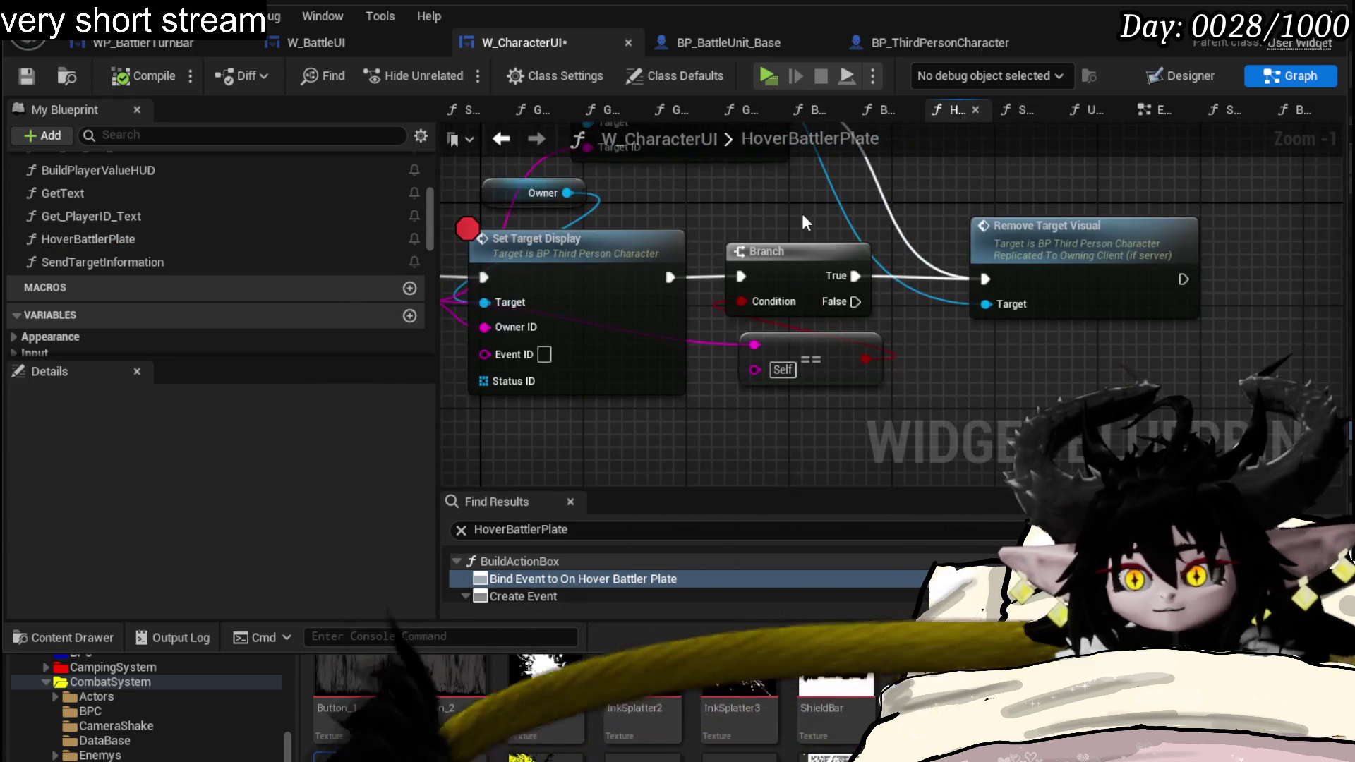
pyautogui.doubleClick(103, 262)
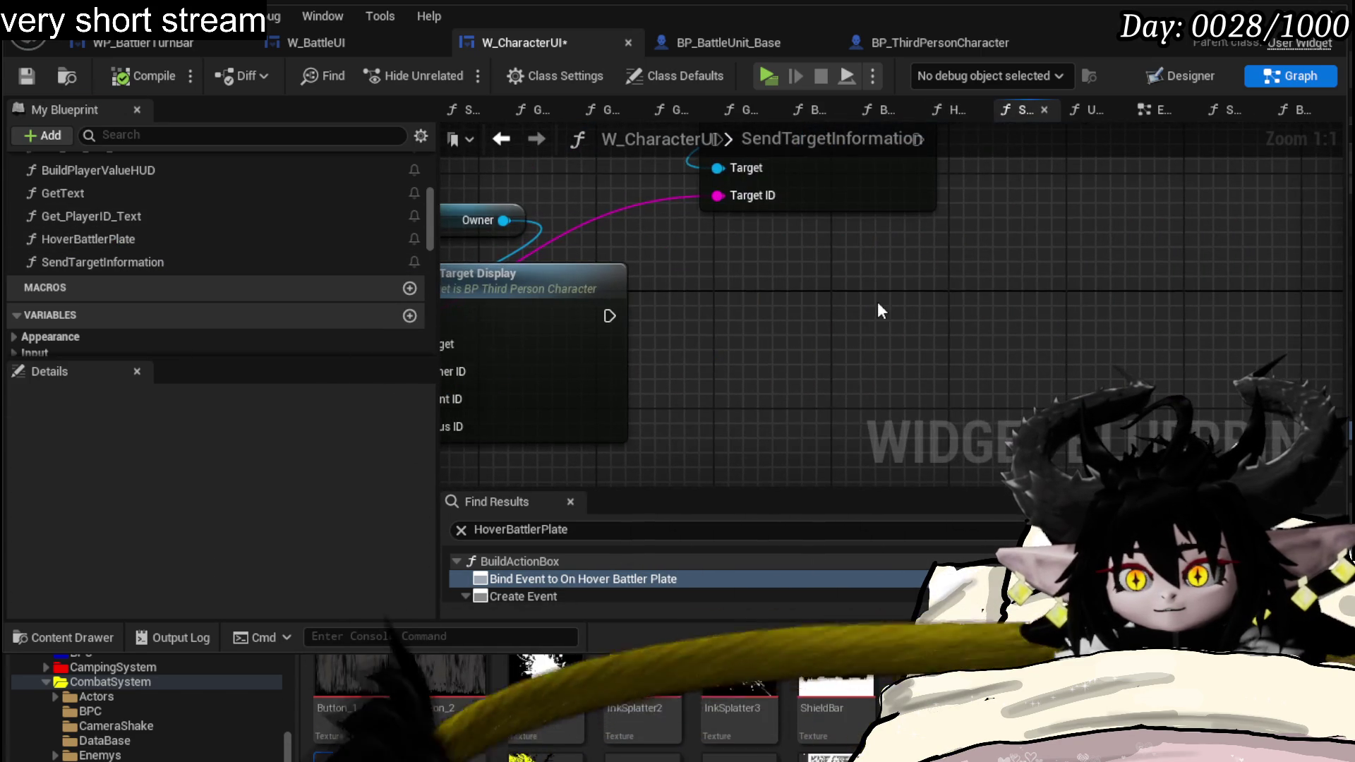
# - Wire Set Target Display into the Branch and Owner into Remove Target Visual, then compile and save
pyautogui.moveTo(602, 316); pyautogui.dragTo(702, 300)
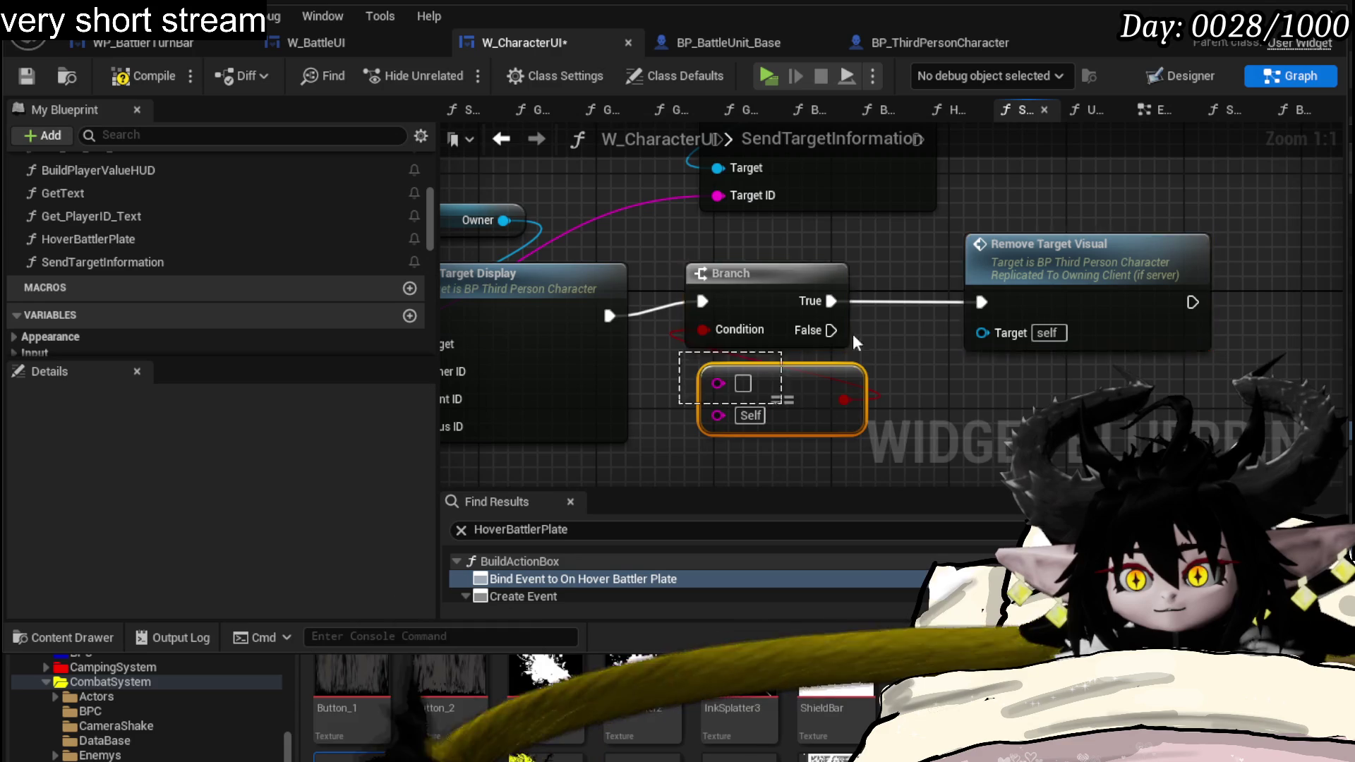
pyautogui.moveTo(1110, 274); pyautogui.dragTo(1084, 291)
pyautogui.moveTo(616, 221)
pyautogui.mouseDown()
pyautogui.moveTo(582, 296)
pyautogui.moveTo(605, 306)
pyautogui.moveTo(950, 345)
pyautogui.mouseUp()
pyautogui.click(904, 434)
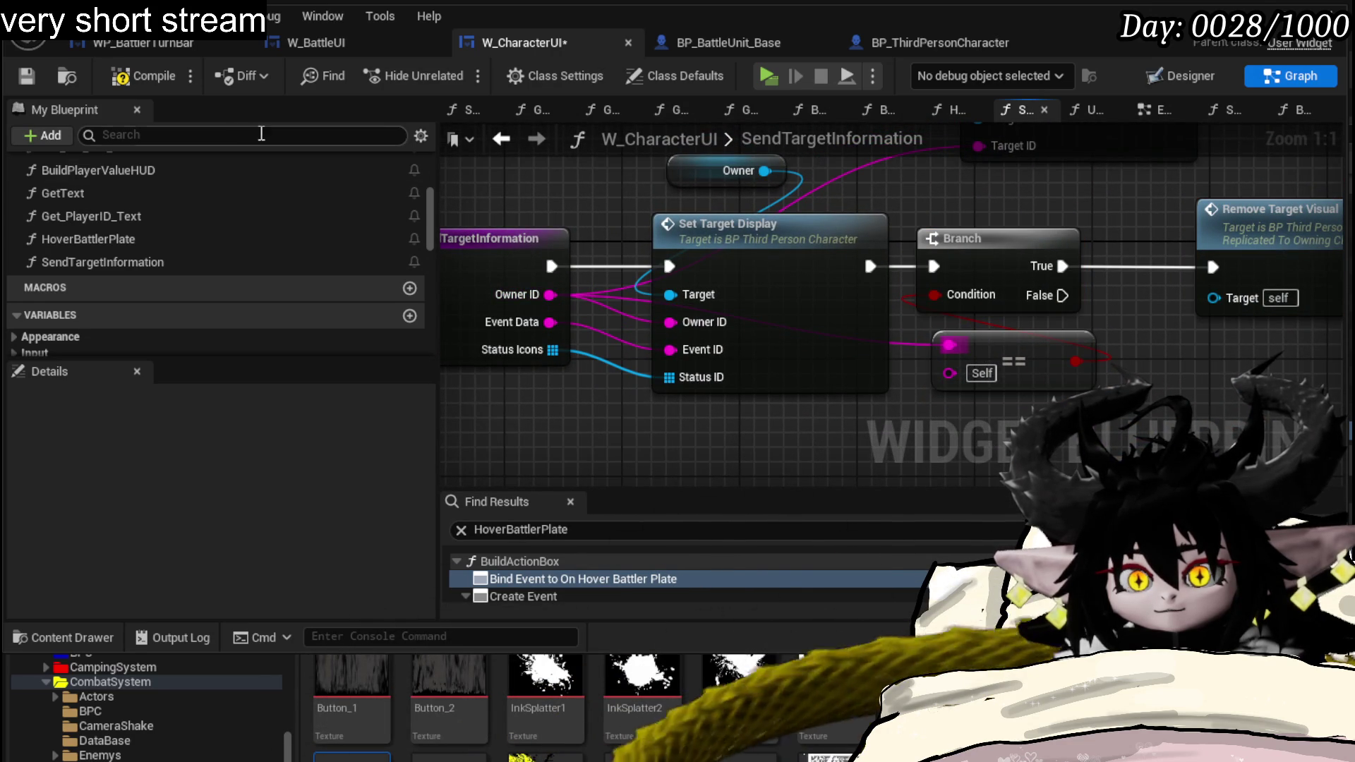
pyautogui.click(150, 85)
pyautogui.click(26, 76)
pyautogui.moveTo(1096, 236)
pyautogui.mouseDown()
pyautogui.moveTo(1006, 238)
pyautogui.moveTo(1062, 274)
pyautogui.mouseUp()
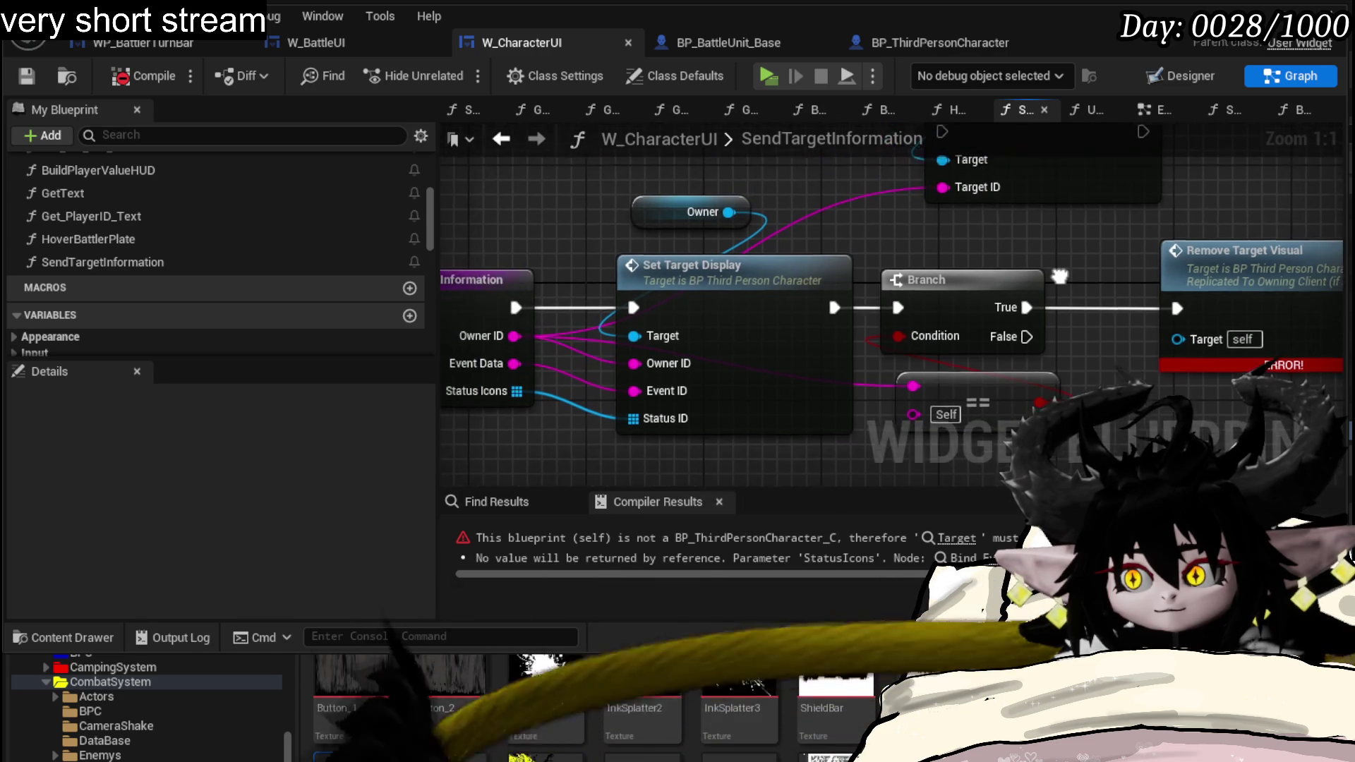
pyautogui.moveTo(731, 209); pyautogui.dragTo(1183, 337)
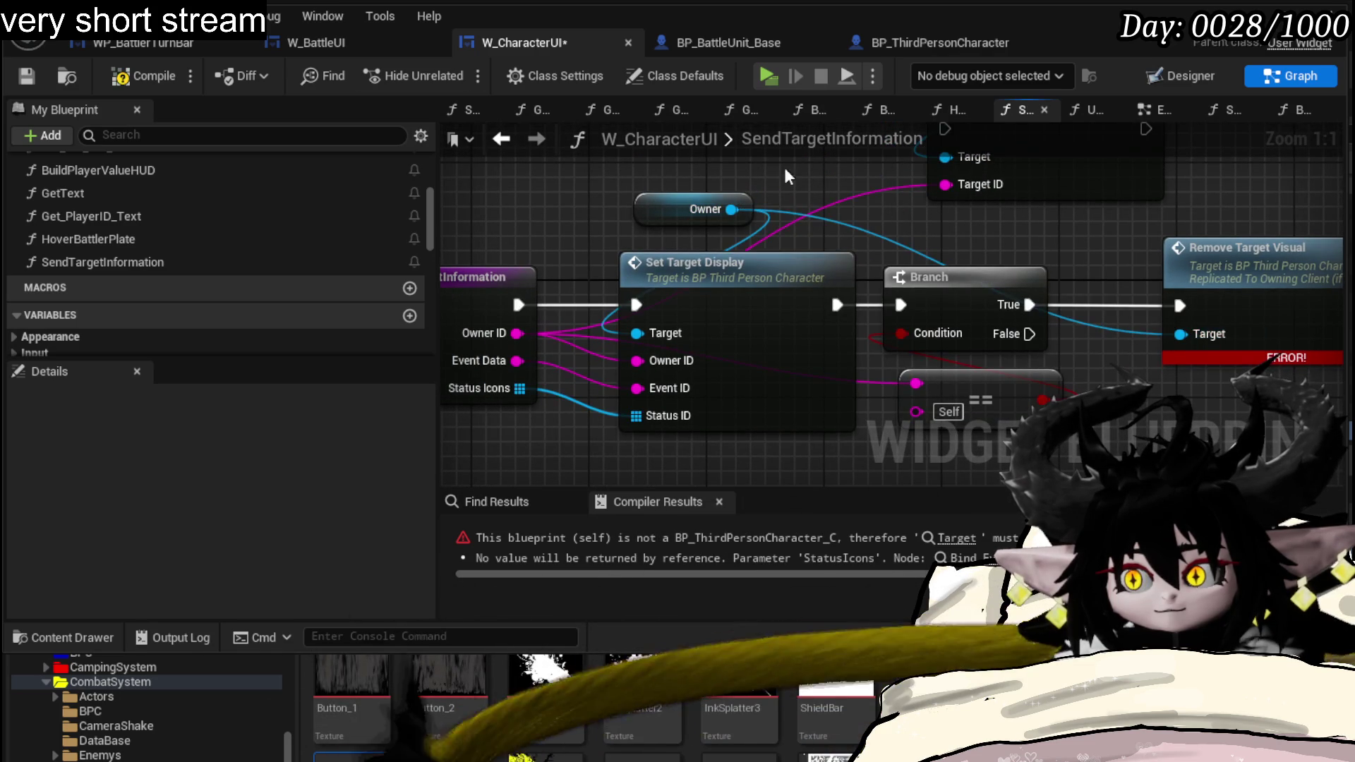
pyautogui.click(146, 76)
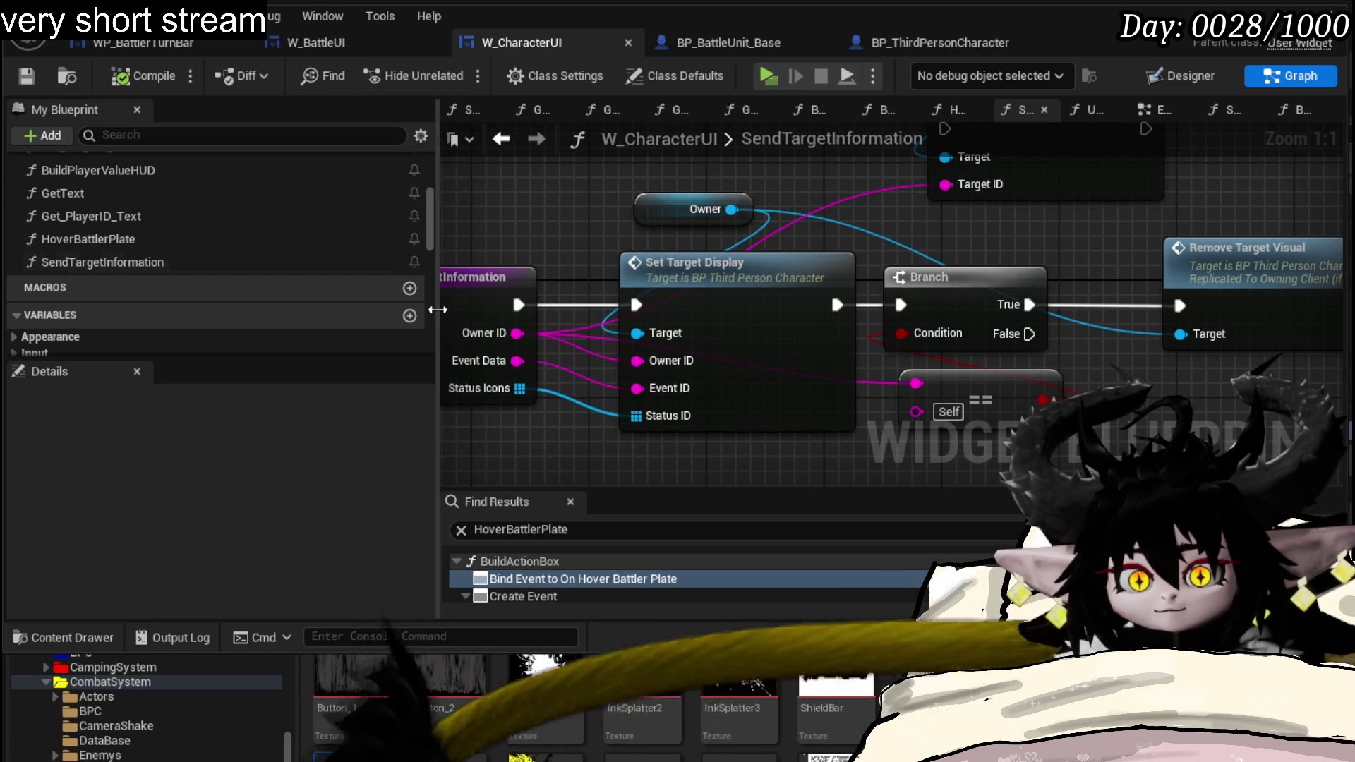
# - Rename the SendTargetInformation function to HoverBattler
pyautogui.click(127, 260)
pyautogui.rightClick(127, 260)
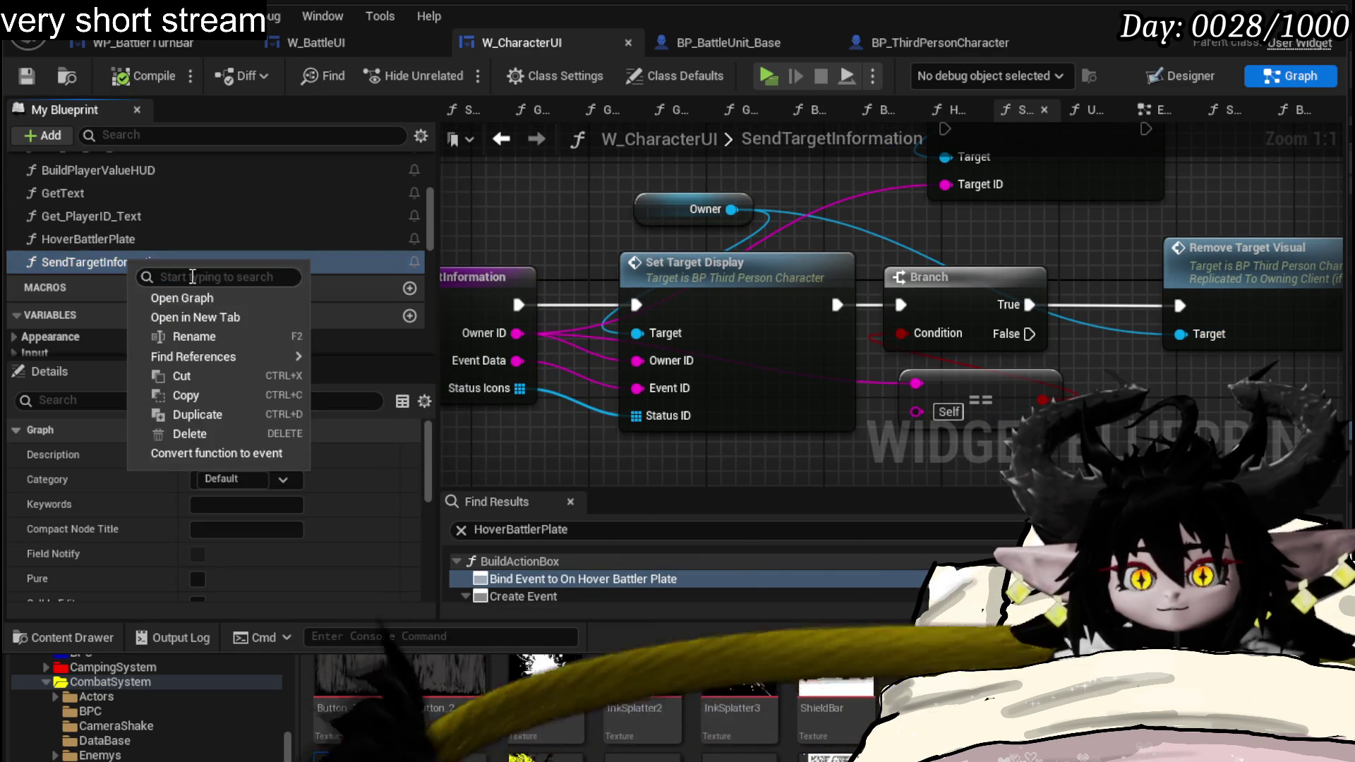
pyautogui.click(180, 336)
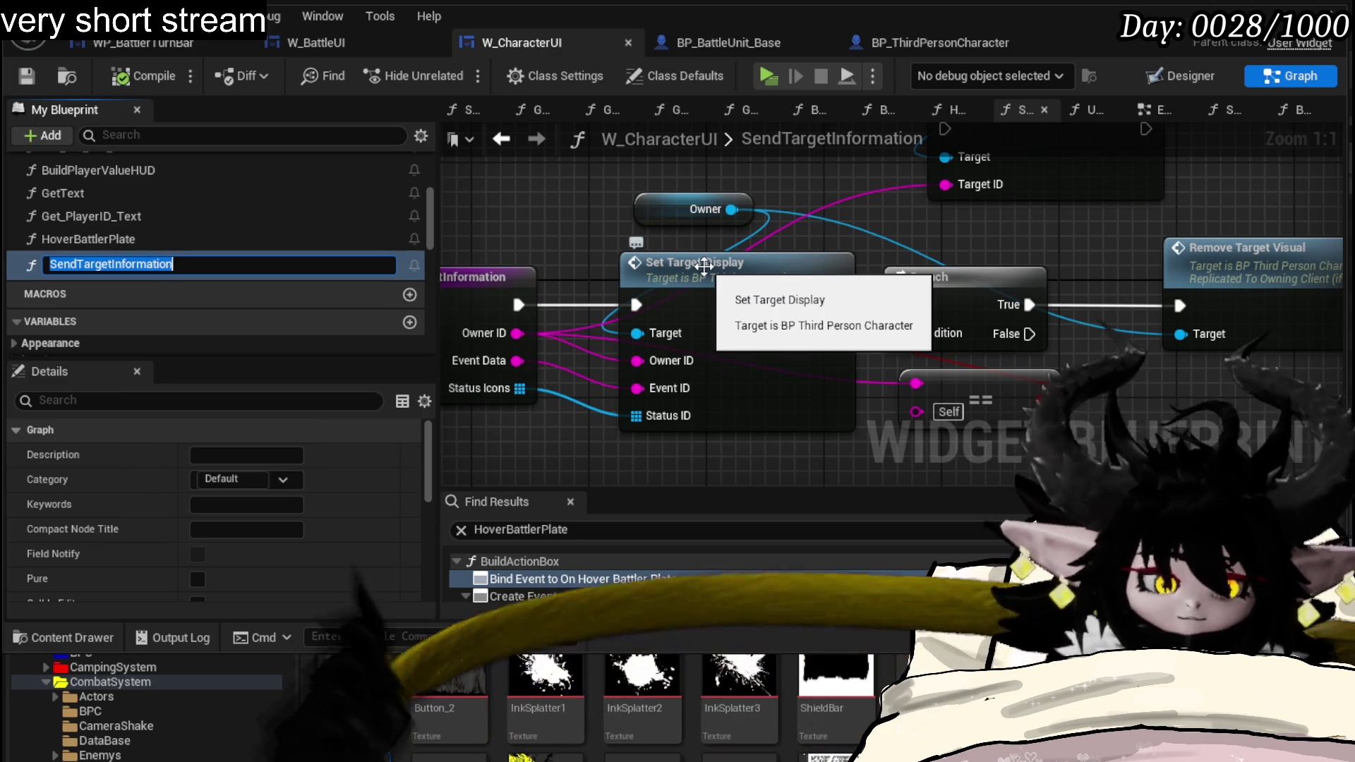
pyautogui.write('HoverBattler')
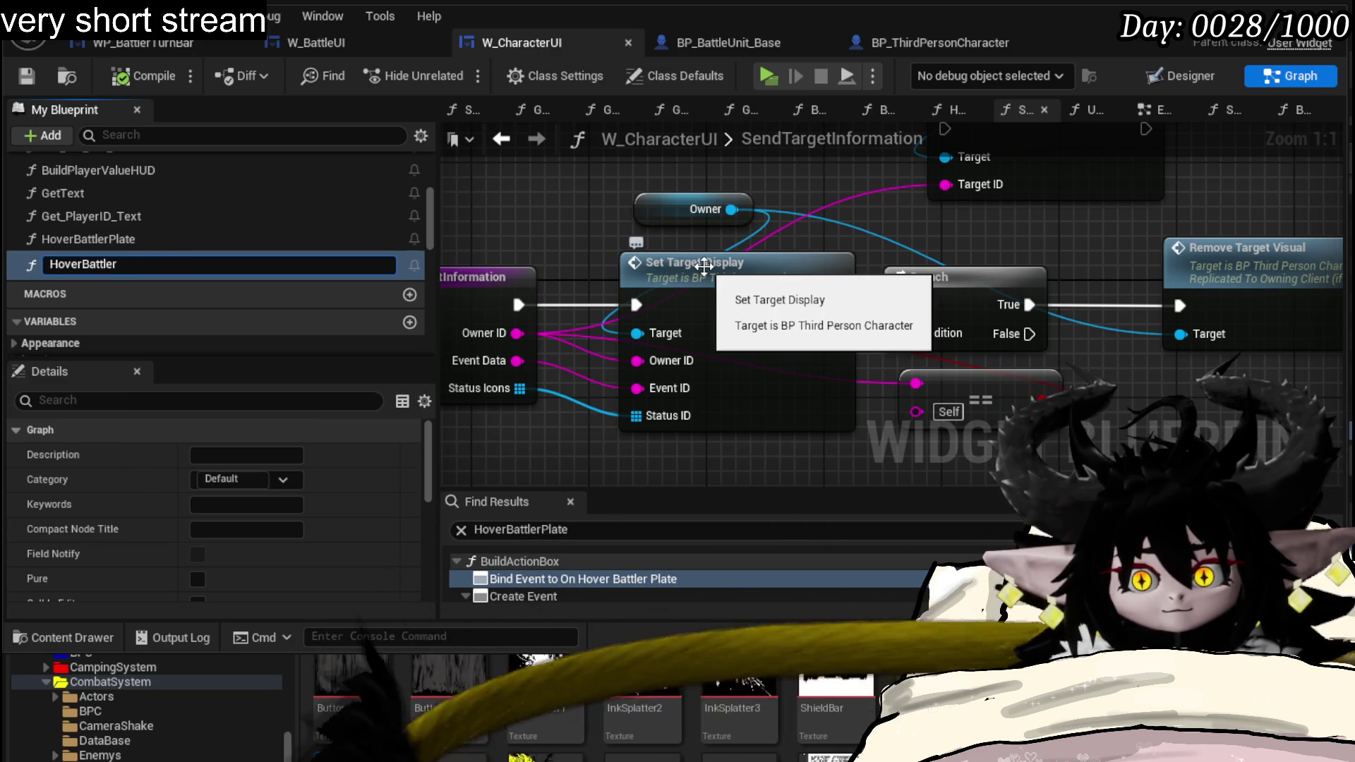
pyautogui.press('Return')
# - Rename the HoverBattlerPlate function to ClickBattler and bring up BP_BattleUnit_Base
pyautogui.click(107, 240)
pyautogui.rightClick(107, 240)
pyautogui.press('F2')
pyautogui.write('Pre')
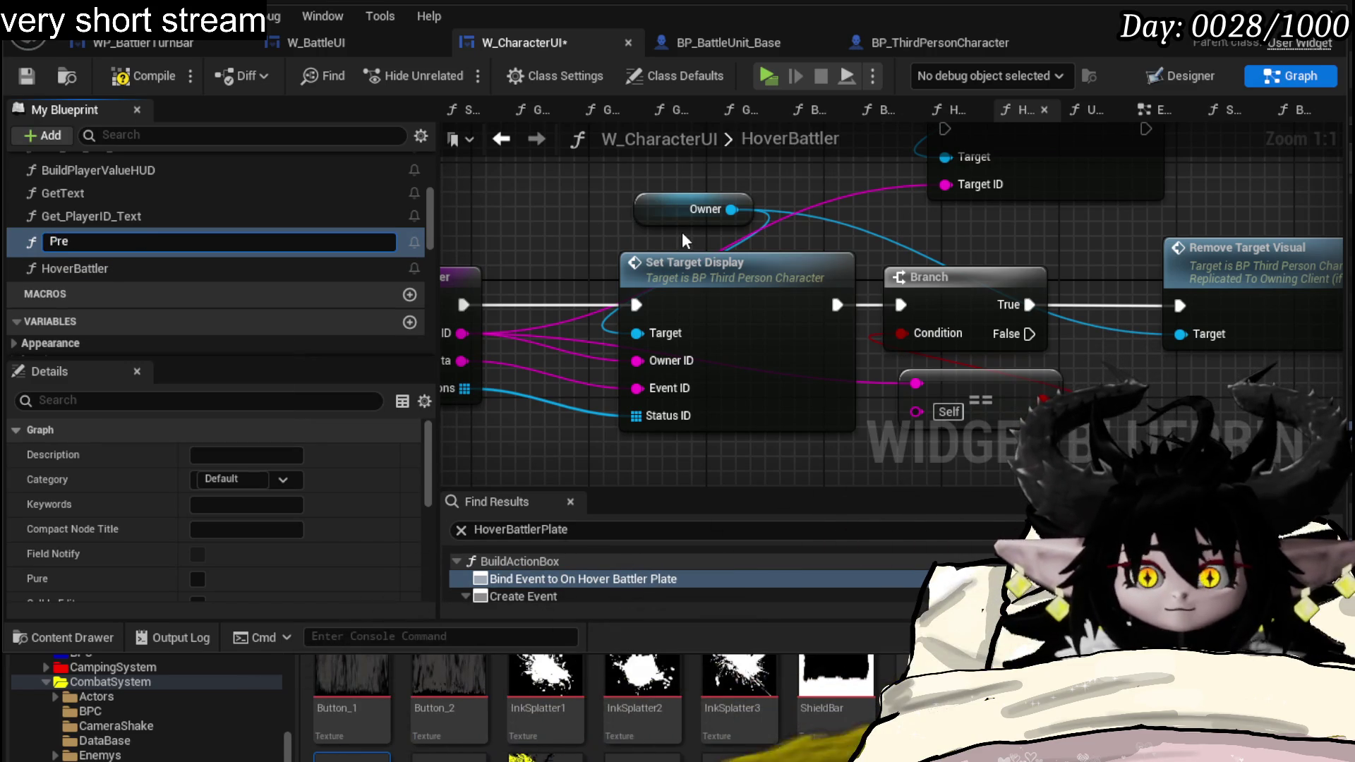
pyautogui.press('BackSpace')
pyautogui.press('BackSpace')
pyautogui.write('Click')
pyautogui.press('Return')
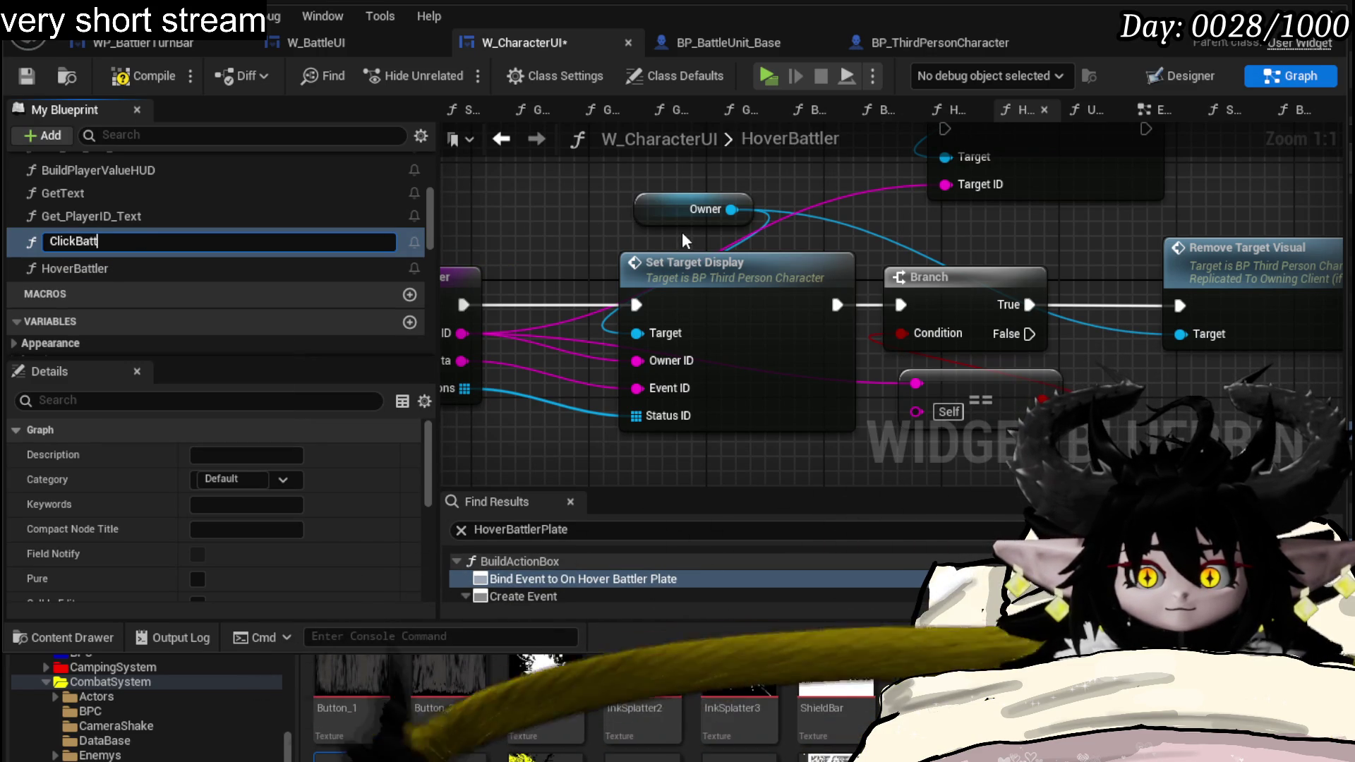
pyautogui.write('ler')
pyautogui.press('Return')
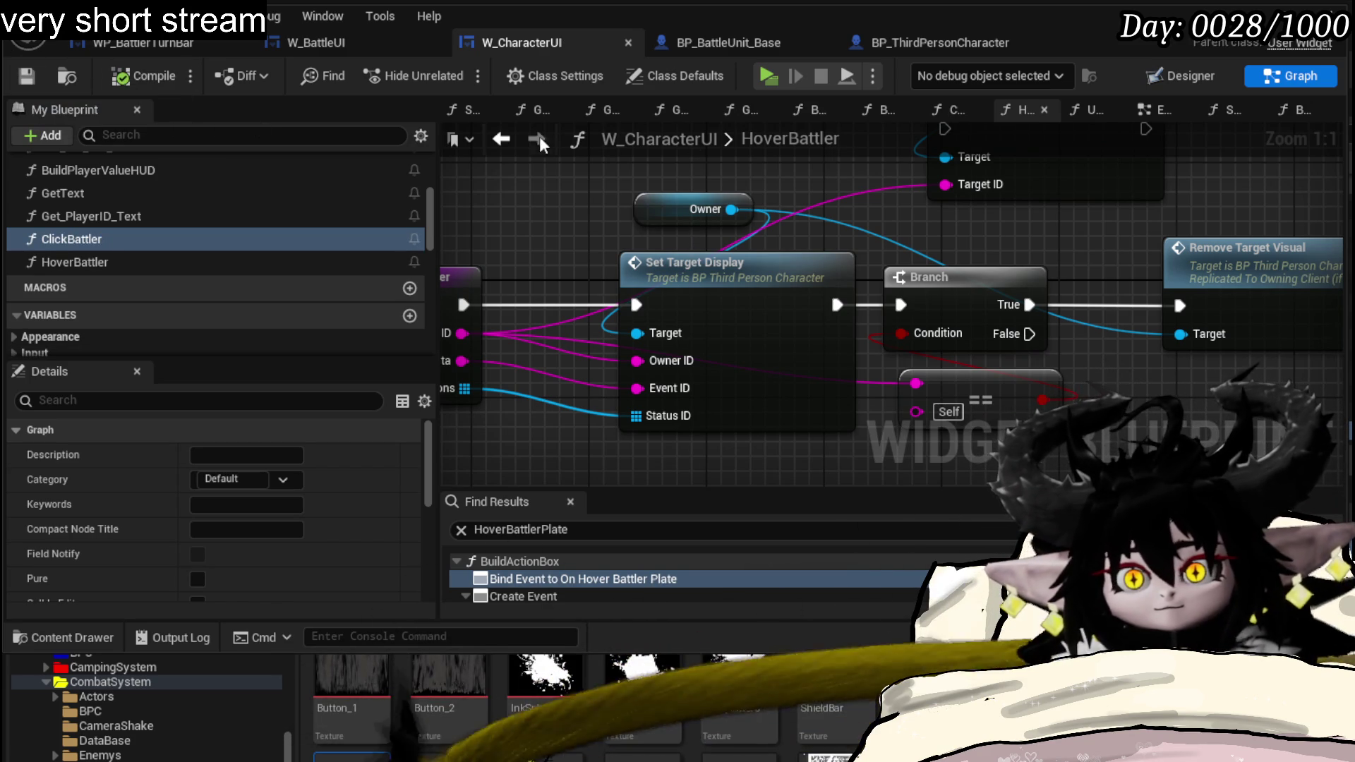
pyautogui.click(721, 46)
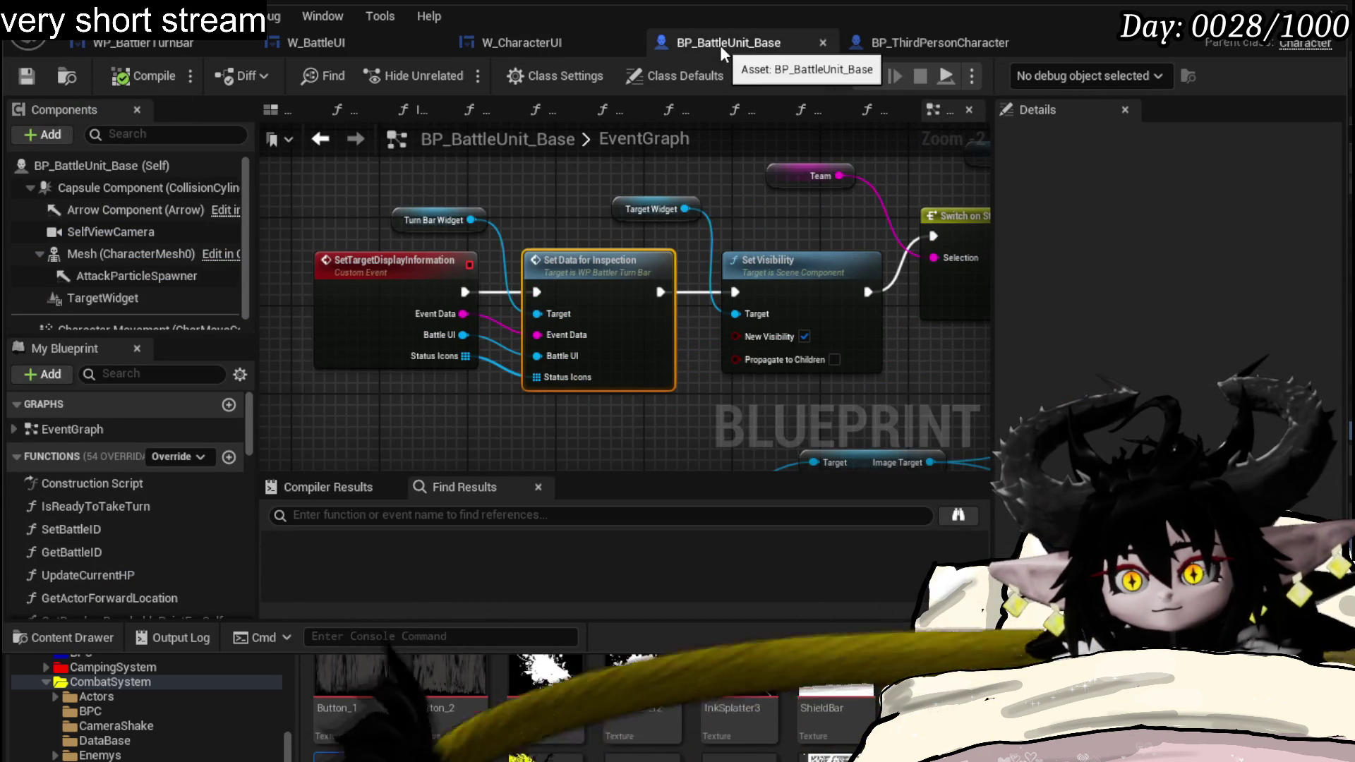
# - Switch to W_BattleUI and inspect its OnHoverBattlerPlate dispatcher without renaming it
pyautogui.click(534, 43)
pyautogui.click(345, 38)
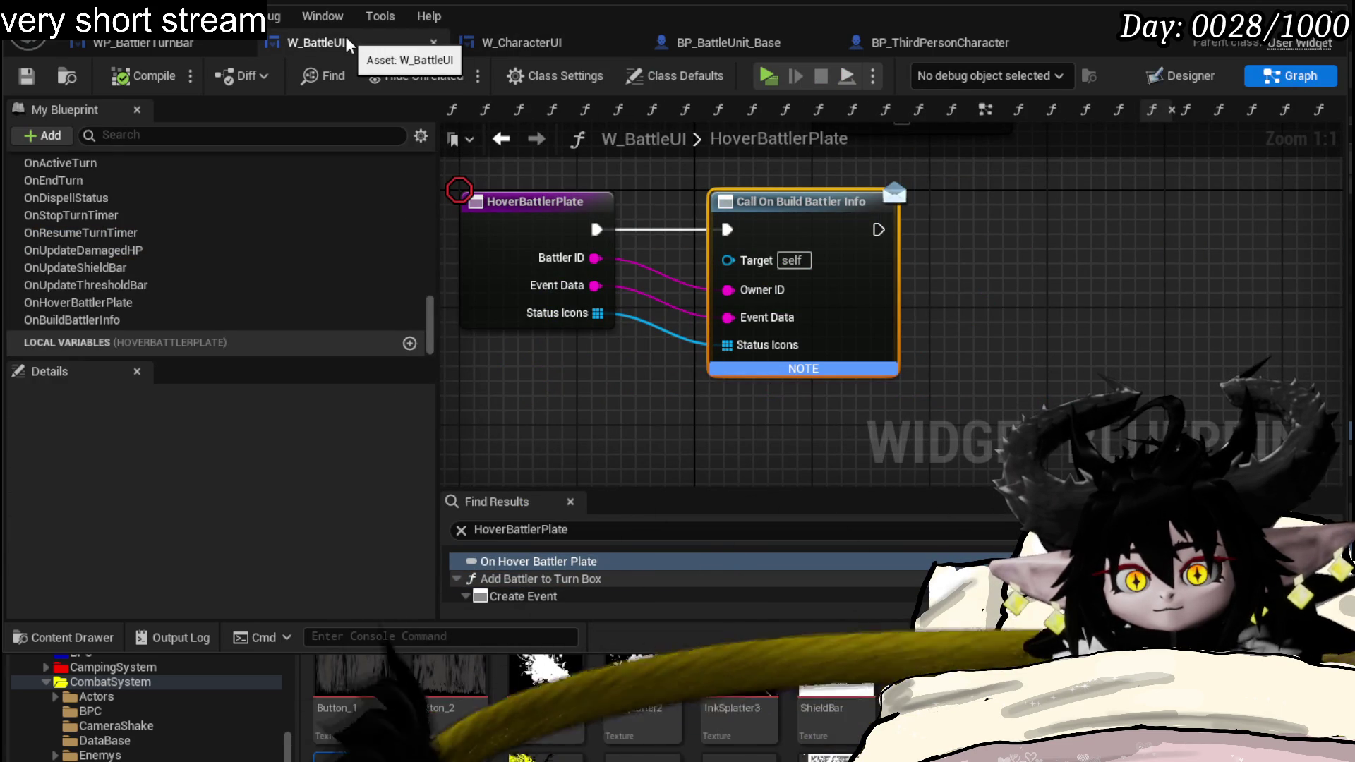
pyautogui.click(92, 305)
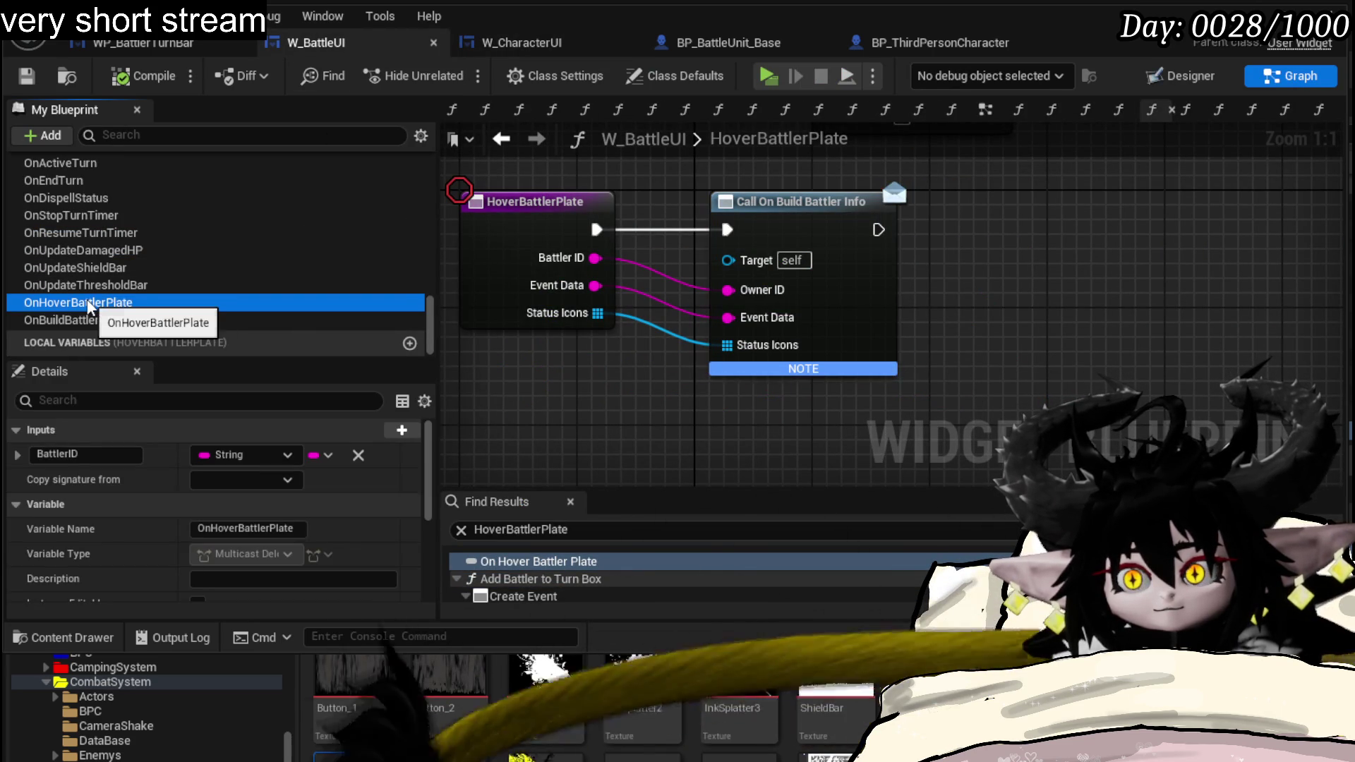
pyautogui.press('F2')
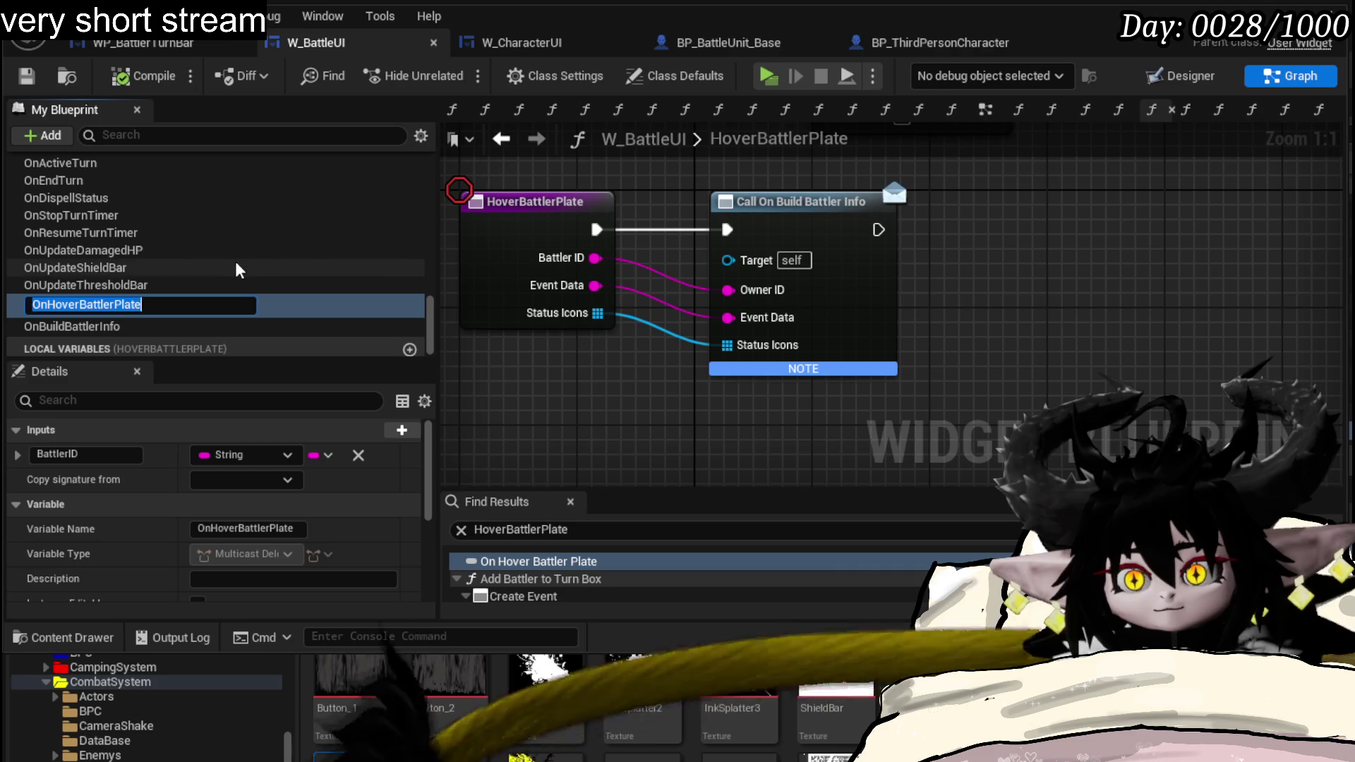
pyautogui.click(237, 272)
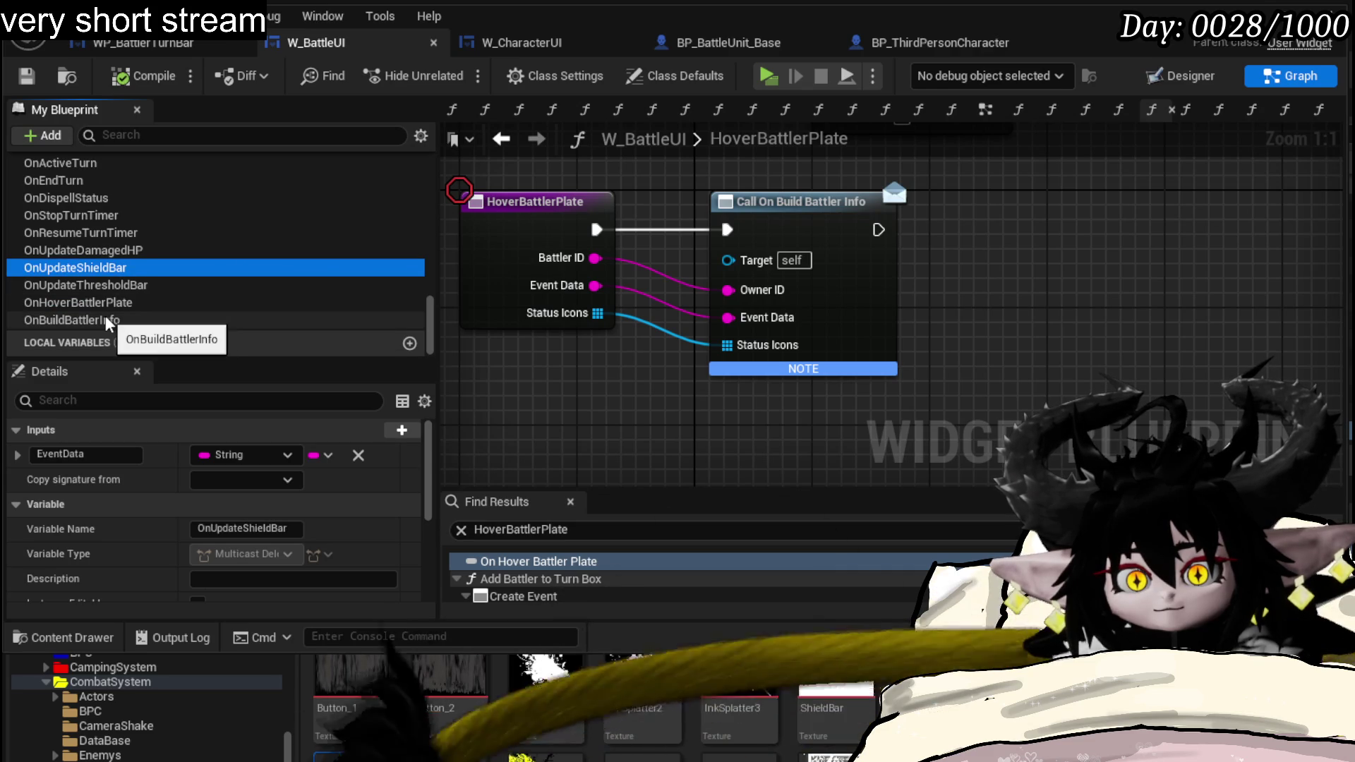
pyautogui.click(237, 304)
pyautogui.scroll(3, 194, 251)
pyautogui.scroll(3, 194, 250)
pyautogui.scroll(3, 193, 251)
pyautogui.scroll(5, 159, 255)
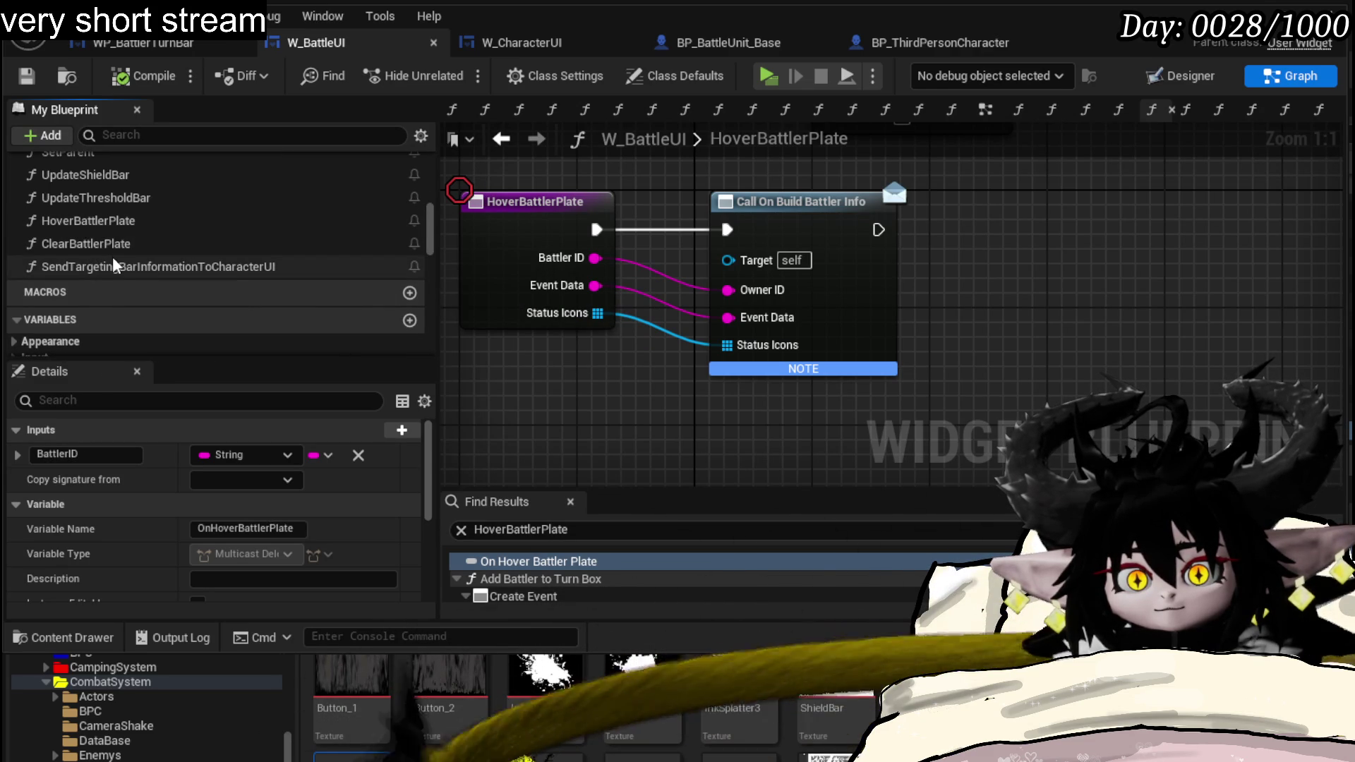
# - Open W_BattleUI's SendTargetingBarInformationToCharacterUI function graph
pyautogui.click(113, 268)
pyautogui.doubleClick(112, 268)
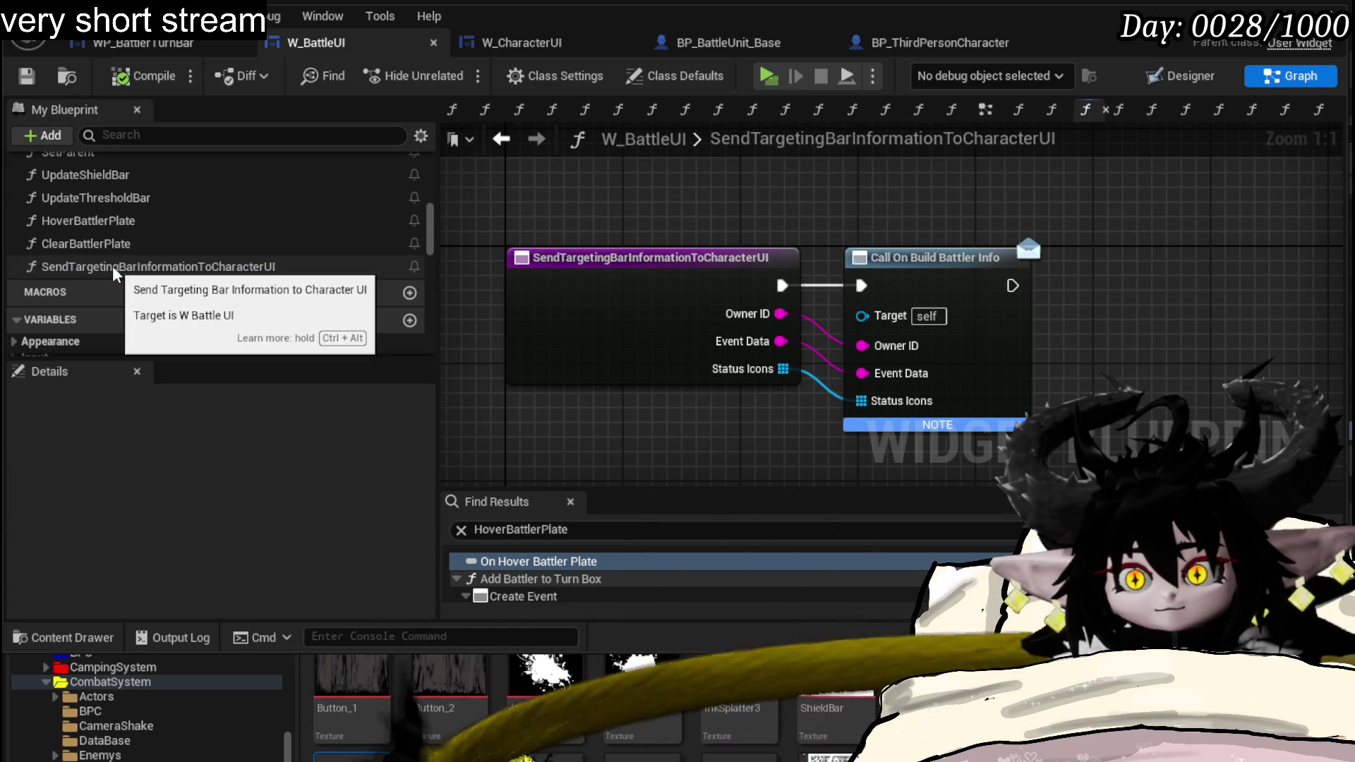
# - Rename SendTargetingBarInformationToCharacterUI to ClickBattlerPlate and save W_BattleUI
pyautogui.rightClick(114, 272)
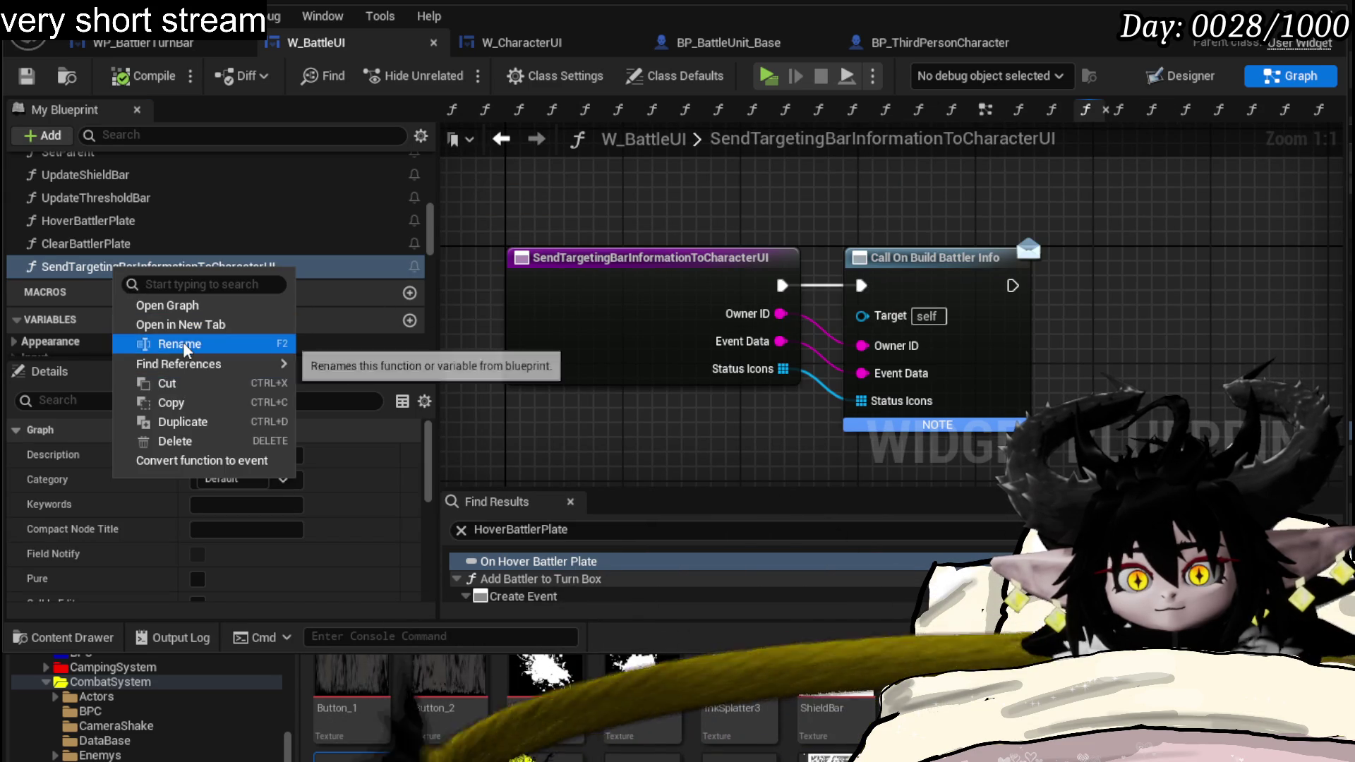
pyautogui.click(178, 345)
pyautogui.write('C')
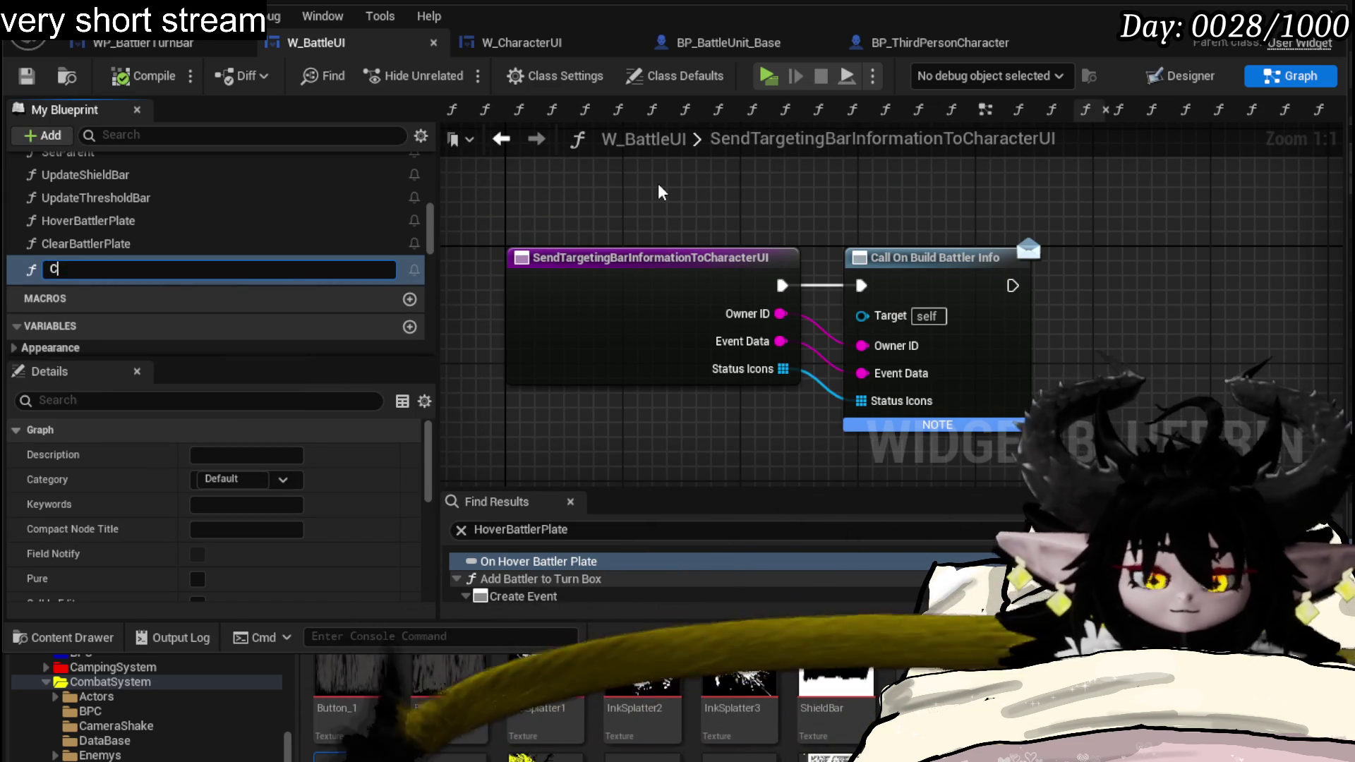
pyautogui.write('lickBattlerPlate')
pyautogui.press('Return')
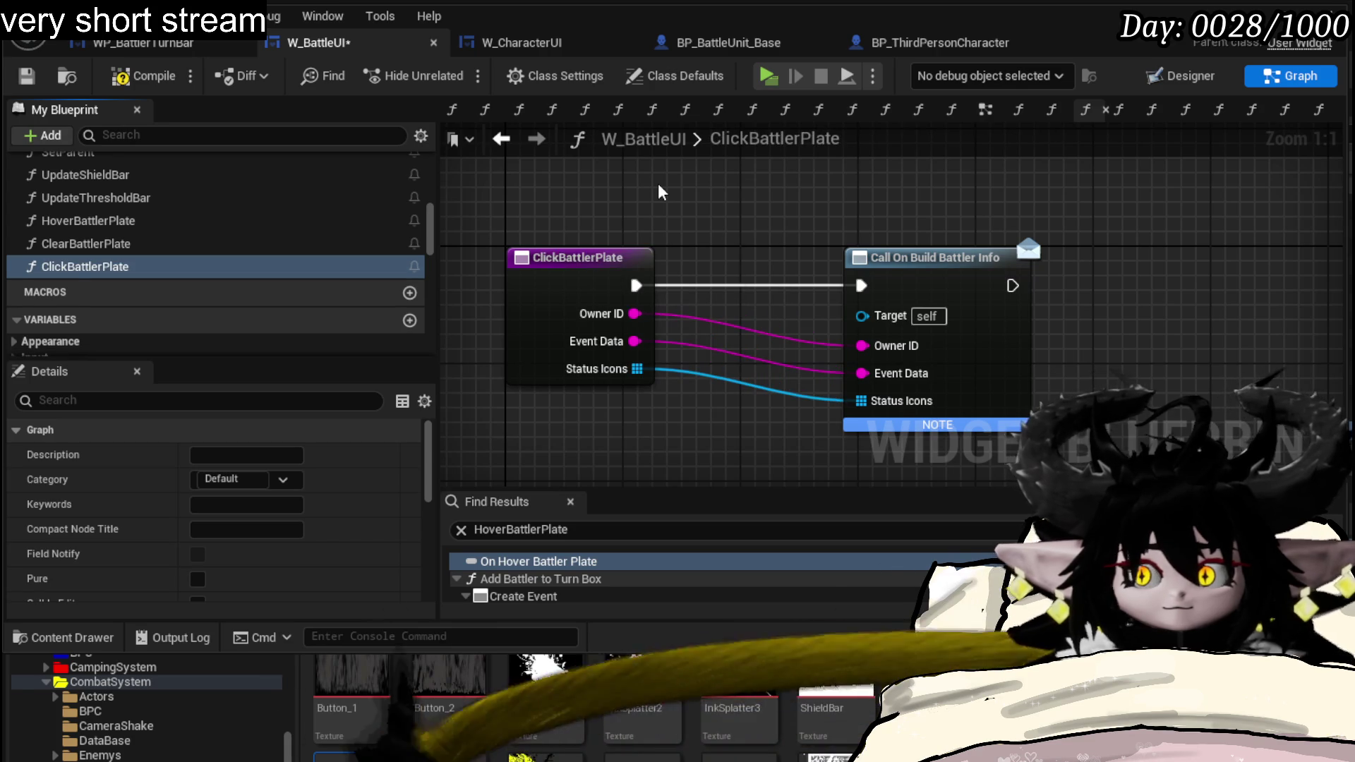
pyautogui.click(27, 79)
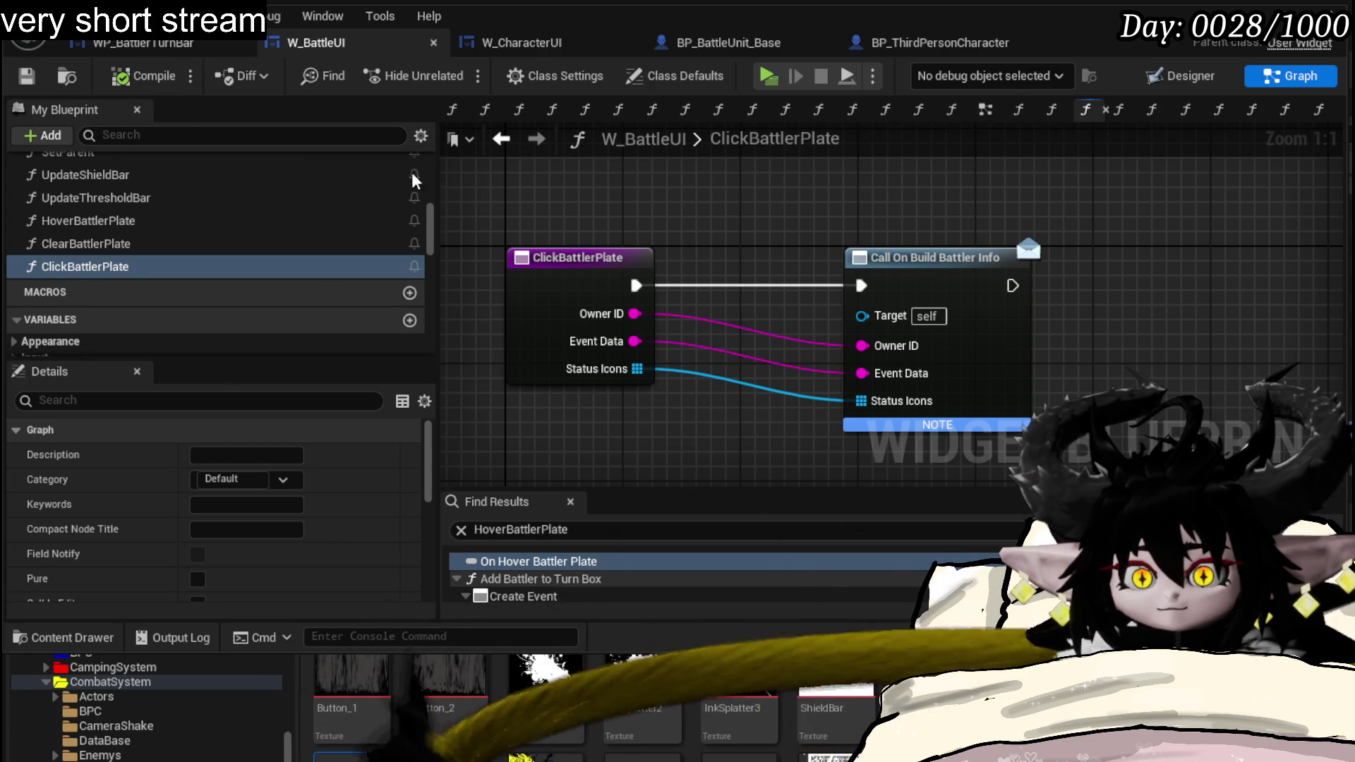
# - Flip through ClearBattlerPlate and HoverBattlerPlate graphs, returning to ClickBattlerPlate
pyautogui.click(983, 273)
pyautogui.doubleClick(85, 244)
pyautogui.doubleClick(106, 221)
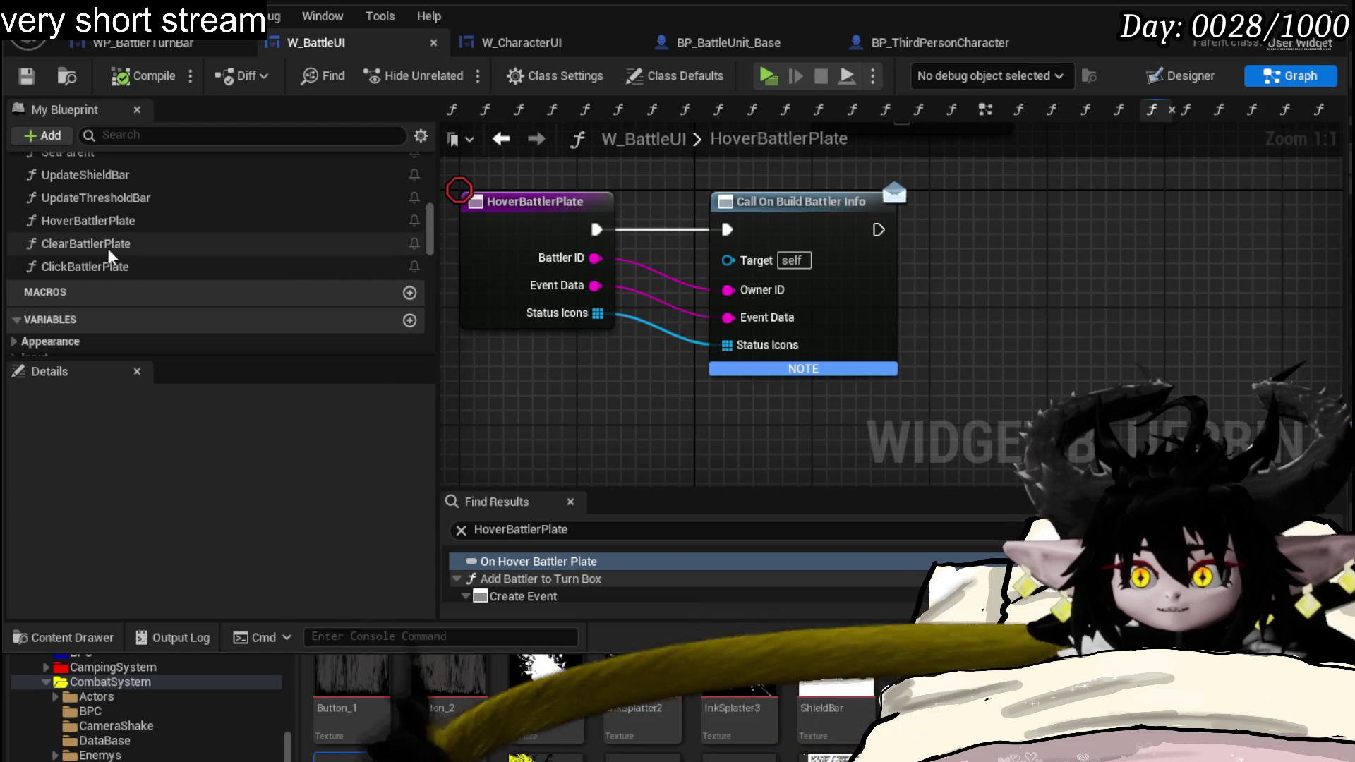
pyautogui.doubleClick(106, 244)
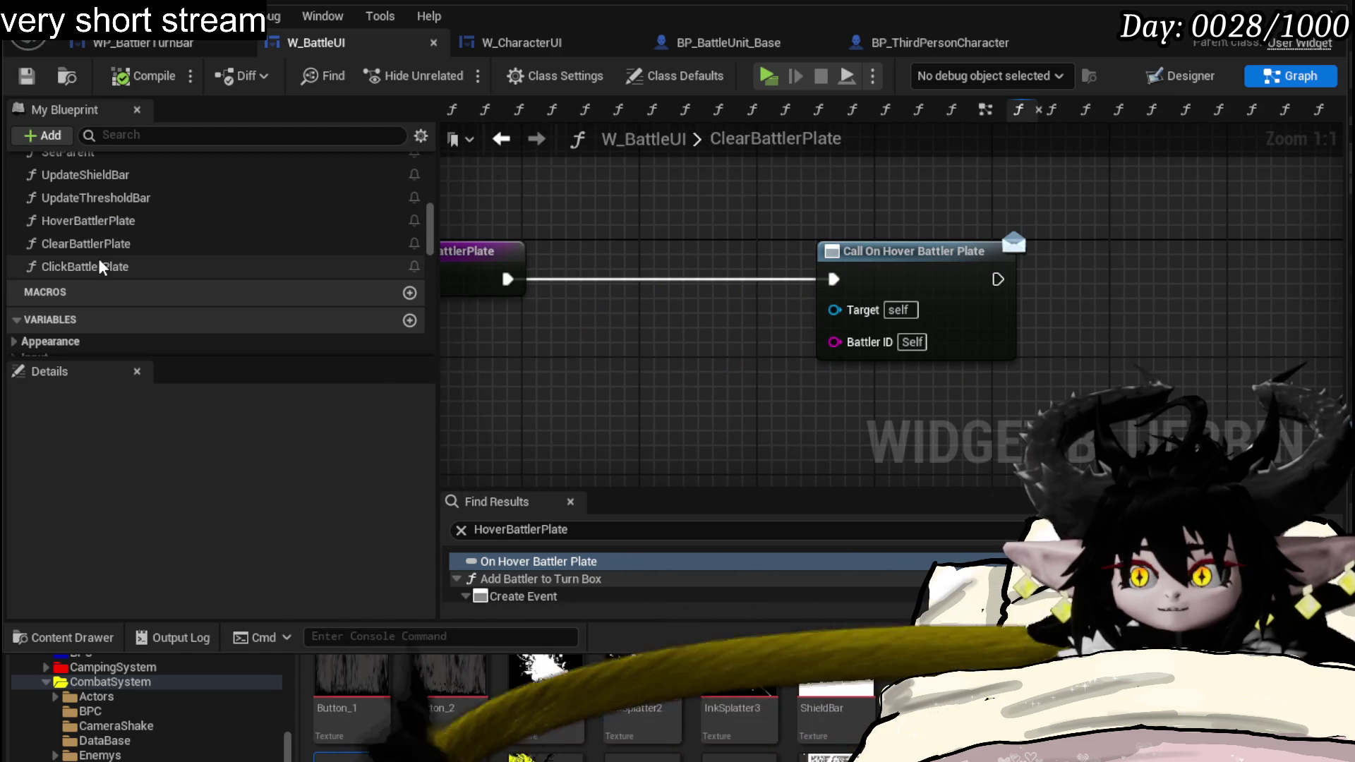
pyautogui.doubleClick(101, 267)
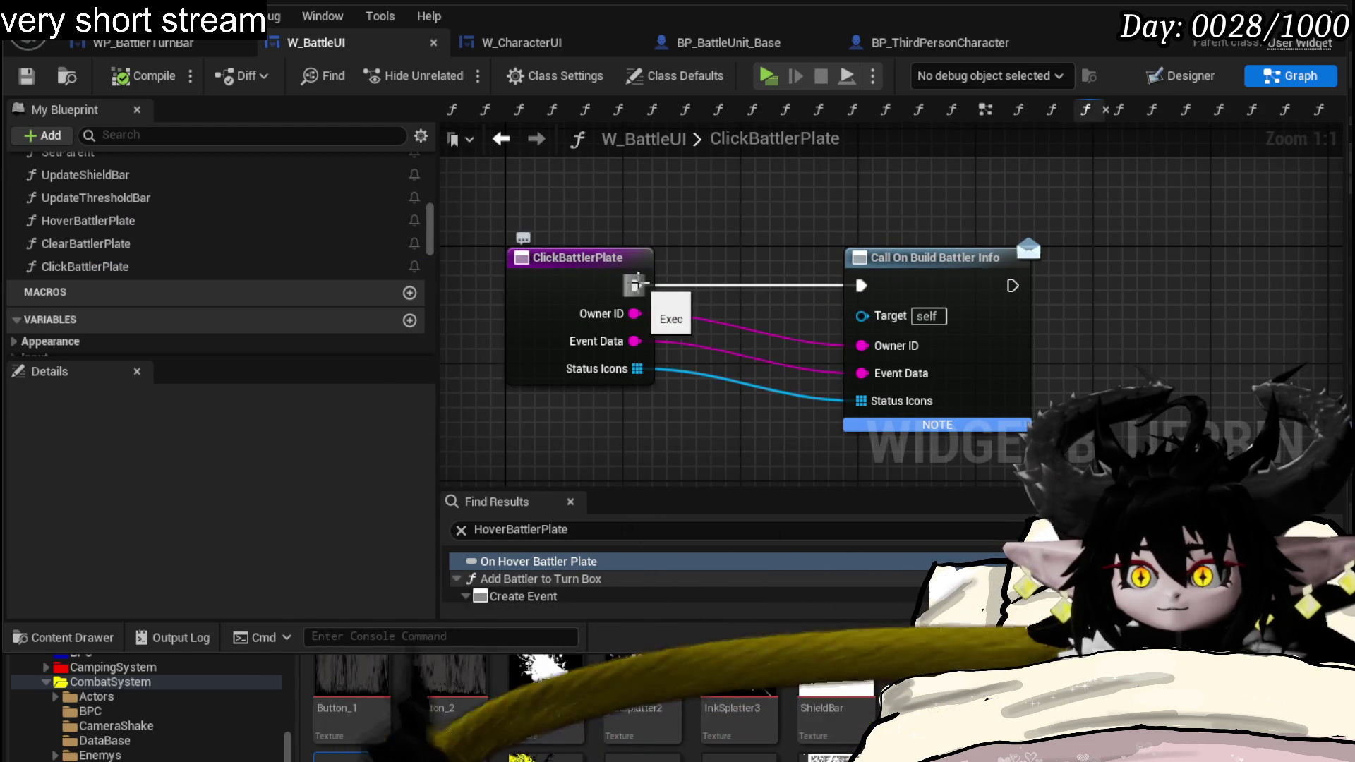
pyautogui.moveTo(932, 257); pyautogui.dragTo(1194, 258)
pyautogui.scroll(-2, 213, 268)
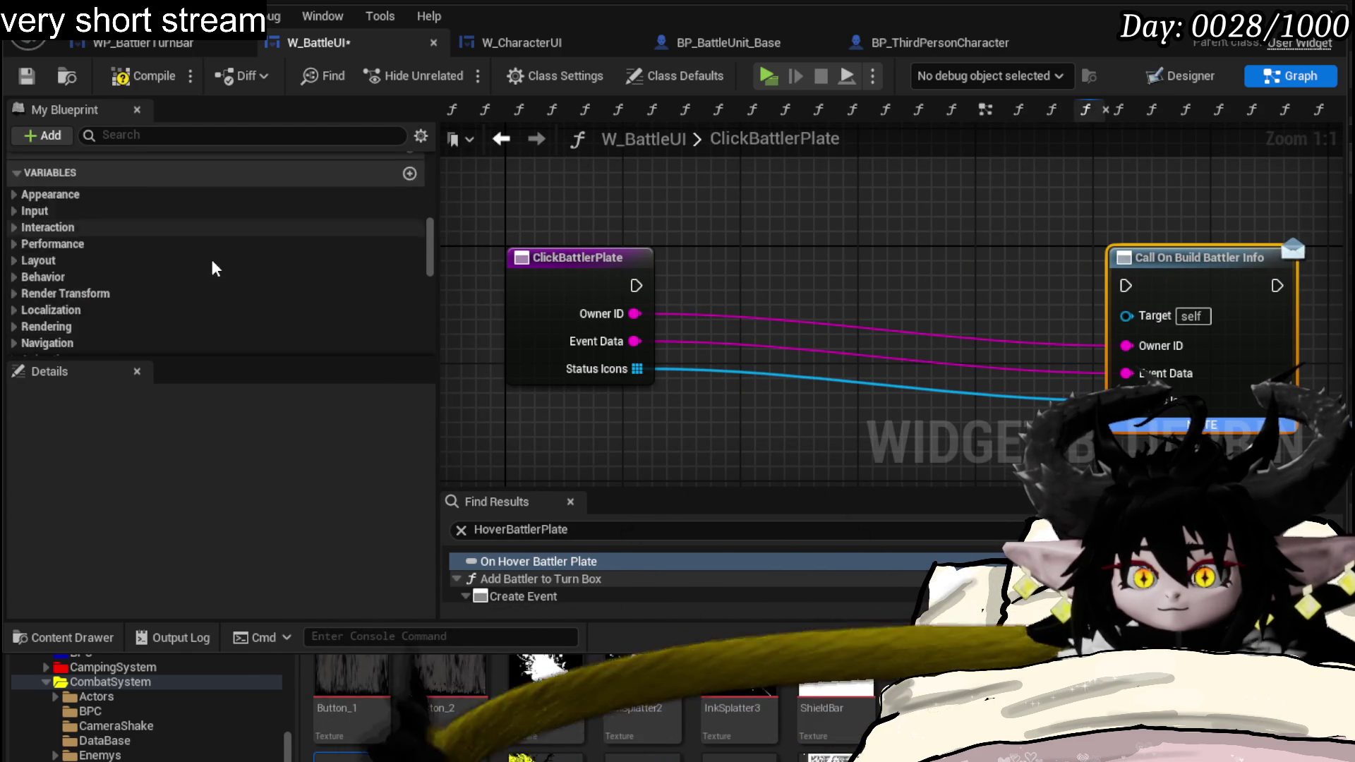
pyautogui.scroll(-3, 212, 269)
pyautogui.scroll(-3, 213, 268)
pyautogui.scroll(-3, 212, 268)
pyautogui.scroll(-2, 212, 268)
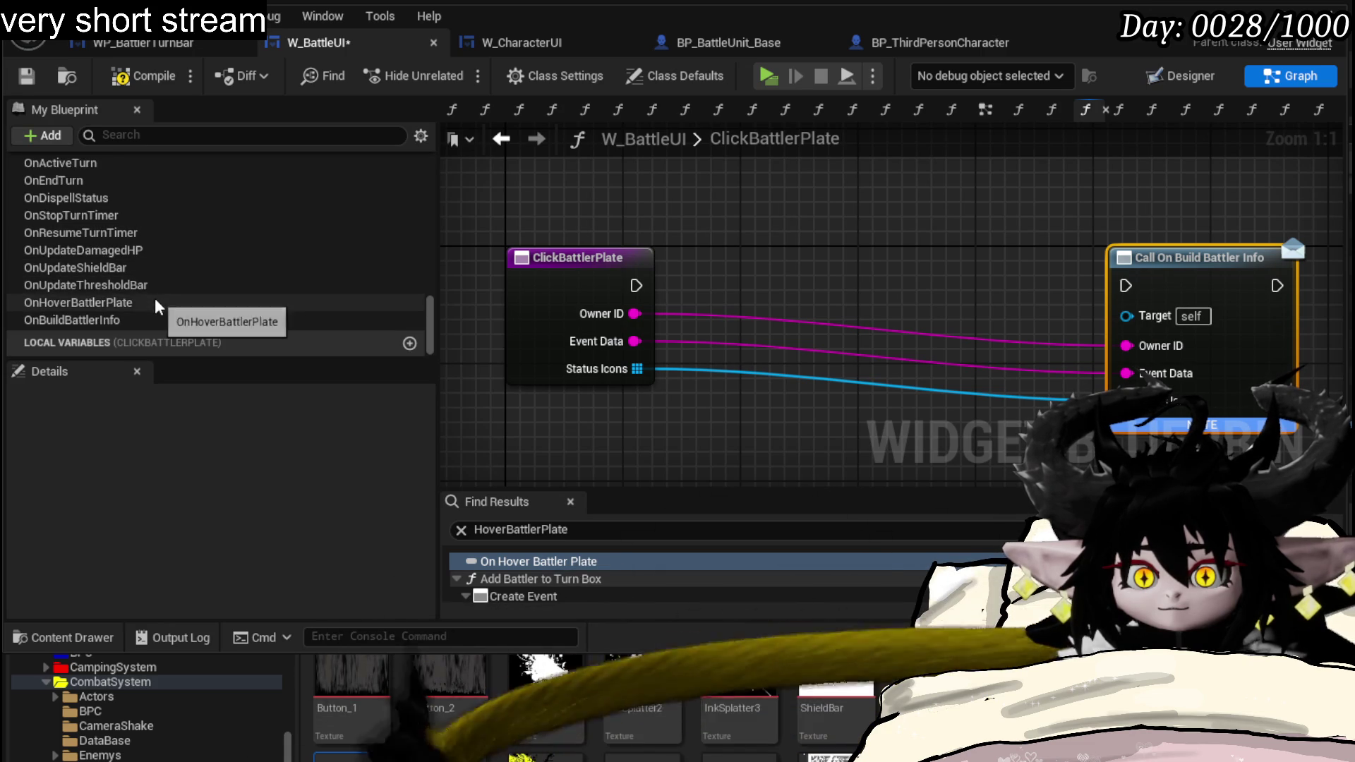
# - Add a call to OnHoverBattlerPlate in ClickBattlerPlate and rename the dispatcher OnClickBattlerInfo
pyautogui.moveTo(101, 303); pyautogui.dragTo(798, 226)
pyautogui.click(810, 268)
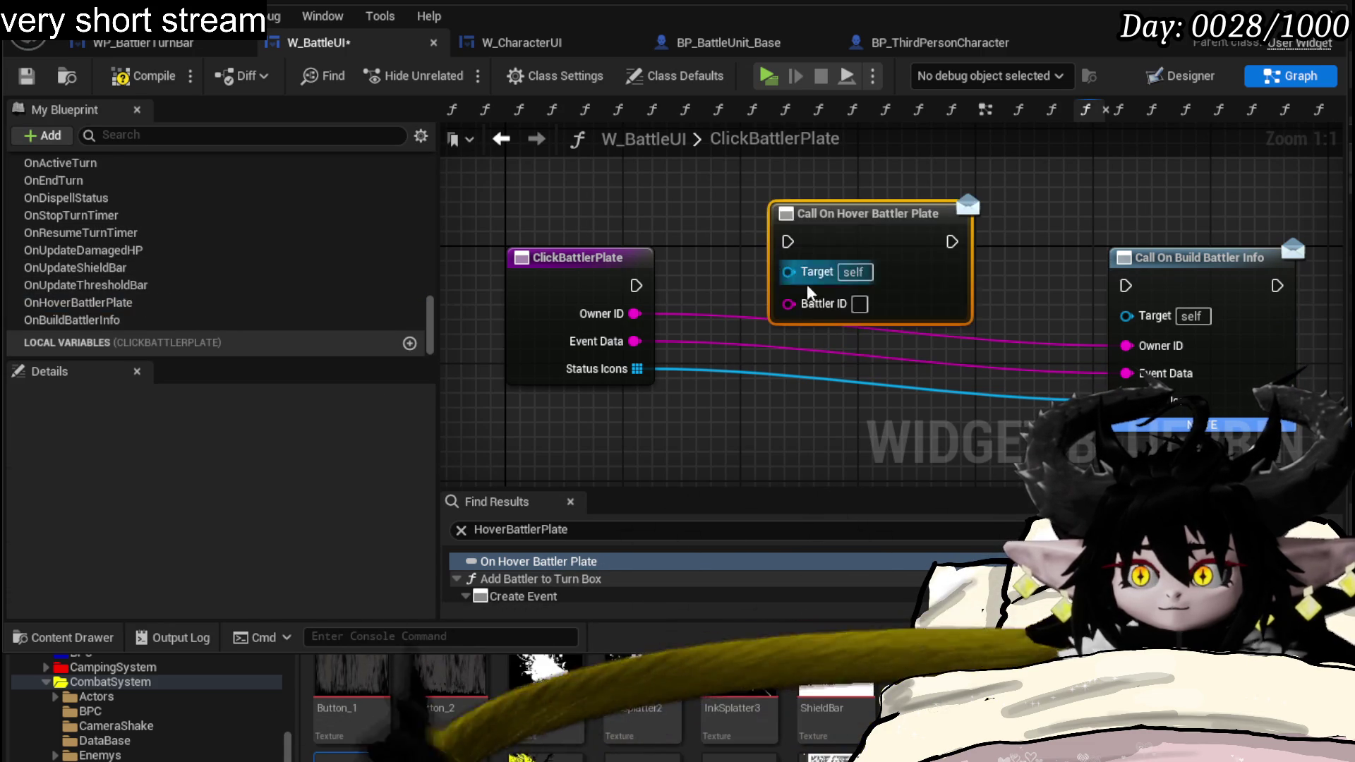
pyautogui.click(111, 304)
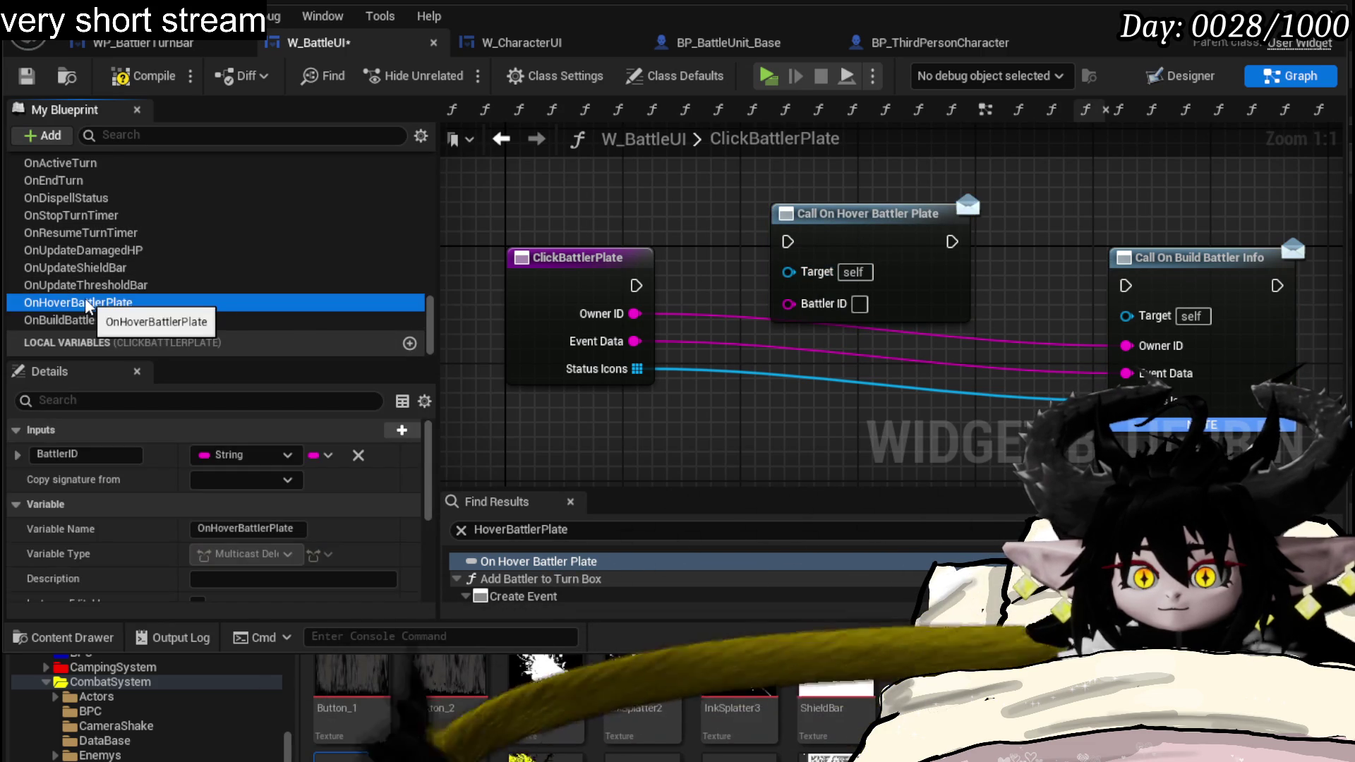
pyautogui.rightClick(107, 306)
pyautogui.click(164, 375)
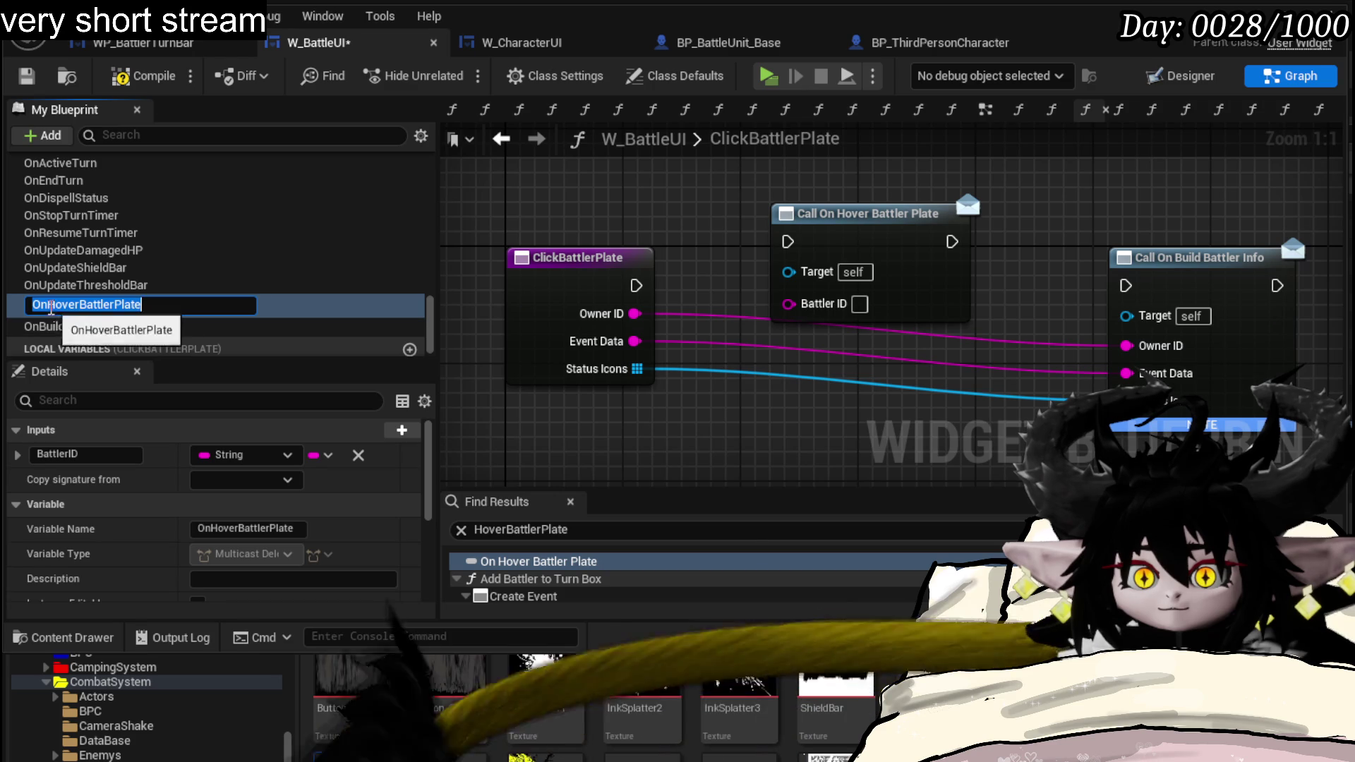
pyautogui.write('OnClickBattler')
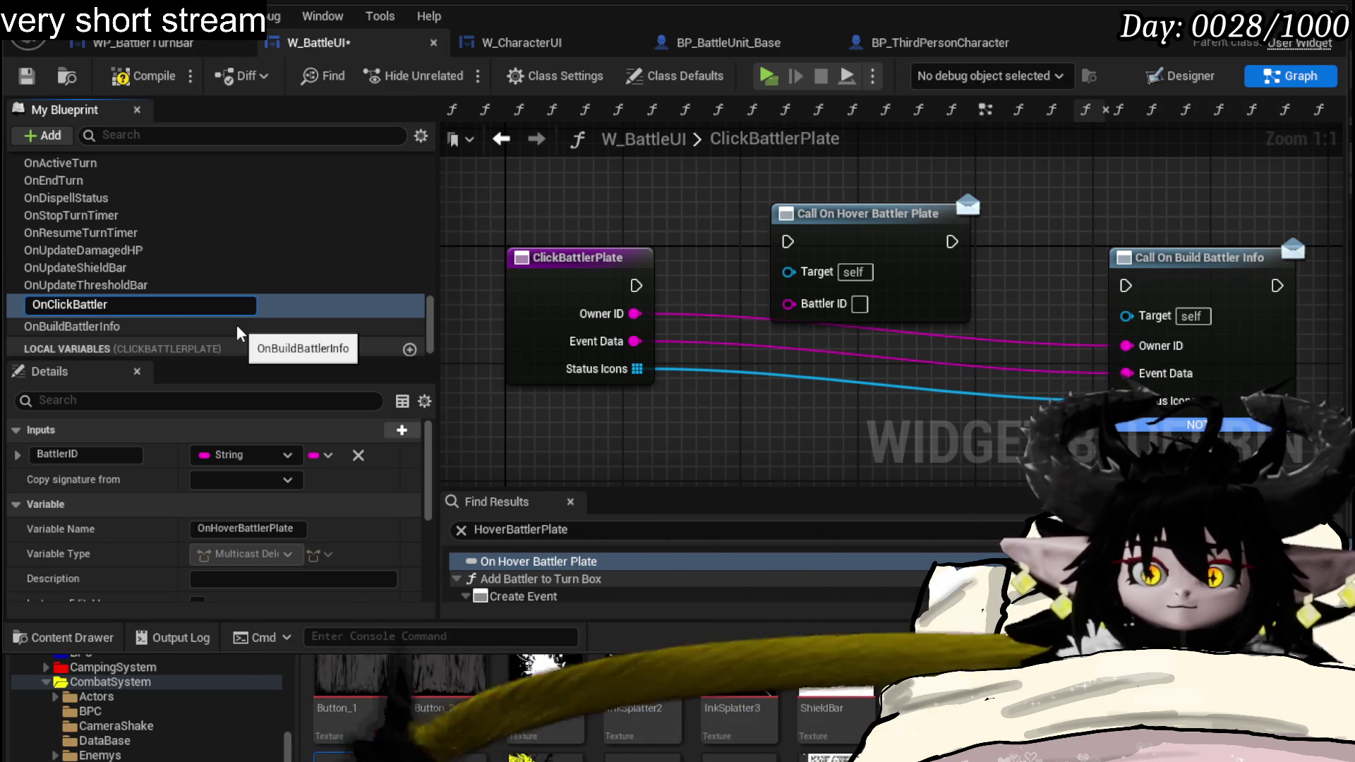
pyautogui.write('Info')
pyautogui.press('Return')
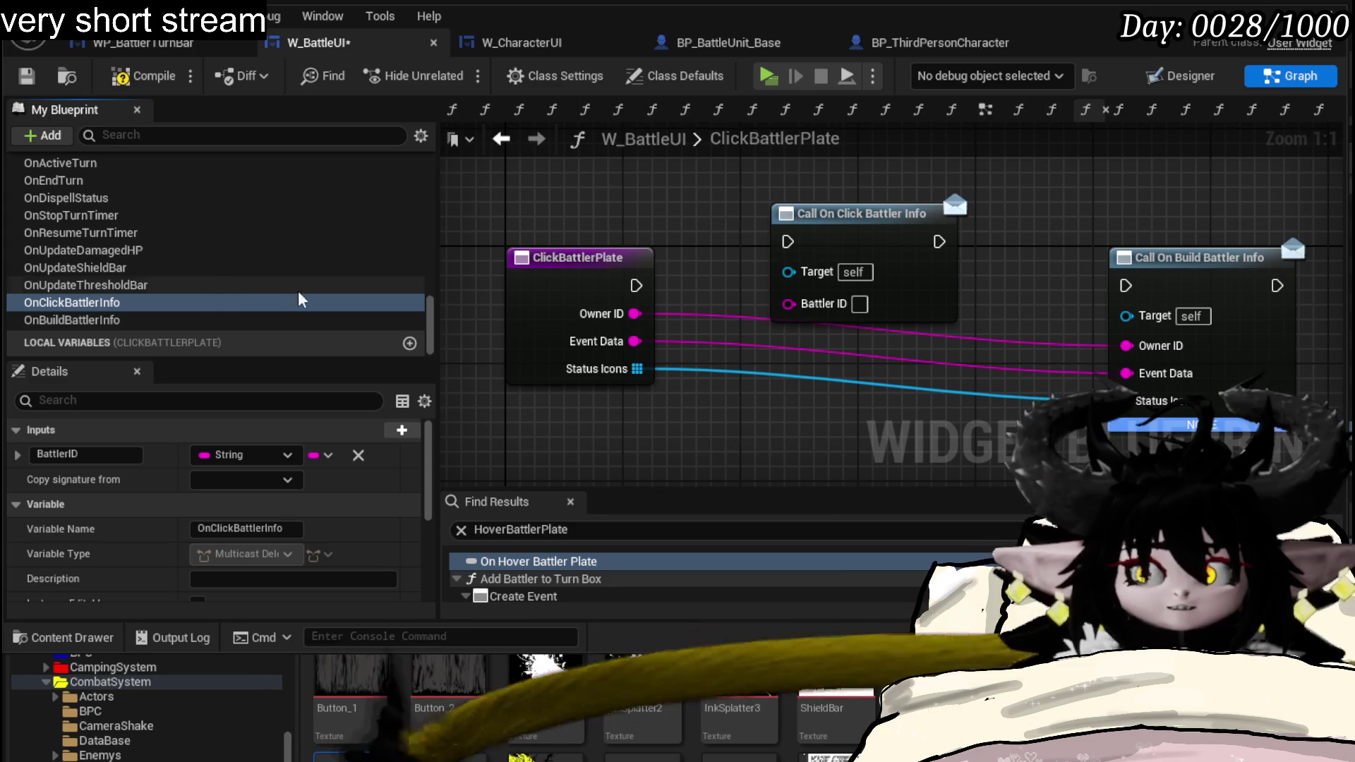
# - Wire ClickBattlerPlate's exec and Owner ID into the OnClickBattlerInfo call, compile, and return to W_CharacterUI
pyautogui.moveTo(636, 285); pyautogui.dragTo(787, 241)
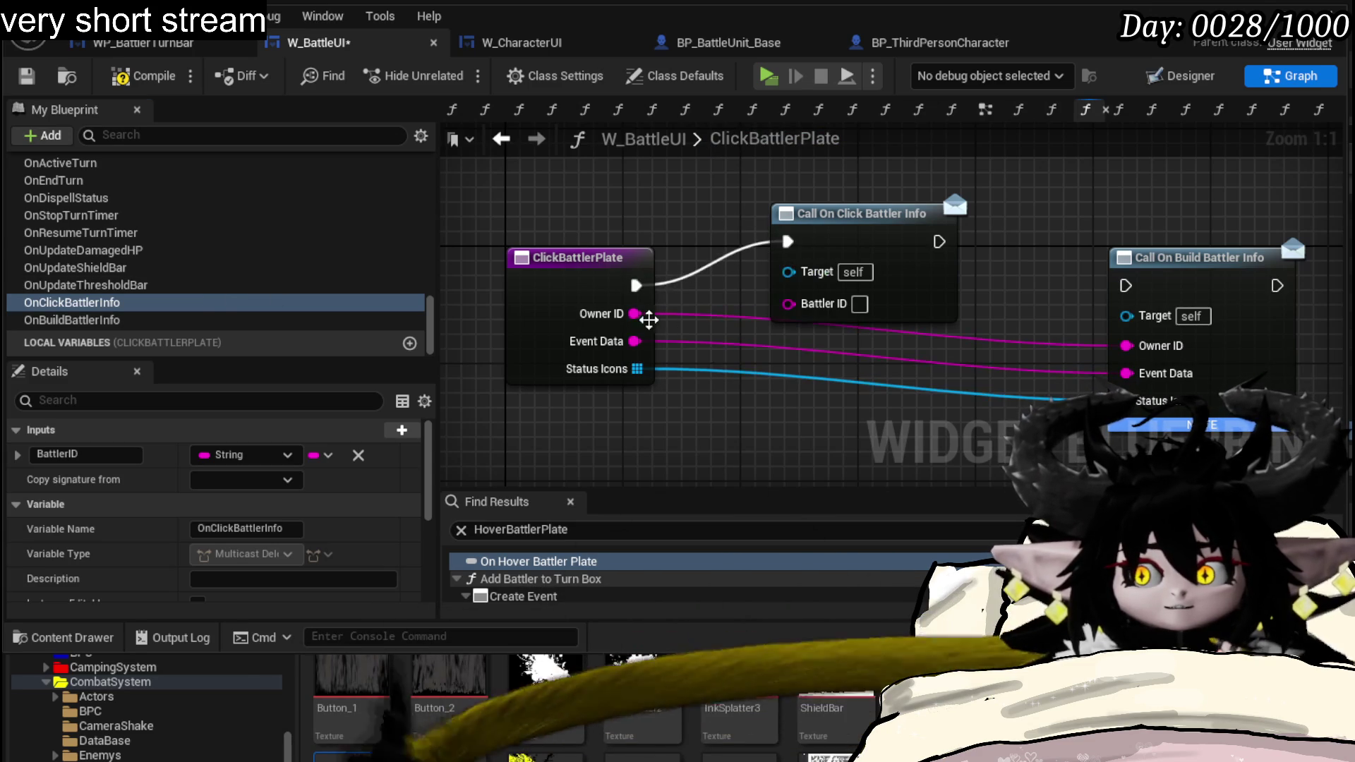
pyautogui.moveTo(634, 314); pyautogui.dragTo(789, 302)
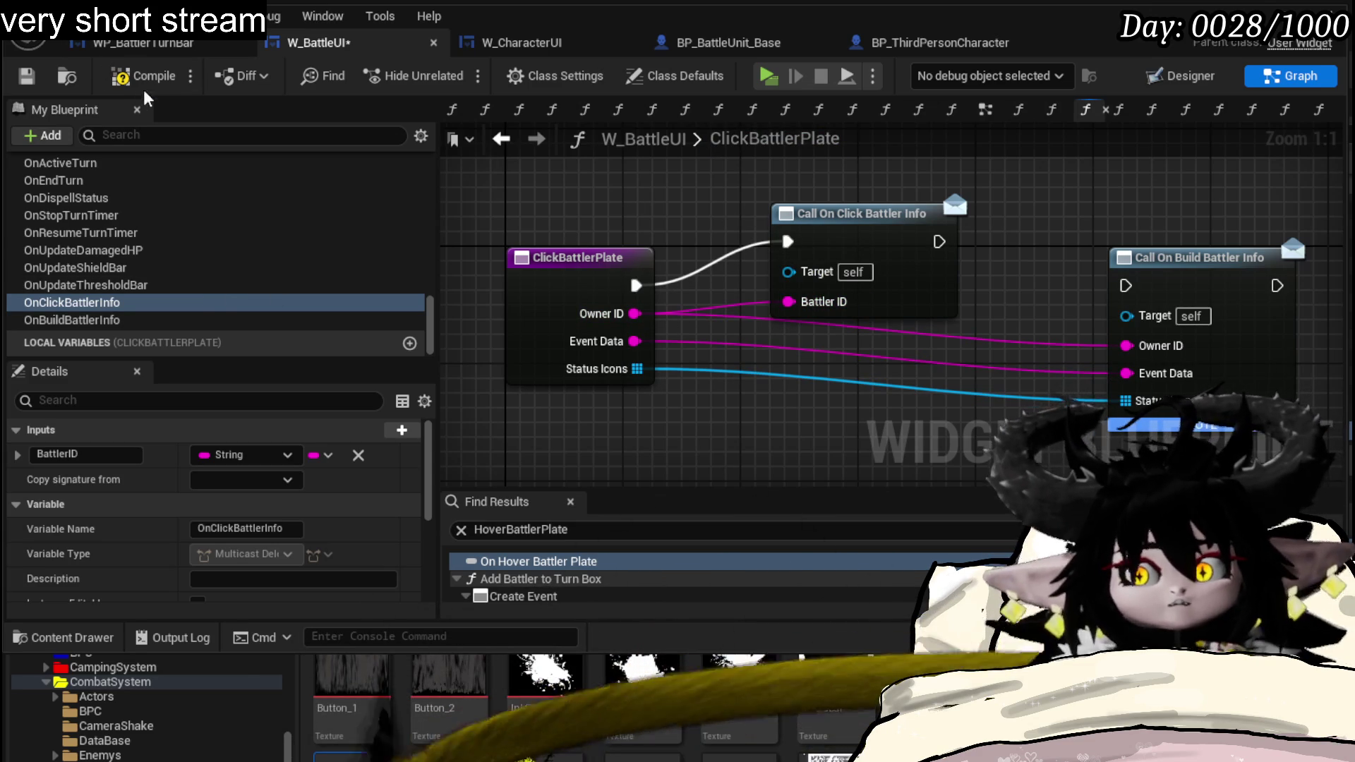
pyautogui.click(147, 76)
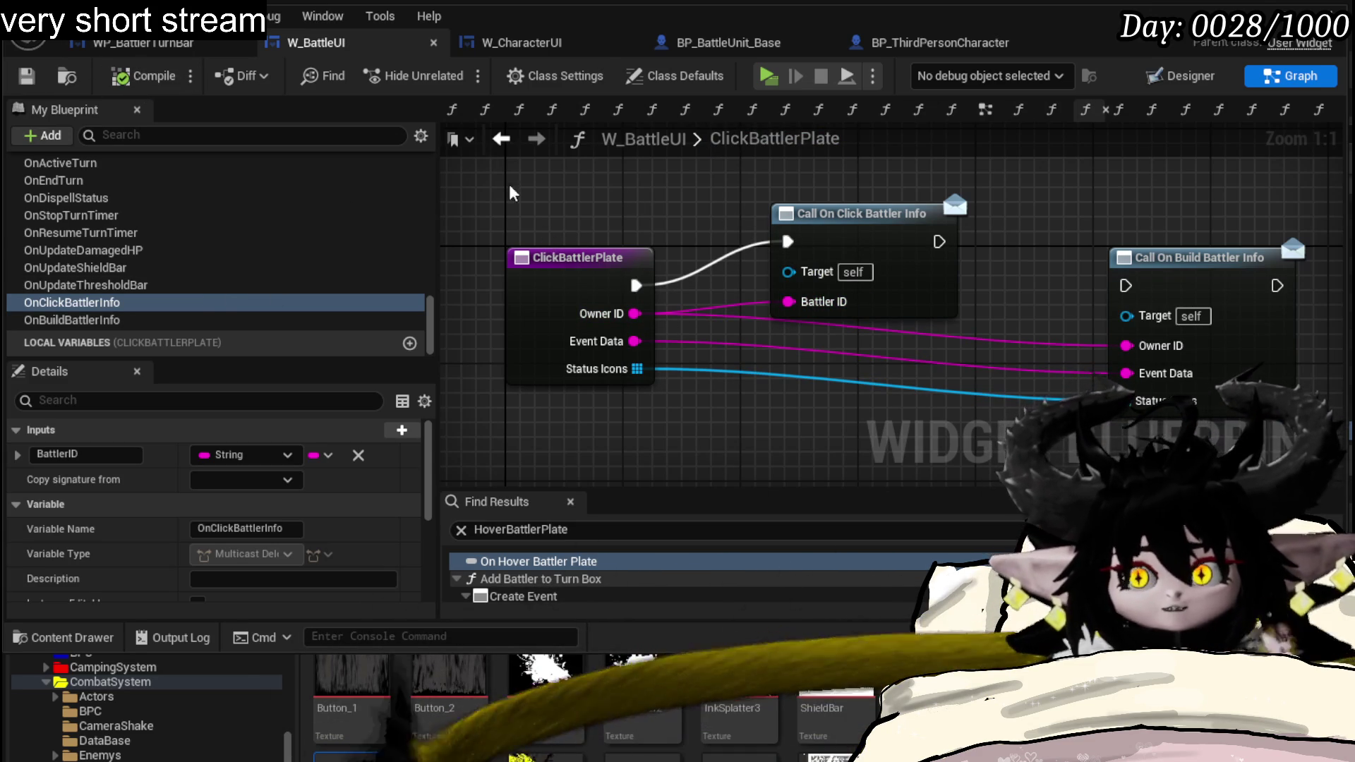
pyautogui.click(540, 45)
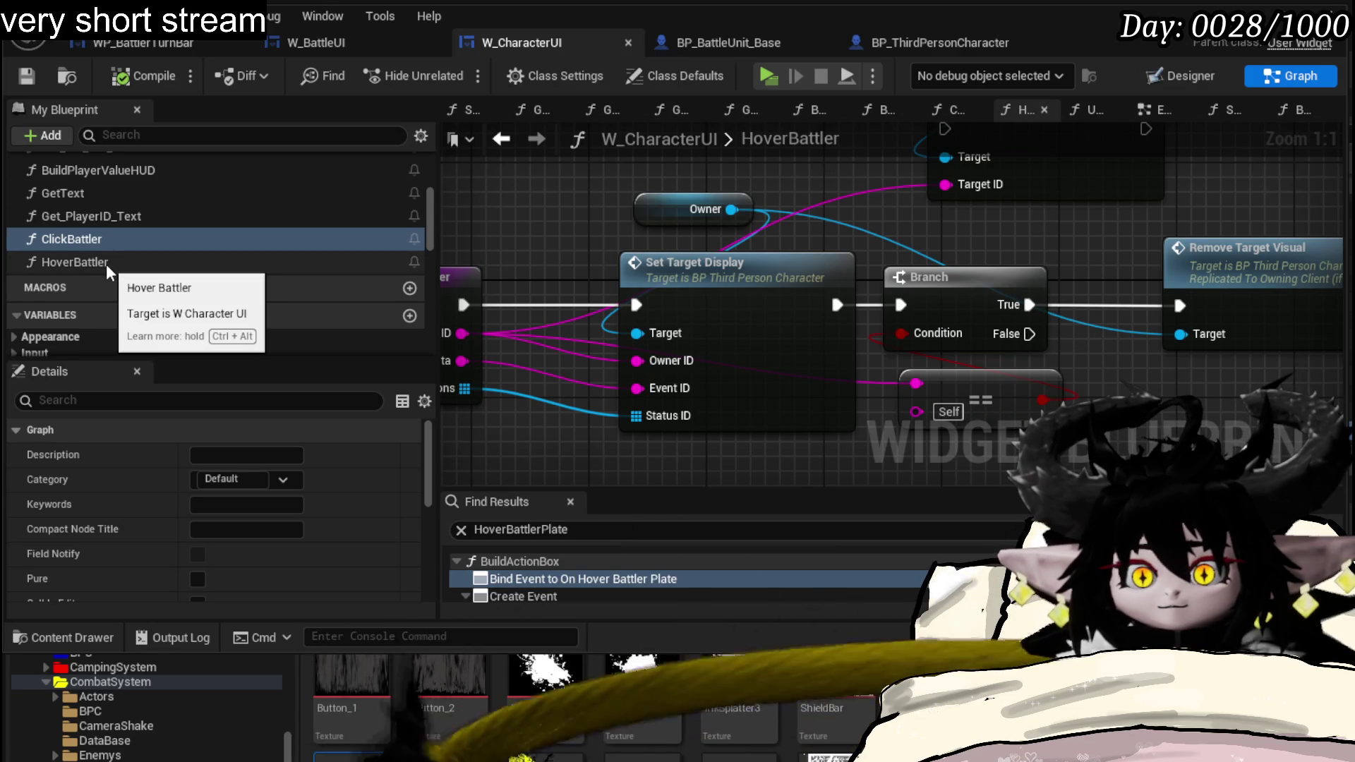
# - Open W_CharacterUI's ClickBattler graph and bring its event, Set Target Display and Owner nodes into view
pyautogui.moveTo(568, 232); pyautogui.dragTo(752, 256)
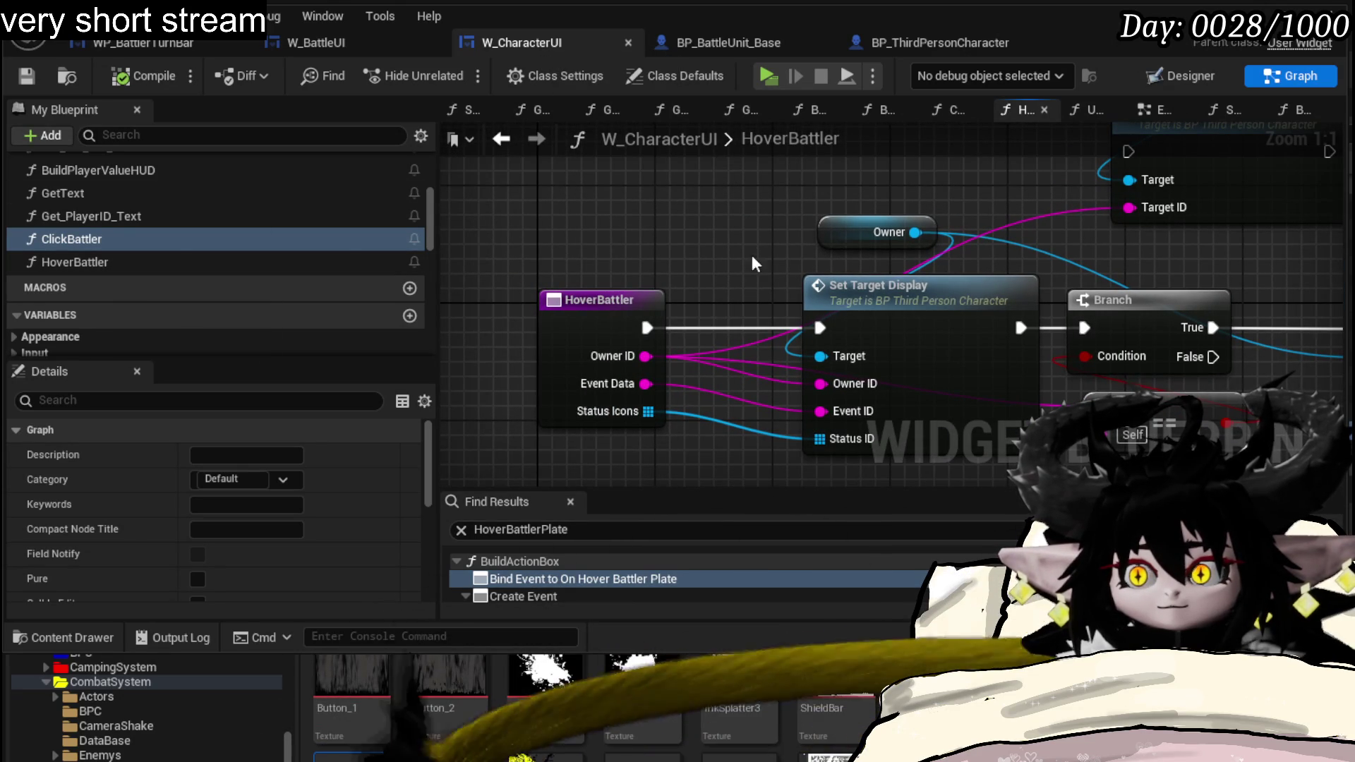
pyautogui.doubleClick(157, 235)
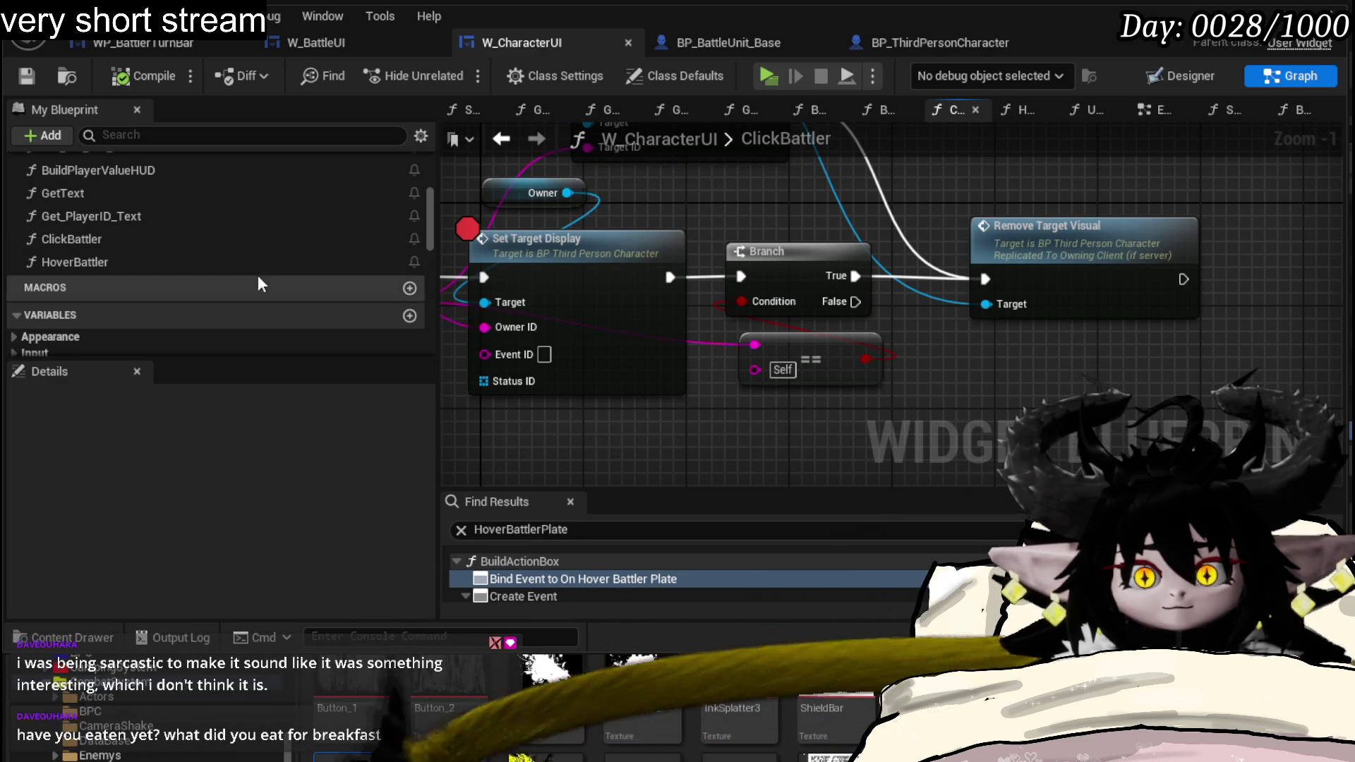
pyautogui.moveTo(676, 216); pyautogui.dragTo(761, 213)
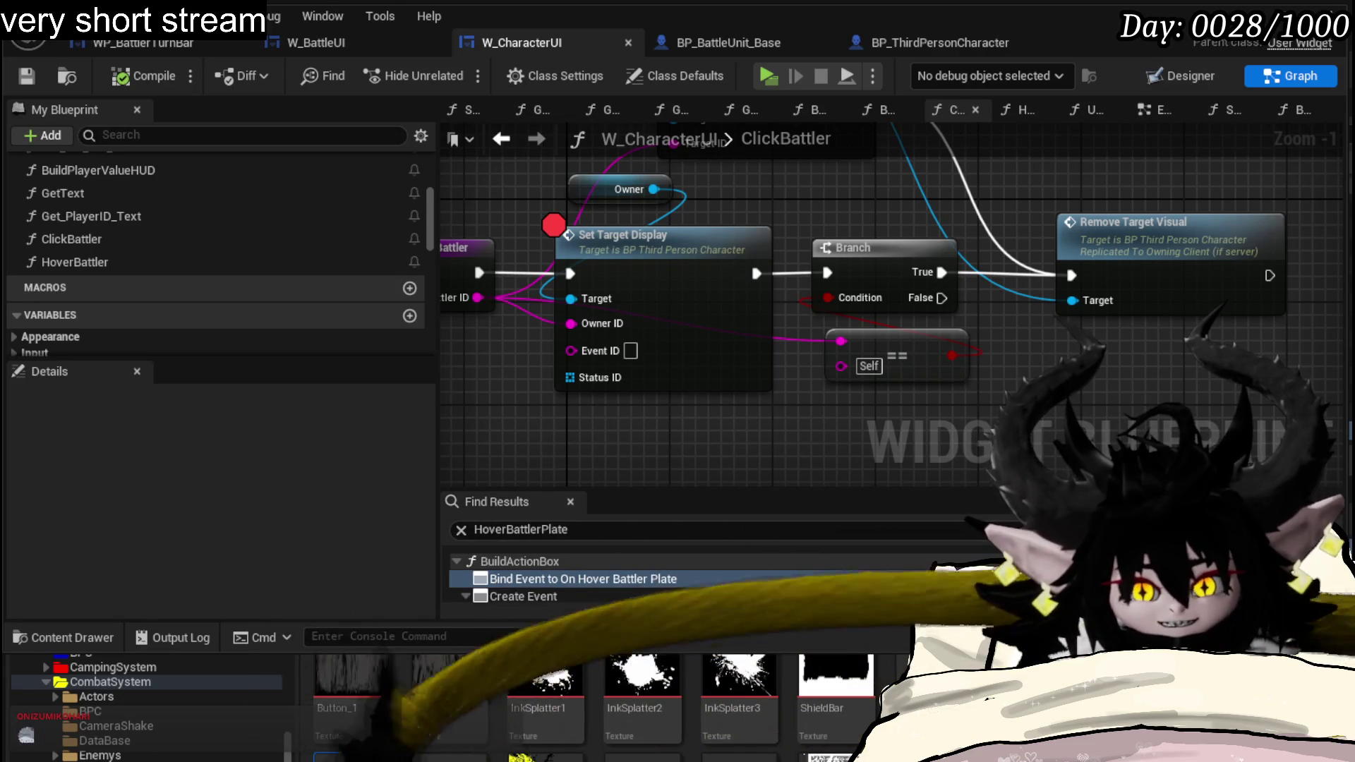
pyautogui.moveTo(976, 430)
pyautogui.mouseDown()
pyautogui.moveTo(1163, 411)
pyautogui.moveTo(1131, 450)
pyautogui.mouseUp()
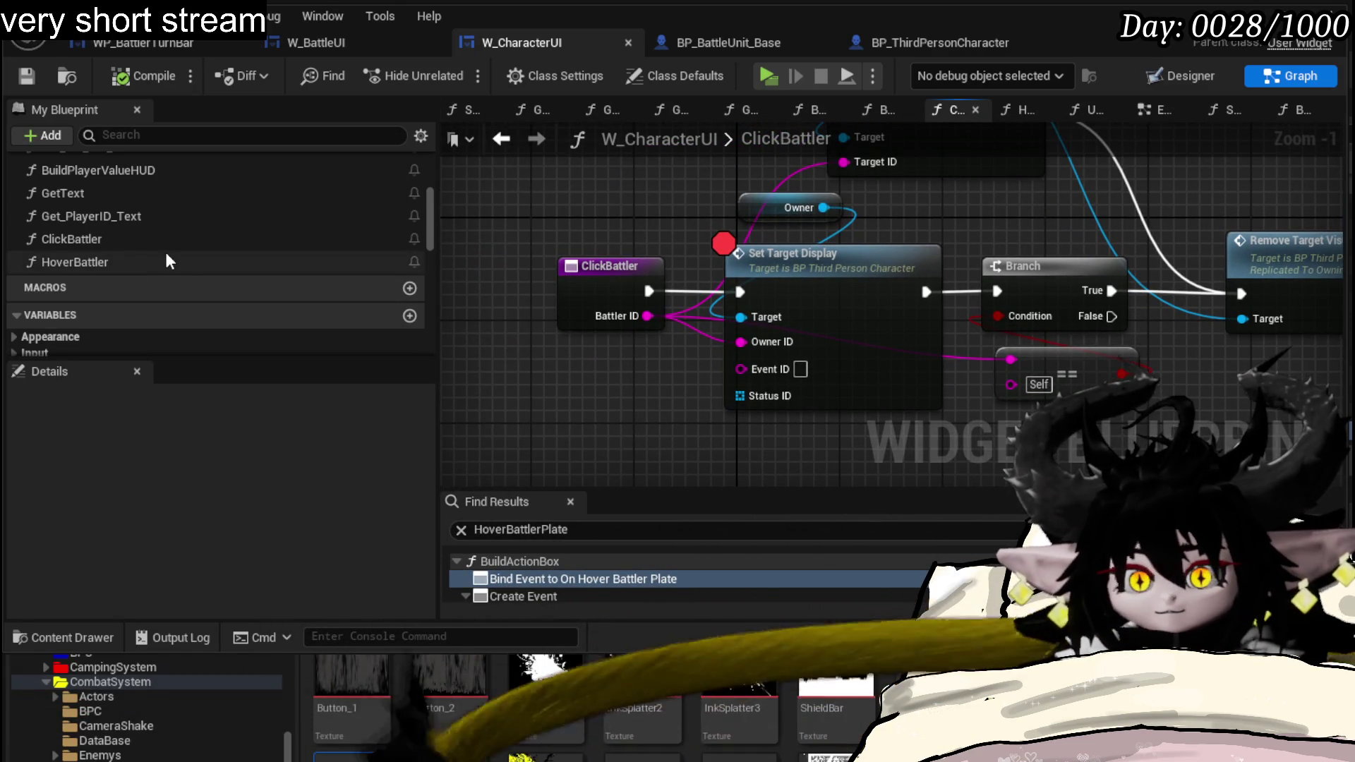
pyautogui.moveTo(606, 315); pyautogui.dragTo(550, 430)
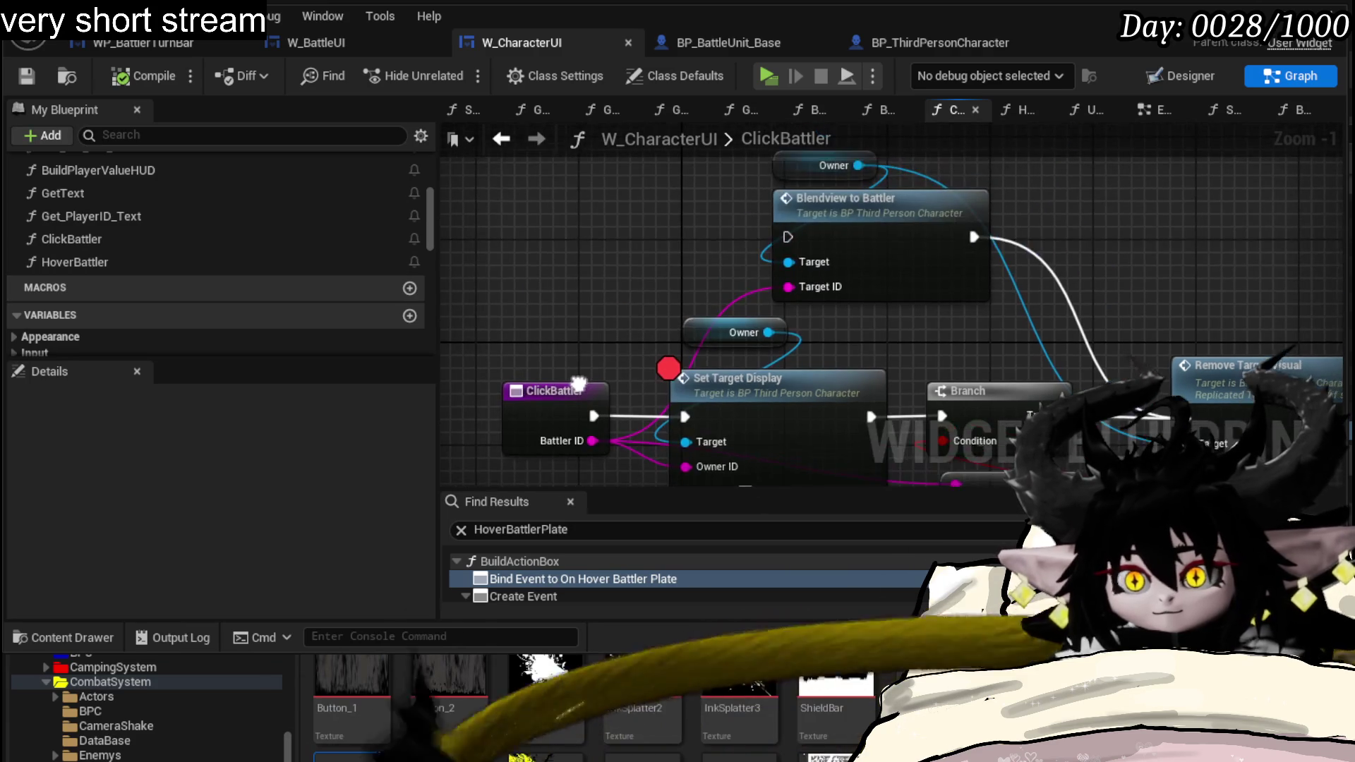
# - Route ClickBattler's exec straight into Blendview to Battler, rearrange the nodes, compile, and start a play-test
pyautogui.moveTo(633, 310)
pyautogui.mouseDown()
pyautogui.moveTo(726, 400)
pyautogui.moveTo(570, 200)
pyautogui.mouseUp()
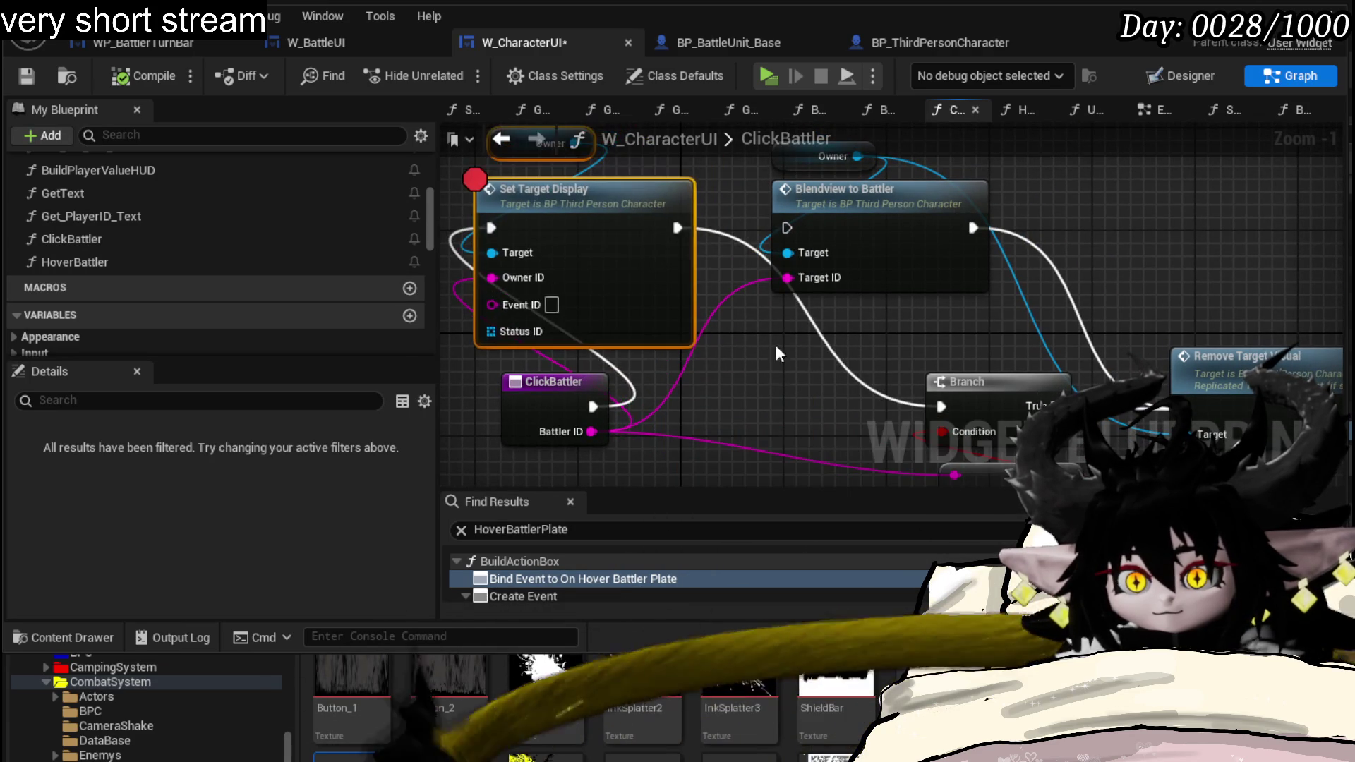
pyautogui.moveTo(774, 317); pyautogui.dragTo(805, 169)
pyautogui.moveTo(842, 276)
pyautogui.mouseDown()
pyautogui.moveTo(723, 434)
pyautogui.moveTo(733, 445)
pyautogui.mouseUp()
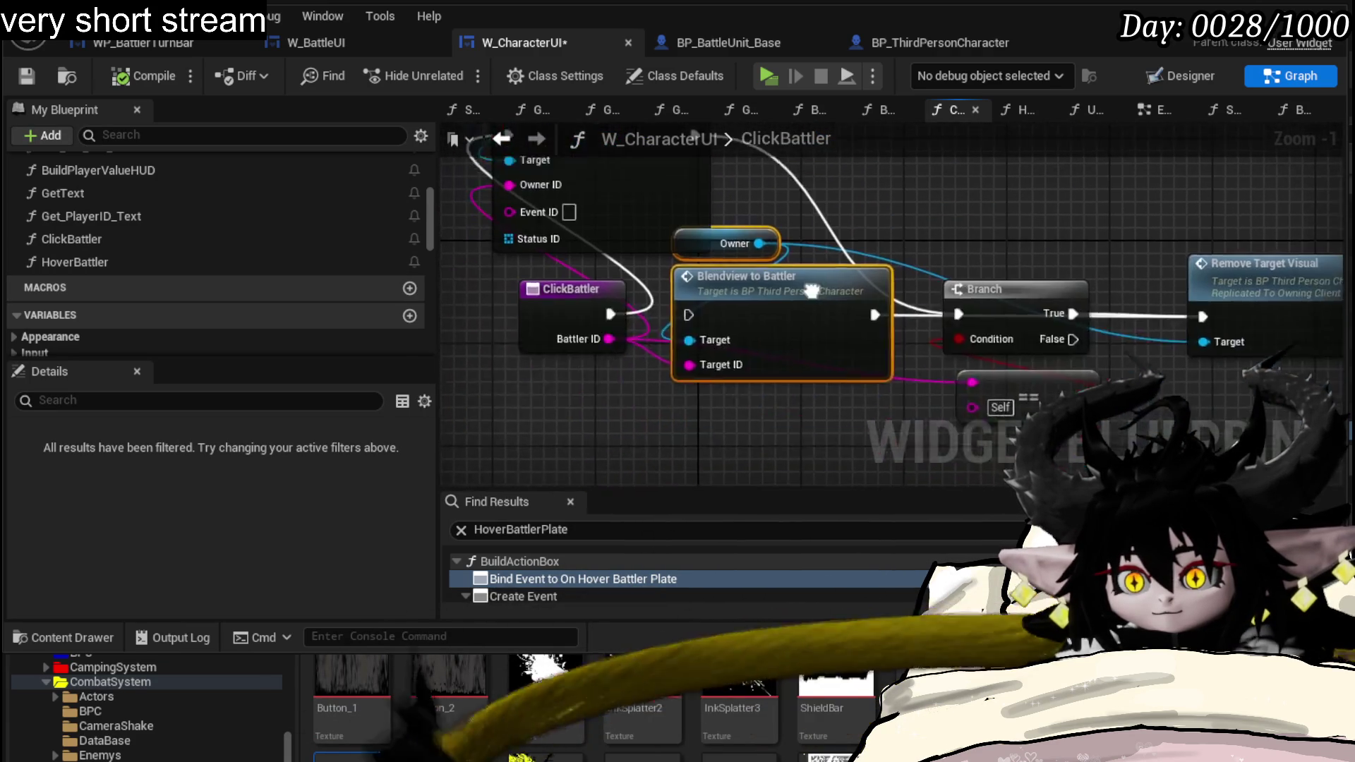
pyautogui.moveTo(612, 364); pyautogui.dragTo(693, 368)
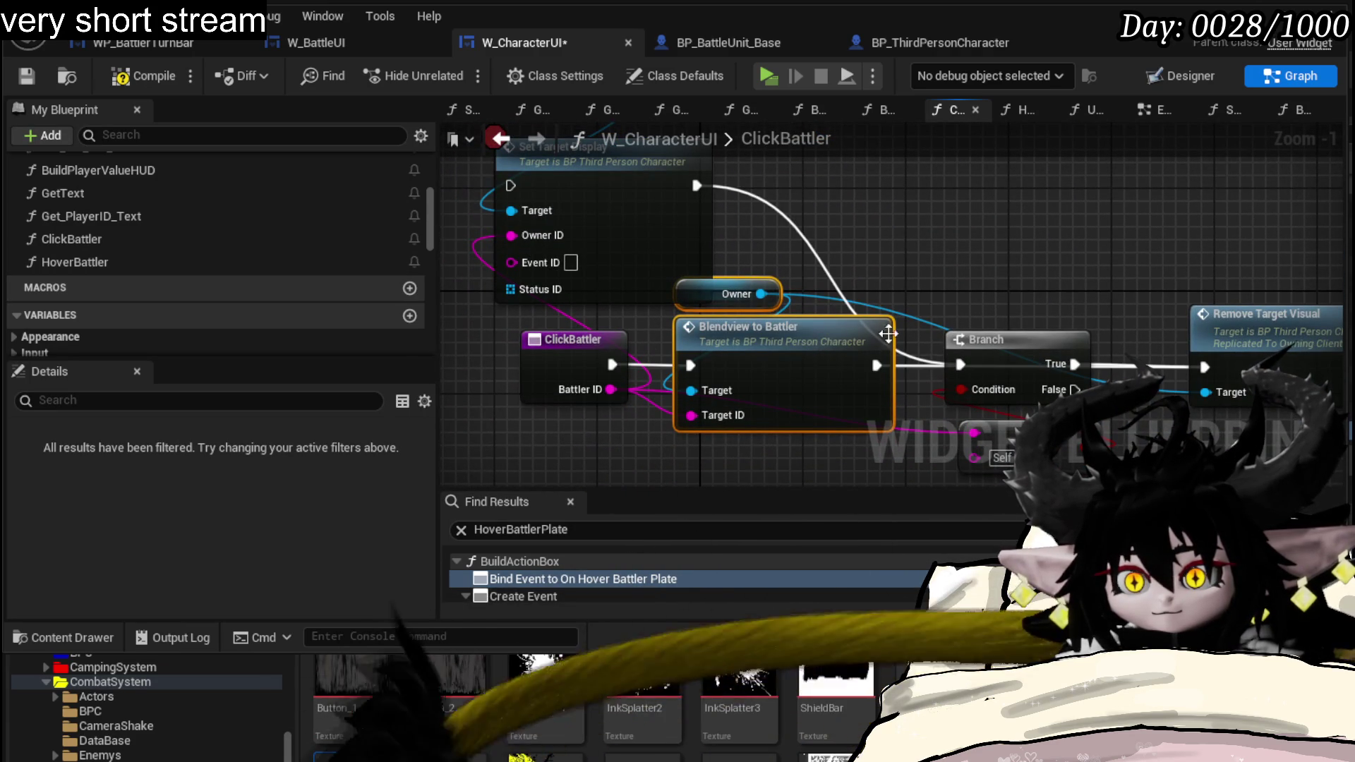
pyautogui.keyDown('shift'); pyautogui.click(572, 339); pyautogui.keyUp('shift')
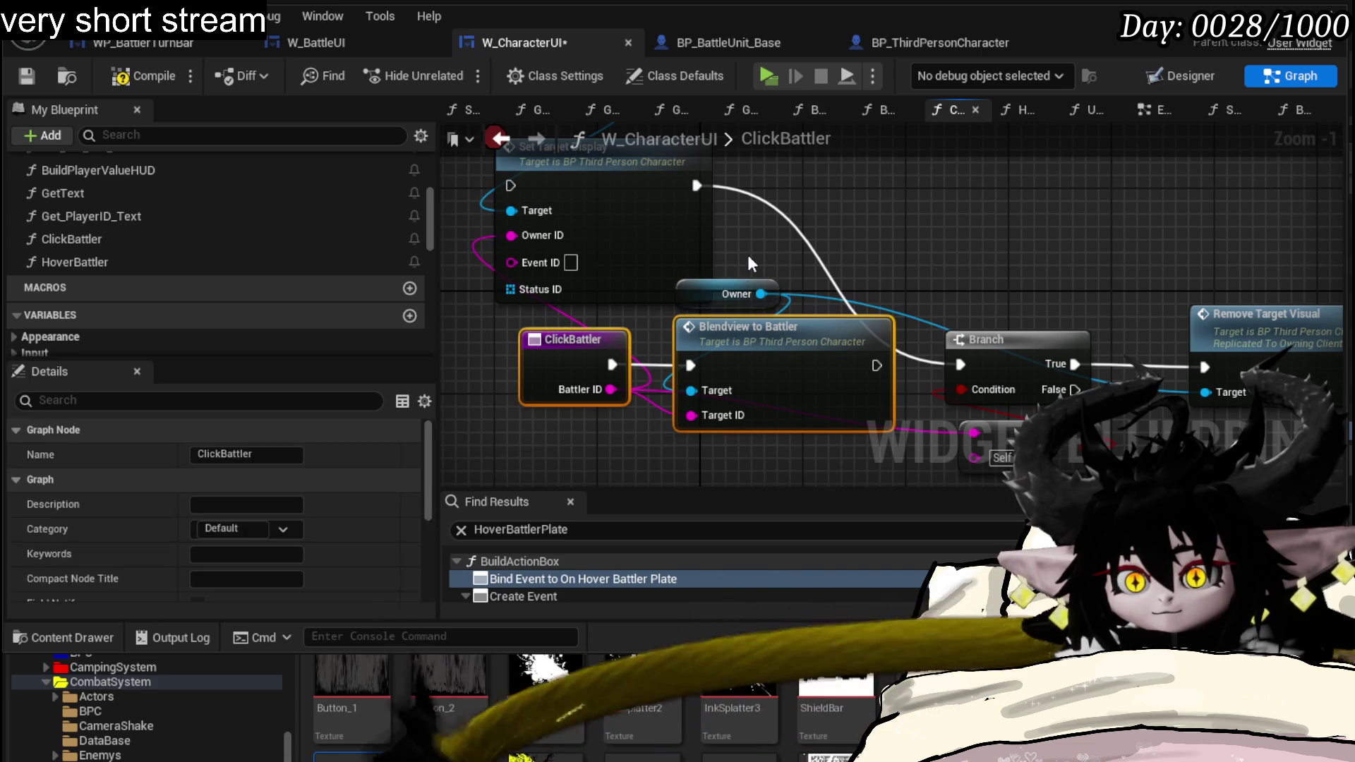
pyautogui.moveTo(571, 339); pyautogui.dragTo(572, 417)
pyautogui.click(748, 186)
pyautogui.click(135, 75)
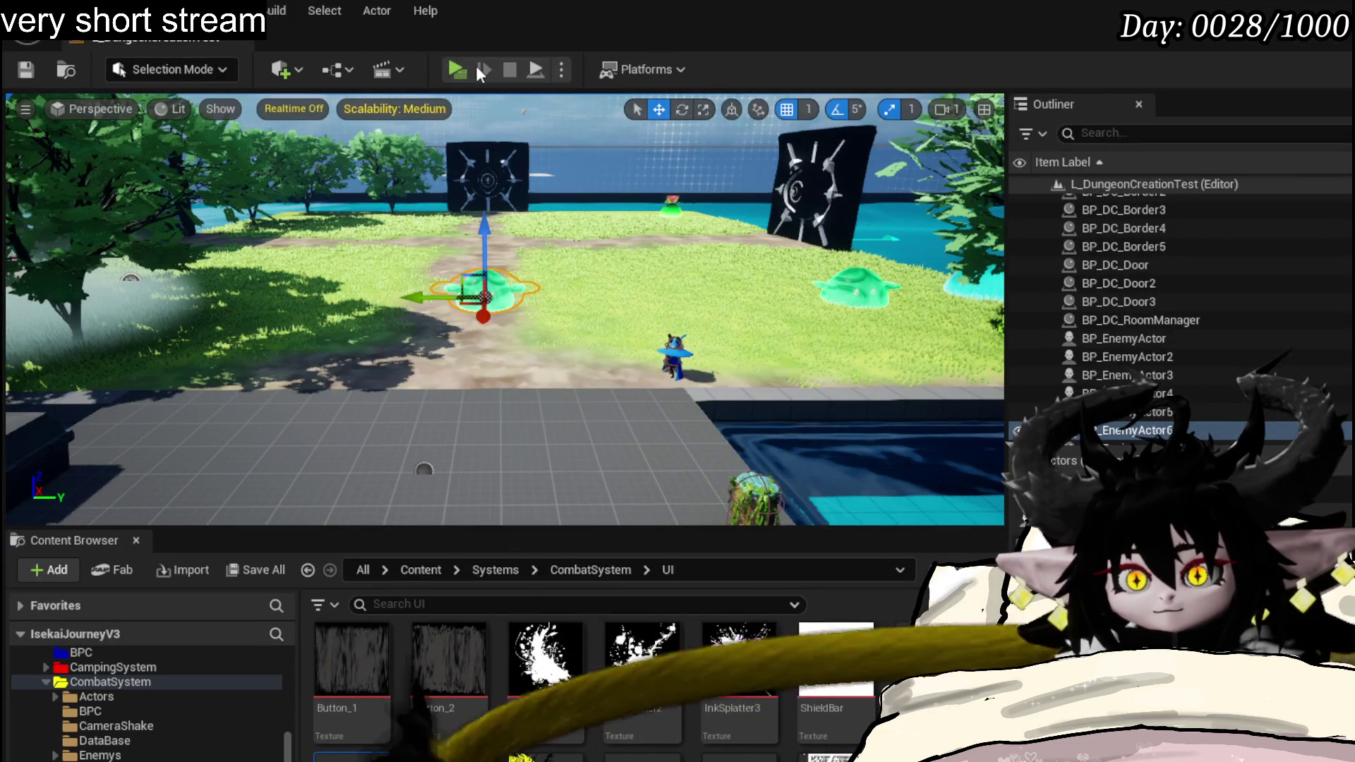
pyautogui.click(450, 60)
# - Attack the slime in the play-test, stop the preview, save all packages, and return to W_CharacterUI
pyautogui.press('w')
pyautogui.click(678, 381)
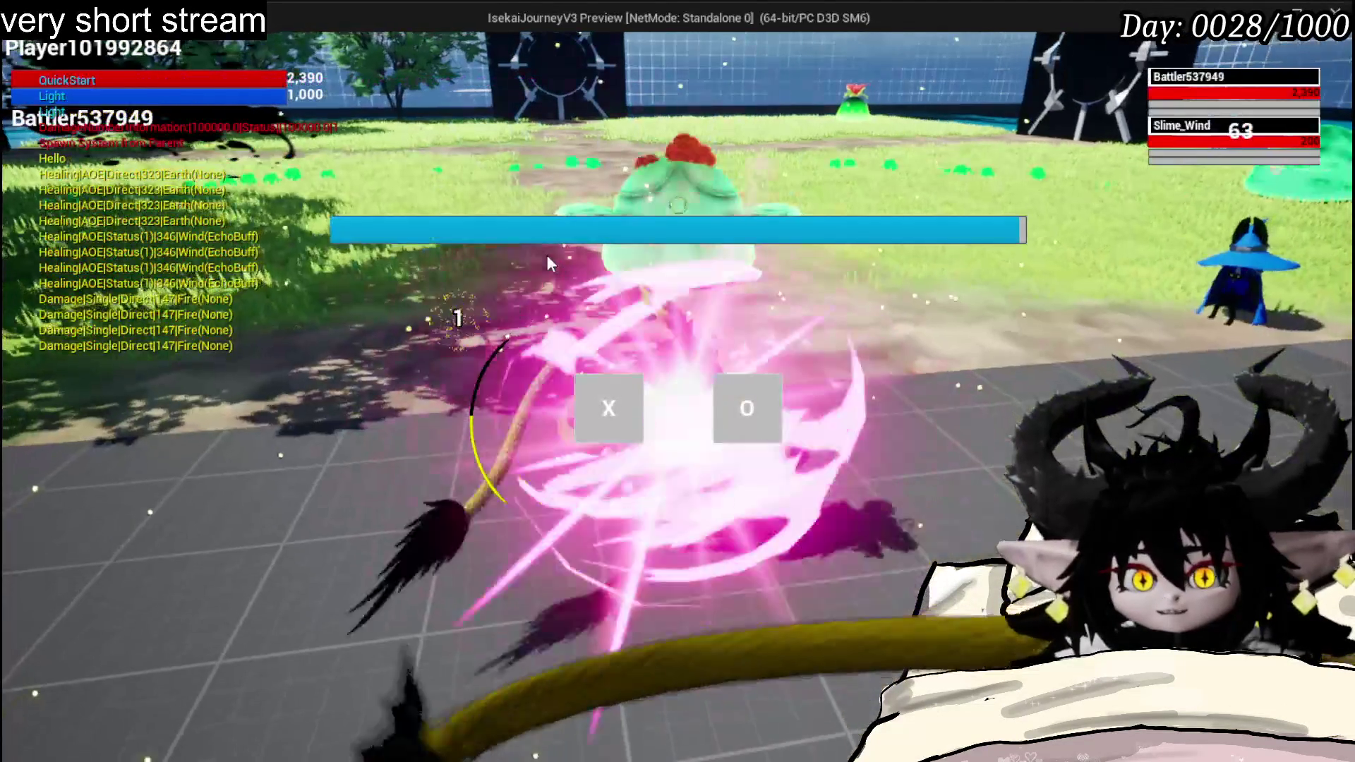
pyautogui.click(577, 408)
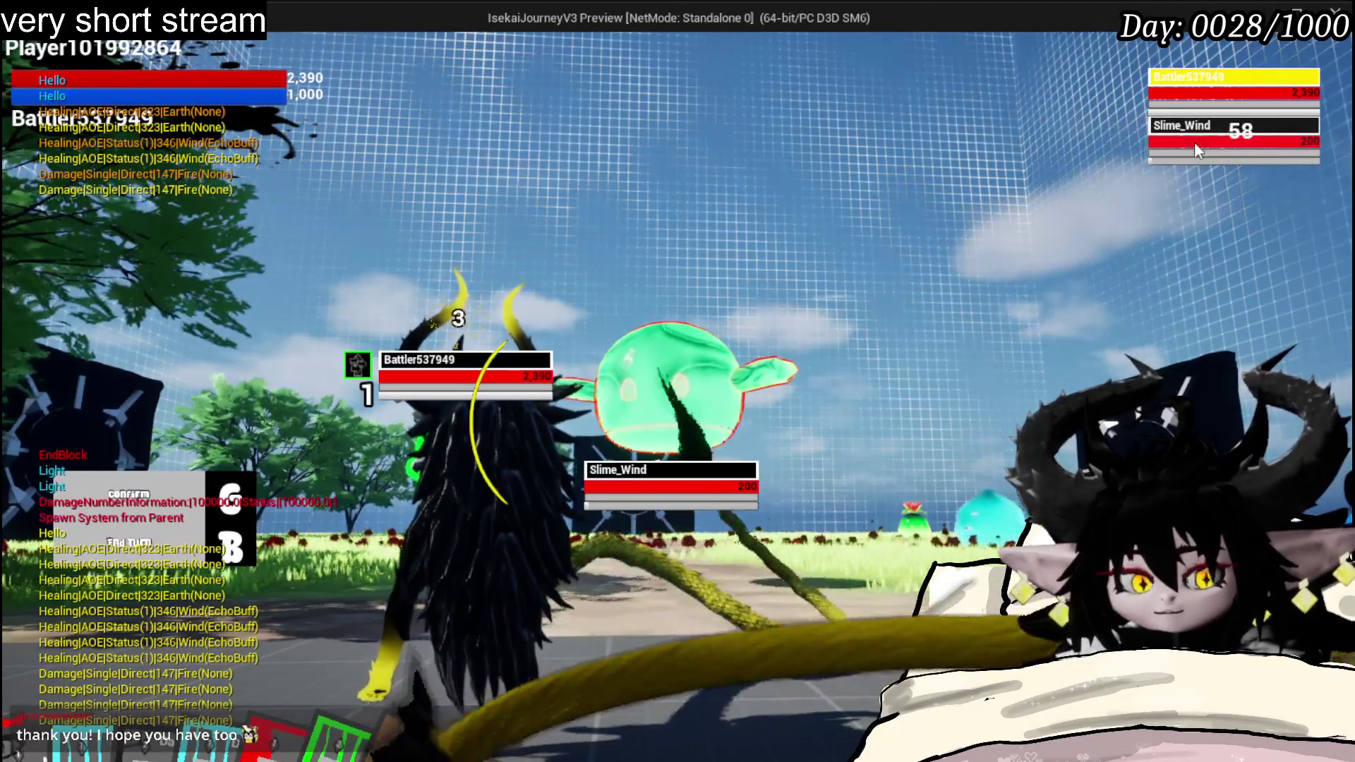
pyautogui.press('Escape')
pyautogui.click(26, 68)
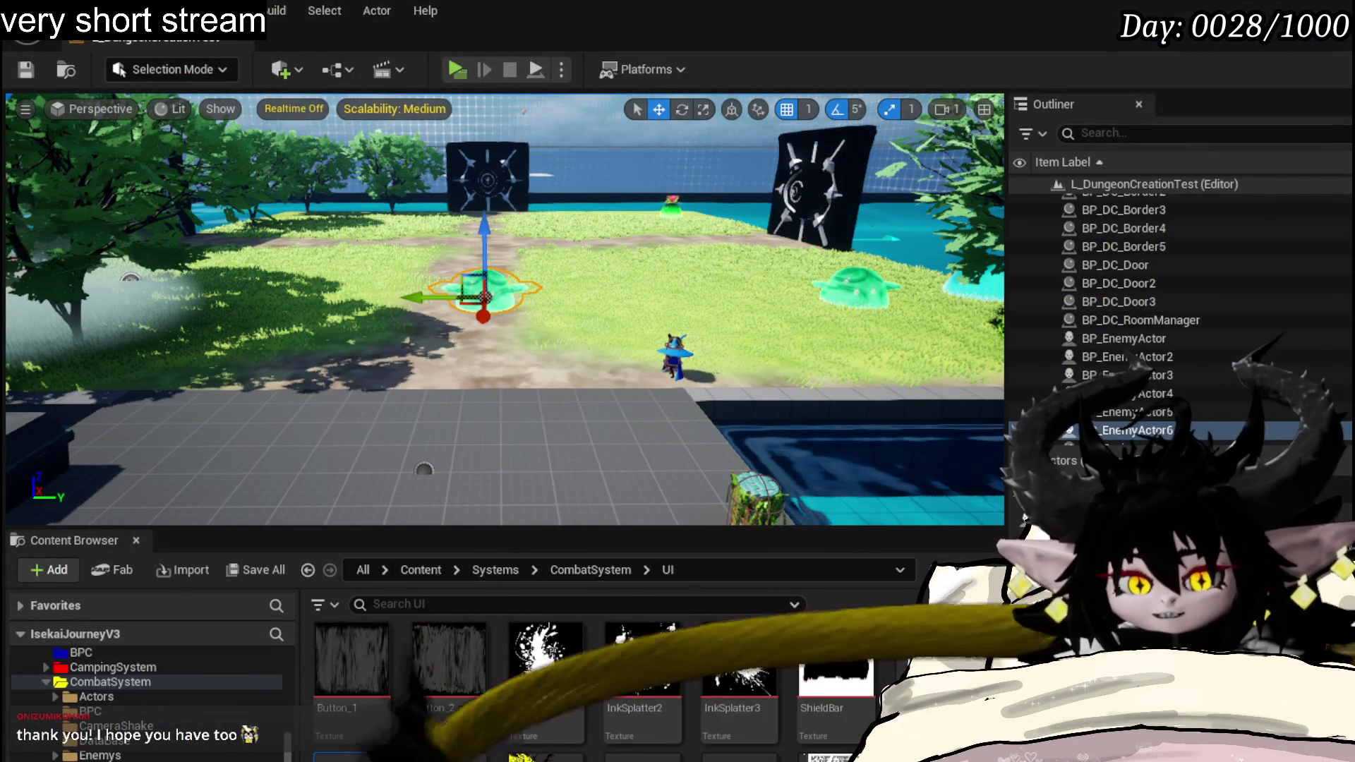
pyautogui.hotkey('alt', 'Tab')
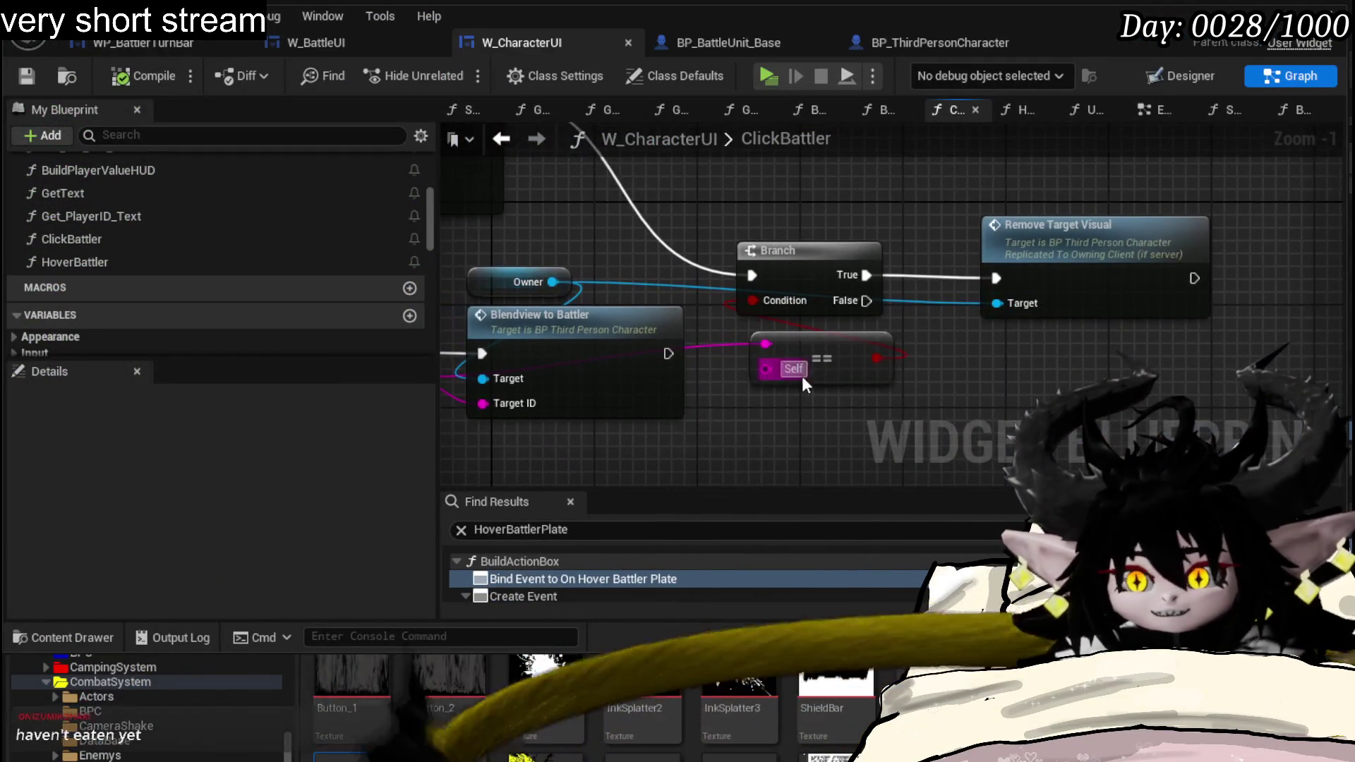
# - Tidy ClickBattler's Branch nodes, then open HoverBattler and bring its nodes into view
pyautogui.moveTo(741, 257); pyautogui.dragTo(882, 281)
pyautogui.click(731, 392)
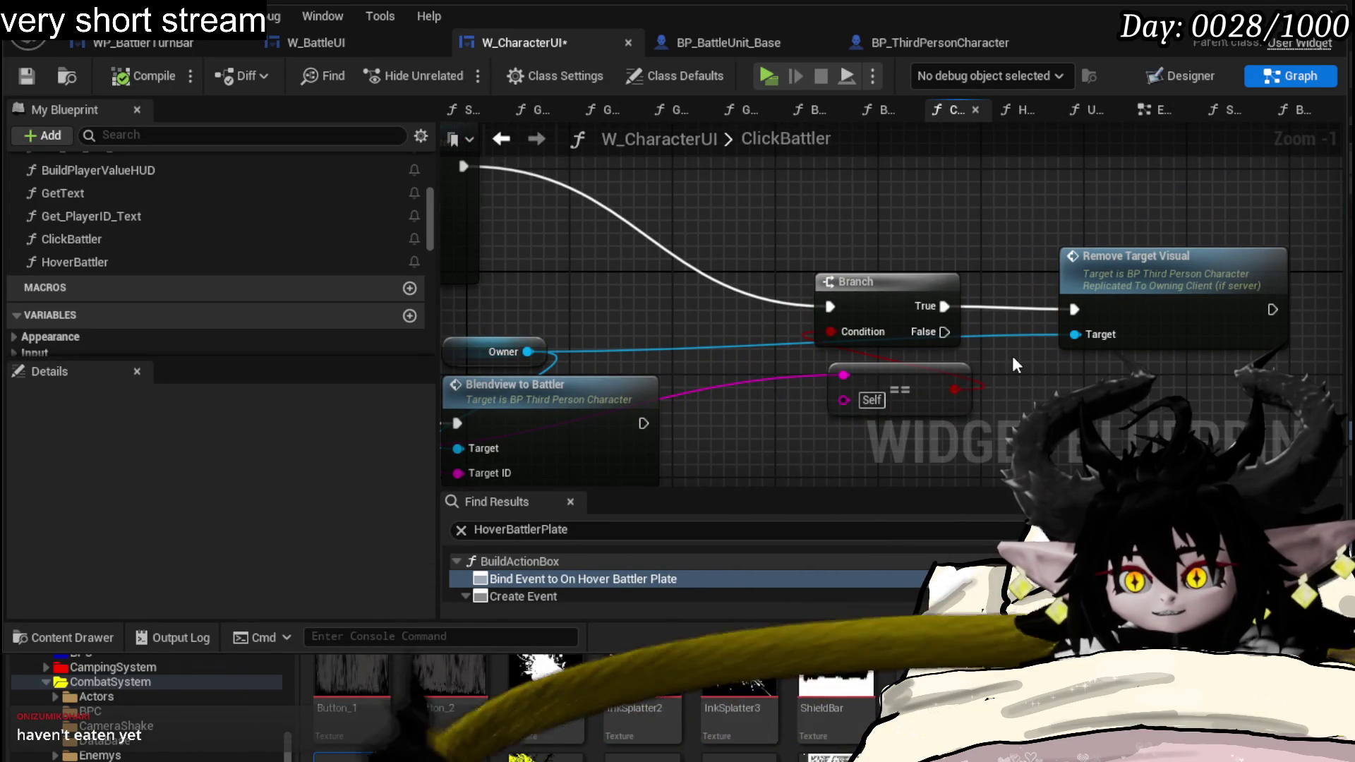
pyautogui.moveTo(700, 392); pyautogui.dragTo(956, 322)
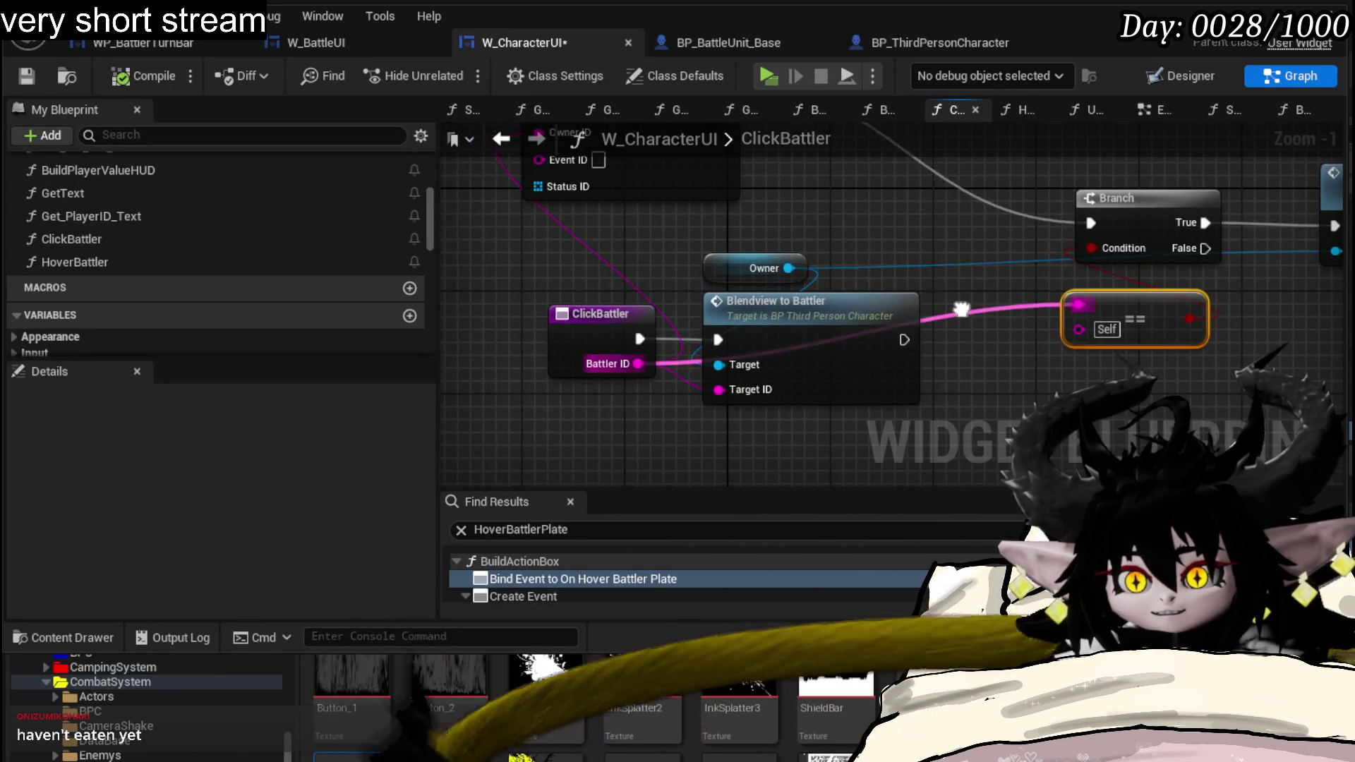
pyautogui.doubleClick(99, 261)
pyautogui.moveTo(932, 243)
pyautogui.mouseDown()
pyautogui.moveTo(555, 210)
pyautogui.moveTo(867, 221)
pyautogui.moveTo(814, 258)
pyautogui.mouseUp()
pyautogui.moveTo(666, 224); pyautogui.dragTo(530, 266)
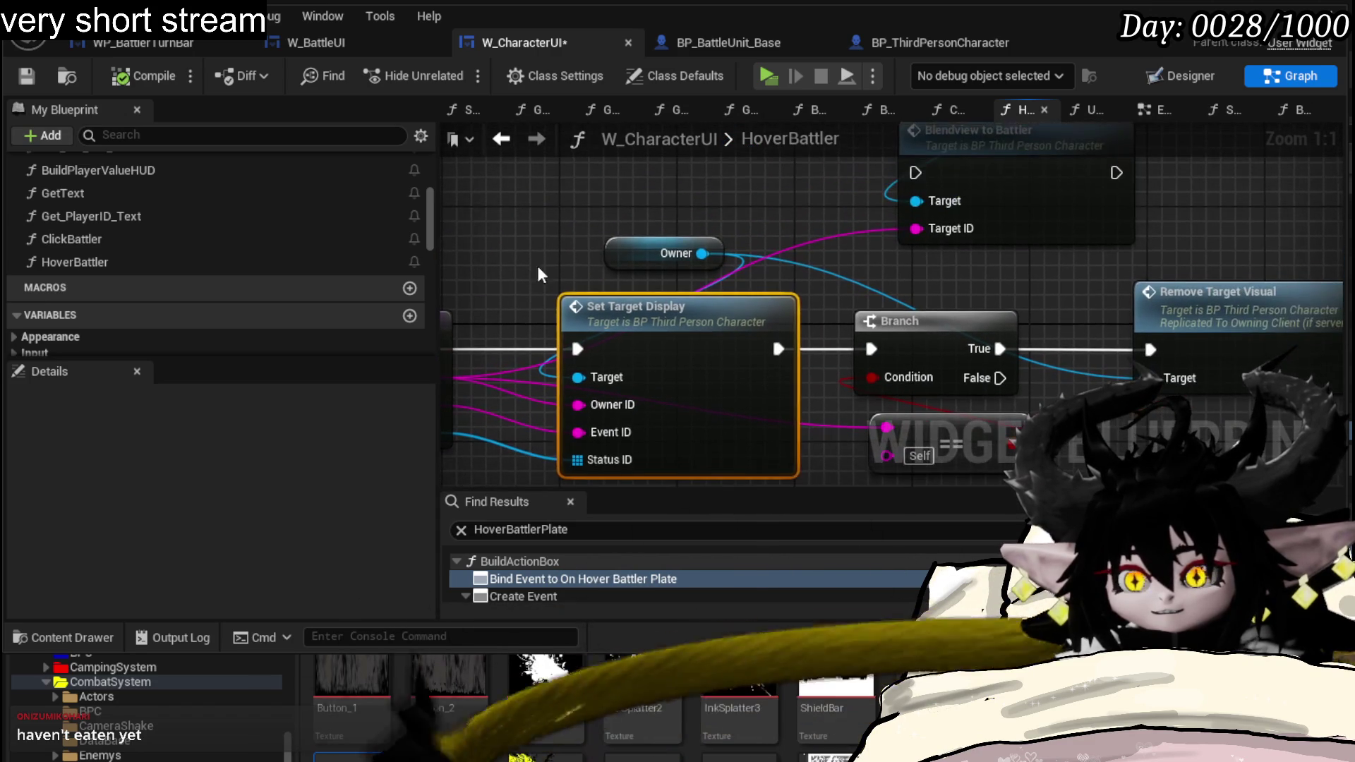
pyautogui.click(723, 188)
pyautogui.moveTo(723, 189); pyautogui.dragTo(655, 268)
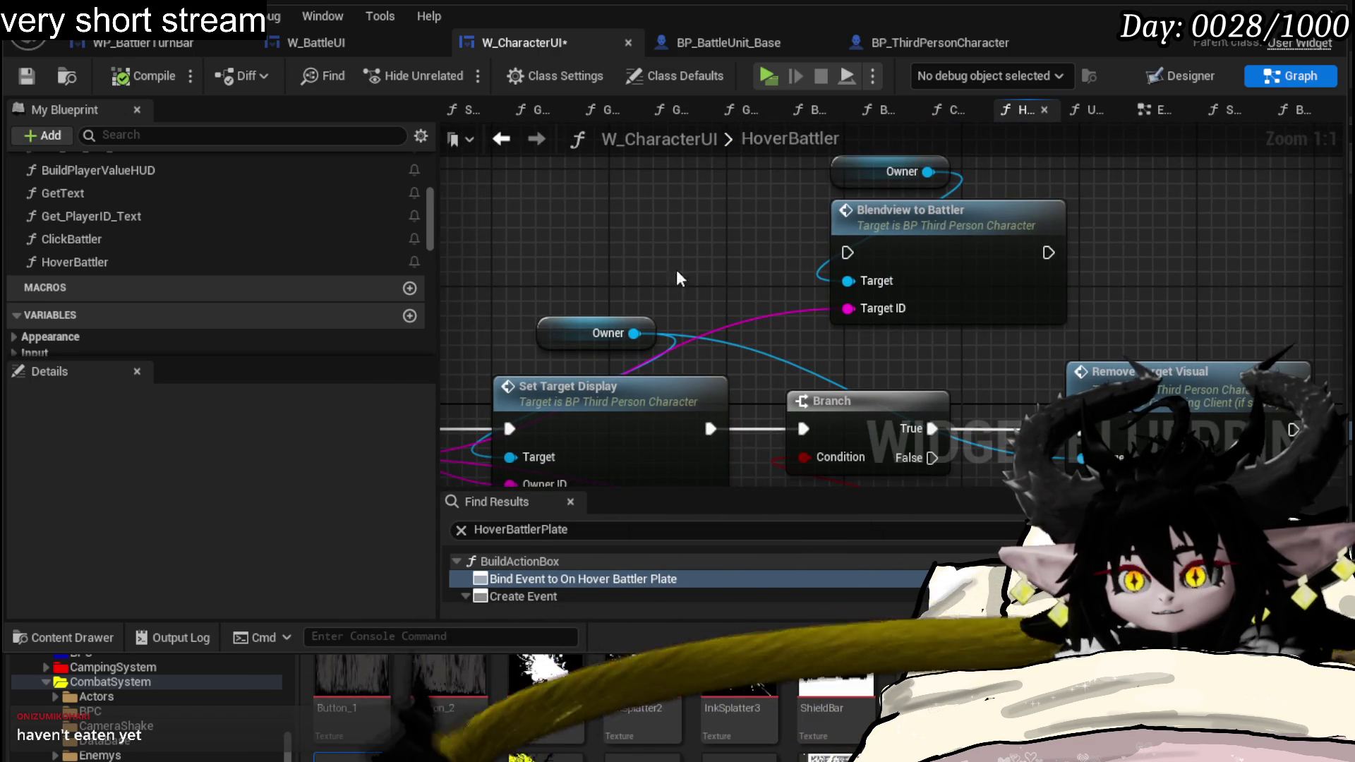
# - Move Blendview to Battler out of HoverBattler's chain and position Remove Target Visual near the event
pyautogui.moveTo(932, 209); pyautogui.dragTo(492, 166)
pyautogui.moveTo(924, 263); pyautogui.dragTo(1082, 168)
pyautogui.click(1082, 168)
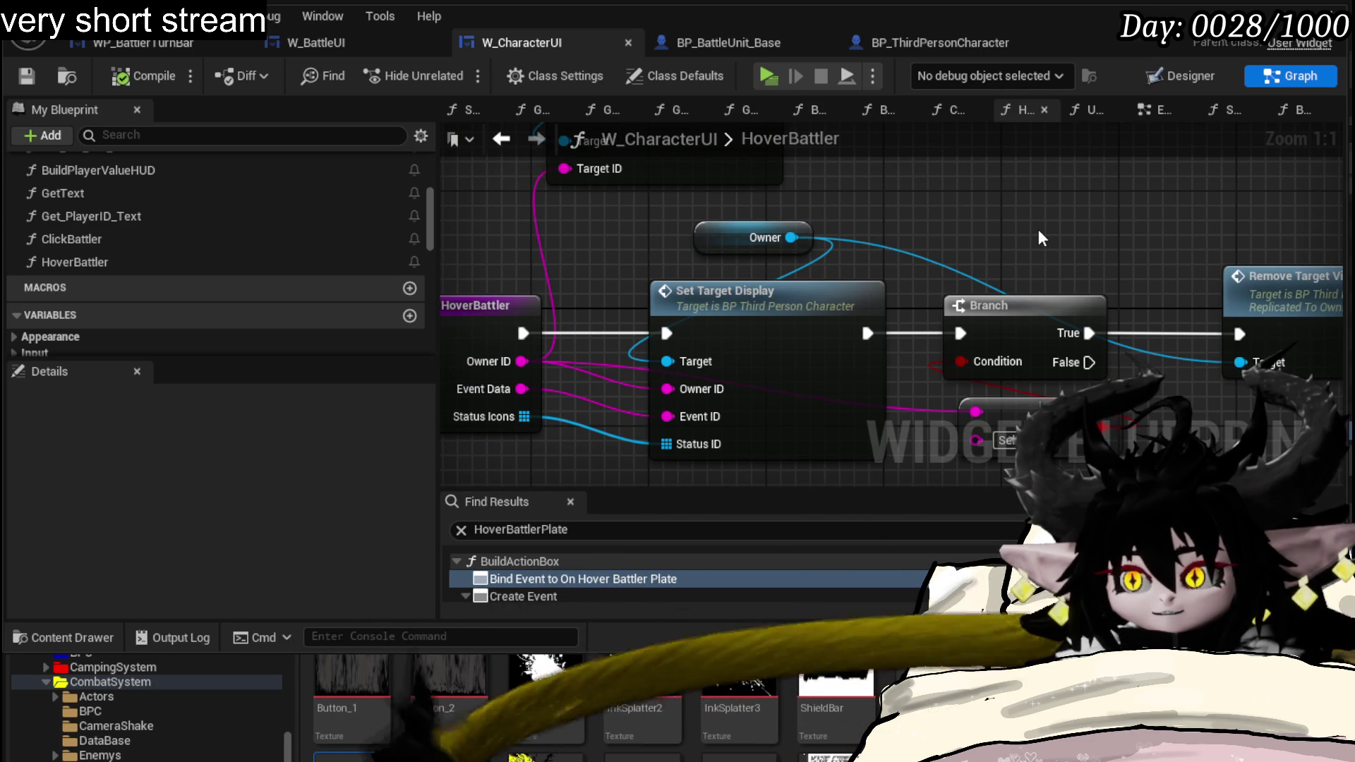
pyautogui.moveTo(1038, 238); pyautogui.dragTo(918, 211)
pyautogui.moveTo(1163, 234)
pyautogui.mouseDown()
pyautogui.moveTo(1077, 187)
pyautogui.moveTo(958, 175)
pyautogui.mouseUp()
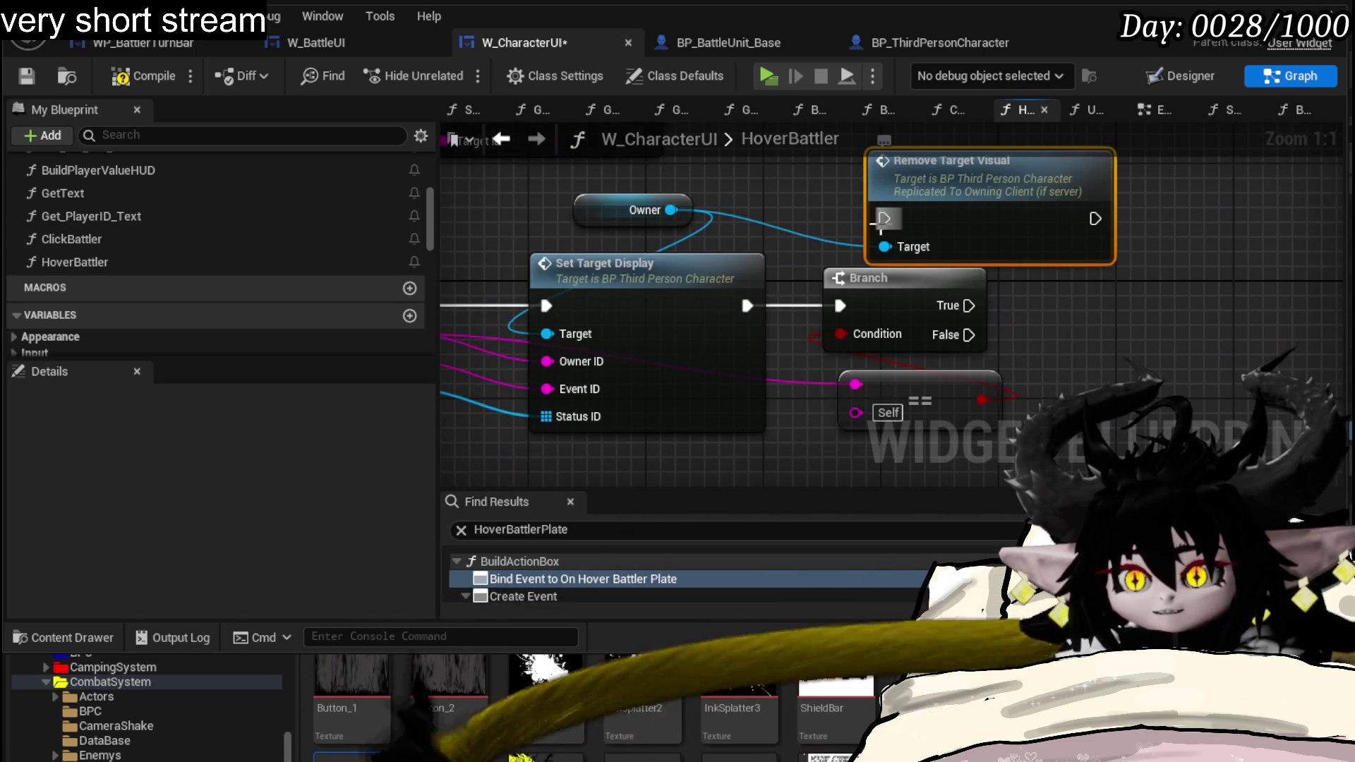
pyautogui.moveTo(901, 220); pyautogui.dragTo(969, 353)
pyautogui.moveTo(593, 359); pyautogui.dragTo(820, 349)
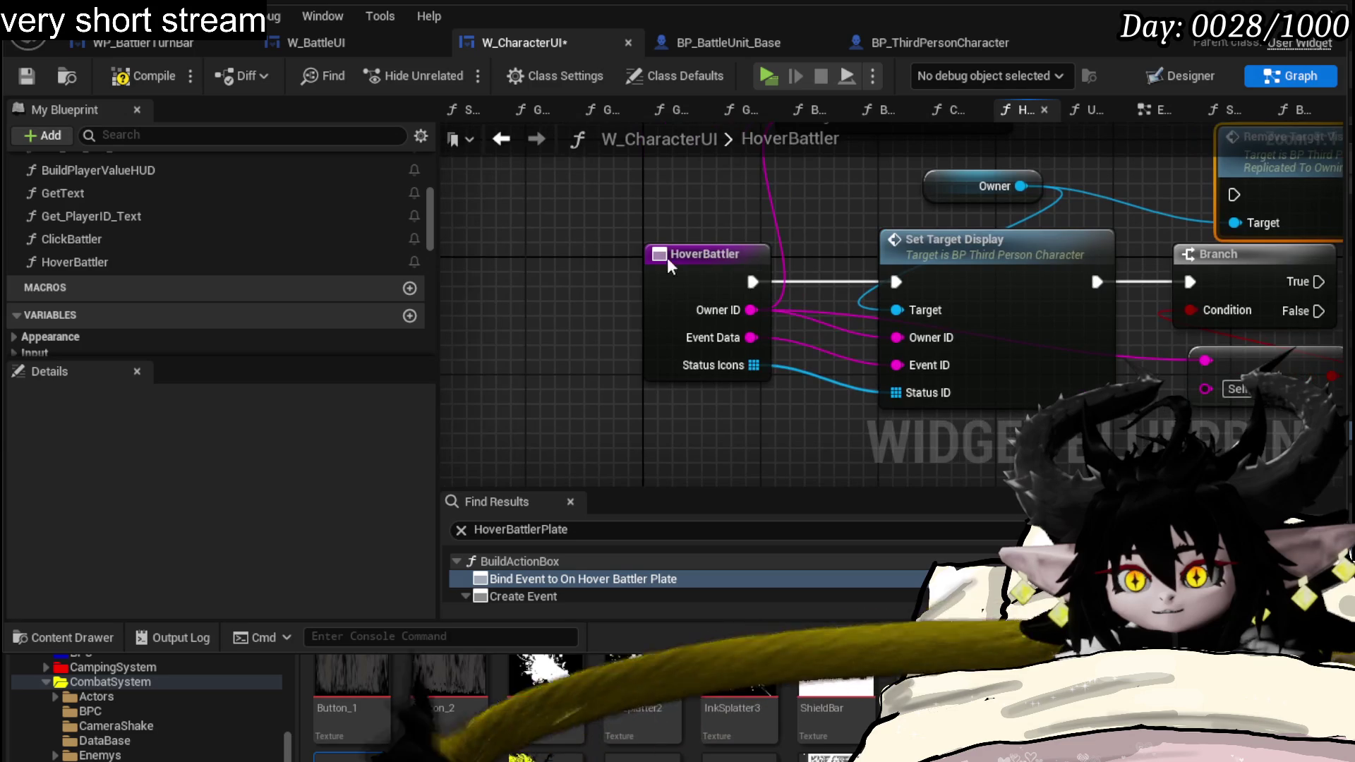
pyautogui.moveTo(681, 254); pyautogui.dragTo(466, 258)
# - Chain HoverBattler's exec through Remove Target Visual into Set Target Display
pyautogui.moveTo(729, 222); pyautogui.dragTo(627, 280)
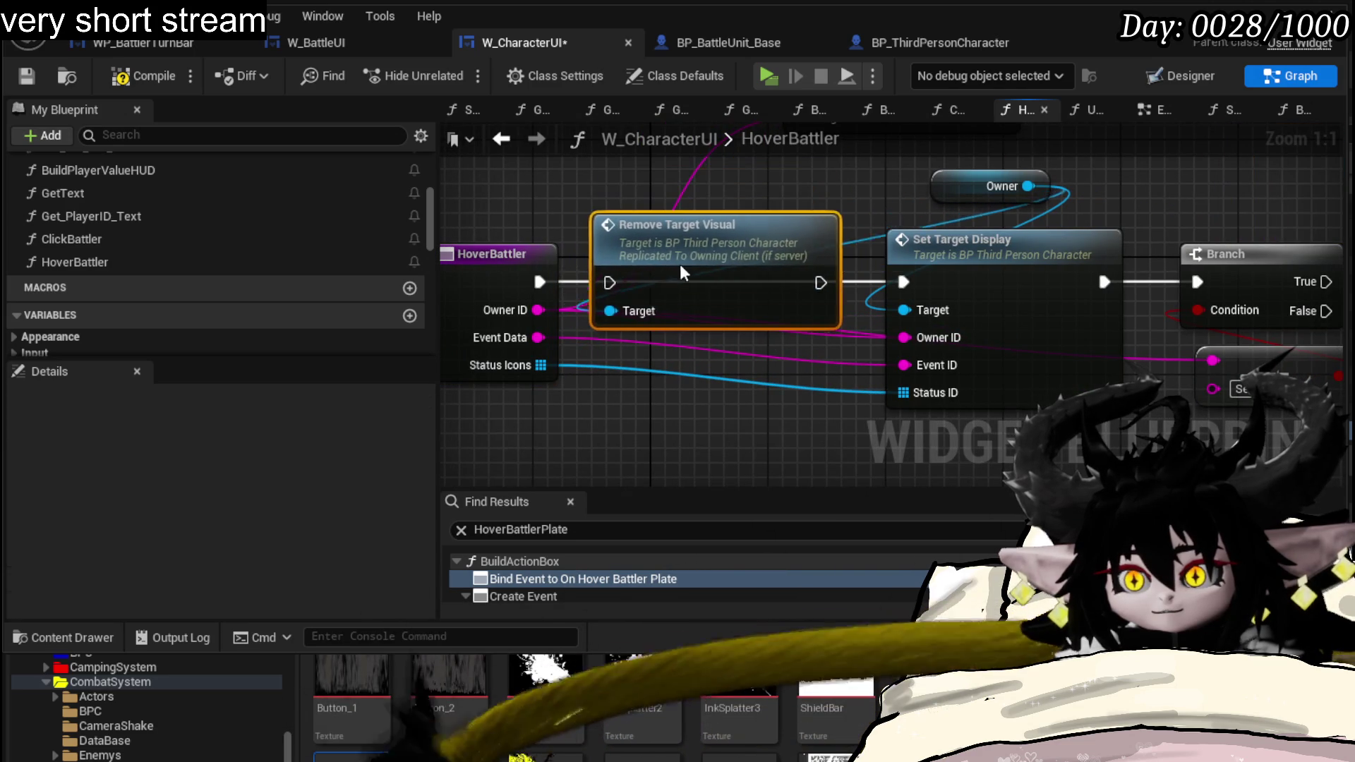
pyautogui.moveTo(540, 281); pyautogui.dragTo(625, 287)
pyautogui.moveTo(835, 282)
pyautogui.mouseDown()
pyautogui.moveTo(905, 282)
pyautogui.moveTo(591, 235)
pyautogui.moveTo(608, 232)
pyautogui.mouseUp()
pyautogui.click(805, 222)
# - Save, add a breakpoint on ClickBattler's Blendview to Battler node, and start a play-test
pyautogui.click(29, 79)
pyautogui.doubleClick(111, 240)
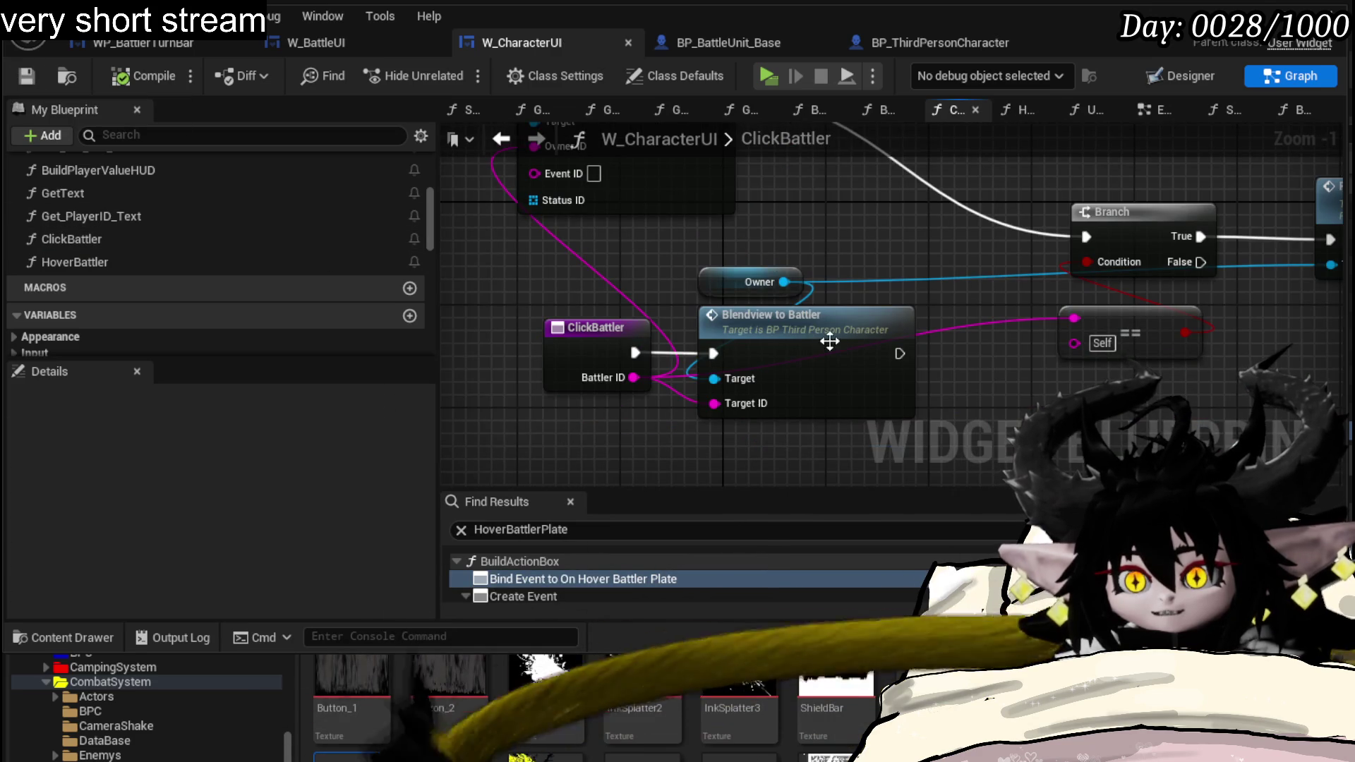
pyautogui.rightClick(823, 339)
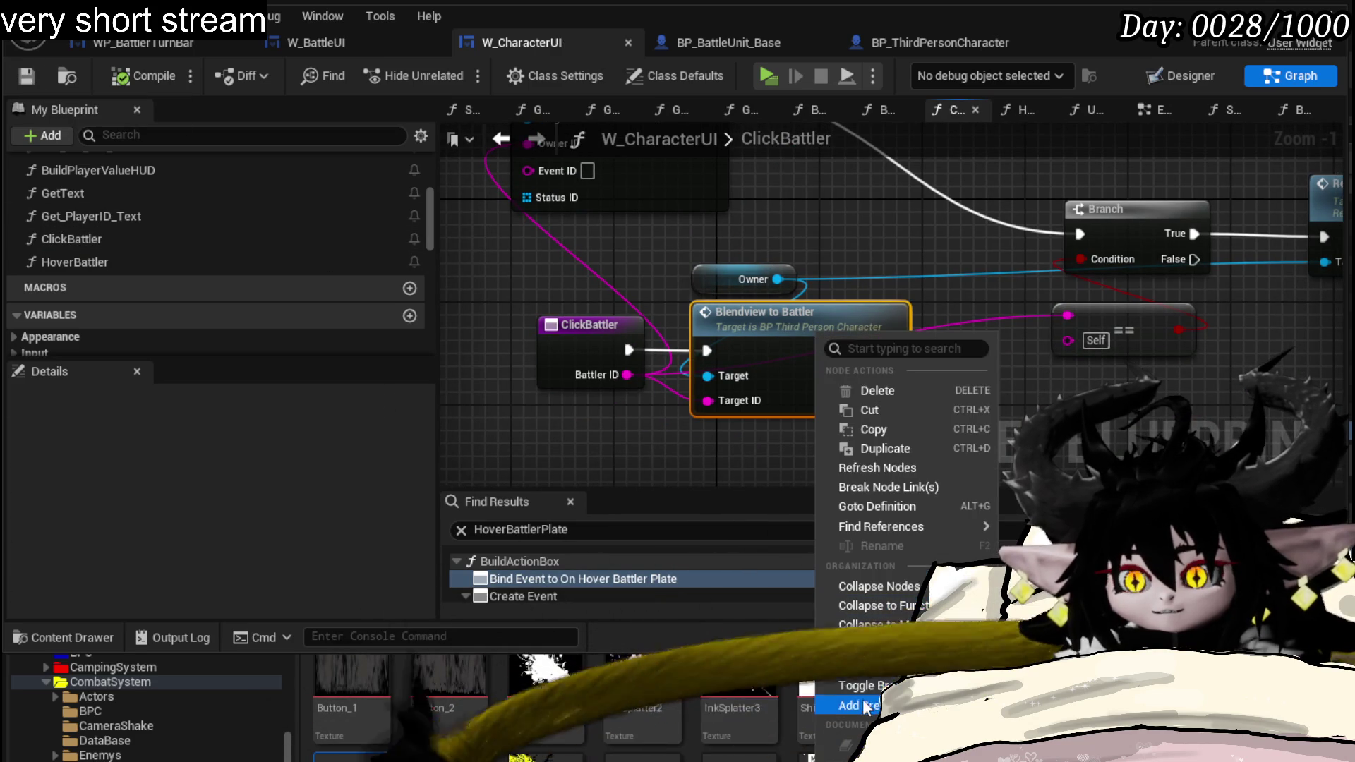
pyautogui.click(864, 707)
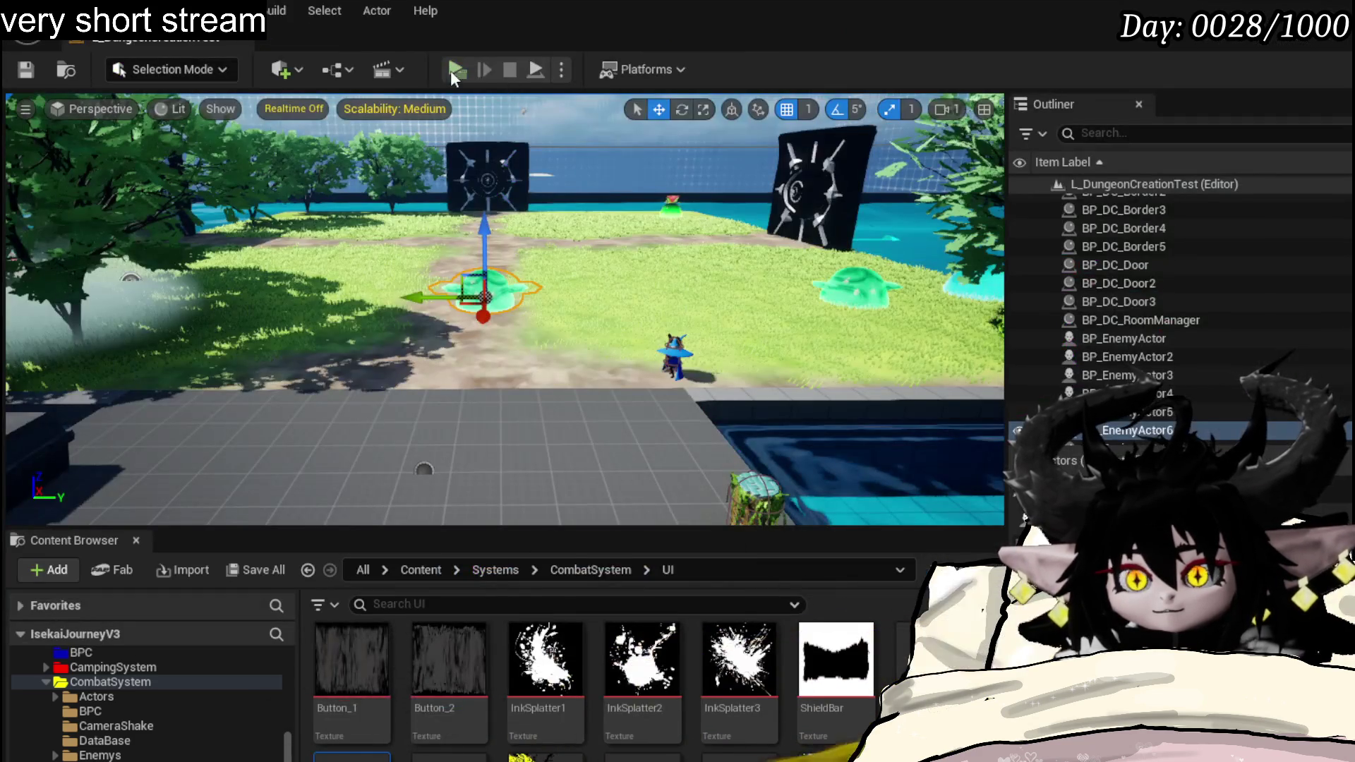
pyautogui.click(451, 70)
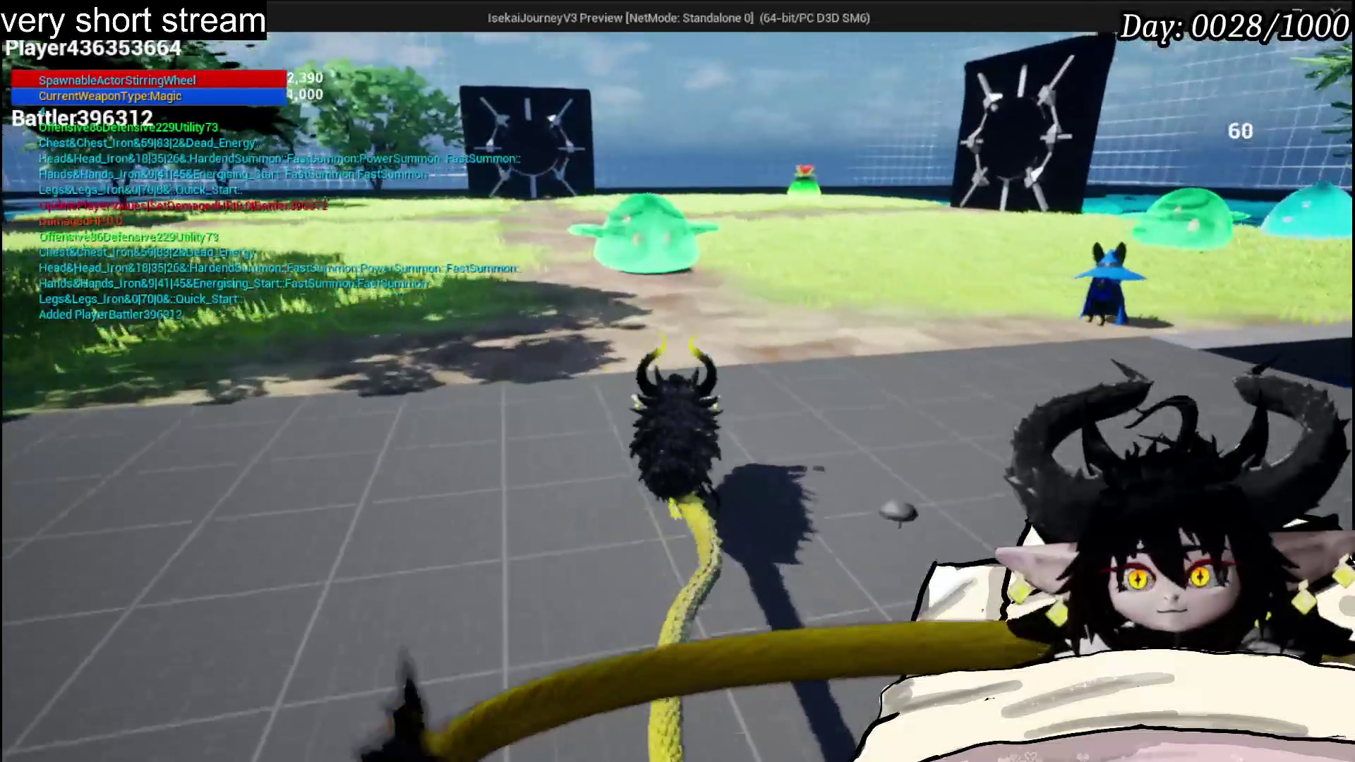
# - Approach the slime in the play-test, stop it, save all packages, and return to the ClickBattler graph
pyautogui.press('w')
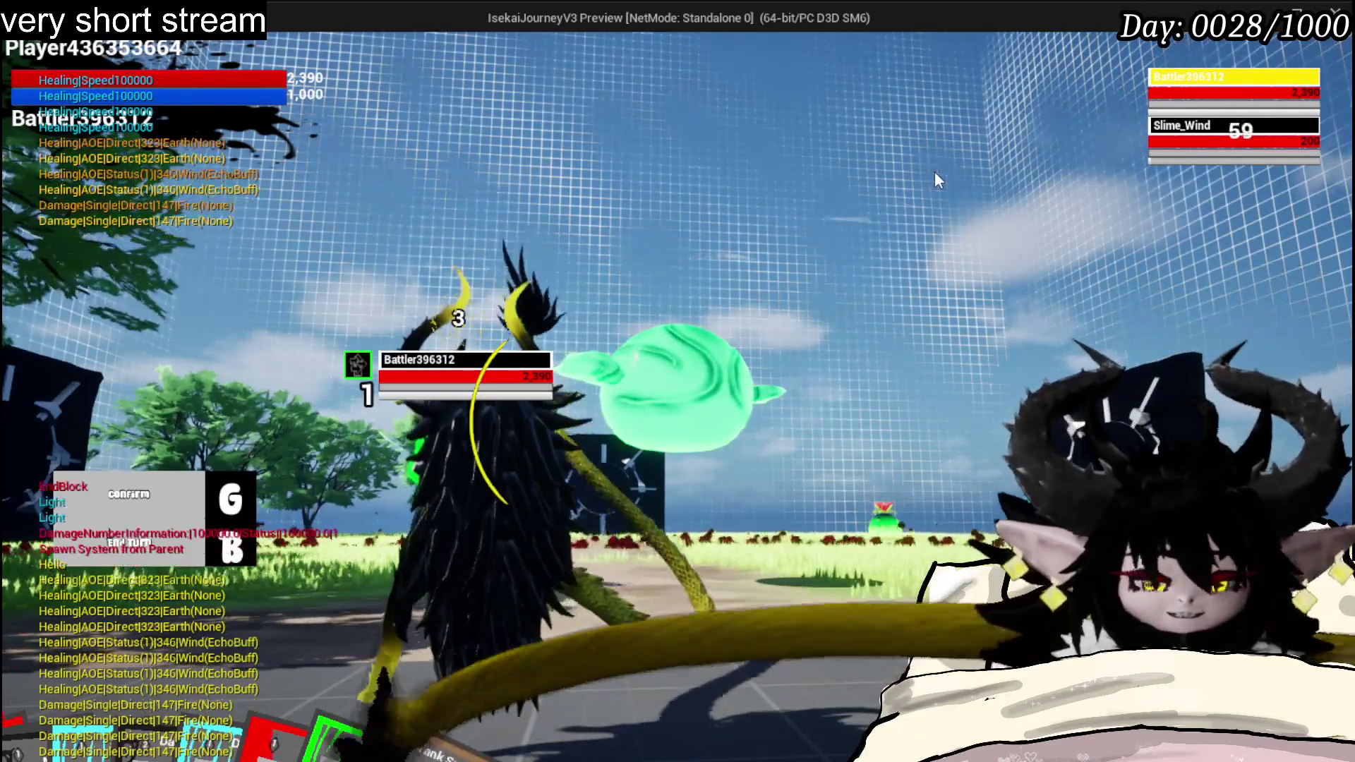
pyautogui.press('Escape')
pyautogui.click(15, 70)
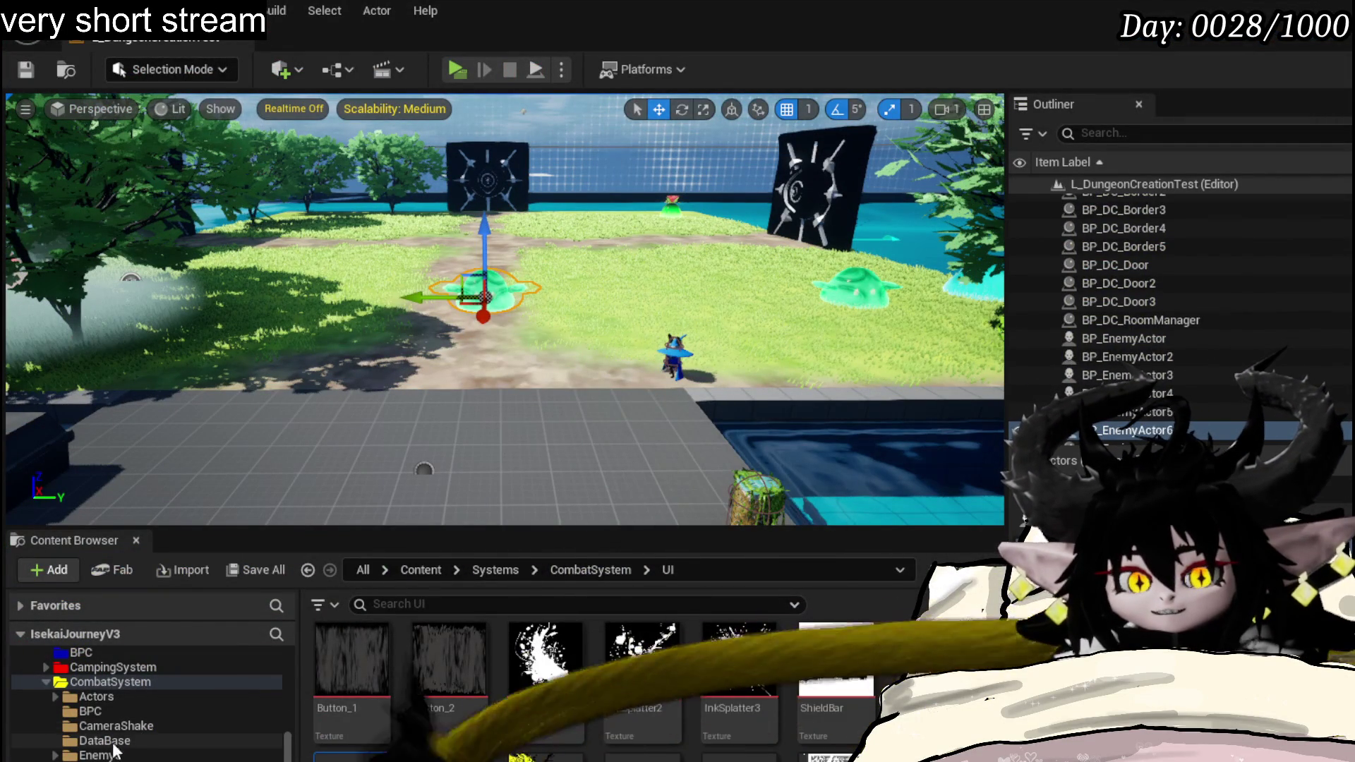
pyautogui.scroll(1, 146, 731)
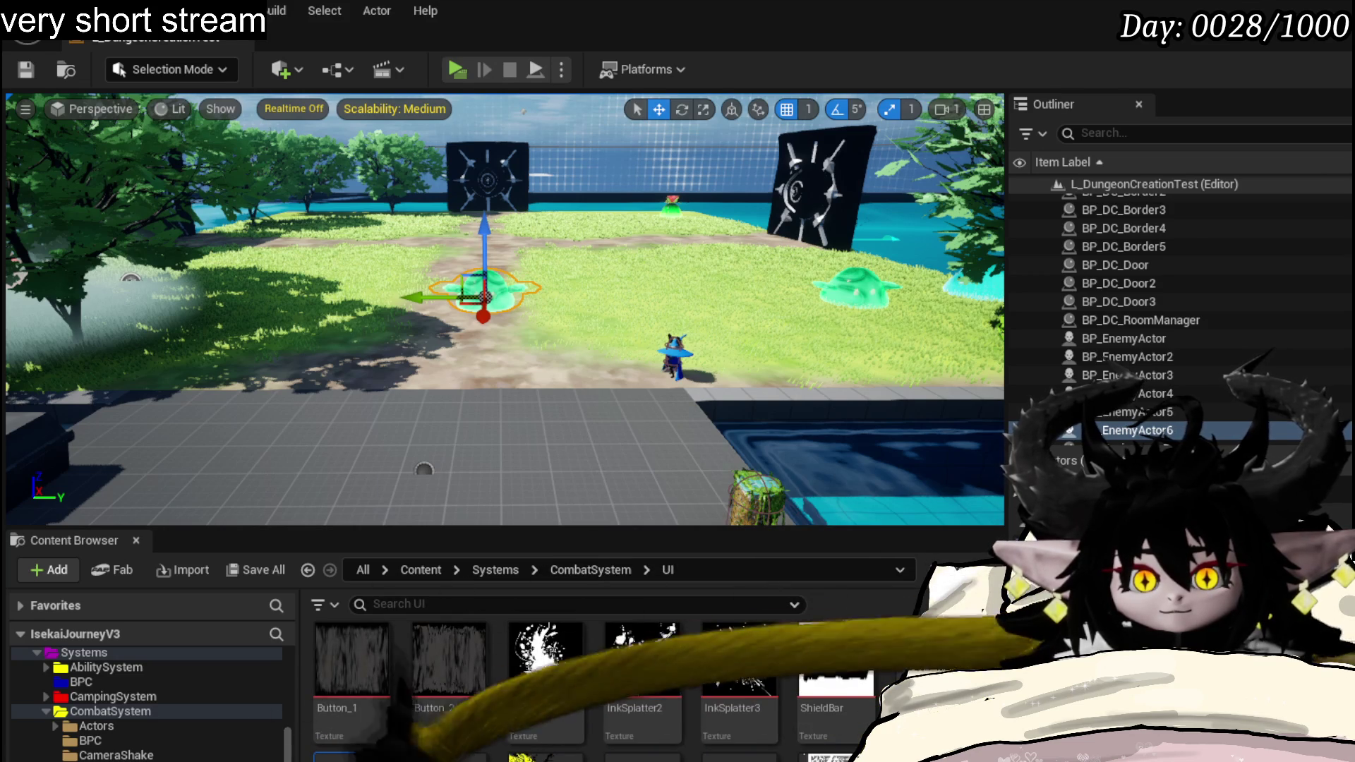
pyautogui.hotkey('alt', 'Tab')
pyautogui.scroll(4, 115, 272)
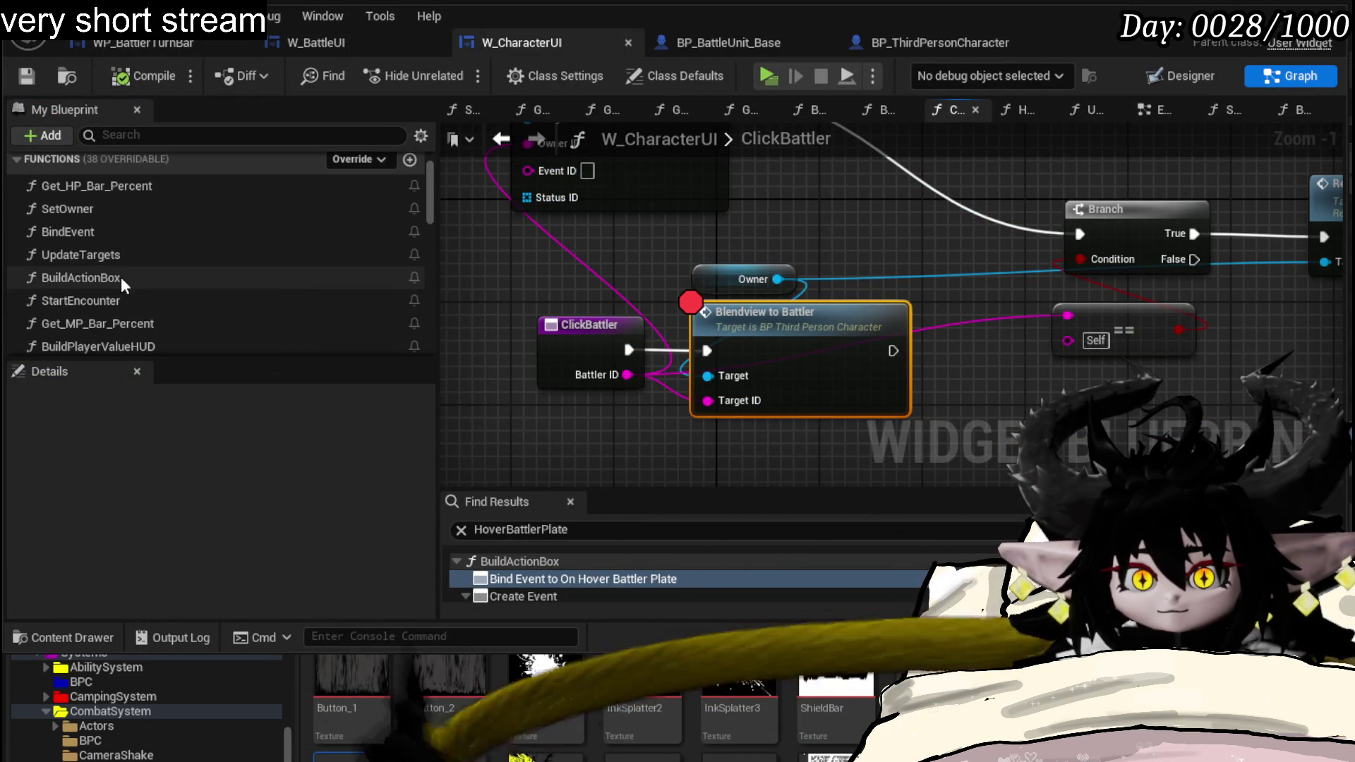
# - Search the W Battle UI reference's actions in BuildActionBox for 'Unhover'
pyautogui.doubleClick(122, 276)
pyautogui.moveTo(724, 386); pyautogui.dragTo(884, 454)
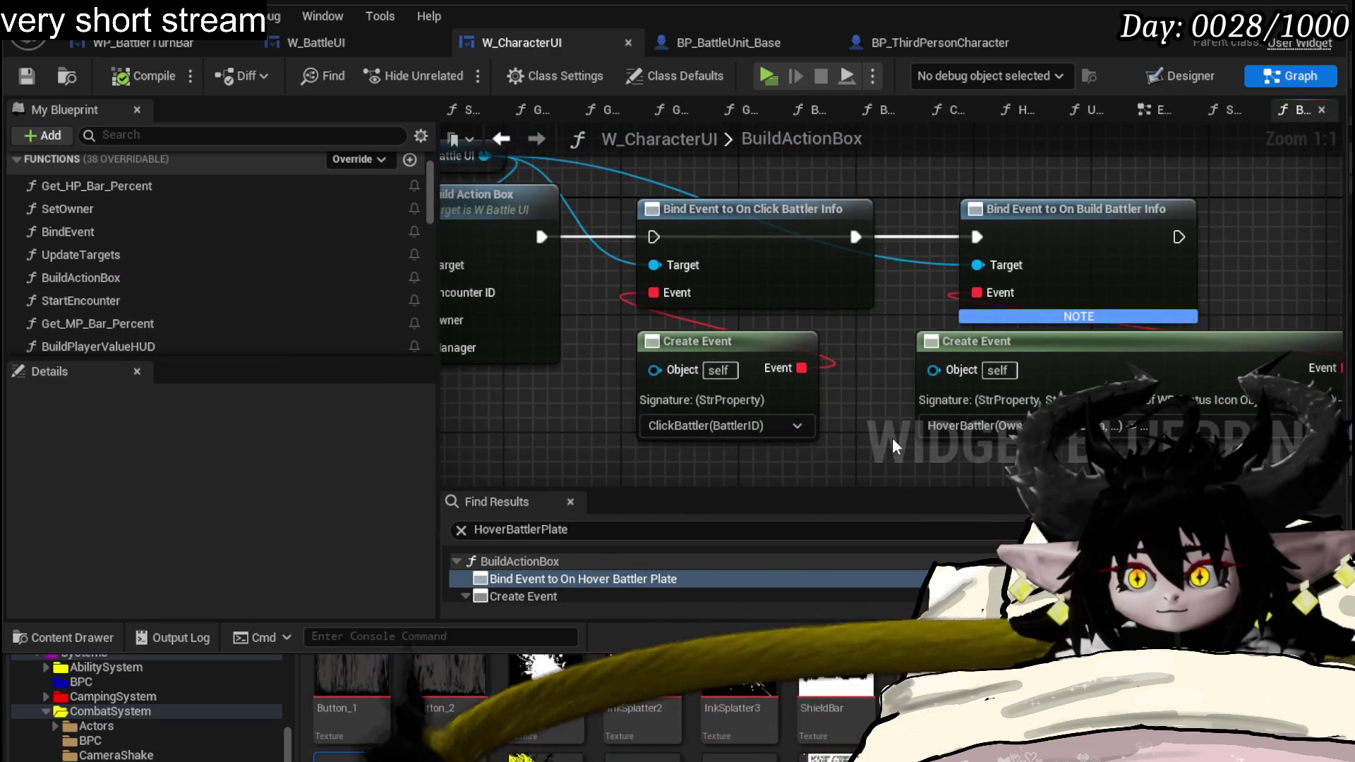
pyautogui.scroll(-1, 840, 380)
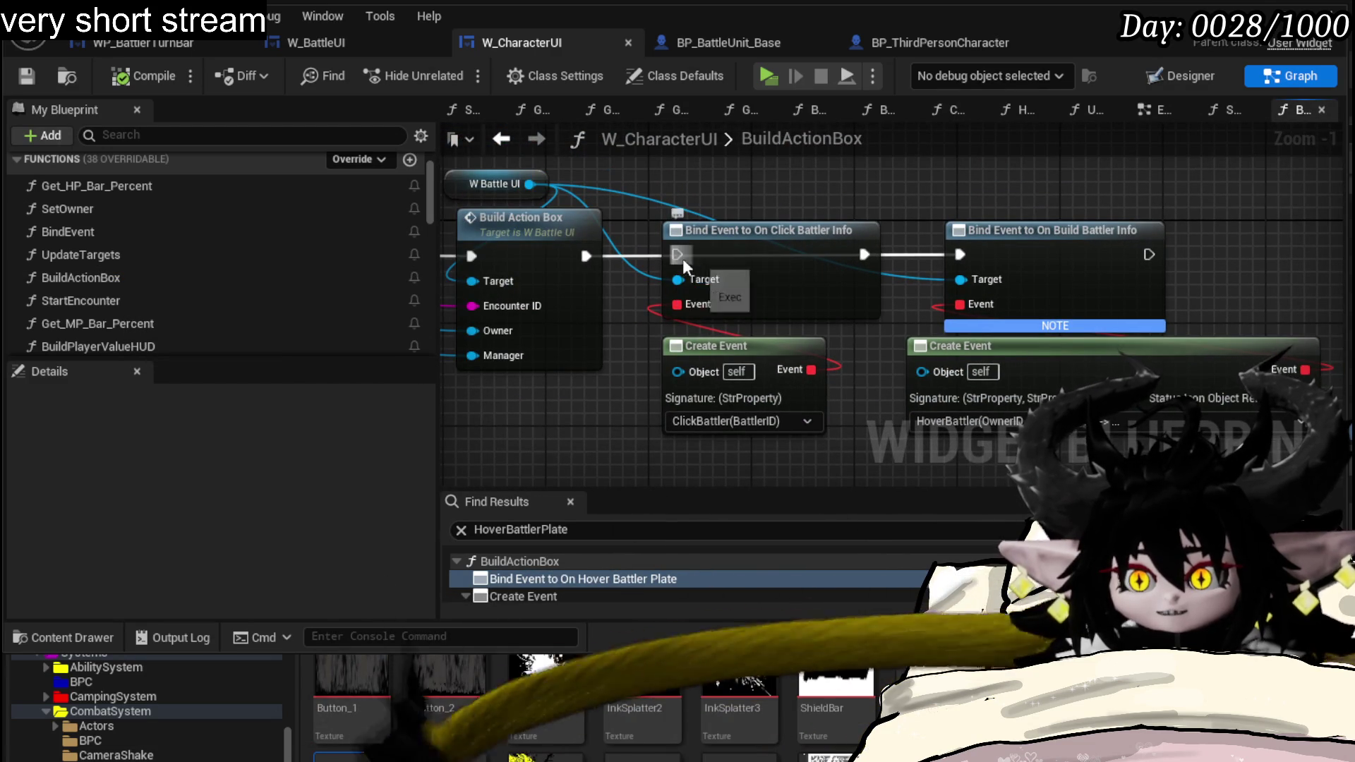
pyautogui.moveTo(675, 254)
pyautogui.mouseDown()
pyautogui.moveTo(753, 260)
pyautogui.moveTo(760, 227)
pyautogui.mouseUp()
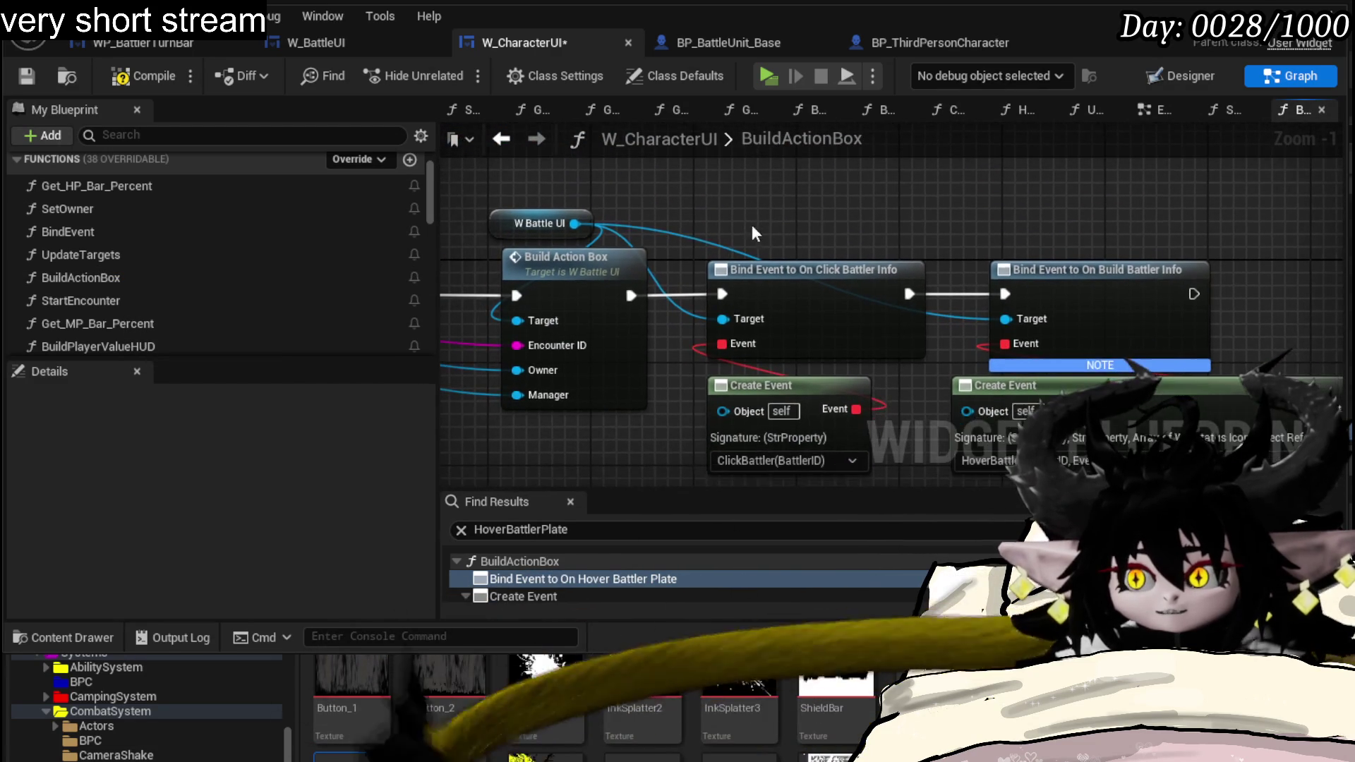
pyautogui.moveTo(574, 223); pyautogui.dragTo(776, 201)
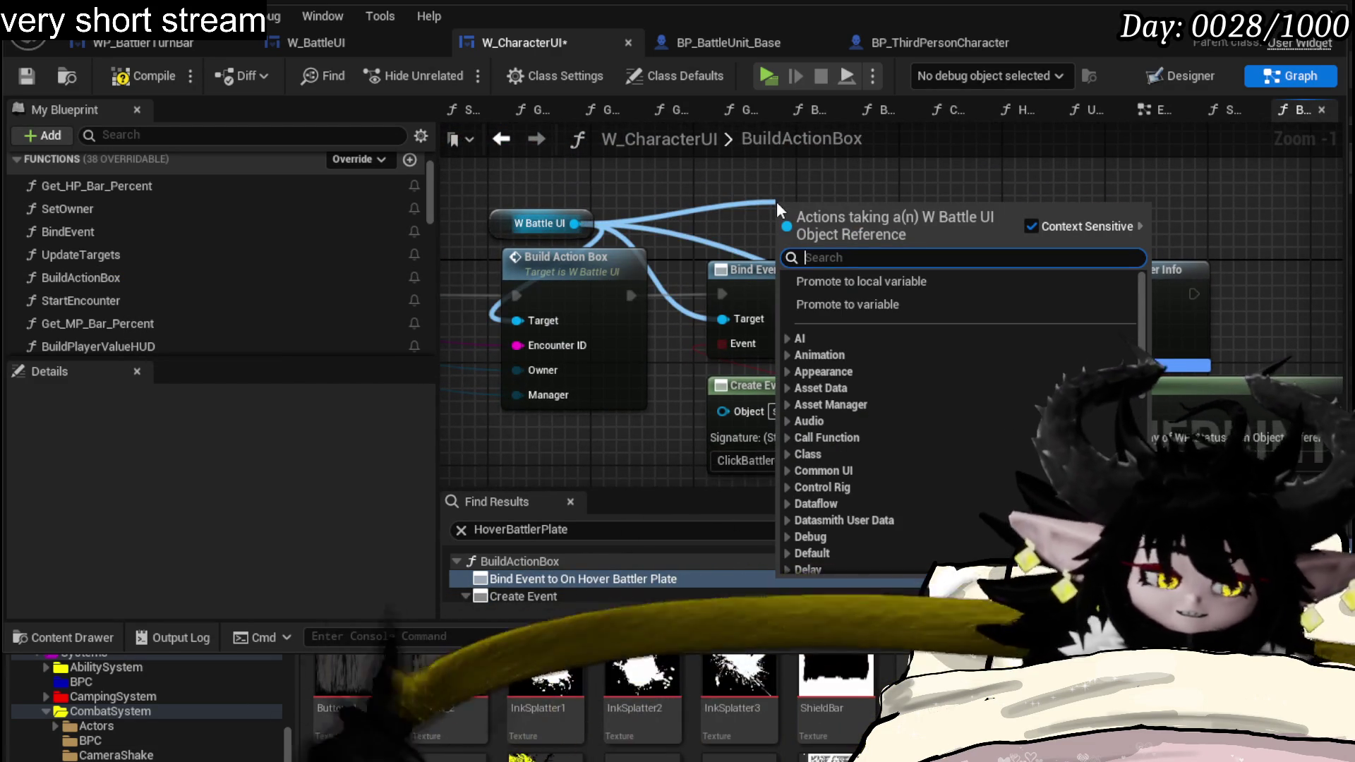
pyautogui.write('Unhover')
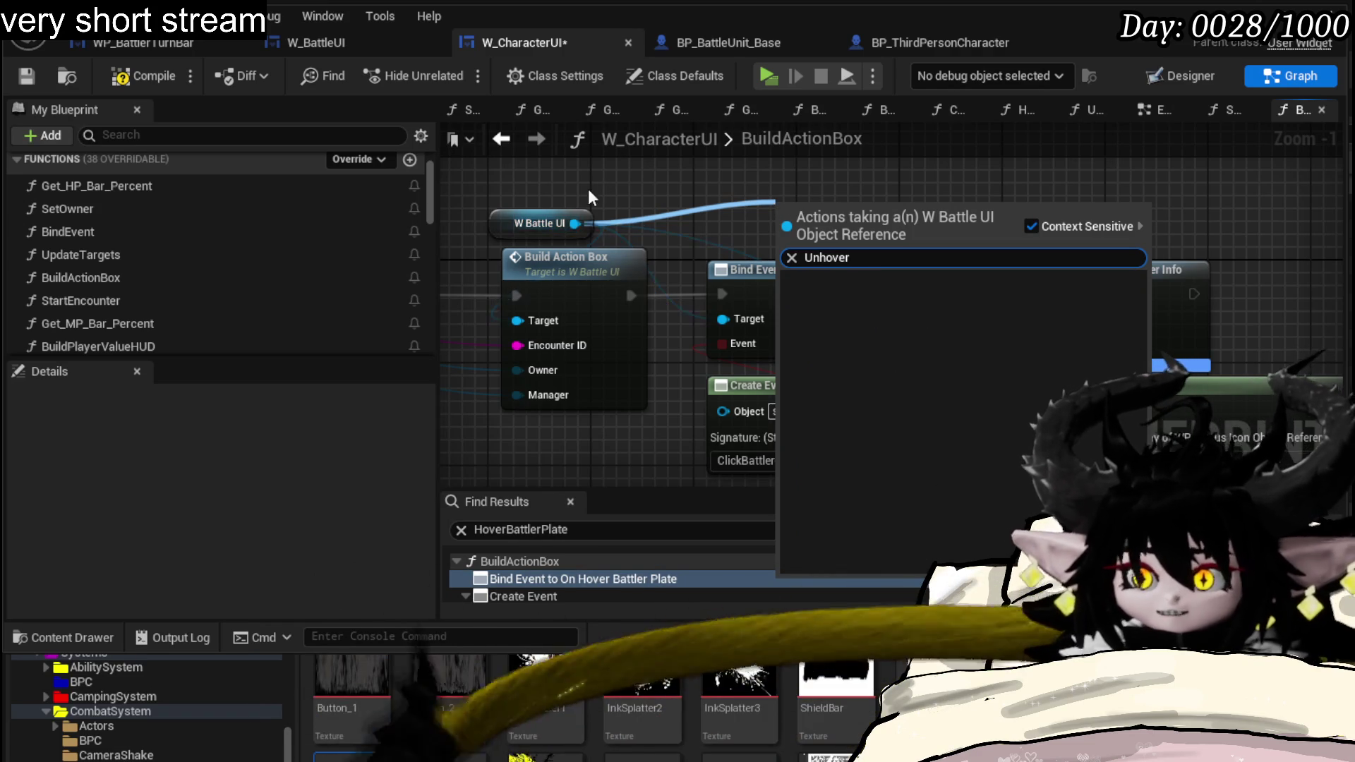
# - Drop the empty action list, save W_CharacterUI and return to W_BattleUI
pyautogui.click(664, 198)
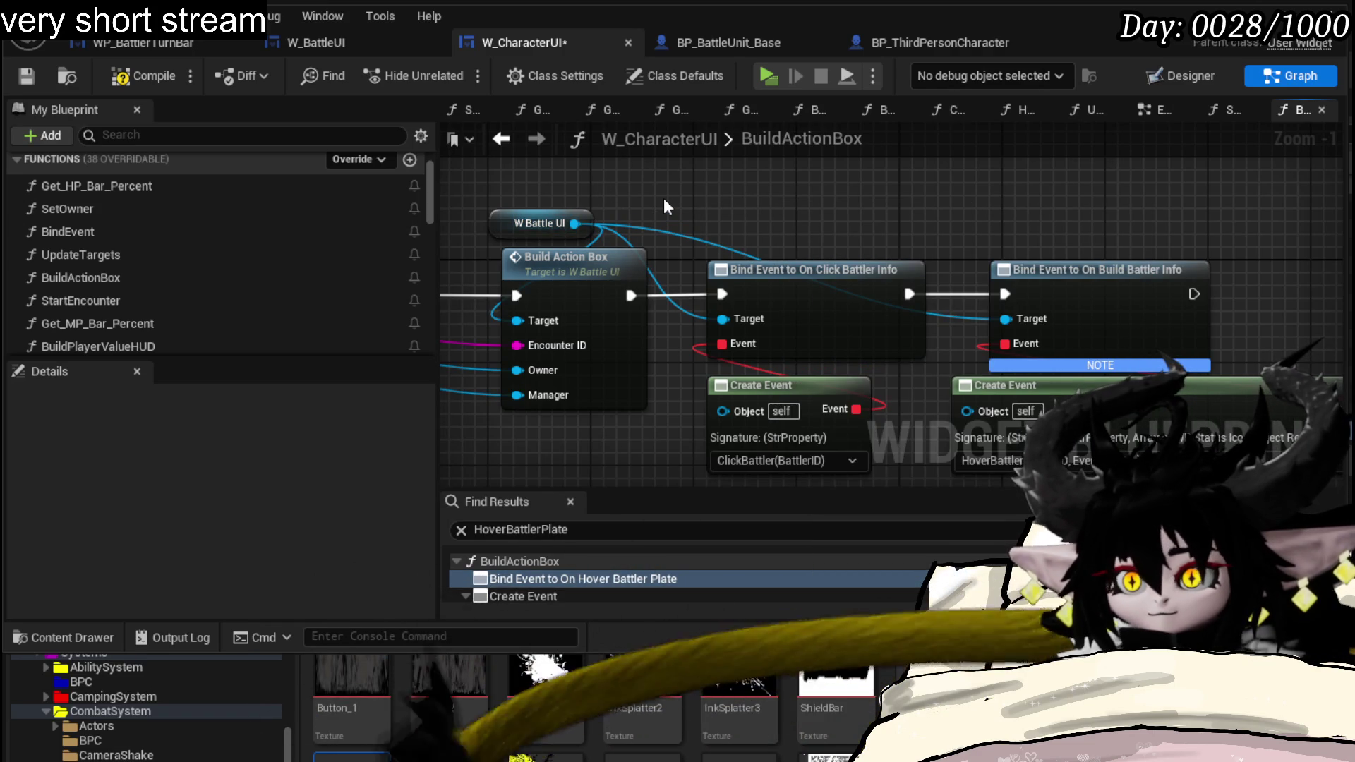
pyautogui.click(27, 75)
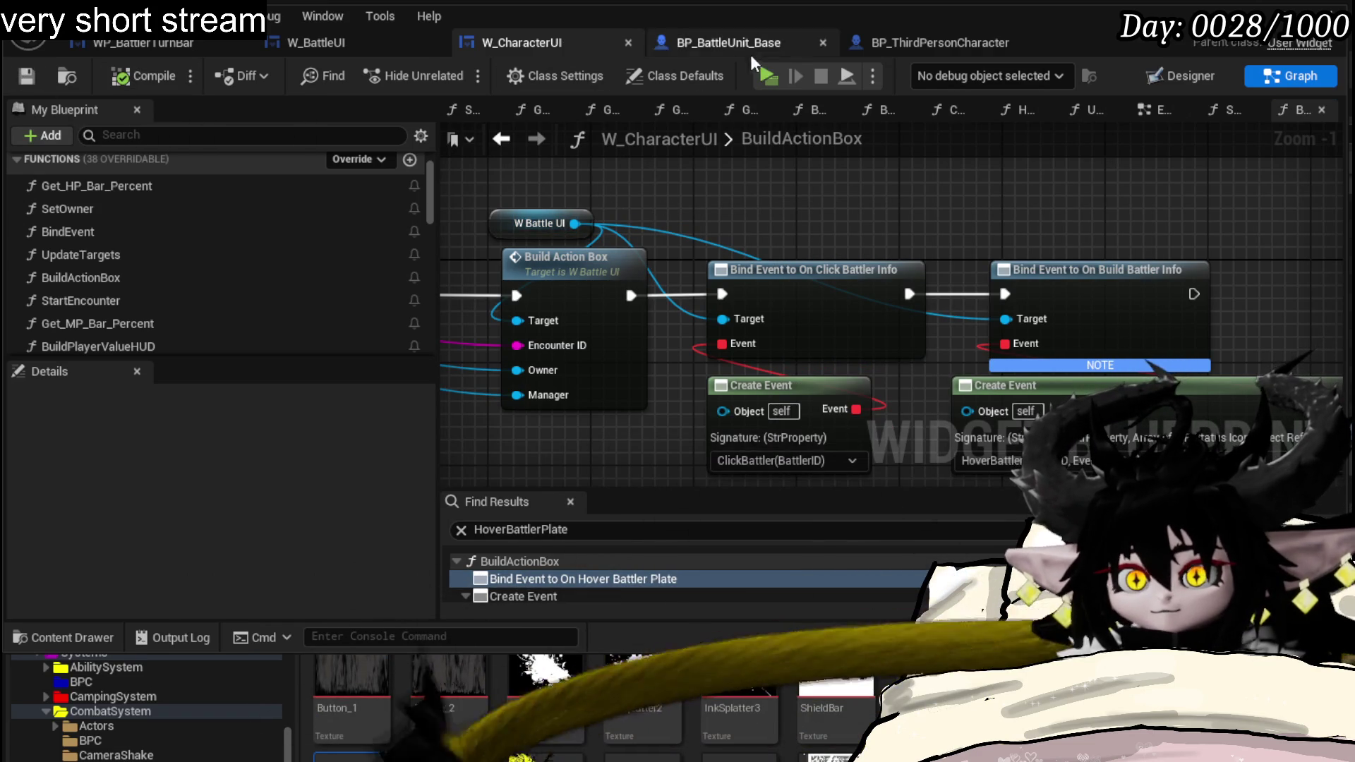
pyautogui.click(317, 43)
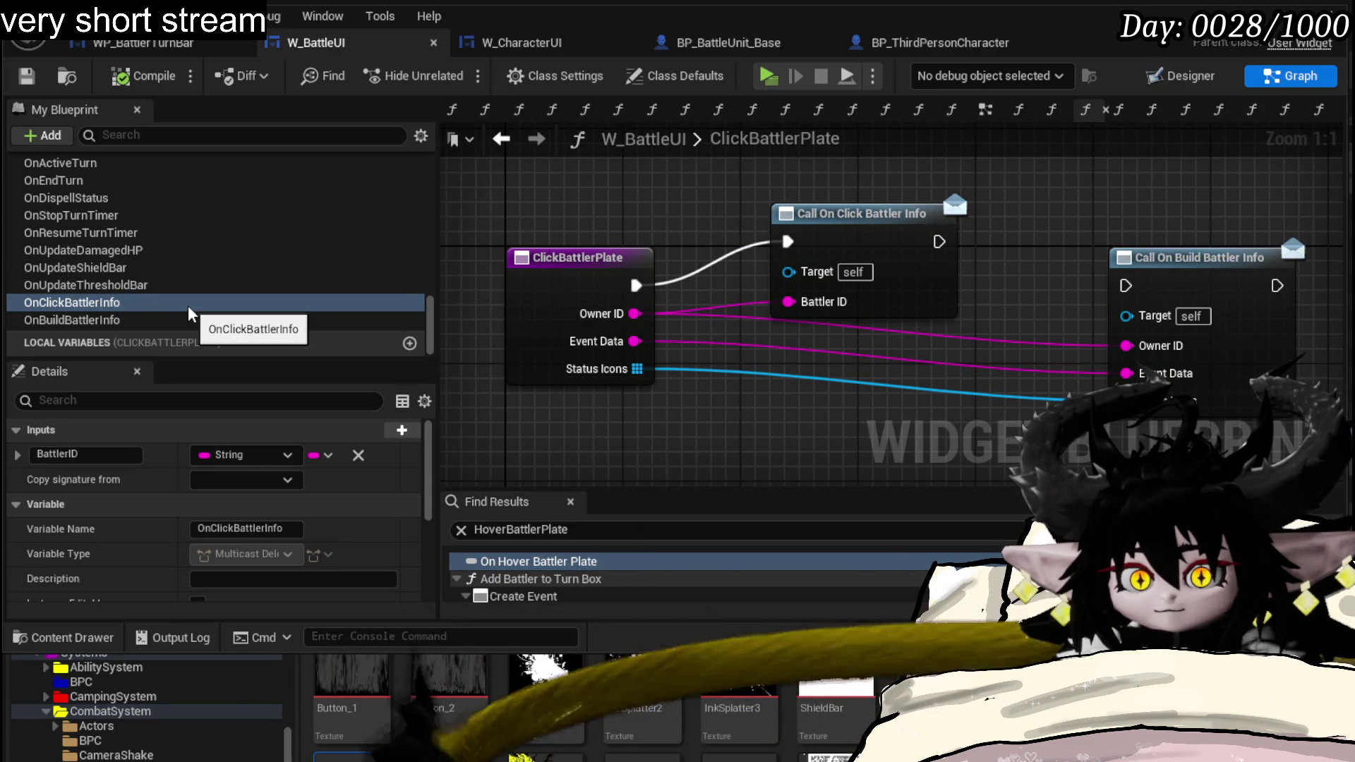
pyautogui.scroll(3, 187, 312)
pyautogui.scroll(5, 191, 311)
pyautogui.scroll(1, 318, 297)
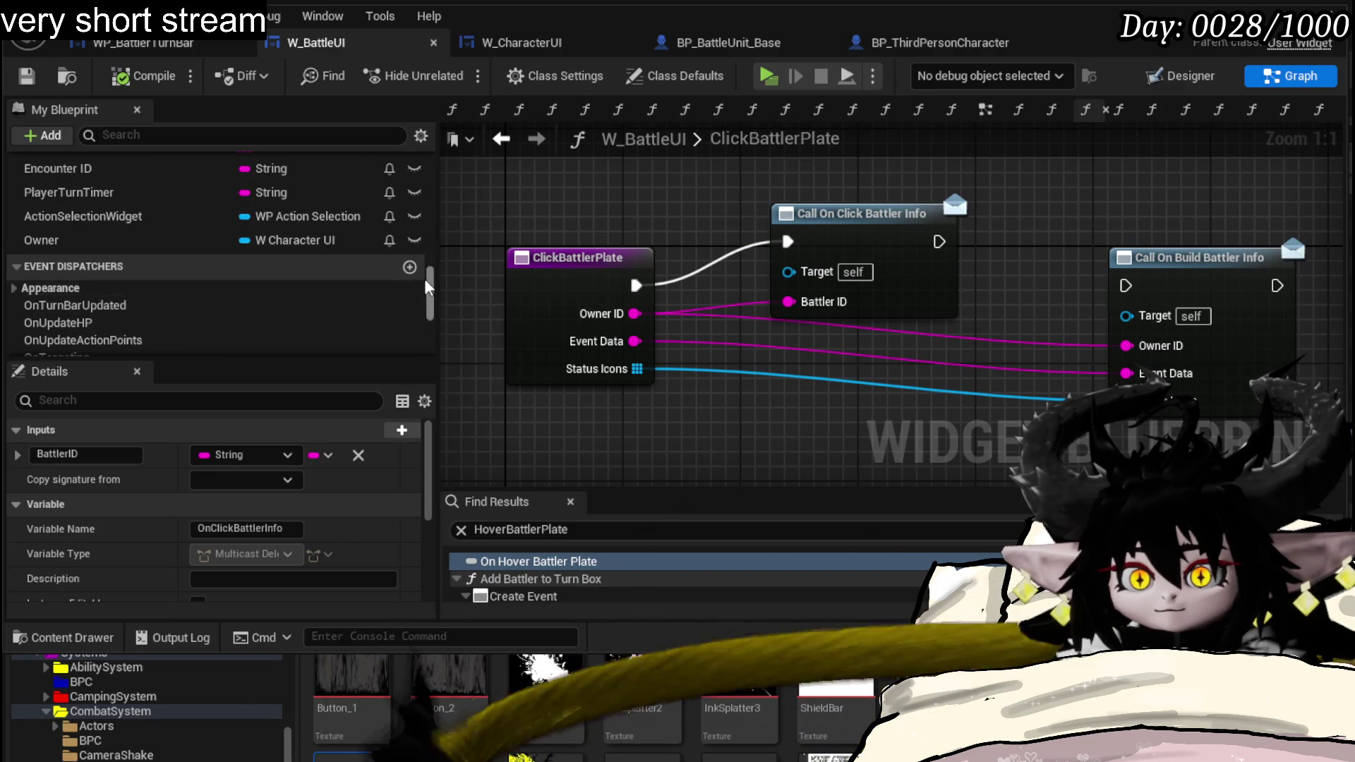
# - Add event dispatcher ClearBattlerInfo to W_BattleUI and rename it OnClearBattlerInfo
pyautogui.click(410, 266)
pyautogui.write('ClearBattler')
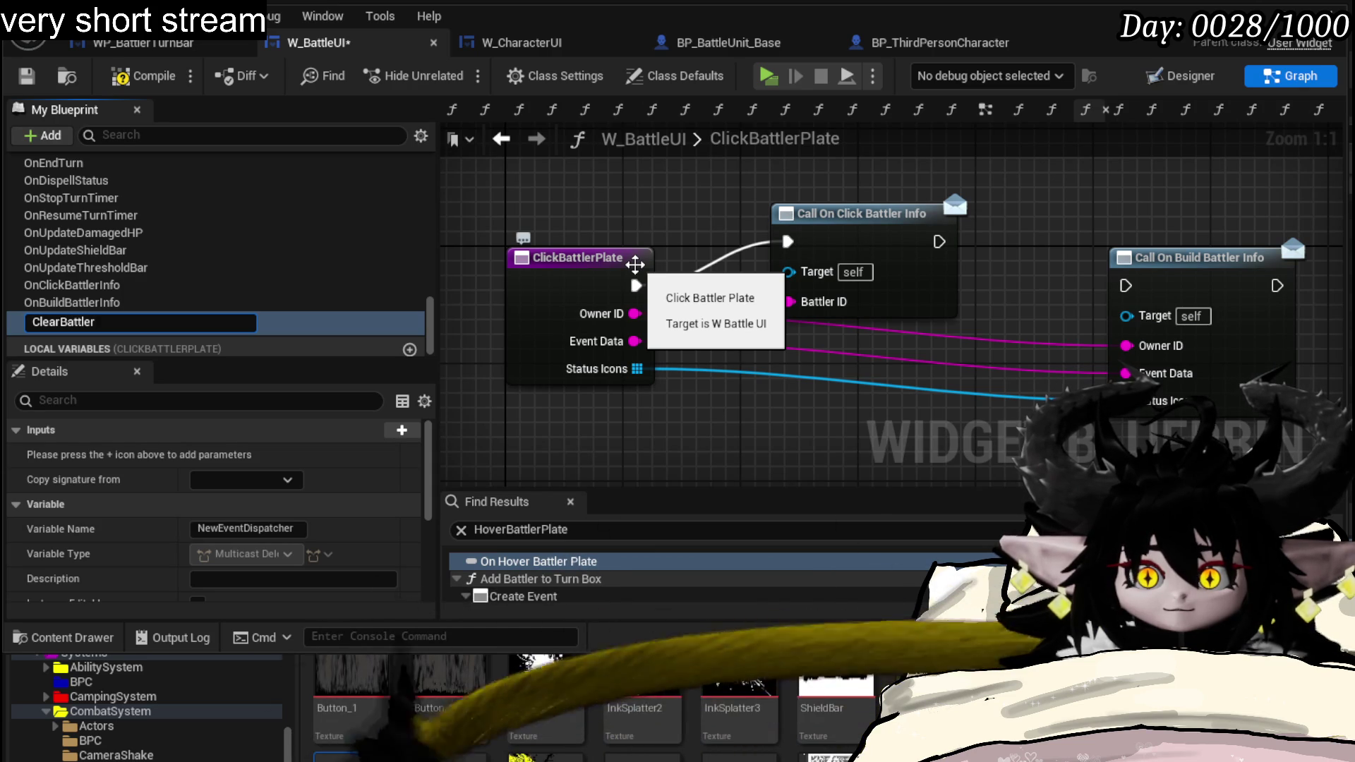
pyautogui.write('Info')
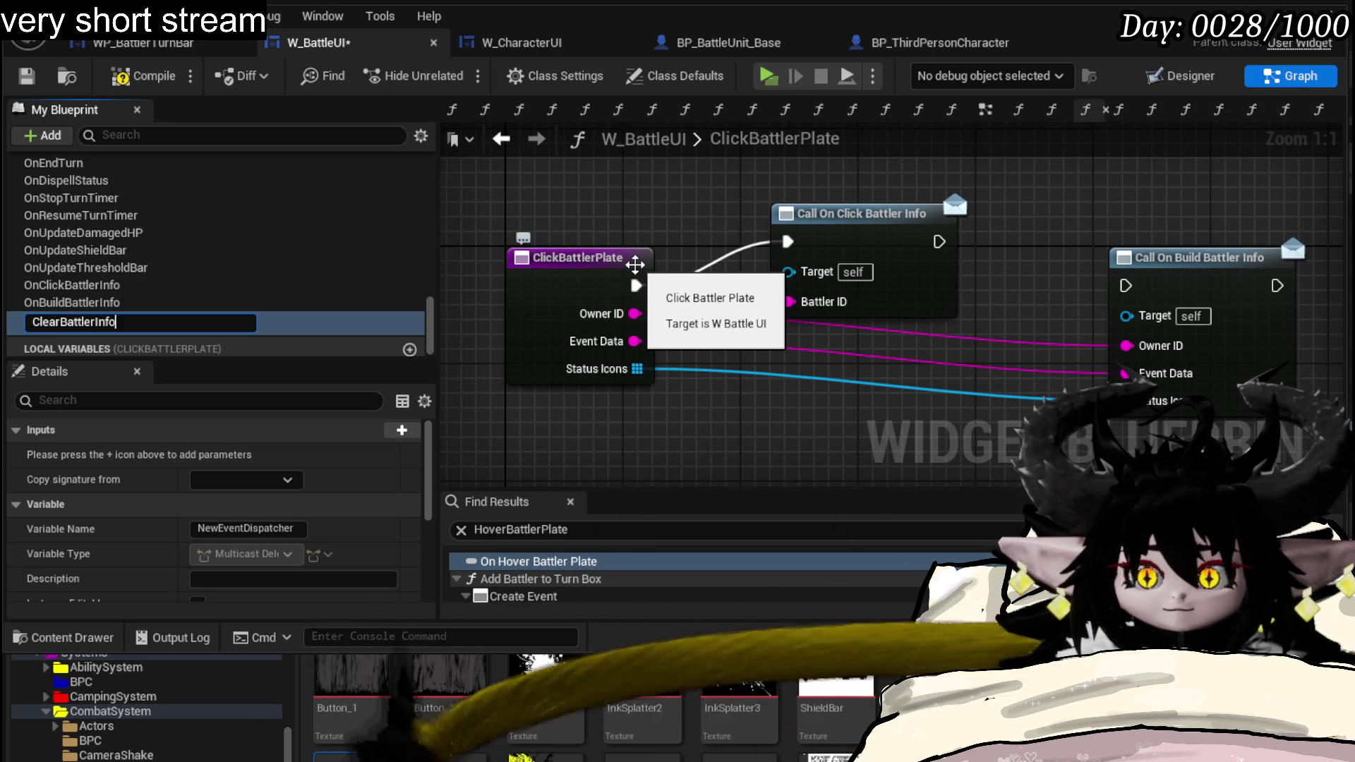
pyautogui.press('Return')
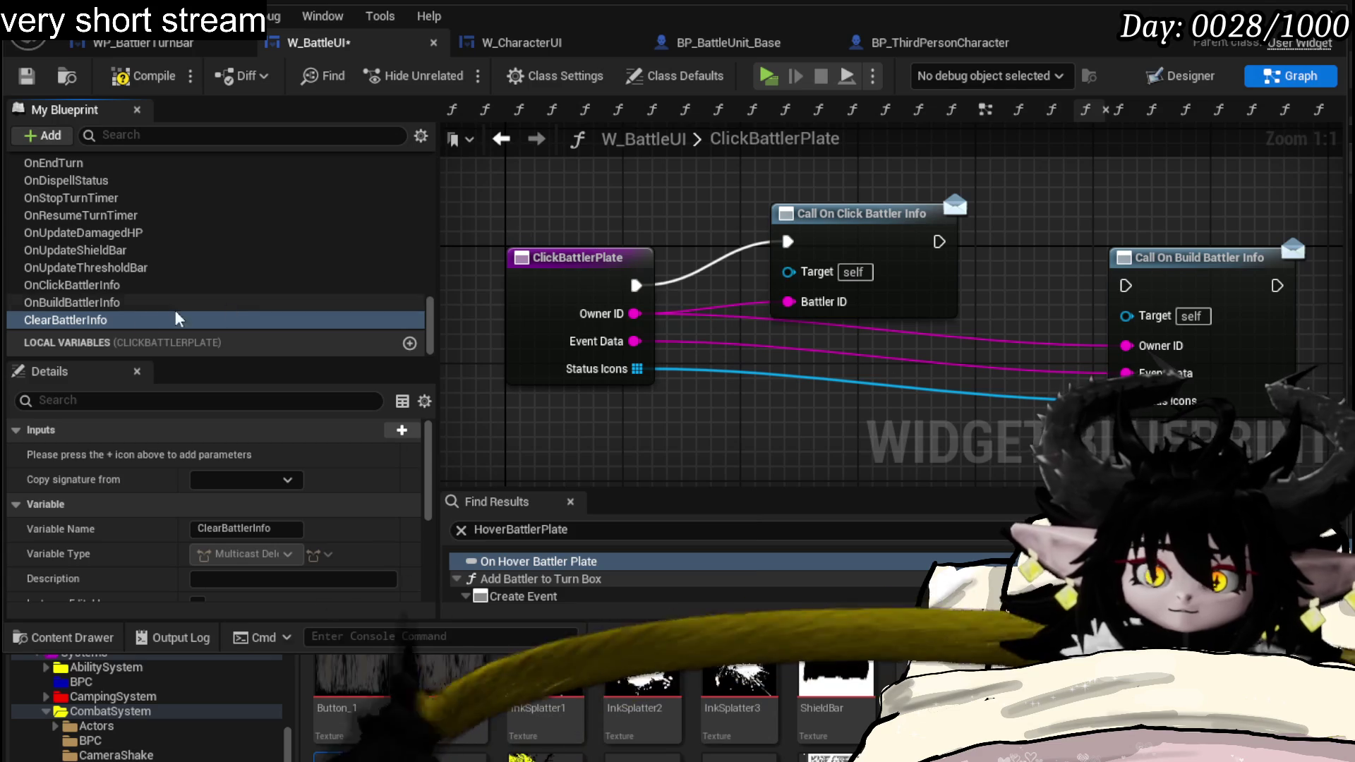
pyautogui.rightClick(105, 320)
pyautogui.click(159, 397)
pyautogui.press('Home')
pyautogui.write('On')
pyautogui.press('Return')
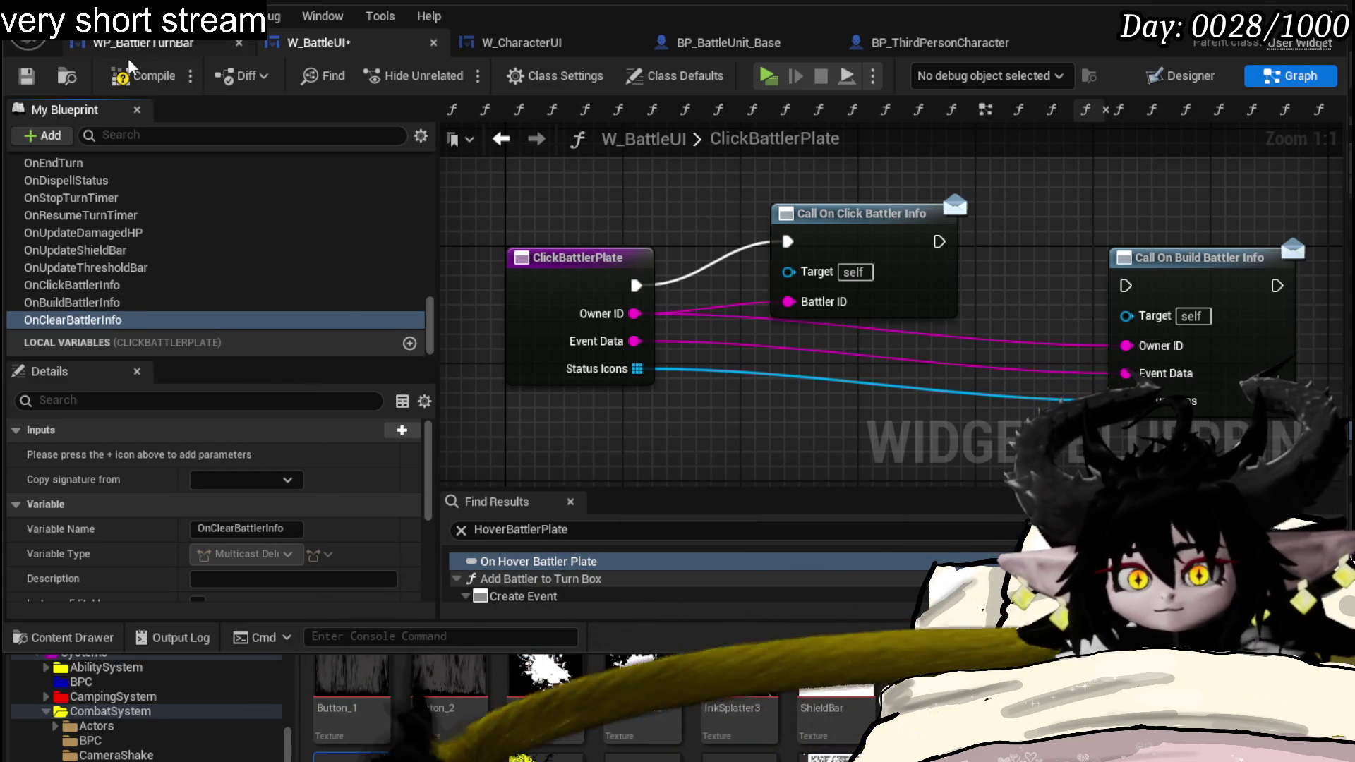
pyautogui.scroll(5, 258, 281)
pyautogui.scroll(5, 254, 277)
pyautogui.scroll(5, 250, 274)
pyautogui.scroll(5, 245, 268)
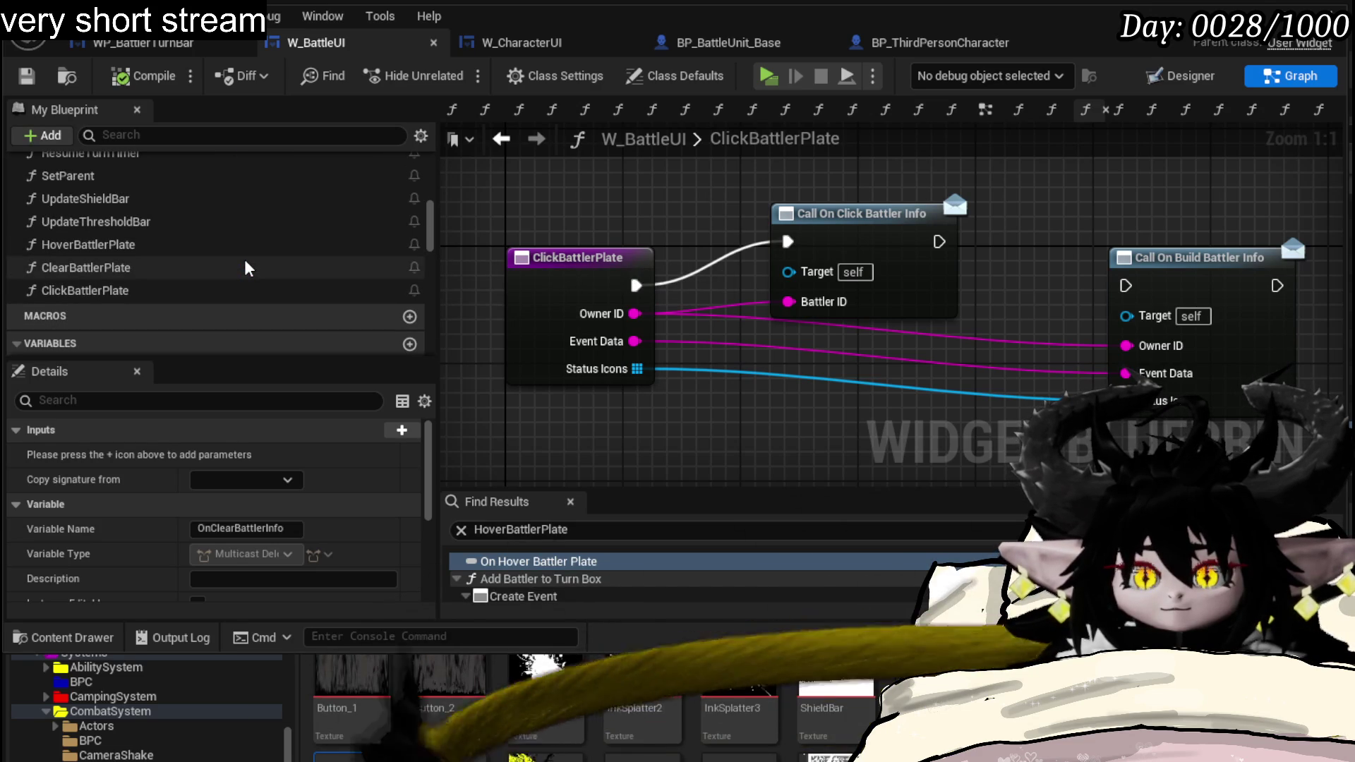
pyautogui.scroll(5, 245, 268)
pyautogui.scroll(5, 245, 268)
pyautogui.scroll(5, 244, 268)
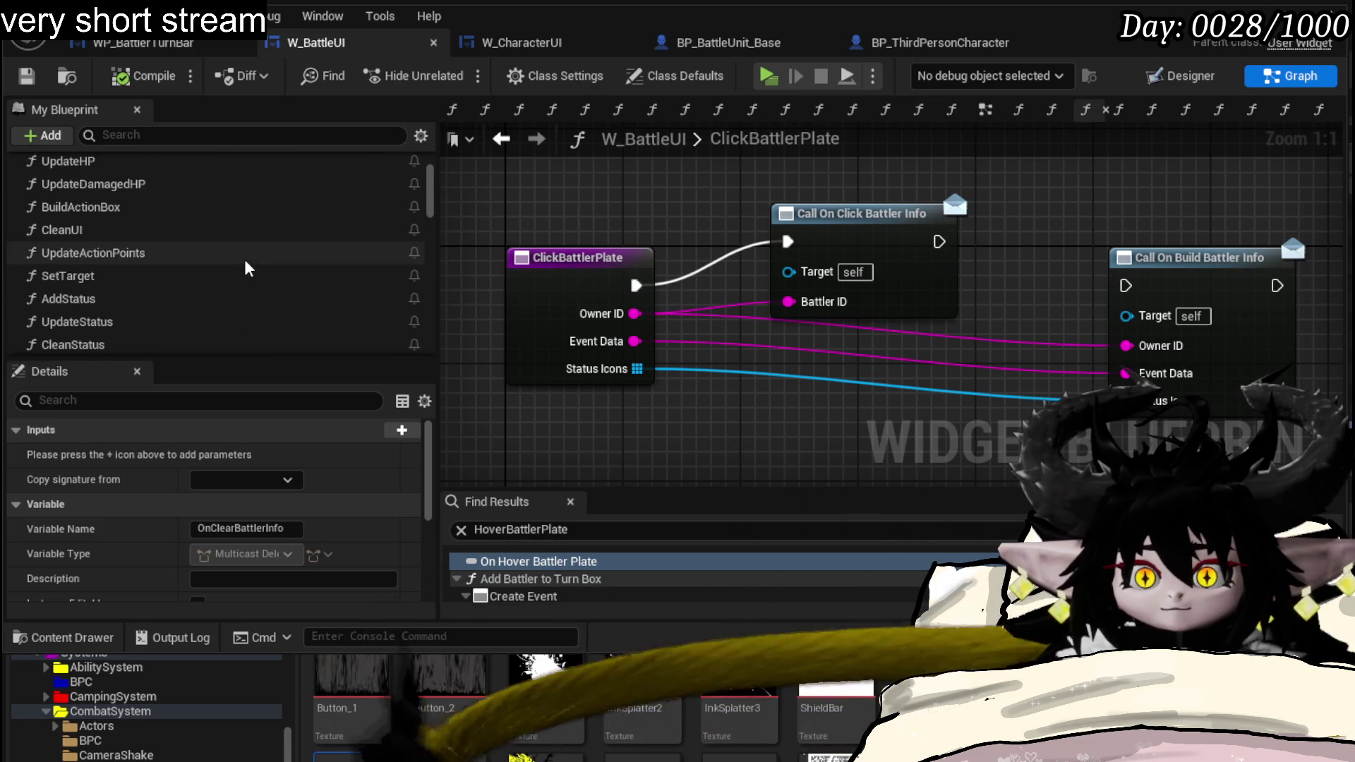
pyautogui.scroll(3, 244, 268)
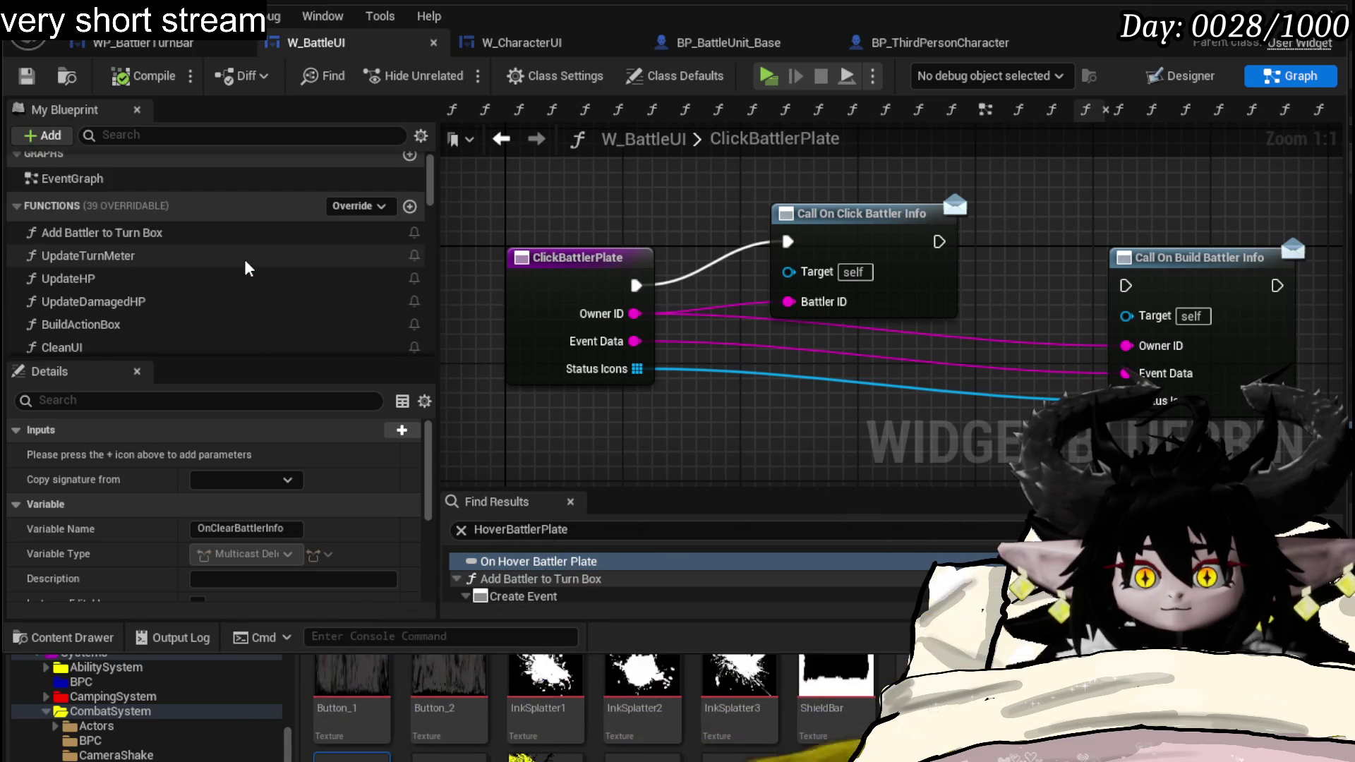
pyautogui.doubleClick(237, 234)
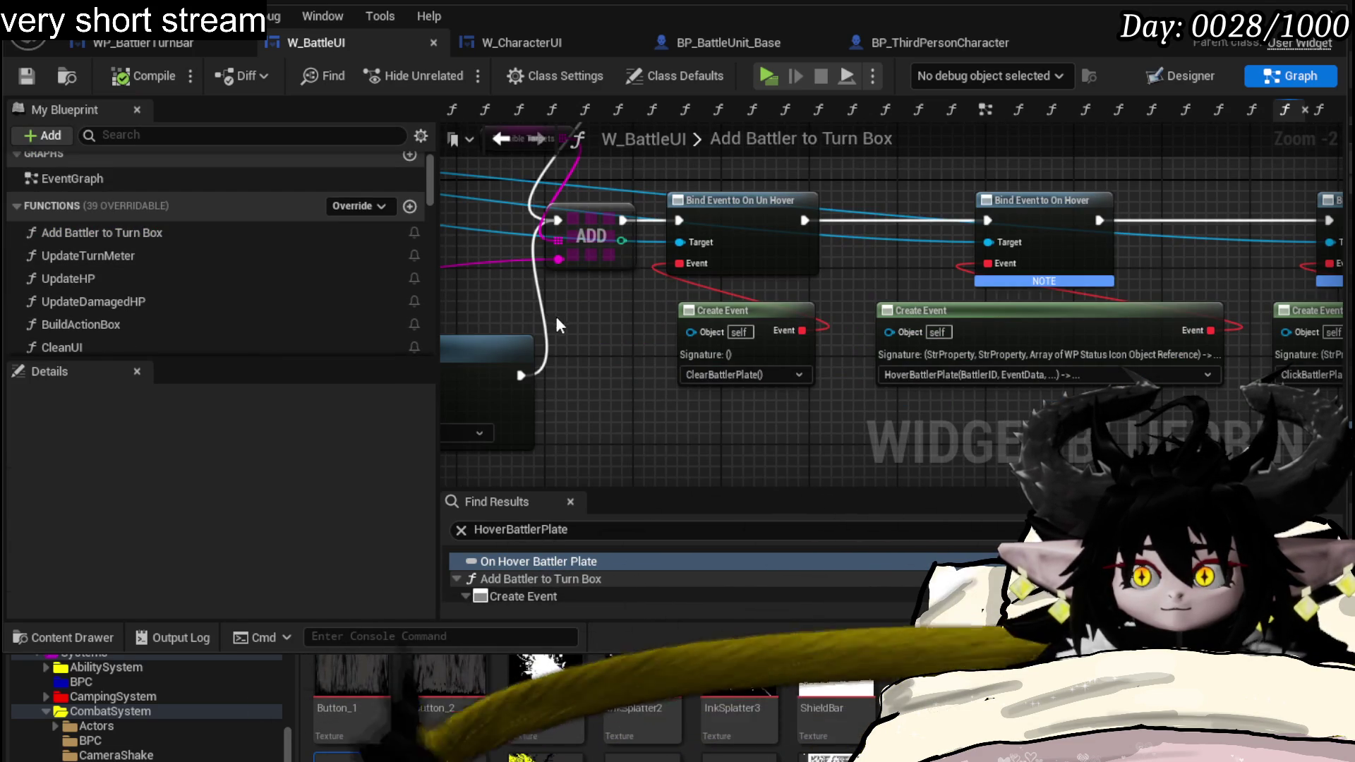
# - Pan Add Battler to Turn Box to its ClearBattlerPlate, HoverBattlerPlate and ClickBattlerPlate bindings
pyautogui.moveTo(579, 321); pyautogui.dragTo(447, 312)
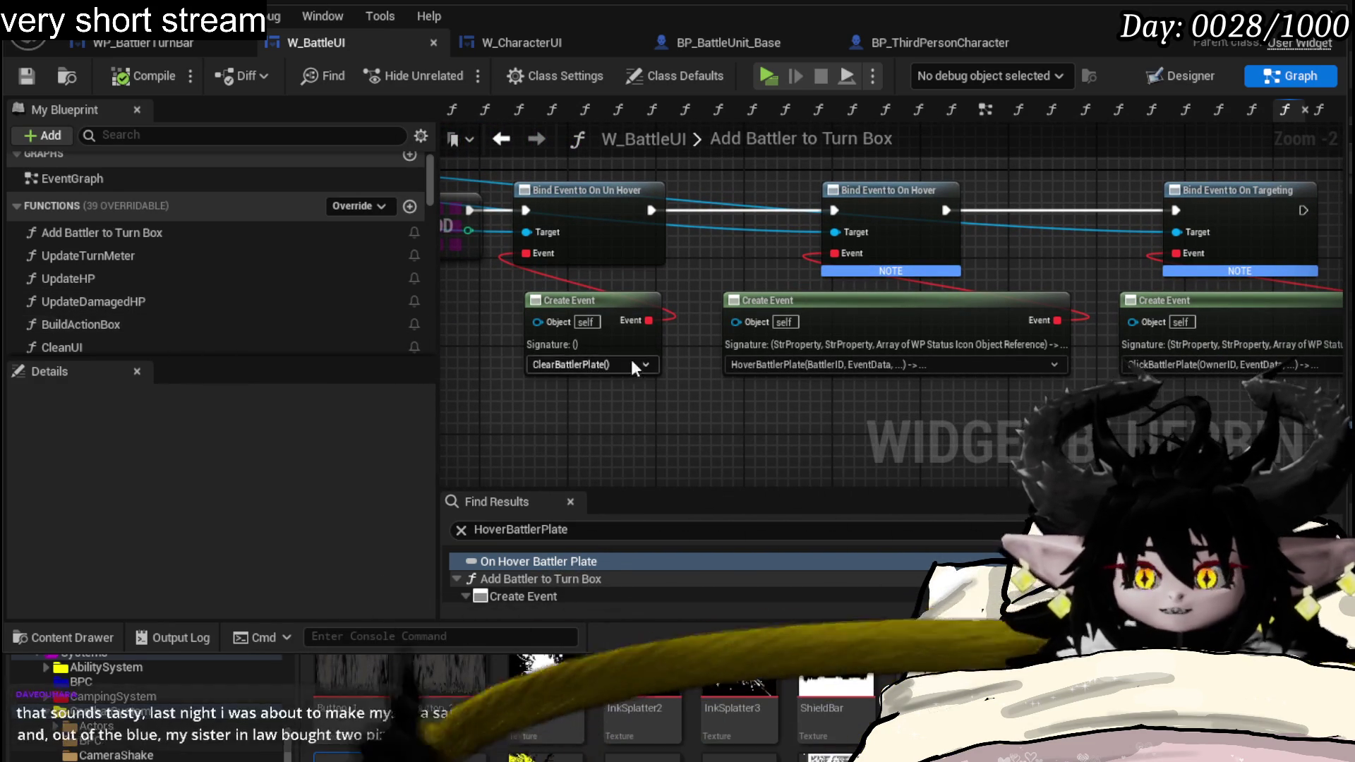
pyautogui.scroll(-3, 213, 291)
pyautogui.scroll(-3, 189, 299)
pyautogui.scroll(-3, 183, 284)
pyautogui.scroll(-1, 183, 283)
pyautogui.scroll(-1, 182, 283)
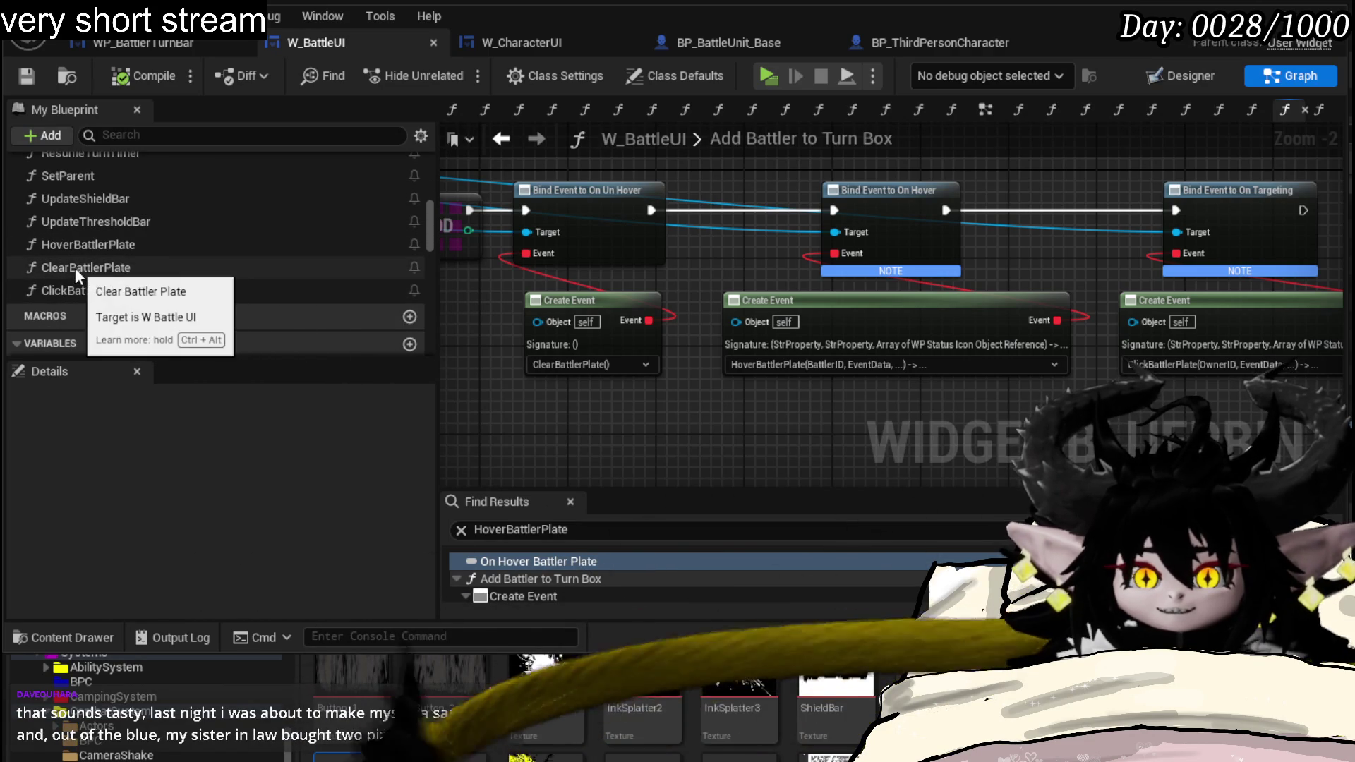
# - Inspect ClearBattlerPlate's existing Call On Click Battler Info node
pyautogui.click(115, 269)
pyautogui.doubleClick(115, 270)
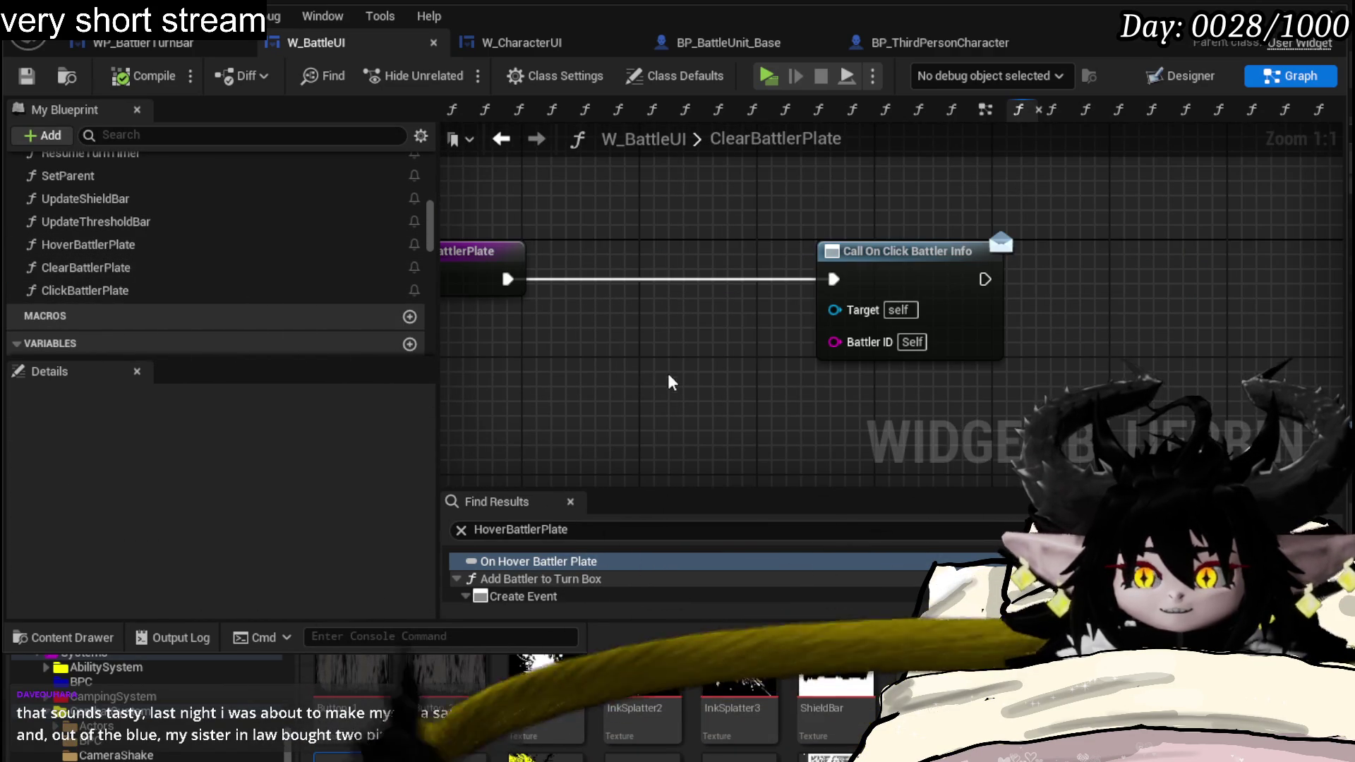
pyautogui.moveTo(744, 351); pyautogui.dragTo(736, 368)
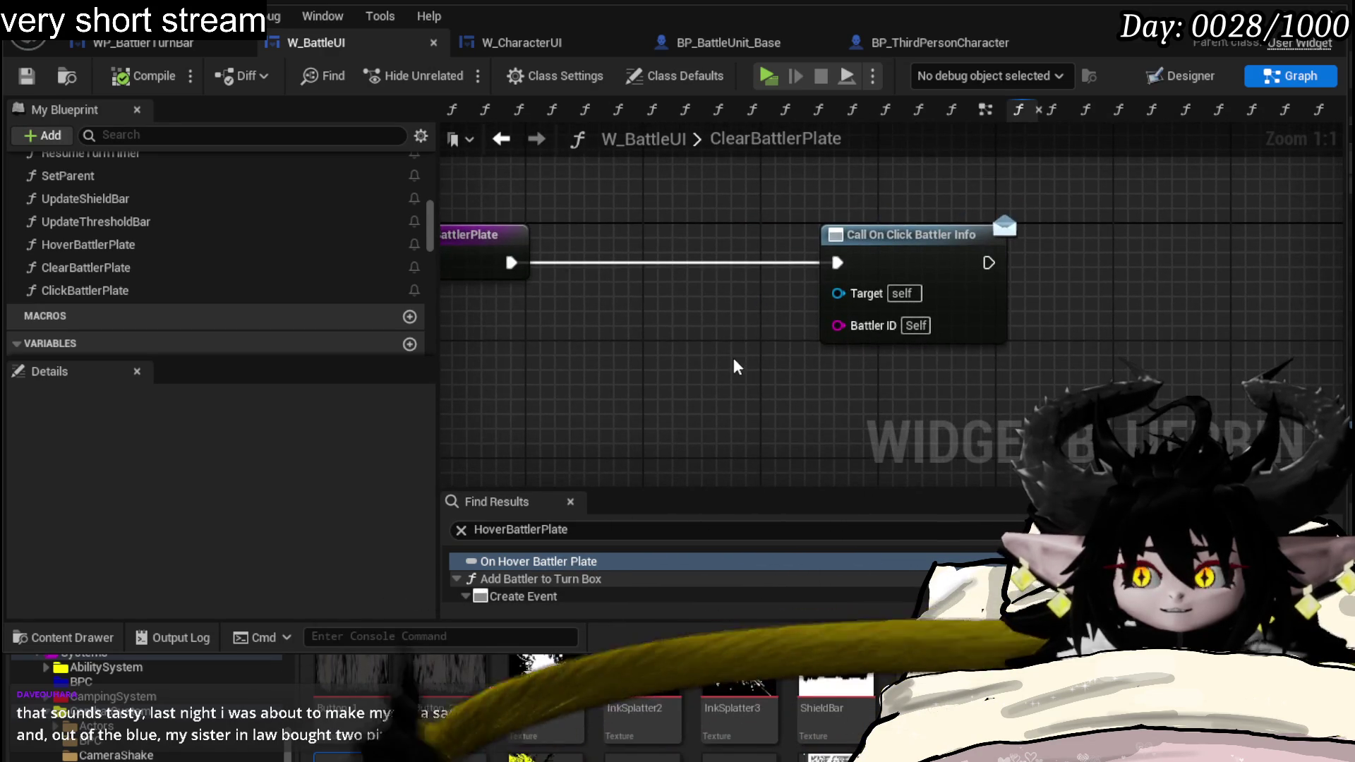
pyautogui.click(879, 311)
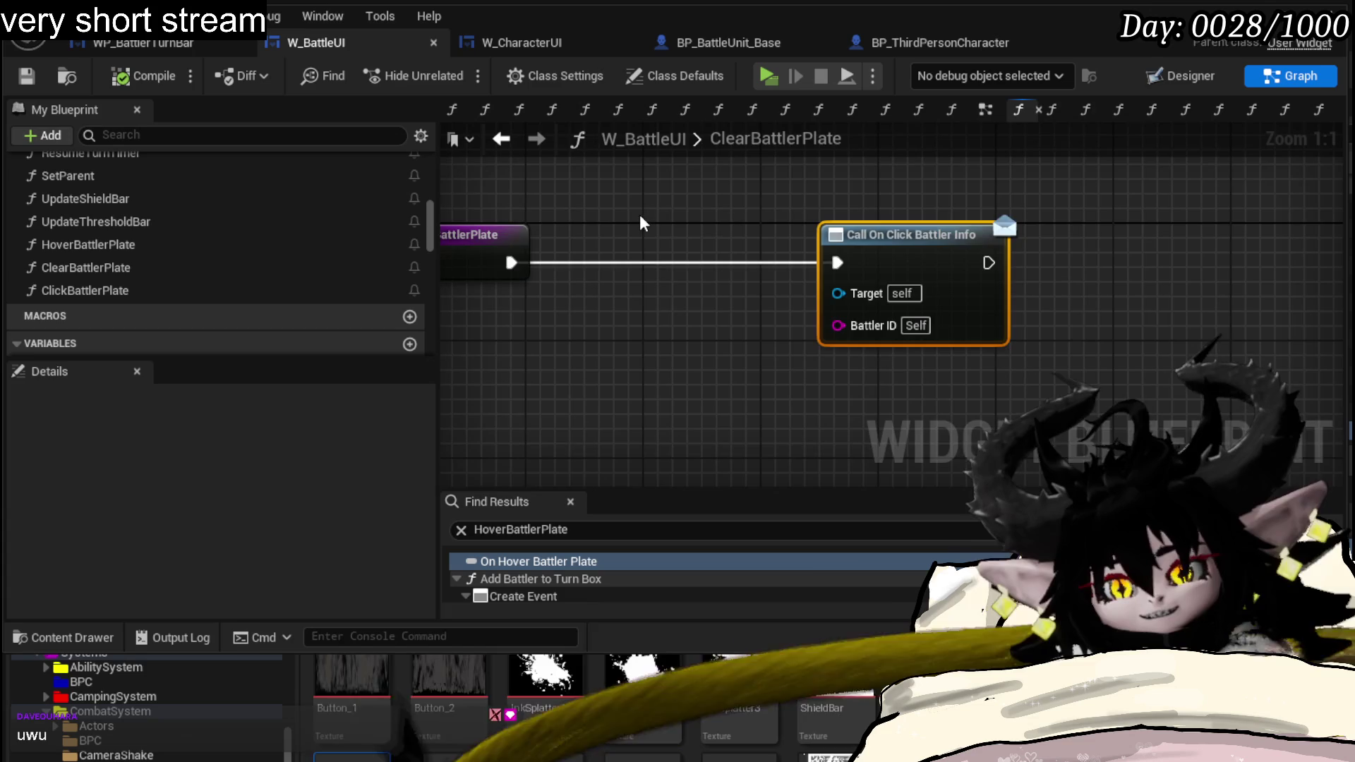
pyautogui.press('Home')
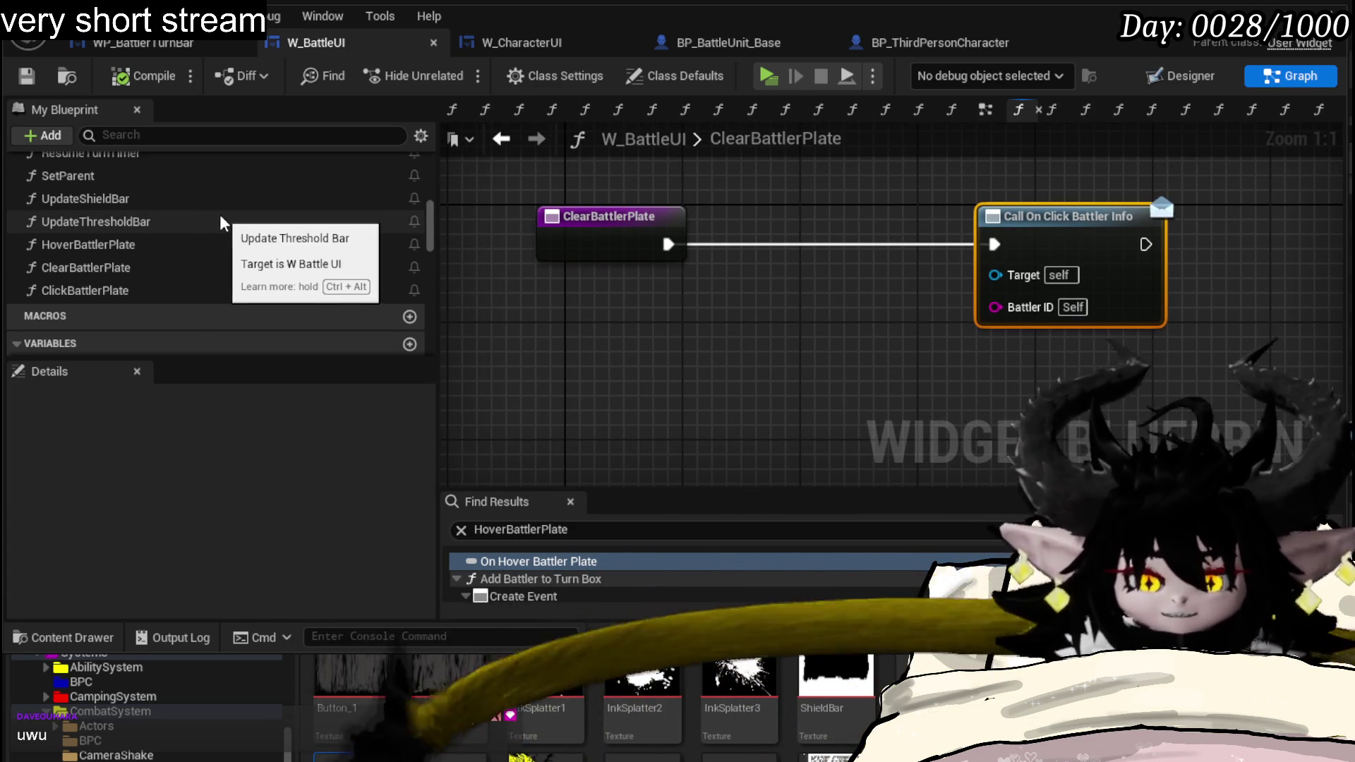
pyautogui.scroll(-2, 238, 196)
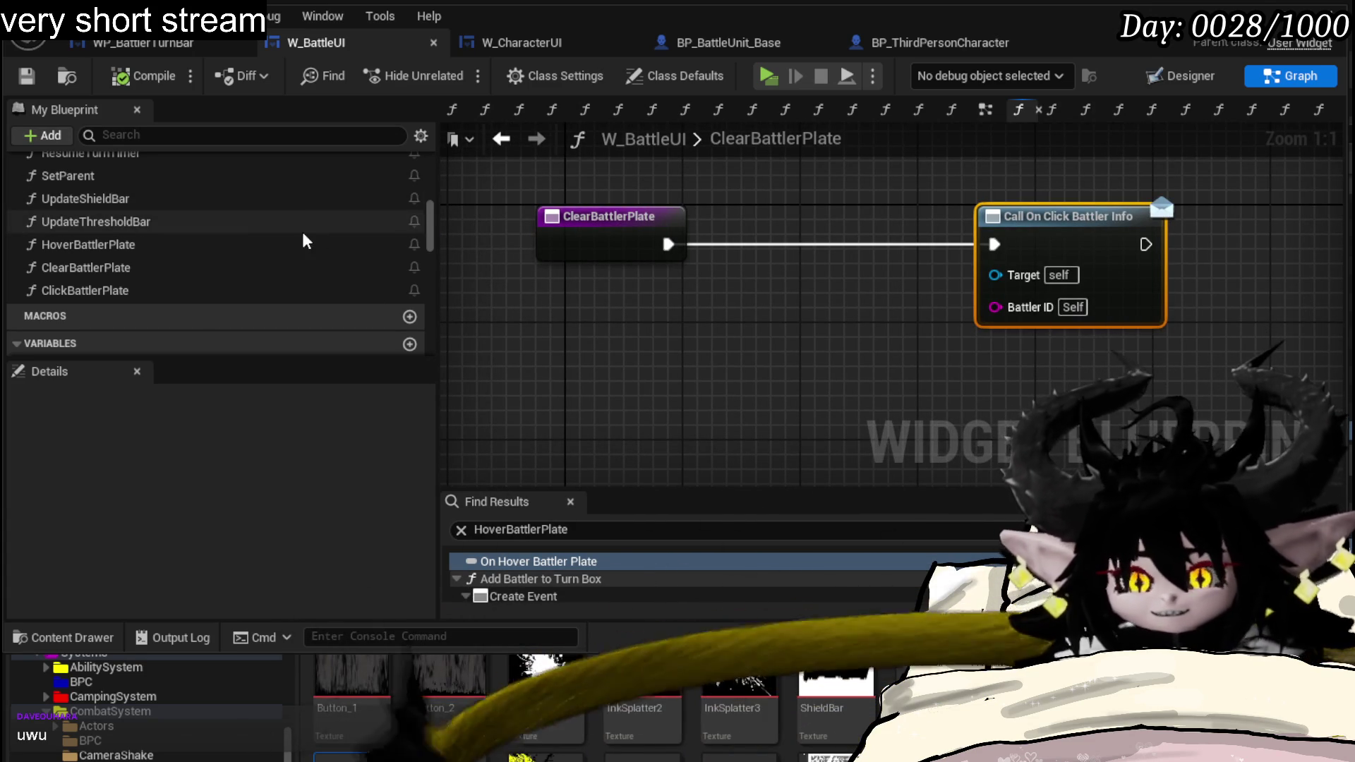
pyautogui.scroll(-3, 300, 236)
pyautogui.scroll(-3, 287, 242)
pyautogui.scroll(-3, 219, 279)
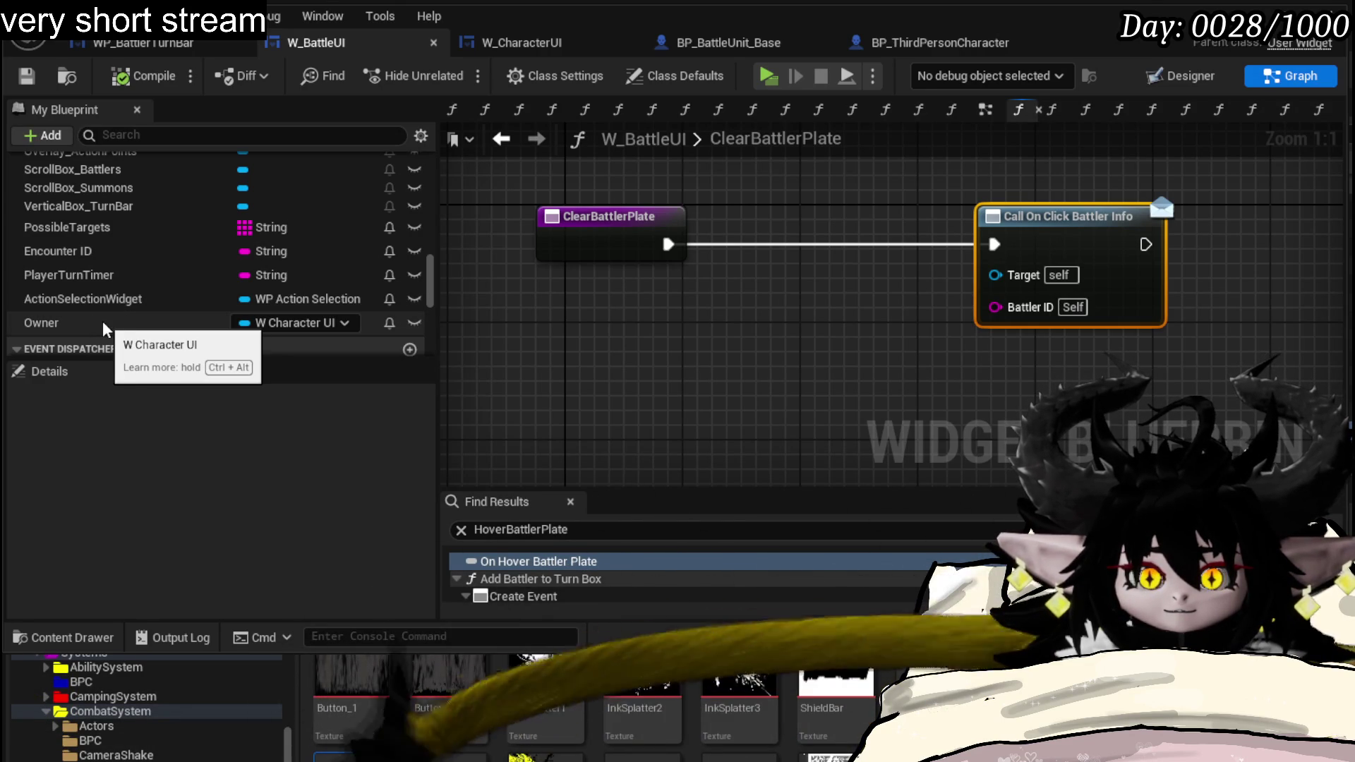
pyautogui.scroll(3, 97, 324)
pyautogui.scroll(3, 99, 325)
pyautogui.scroll(3, 100, 324)
pyautogui.scroll(3, 72, 296)
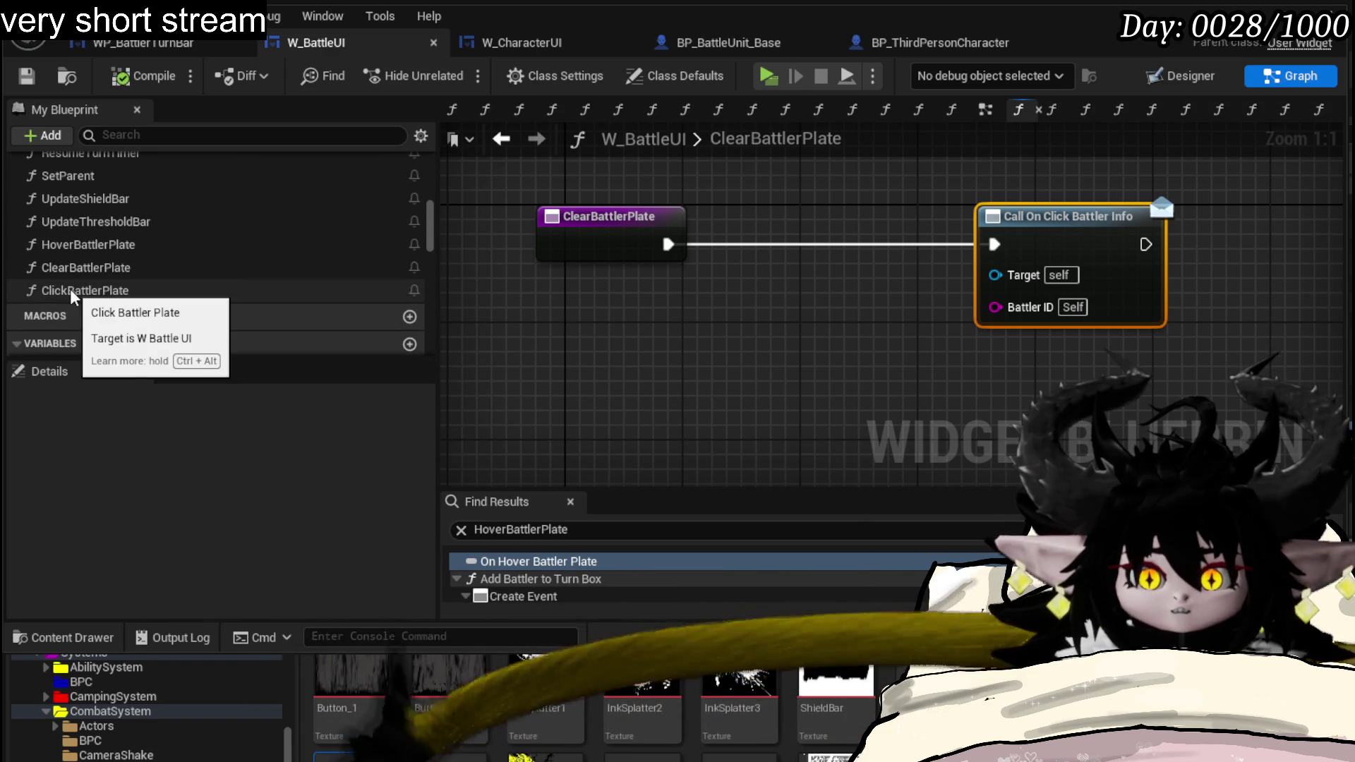
# - Call On Clear Battler Info from the ClearBattlerPlate entry instead, and save W_BattleUI
pyautogui.moveTo(84, 269); pyautogui.dragTo(691, 373)
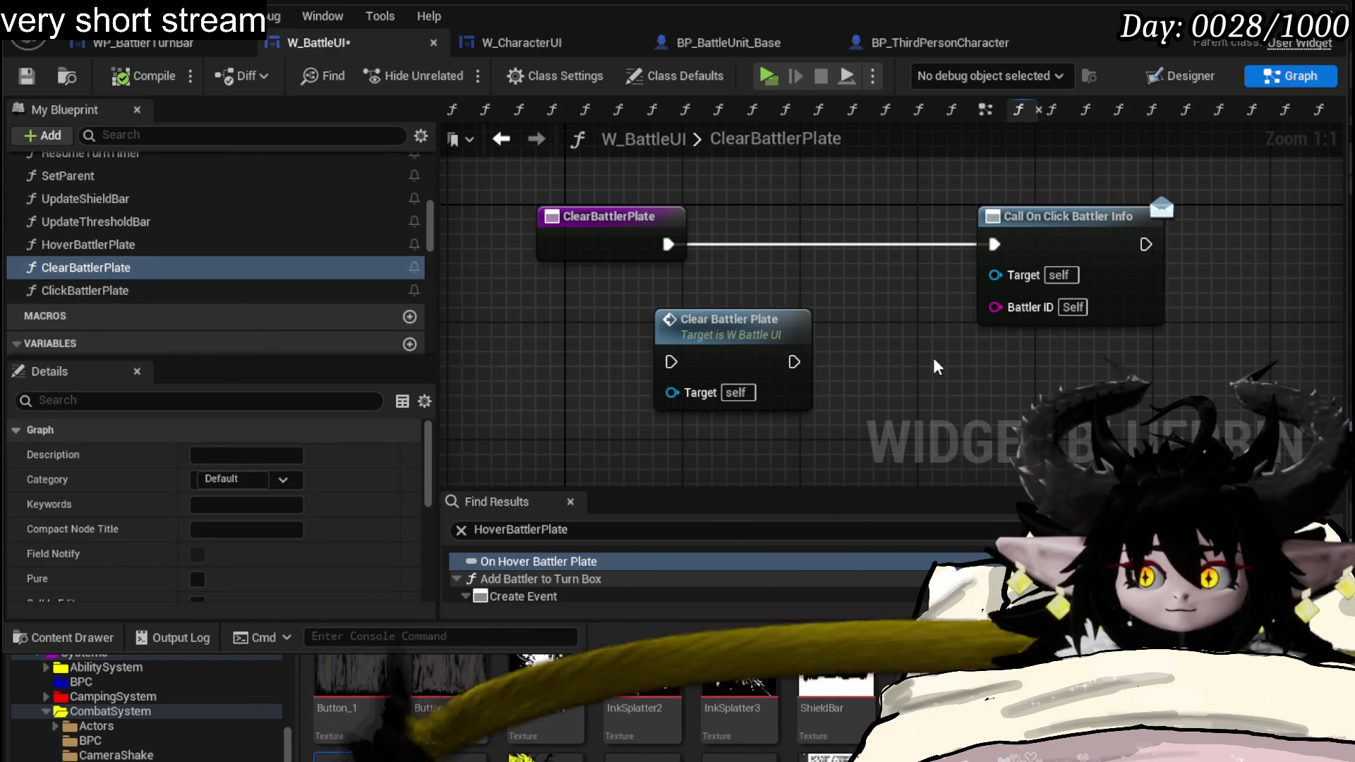
pyautogui.click(741, 366)
pyautogui.press('Delete')
pyautogui.scroll(-3, 212, 311)
pyautogui.scroll(-3, 215, 311)
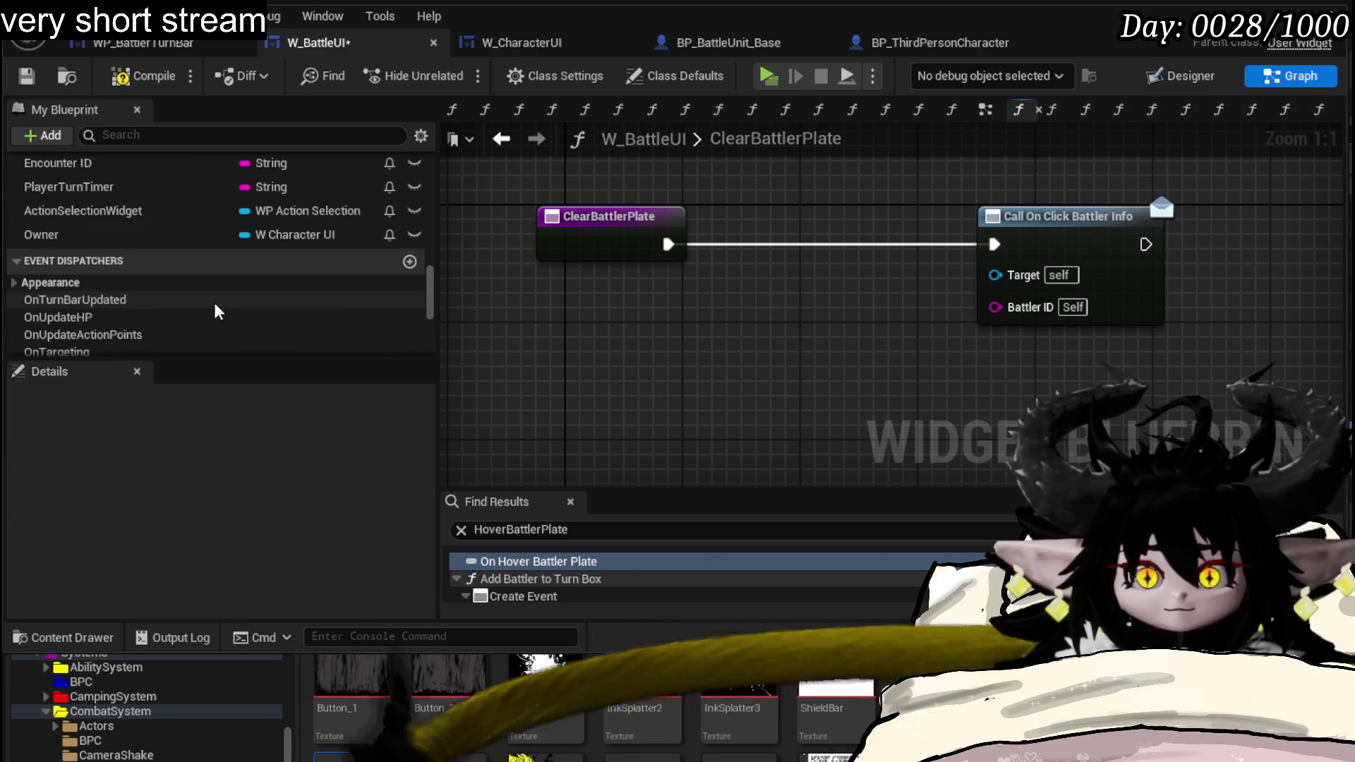
pyautogui.scroll(-3, 114, 291)
pyautogui.scroll(-2, 201, 302)
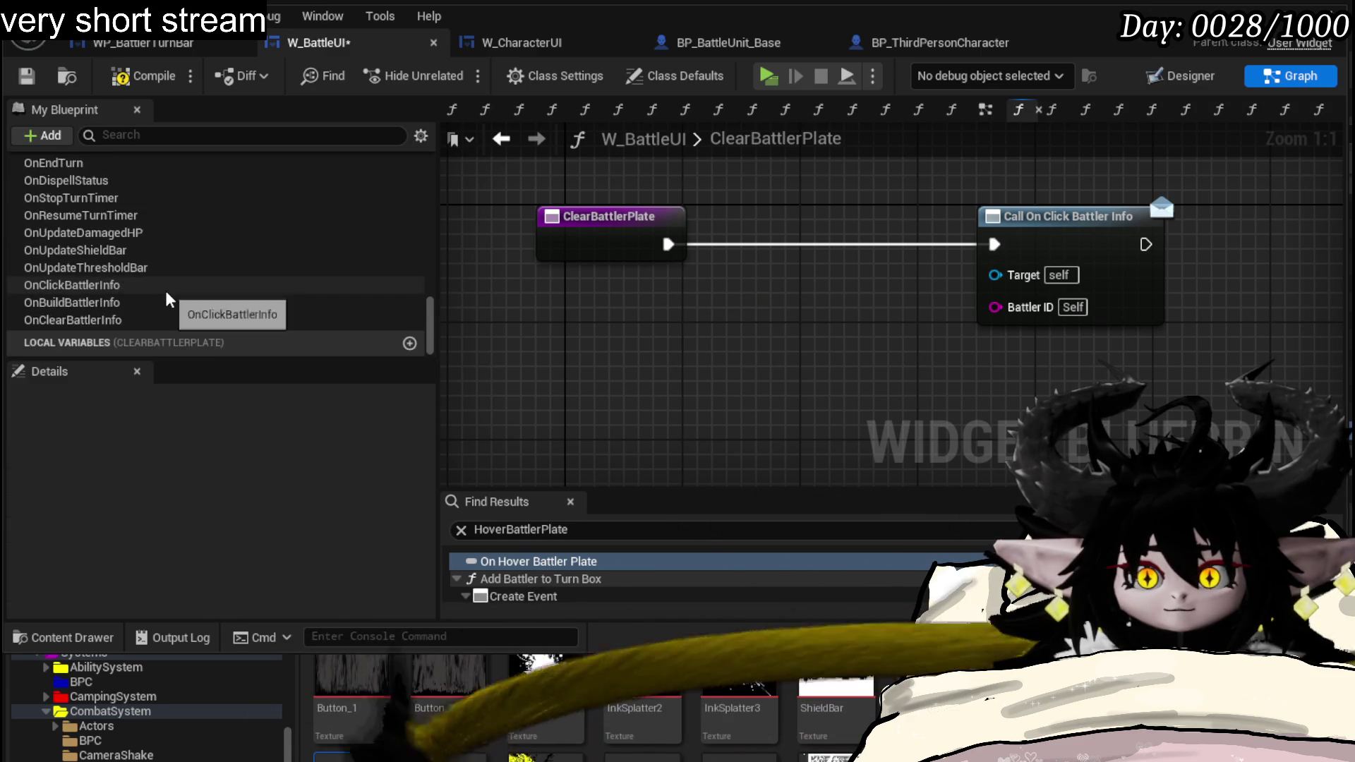
pyautogui.moveTo(128, 320)
pyautogui.mouseDown()
pyautogui.moveTo(767, 328)
pyautogui.moveTo(834, 240)
pyautogui.moveTo(820, 241)
pyautogui.mouseUp()
pyautogui.click(772, 351)
pyautogui.moveTo(668, 244); pyautogui.dragTo(745, 247)
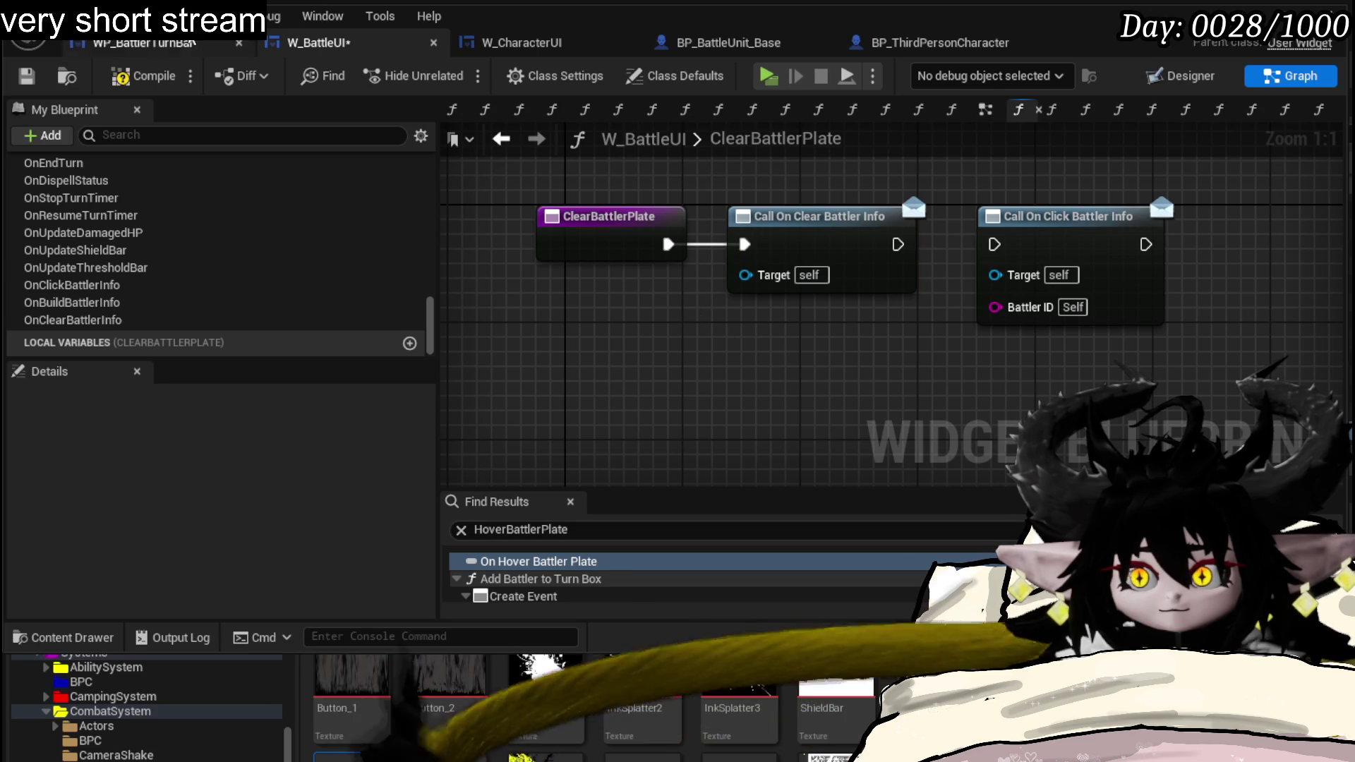
pyautogui.click(30, 80)
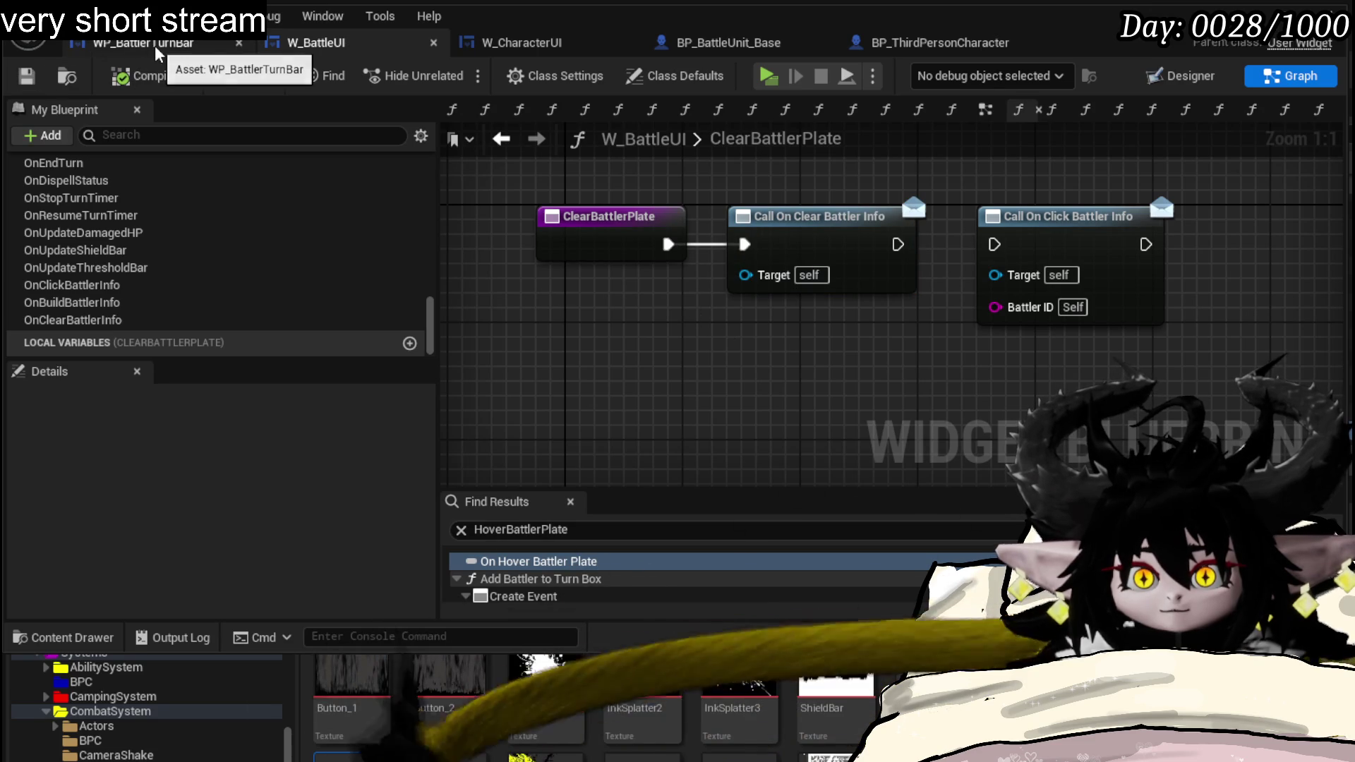
# - In W_CharacterUI's BuildActionBox, bind On Clear Battler Info after the build bind with a Create Event
pyautogui.click(551, 43)
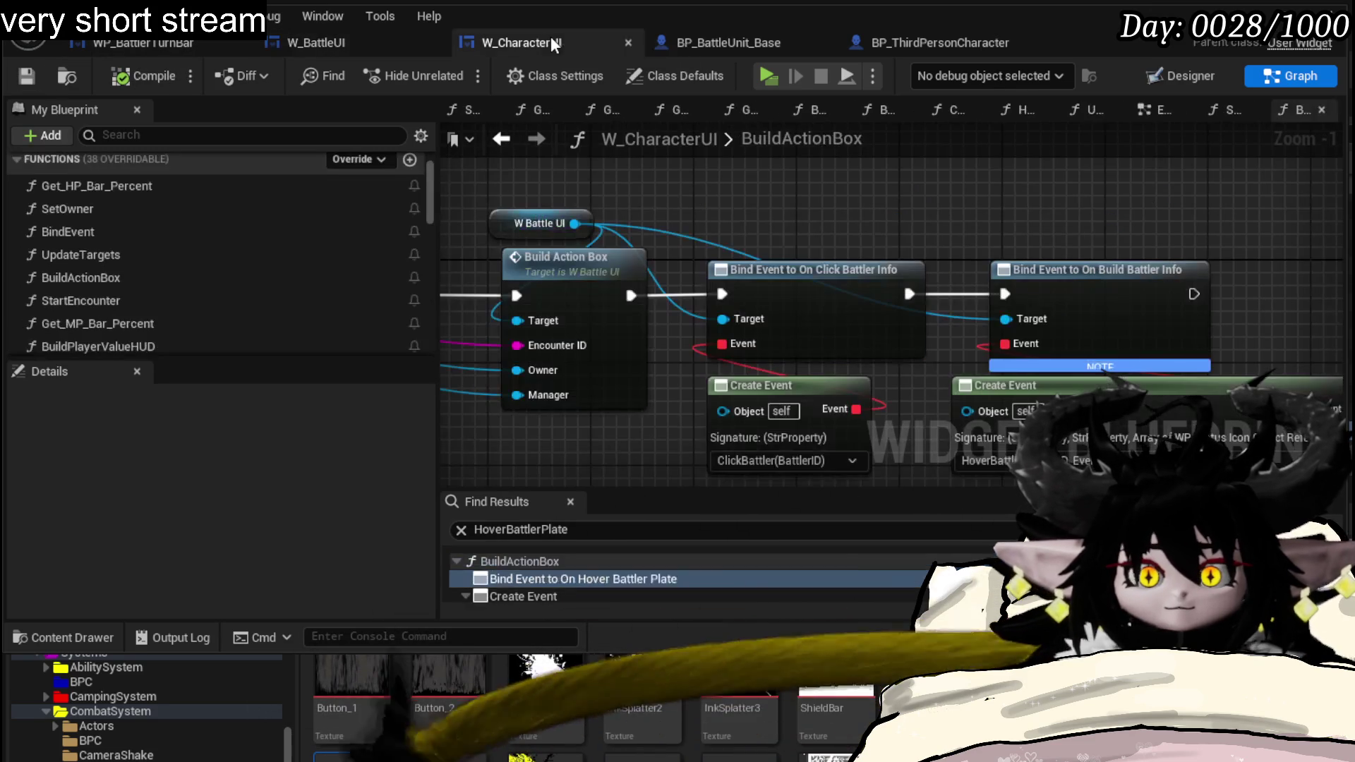
pyautogui.moveTo(882, 225)
pyautogui.mouseDown()
pyautogui.moveTo(786, 203)
pyautogui.moveTo(822, 225)
pyautogui.mouseUp()
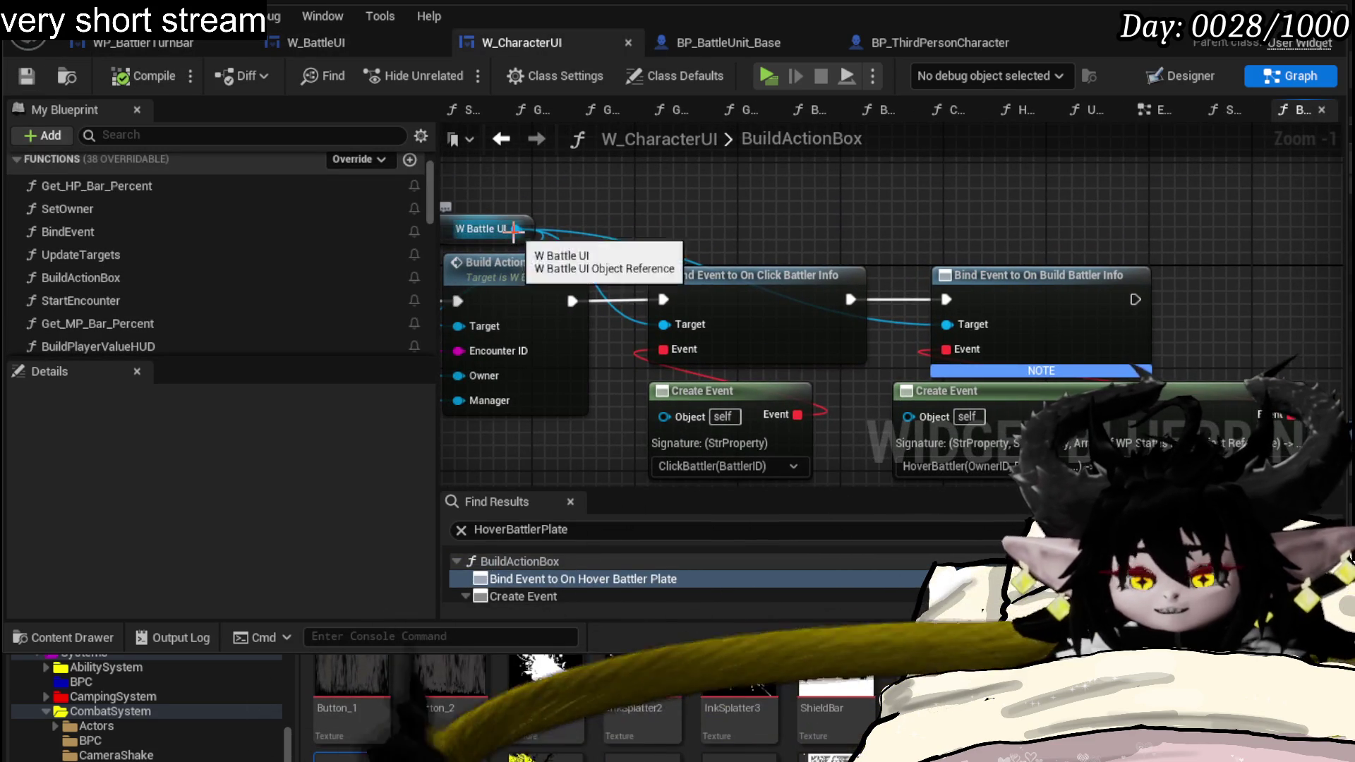
pyautogui.moveTo(515, 228); pyautogui.dragTo(812, 194)
pyautogui.write('Clear')
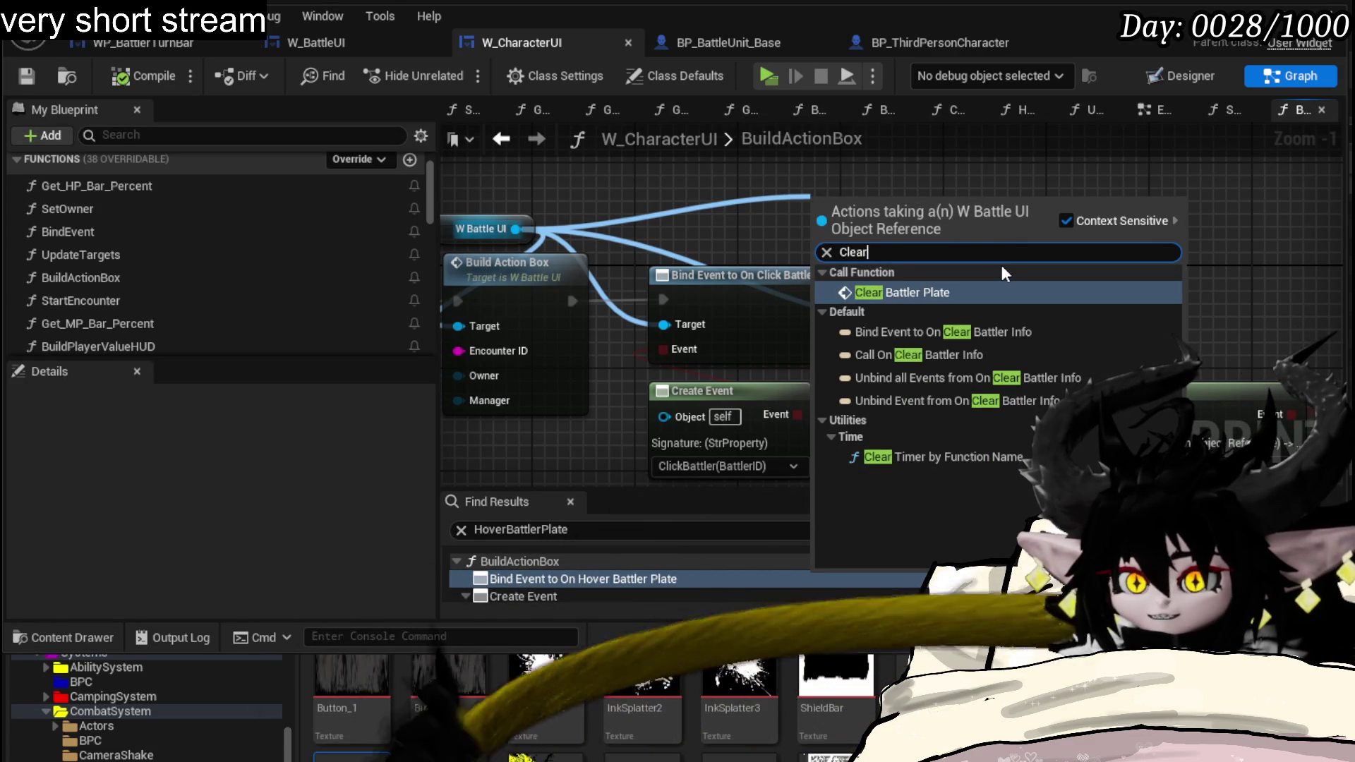
pyautogui.click(999, 332)
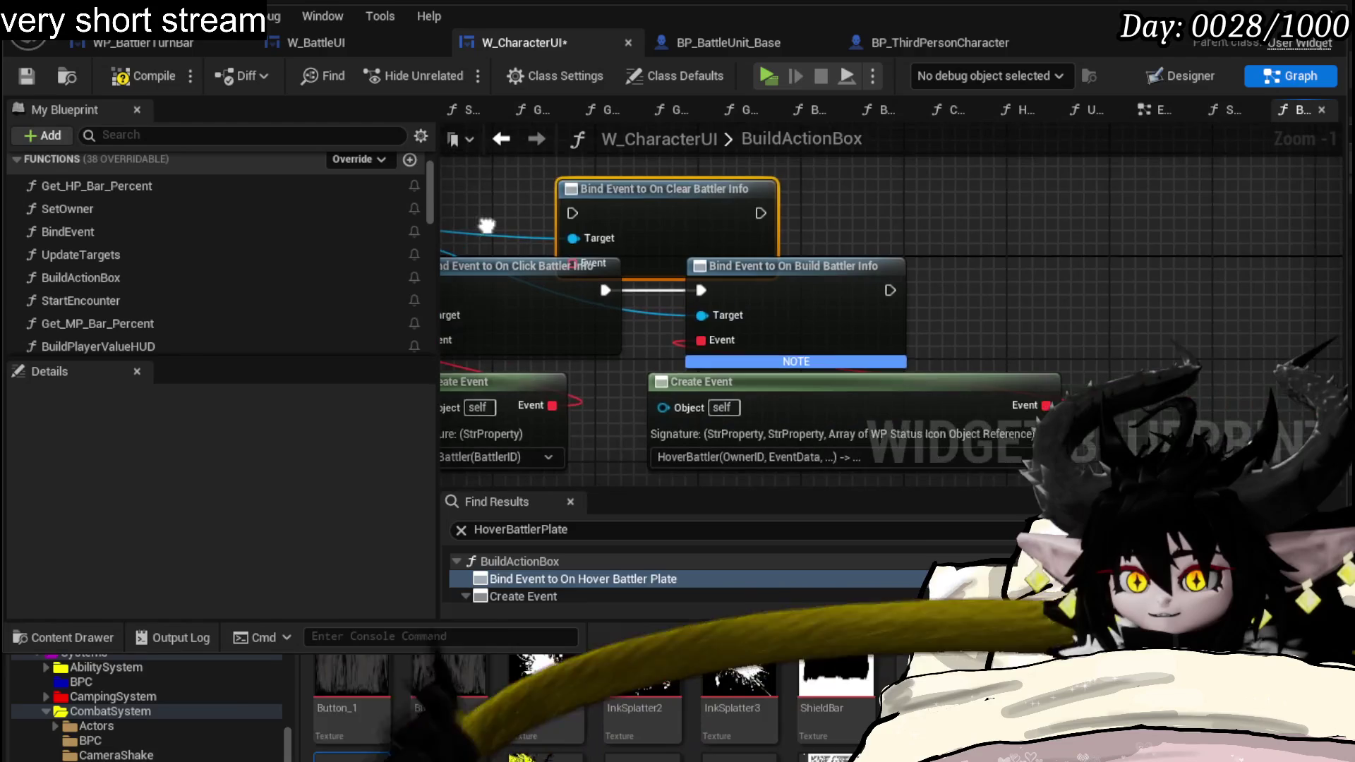
pyautogui.moveTo(689, 186); pyautogui.dragTo(1228, 254)
pyautogui.moveTo(887, 290)
pyautogui.mouseDown()
pyautogui.moveTo(1138, 277)
pyautogui.moveTo(876, 189)
pyautogui.moveTo(953, 203)
pyautogui.mouseUp()
pyautogui.moveTo(1009, 271); pyautogui.dragTo(1004, 337)
pyautogui.write('create')
pyautogui.press('Return')
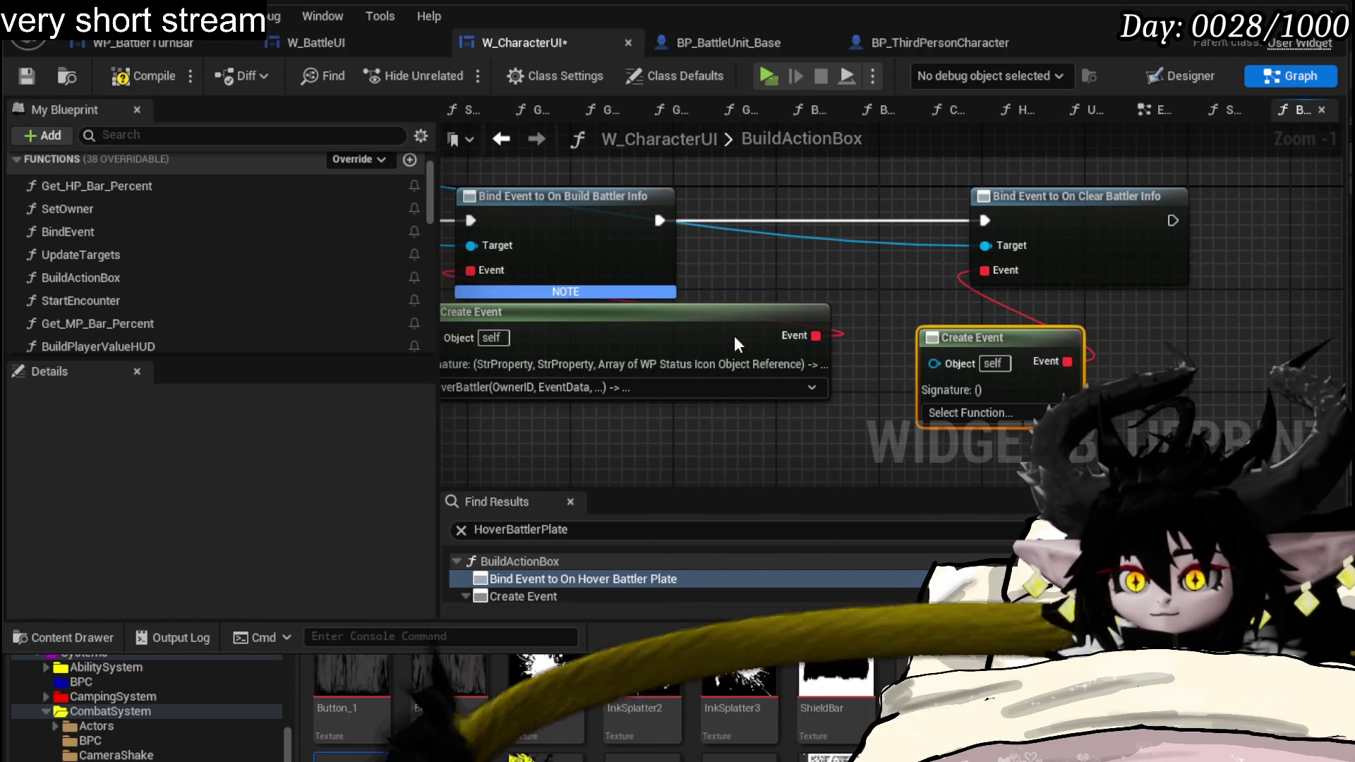
pyautogui.scroll(-2, 244, 233)
pyautogui.scroll(-2, 244, 230)
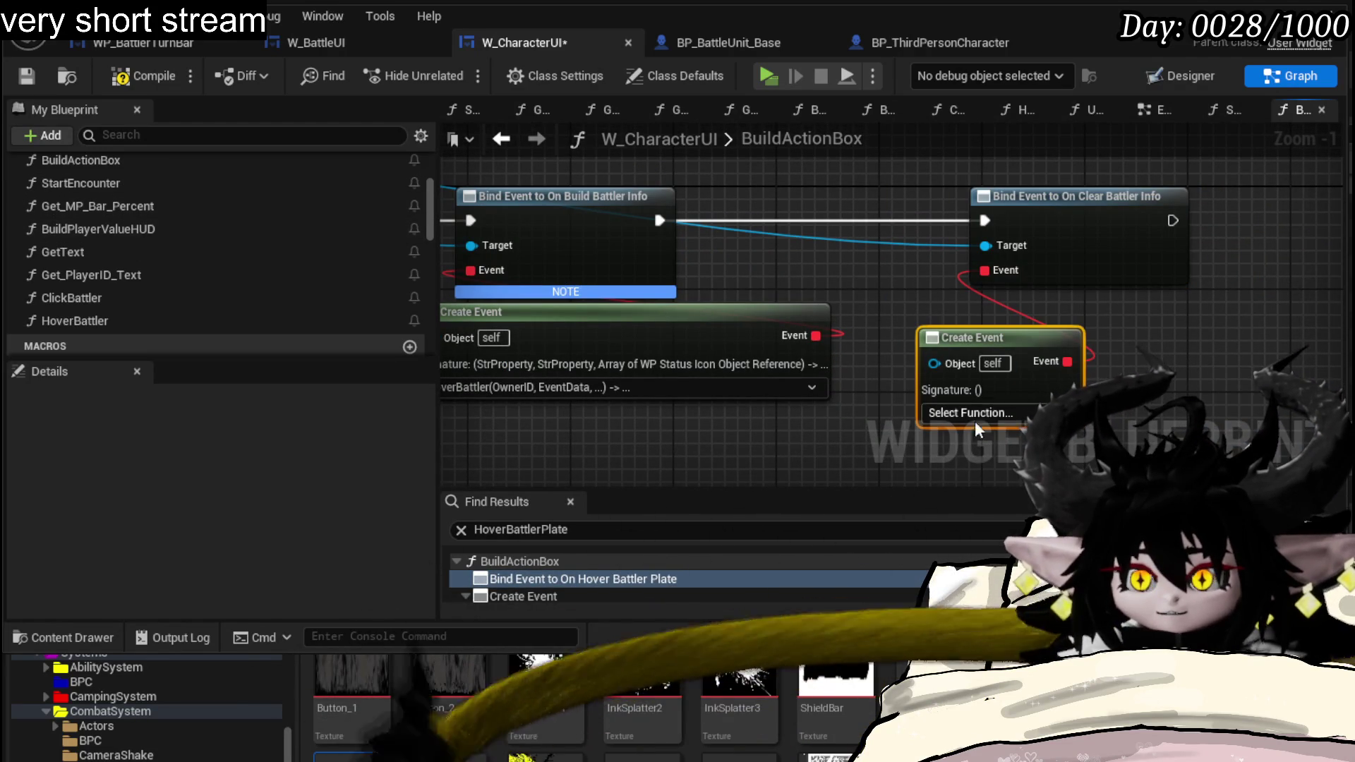
pyautogui.scroll(-1, 170, 247)
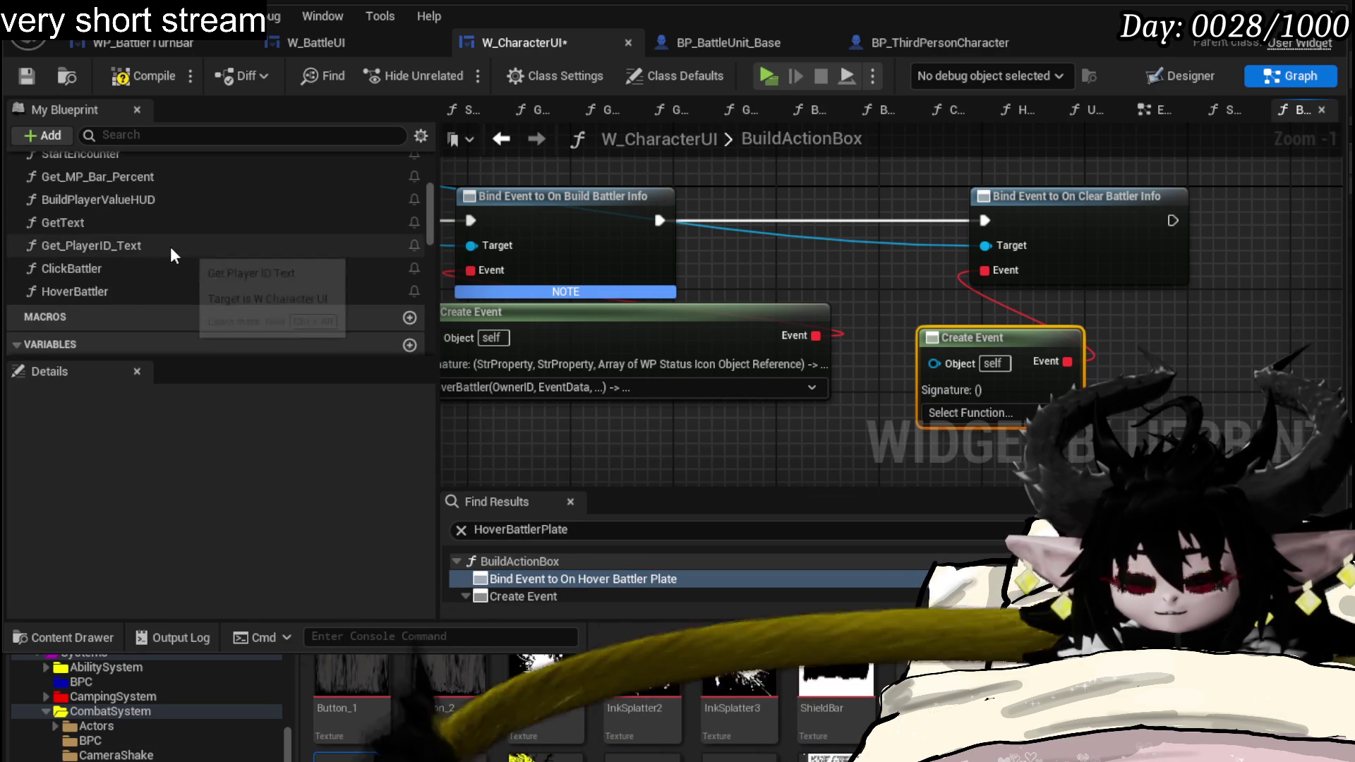
# - Review HoverBattler, Get_PlayerID_Text and ClickBattler graphs, then add a new function
pyautogui.doubleClick(118, 272)
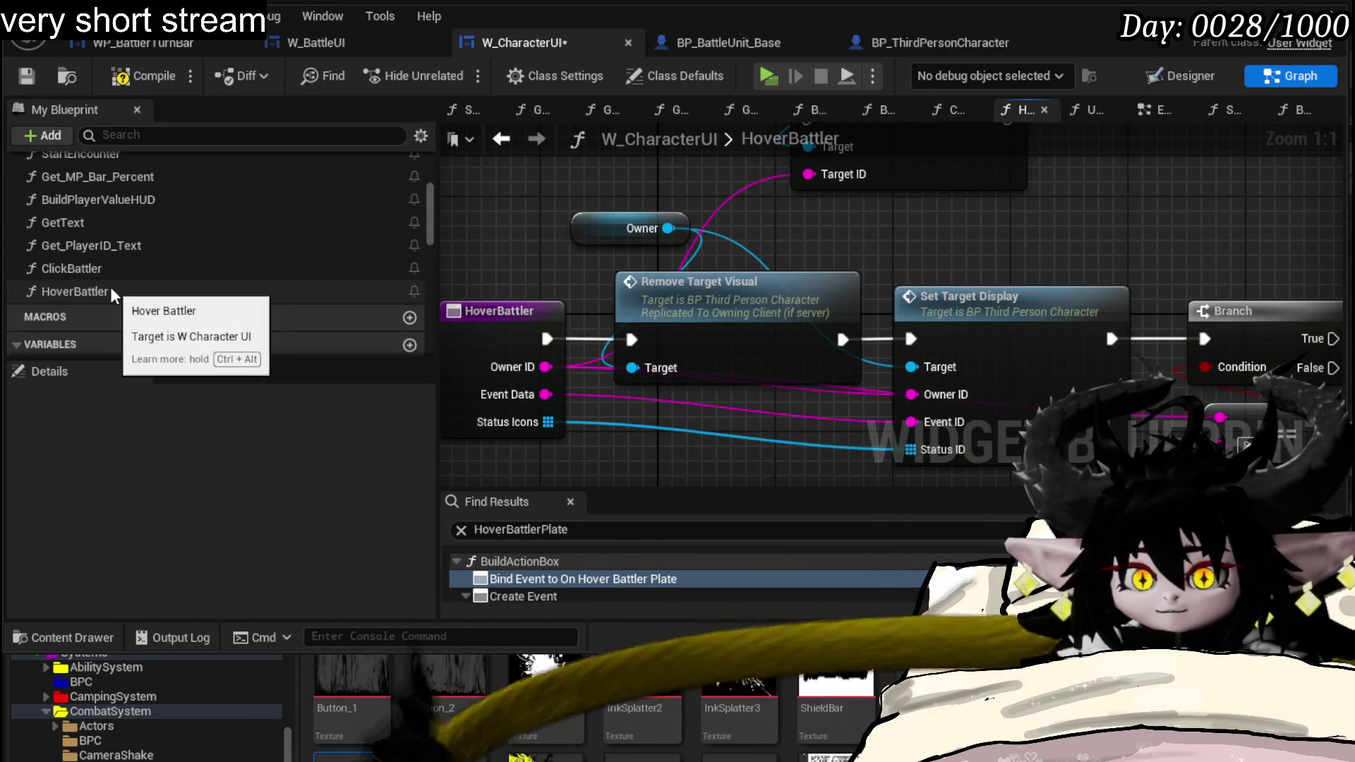
pyautogui.click(114, 250)
pyautogui.doubleClick(115, 251)
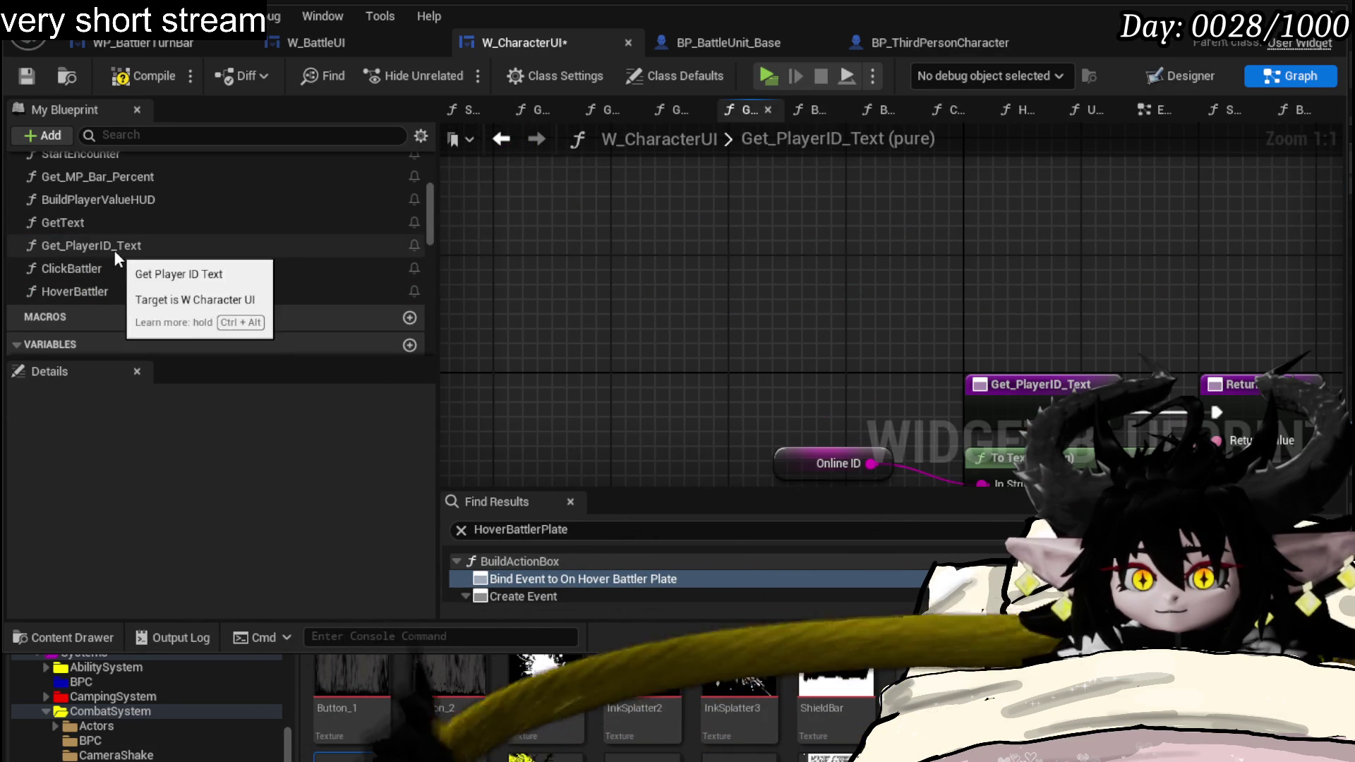
pyautogui.doubleClick(122, 272)
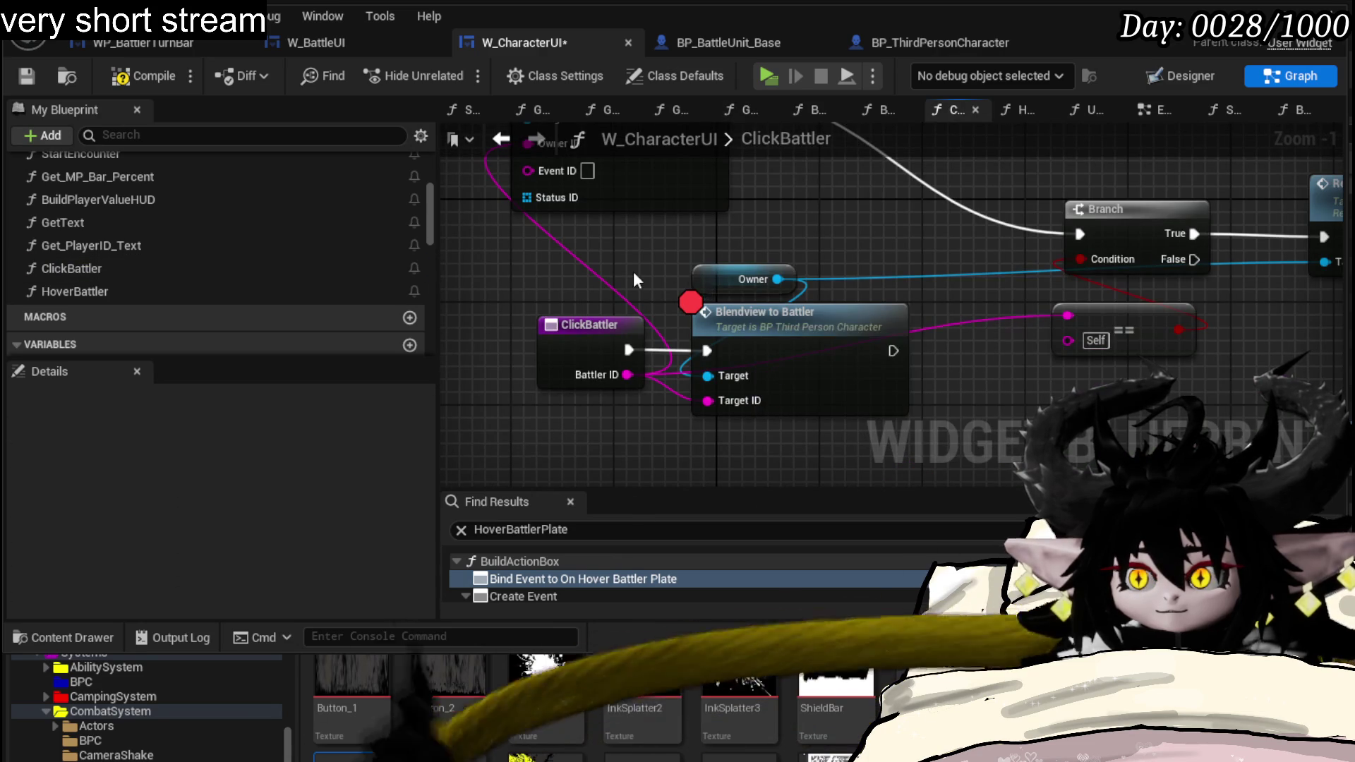
pyautogui.moveTo(910, 243); pyautogui.dragTo(651, 257)
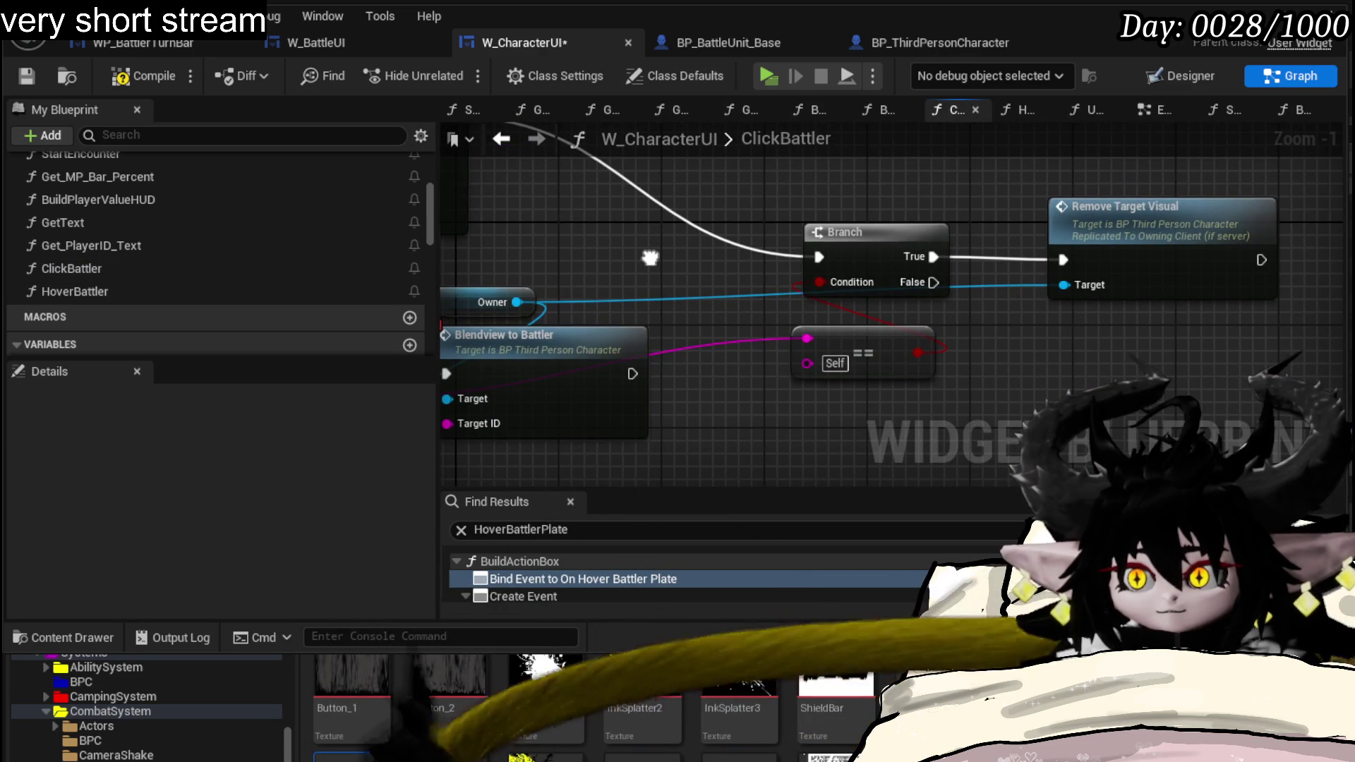
pyautogui.moveTo(650, 257); pyautogui.dragTo(896, 261)
pyautogui.scroll(5, 332, 238)
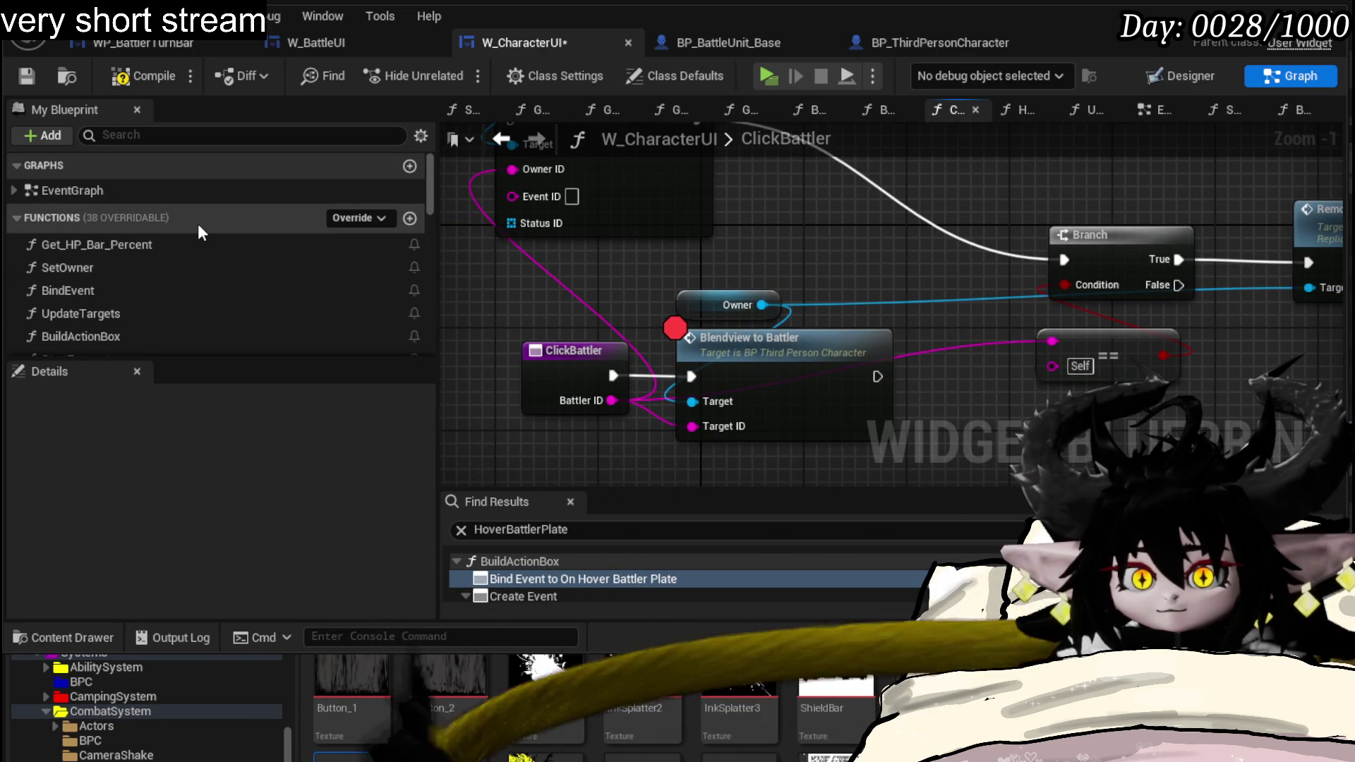
pyautogui.click(410, 218)
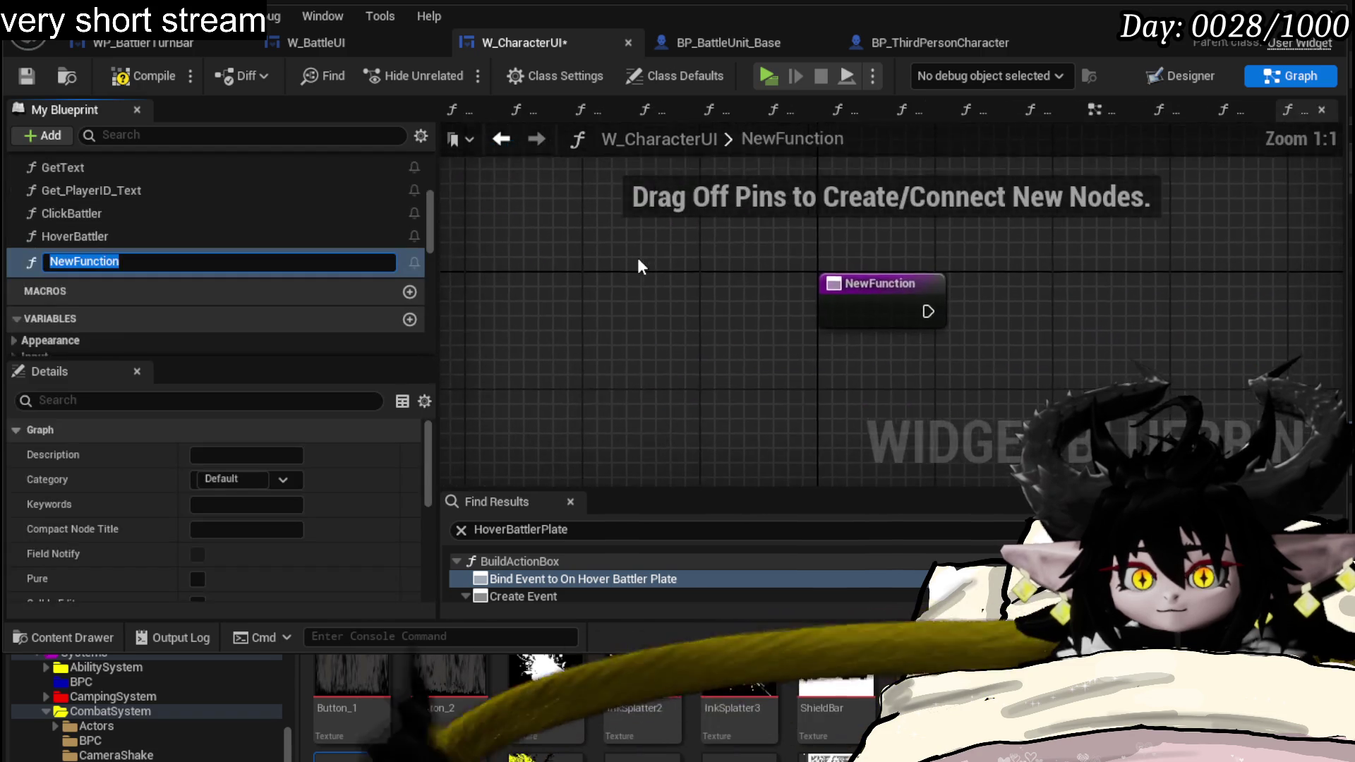
pyautogui.write('Co')
# - Name the new function ClearBattlerPlate and compile W_CharacterUI
pyautogui.press('BackSpace')
pyautogui.write('l')
pyautogui.write('tlerPlate')
pyautogui.press('Return')
pyautogui.click(153, 75)
pyautogui.moveTo(789, 270); pyautogui.dragTo(677, 248)
# - From the compile error, set the Create Event's function to ClearBattlerPlate
pyautogui.click(532, 538)
pyautogui.click(926, 350)
pyautogui.write('Clear')
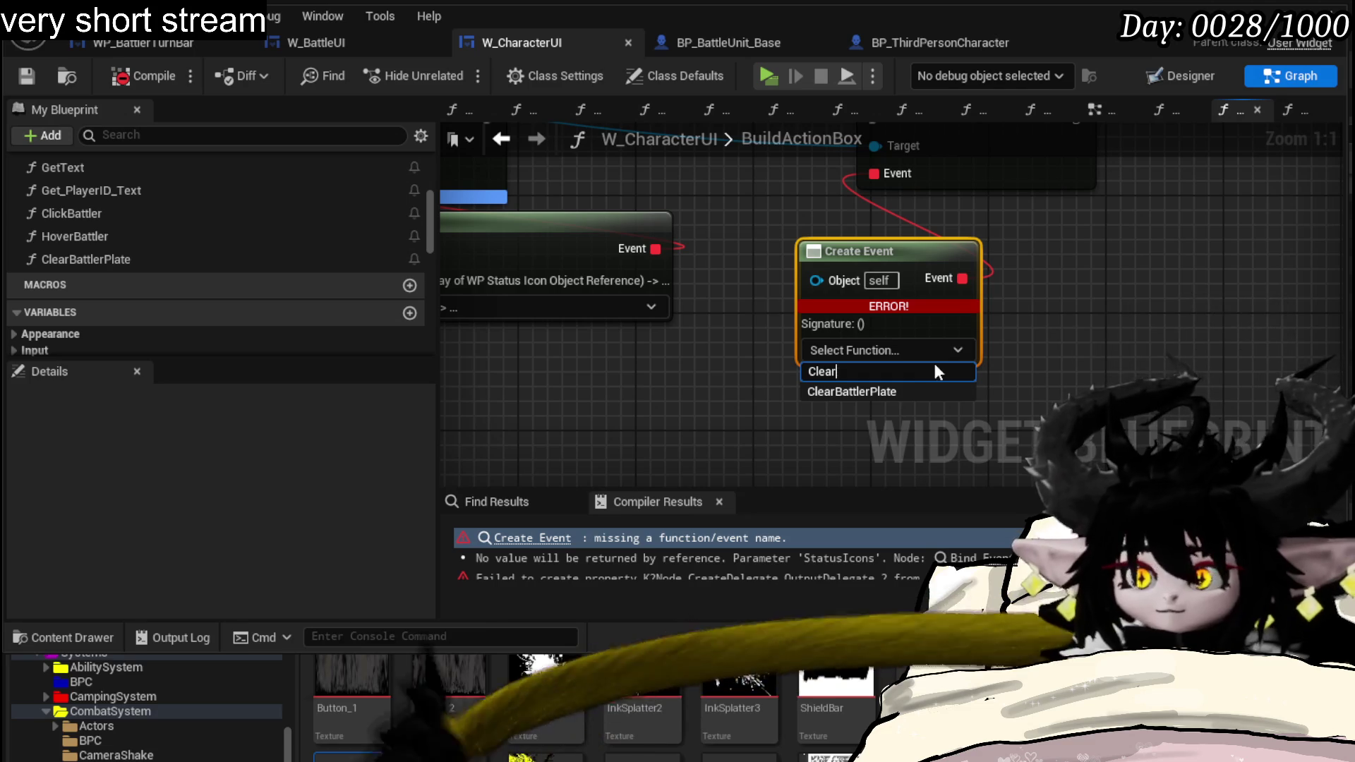
pyautogui.click(143, 80)
pyautogui.doubleClick(127, 261)
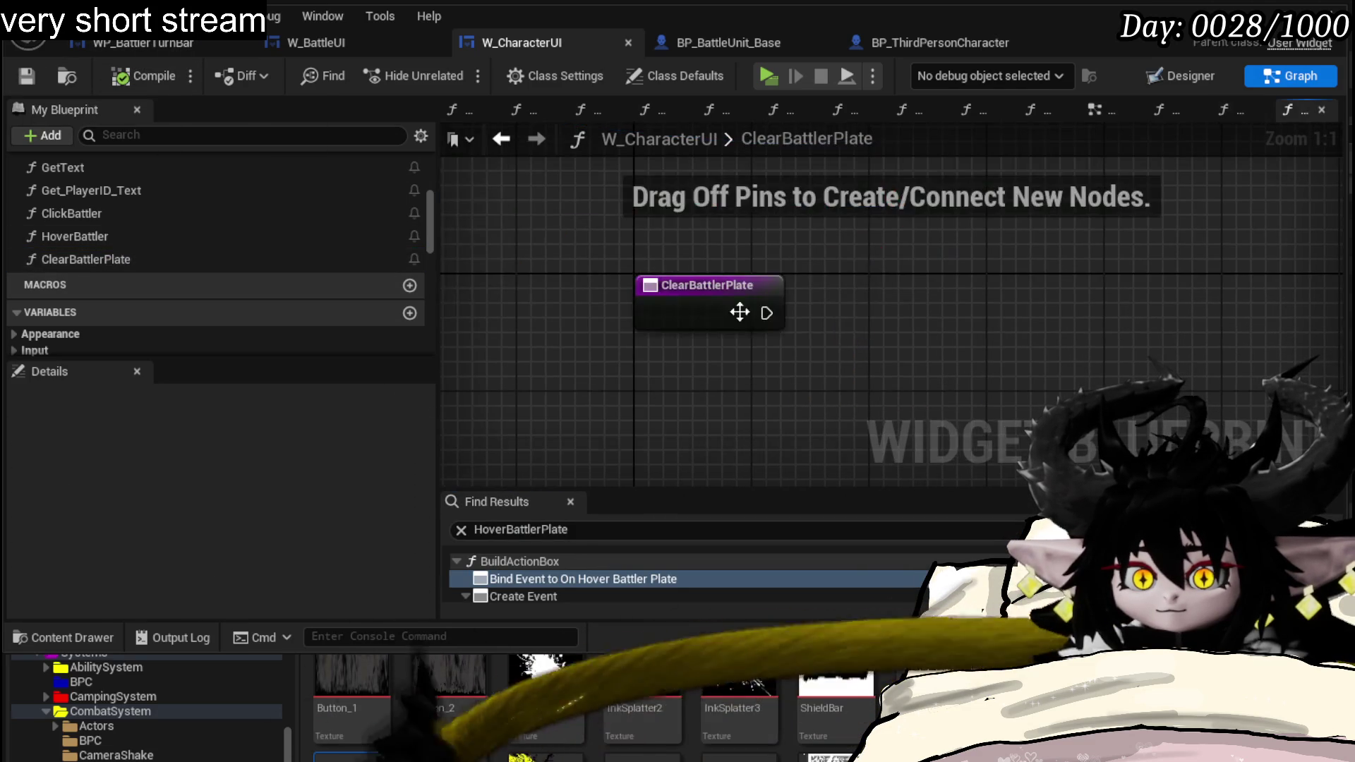
# - Paste targeting nodes into ClearBattlerPlate, keep only Remove Target Visual wired to the entry, compile
pyautogui.hotkey('ctrl', 'v')
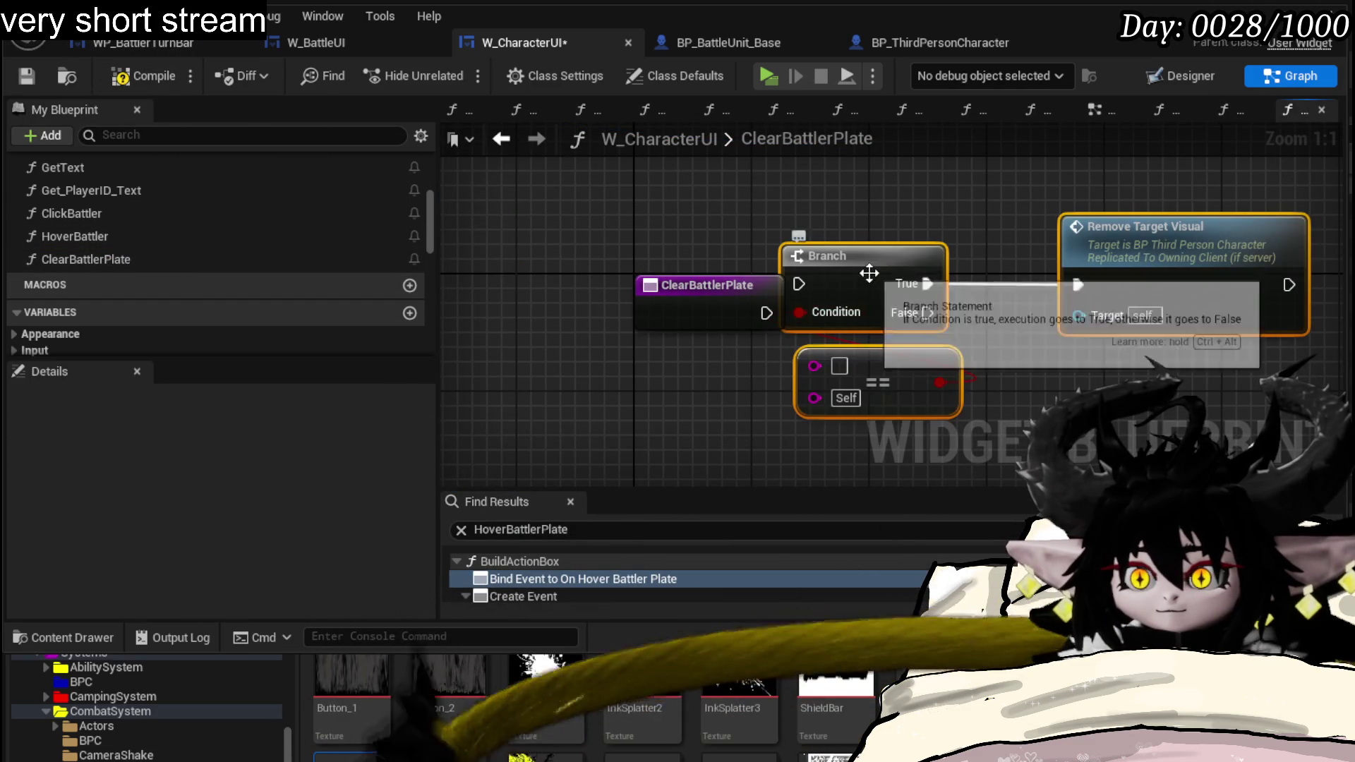
pyautogui.moveTo(869, 268); pyautogui.dragTo(899, 310)
pyautogui.moveTo(767, 312)
pyautogui.mouseDown()
pyautogui.moveTo(976, 337)
pyautogui.moveTo(1109, 333)
pyautogui.mouseUp()
pyautogui.moveTo(1180, 282); pyautogui.dragTo(1164, 267)
pyautogui.press('Delete')
pyautogui.moveTo(766, 312); pyautogui.dragTo(1078, 314)
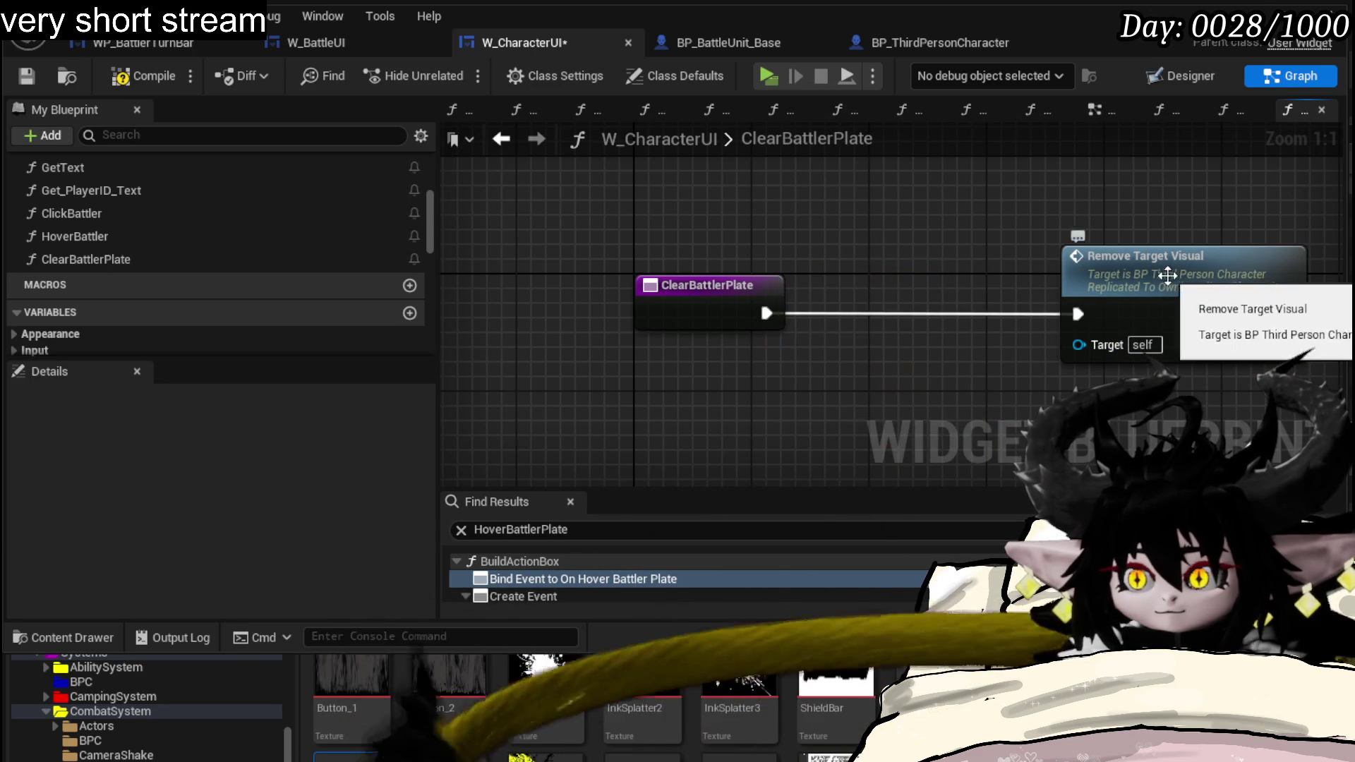
pyautogui.moveTo(1171, 278); pyautogui.dragTo(914, 281)
pyautogui.click(708, 177)
pyautogui.click(142, 73)
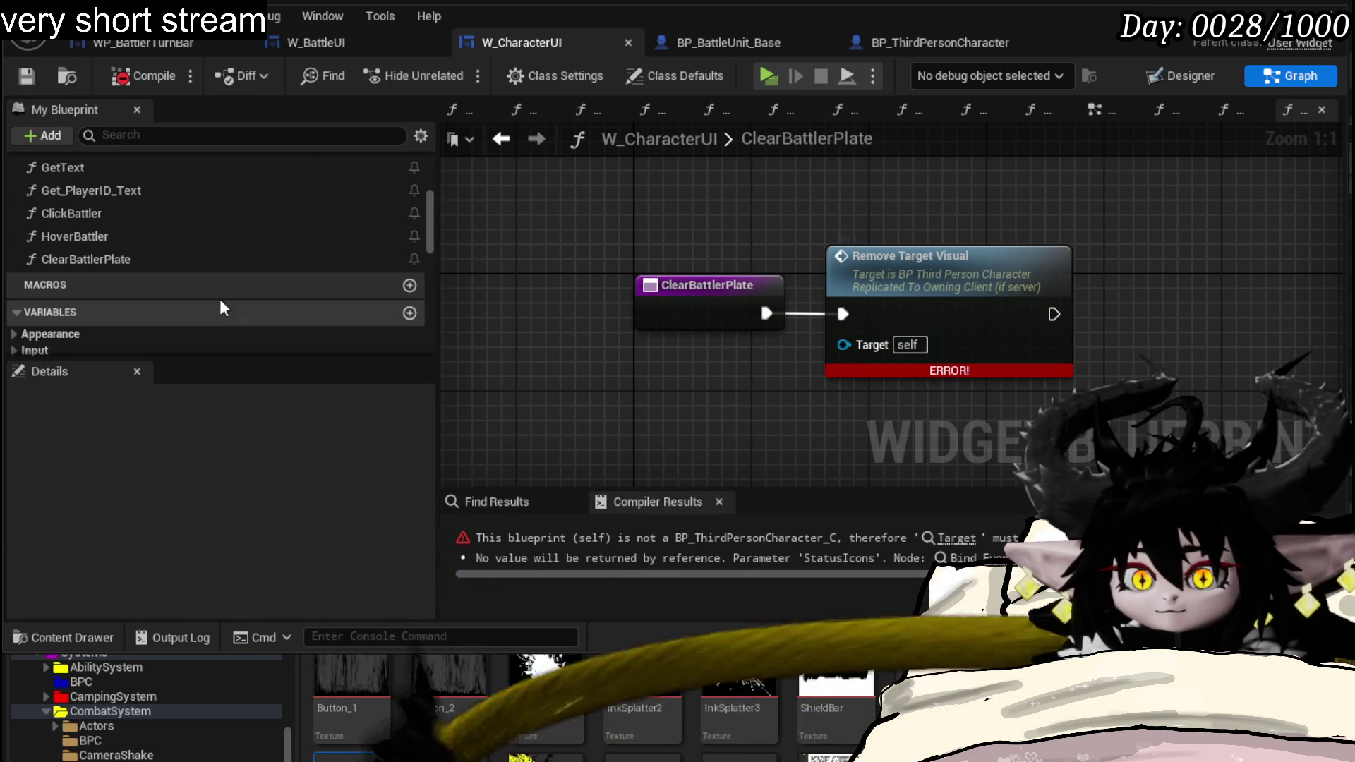
pyautogui.scroll(-5, 225, 286)
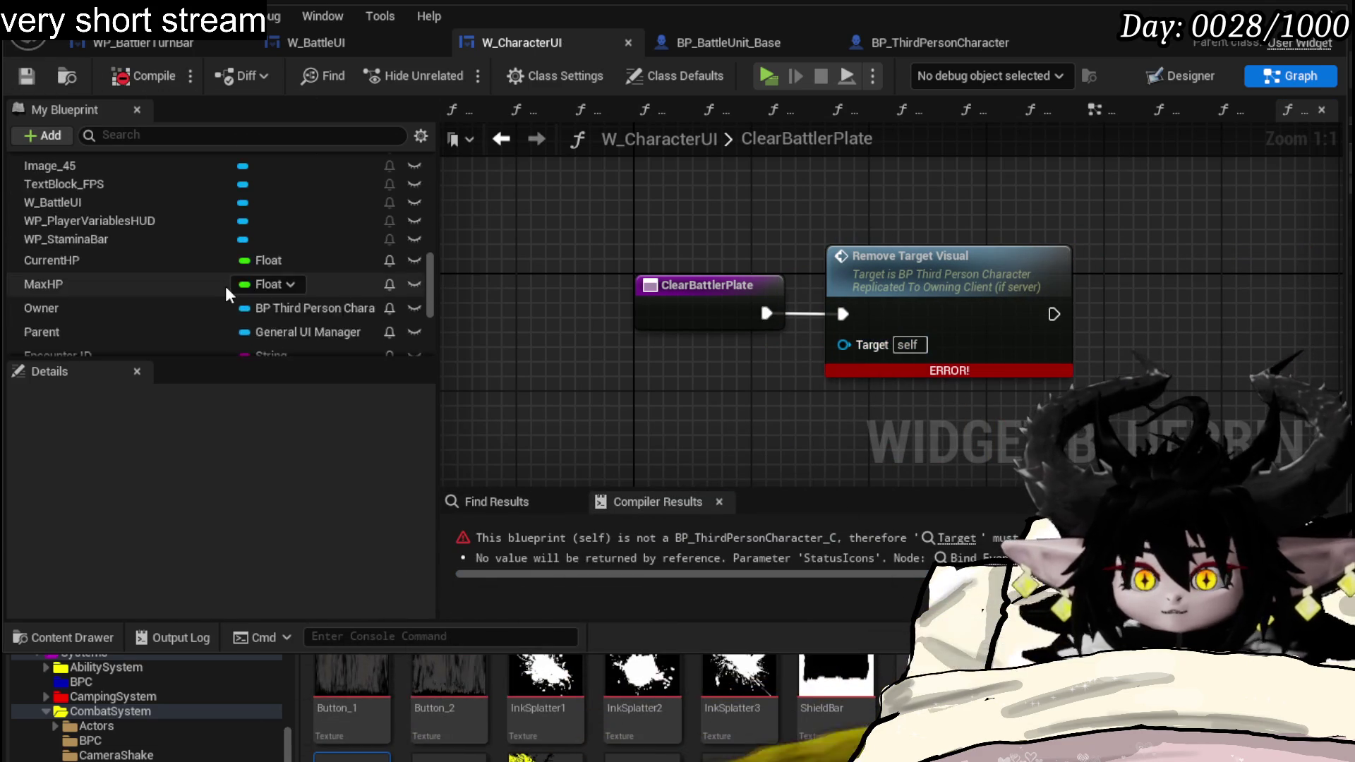
# - Feed Owner into Remove Target Visual's Target, compile cleanly and start a play-test
pyautogui.click(52, 310)
pyautogui.moveTo(872, 355); pyautogui.dragTo(862, 349)
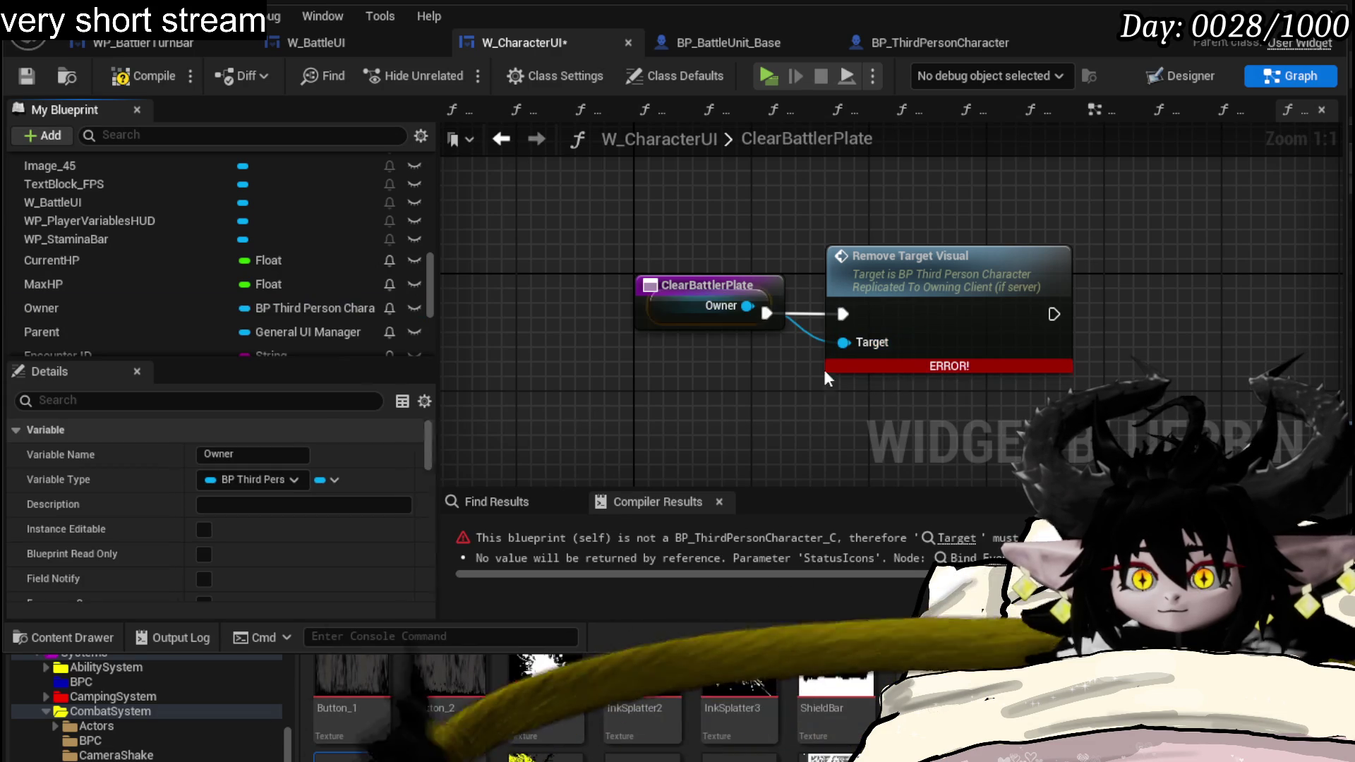
pyautogui.moveTo(650, 324); pyautogui.dragTo(663, 251)
pyautogui.moveTo(741, 306)
pyautogui.mouseDown()
pyautogui.moveTo(911, 218)
pyautogui.moveTo(910, 178)
pyautogui.mouseUp()
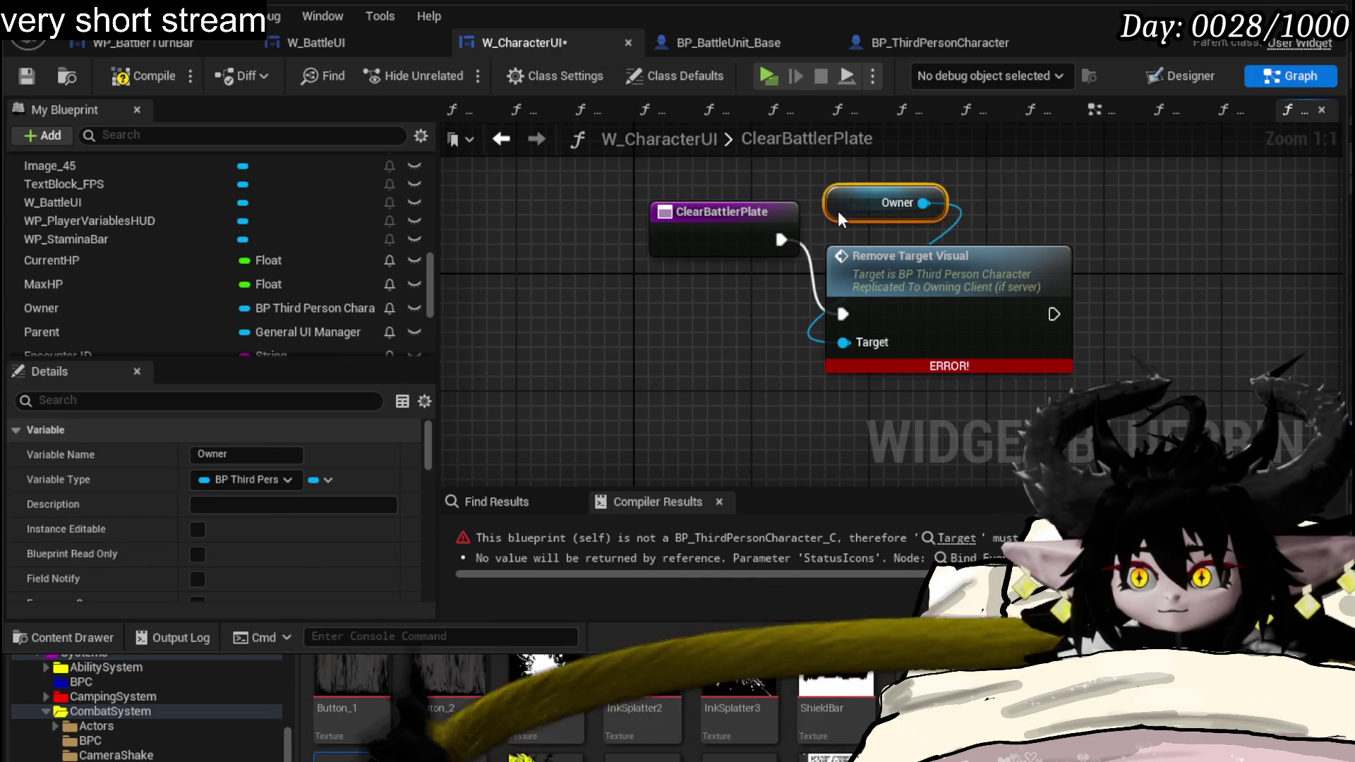
pyautogui.click(570, 260)
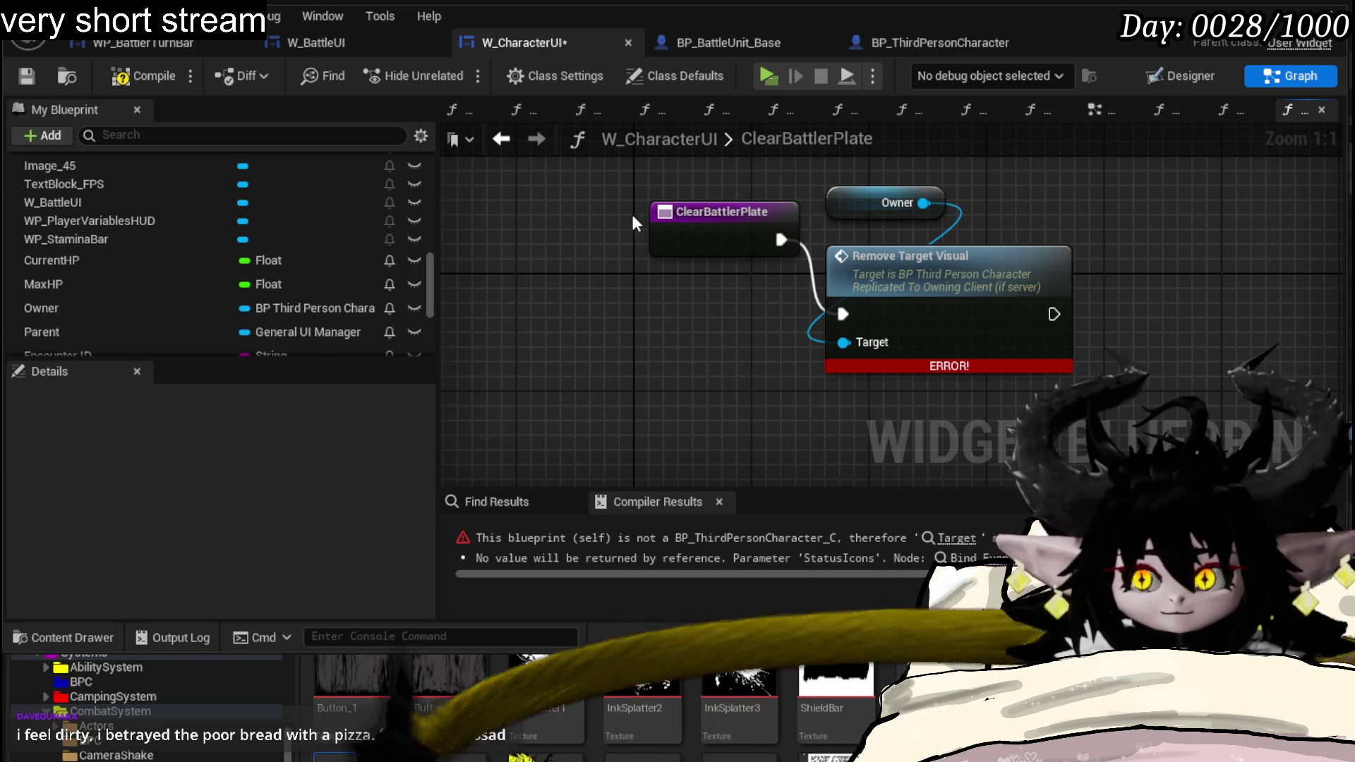
pyautogui.moveTo(698, 230); pyautogui.dragTo(708, 304)
pyautogui.click(228, 137)
pyautogui.click(154, 78)
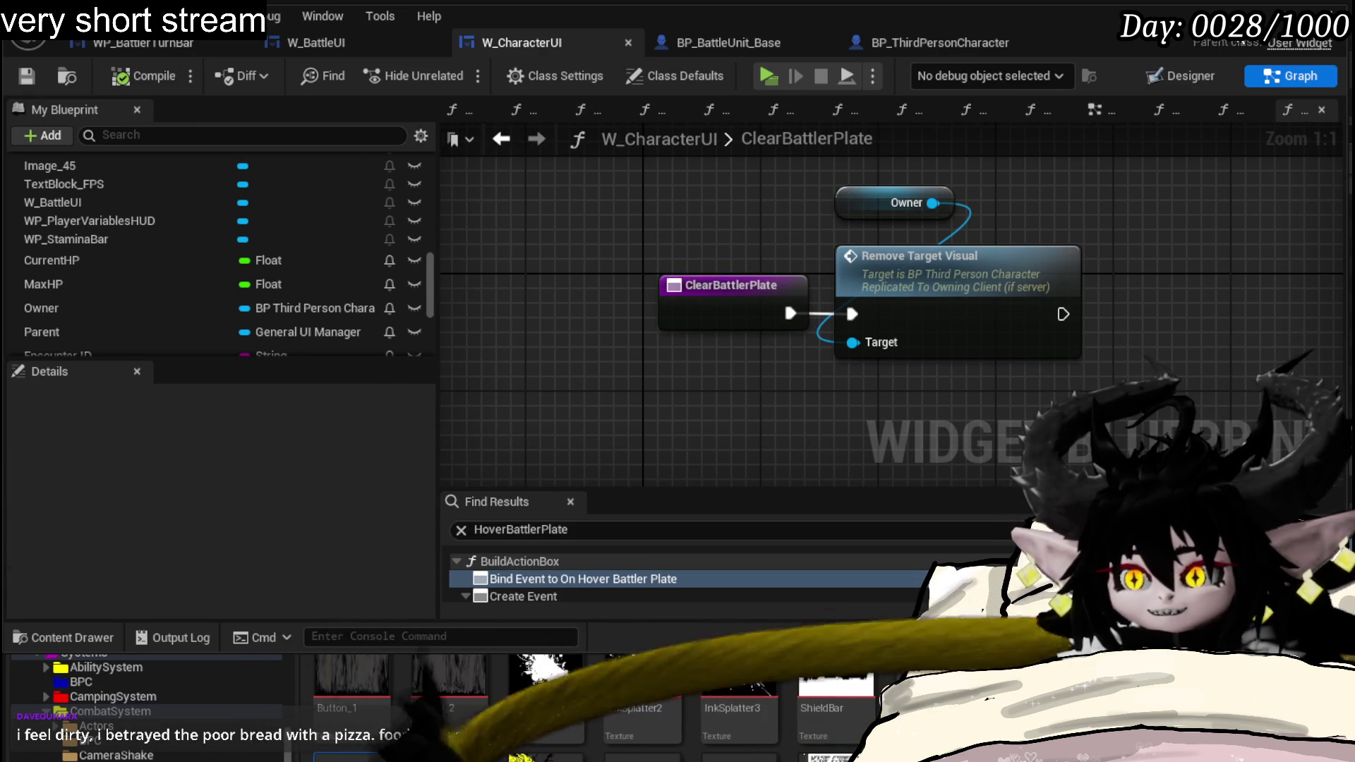
pyautogui.click(1212, 45)
pyautogui.click(449, 72)
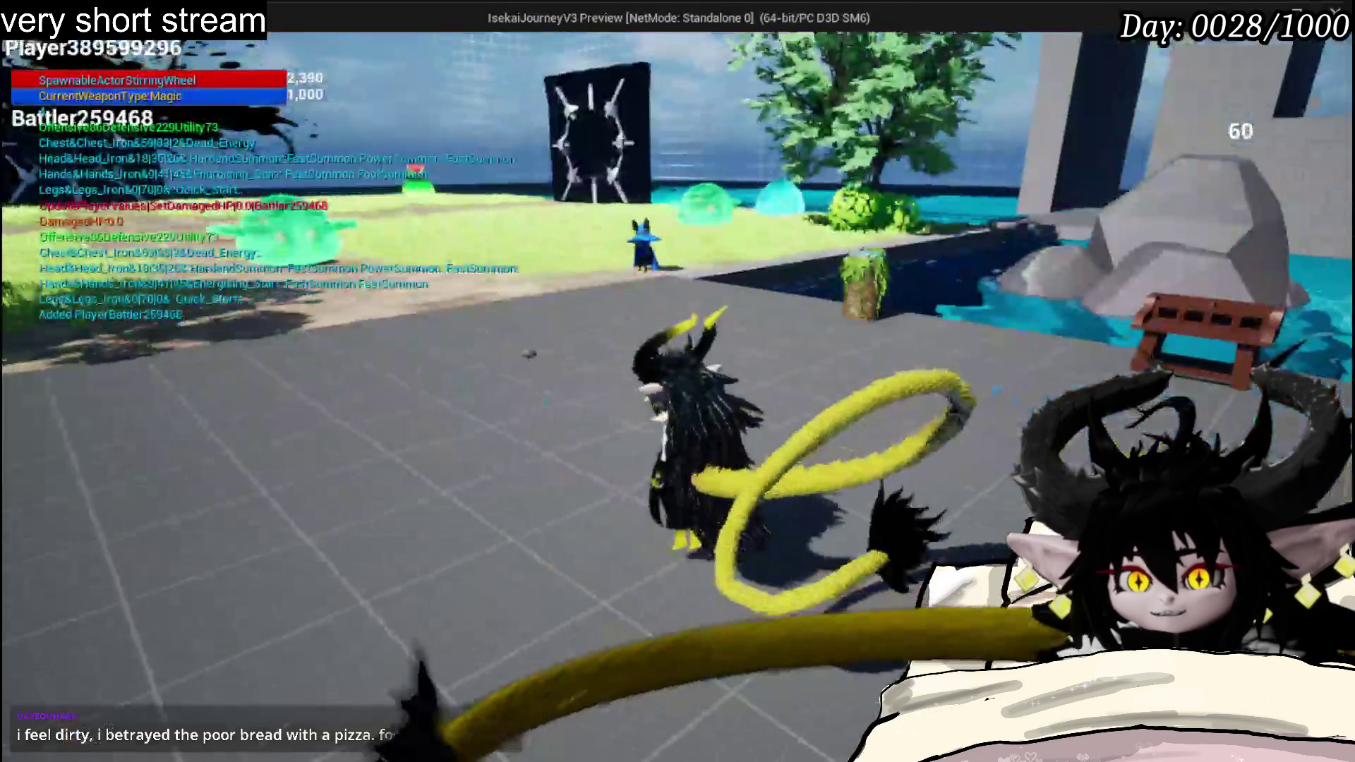
# - Cast spells at the slime in PIE, stop the session and save the level
pyautogui.press('w')
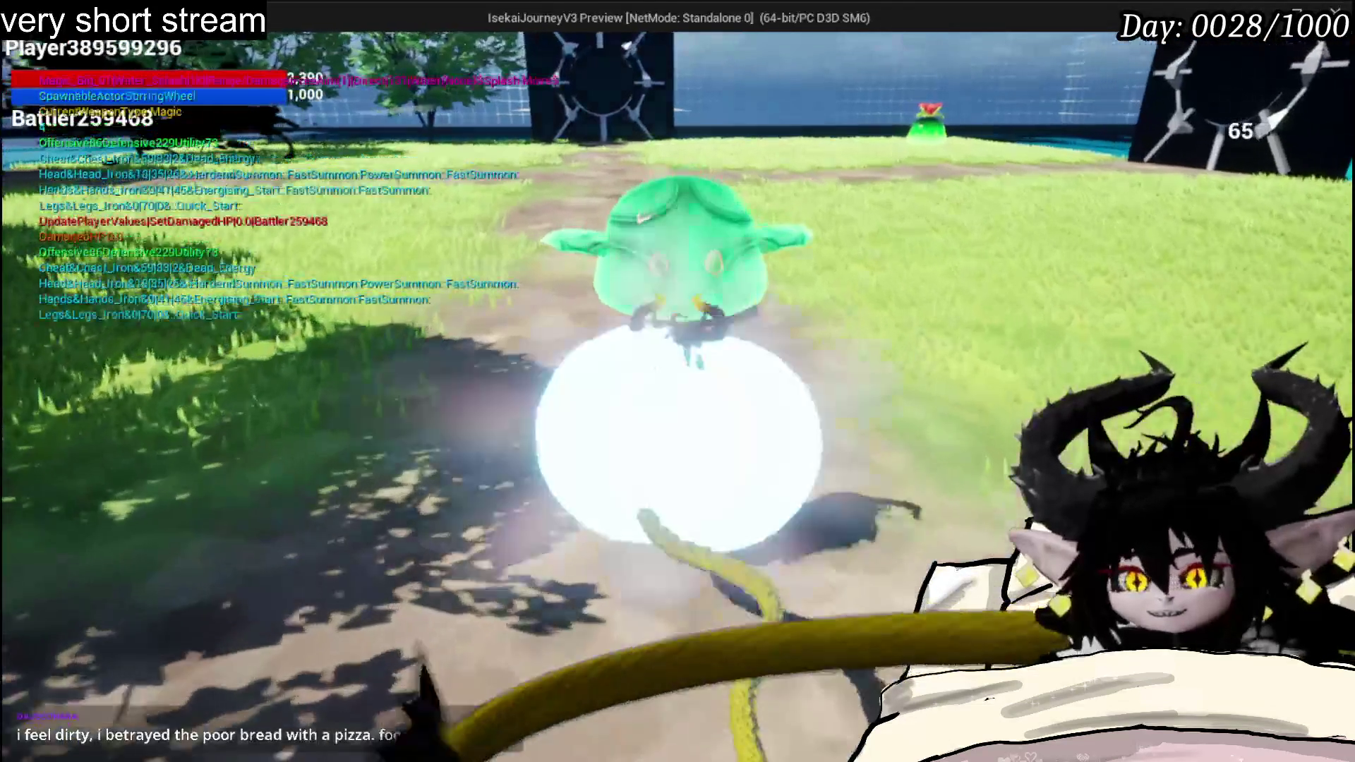
pyautogui.press('e')
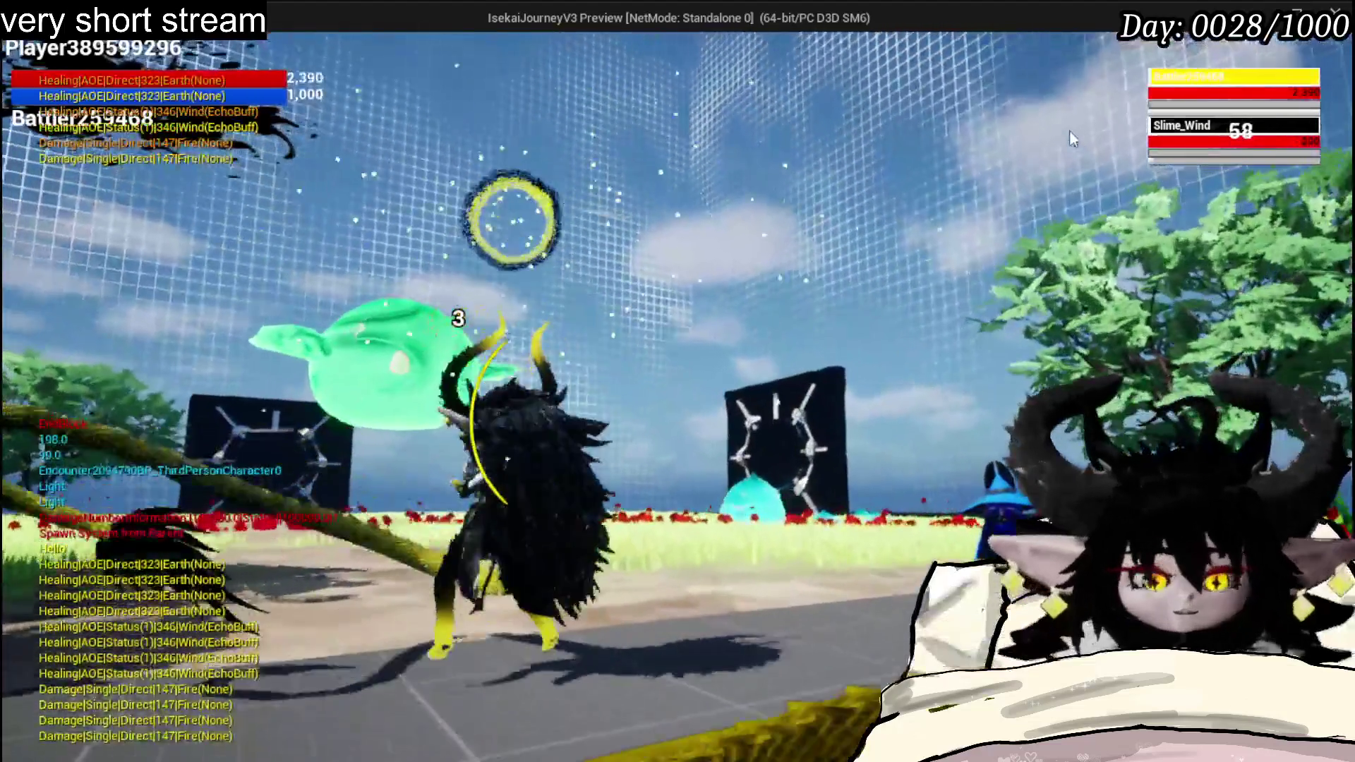
pyautogui.press('Escape')
pyautogui.click(24, 71)
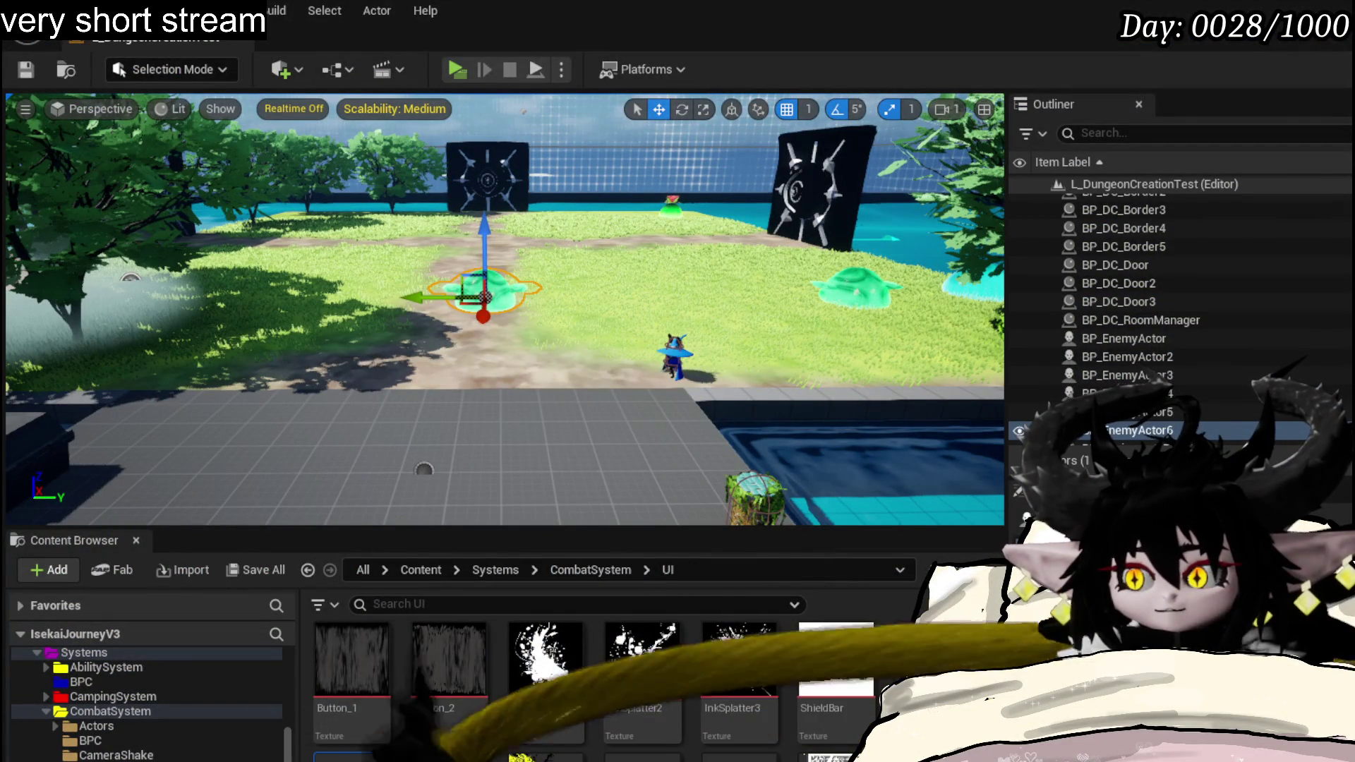
# - Add breakpoints to the ClickBattlerPlate entry and its Call On Click Battler Info node
pyautogui.hotkey('alt', 'Tab')
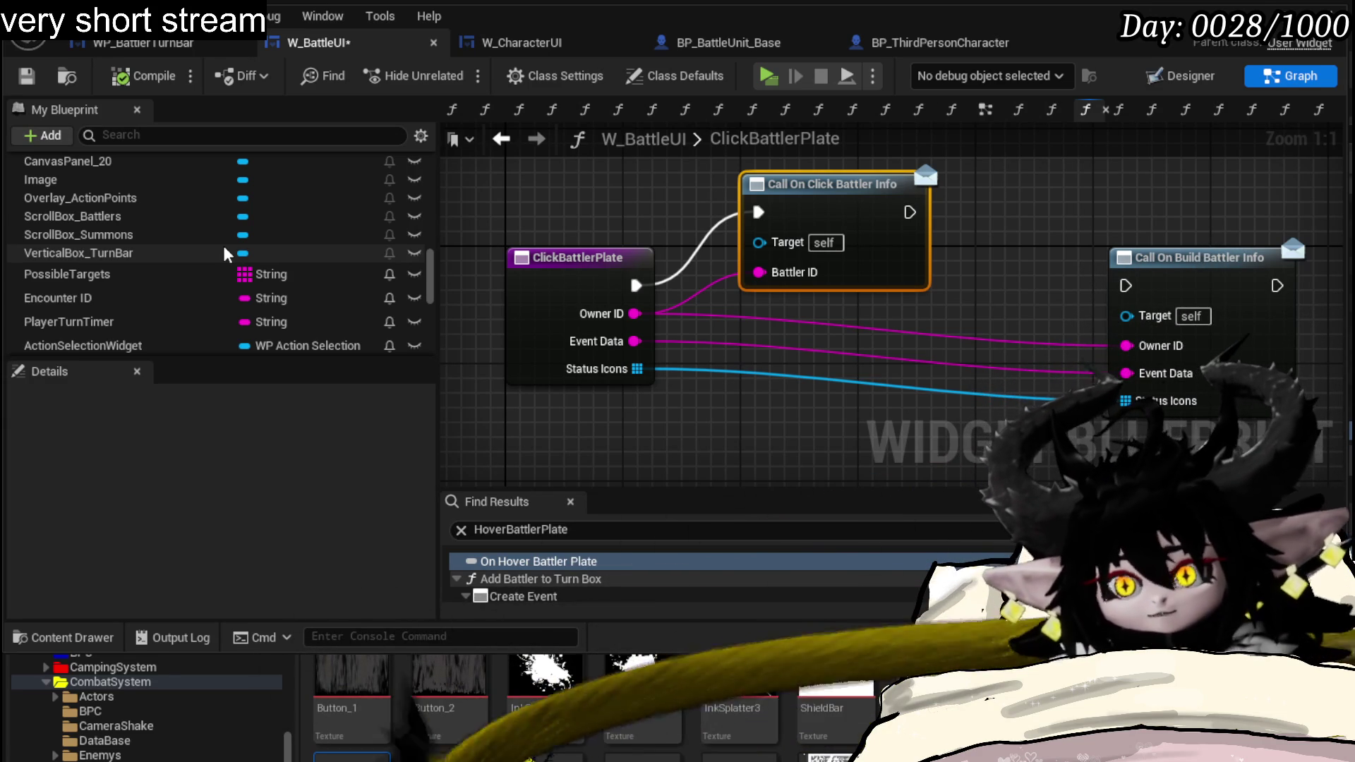
pyautogui.hotkey('ctrl', 's')
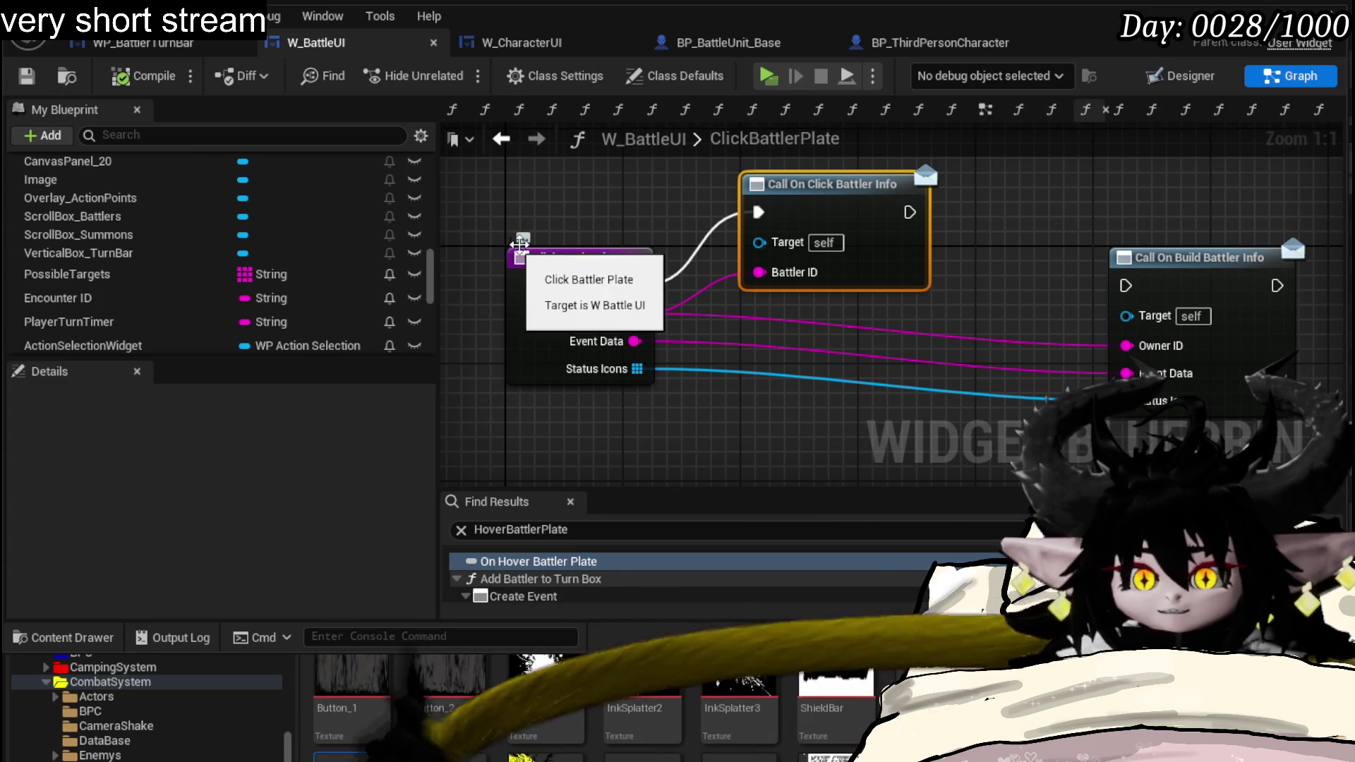
pyautogui.moveTo(916, 218); pyautogui.dragTo(901, 233)
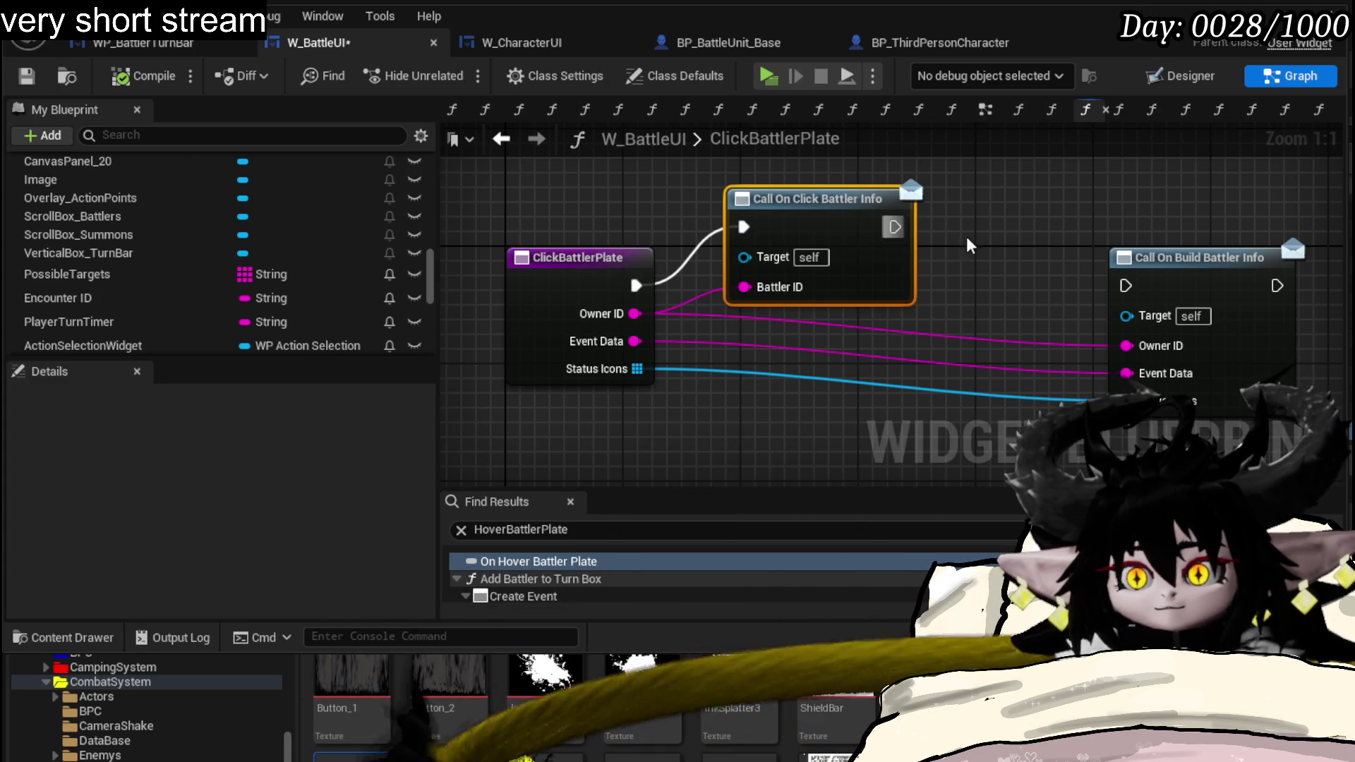
pyautogui.moveTo(901, 234); pyautogui.dragTo(1069, 214)
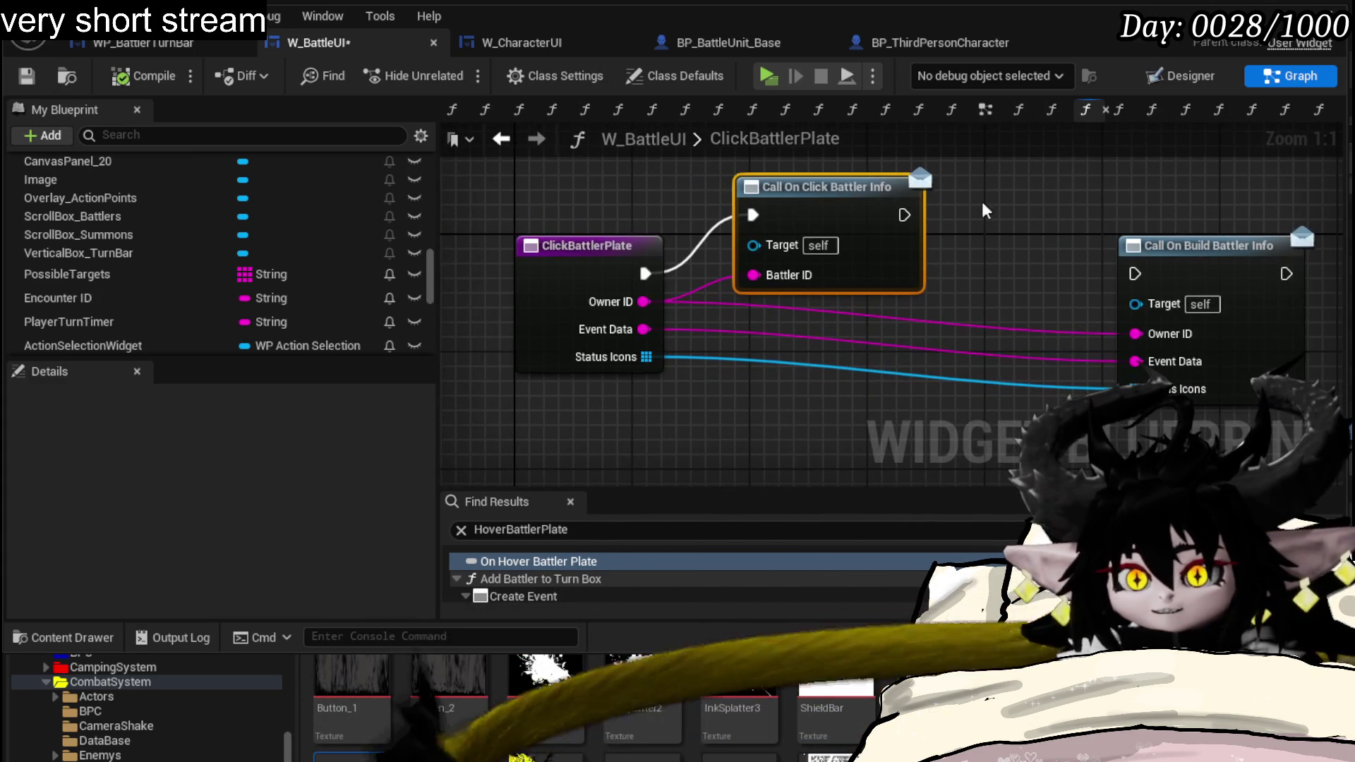
pyautogui.click(588, 245)
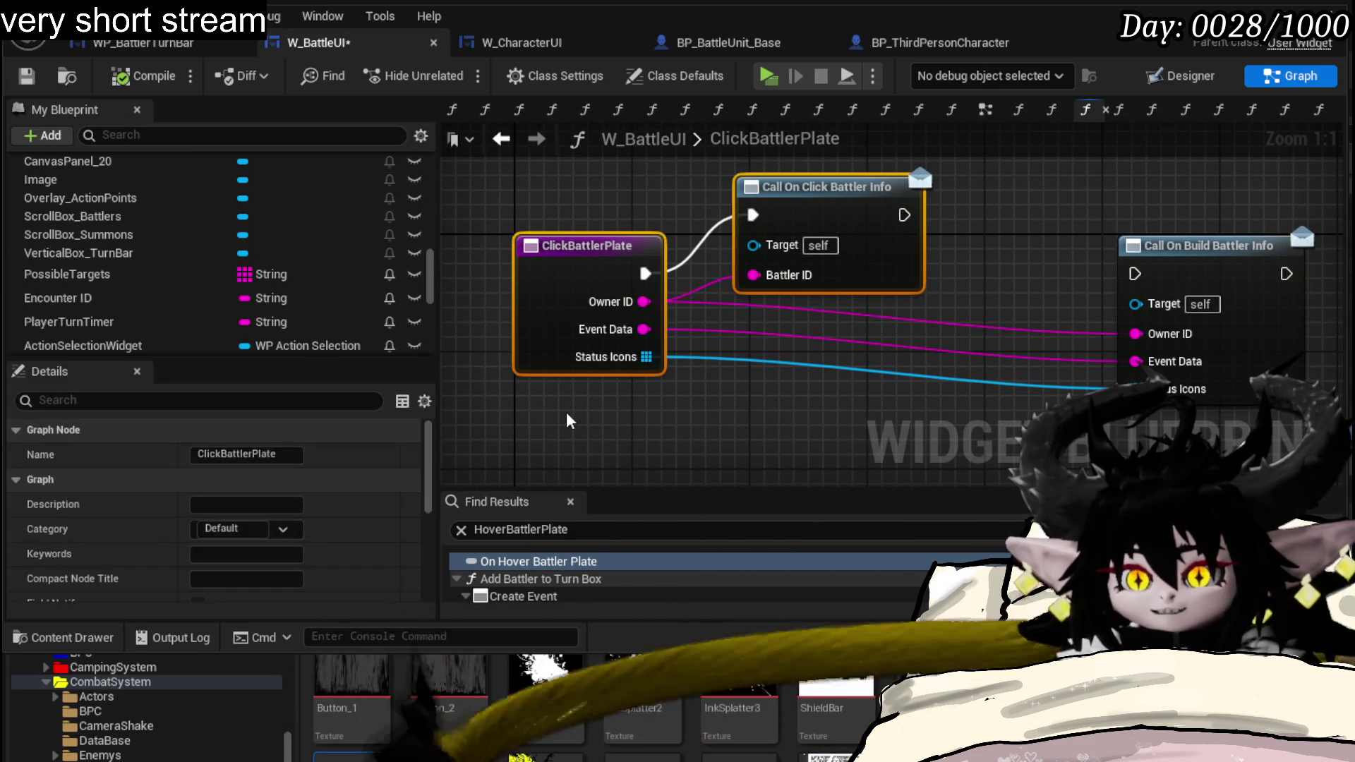
pyautogui.rightClick(865, 258)
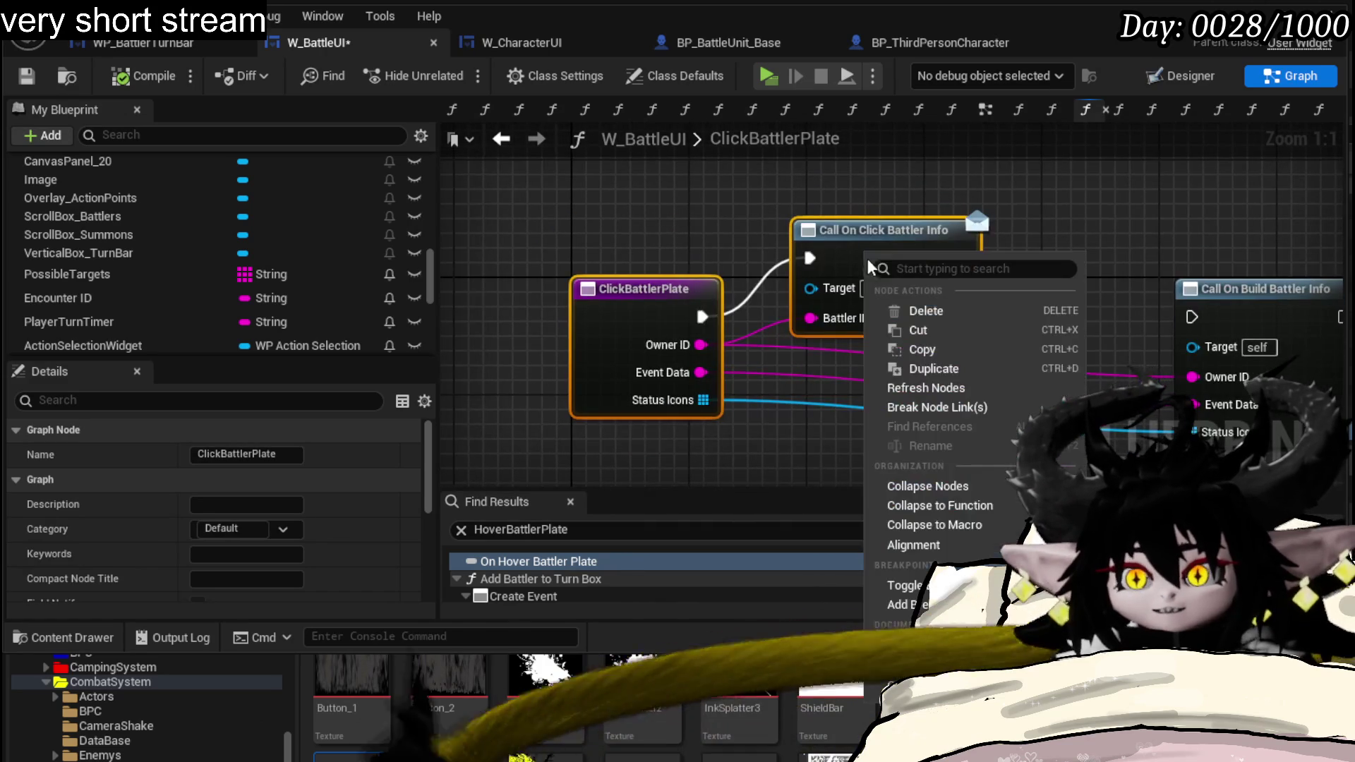
pyautogui.click(904, 586)
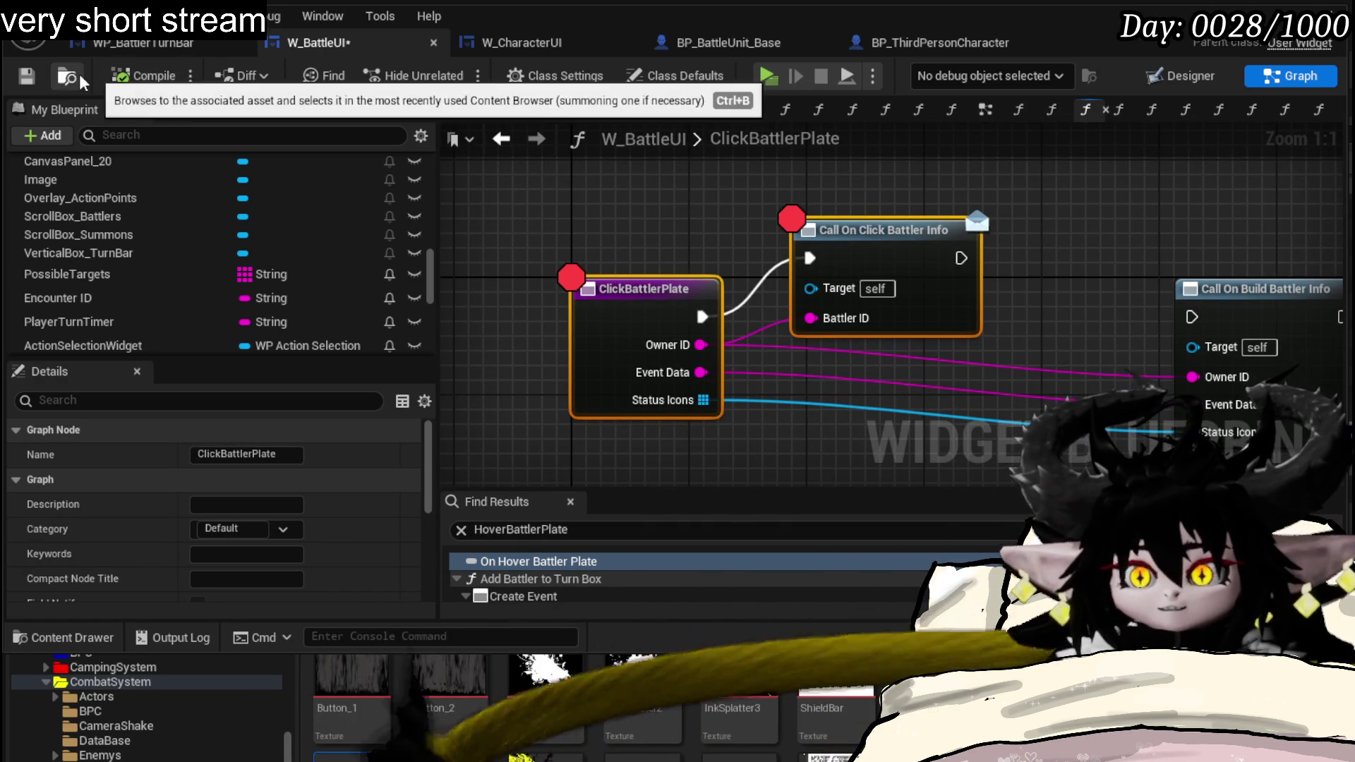
# - Save W_BattleUI, return to the level editor and launch a play test
pyautogui.click(26, 76)
pyautogui.rightClick(802, 259)
pyautogui.click(1059, 191)
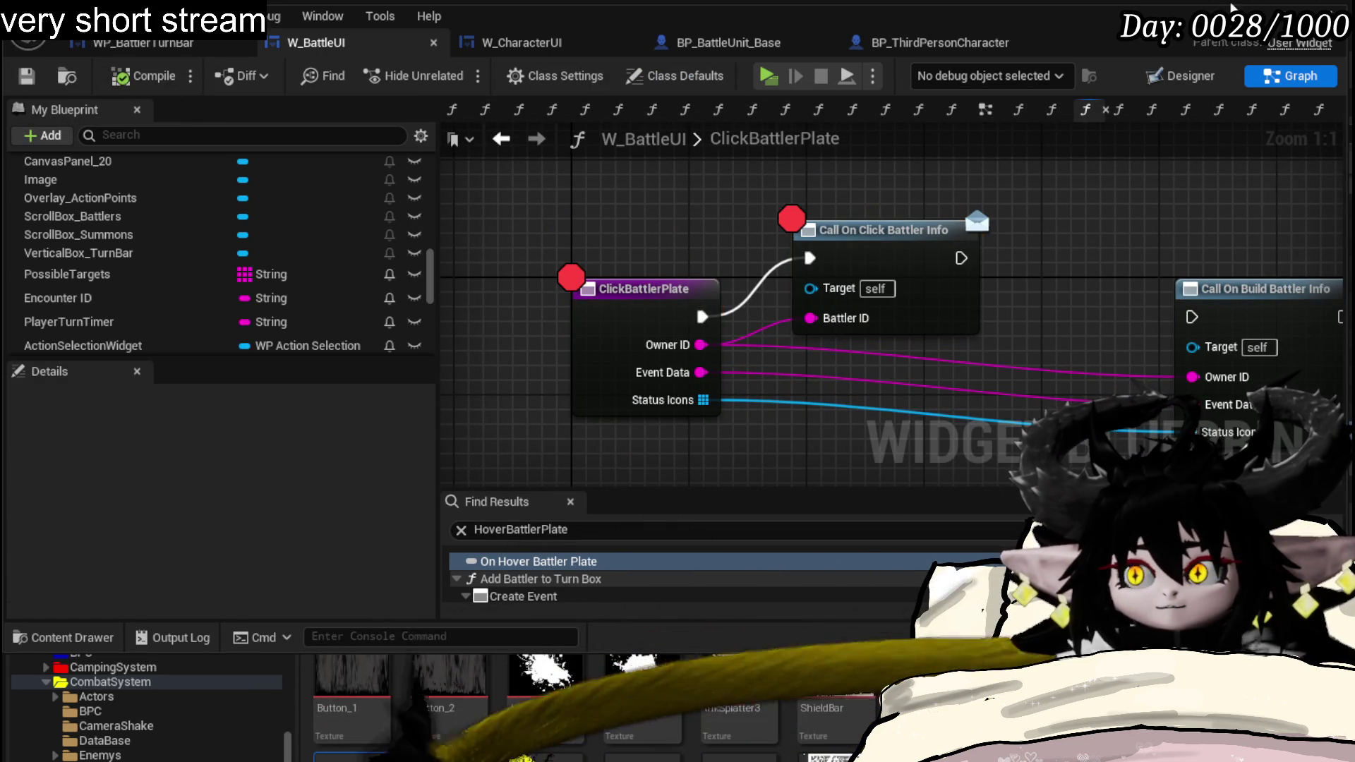
pyautogui.click(1232, 9)
pyautogui.hotkey('alt', 'p')
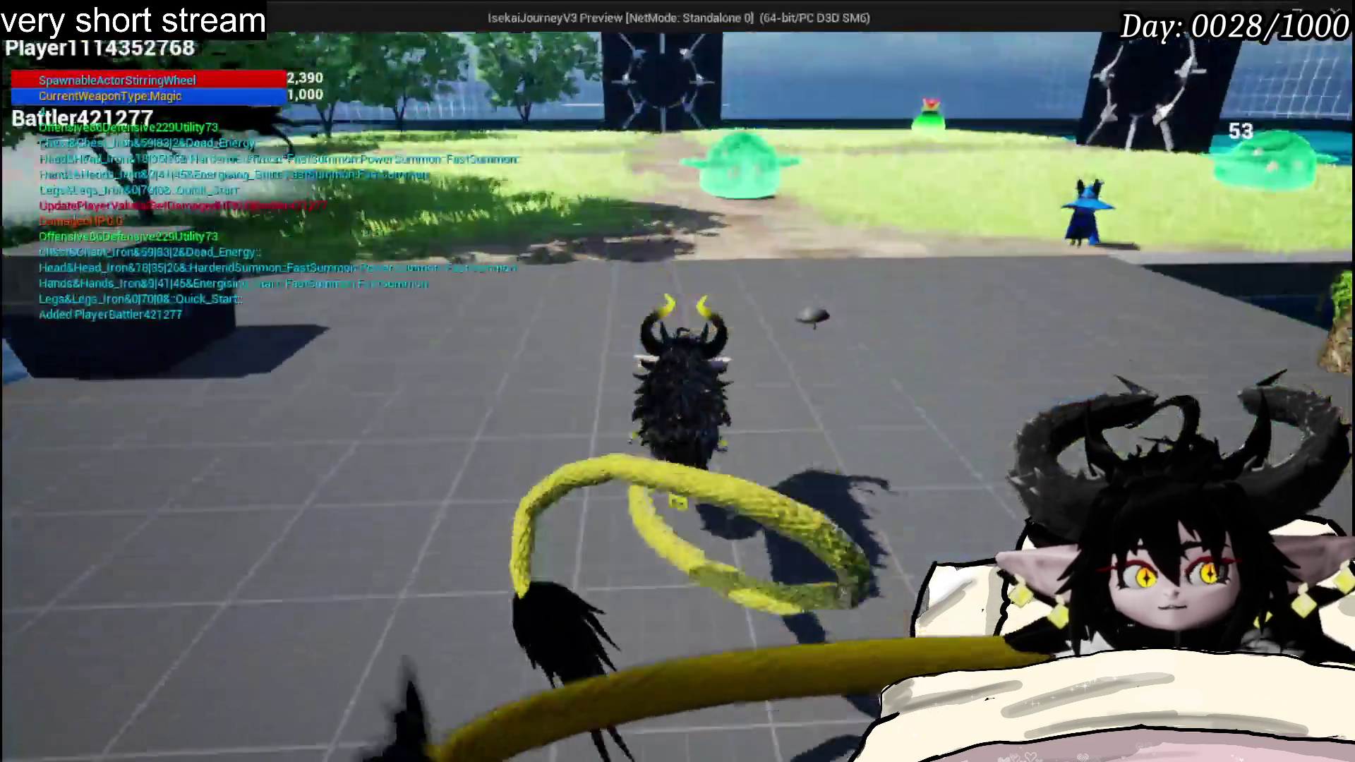
# - Accept the battle prompt to enter combat with Slime_Wind, then stop the preview
pyautogui.press('w')
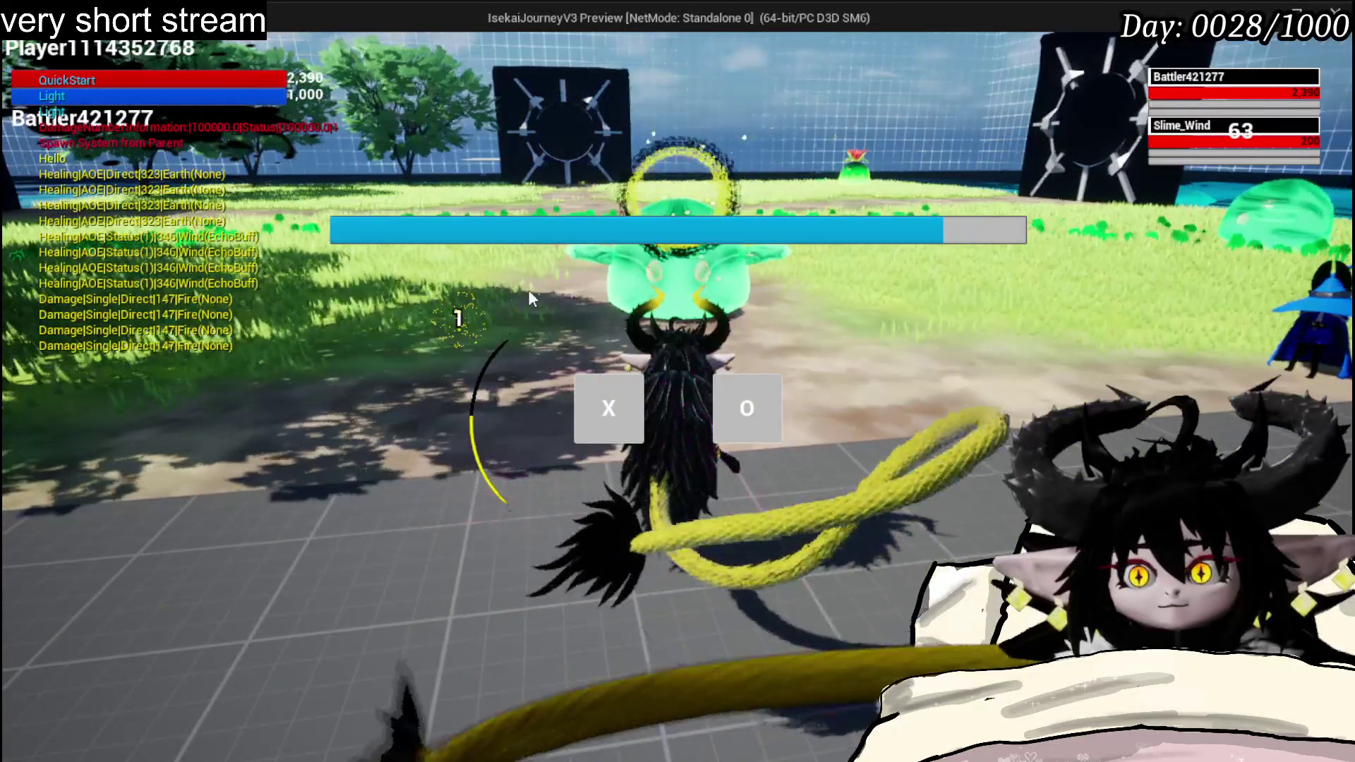
pyautogui.press('o')
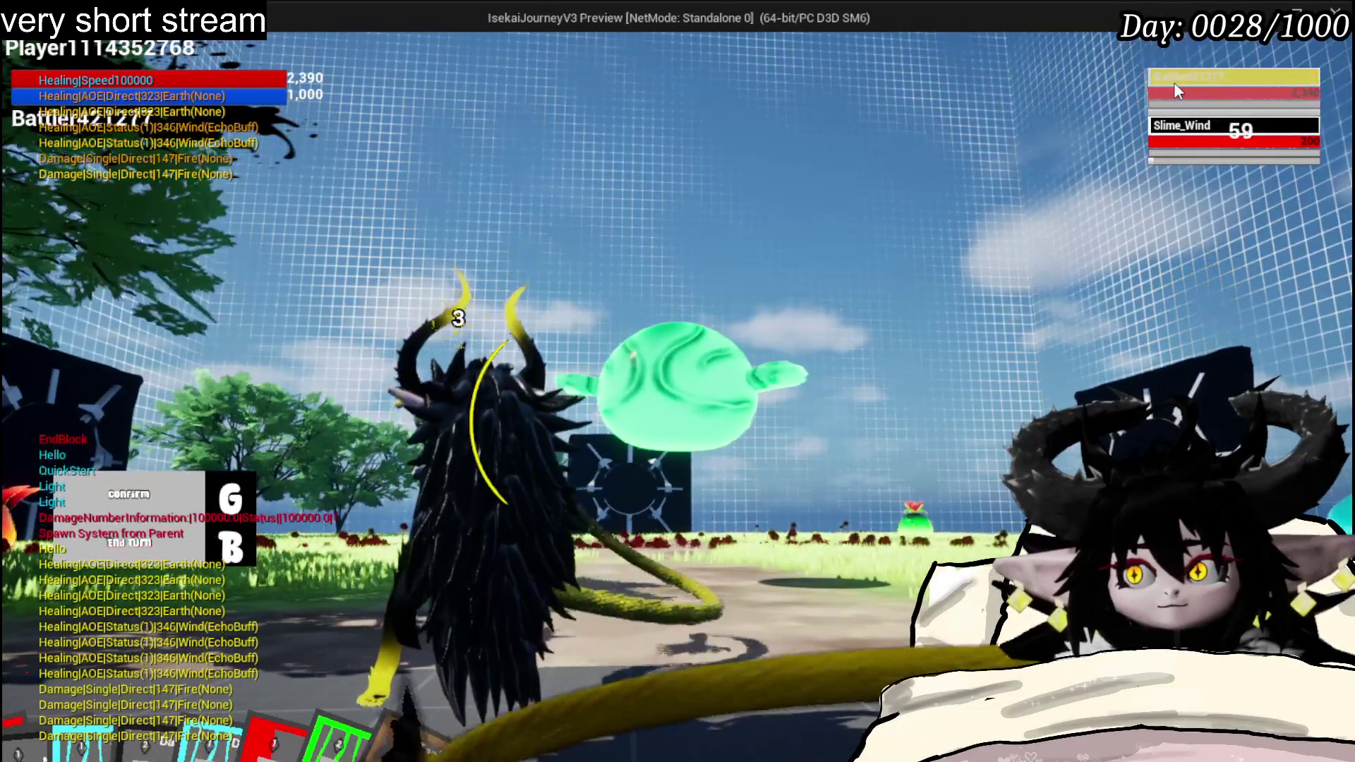
pyautogui.press('Escape')
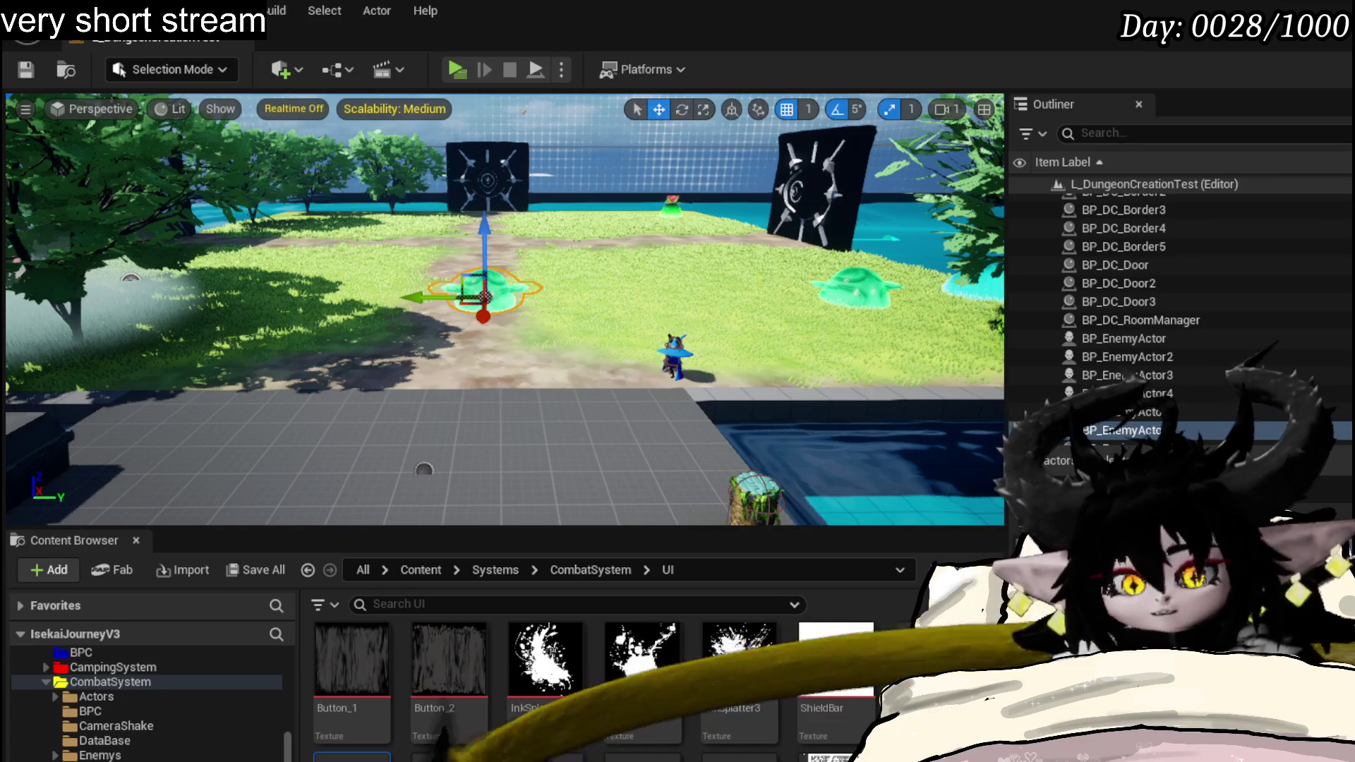
# - Inspect the On Hover/Un Hover bindings and Set Owner nodes in W_BattleUI's Add Battler to Turn Box
pyautogui.hotkey('alt', 'Tab')
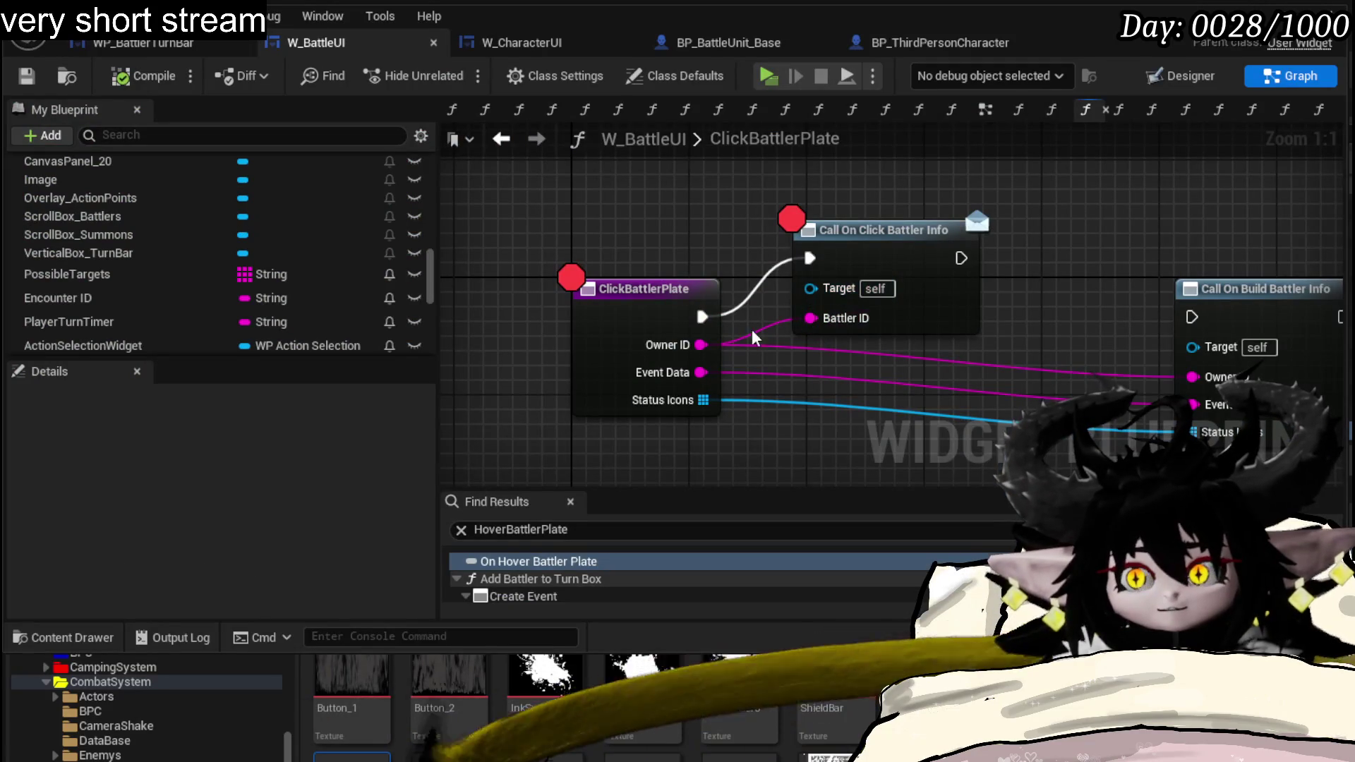
pyautogui.scroll(5, 151, 276)
pyautogui.scroll(5, 156, 273)
pyautogui.scroll(4, 161, 271)
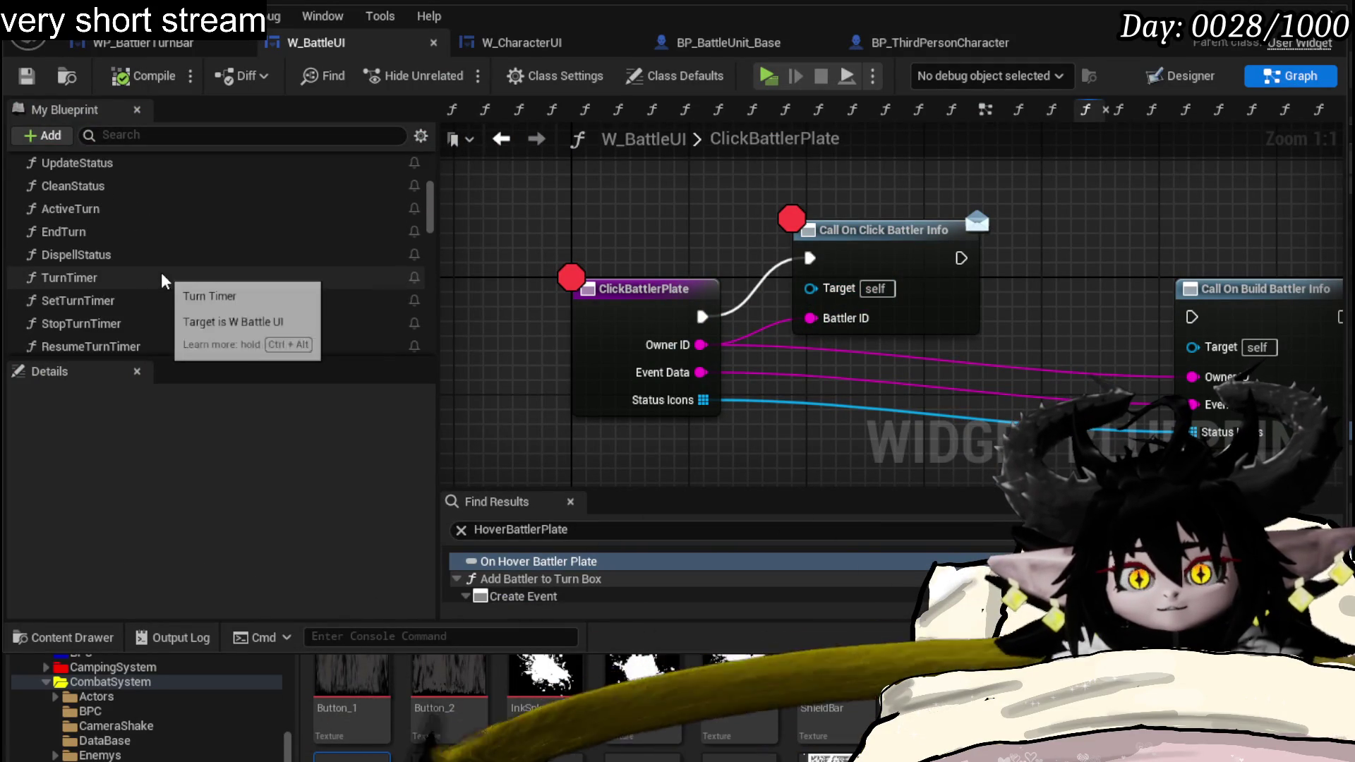
pyautogui.scroll(2, 161, 272)
pyautogui.scroll(3, 161, 273)
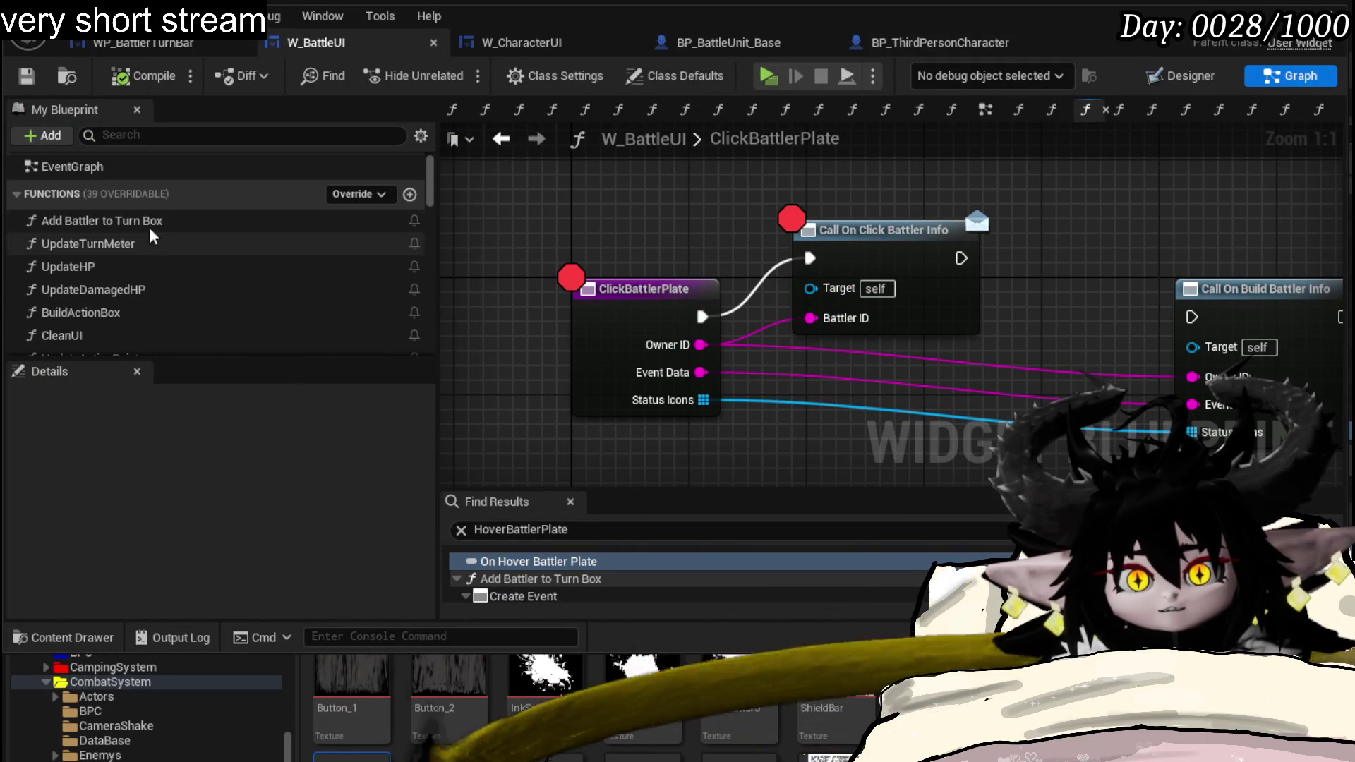
pyautogui.doubleClick(149, 221)
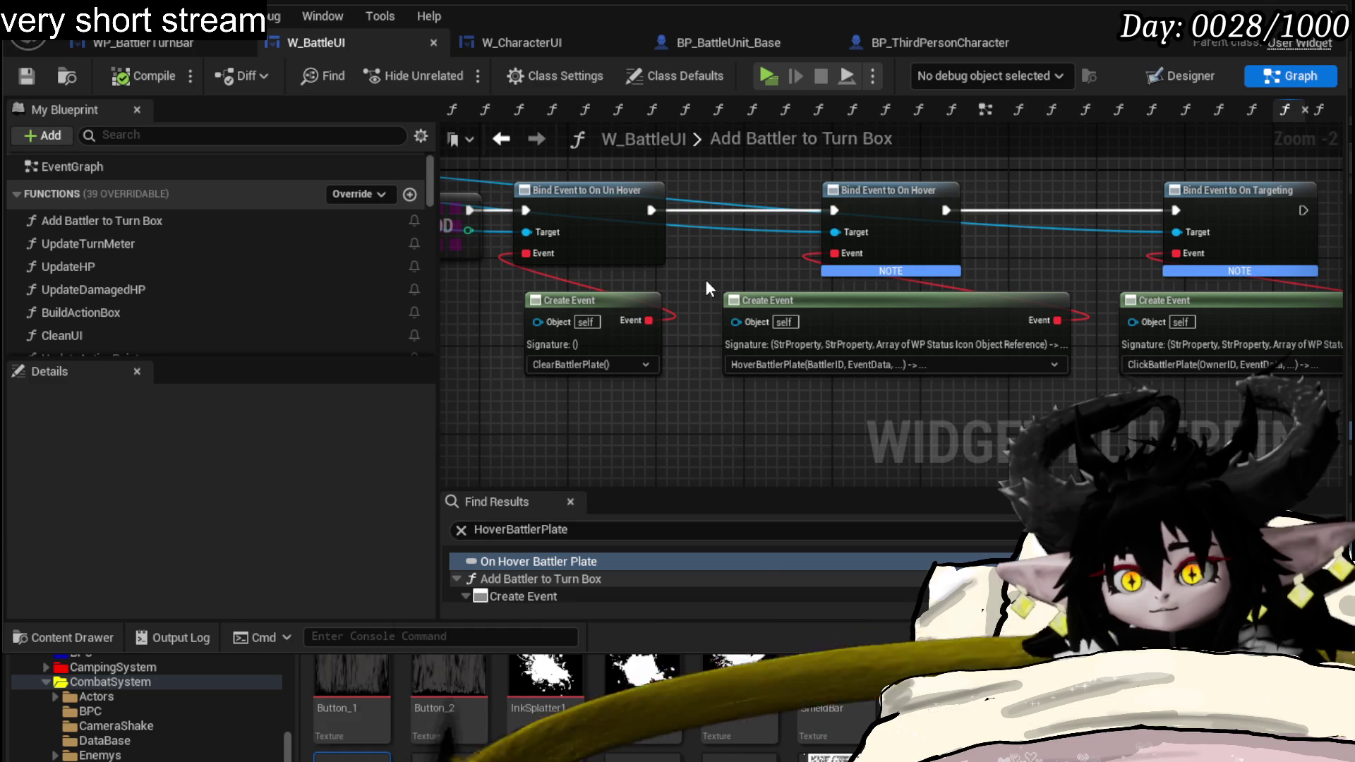
pyautogui.moveTo(707, 280)
pyautogui.mouseDown()
pyautogui.moveTo(783, 282)
pyautogui.moveTo(658, 223)
pyautogui.mouseUp()
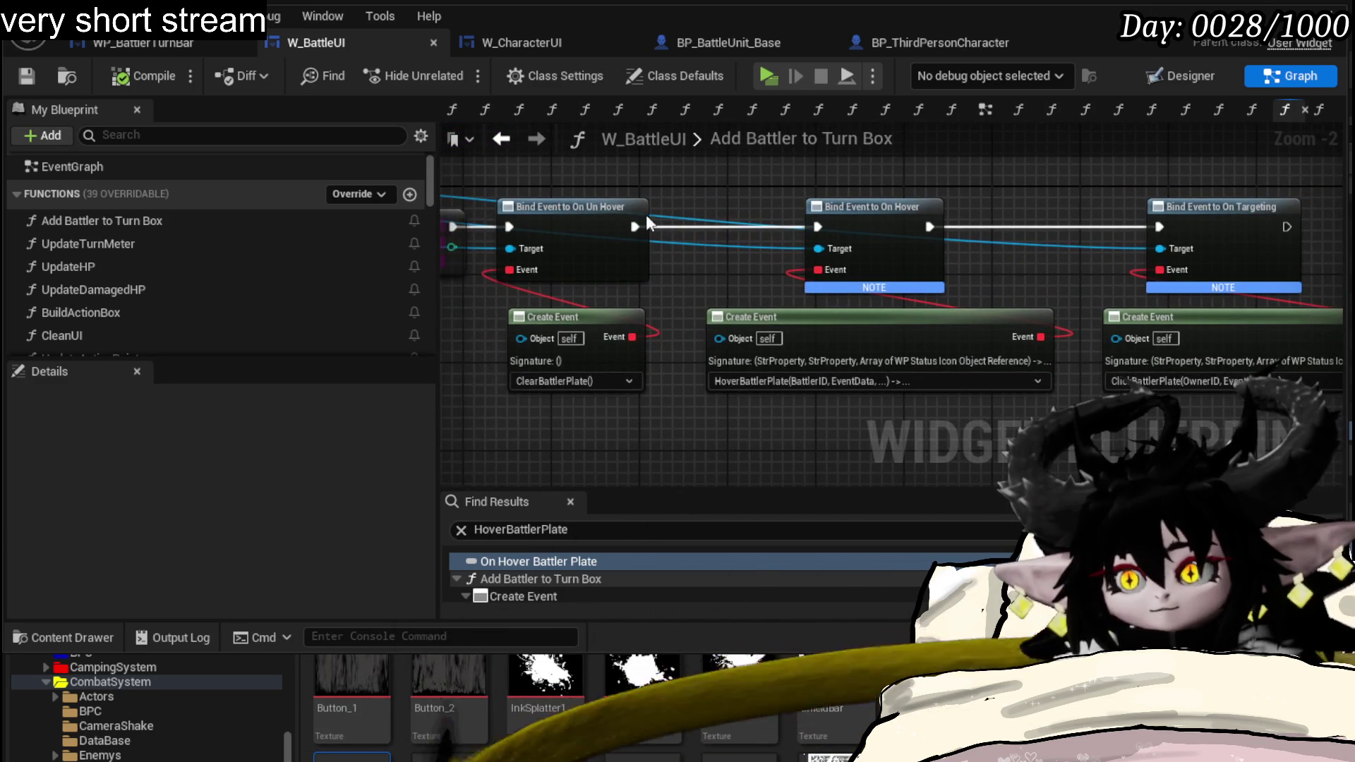
pyautogui.moveTo(605, 179); pyautogui.dragTo(642, 361)
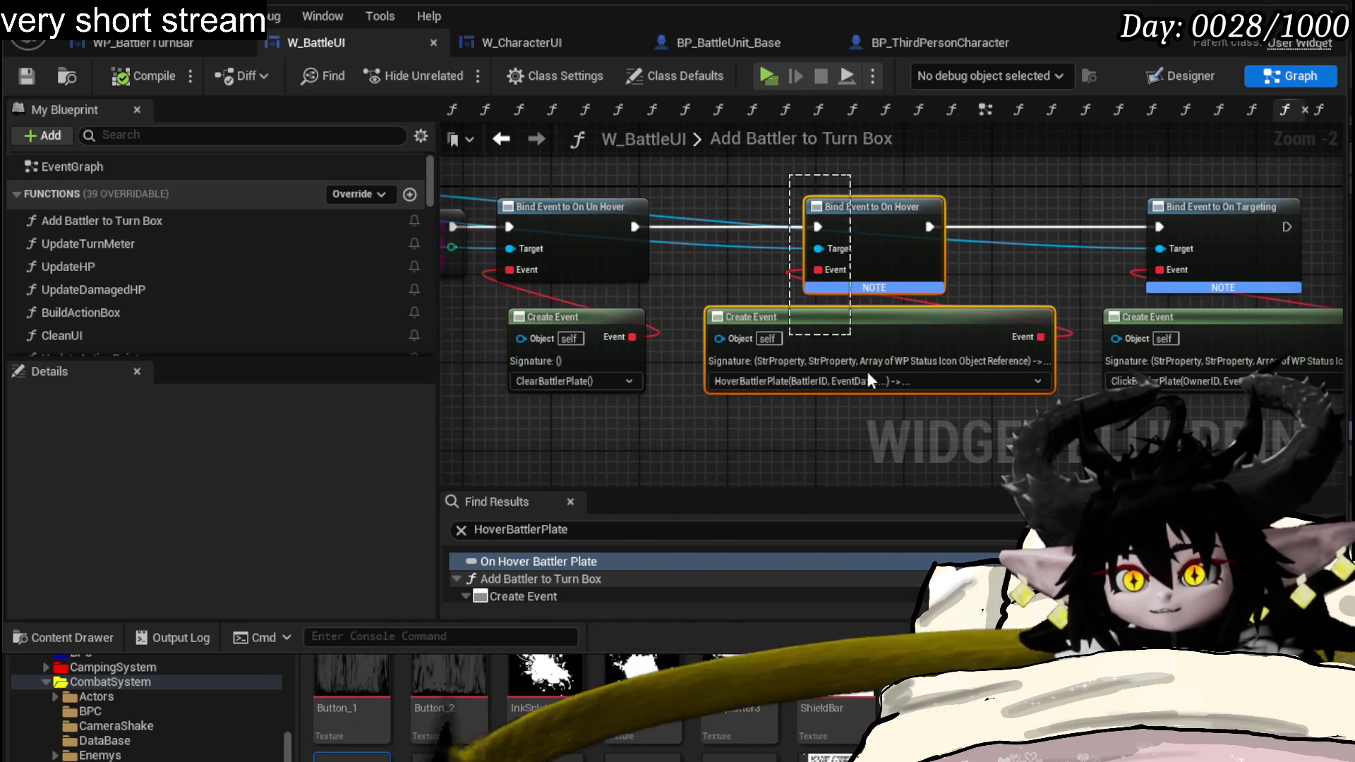
pyautogui.moveTo(845, 323); pyautogui.dragTo(668, 395)
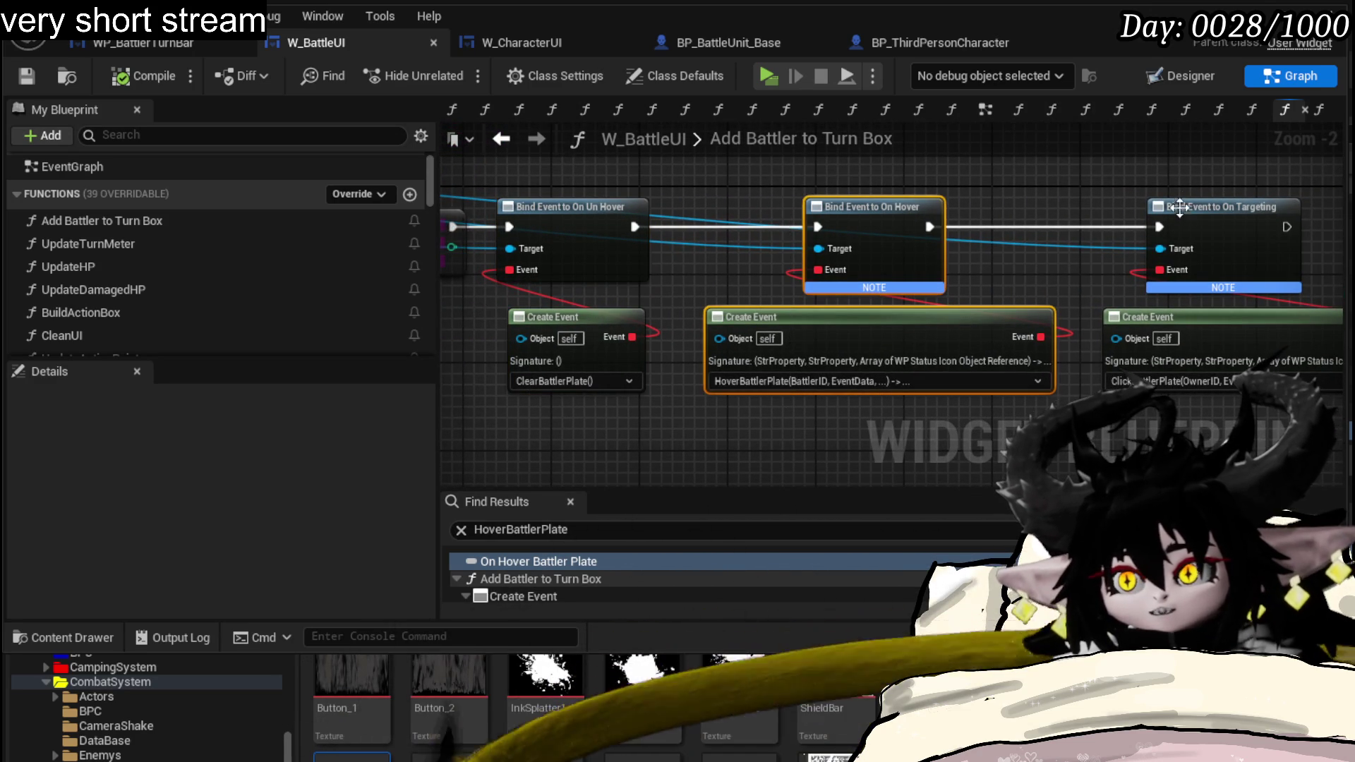
pyautogui.moveTo(1052, 178); pyautogui.dragTo(916, 175)
pyautogui.click(986, 175)
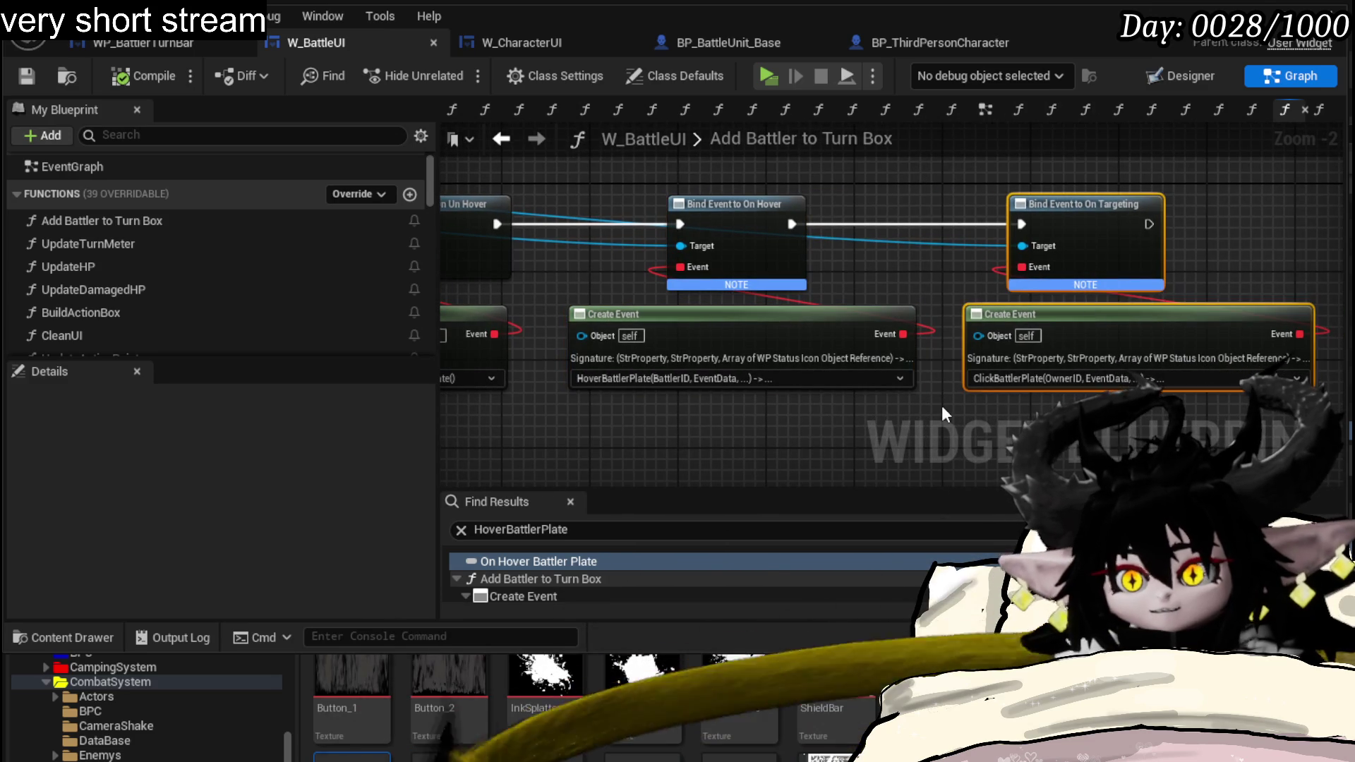
pyautogui.moveTo(883, 252); pyautogui.dragTo(1290, 323)
pyautogui.scroll(-4, 863, 258)
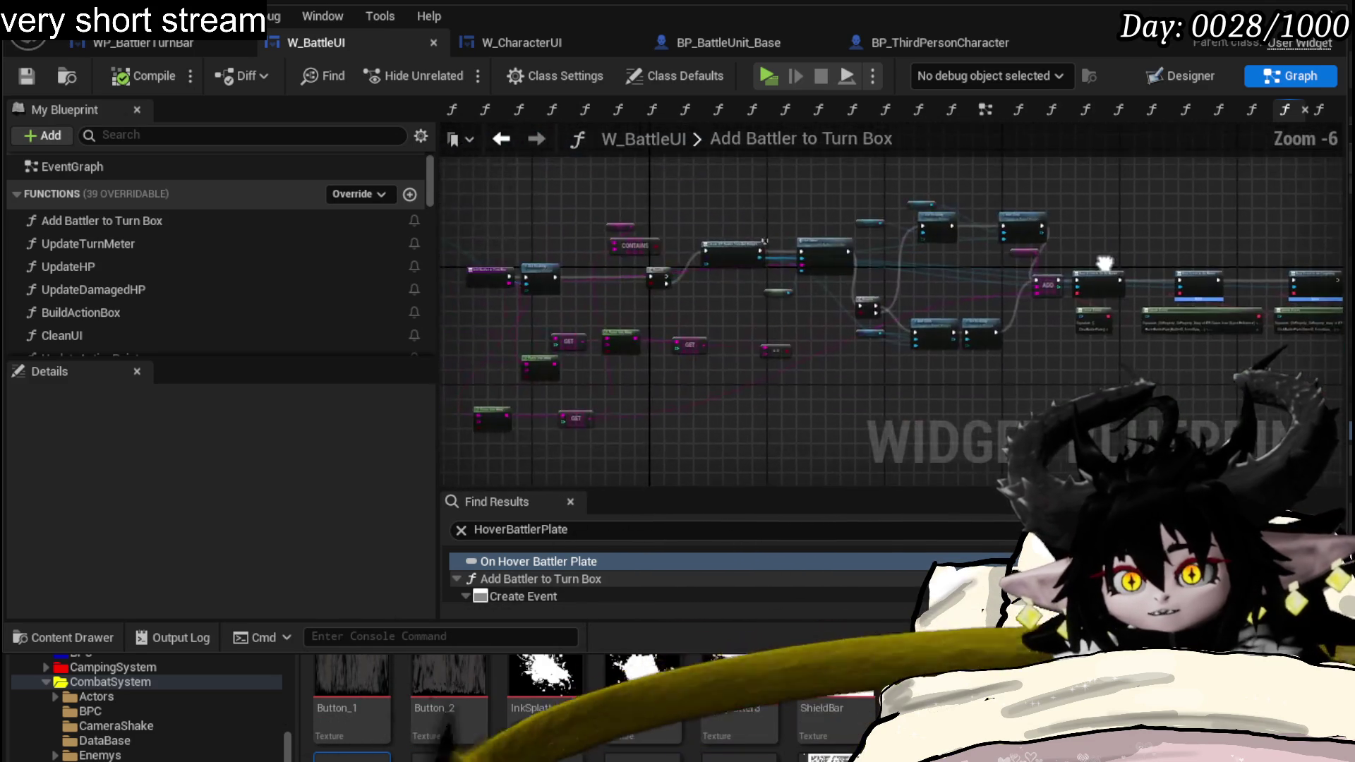
pyautogui.scroll(4, 953, 265)
pyautogui.moveTo(1002, 278); pyautogui.dragTo(826, 280)
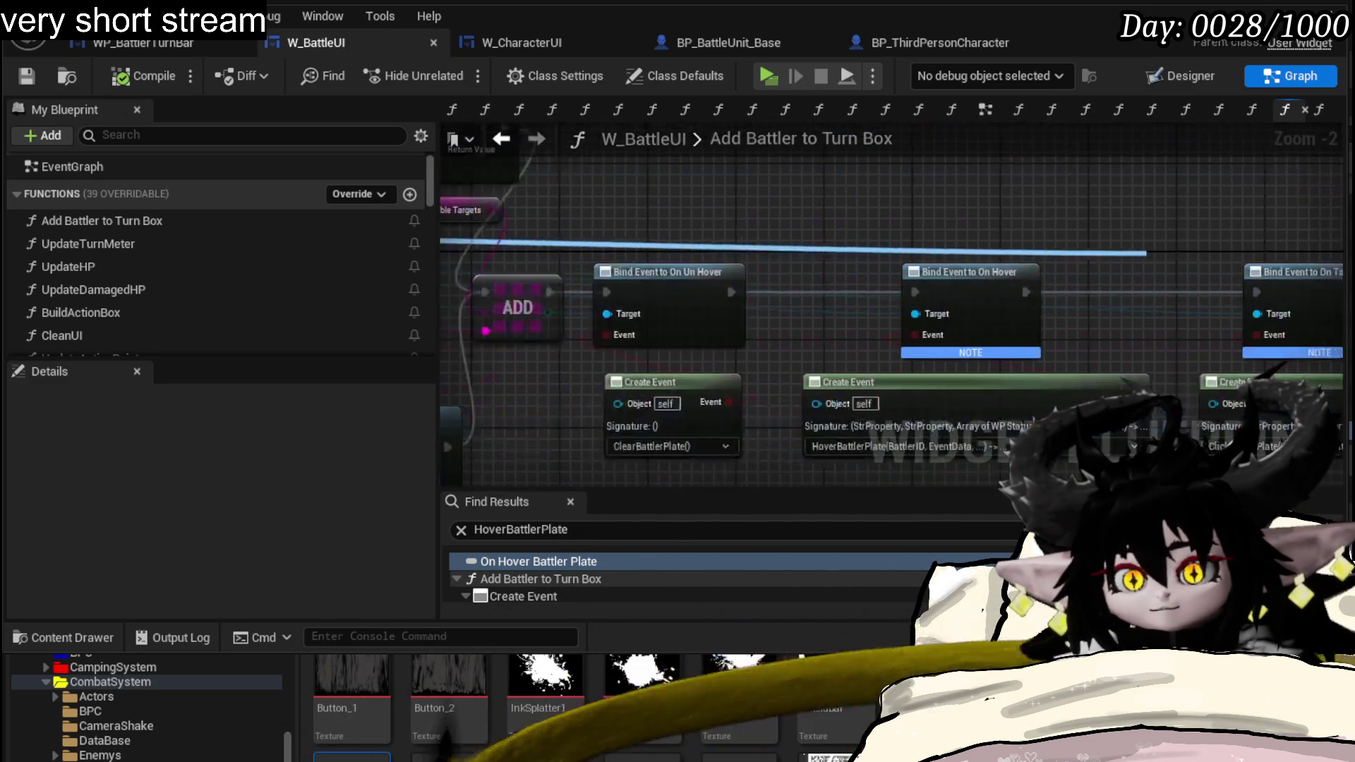
# - Abandon adding a node from the turn bar return value and go to WP_BattlerTurnBar
pyautogui.moveTo(568, 225); pyautogui.dragTo(857, 169)
pyautogui.write('On')
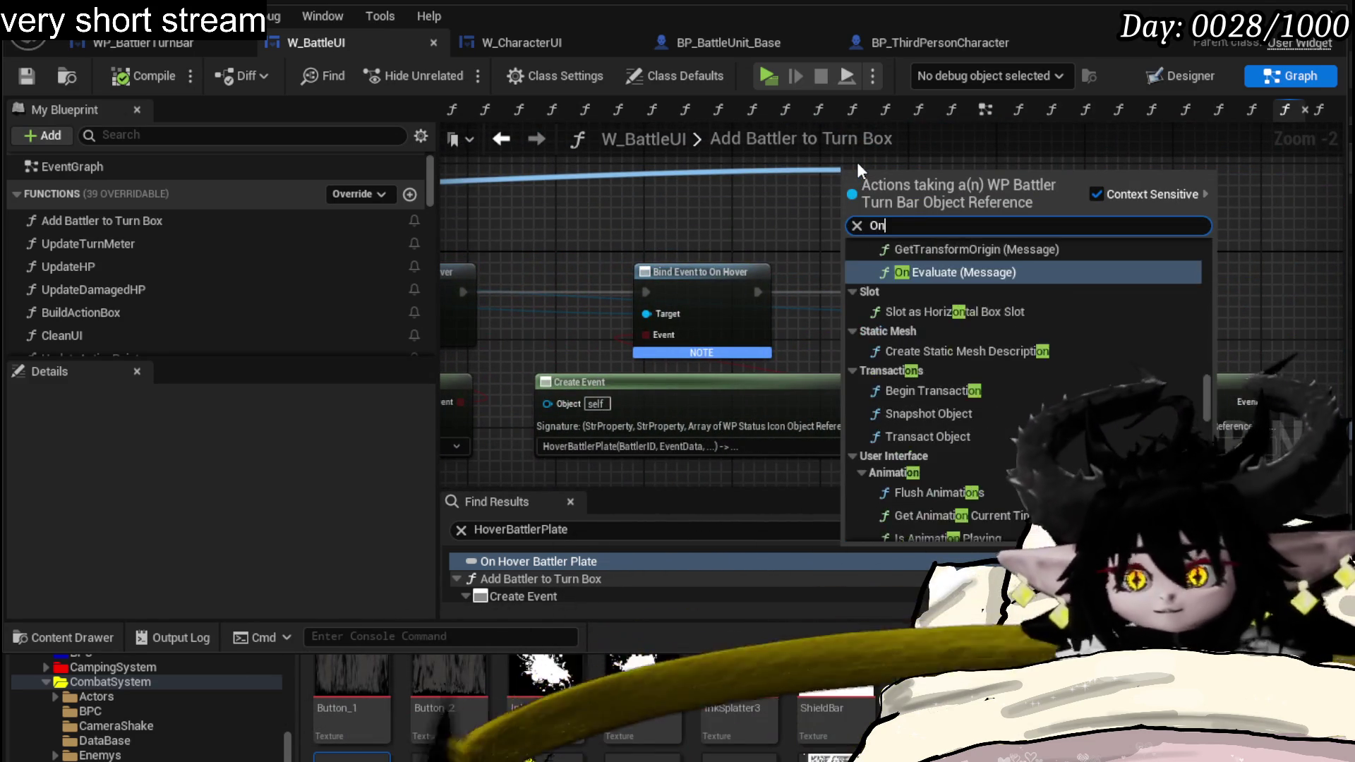
pyautogui.write(' Cli')
pyautogui.press('BackSpace')
pyautogui.press('BackSpace')
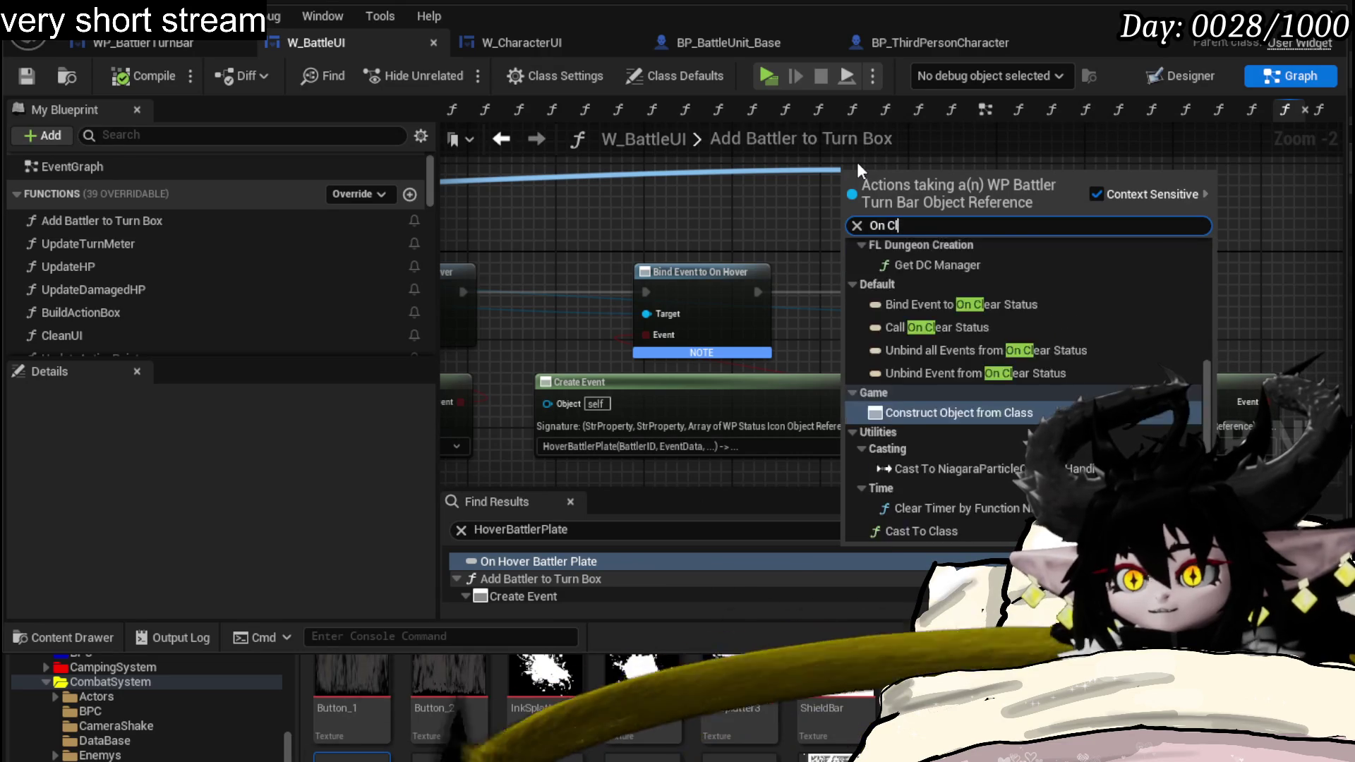
pyautogui.press('BackSpace')
pyautogui.write('Pre')
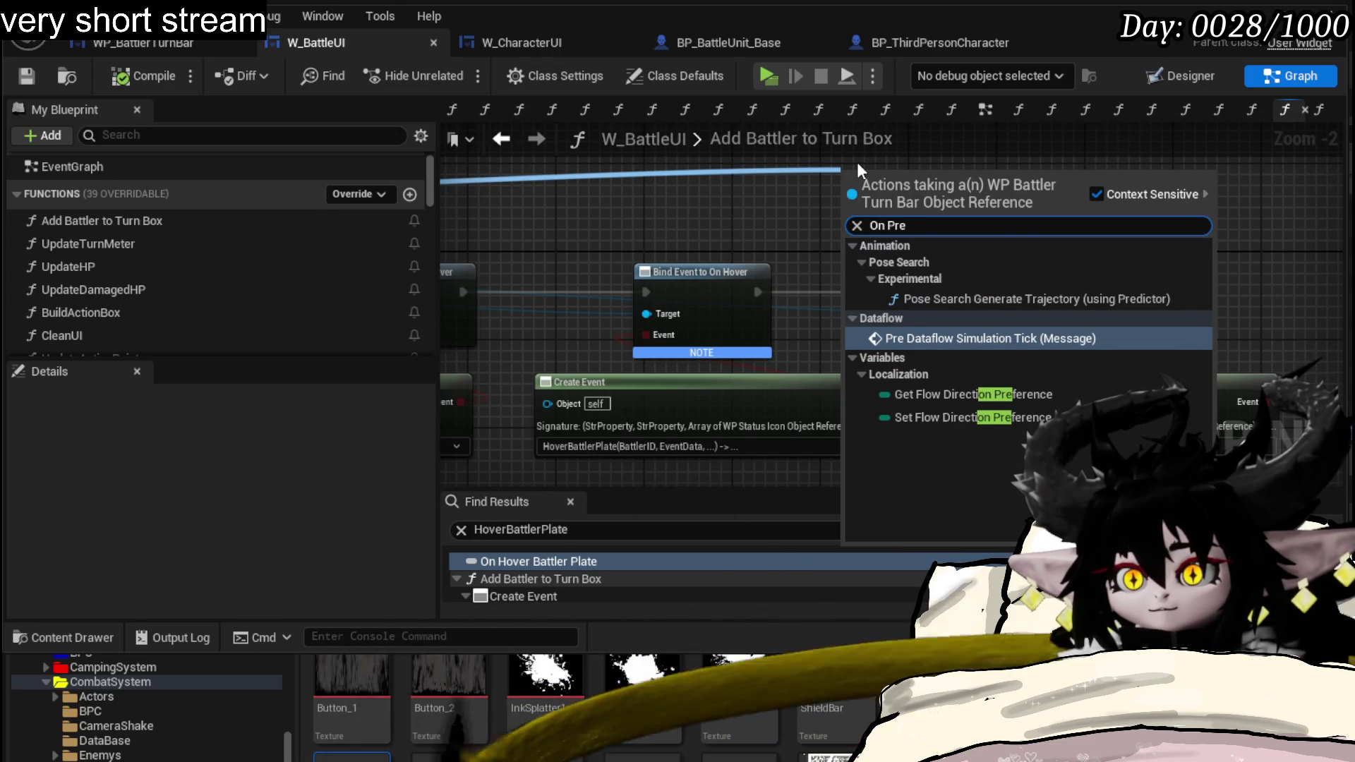
pyautogui.press('Escape')
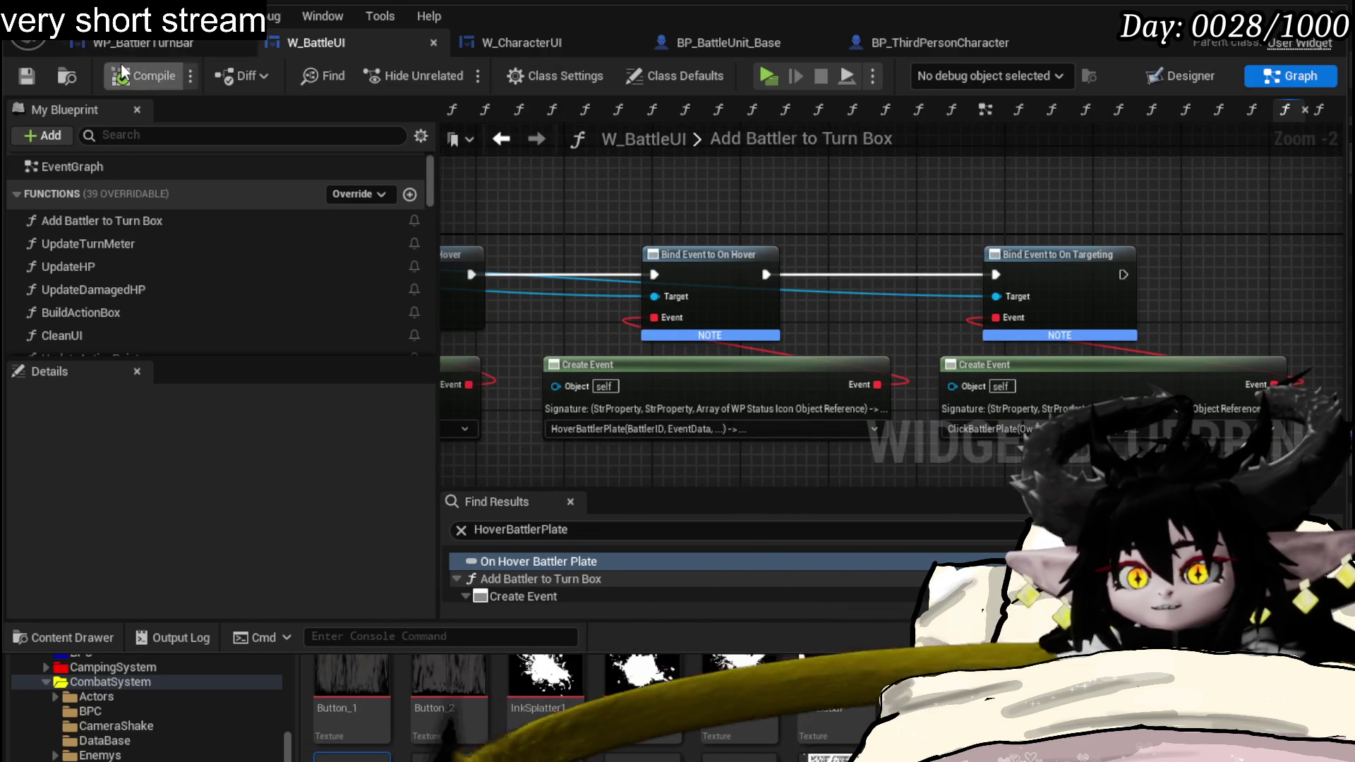
pyautogui.click(141, 40)
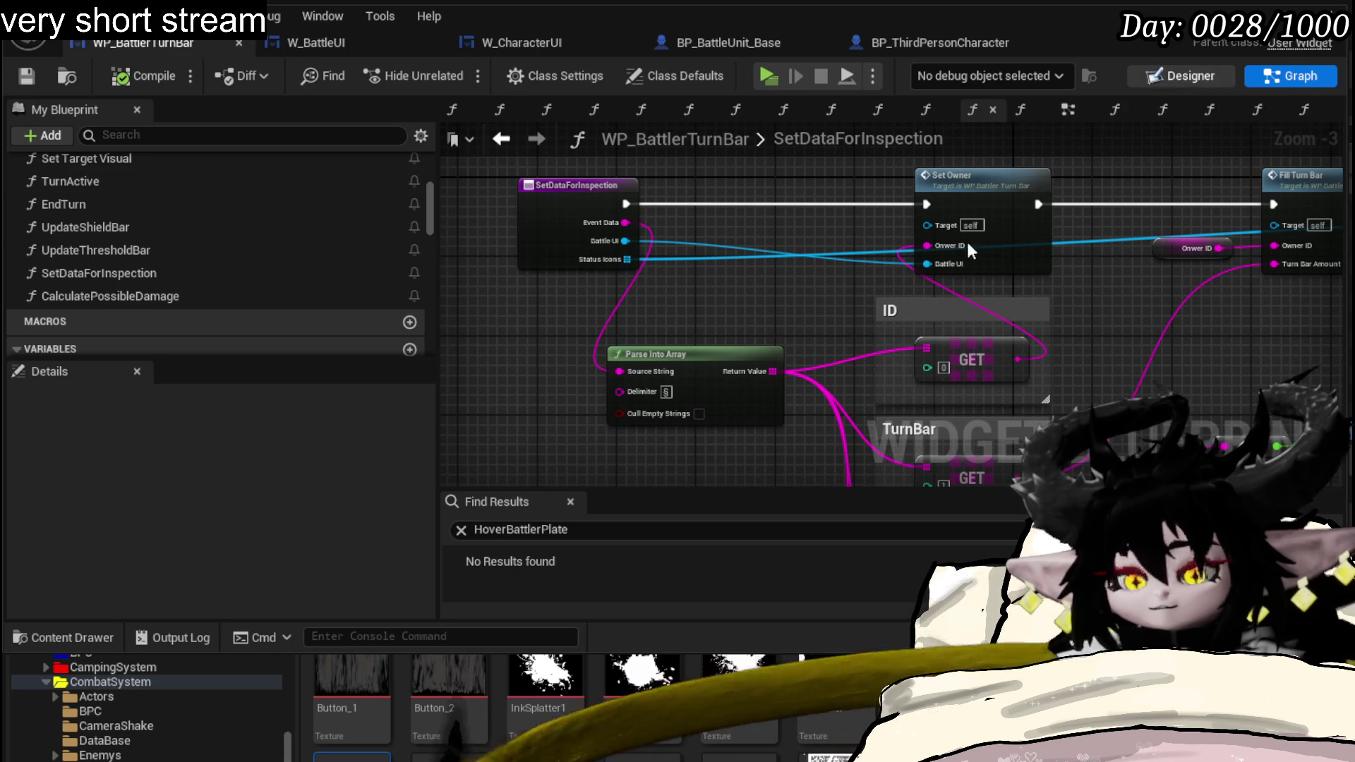
# - Locate the On Pressed (Button_Overlay) event from the widget designer
pyautogui.hotkey('shift', 'F4')
pyautogui.scroll(-3, 140, 457)
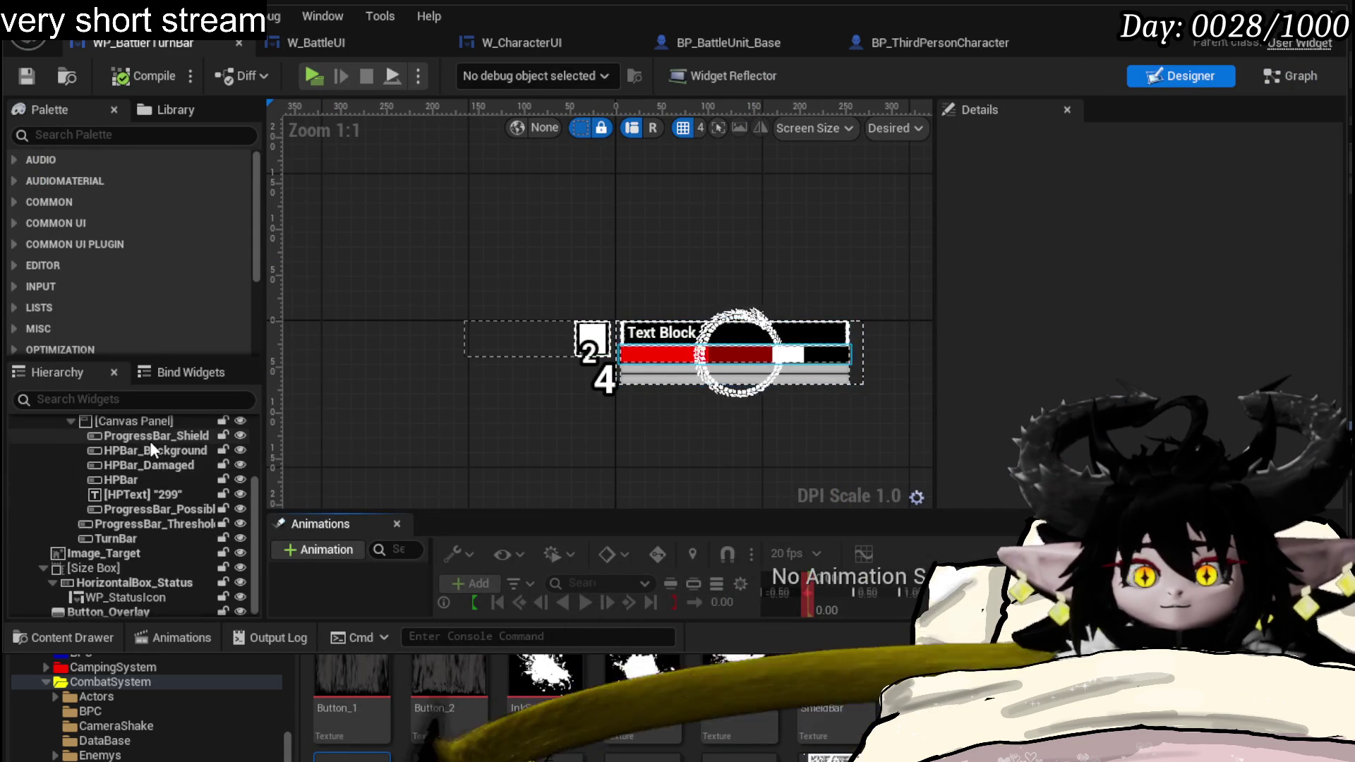
pyautogui.click(101, 611)
pyautogui.moveTo(1334, 210); pyautogui.dragTo(1334, 492)
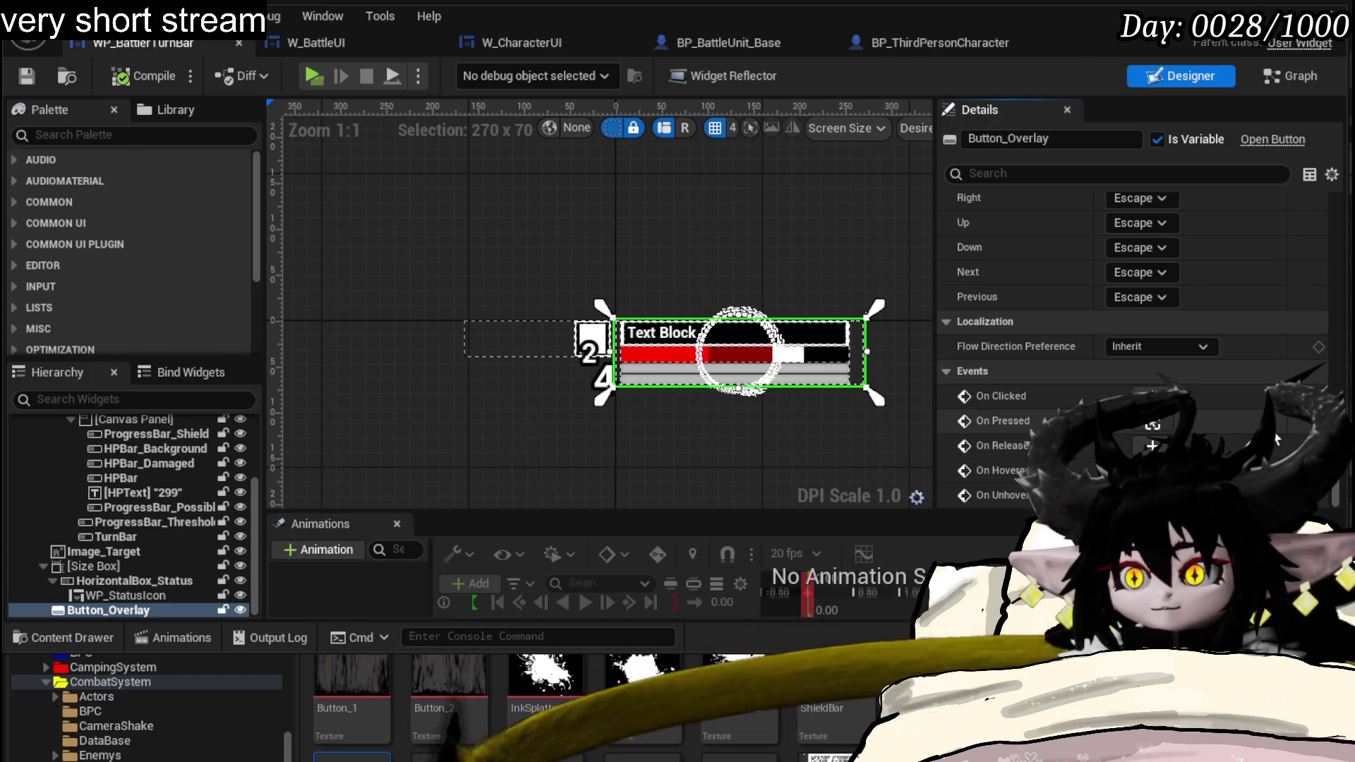
pyautogui.click(1152, 424)
pyautogui.moveTo(954, 291)
pyautogui.mouseDown()
pyautogui.moveTo(903, 191)
pyautogui.moveTo(798, 356)
pyautogui.mouseUp()
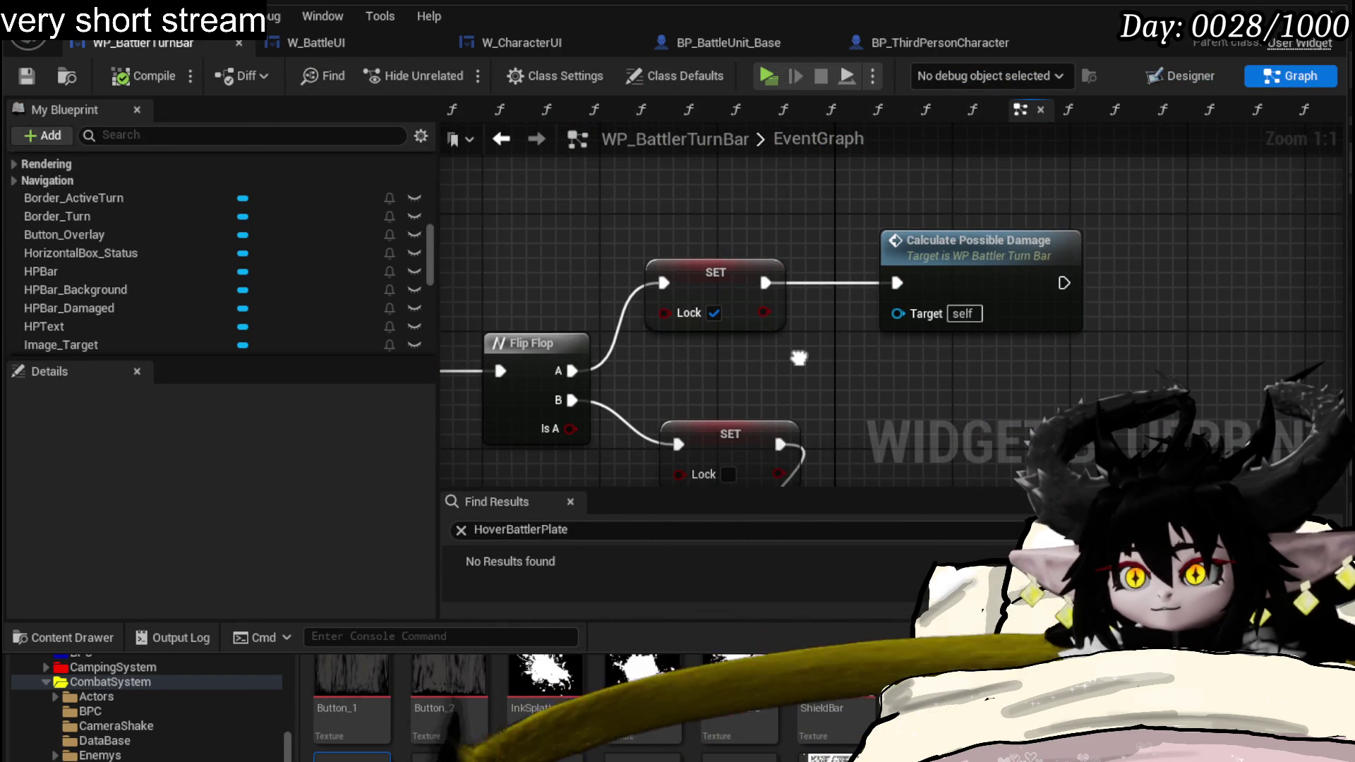
pyautogui.moveTo(798, 358)
pyautogui.mouseDown()
pyautogui.moveTo(1118, 323)
pyautogui.moveTo(888, 323)
pyautogui.moveTo(1057, 327)
pyautogui.mouseUp()
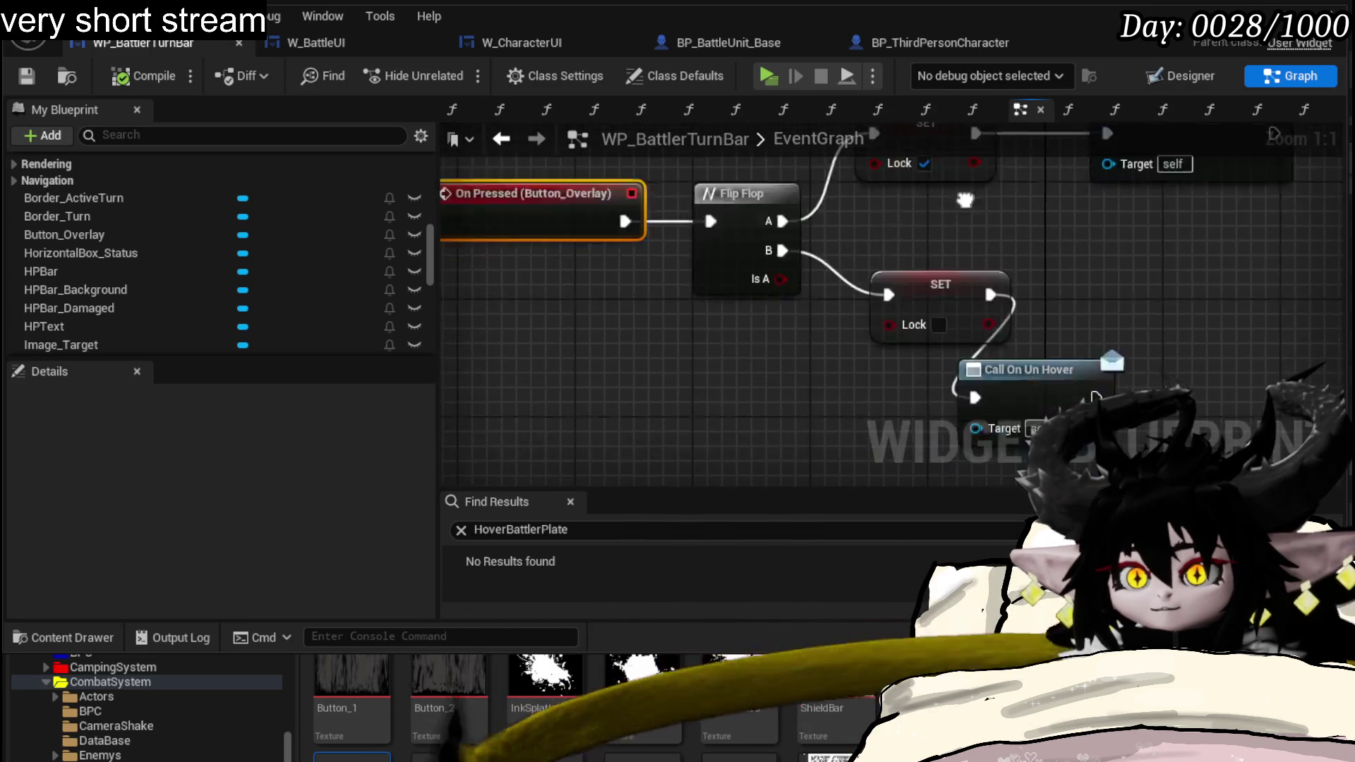
pyautogui.scroll(-2, 298, 210)
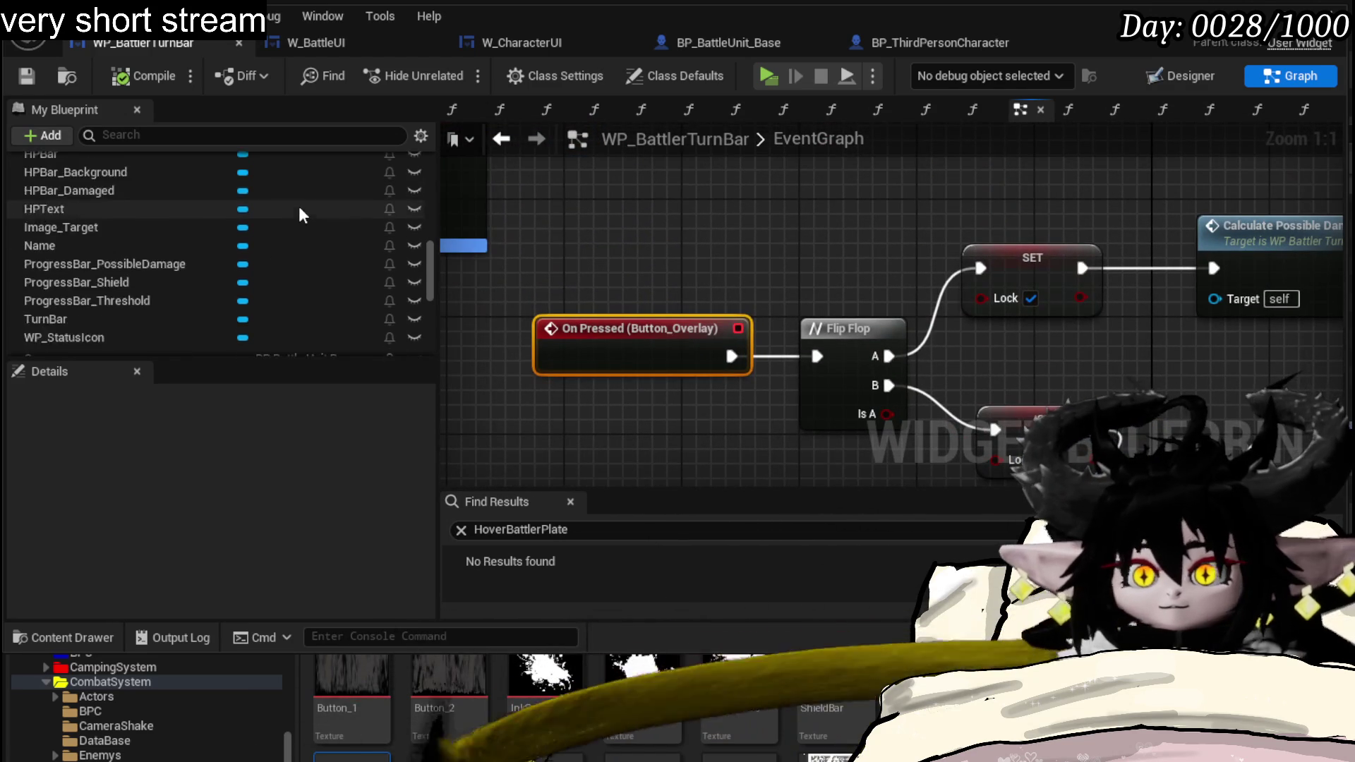
pyautogui.scroll(-5, 300, 210)
pyautogui.scroll(-5, 299, 210)
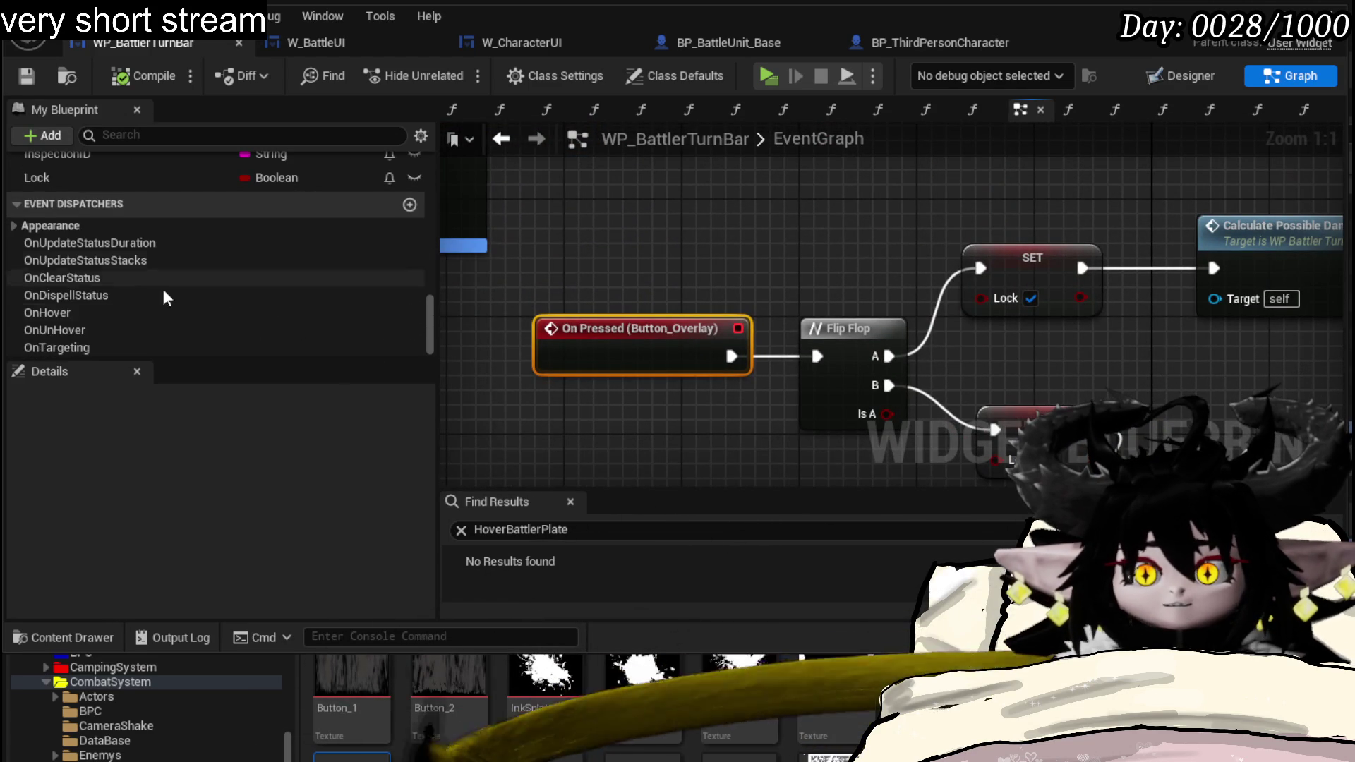
# - Add a Call On Targeting node beside the On Pressed event
pyautogui.moveTo(56, 348)
pyautogui.mouseDown()
pyautogui.moveTo(781, 239)
pyautogui.moveTo(696, 415)
pyautogui.mouseUp()
pyautogui.click(808, 261)
pyautogui.moveTo(789, 262); pyautogui.dragTo(843, 337)
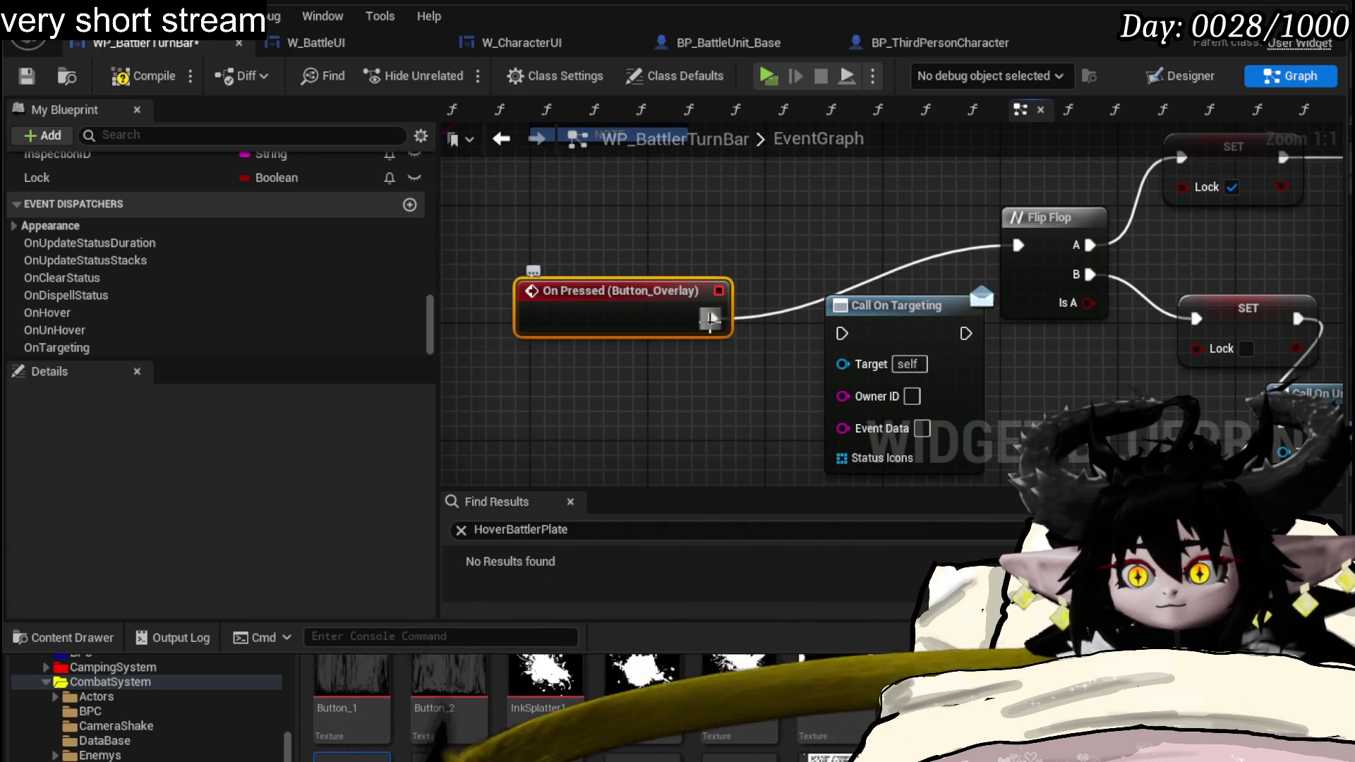
# - Wire On Pressed into Call On Targeting and feed OnwerID into its Owner ID input
pyautogui.moveTo(710, 319); pyautogui.dragTo(841, 333)
pyautogui.moveTo(652, 307)
pyautogui.mouseDown()
pyautogui.moveTo(652, 323)
pyautogui.moveTo(582, 331)
pyautogui.mouseUp()
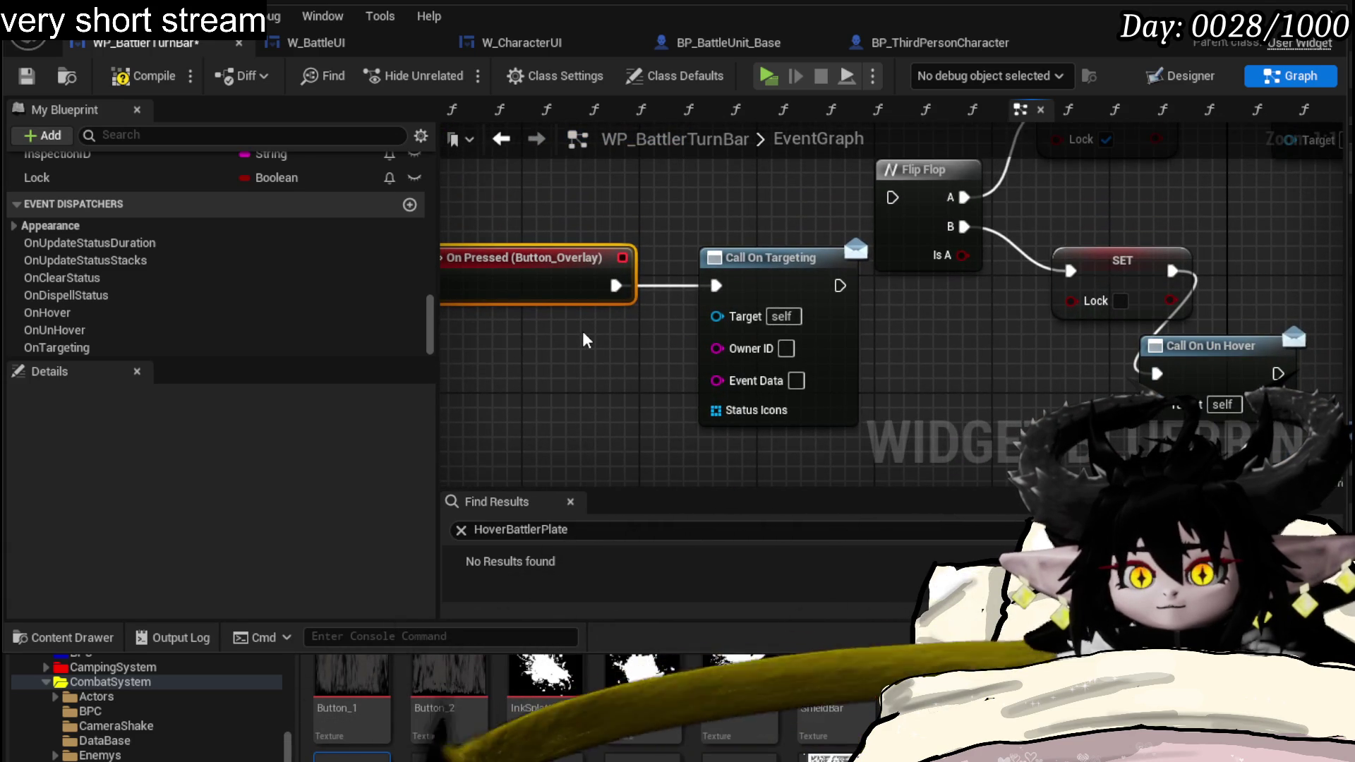
pyautogui.scroll(3, 212, 265)
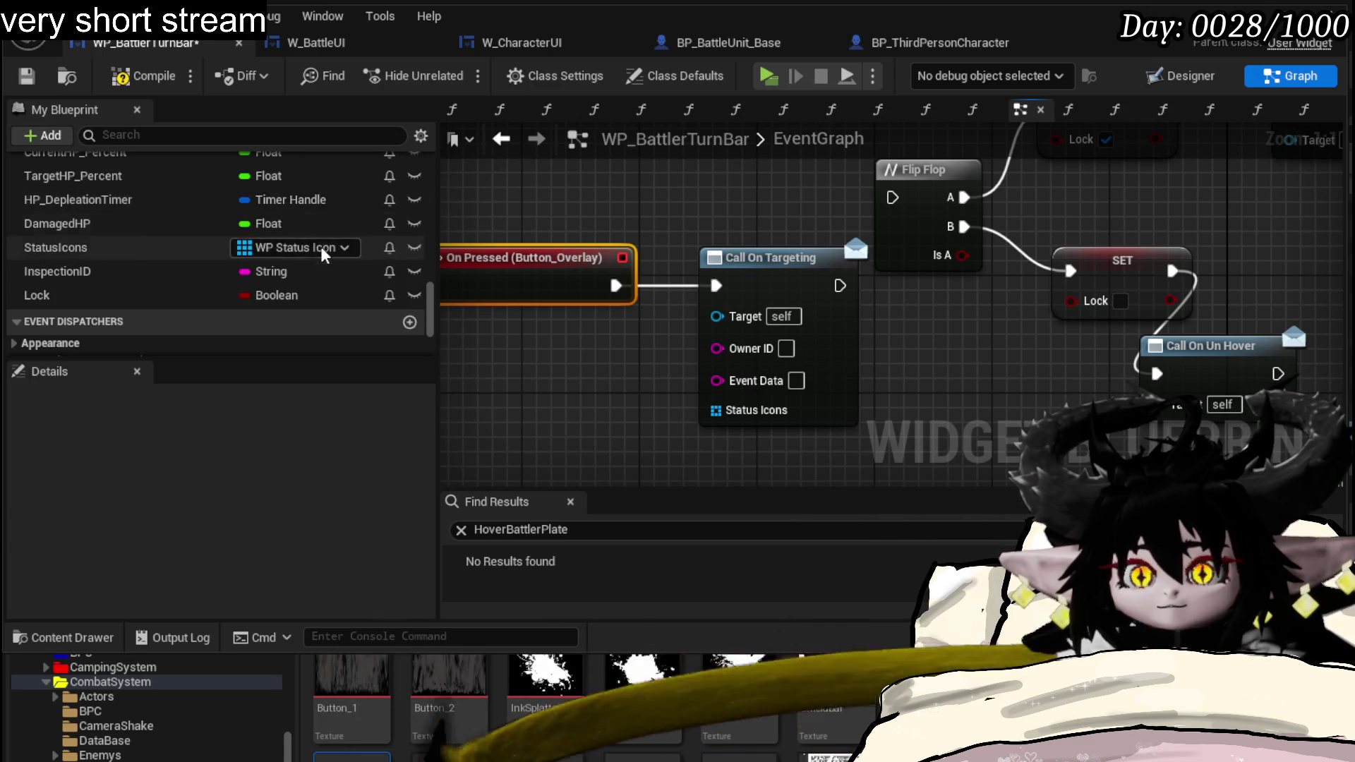
pyautogui.moveTo(55, 247)
pyautogui.mouseDown()
pyautogui.moveTo(752, 398)
pyautogui.moveTo(753, 410)
pyautogui.mouseUp()
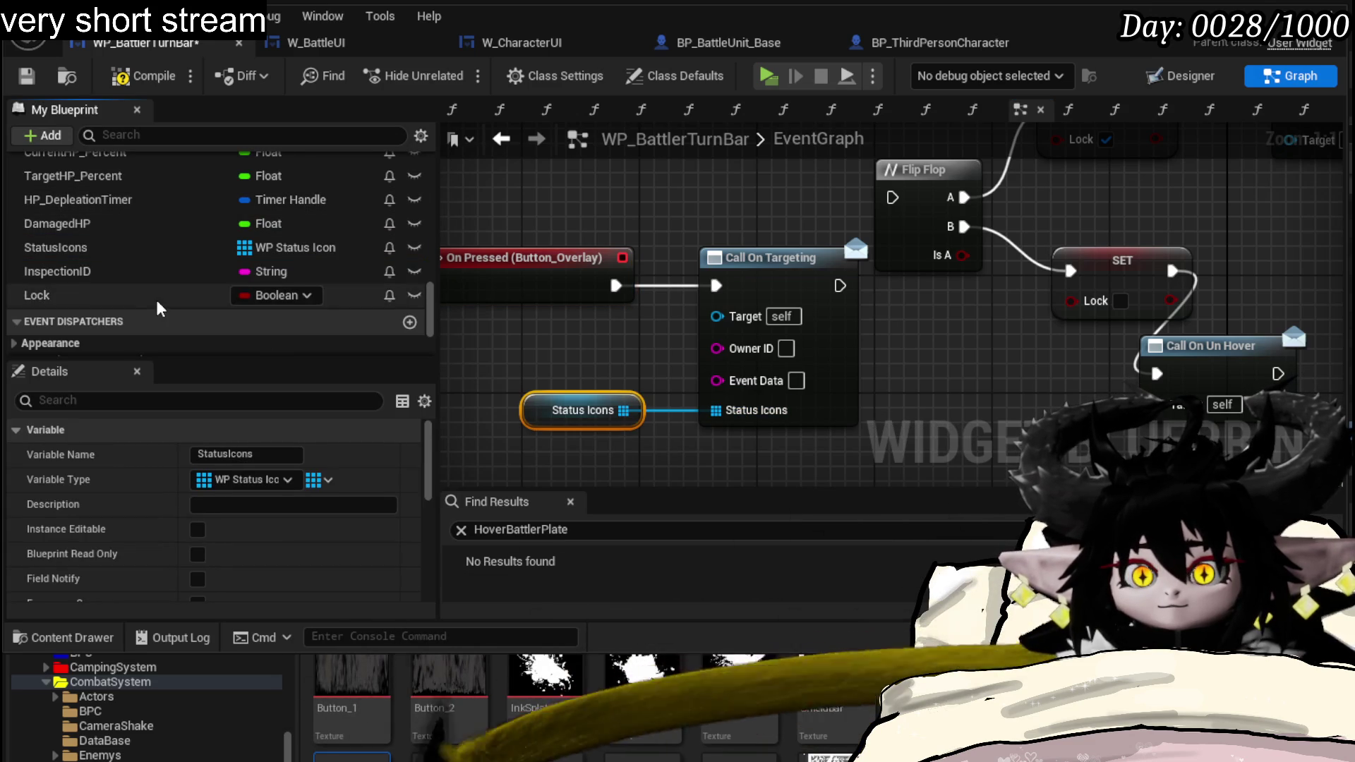
pyautogui.moveTo(59, 271)
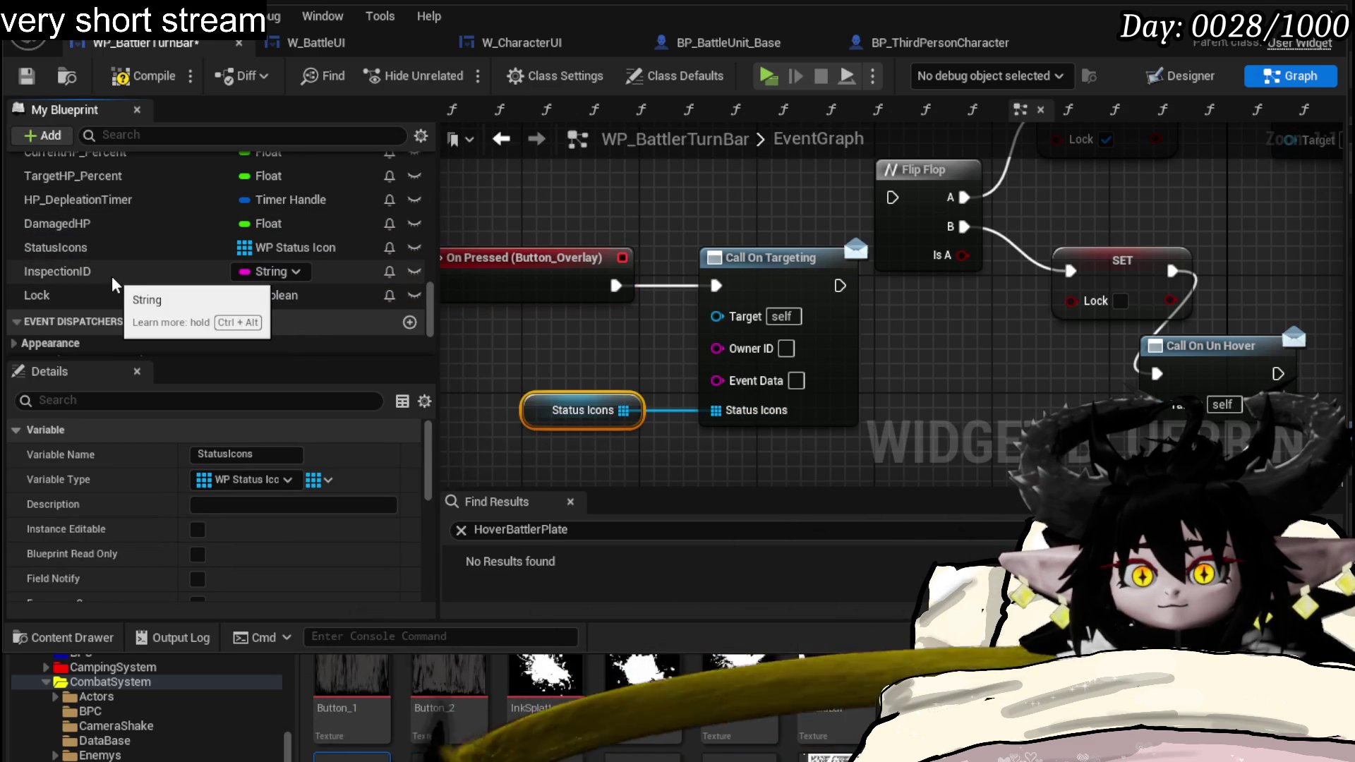
pyautogui.scroll(3, 106, 267)
pyautogui.scroll(3, 106, 262)
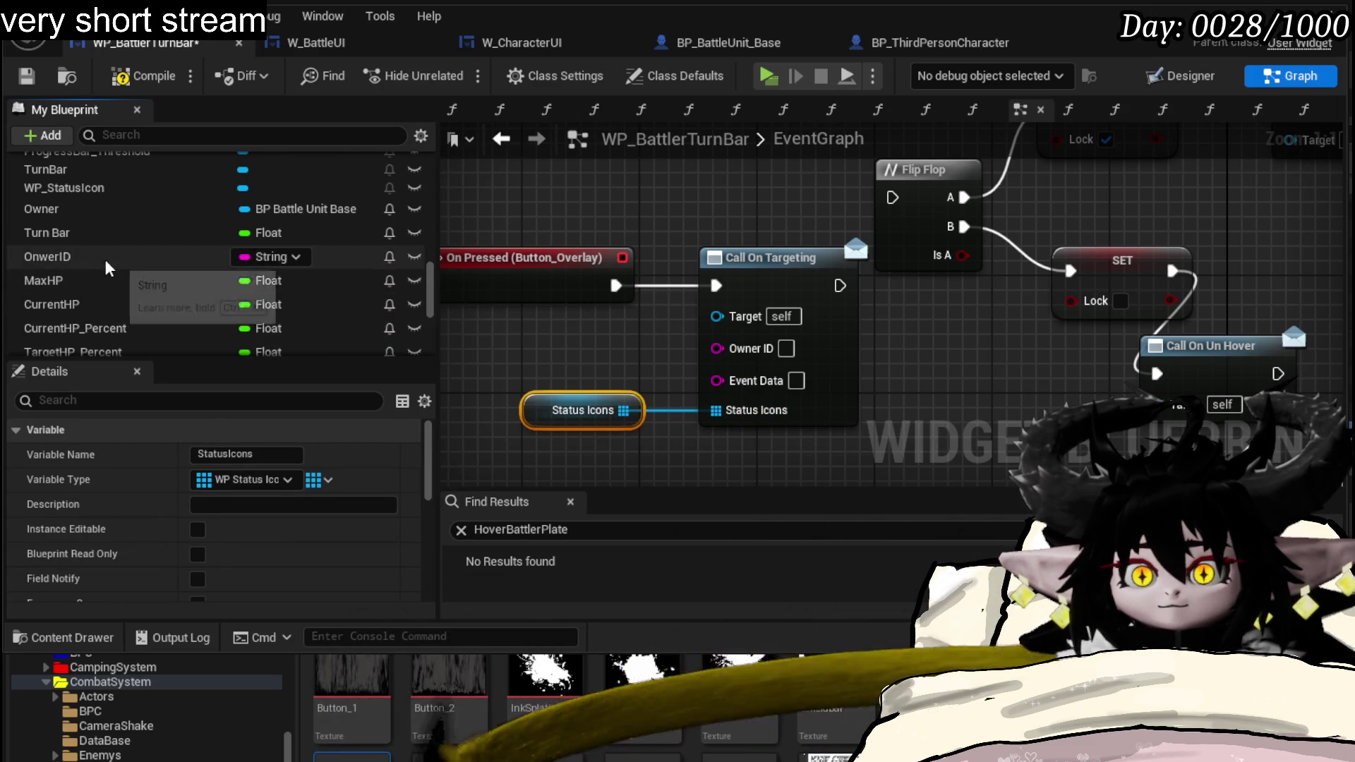
pyautogui.moveTo(105, 266); pyautogui.dragTo(779, 357)
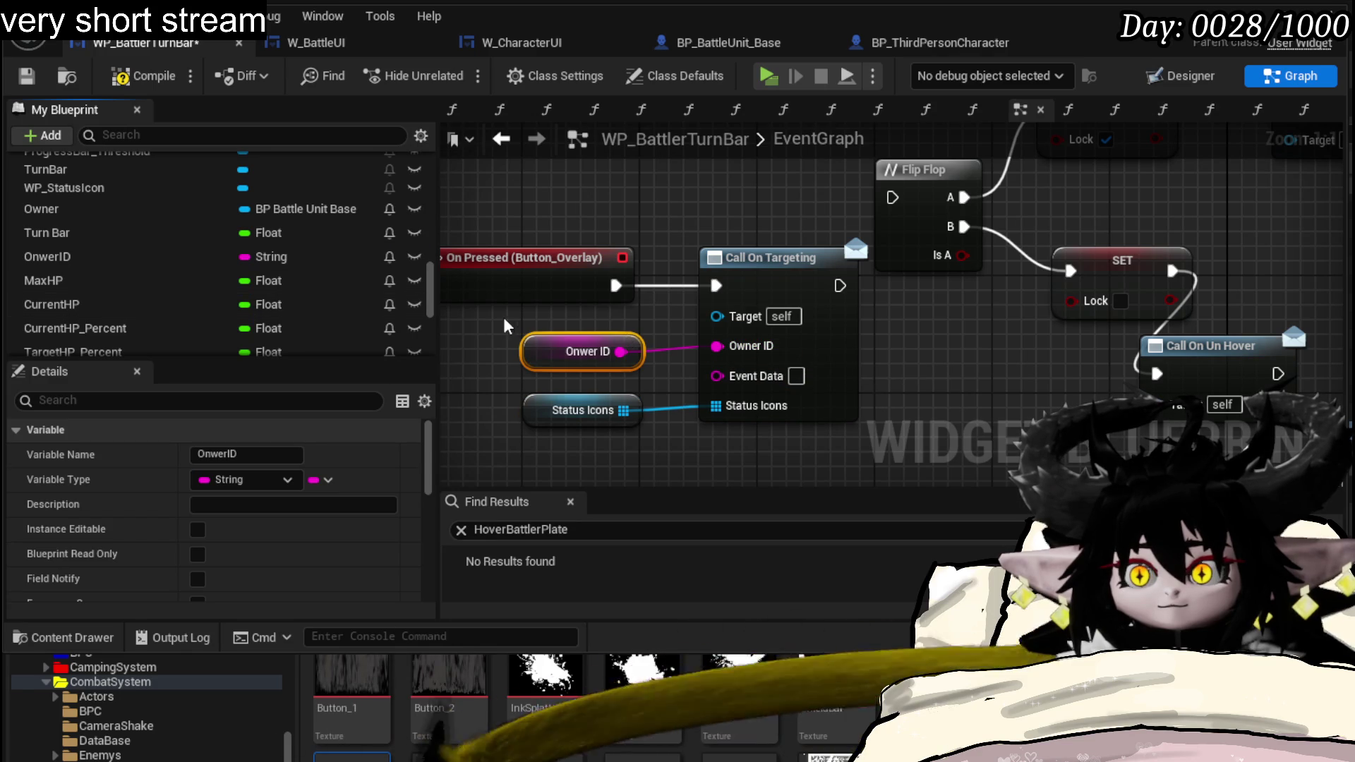
pyautogui.moveTo(560, 357); pyautogui.dragTo(560, 342)
pyautogui.scroll(-3, 180, 281)
pyautogui.scroll(-3, 201, 281)
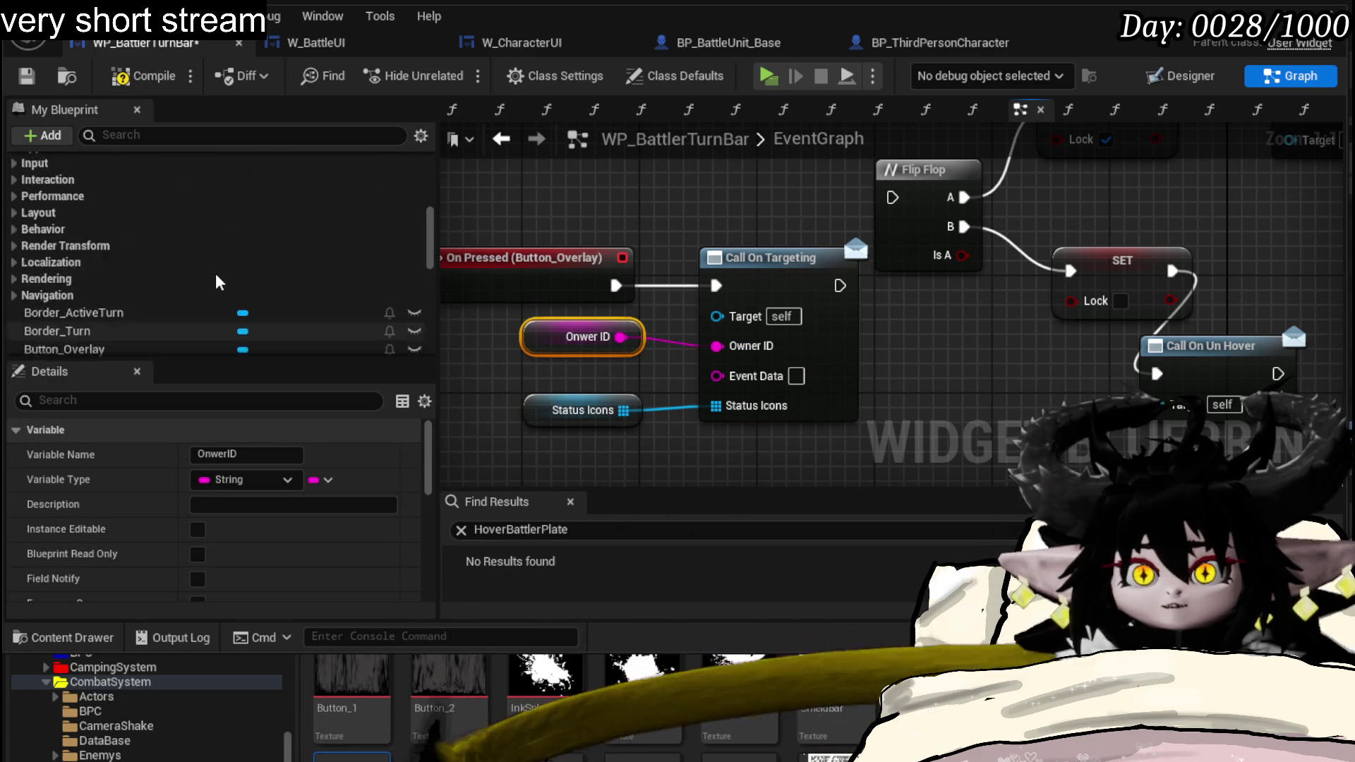
pyautogui.scroll(-3, 216, 281)
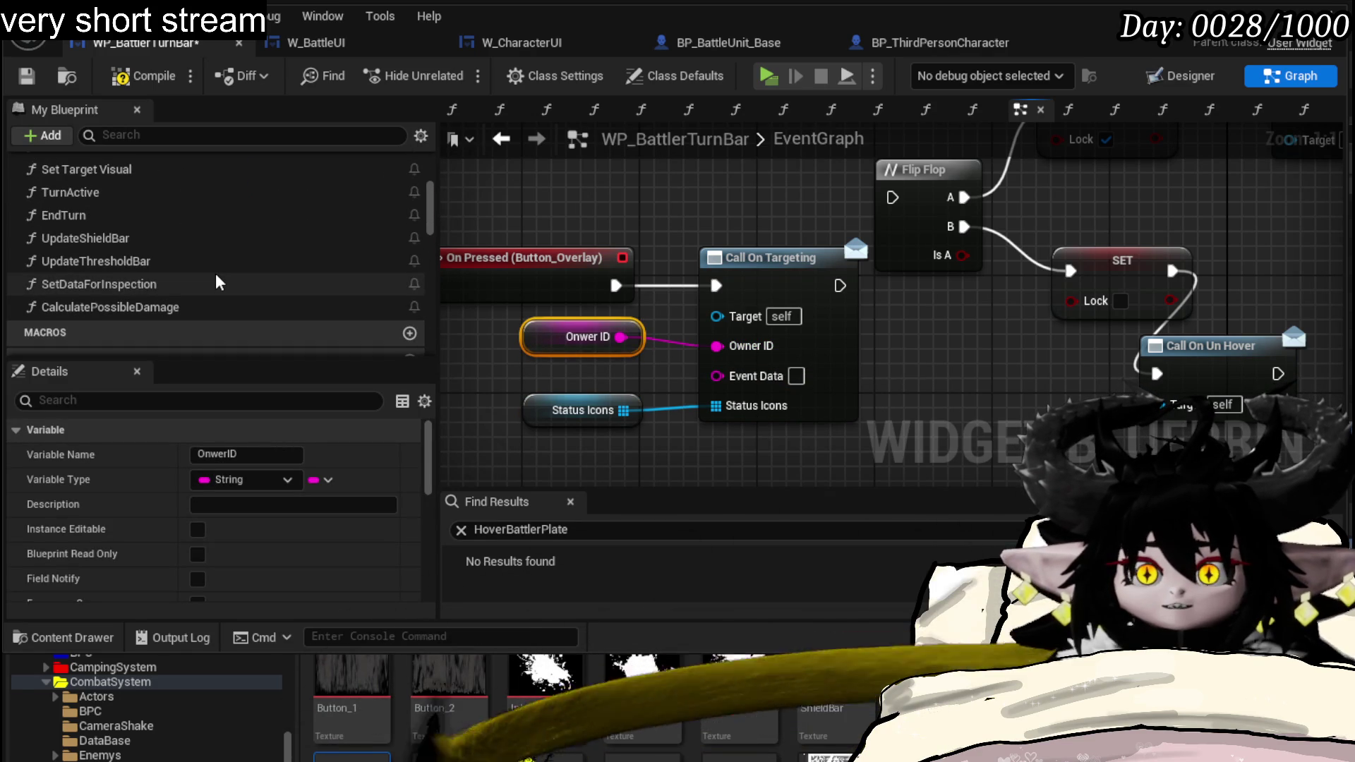
pyautogui.scroll(-4, 855, 230)
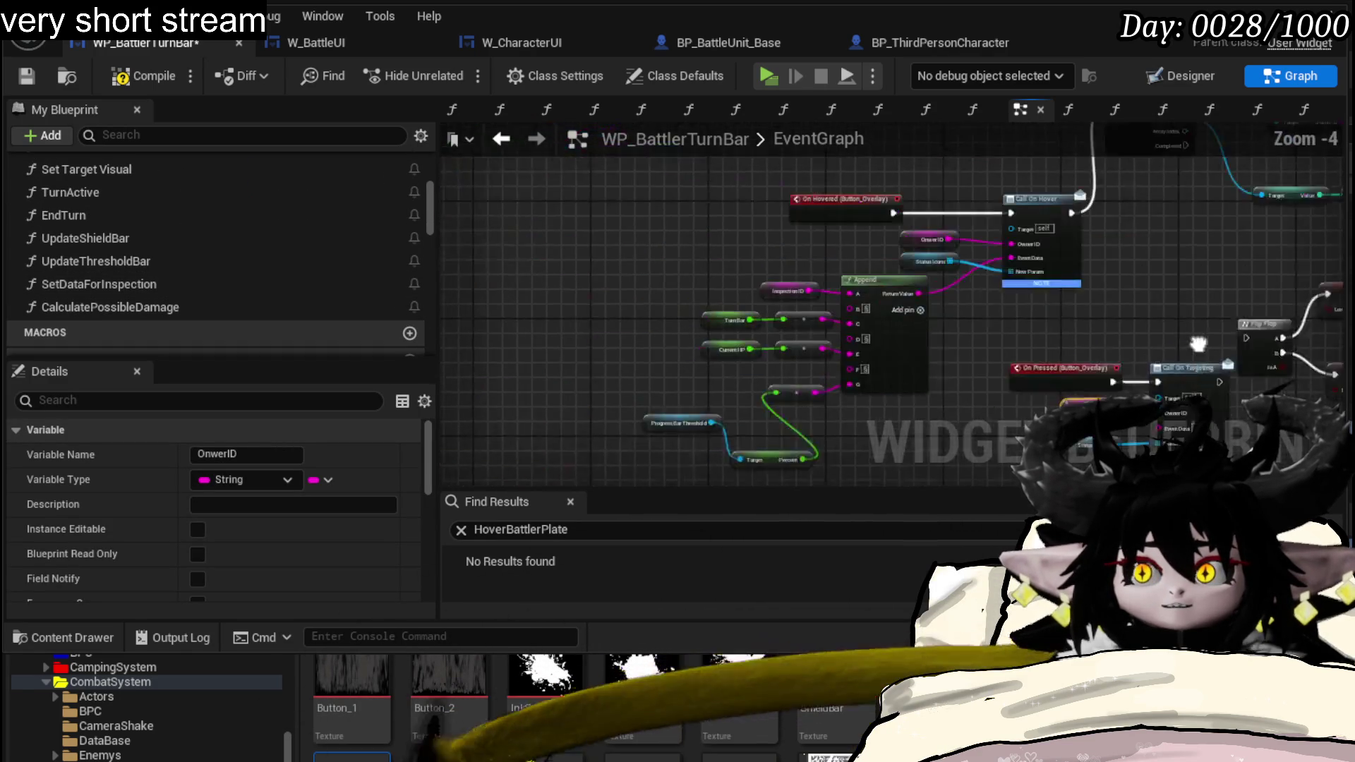
pyautogui.scroll(3, 916, 302)
# - Check Call On Hover's Append/Status Icons wiring and compile WP_BattlerTurnBar
pyautogui.moveTo(960, 302)
pyautogui.mouseDown()
pyautogui.moveTo(867, 393)
pyautogui.moveTo(1140, 195)
pyautogui.moveTo(750, 236)
pyautogui.moveTo(1043, 242)
pyautogui.mouseUp()
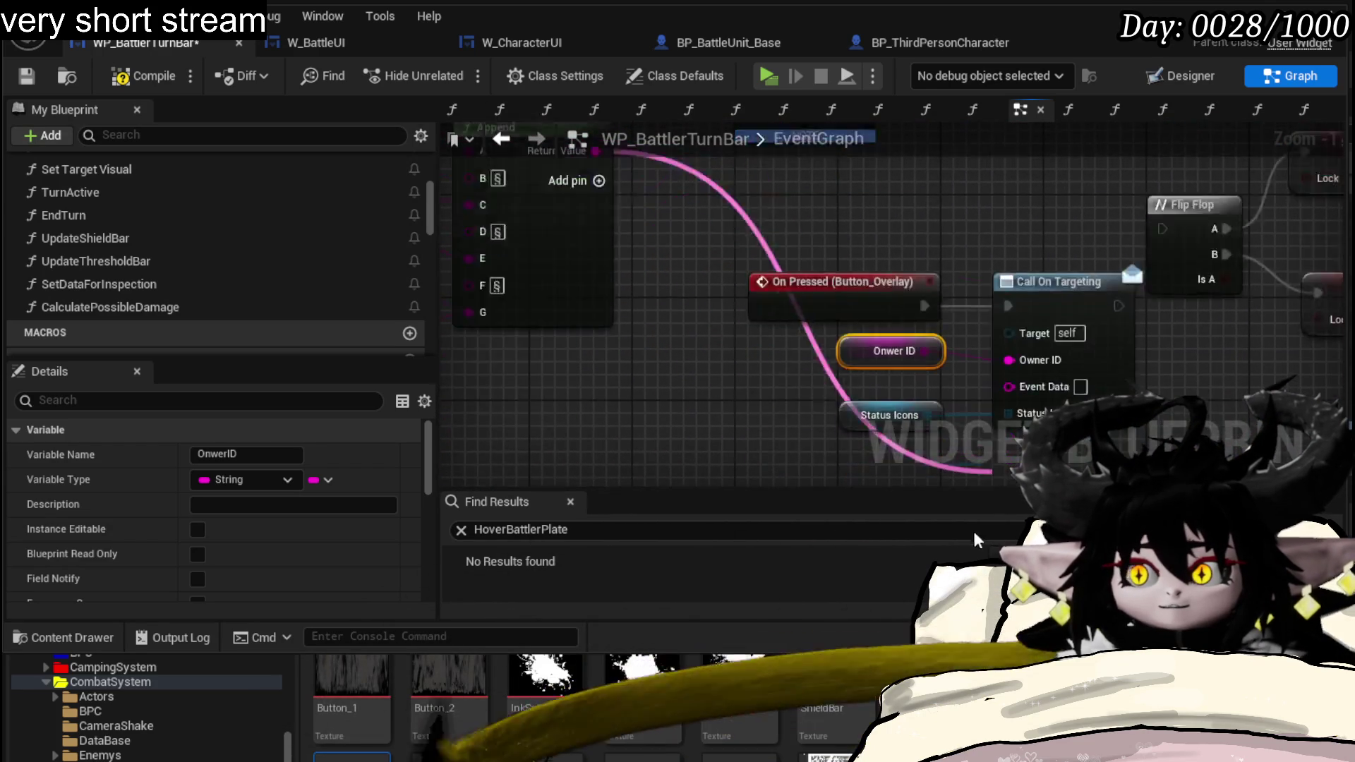
pyautogui.scroll(-3, 718, 258)
pyautogui.moveTo(717, 259)
pyautogui.mouseDown()
pyautogui.moveTo(810, 446)
pyautogui.moveTo(458, 399)
pyautogui.moveTo(552, 399)
pyautogui.moveTo(529, 201)
pyautogui.moveTo(988, 228)
pyautogui.mouseUp()
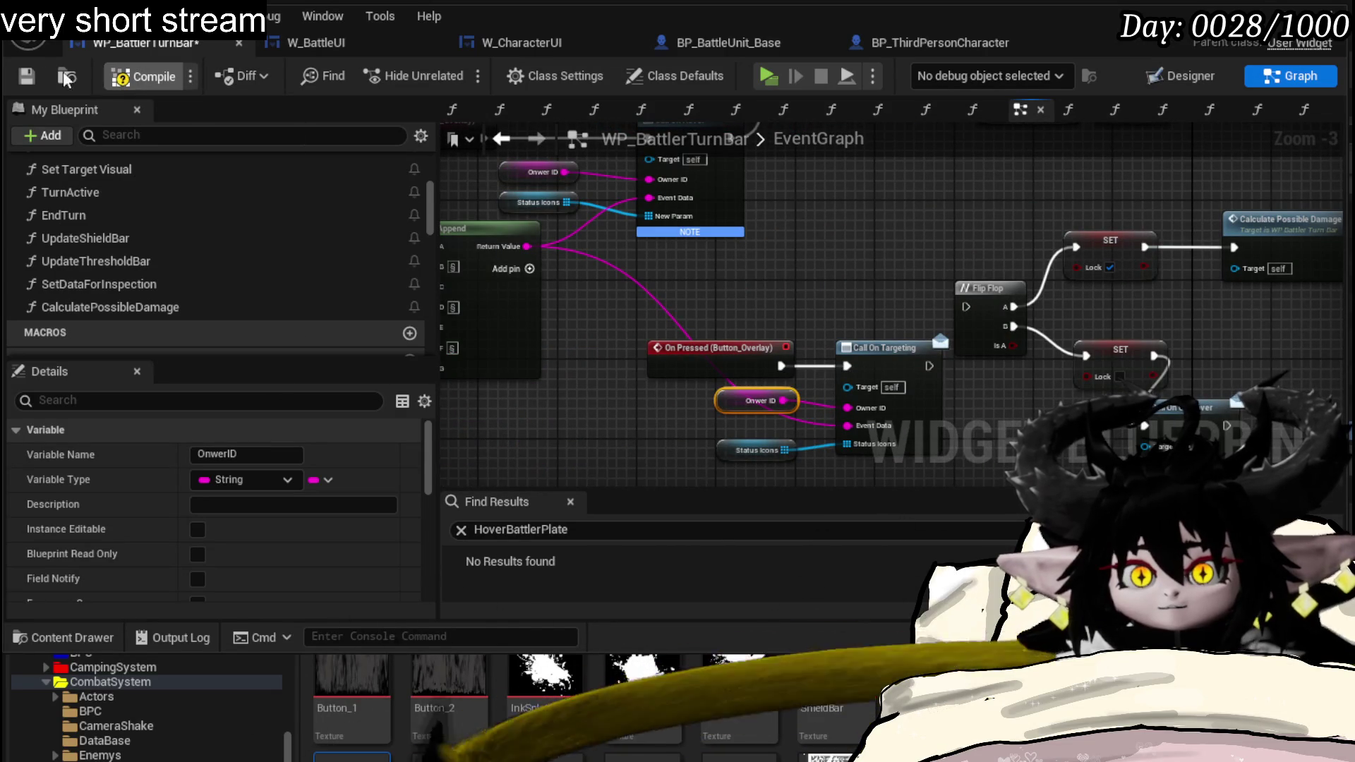
pyautogui.click(140, 77)
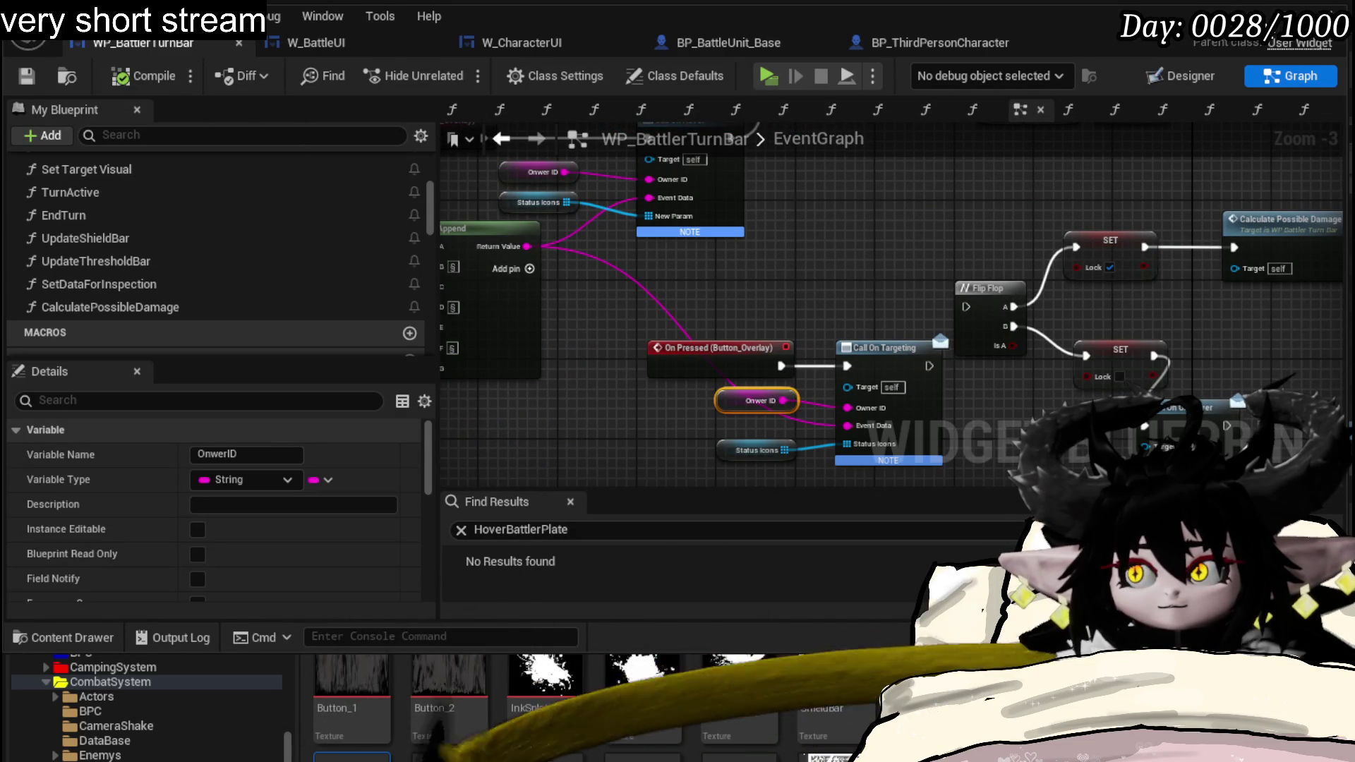
pyautogui.hotkey('alt', 'Tab')
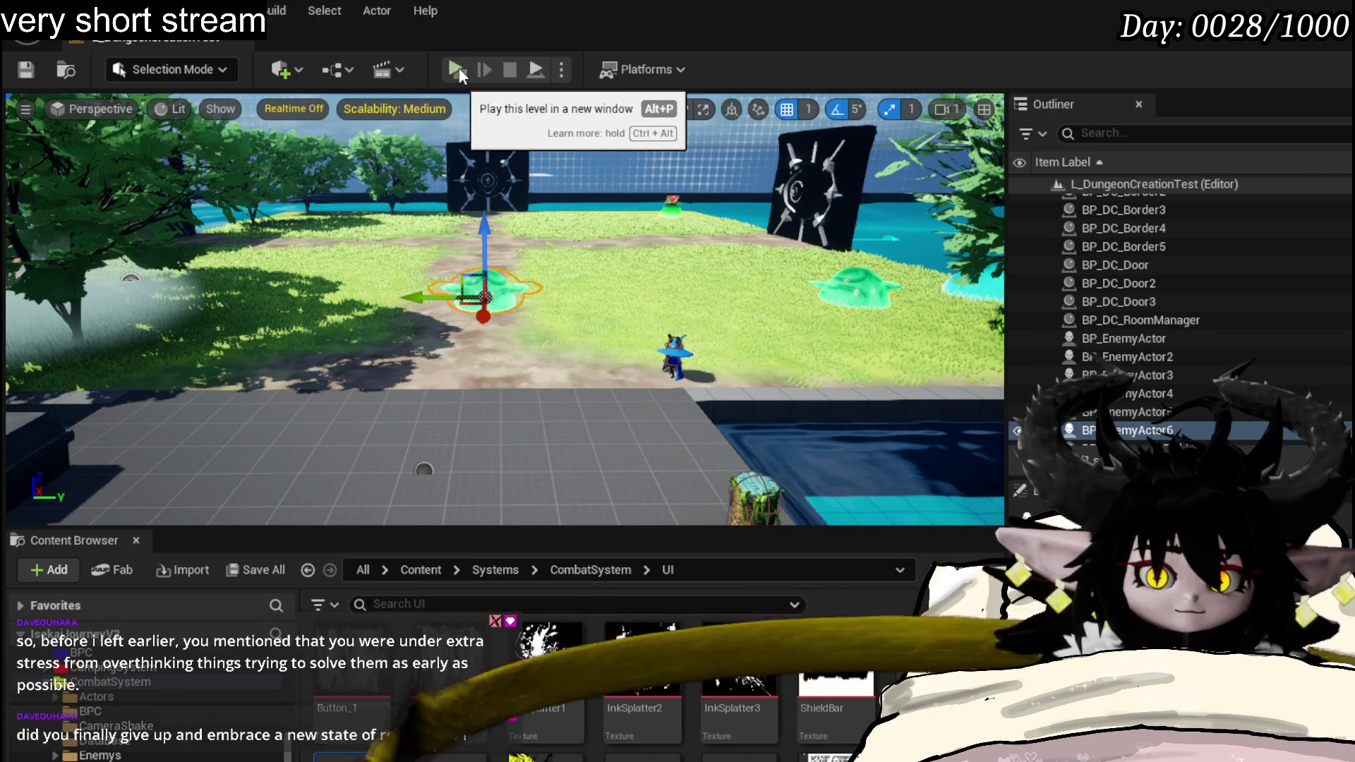
# - Play the level, engage the slime and choose a card until the ClickBattlerPlate breakpoint hits
pyautogui.click(459, 67)
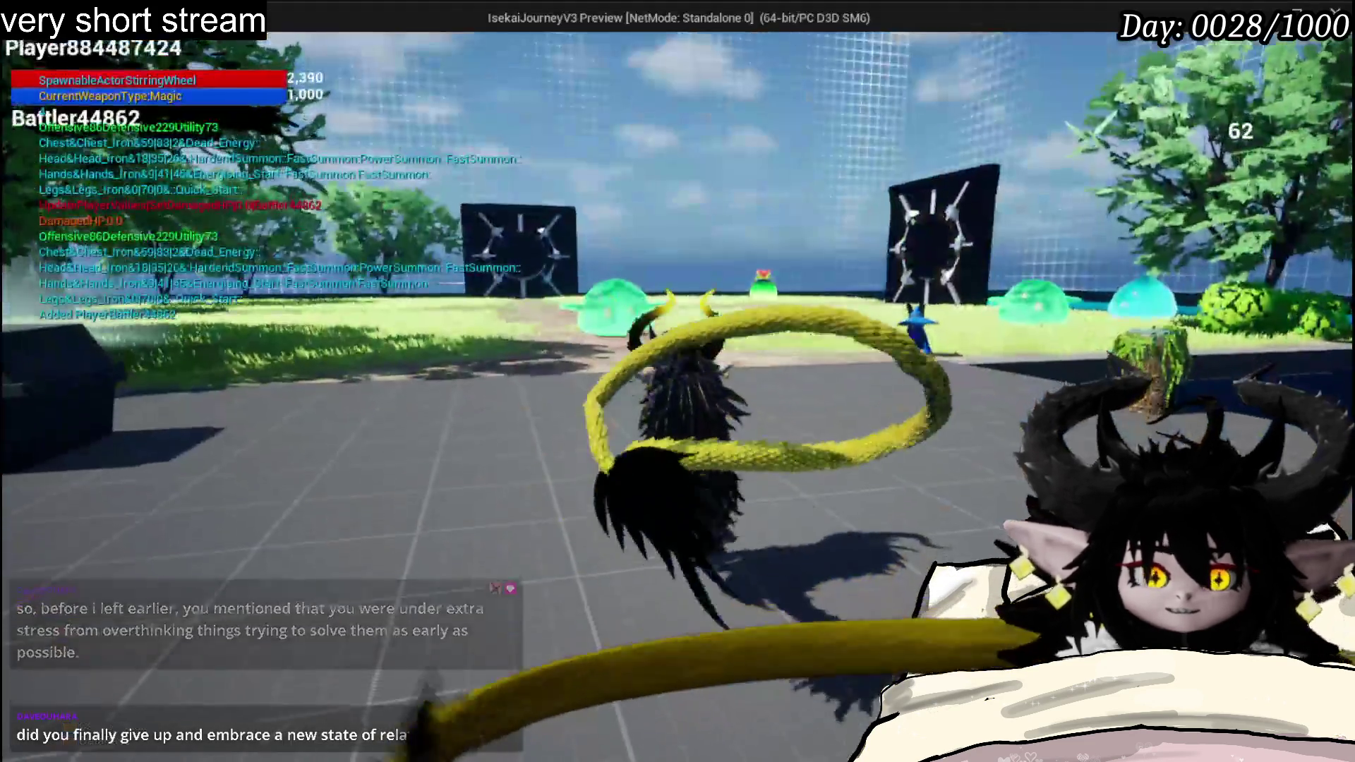
pyautogui.press('w')
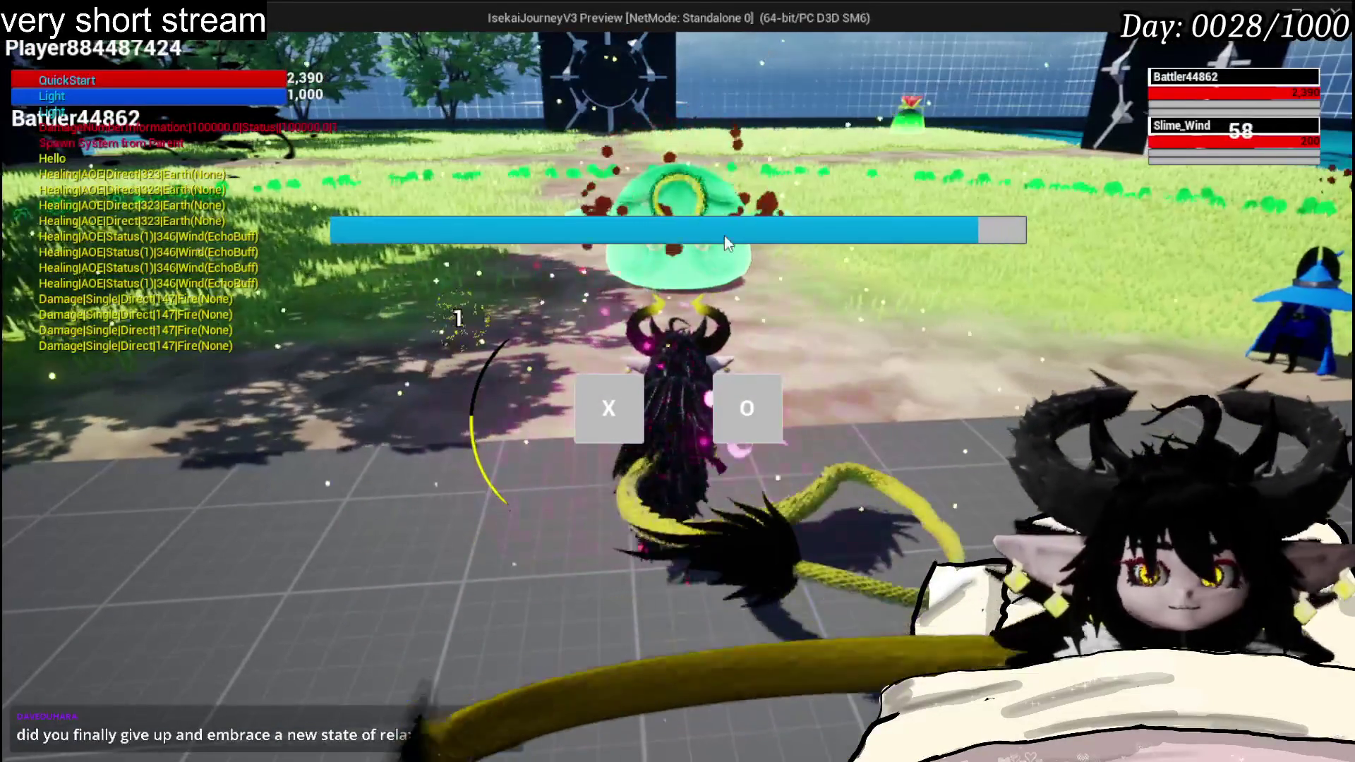
pyautogui.click(605, 406)
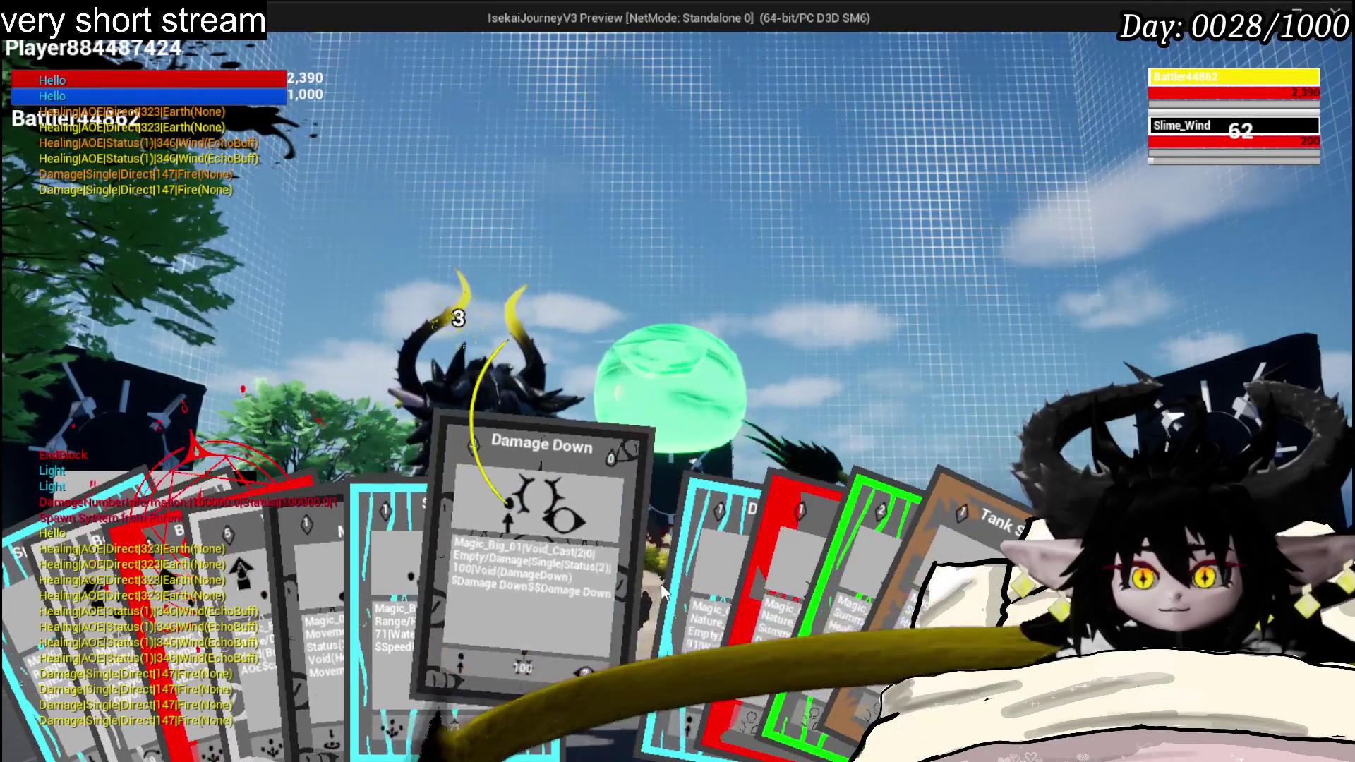
pyautogui.click(689, 588)
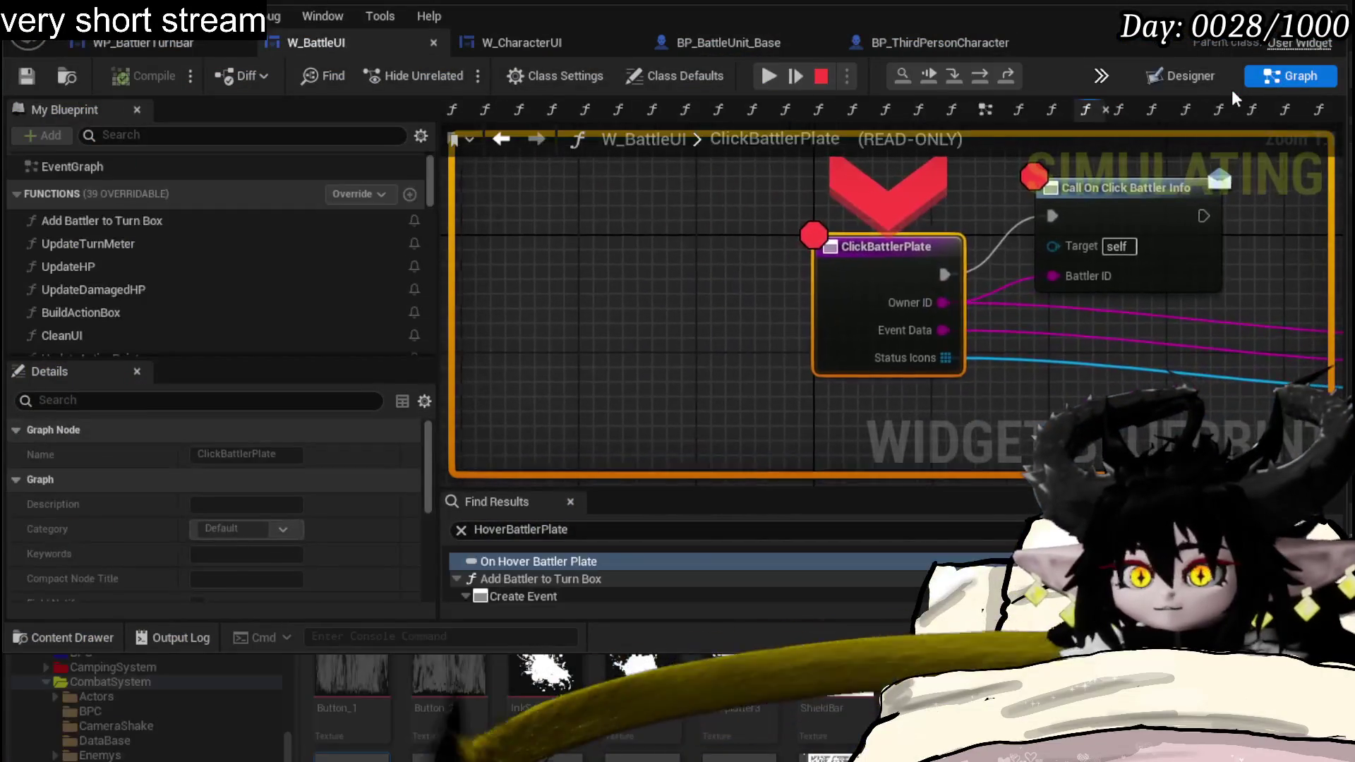
# - Disable the ClickBattlerPlate and Call On Click Battler Info breakpoints and resume
pyautogui.rightClick(879, 265)
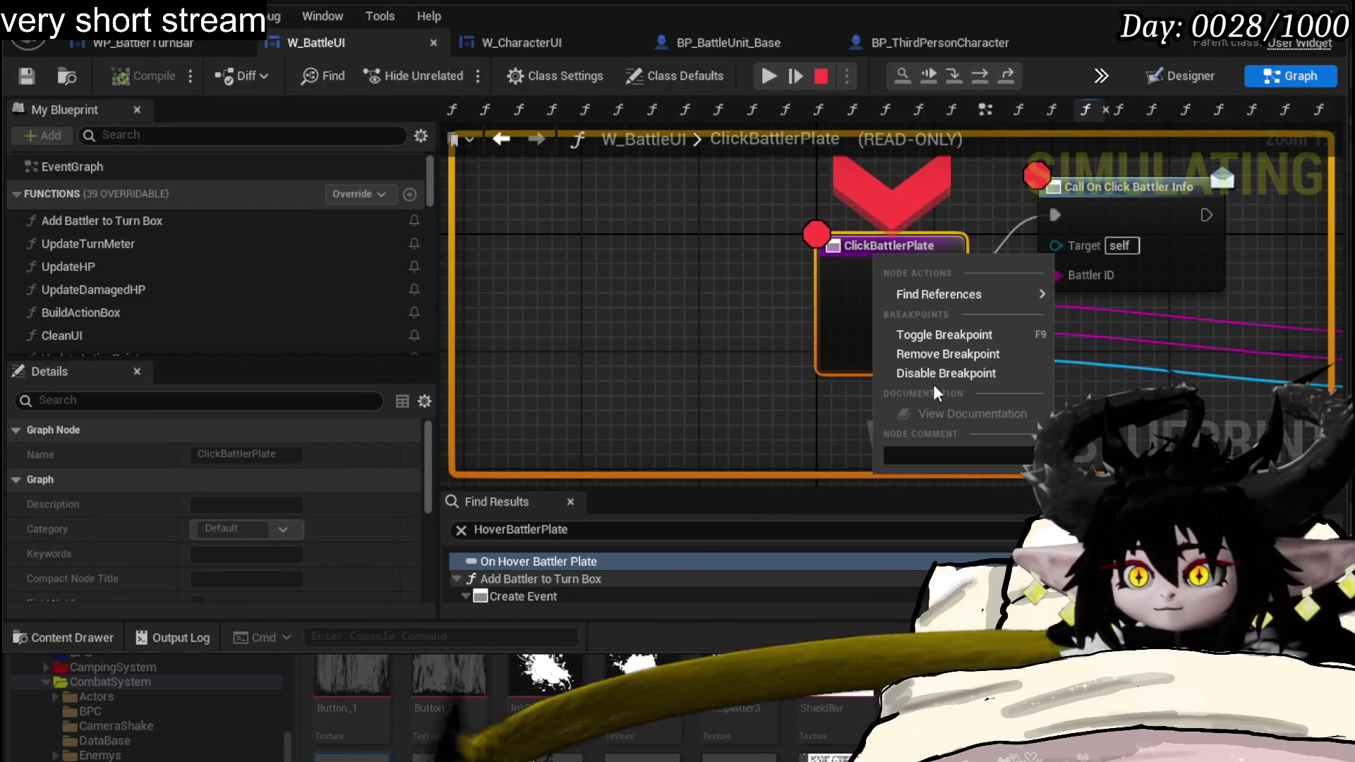
pyautogui.click(937, 372)
pyautogui.moveTo(955, 217); pyautogui.dragTo(852, 293)
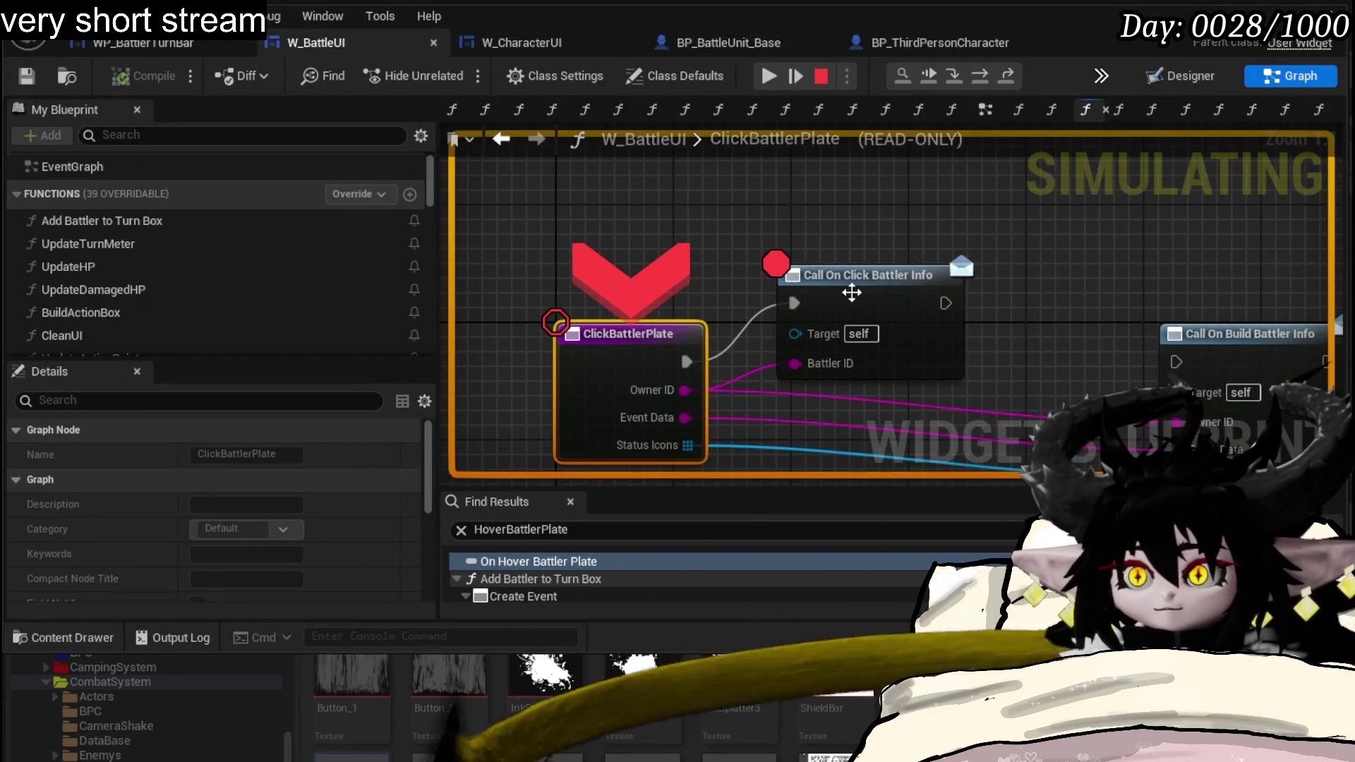
pyautogui.rightClick(851, 292)
pyautogui.click(901, 410)
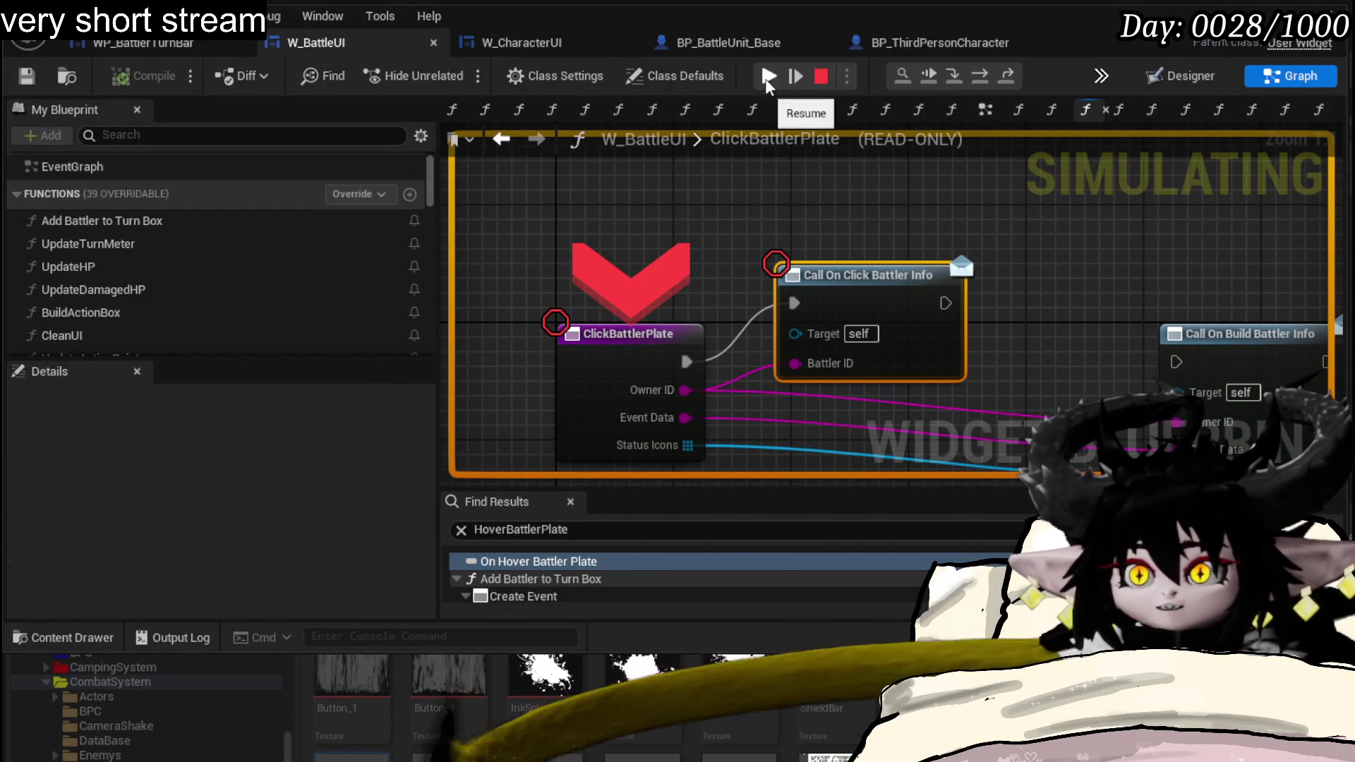
pyautogui.click(766, 78)
# - Disable the Blendview to Battler breakpoint and resume the battle
pyautogui.rightClick(842, 256)
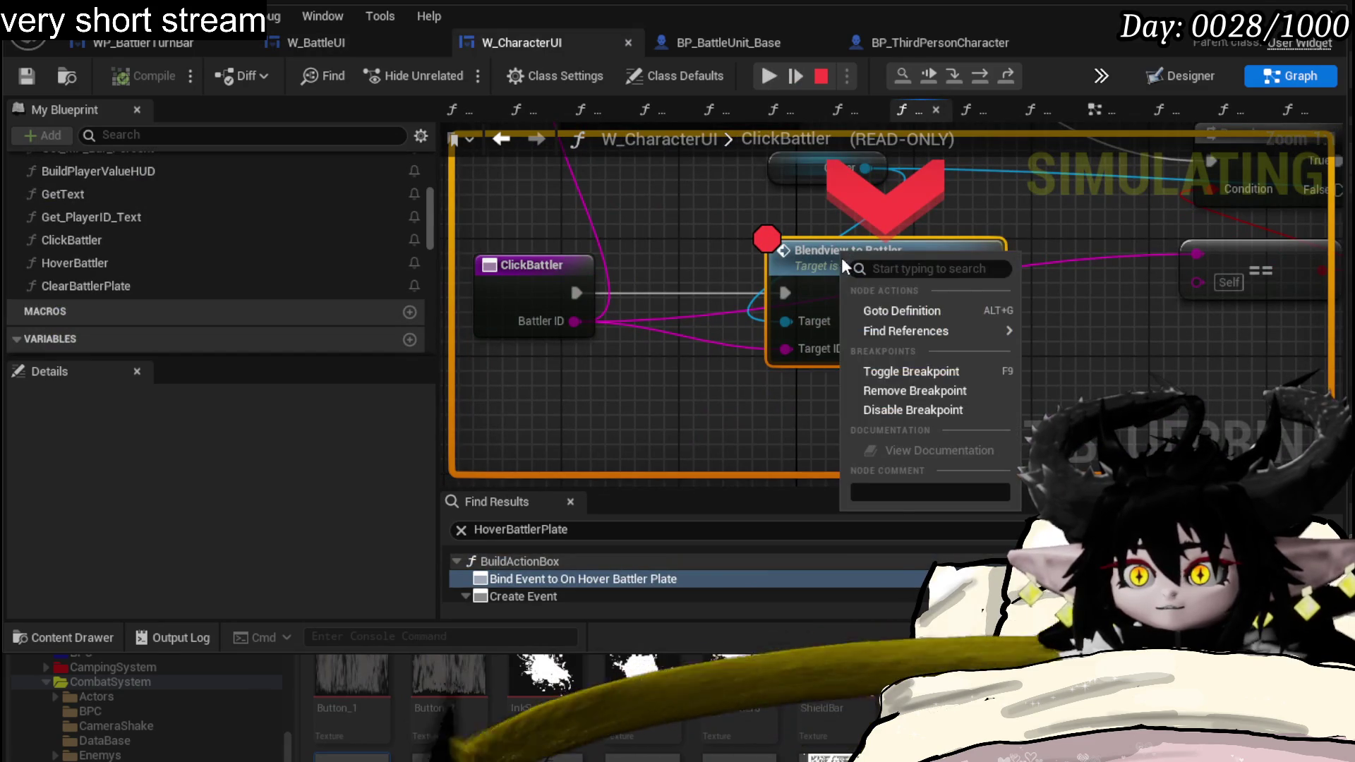
pyautogui.click(907, 408)
pyautogui.click(770, 79)
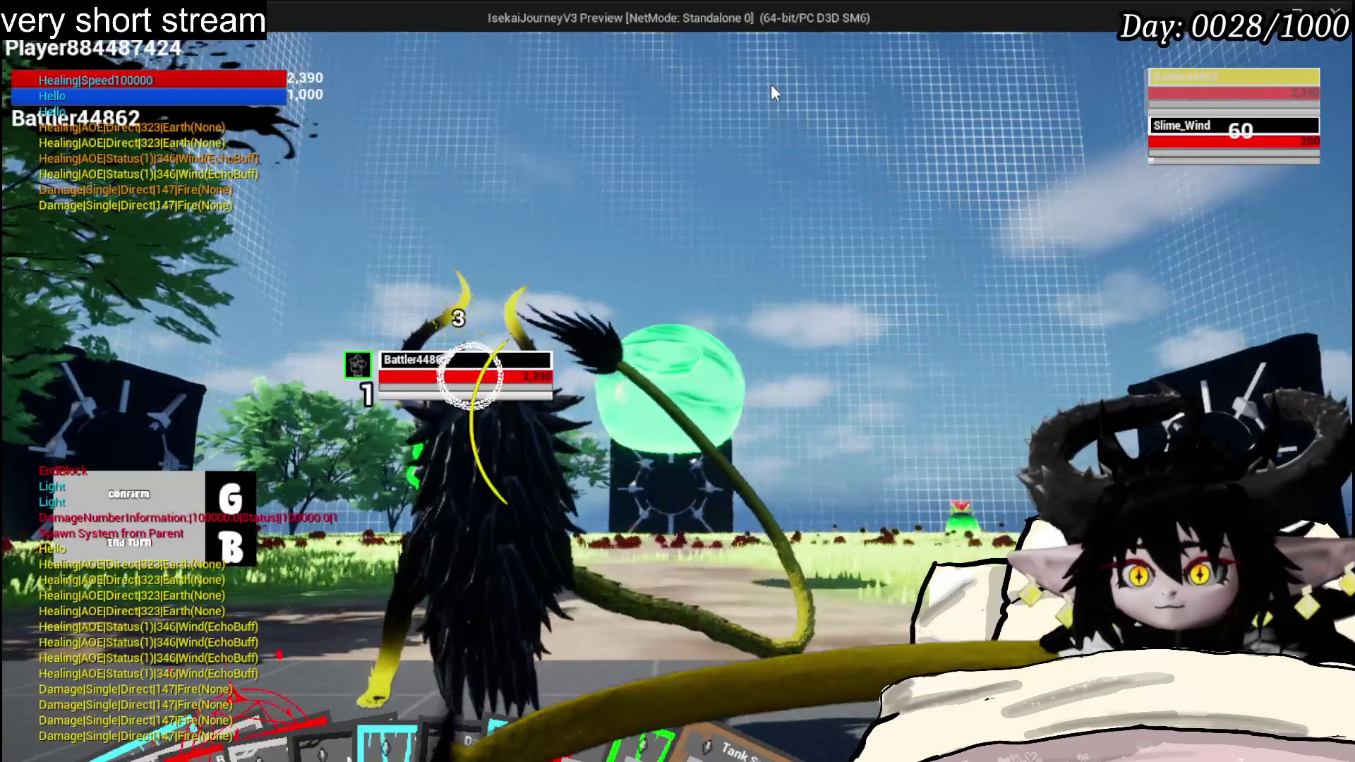
# - Target Slime_Wind from the turn bar, then retarget the player's own battler
pyautogui.click(1186, 151)
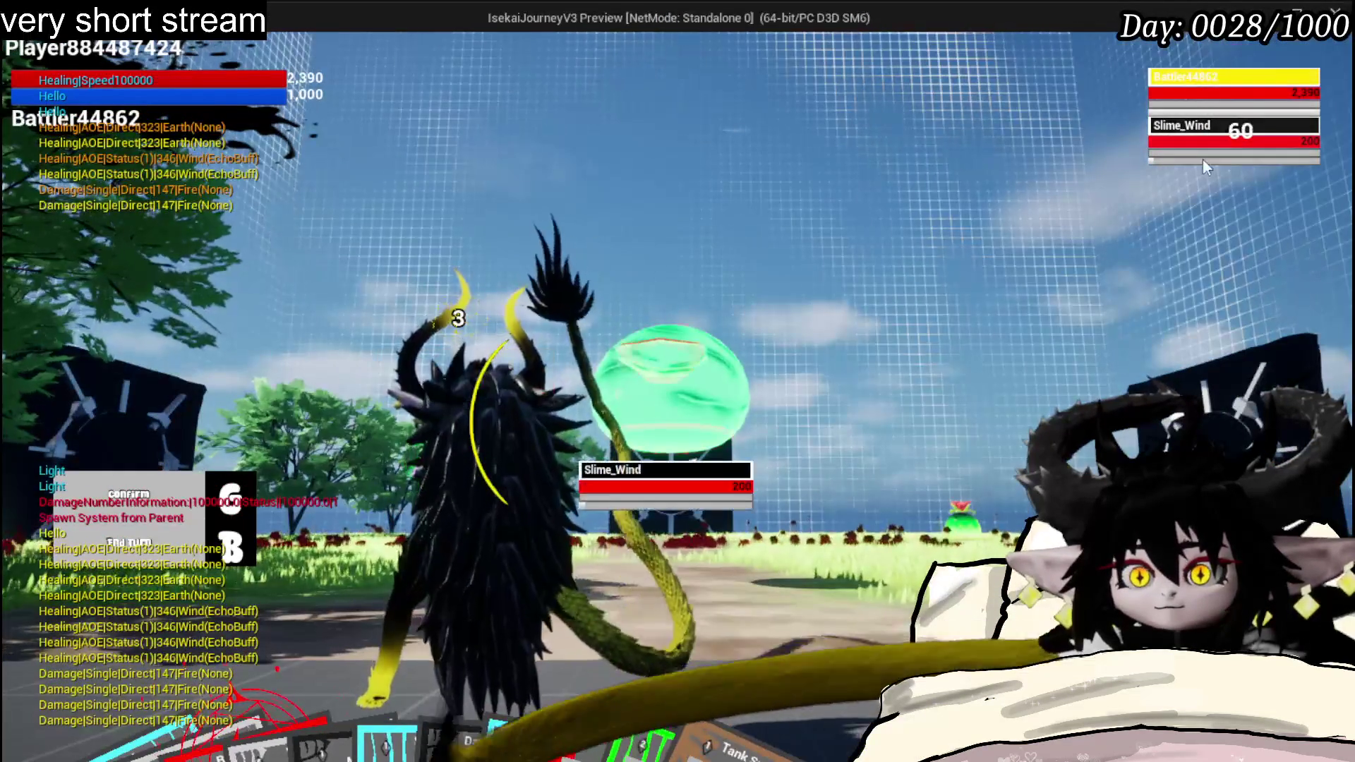
pyautogui.click(1203, 158)
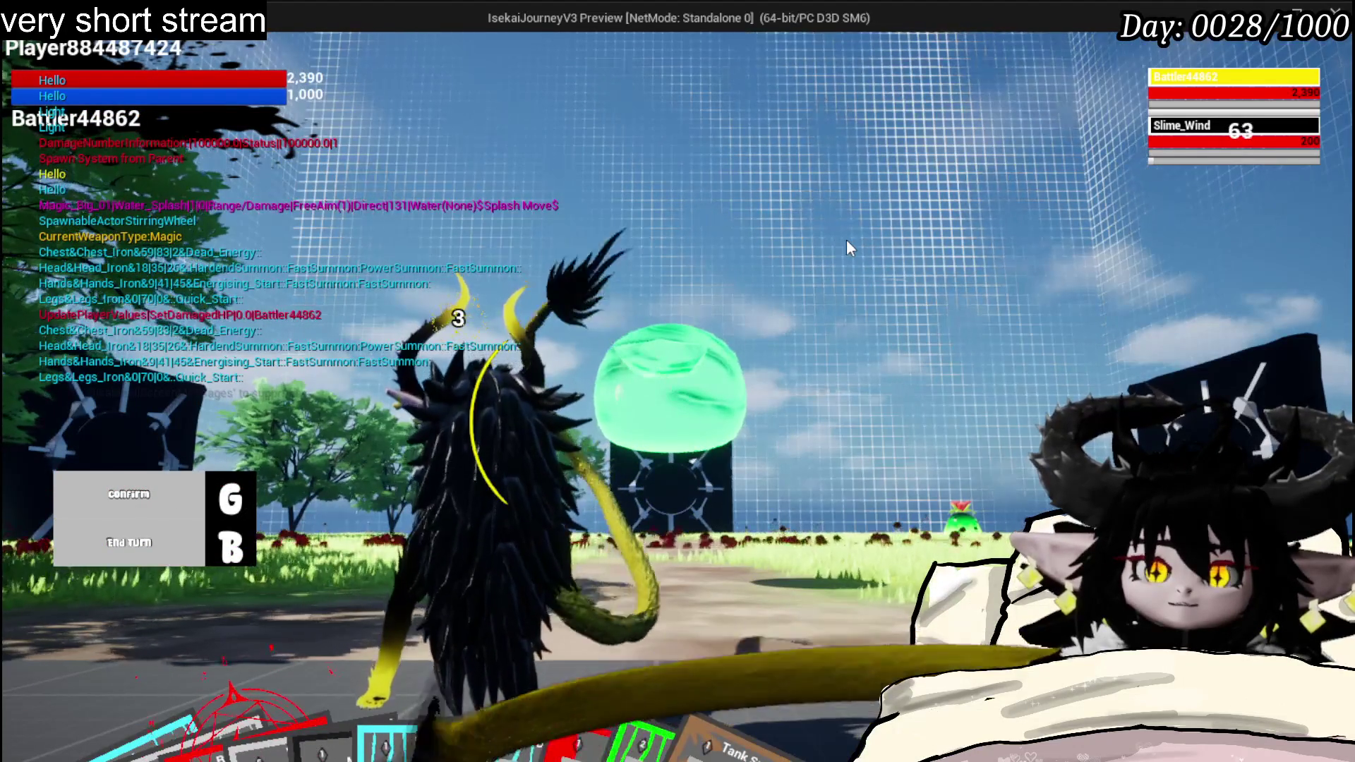
pyautogui.click(1197, 89)
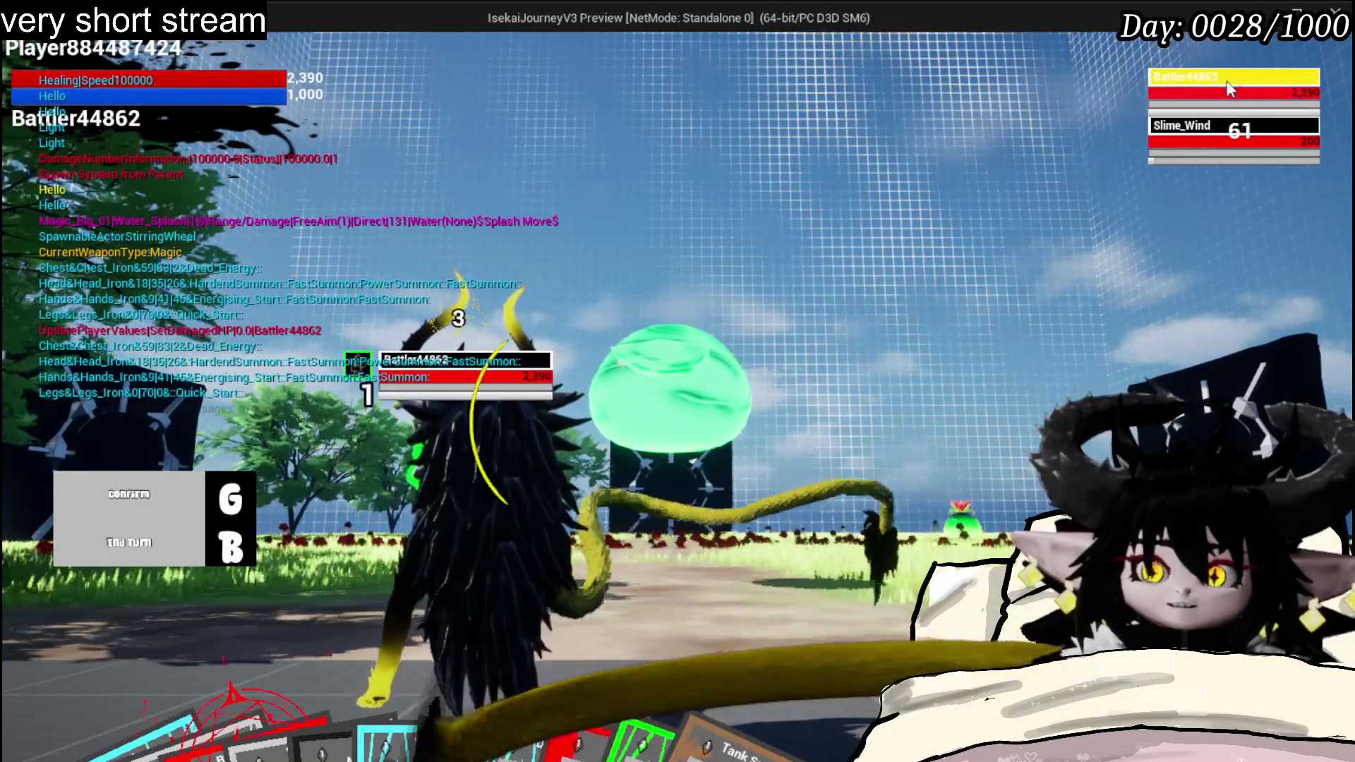
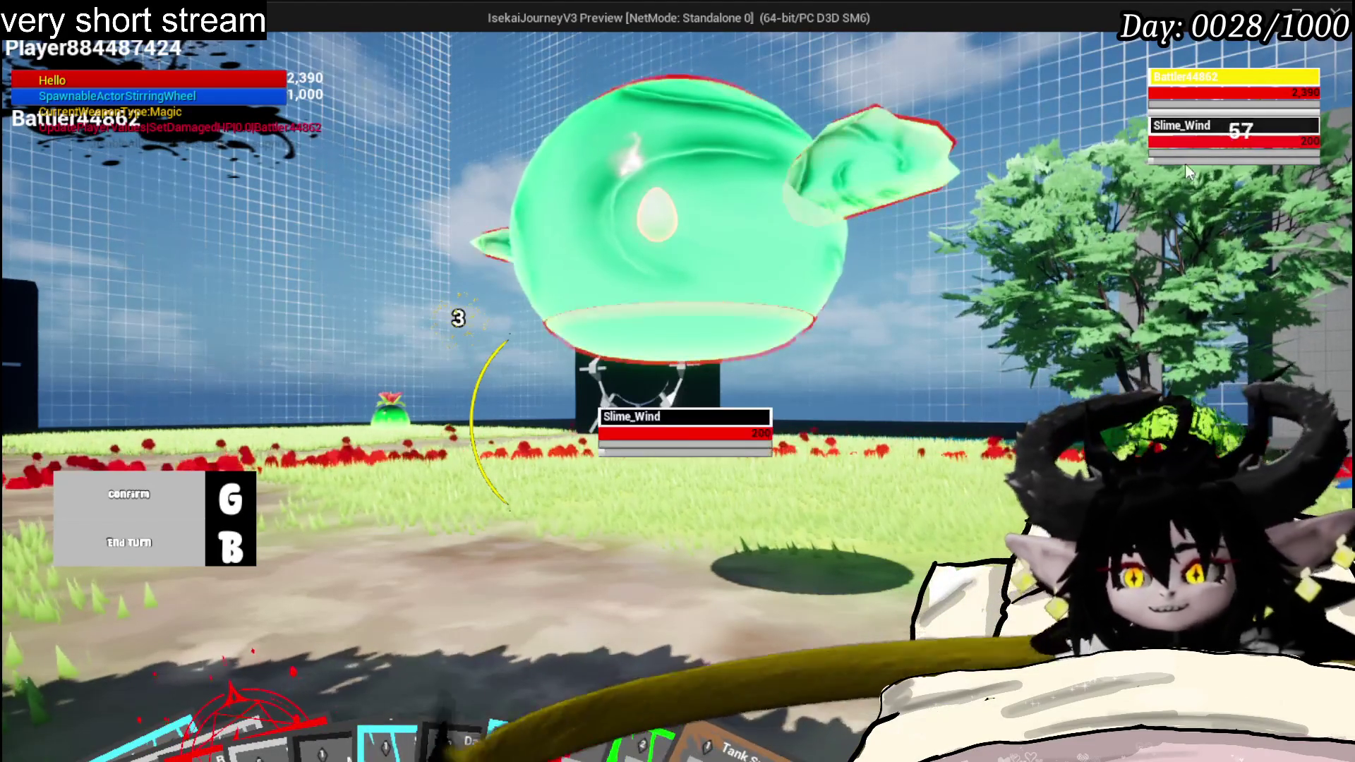
# - Hit the ClickBattler breakpoint via the Slime_Wind plate, then switch to the WP_BattlerTurnBar event graph
pyautogui.click(727, 310)
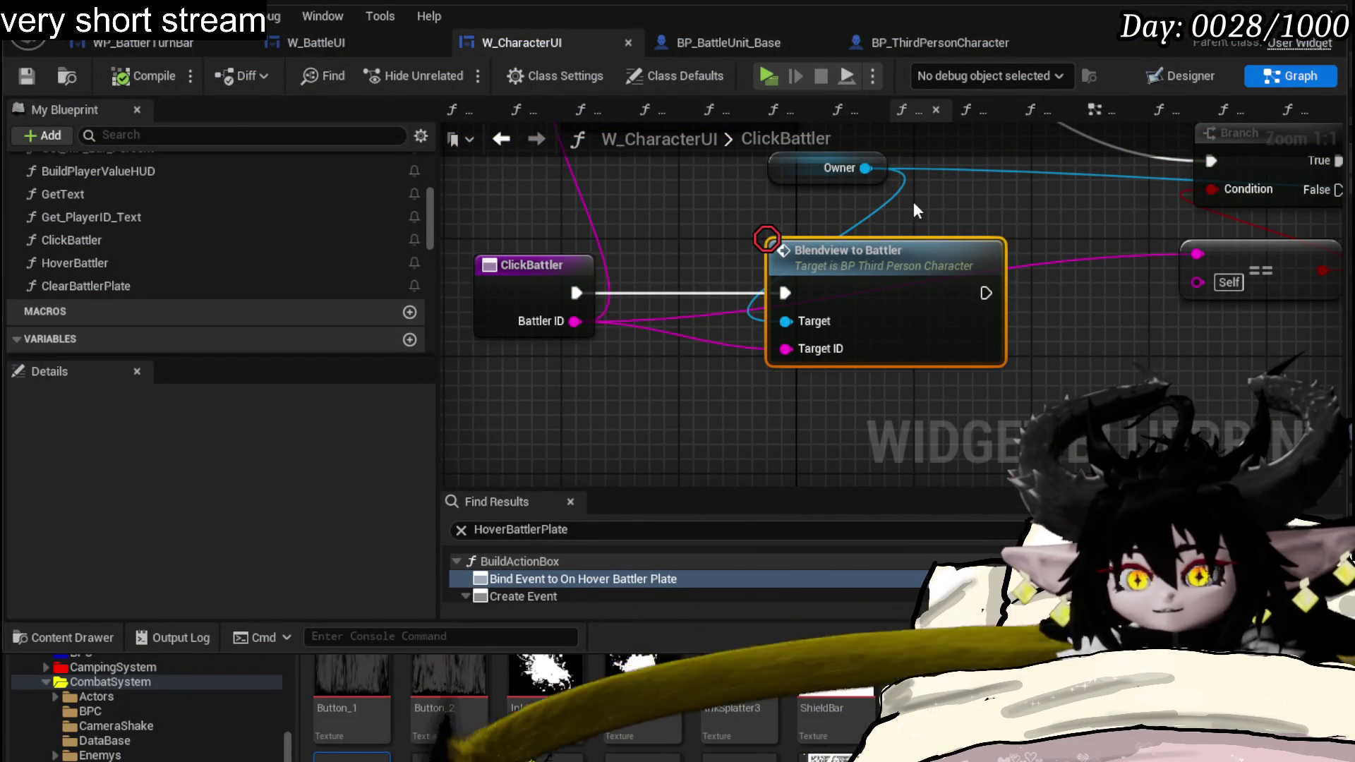
pyautogui.moveTo(915, 211)
pyautogui.mouseDown()
pyautogui.moveTo(903, 357)
pyautogui.moveTo(889, 329)
pyautogui.mouseUp()
pyautogui.scroll(-2, 902, 357)
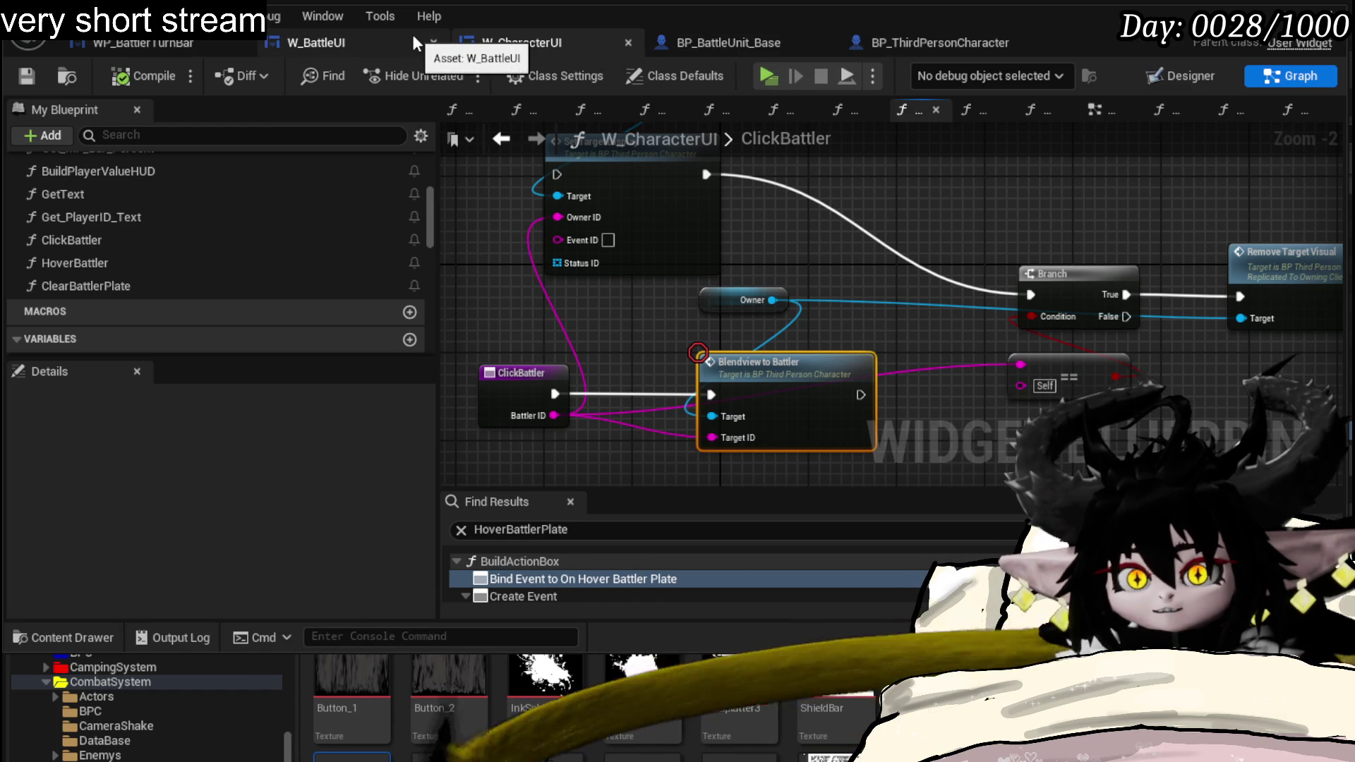
pyautogui.moveTo(317, 43)
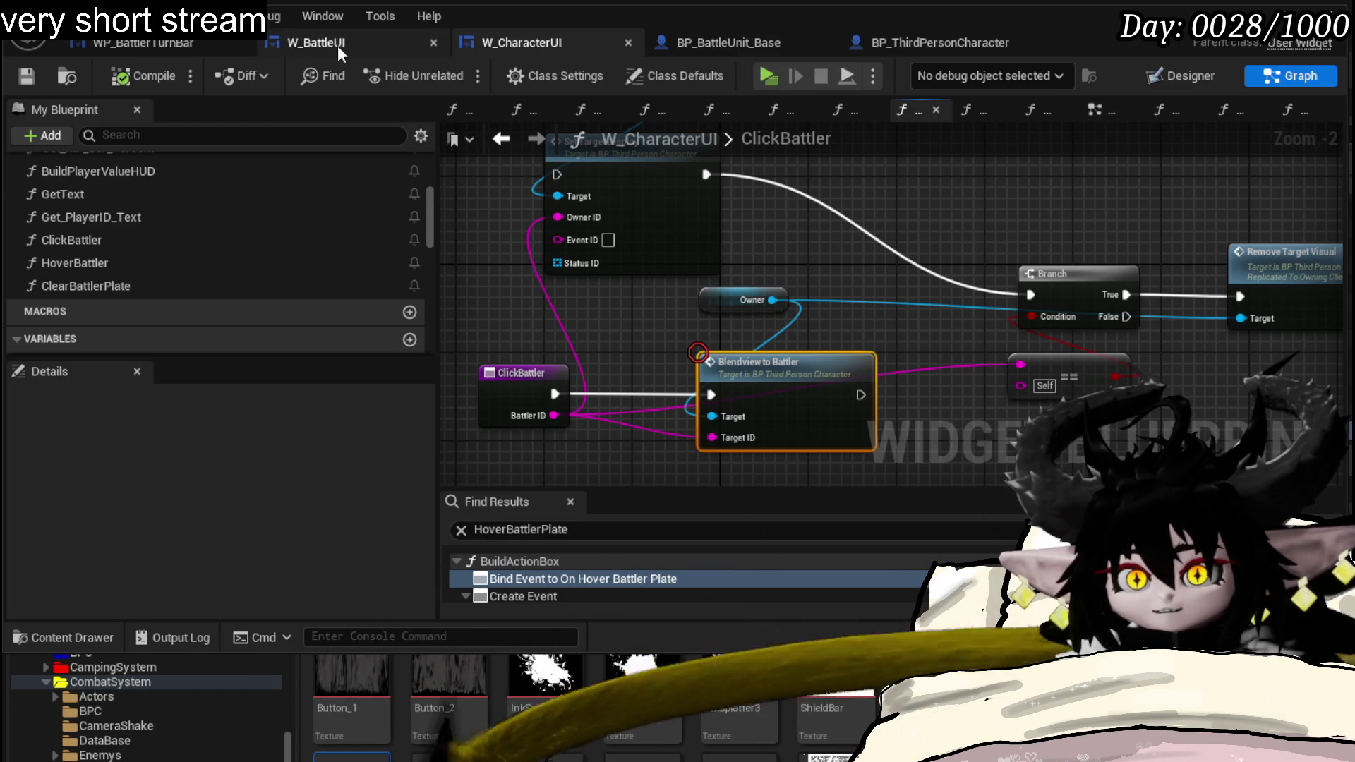
pyautogui.click(150, 42)
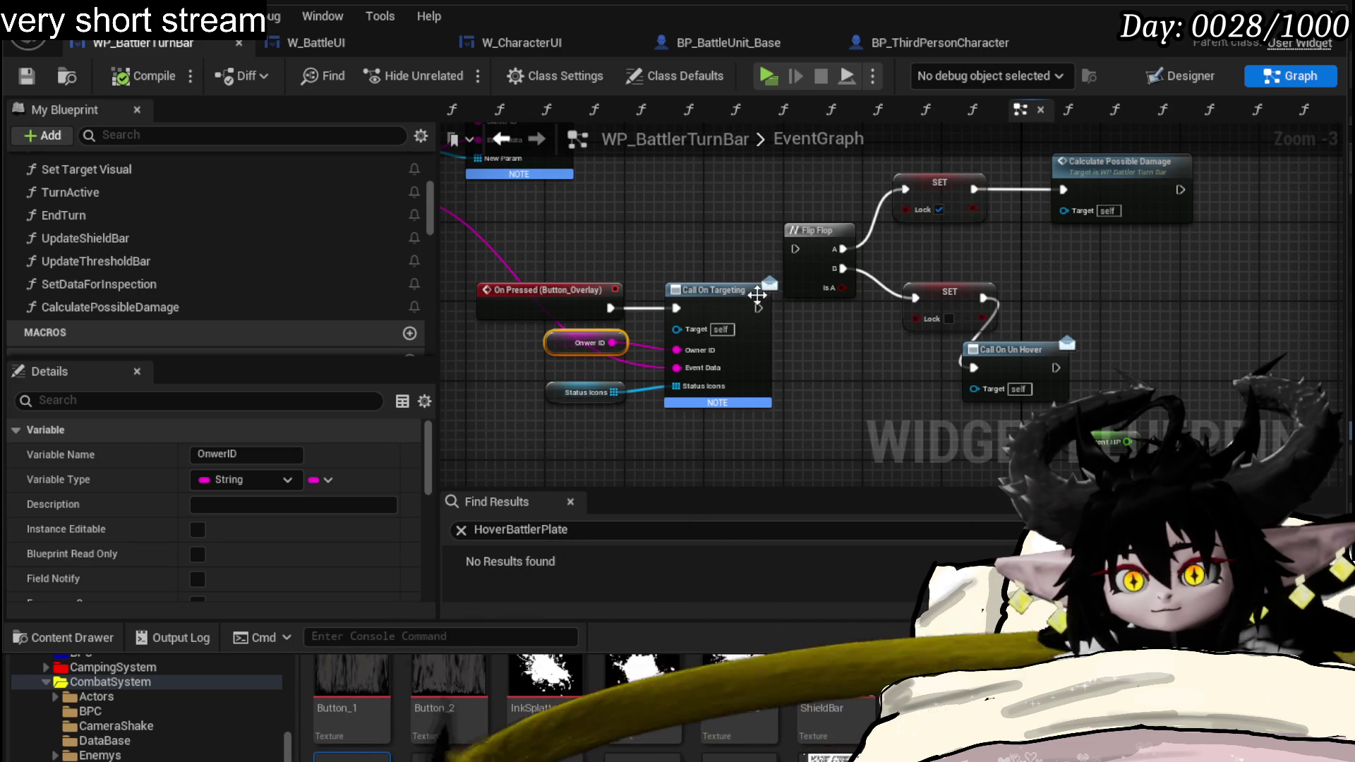
# - Wire Call On Targeting into the Flip Flop and the lower SET into Call On Un Hover
pyautogui.moveTo(769, 284); pyautogui.dragTo(770, 284)
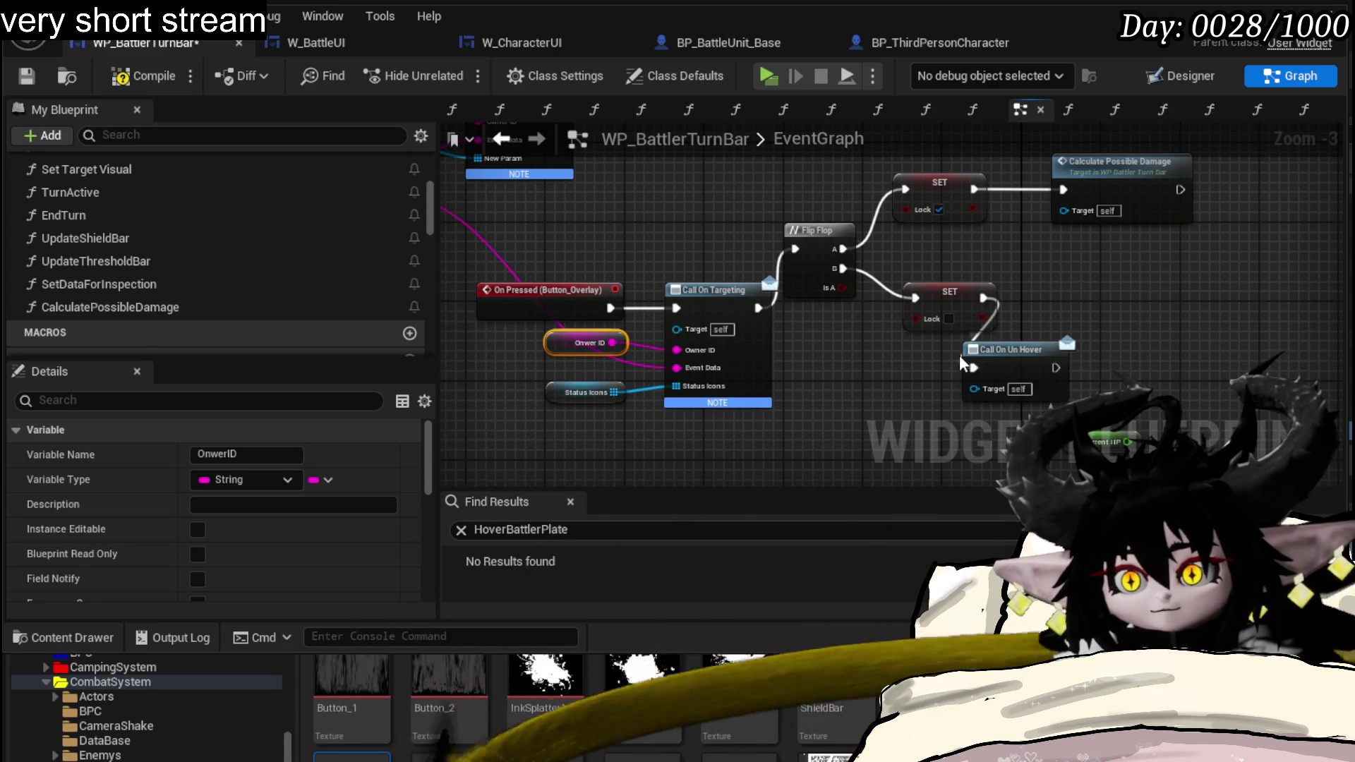
pyautogui.moveTo(970, 366); pyautogui.dragTo(1155, 283)
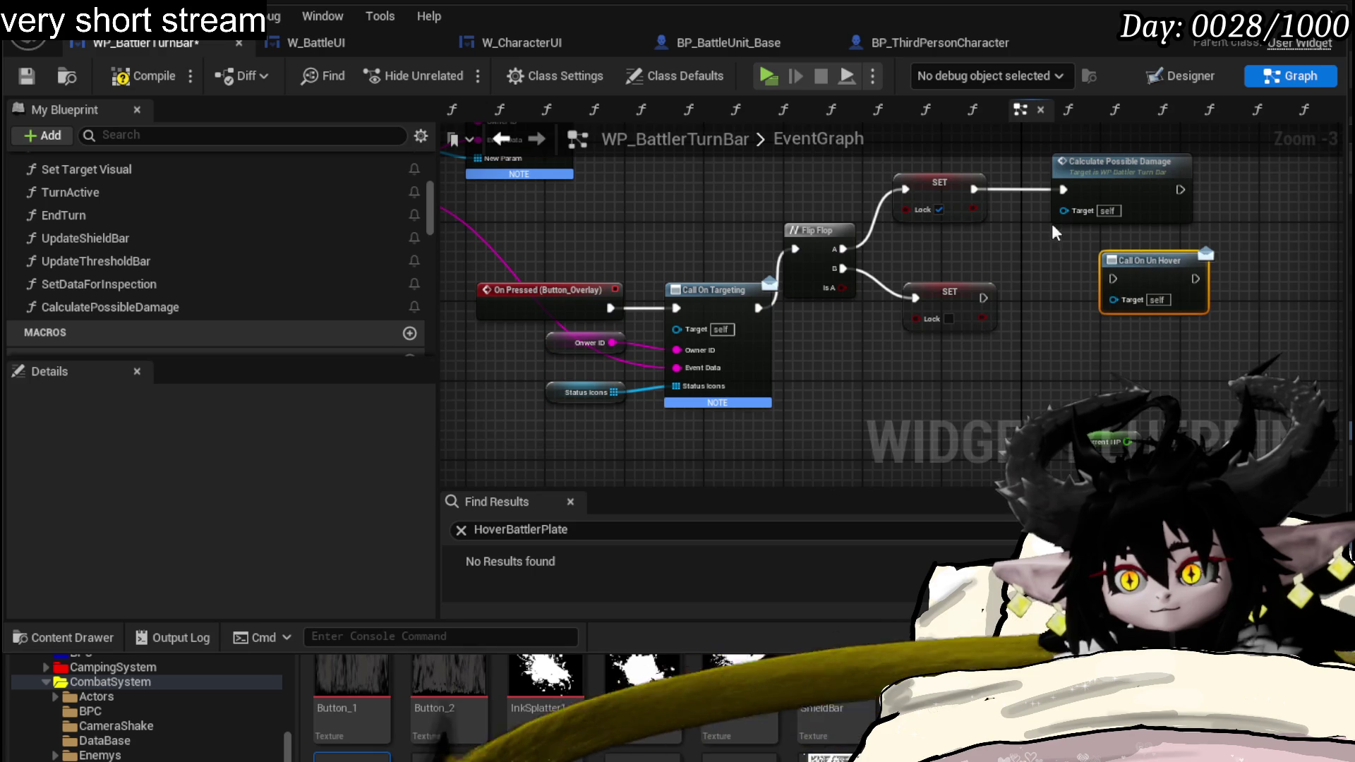
pyautogui.moveTo(959, 315); pyautogui.dragTo(1088, 297)
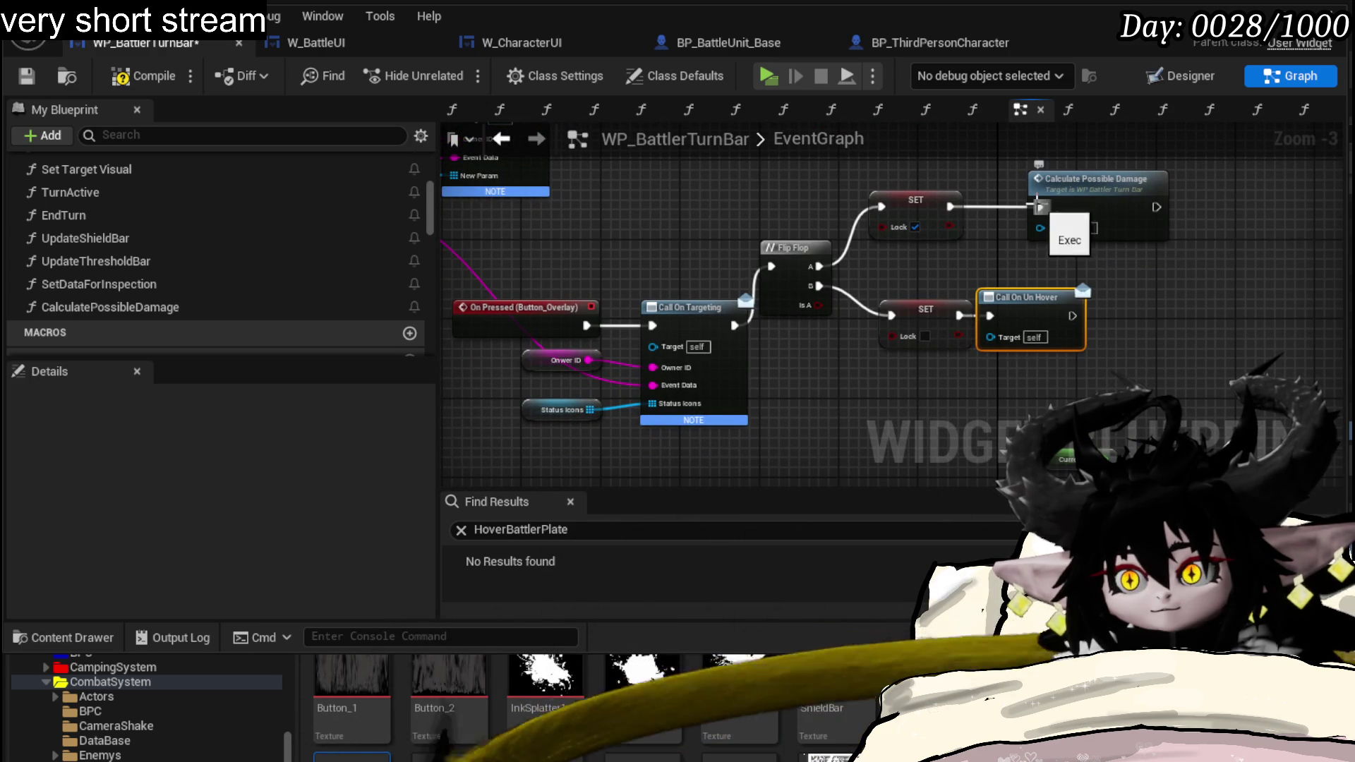
pyautogui.scroll(-1, 970, 255)
# - Insert a Branch on Lock between the On Hovered event and Call On Hover
pyautogui.moveTo(971, 255); pyautogui.dragTo(977, 356)
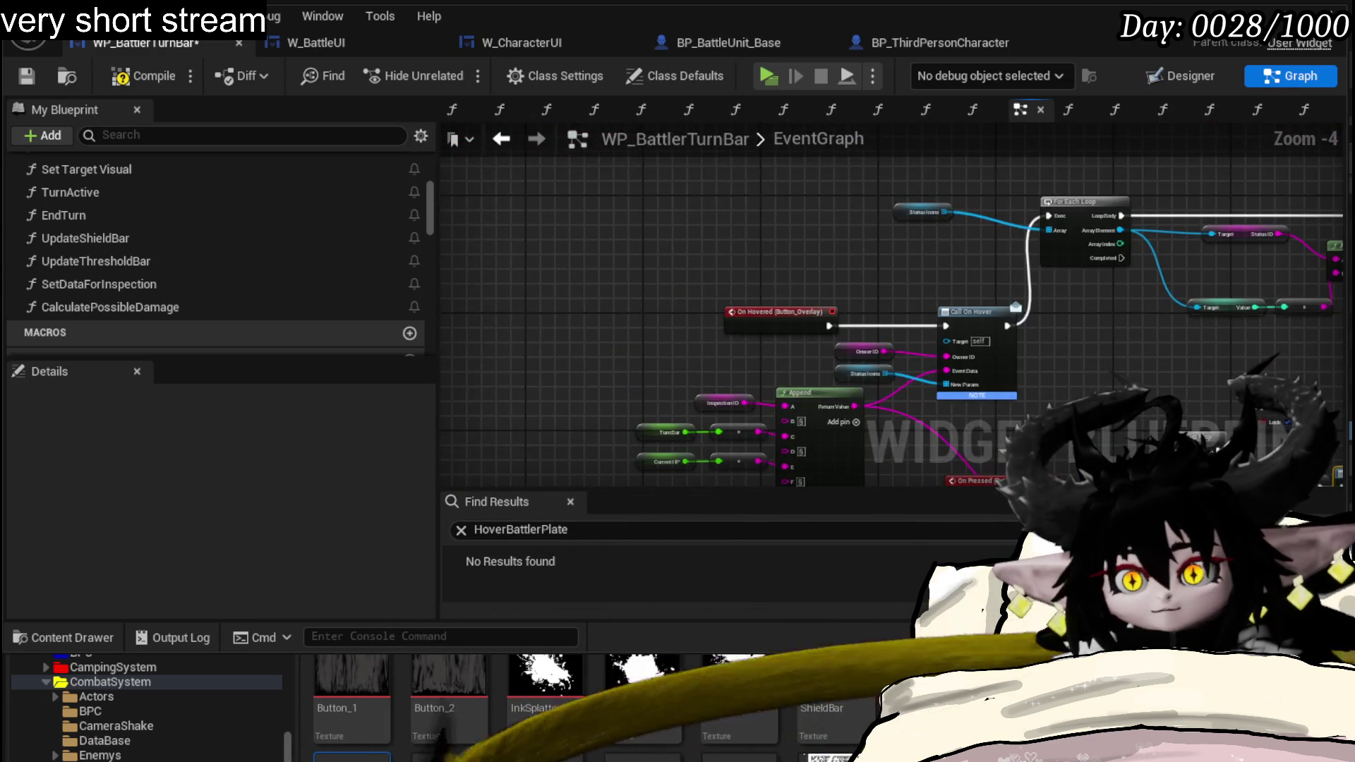
pyautogui.scroll(4, 727, 361)
pyautogui.scroll(-4, 660, 367)
pyautogui.moveTo(659, 368); pyautogui.dragTo(764, 245)
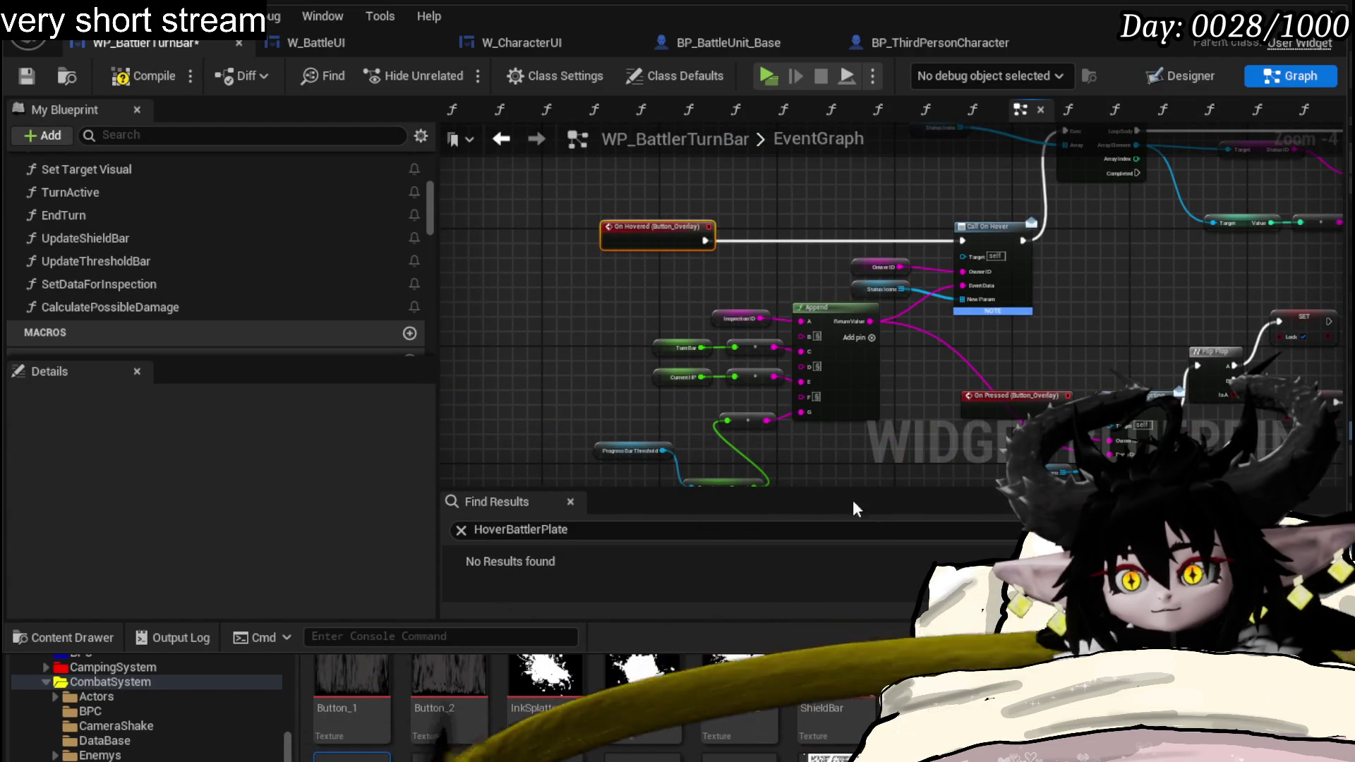
pyautogui.moveTo(837, 445); pyautogui.dragTo(844, 318)
pyautogui.scroll(3, 845, 269)
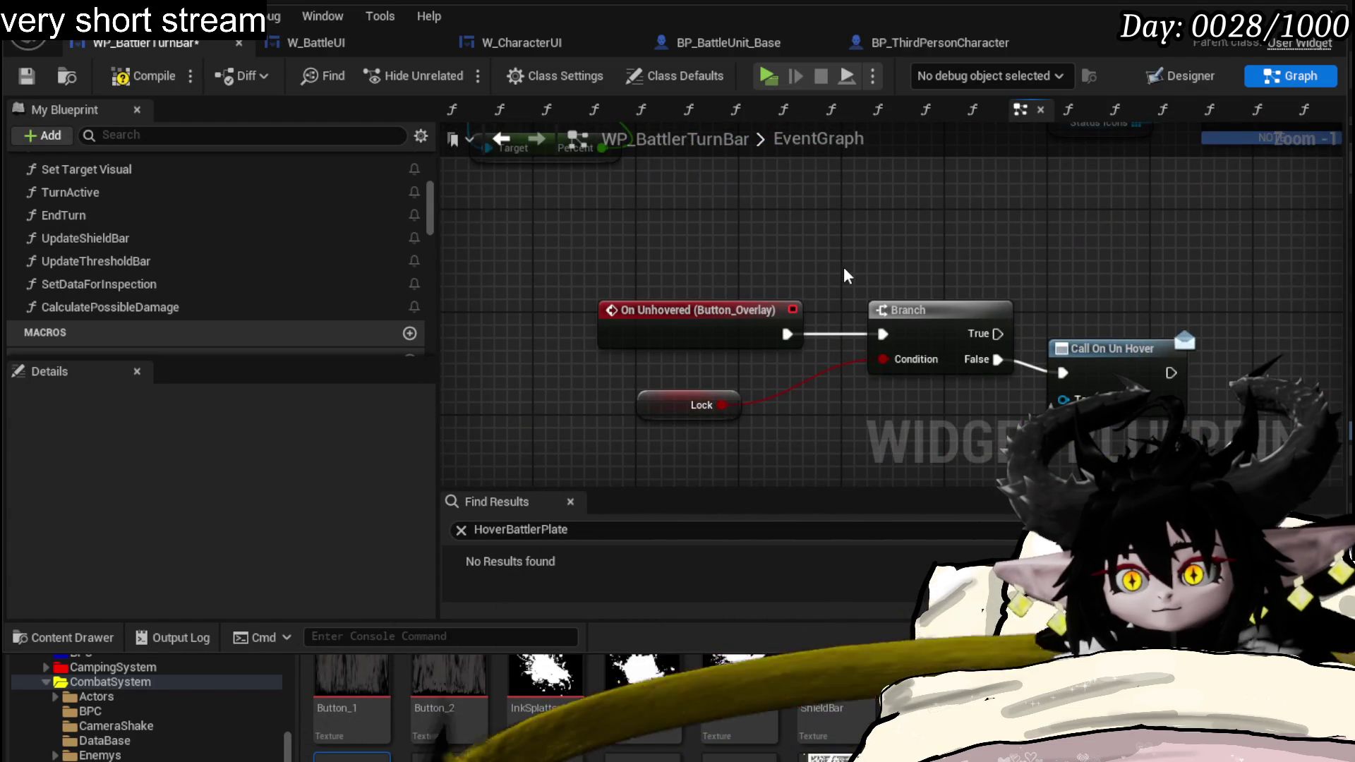
pyautogui.moveTo(650, 400); pyautogui.dragTo(892, 272)
pyautogui.moveTo(879, 221); pyautogui.dragTo(938, 365)
pyautogui.scroll(-3, 939, 365)
pyautogui.scroll(4, 758, 223)
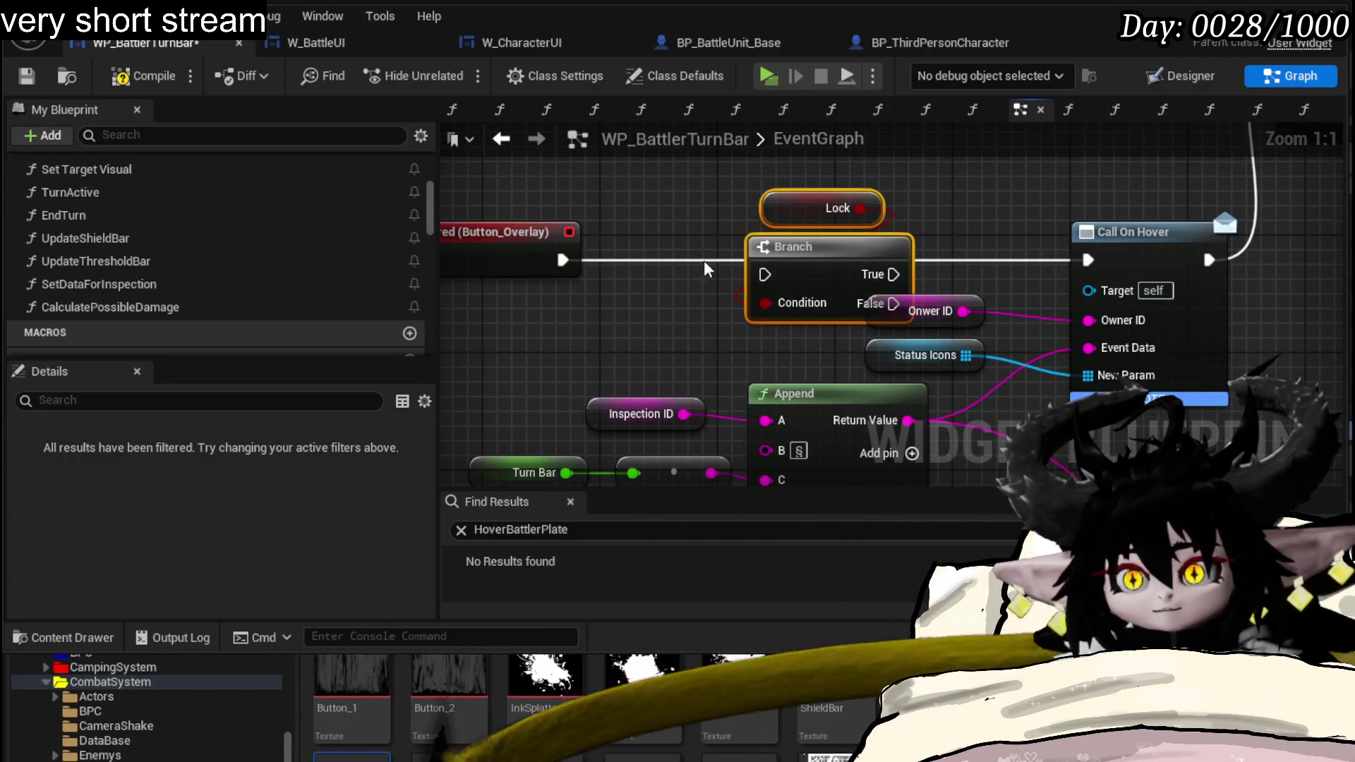
pyautogui.moveTo(738, 262)
pyautogui.mouseDown()
pyautogui.moveTo(764, 273)
pyautogui.moveTo(729, 239)
pyautogui.mouseUp()
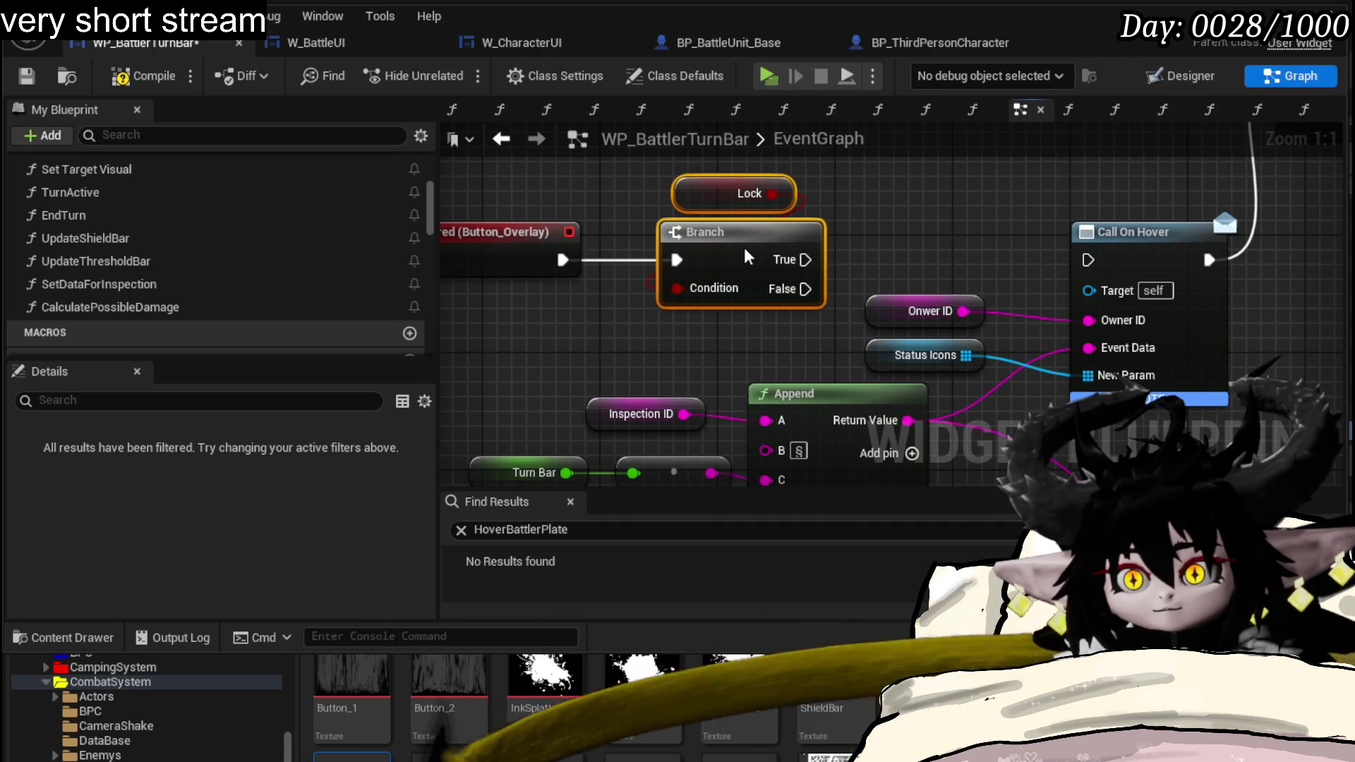
pyautogui.click(908, 188)
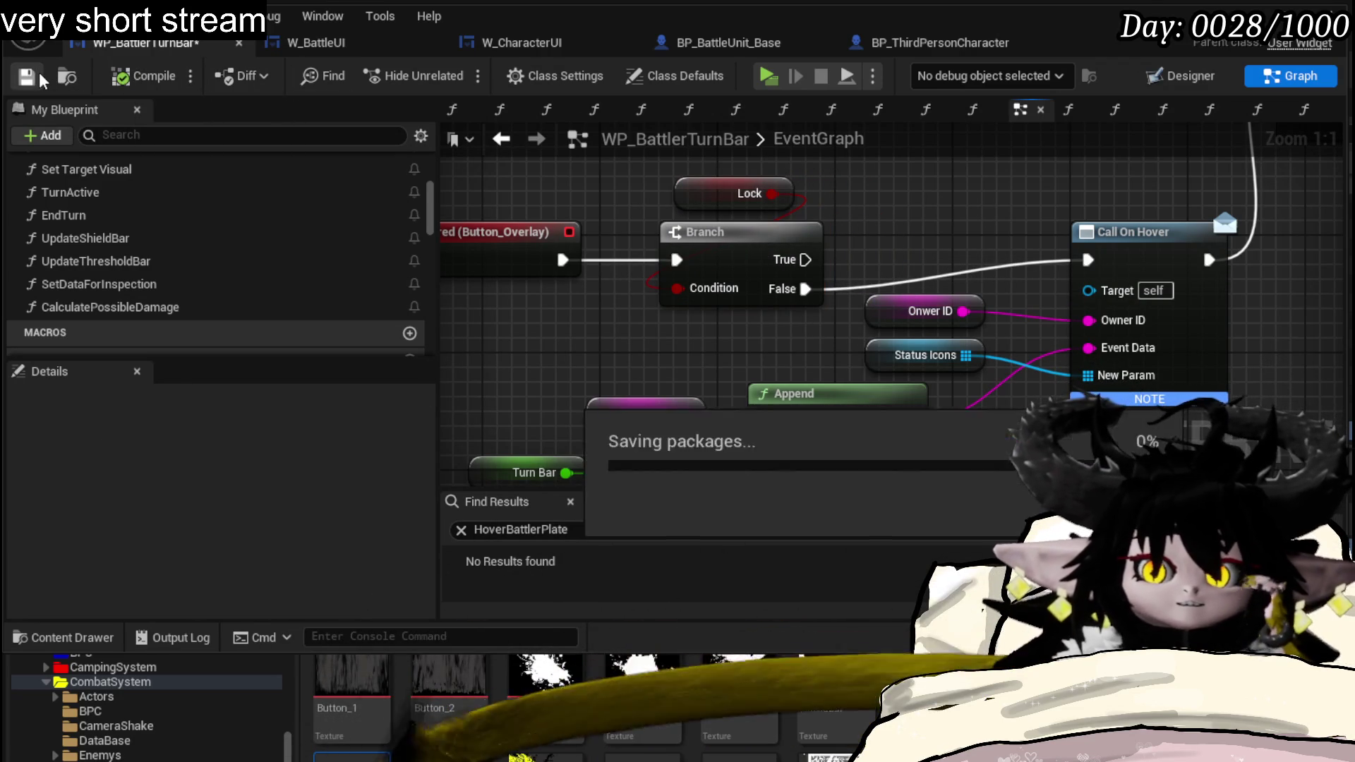
# - Save WP_BattlerTurnBar and return to the level editor window
pyautogui.click(38, 75)
pyautogui.click(768, 75)
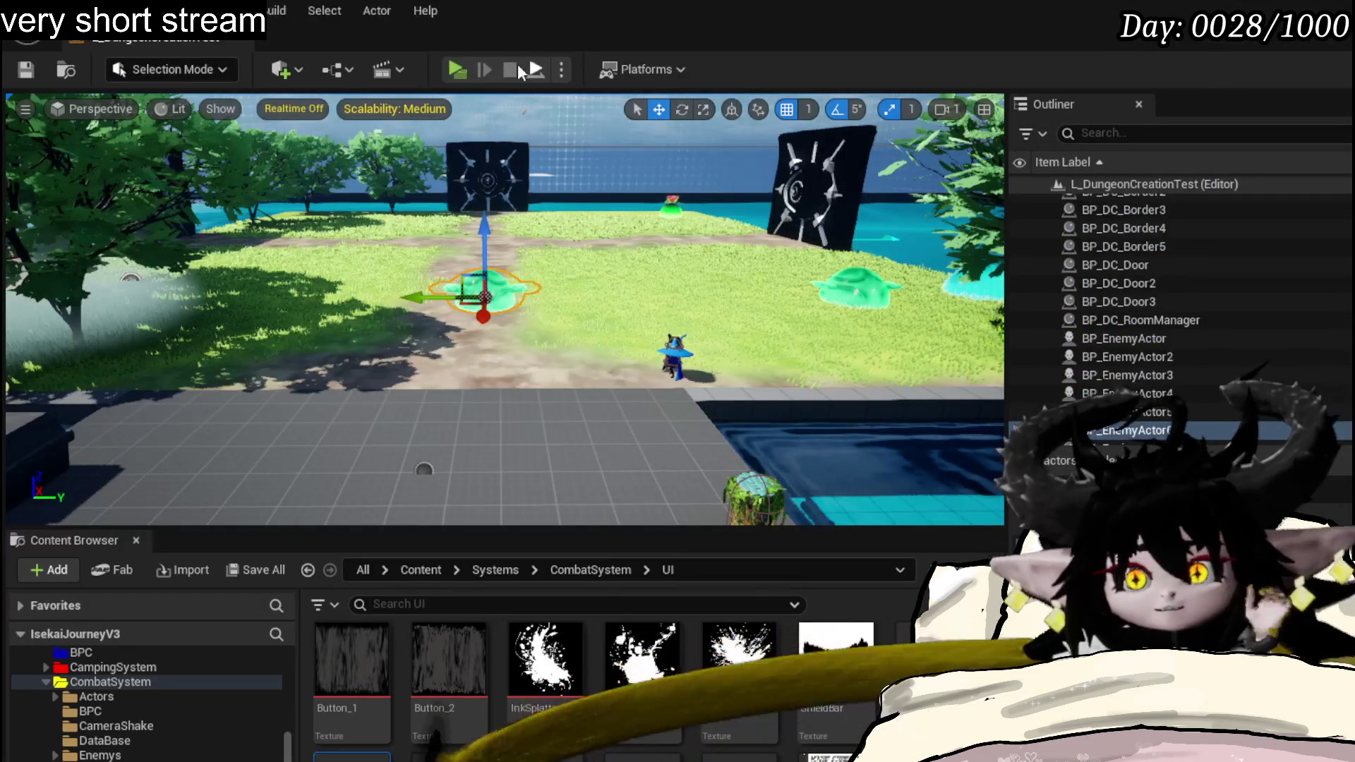
pyautogui.click(455, 77)
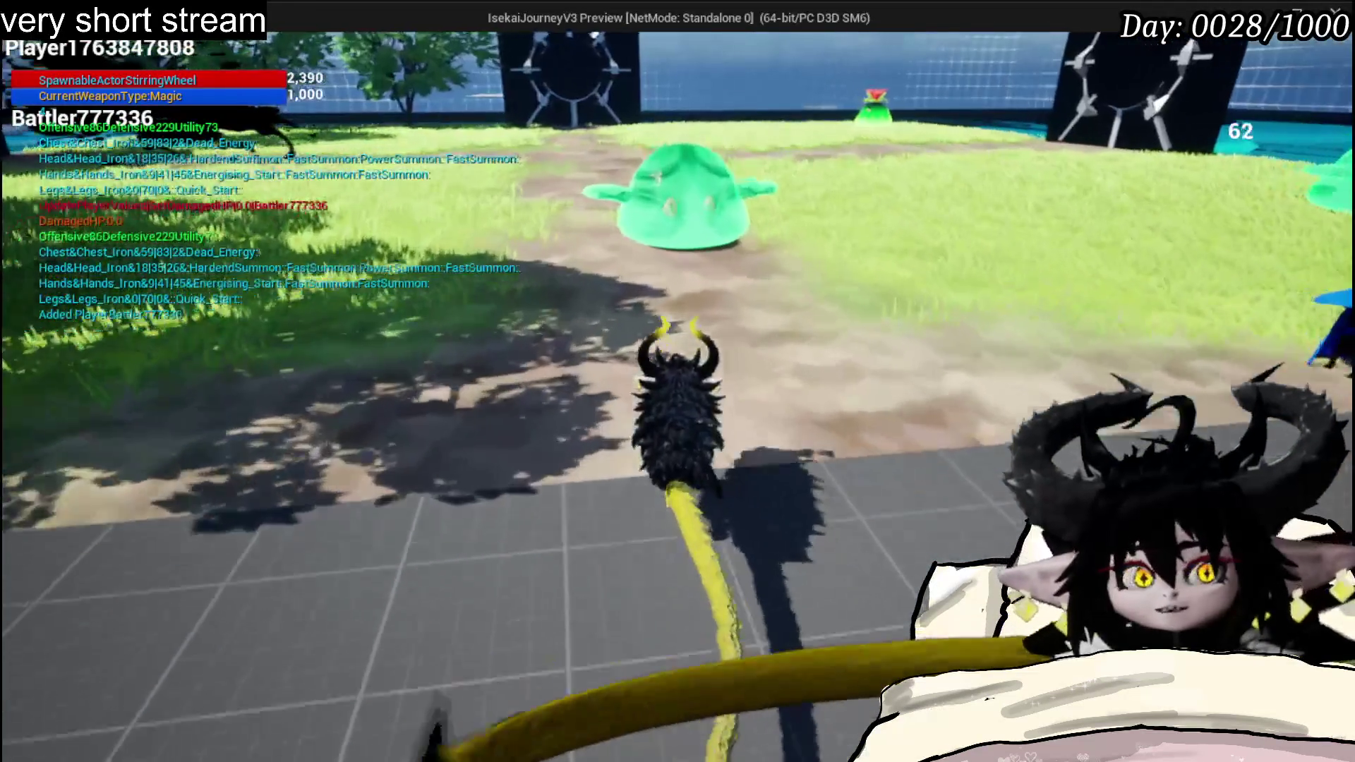
pyautogui.press('e')
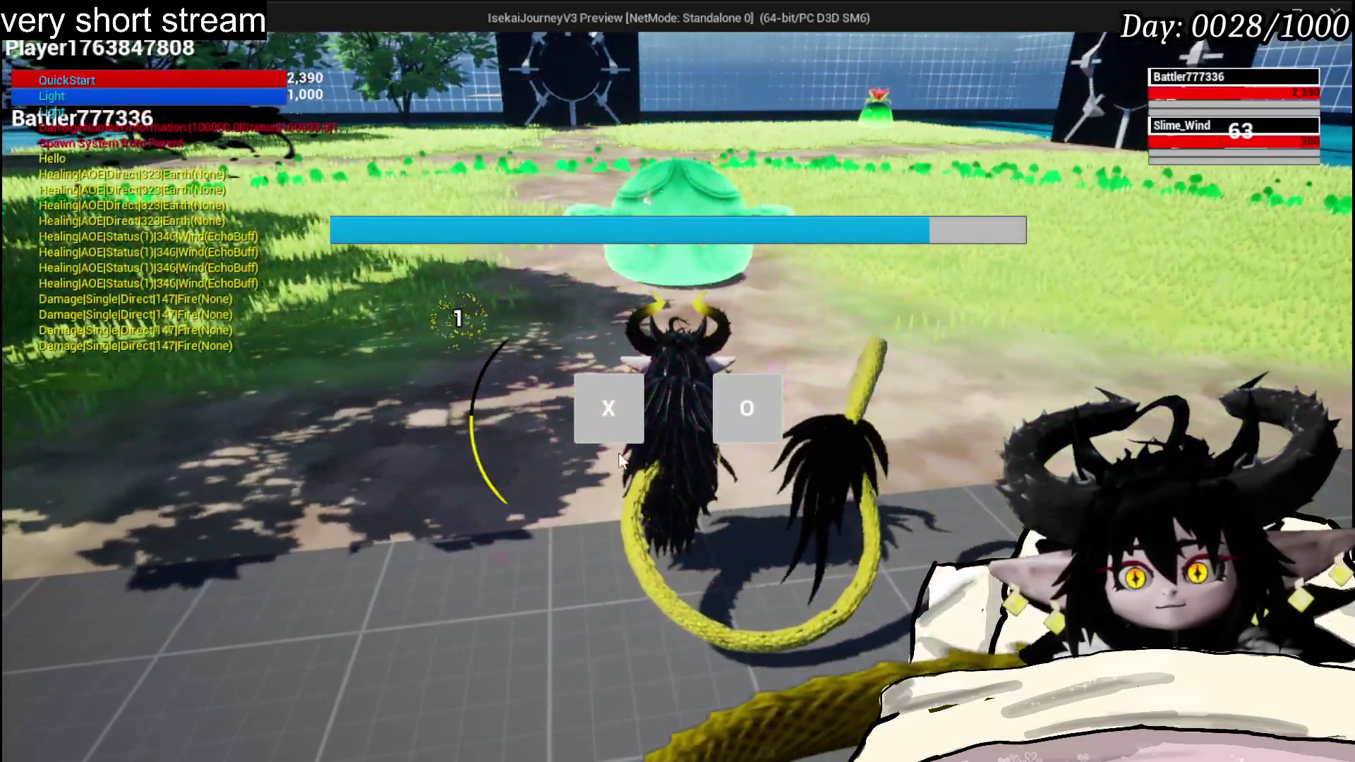
pyautogui.click(608, 408)
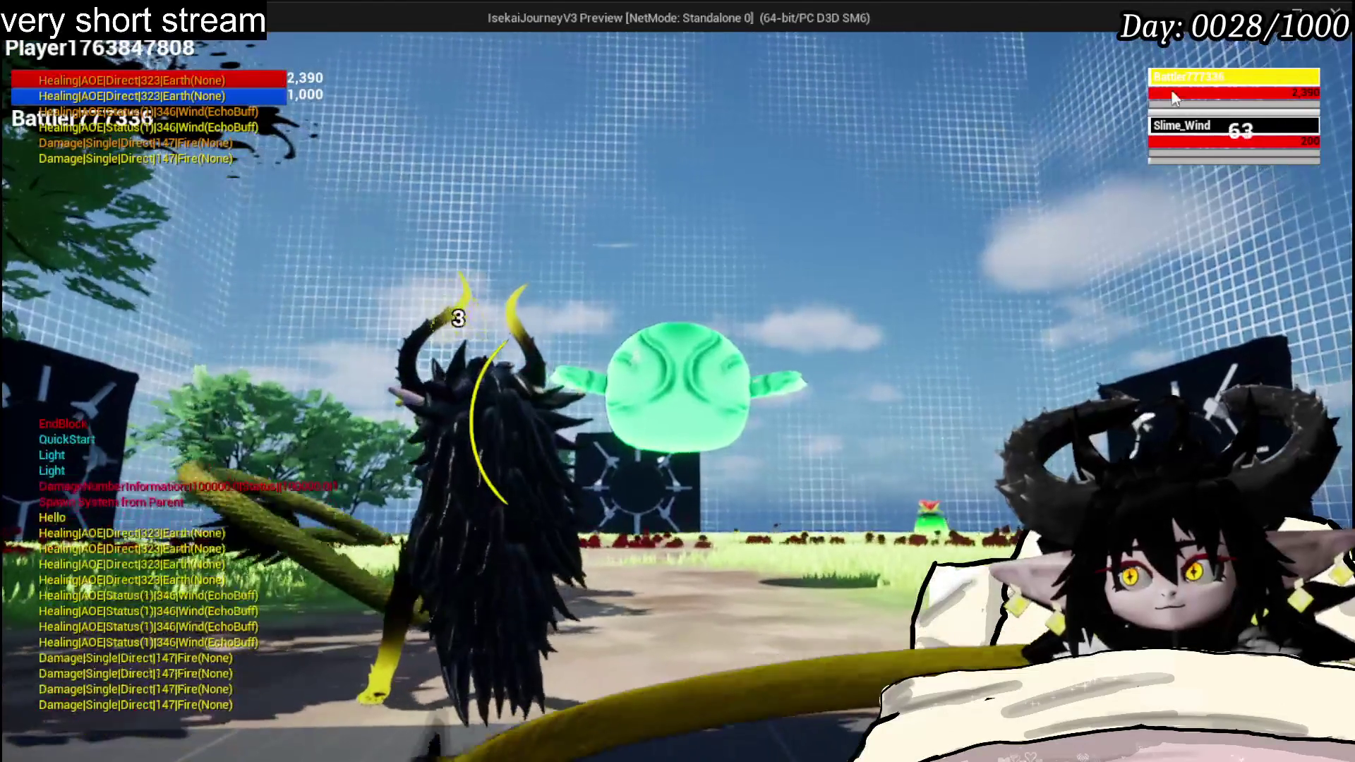
pyautogui.click(1203, 145)
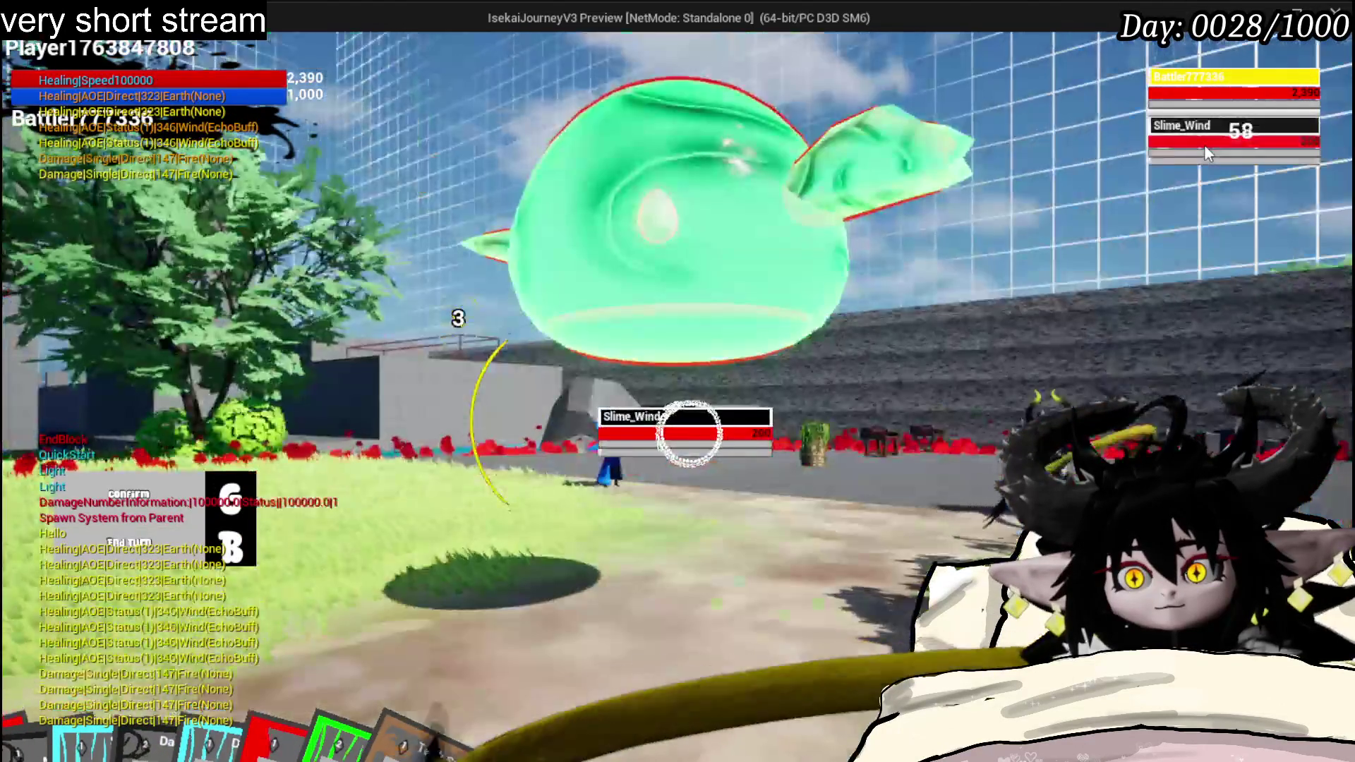
pyautogui.click(1202, 92)
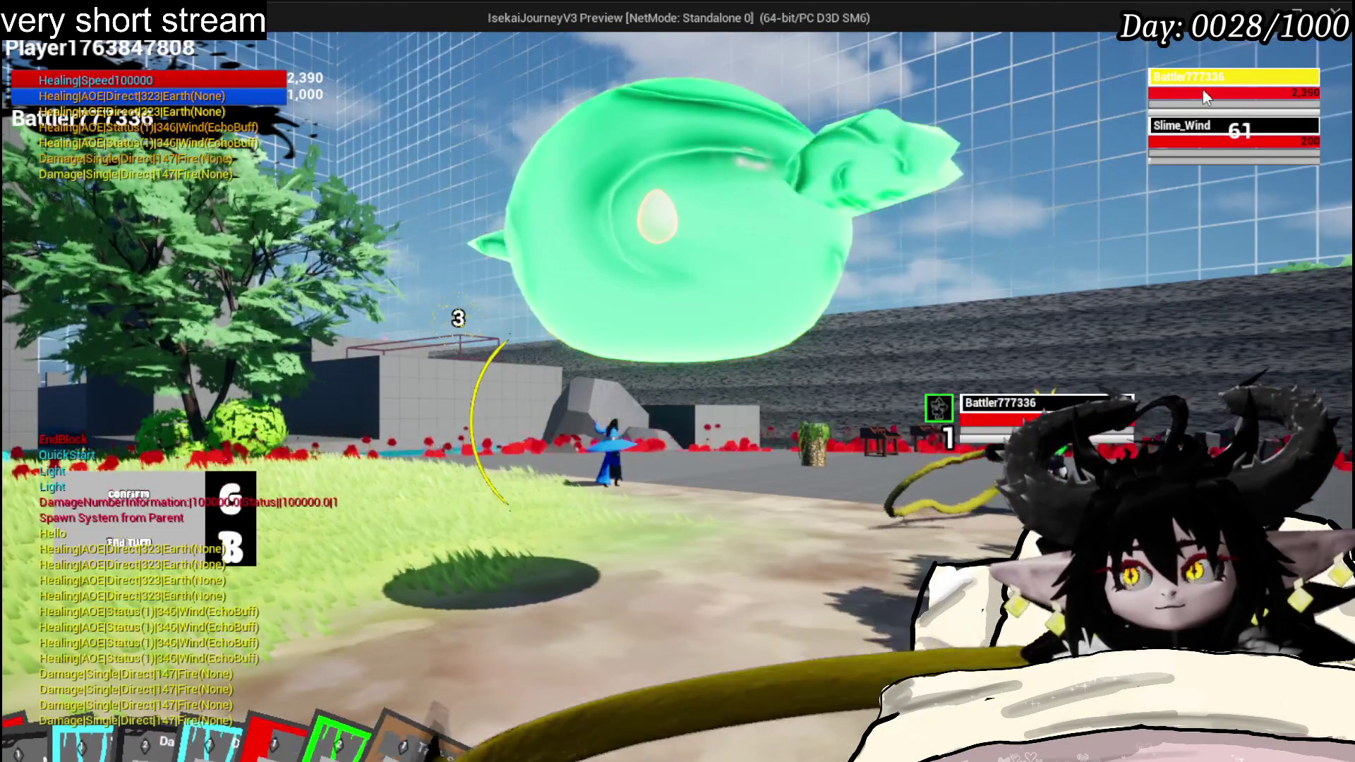
pyautogui.click(1203, 128)
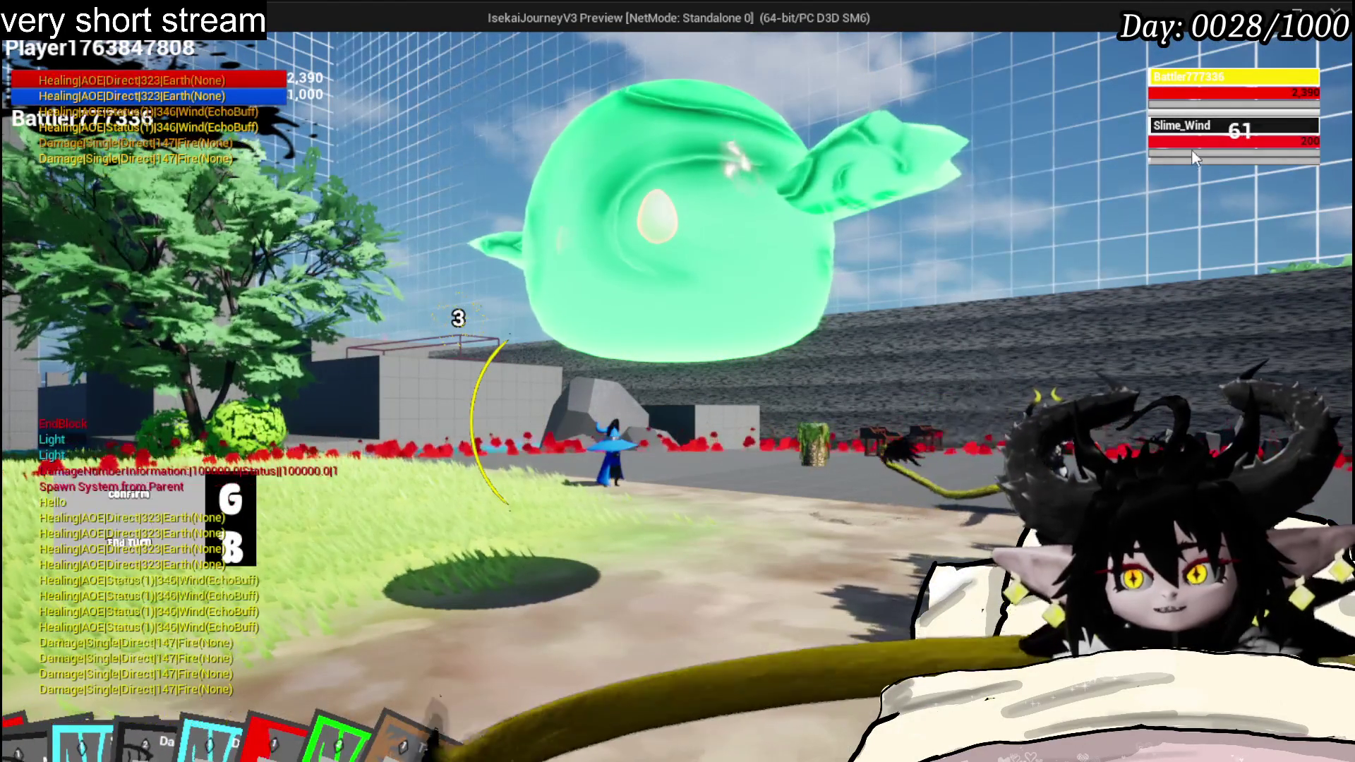
pyautogui.click(1180, 154)
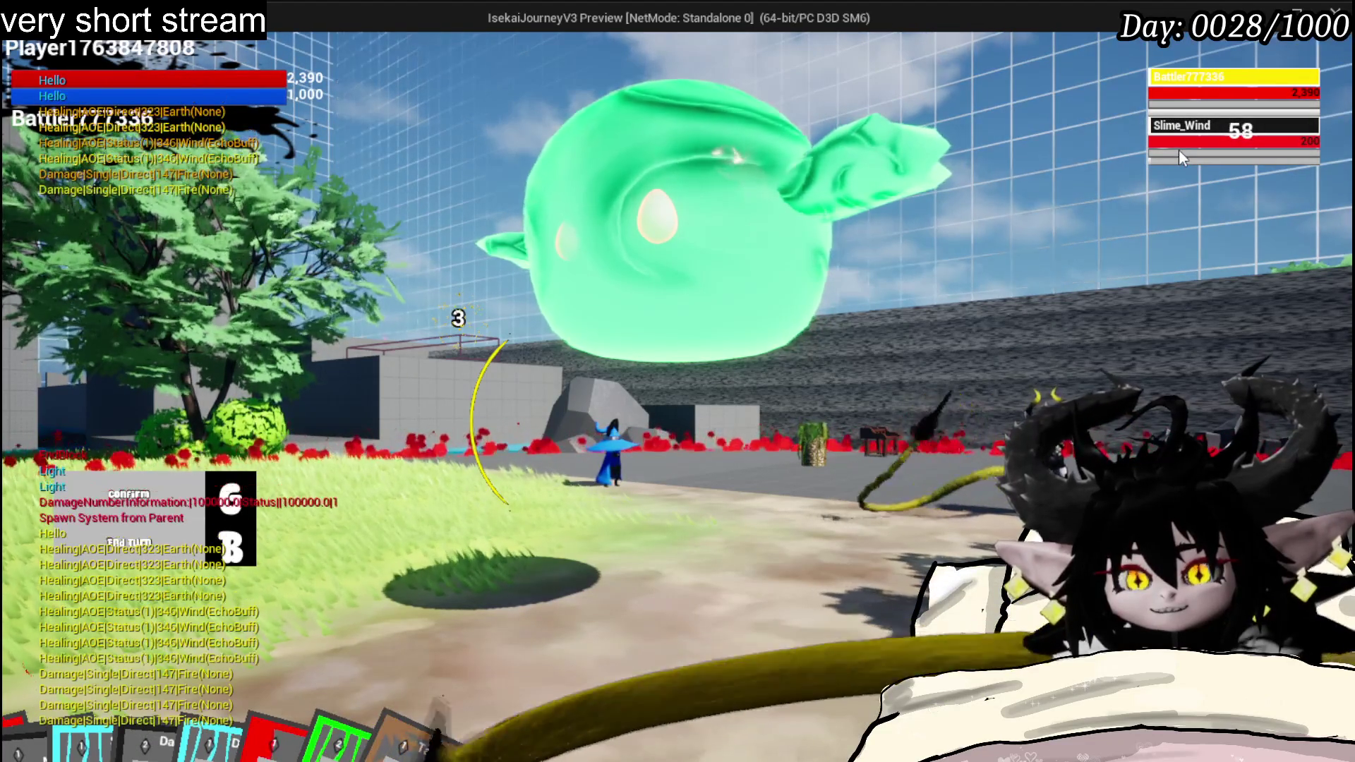
pyautogui.click(1154, 159)
pyautogui.press('Escape')
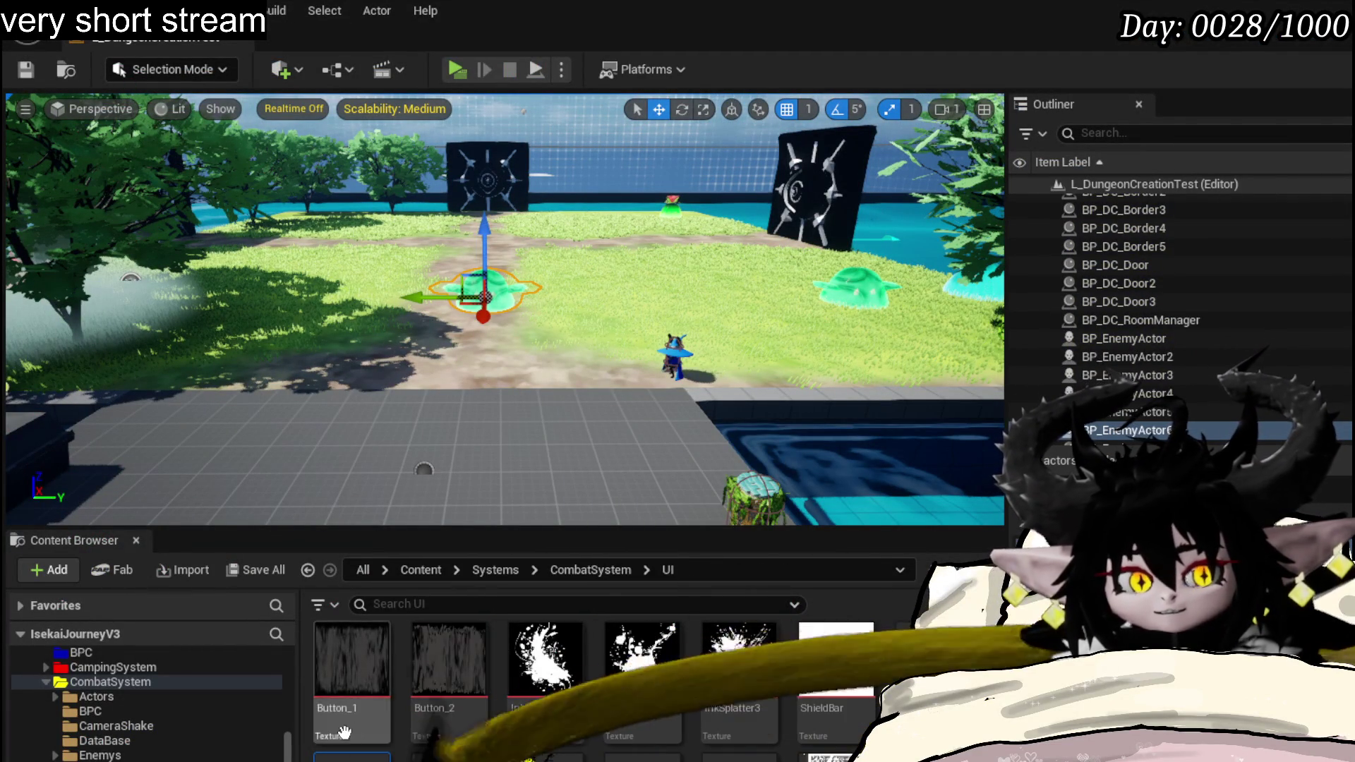
# - Bring WP_BattlerTurnBar back up and tidy the hover event nodes
pyautogui.hotkey('alt', 'Tab')
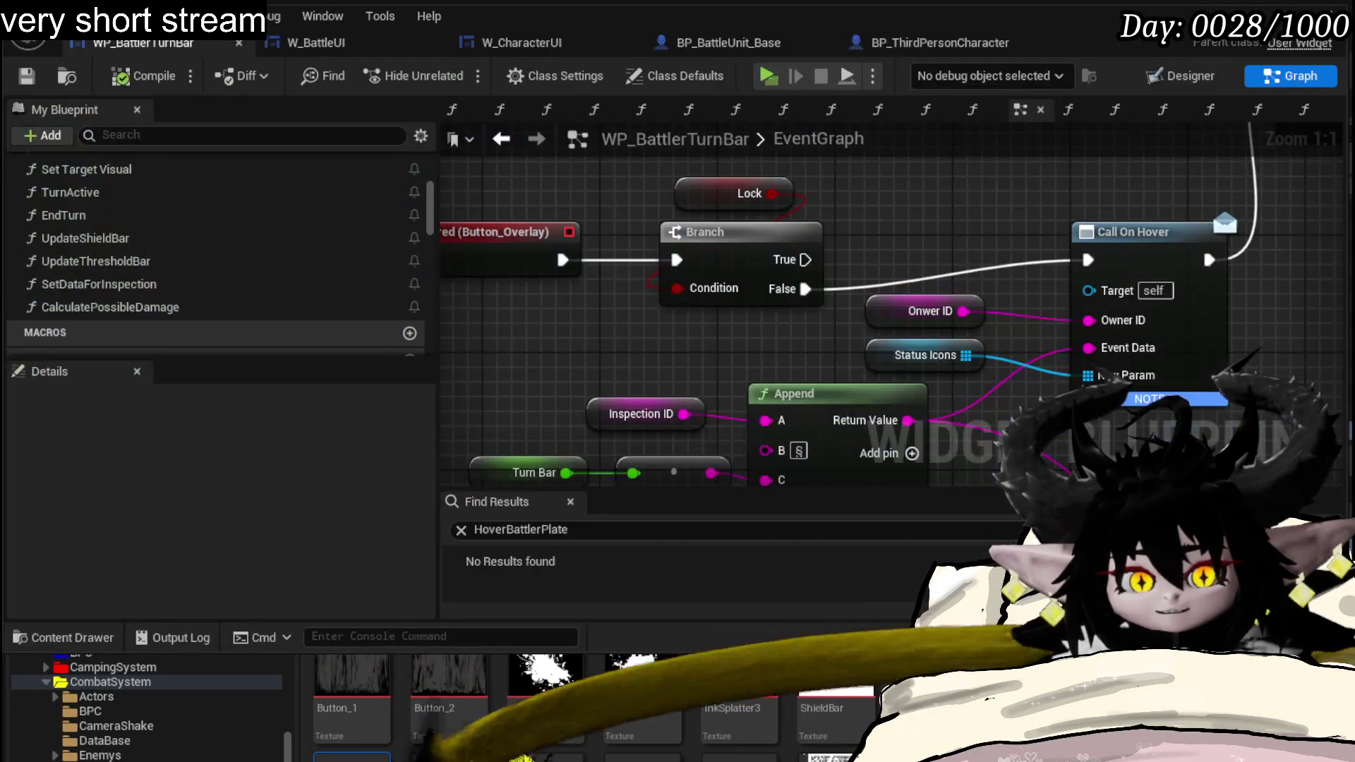
pyautogui.moveTo(662, 348); pyautogui.dragTo(557, 357)
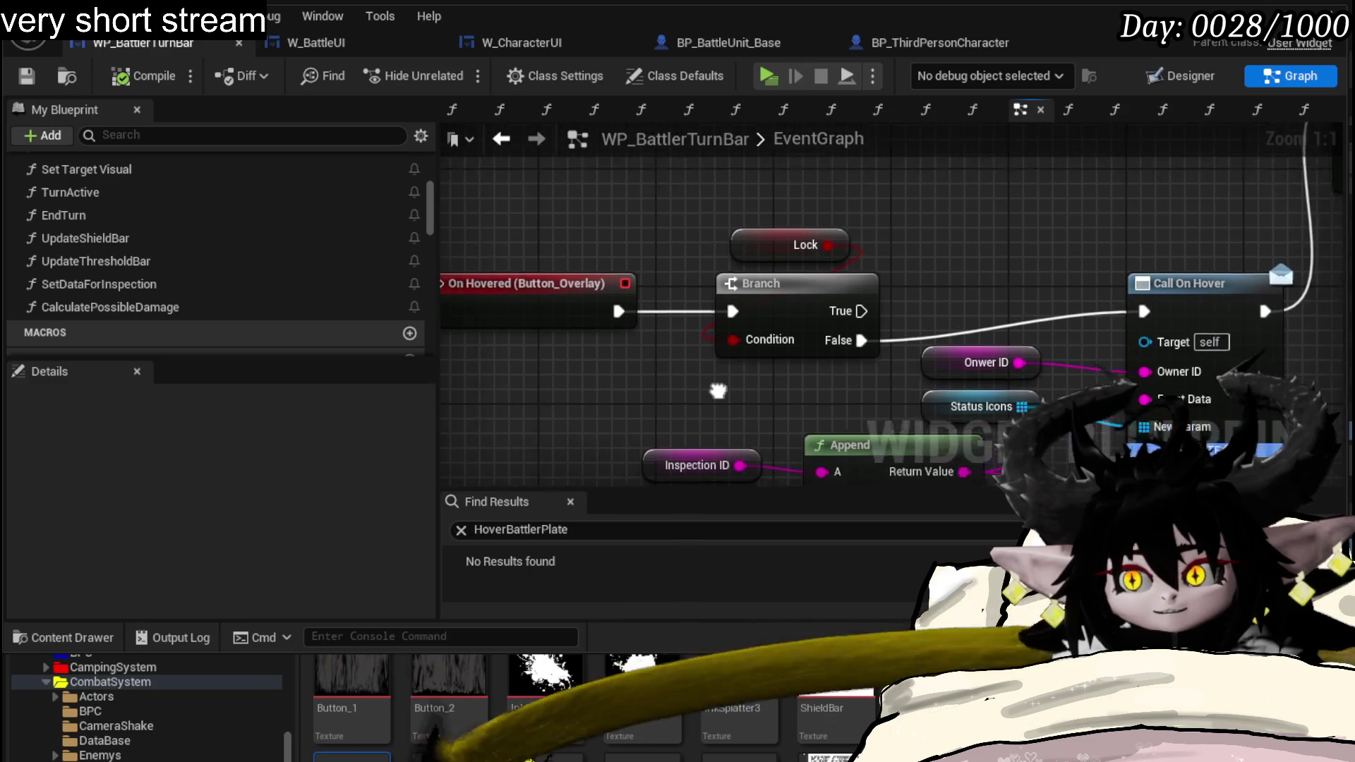
pyautogui.moveTo(843, 277); pyautogui.dragTo(874, 247)
pyautogui.click(1009, 261)
pyautogui.moveTo(1009, 261); pyautogui.dragTo(969, 286)
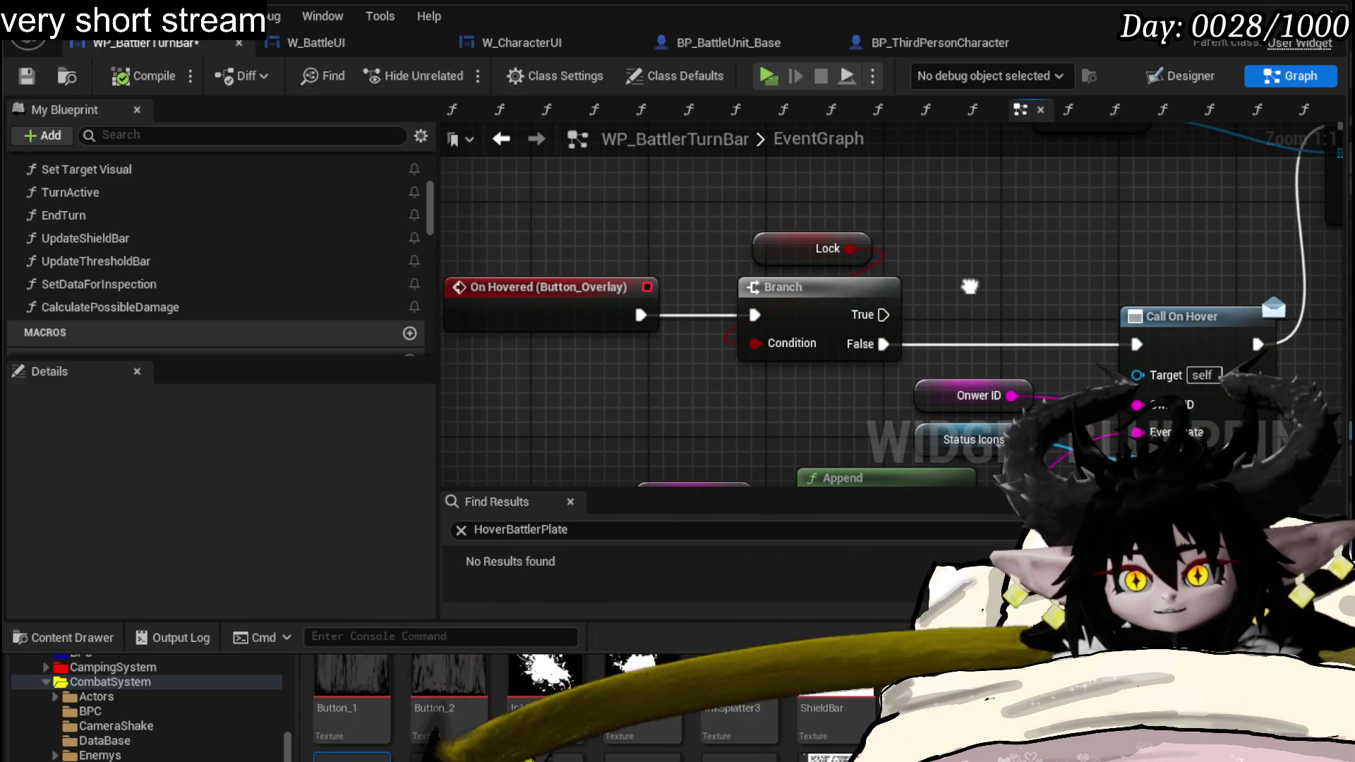
# - Add a breakpoint on On Hovered (Button_Overlay), then start a play-in-editor test
pyautogui.rightClick(506, 324)
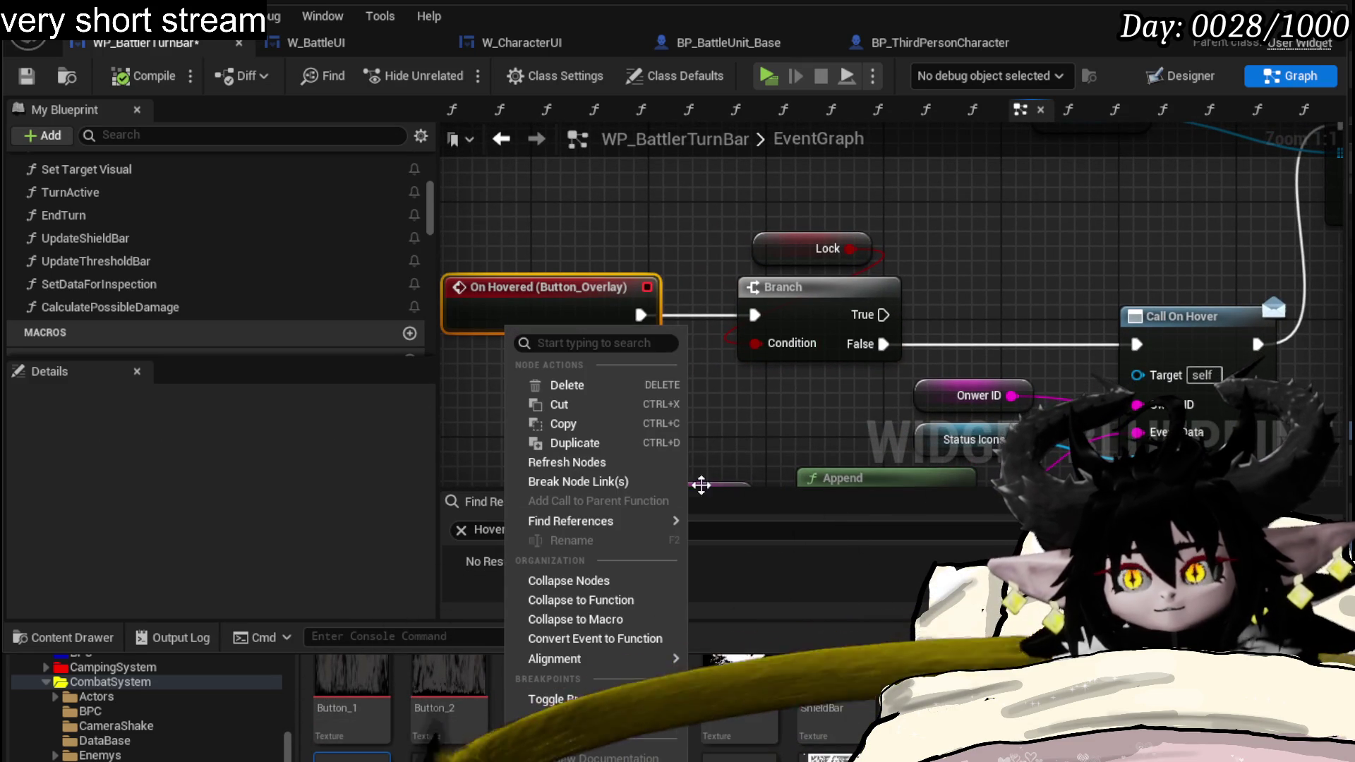
pyautogui.click(568, 718)
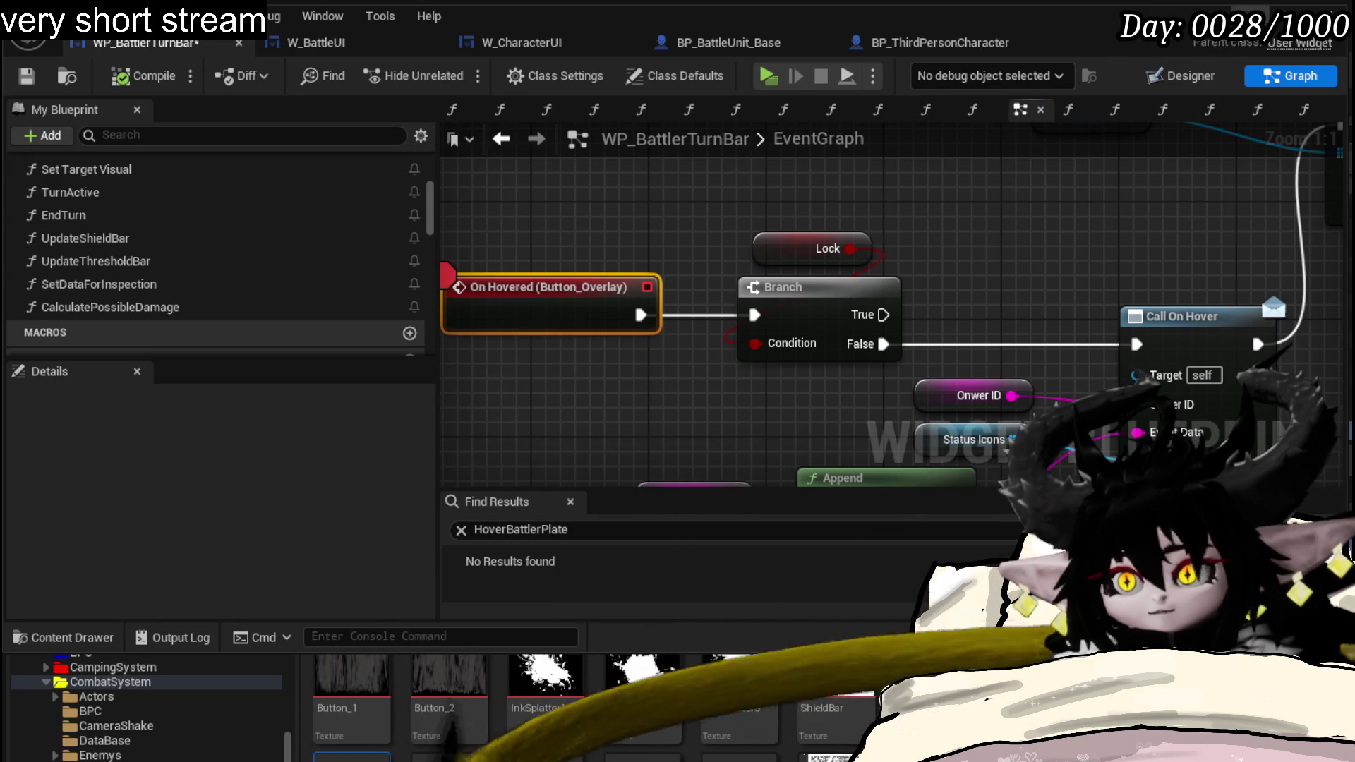
pyautogui.hotkey('alt', 'Tab')
pyautogui.click(457, 69)
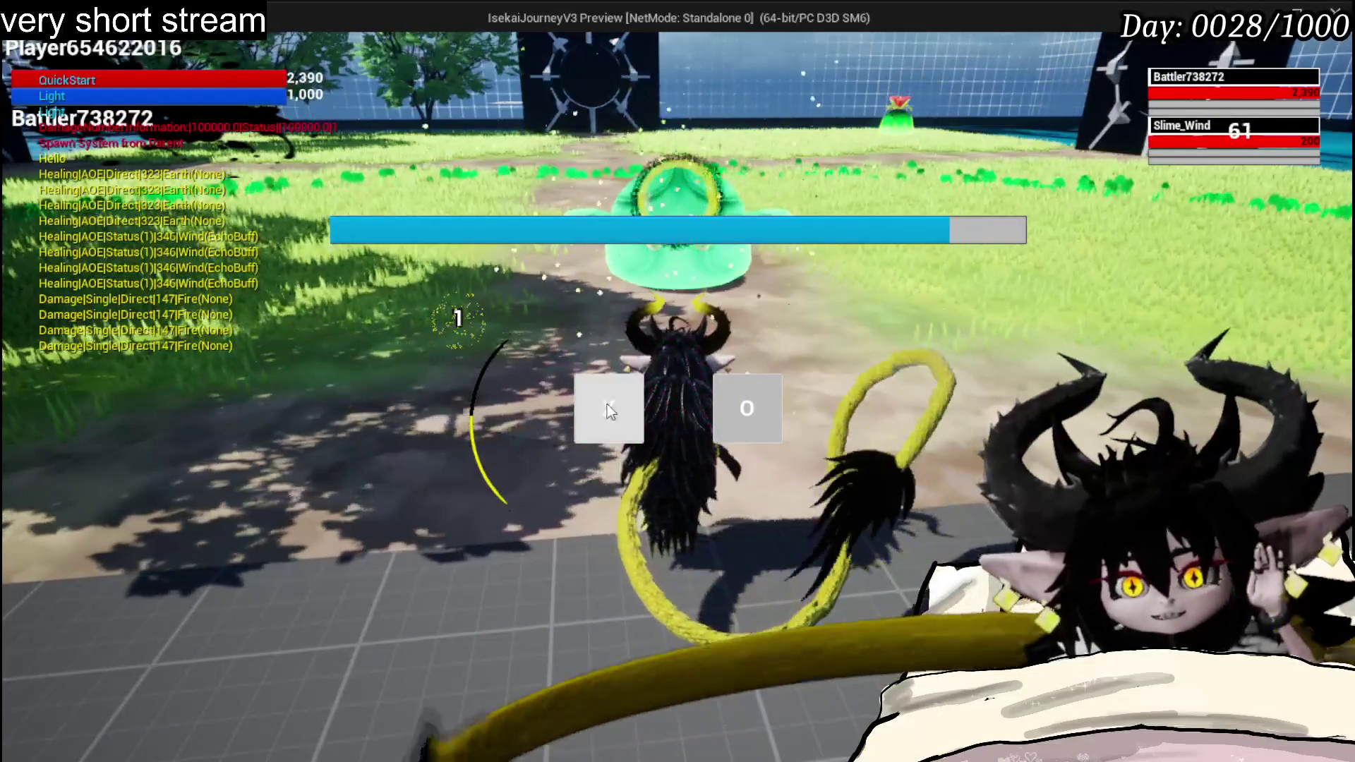
# - After the On Hovered breakpoint hits, disable it and stop the play-in-editor session
pyautogui.click(628, 394)
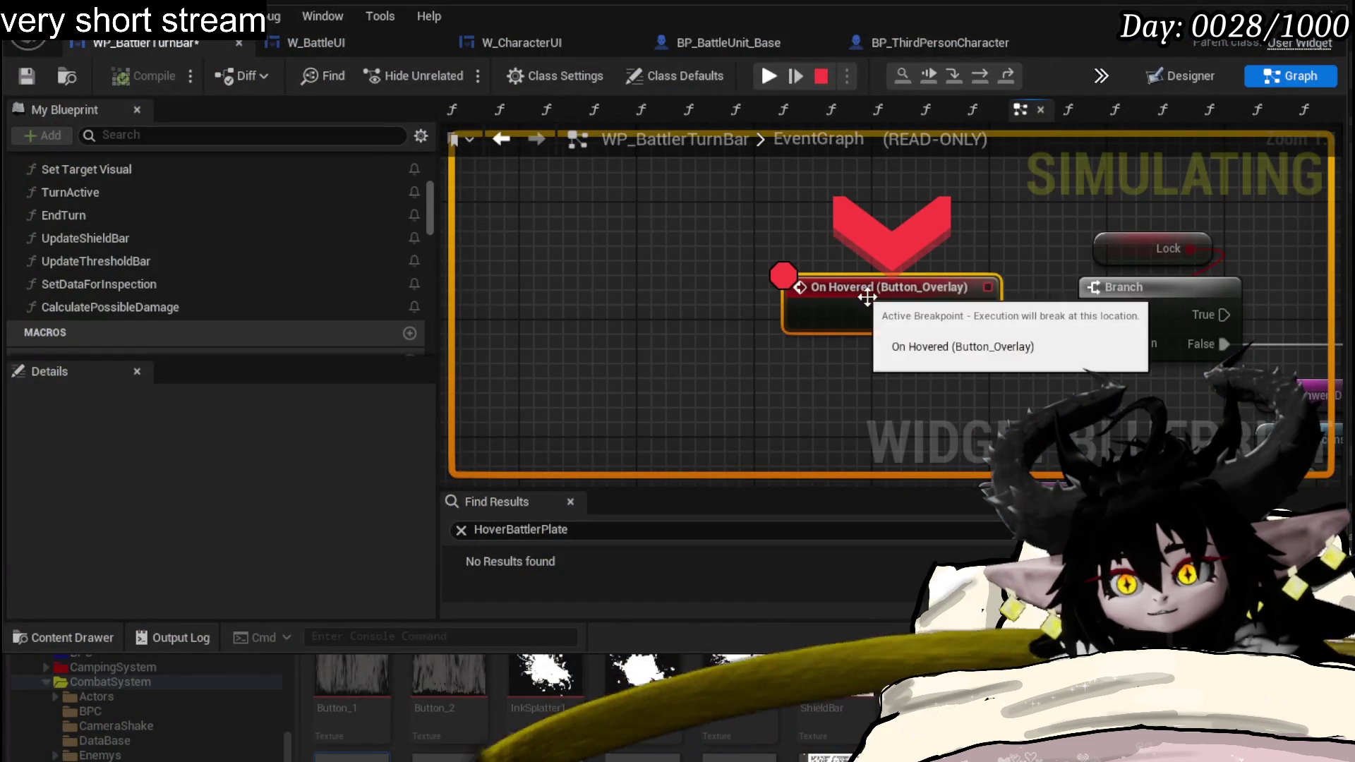
pyautogui.rightClick(881, 302)
pyautogui.click(933, 424)
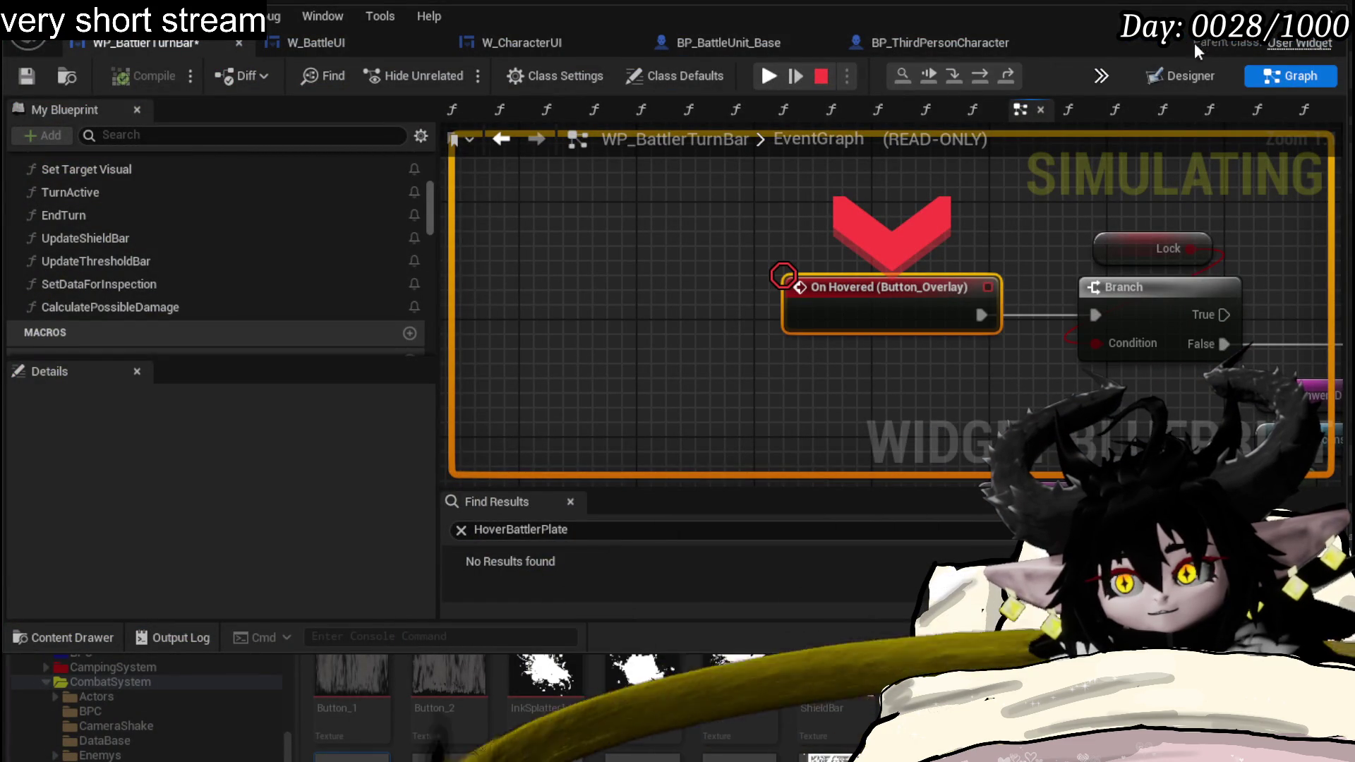
pyautogui.scroll(-3, 954, 170)
pyautogui.moveTo(870, 213); pyautogui.dragTo(656, 221)
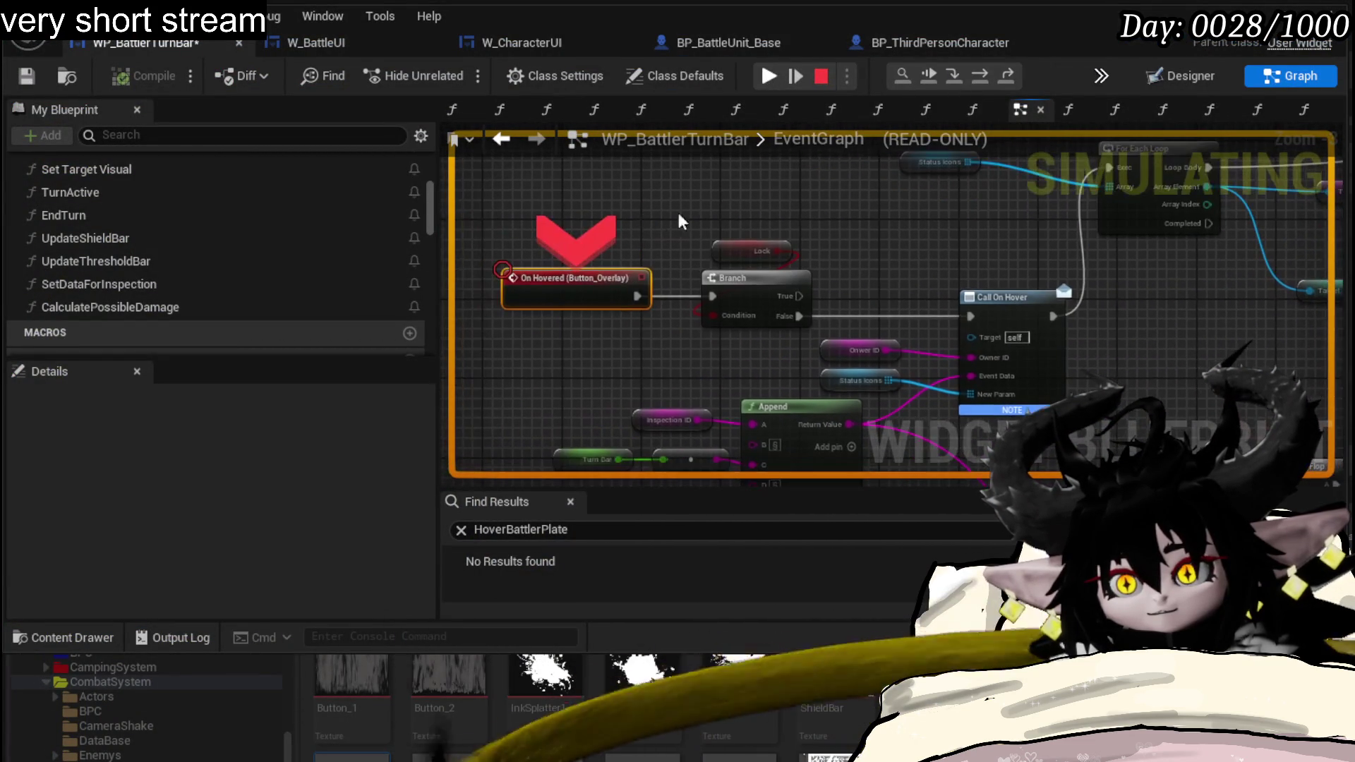
pyautogui.click(820, 78)
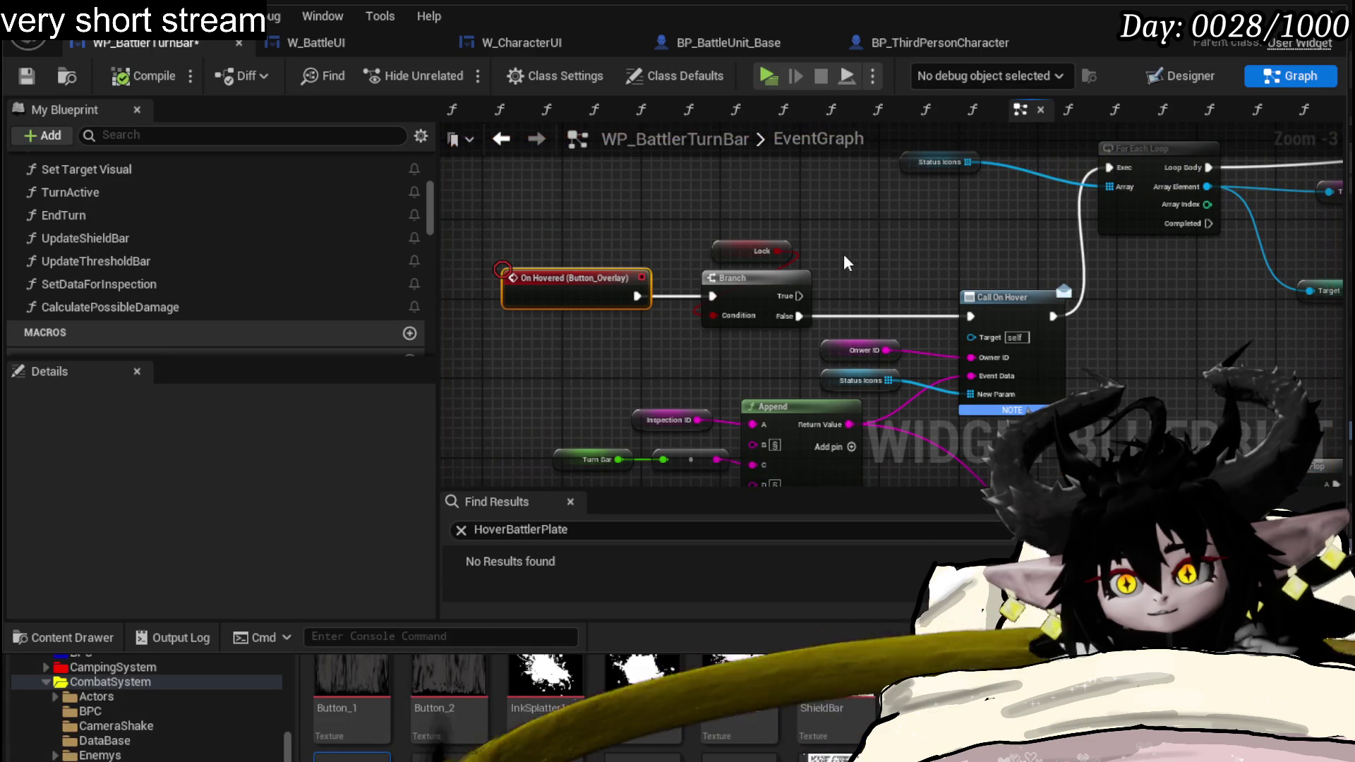
# - Wire On Hovered straight to Call On Hover and delete the Branch, Lock, Flip Flop and SET nodes
pyautogui.moveTo(639, 295); pyautogui.dragTo(971, 316)
pyautogui.moveTo(605, 282); pyautogui.dragTo(609, 306)
pyautogui.moveTo(693, 238)
pyautogui.mouseDown()
pyautogui.moveTo(794, 355)
pyautogui.moveTo(644, 347)
pyautogui.mouseUp()
pyautogui.click(792, 344)
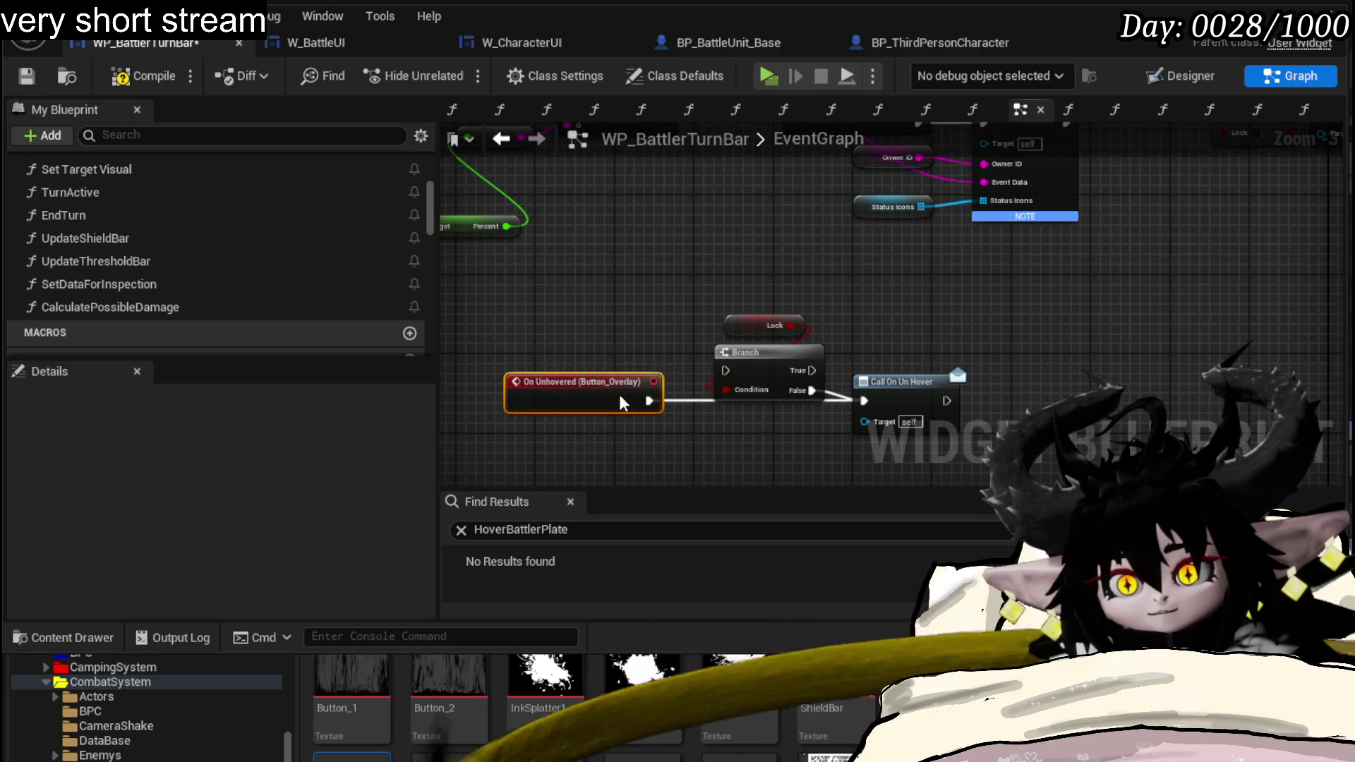
pyautogui.hotkey('ctrl', 'z')
pyautogui.scroll(-1, 854, 386)
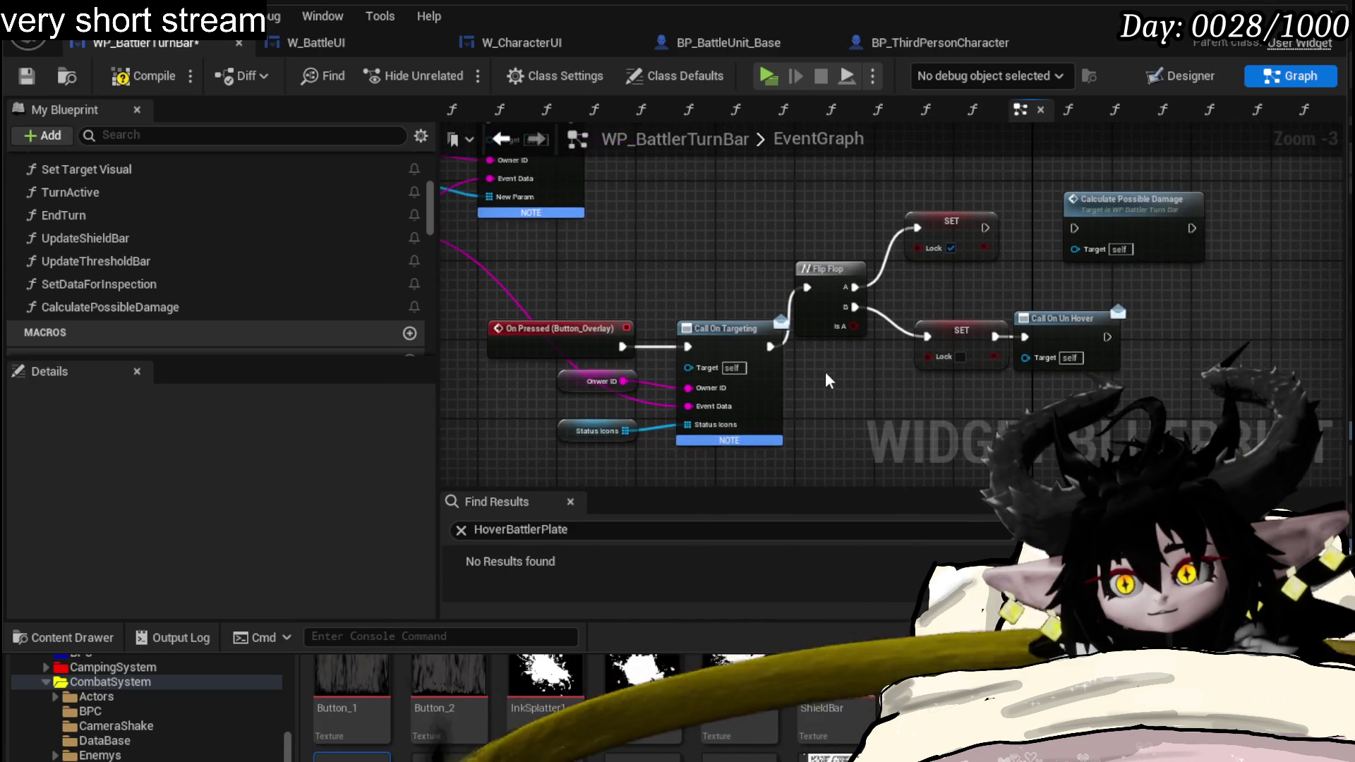
pyautogui.moveTo(825, 367); pyautogui.dragTo(949, 177)
pyautogui.press('Delete')
pyautogui.scroll(-1, 780, 227)
pyautogui.scroll(-1, 781, 227)
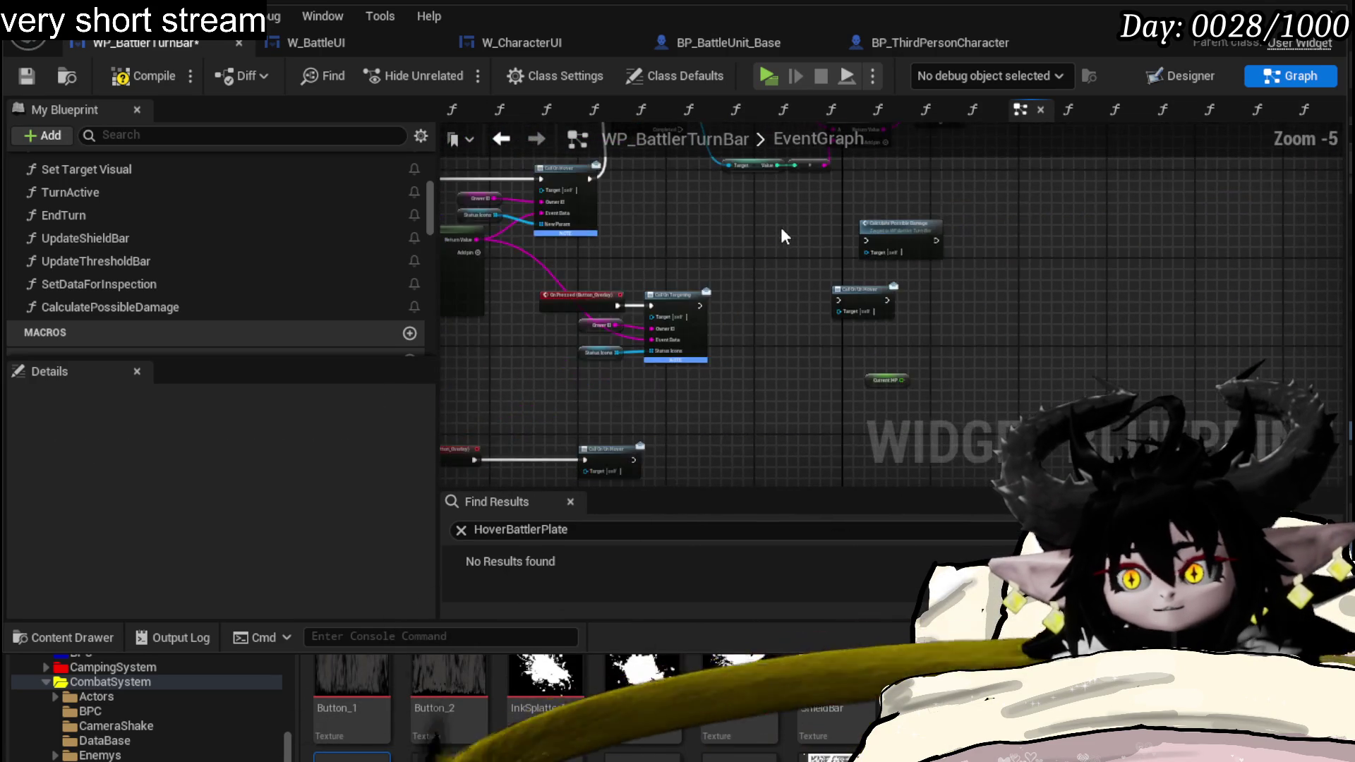
pyautogui.scroll(1, 780, 228)
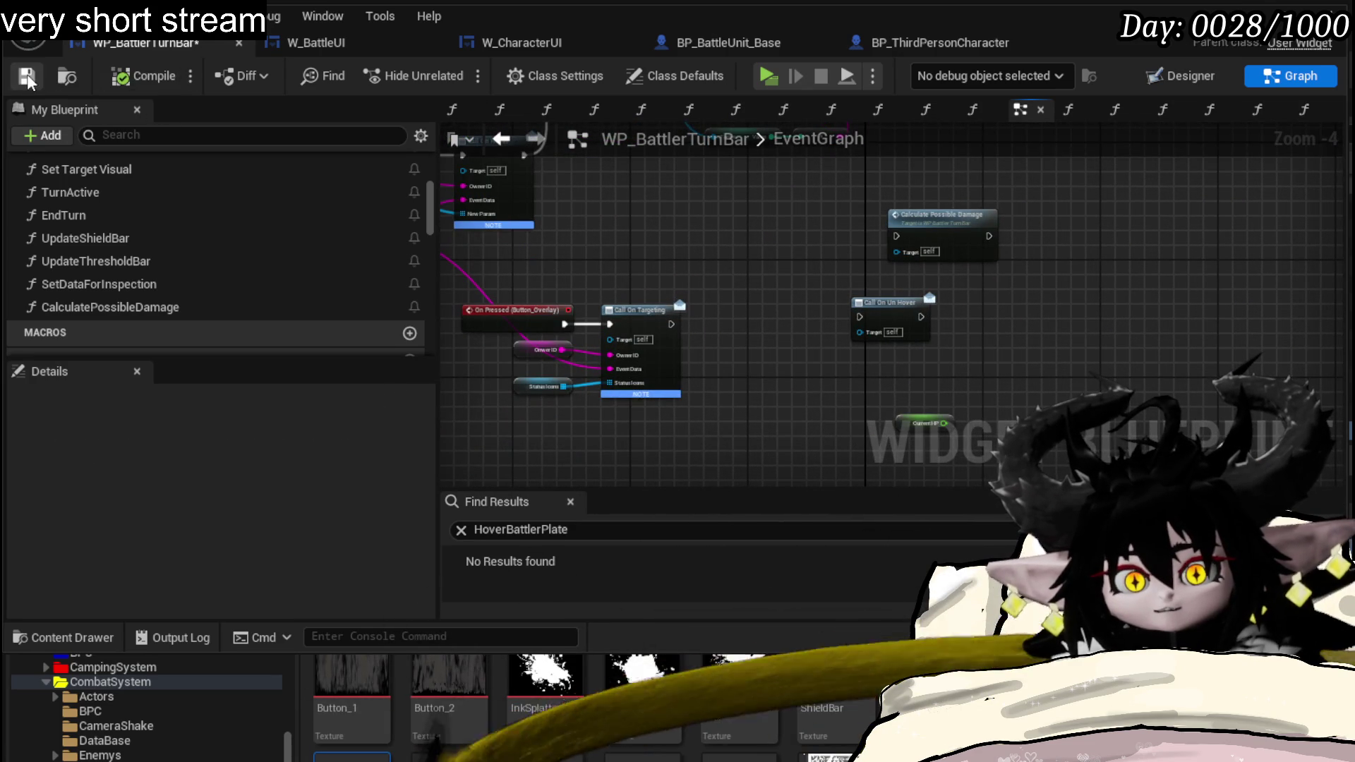
# - Rearrange the For Each Loop, Print String, Target/Value and Append nodes in the graph
pyautogui.moveTo(887, 363)
pyautogui.mouseDown()
pyautogui.moveTo(871, 312)
pyautogui.moveTo(741, 450)
pyautogui.mouseUp()
pyautogui.moveTo(943, 361); pyautogui.dragTo(841, 391)
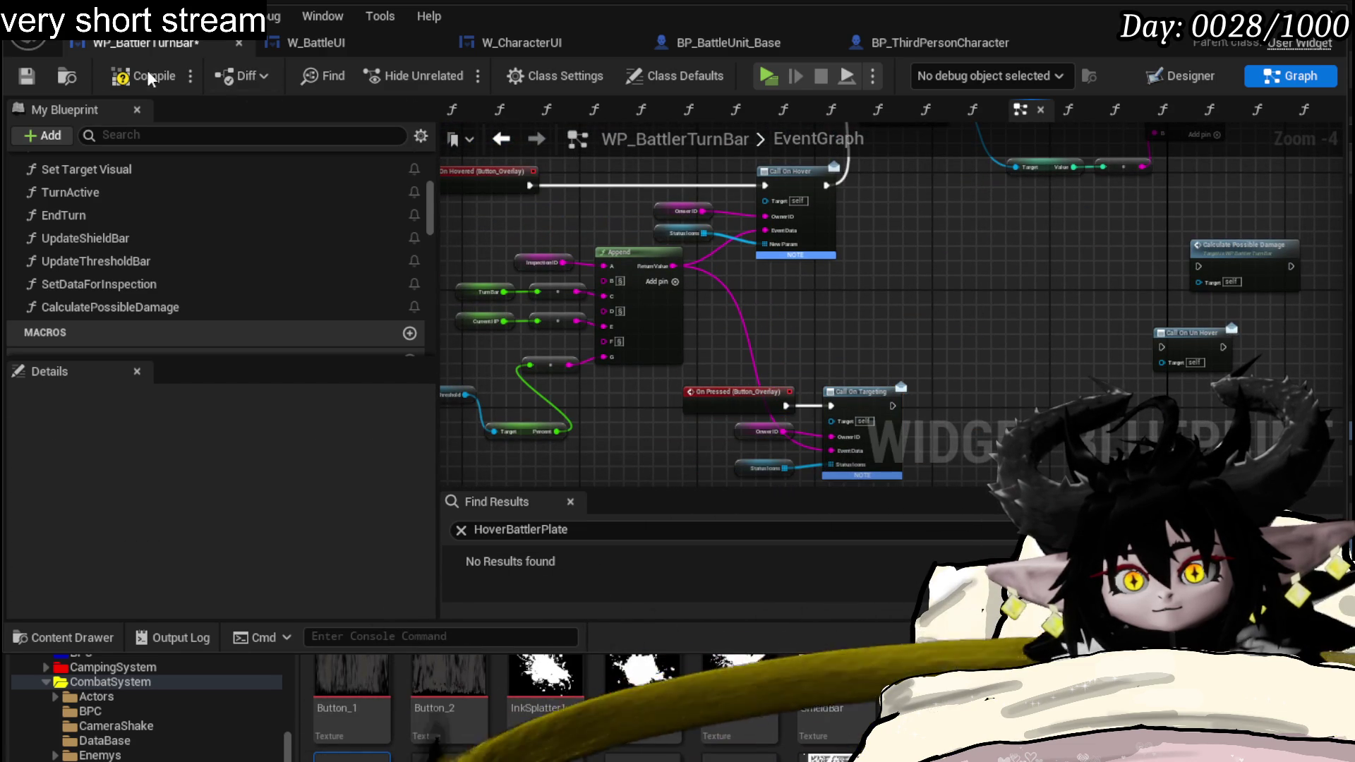
pyautogui.moveTo(1036, 282); pyautogui.dragTo(953, 422)
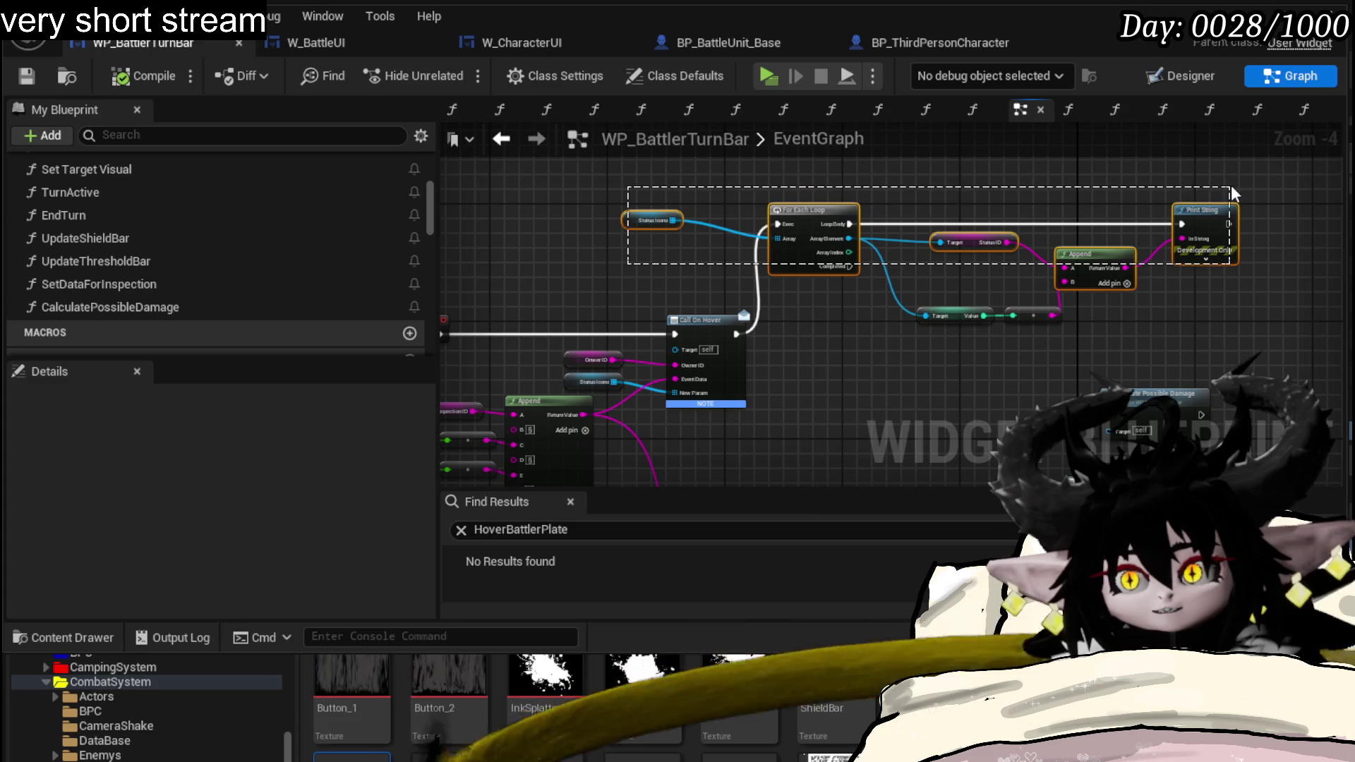
pyautogui.moveTo(1231, 186); pyautogui.dragTo(1231, 186)
pyautogui.keyDown('shift'); pyautogui.click(997, 314); pyautogui.keyUp('shift')
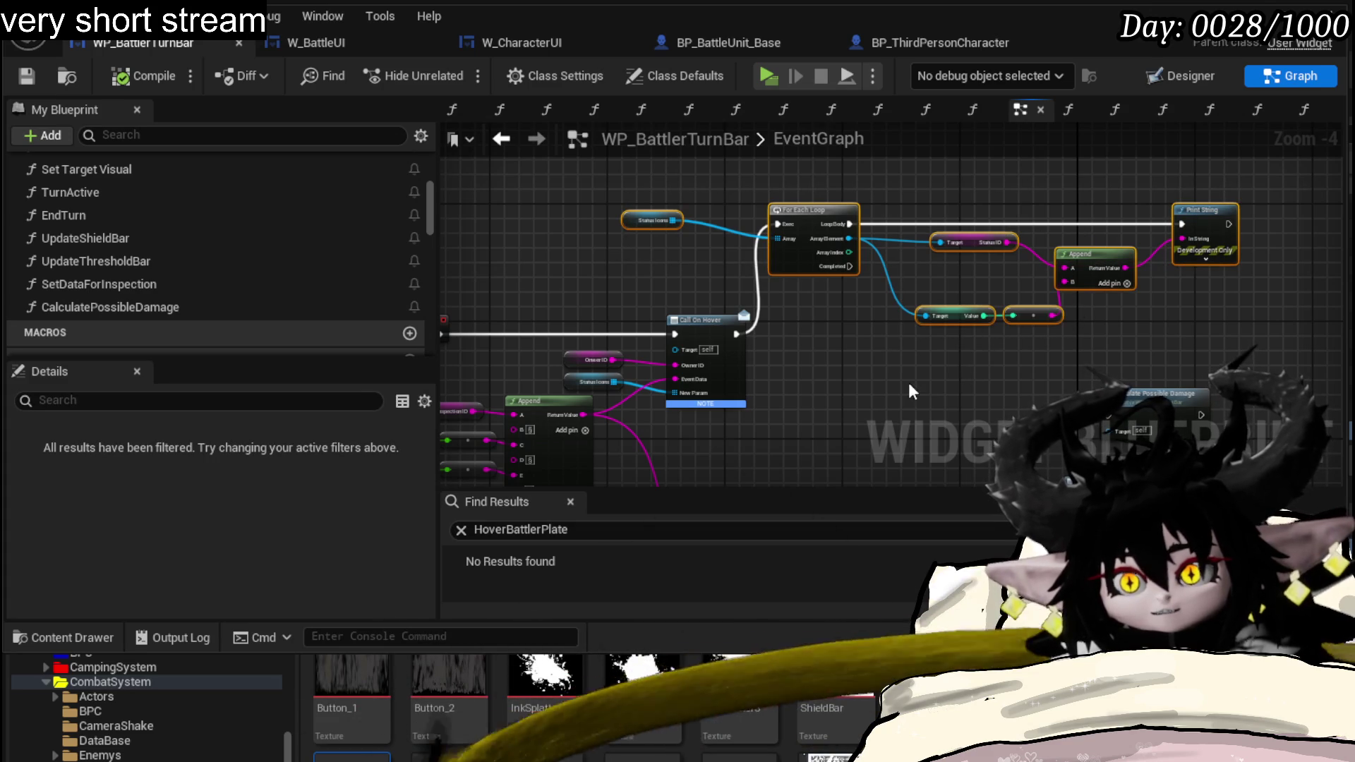
pyautogui.scroll(3, 902, 310)
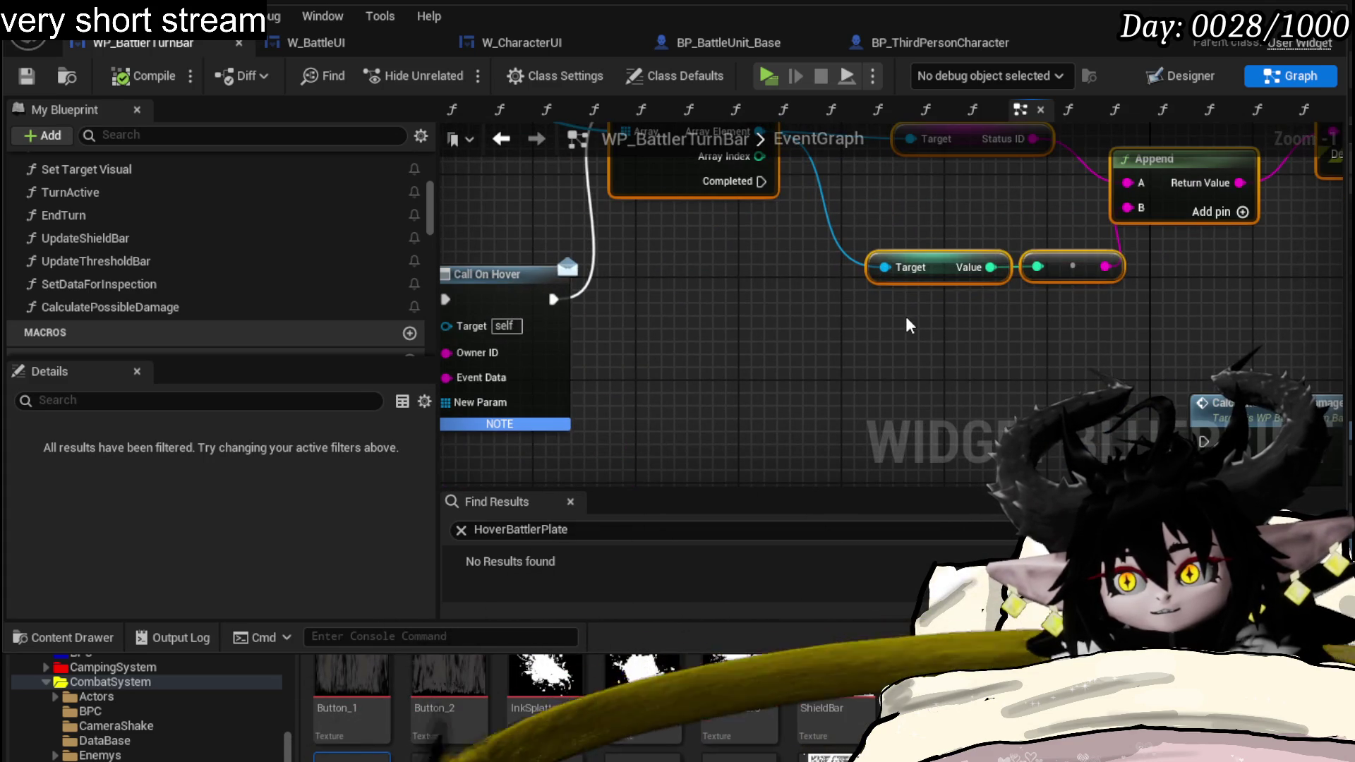
pyautogui.scroll(-2, 905, 317)
pyautogui.moveTo(826, 323); pyautogui.dragTo(755, 375)
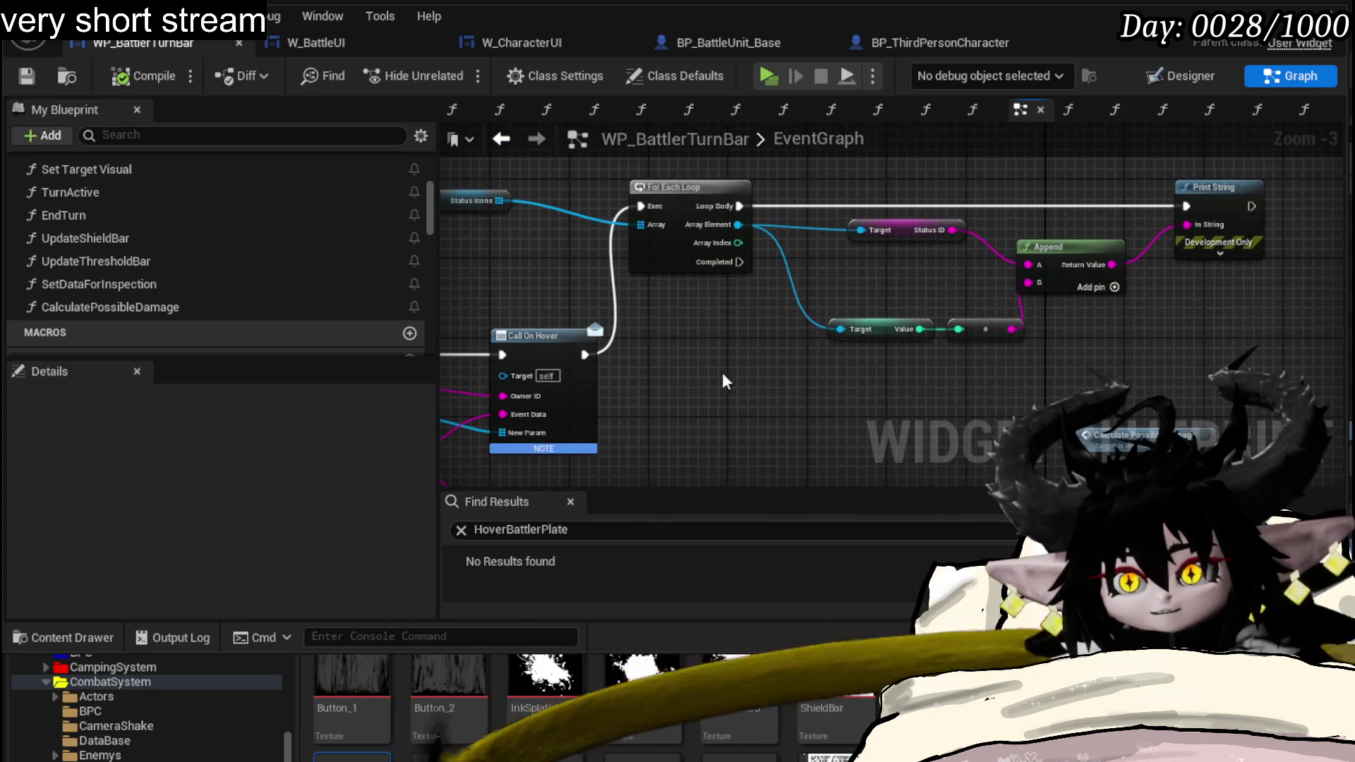
pyautogui.moveTo(488, 281); pyautogui.dragTo(1206, 188)
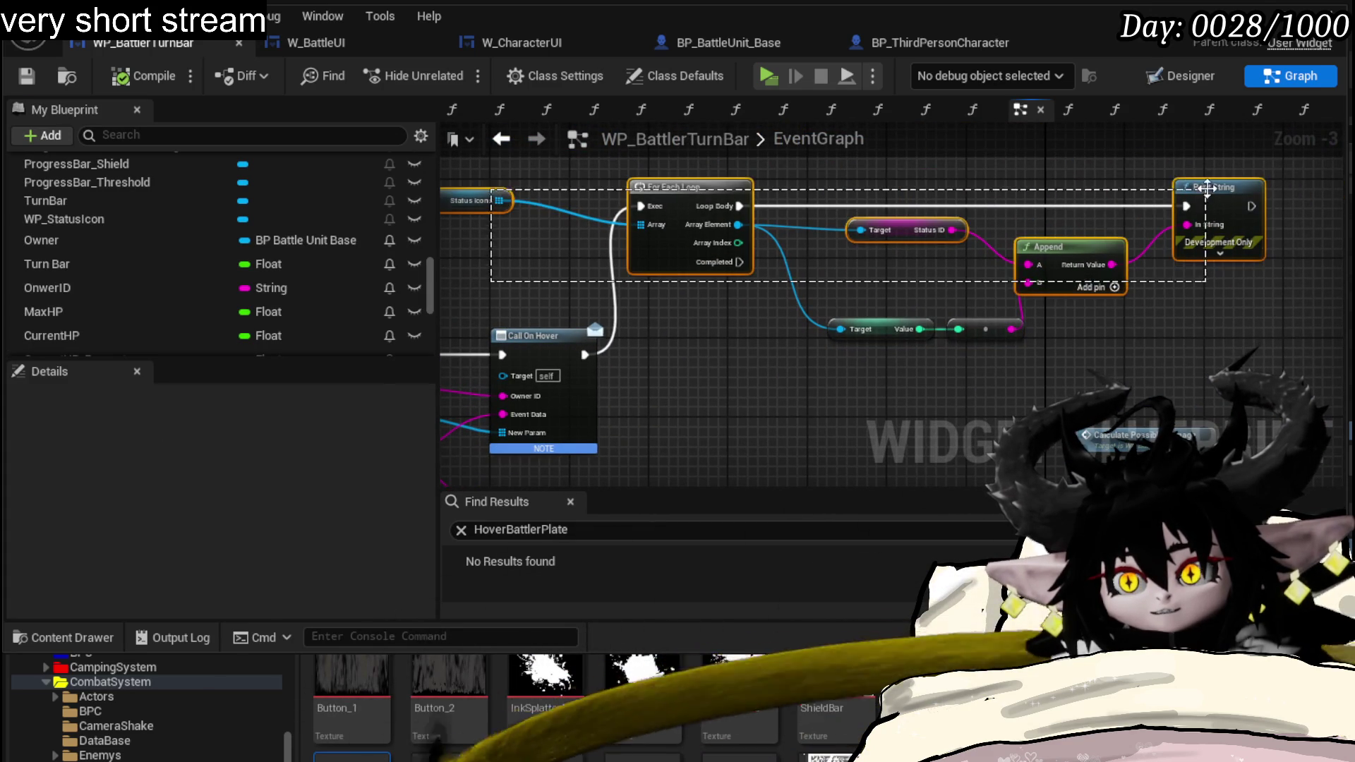
pyautogui.moveTo(701, 377); pyautogui.dragTo(1092, 270)
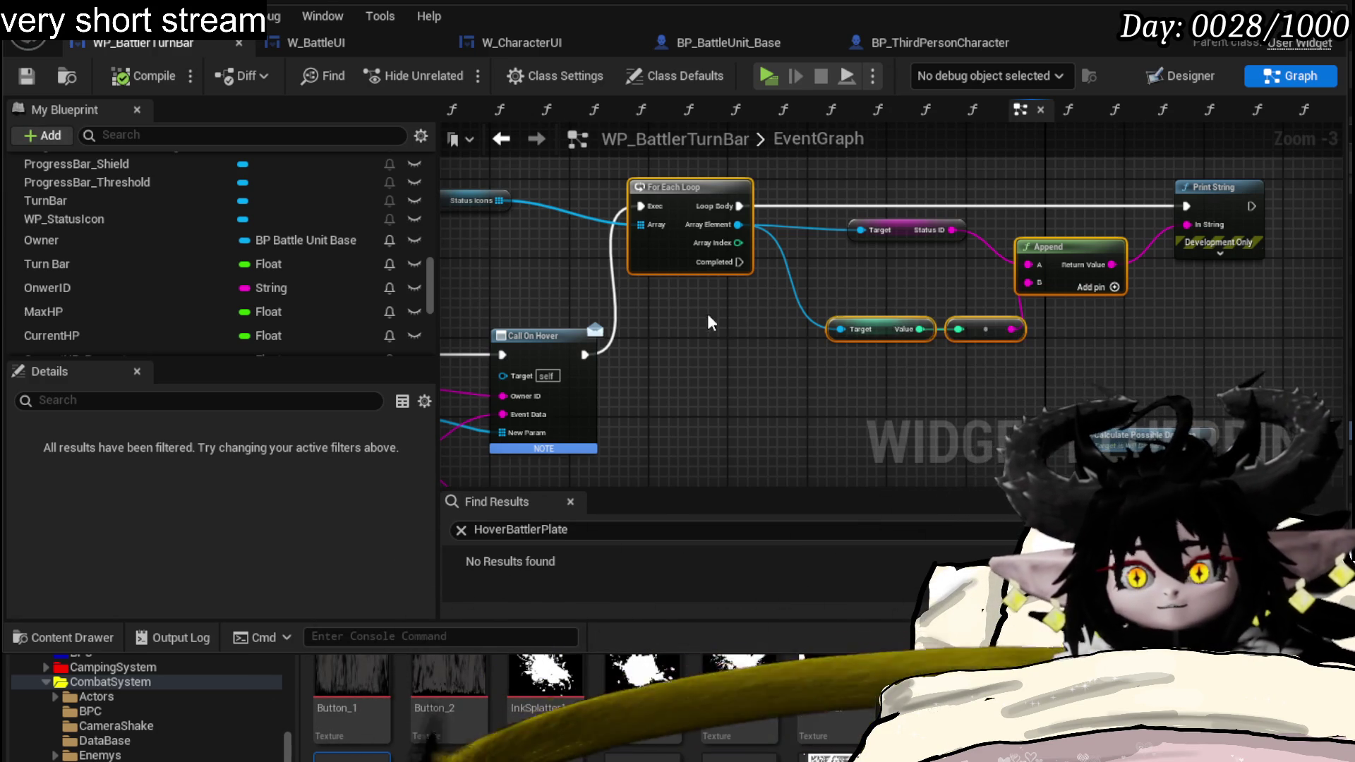
# - Move Calculate Possible Damage and Call On Un Hover up, save WP_BattlerTurnBar, and switch to W_BattleUI's ClickBattlerPlate
pyautogui.moveTo(719, 317); pyautogui.dragTo(906, 309)
pyautogui.moveTo(1045, 306)
pyautogui.mouseDown()
pyautogui.moveTo(861, 213)
pyautogui.moveTo(1154, 366)
pyautogui.mouseUp()
pyautogui.moveTo(1001, 210); pyautogui.dragTo(795, 170)
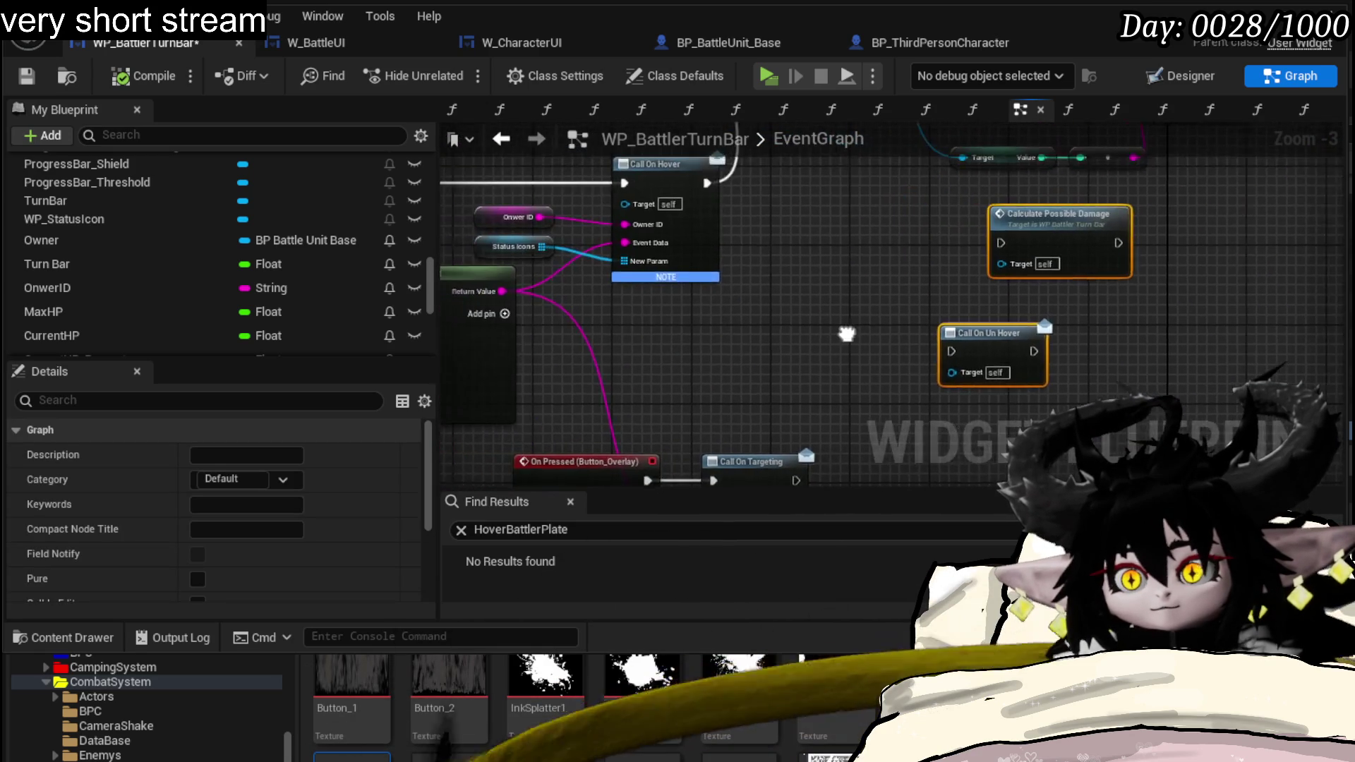
pyautogui.moveTo(638, 276); pyautogui.dragTo(965, 364)
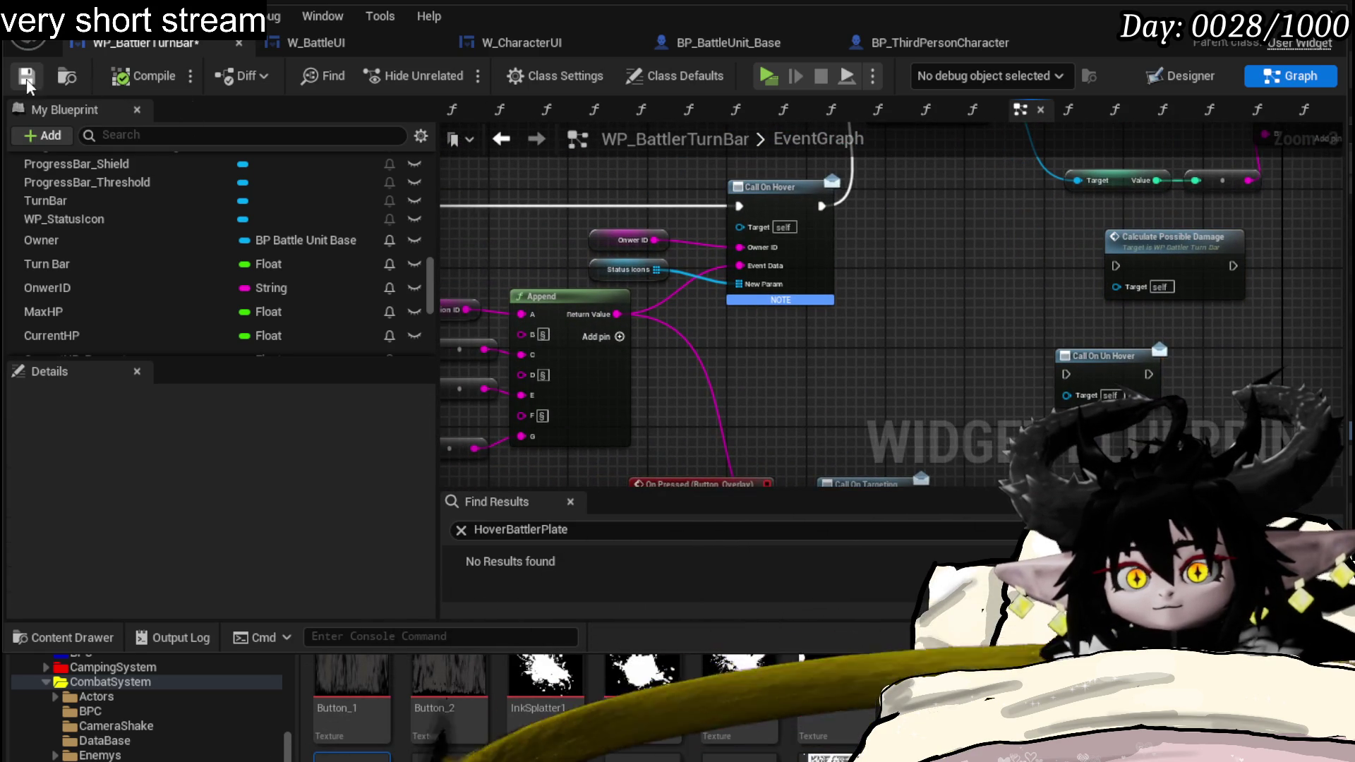
pyautogui.click(26, 78)
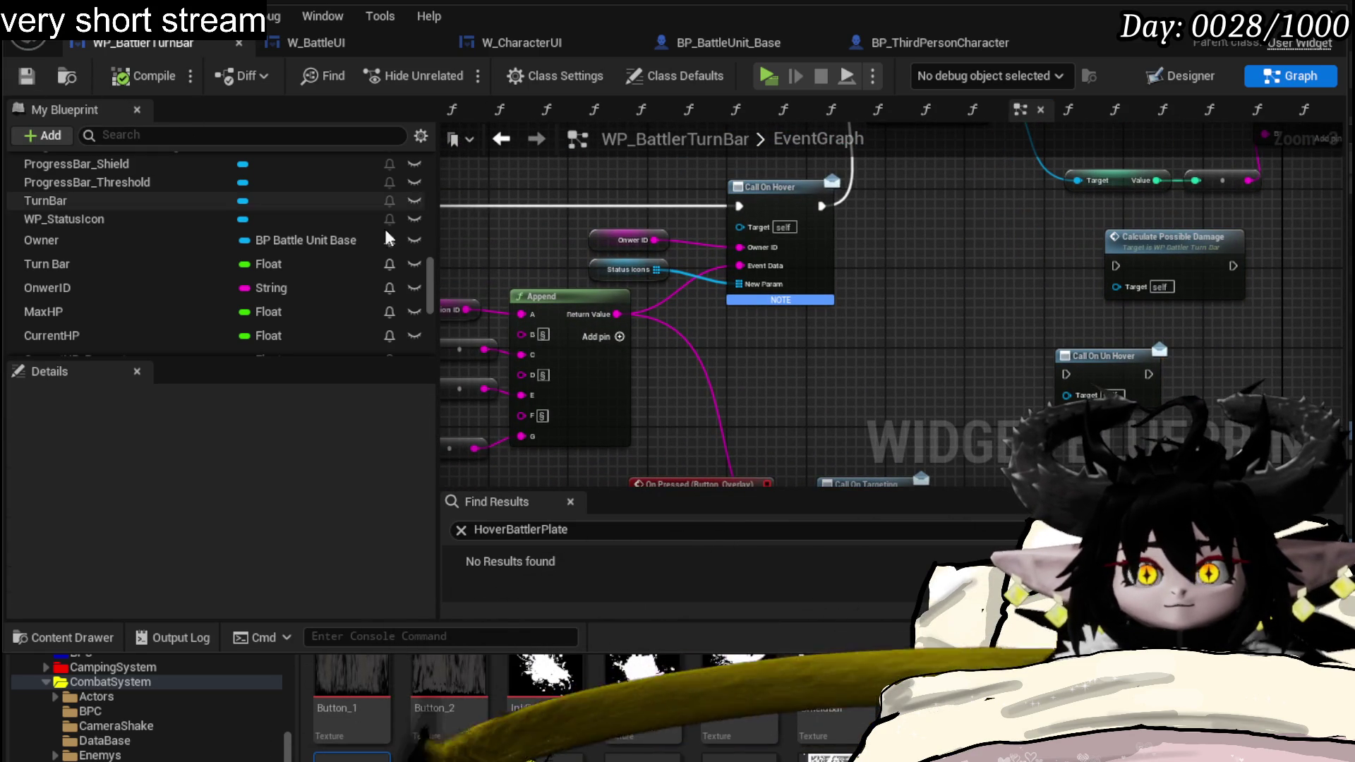
pyautogui.scroll(-3, 223, 273)
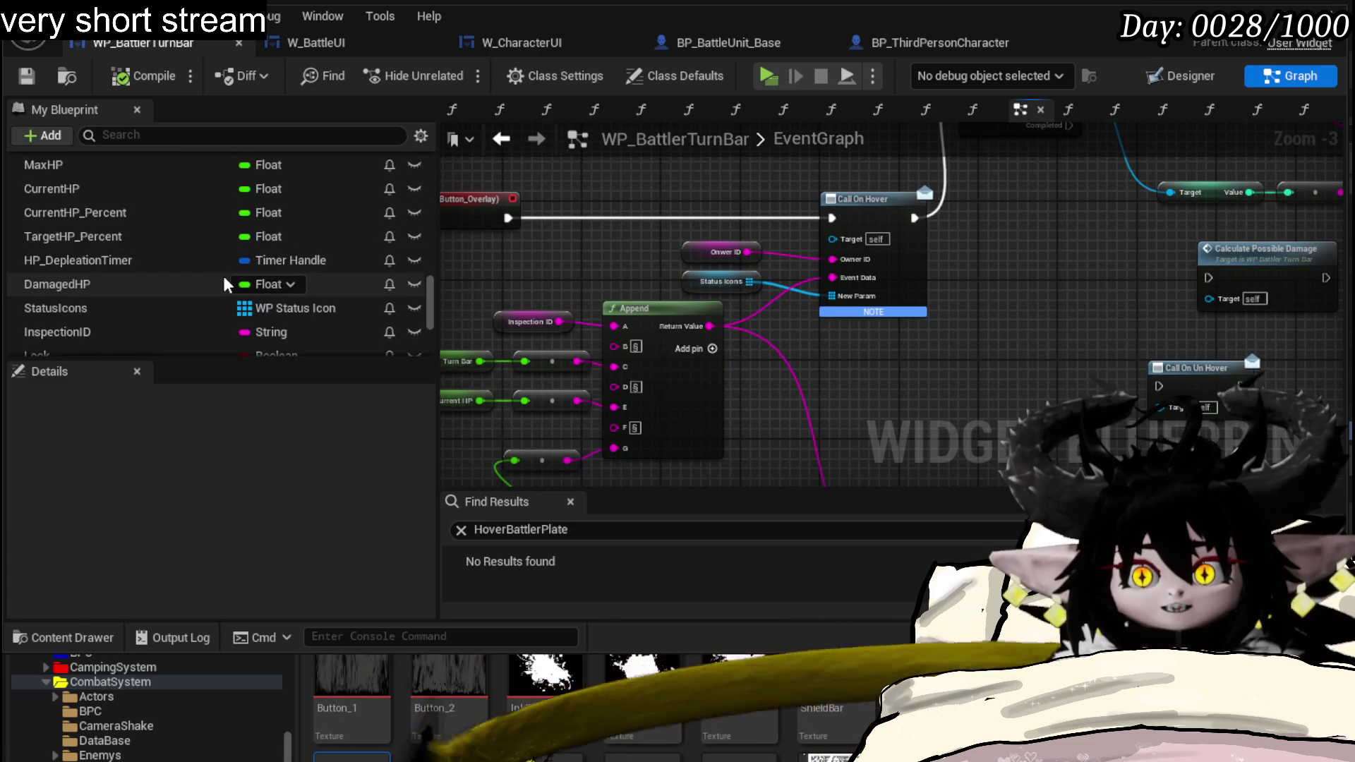
pyautogui.scroll(-1, 264, 278)
pyautogui.scroll(-2, 314, 283)
pyautogui.scroll(3, 313, 283)
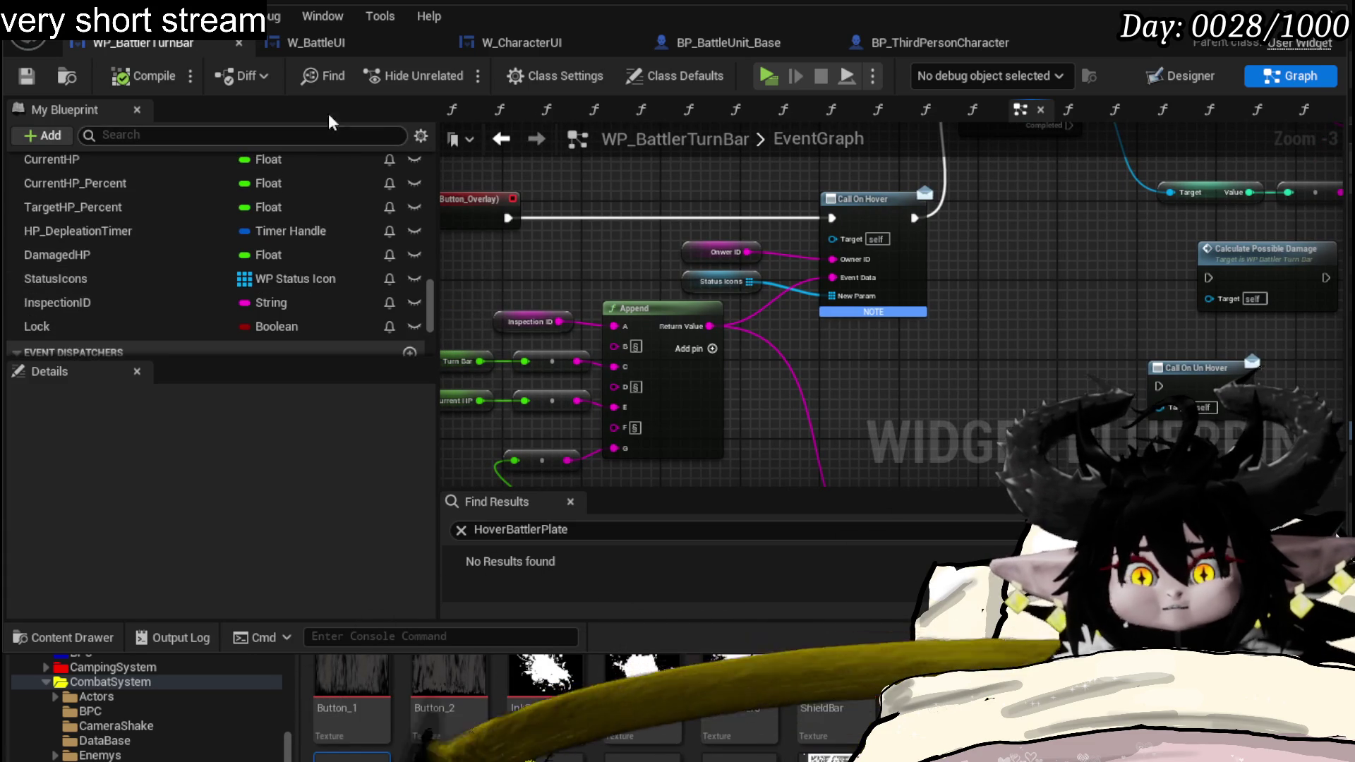
pyautogui.click(378, 49)
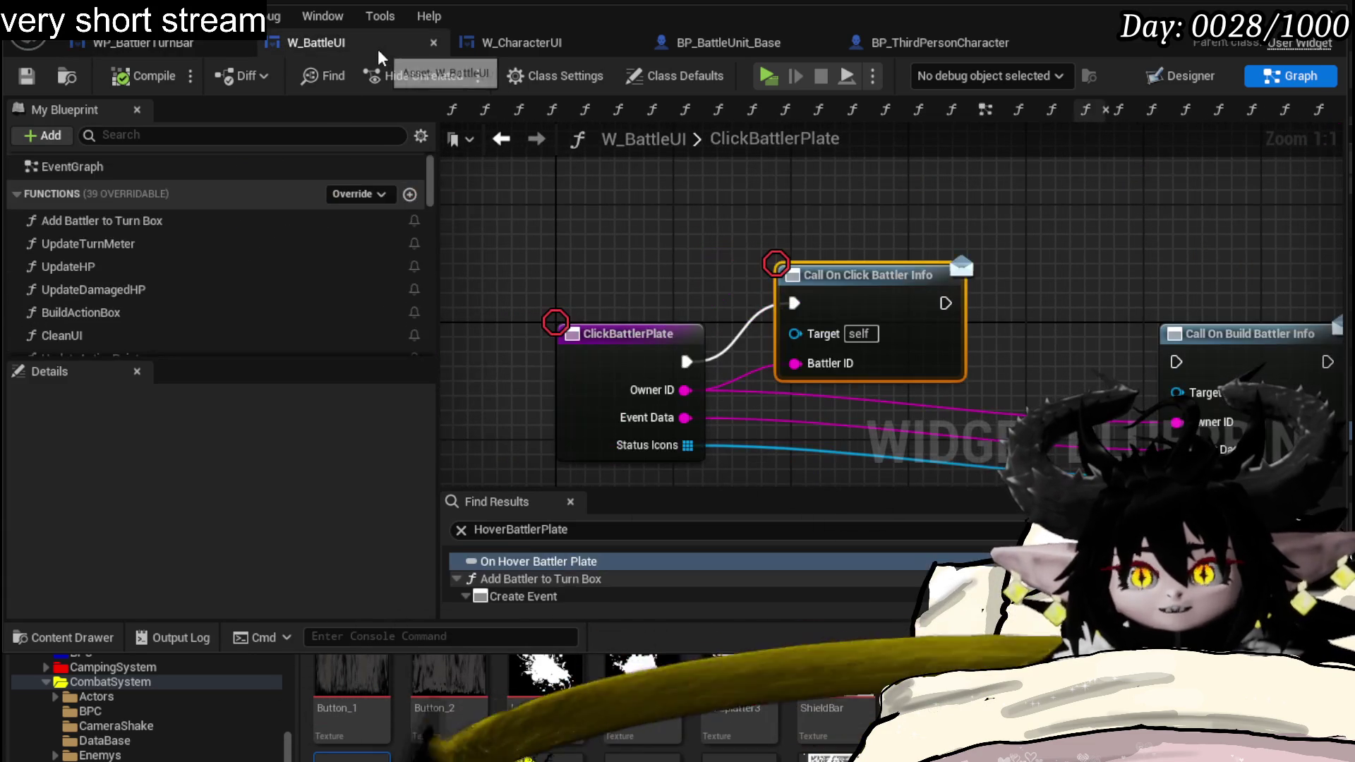
# - Compare W_CharacterUI's ClickBattler graph with W_BattleUI's ClickBattlerPlate graph
pyautogui.click(481, 45)
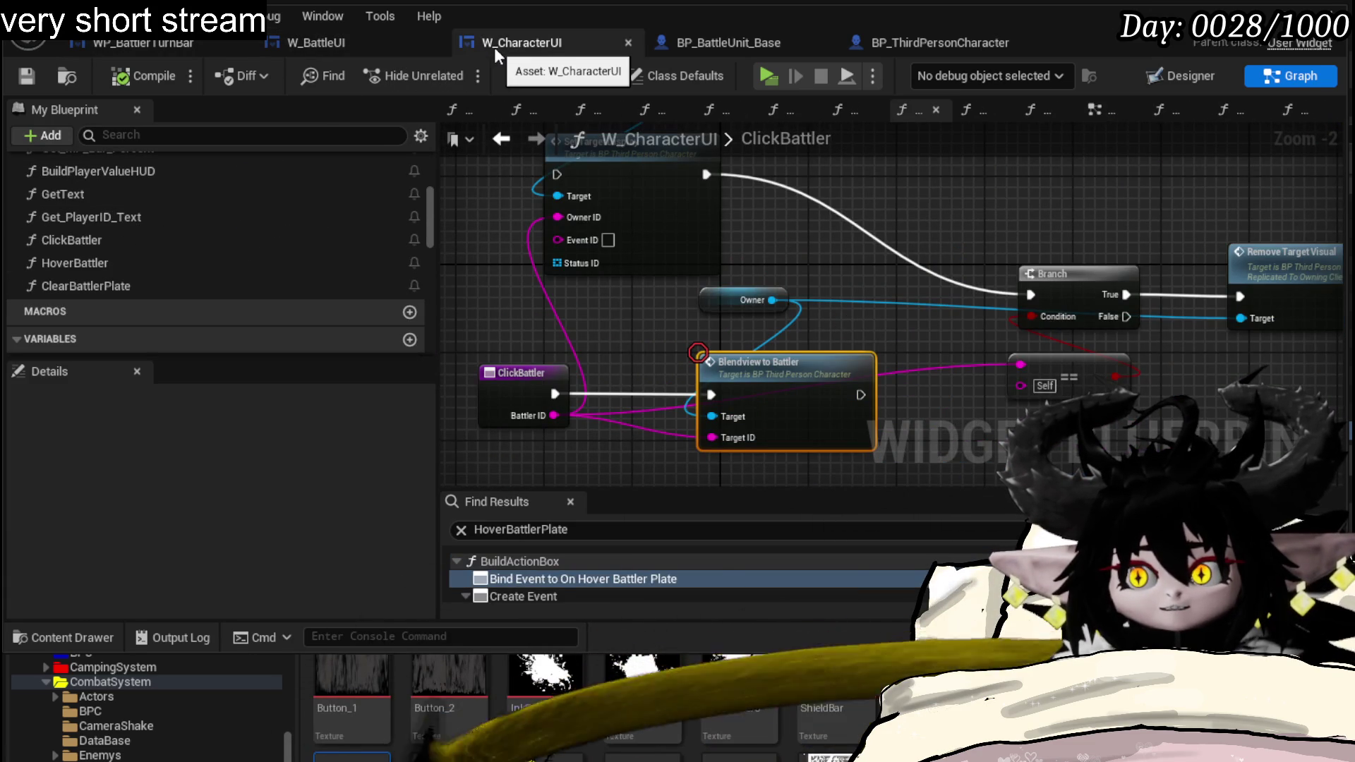
pyautogui.click(404, 38)
pyautogui.click(522, 42)
pyautogui.click(350, 37)
pyautogui.click(473, 38)
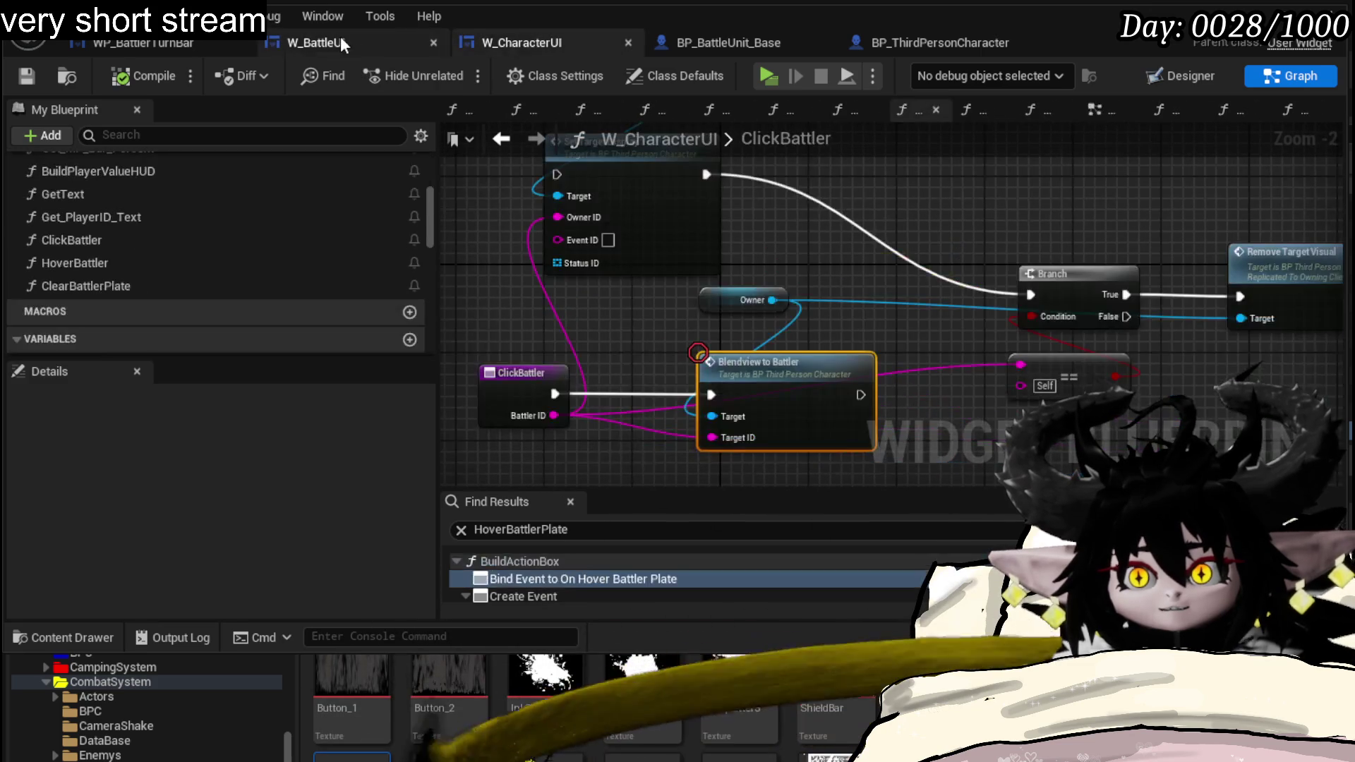
pyautogui.click(340, 36)
pyautogui.click(505, 41)
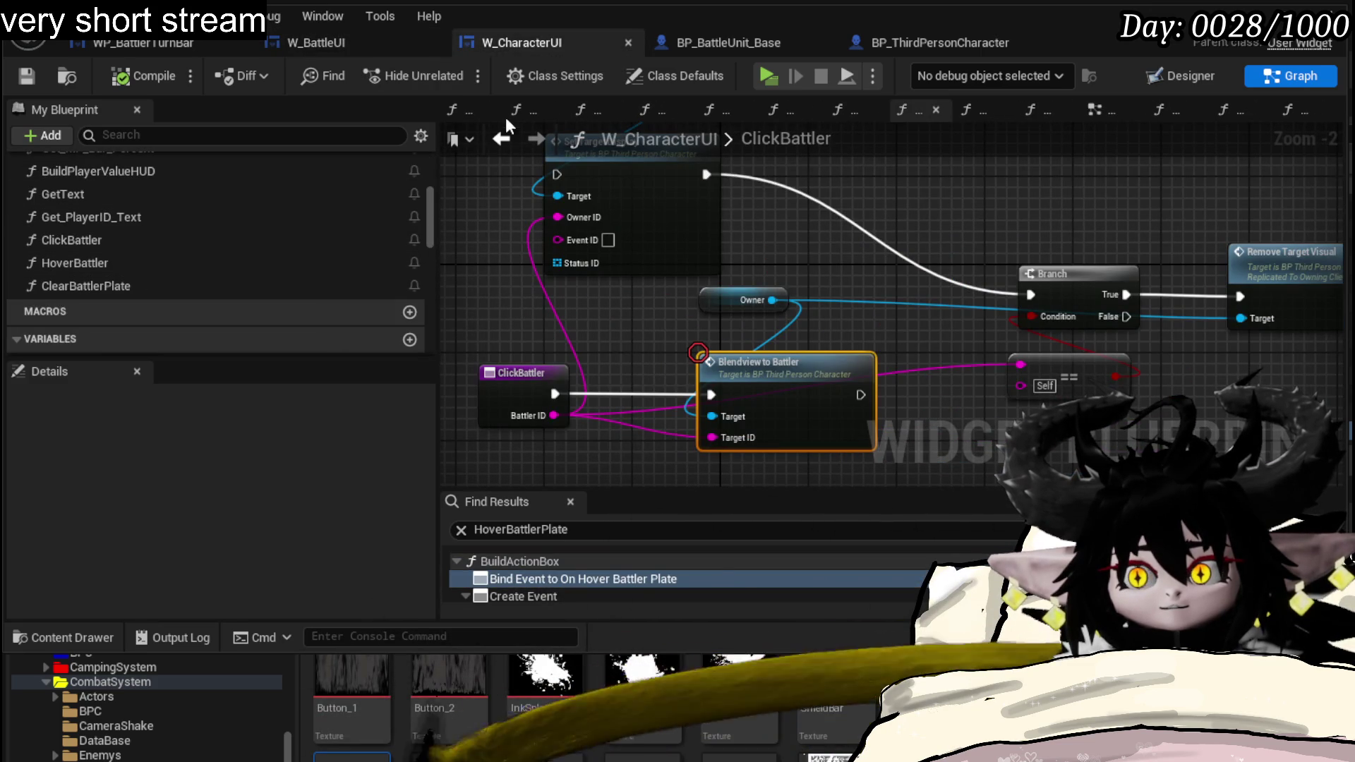
pyautogui.click(365, 40)
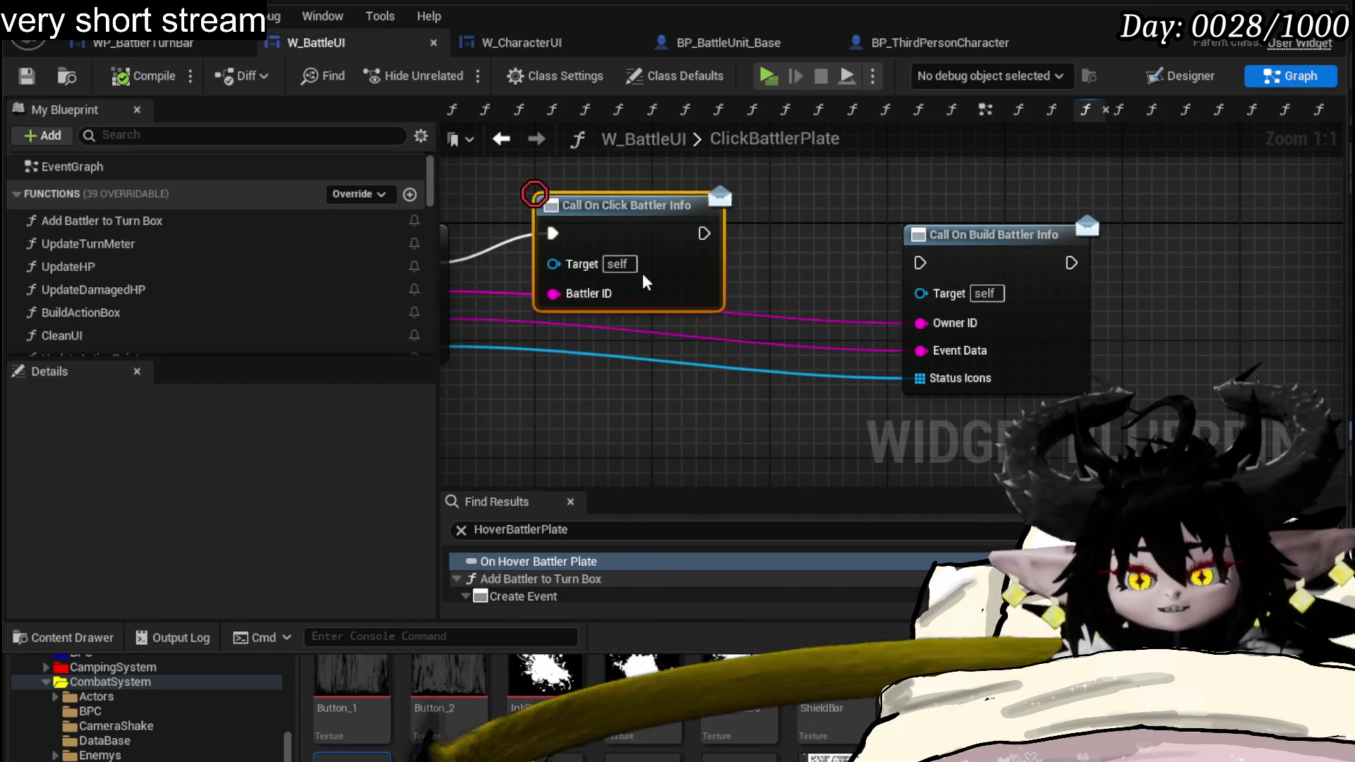
# - Shift the Call On Click/Build Battler Info nodes right and add a new Boolean variable
pyautogui.moveTo(643, 280); pyautogui.dragTo(761, 309)
pyautogui.click(1037, 311)
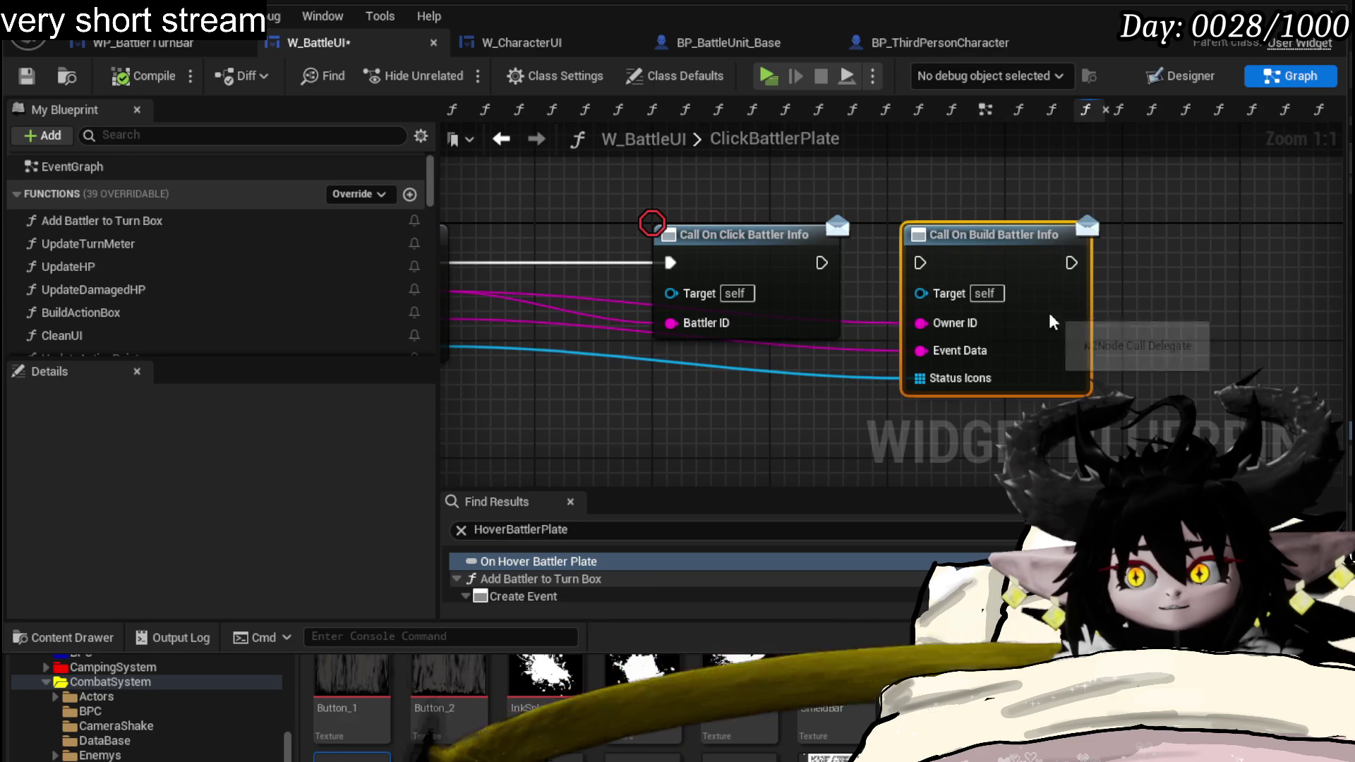
pyautogui.moveTo(1037, 311); pyautogui.dragTo(1289, 311)
pyautogui.moveTo(771, 250); pyautogui.dragTo(917, 251)
pyautogui.scroll(-5, 197, 266)
pyautogui.scroll(-5, 203, 271)
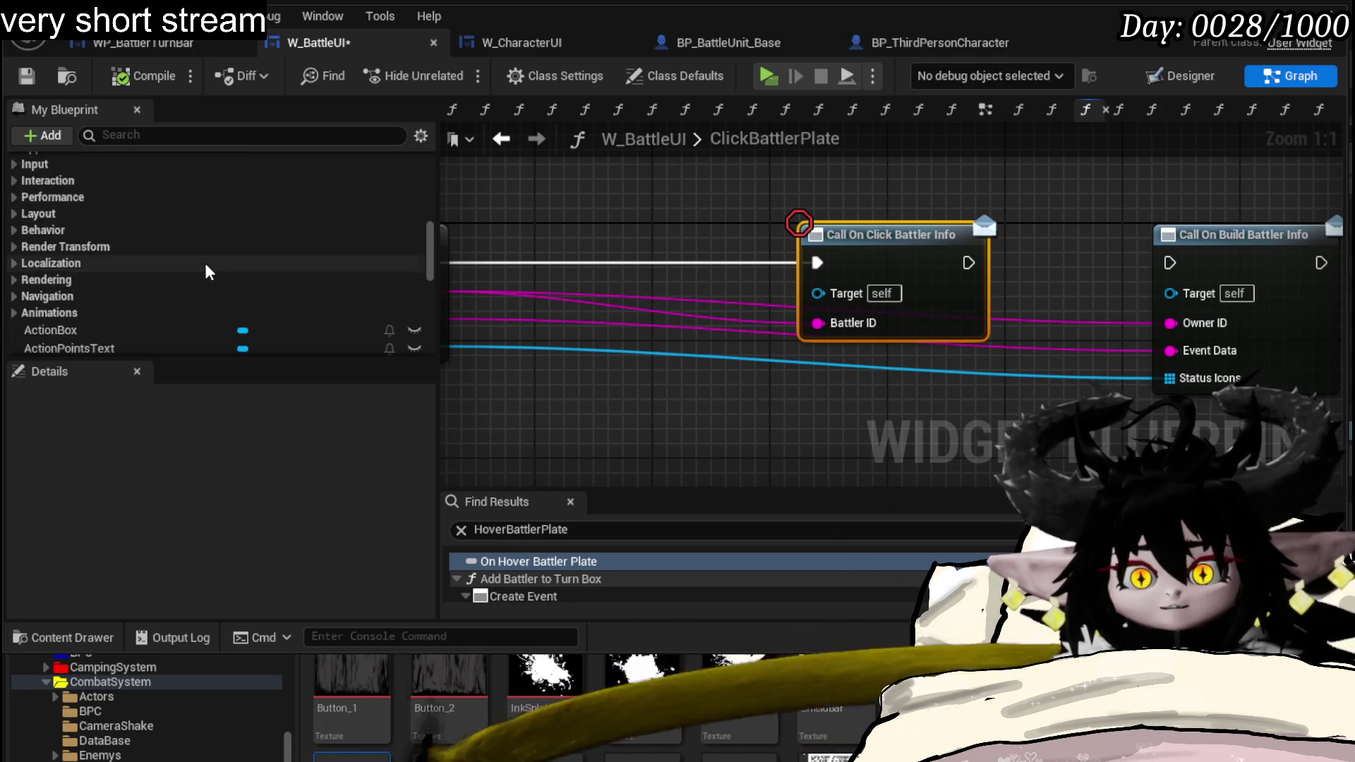
pyautogui.scroll(-5, 204, 261)
pyautogui.scroll(-3, 332, 277)
pyautogui.scroll(5, 332, 275)
pyautogui.scroll(5, 333, 274)
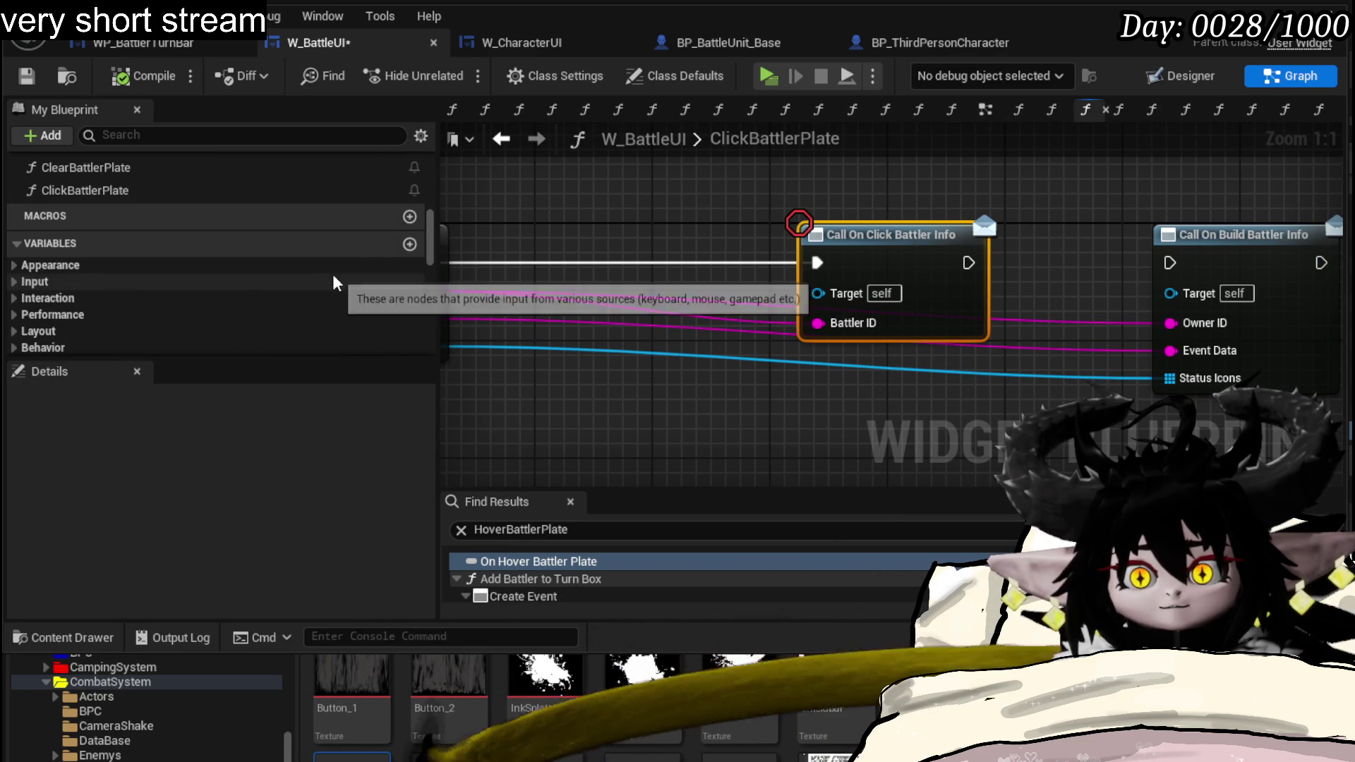
pyautogui.click(409, 244)
pyautogui.write('Ins')
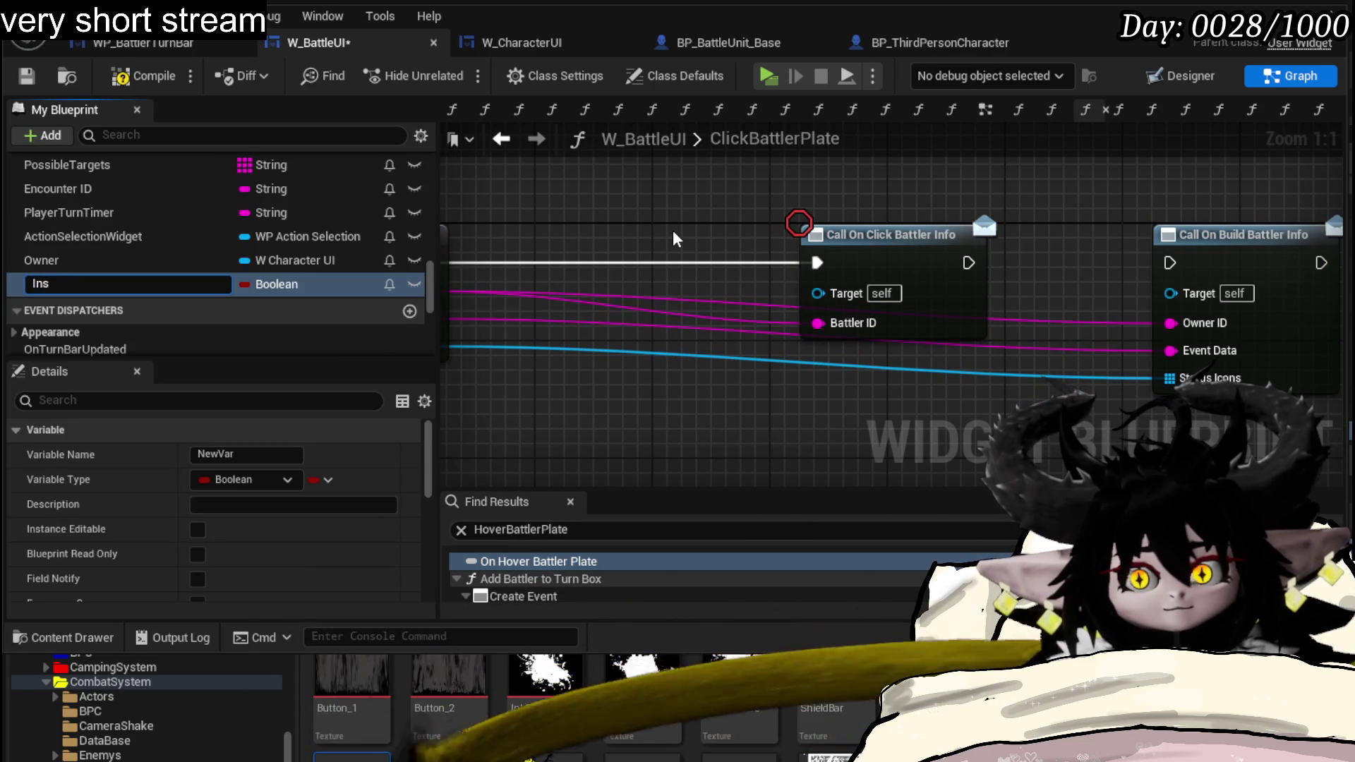
pyautogui.write('pecting')
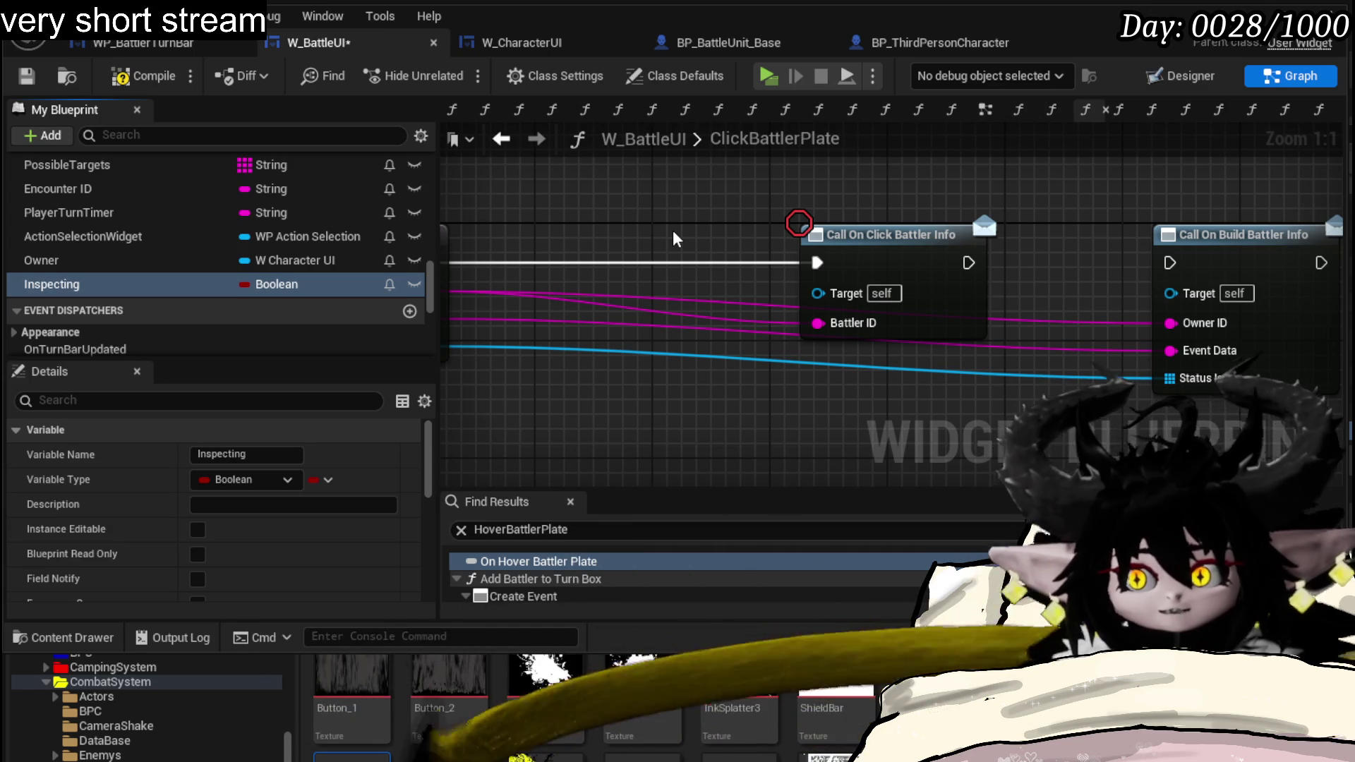
# - Insert SET Inspecting (true) between ClickBattlerPlate and Call On Click Battler Info
pyautogui.click(27, 78)
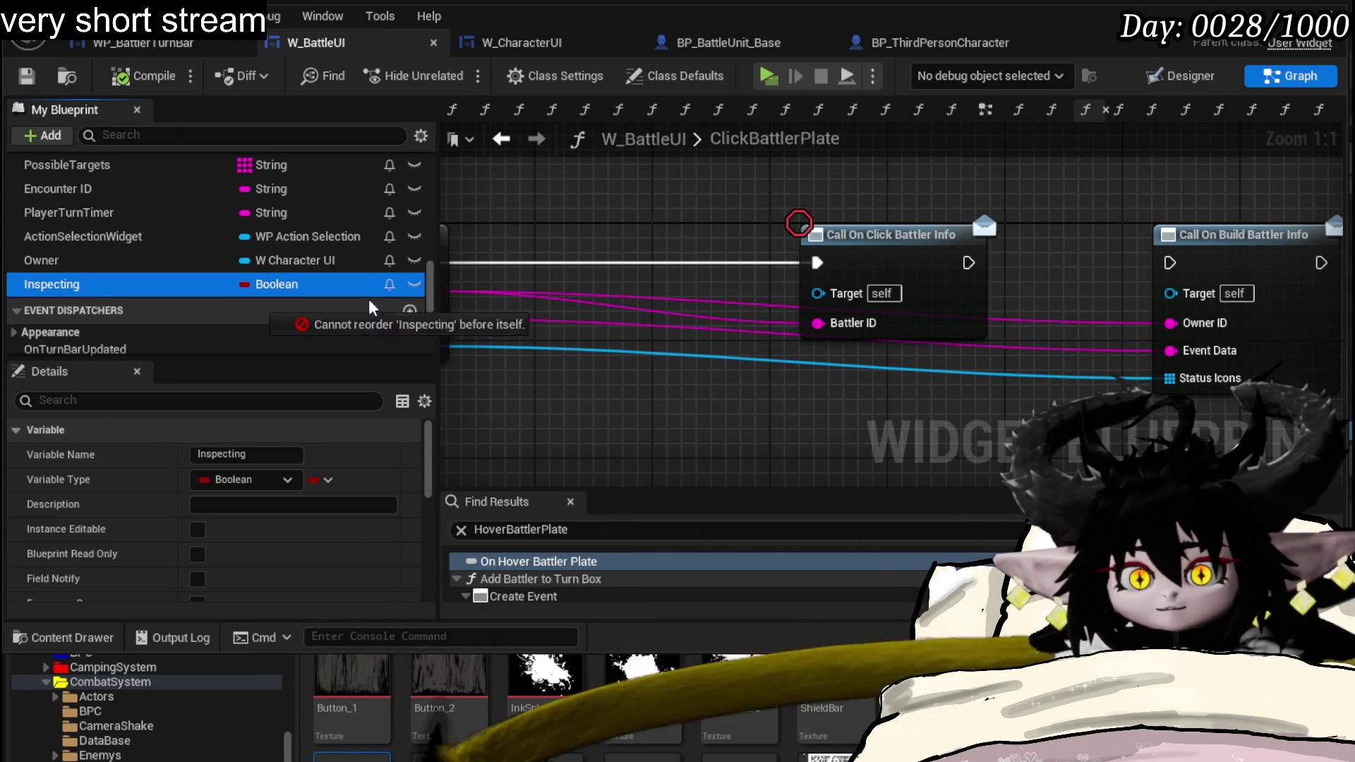
pyautogui.moveTo(63, 284); pyautogui.dragTo(651, 299)
pyautogui.click(697, 339)
pyautogui.moveTo(863, 330)
pyautogui.mouseDown()
pyautogui.moveTo(723, 274)
pyautogui.moveTo(738, 280)
pyautogui.mouseUp()
pyautogui.moveTo(552, 274); pyautogui.dragTo(666, 271)
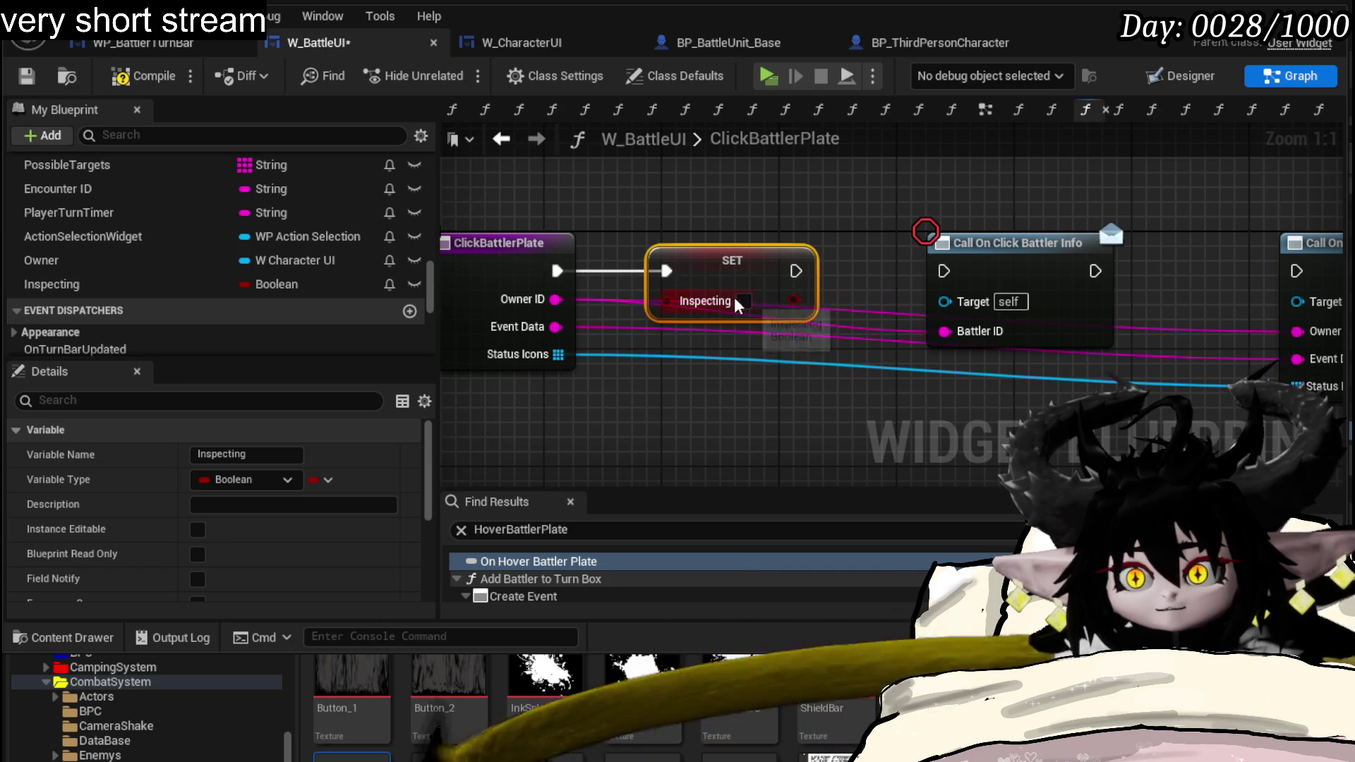
pyautogui.click(744, 301)
pyautogui.moveTo(794, 274); pyautogui.dragTo(944, 271)
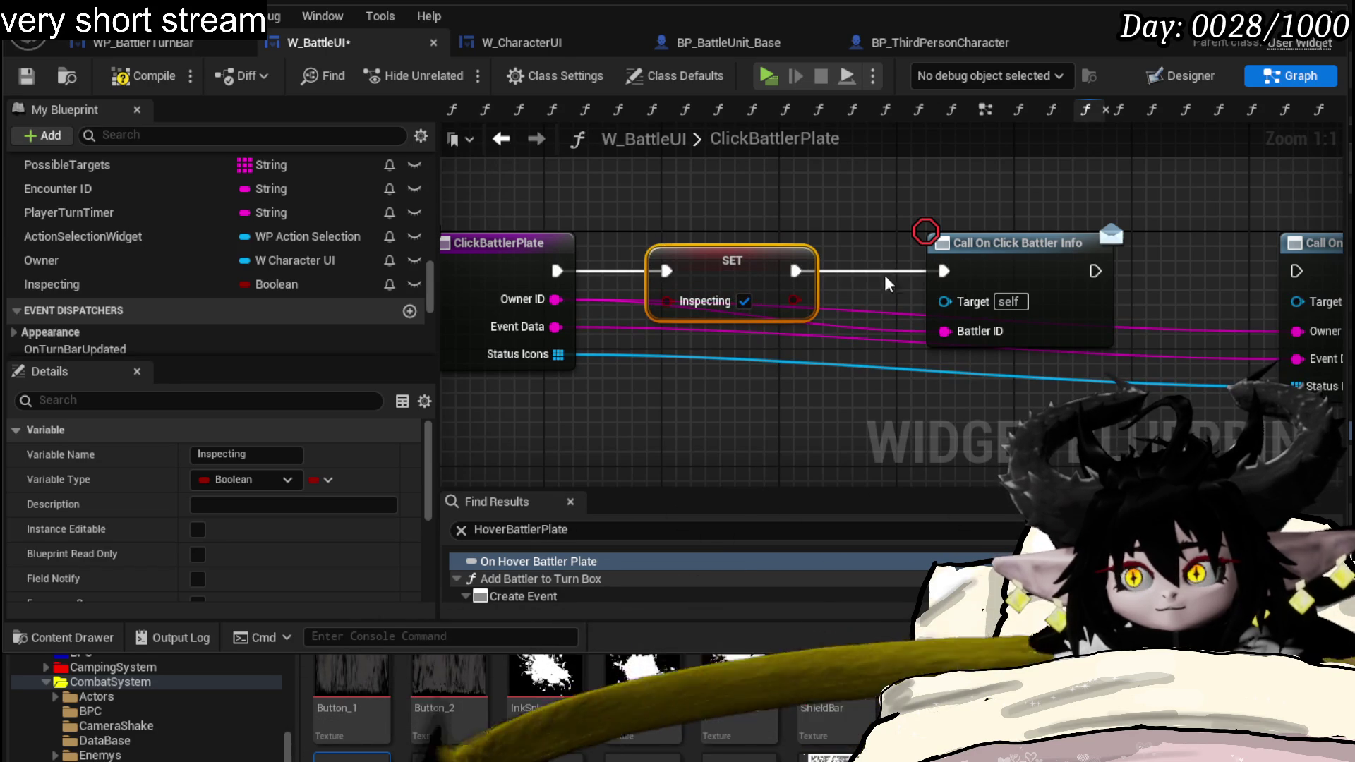
# - Delete Call On Build Battler Info and add a second SET Inspecting after the click info call
pyautogui.moveTo(1196, 240); pyautogui.dragTo(817, 379)
pyautogui.moveTo(1048, 294); pyautogui.dragTo(785, 433)
pyautogui.press('Delete')
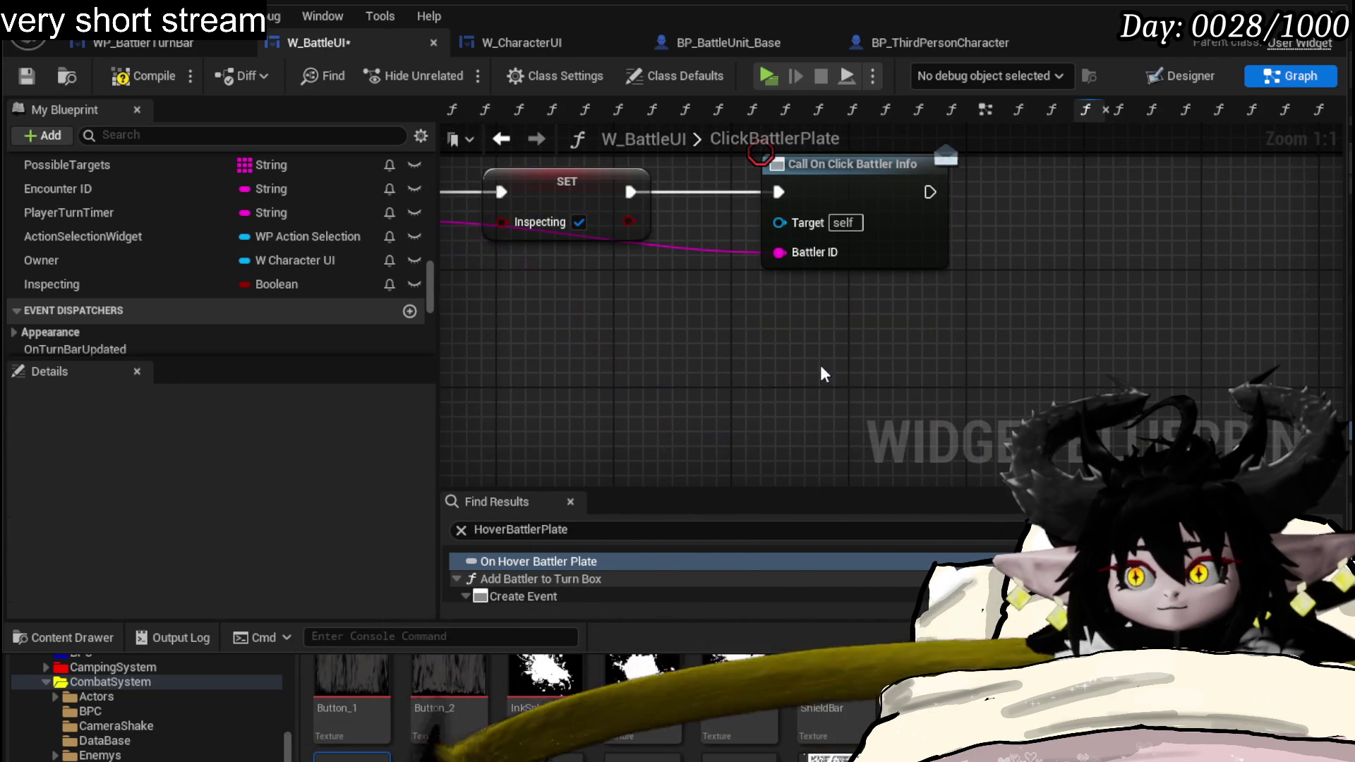
pyautogui.click(122, 283)
pyautogui.moveTo(106, 284); pyautogui.dragTo(1170, 235)
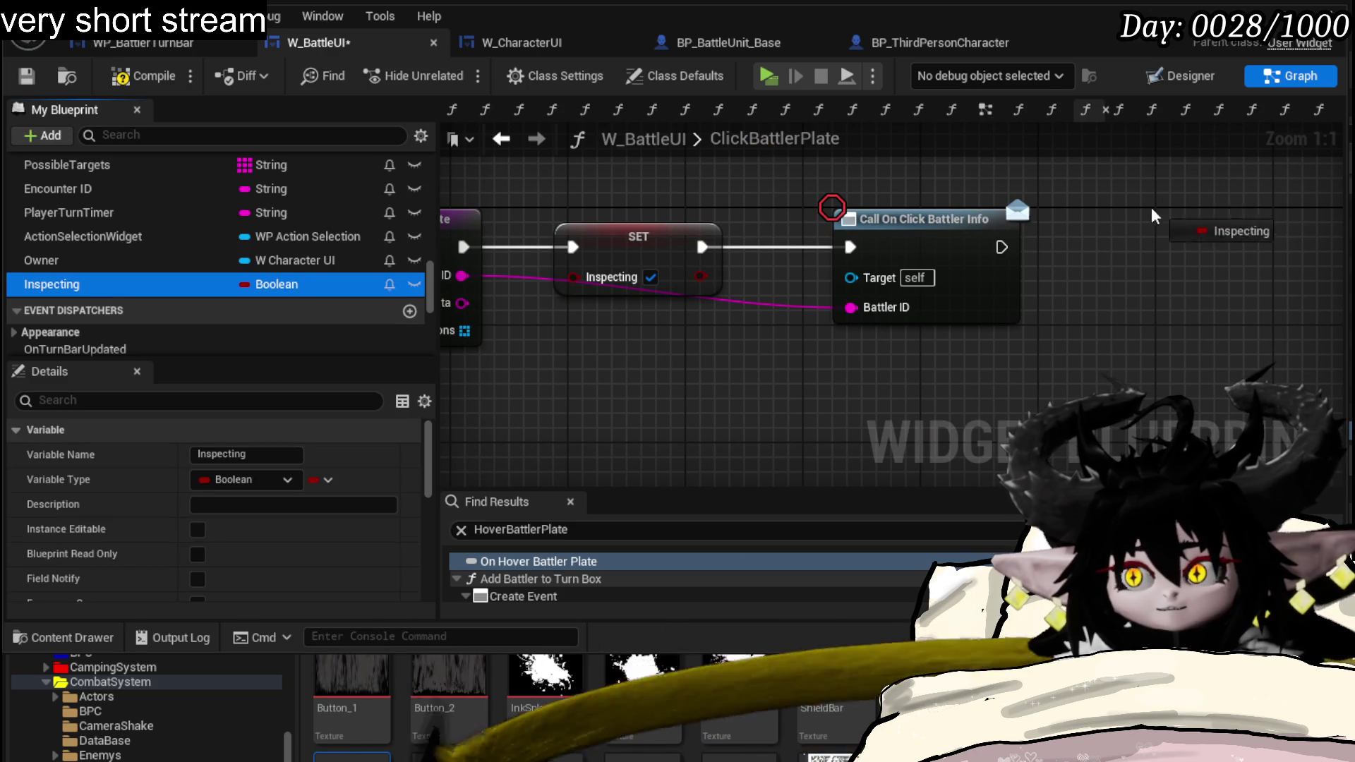
pyautogui.click(1210, 267)
pyautogui.moveTo(999, 249); pyautogui.dragTo(1280, 251)
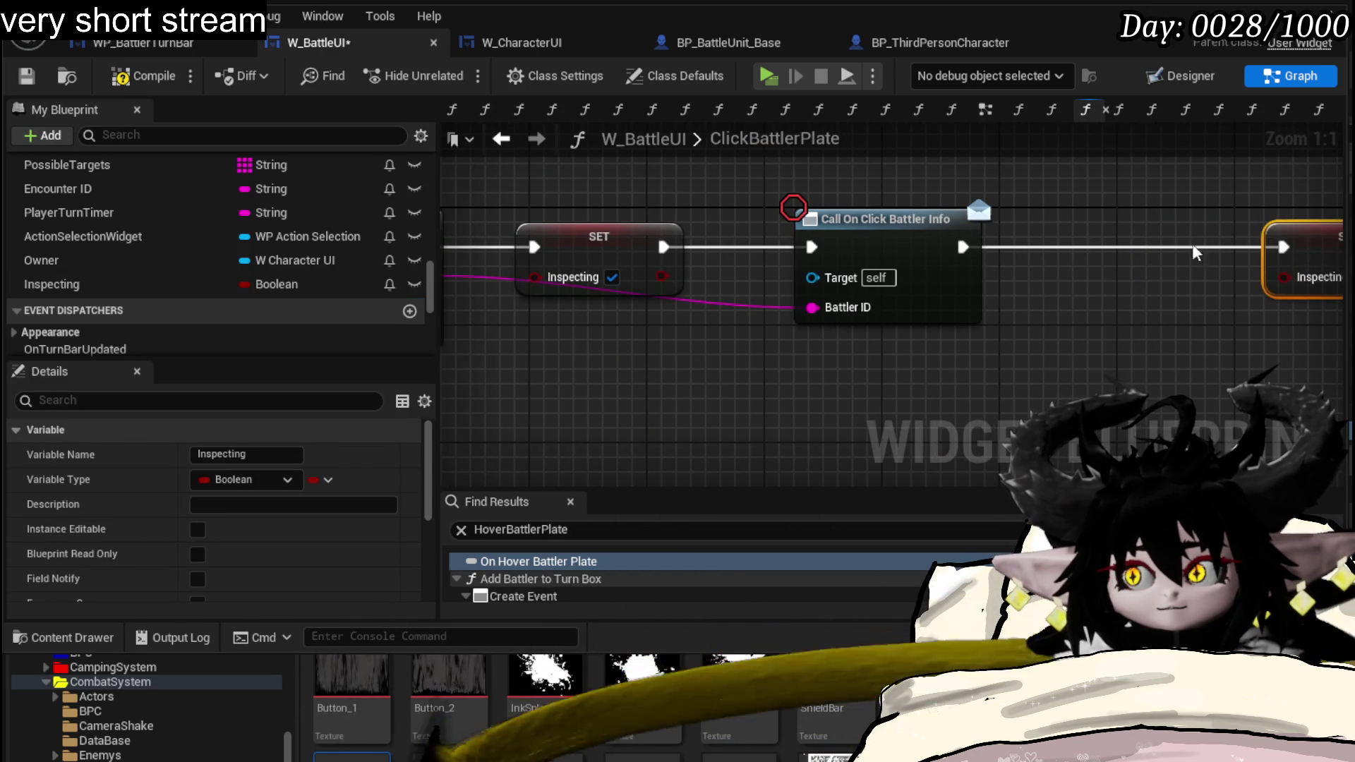
pyautogui.moveTo(660, 276)
pyautogui.mouseDown()
pyautogui.moveTo(1073, 292)
pyautogui.moveTo(1113, 260)
pyautogui.moveTo(1157, 275)
pyautogui.moveTo(1225, 257)
pyautogui.moveTo(1270, 196)
pyautogui.mouseUp()
pyautogui.write('branch')
# - Add a Branch on Inspecting whose True output leads into the second SET Inspecting, and save
pyautogui.press('Return')
pyautogui.click(685, 146)
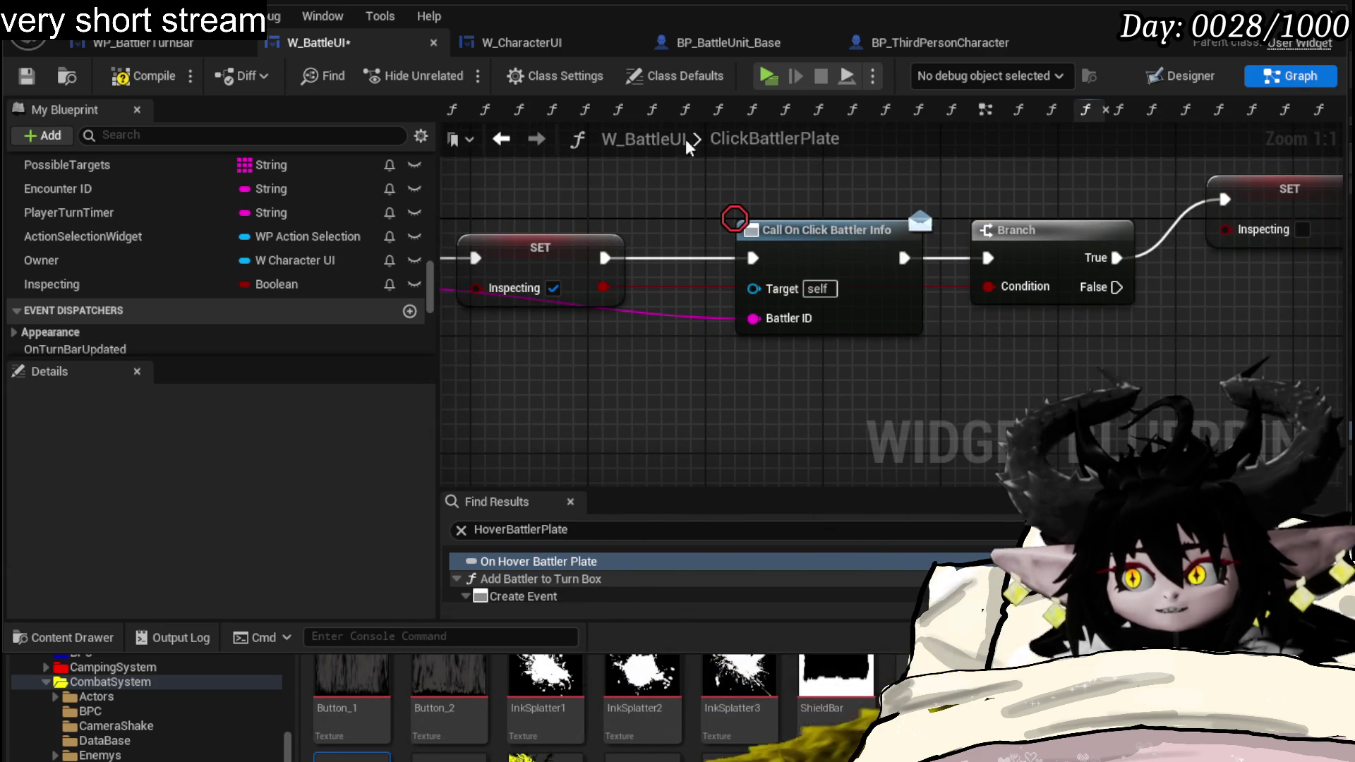
pyautogui.click(26, 75)
pyautogui.moveTo(742, 423); pyautogui.dragTo(582, 442)
pyautogui.scroll(2, 276, 259)
pyautogui.scroll(5, 276, 259)
pyautogui.scroll(4, 275, 260)
pyautogui.scroll(-3, 276, 259)
pyautogui.scroll(-5, 276, 259)
pyautogui.scroll(-3, 276, 260)
pyautogui.scroll(-3, 277, 258)
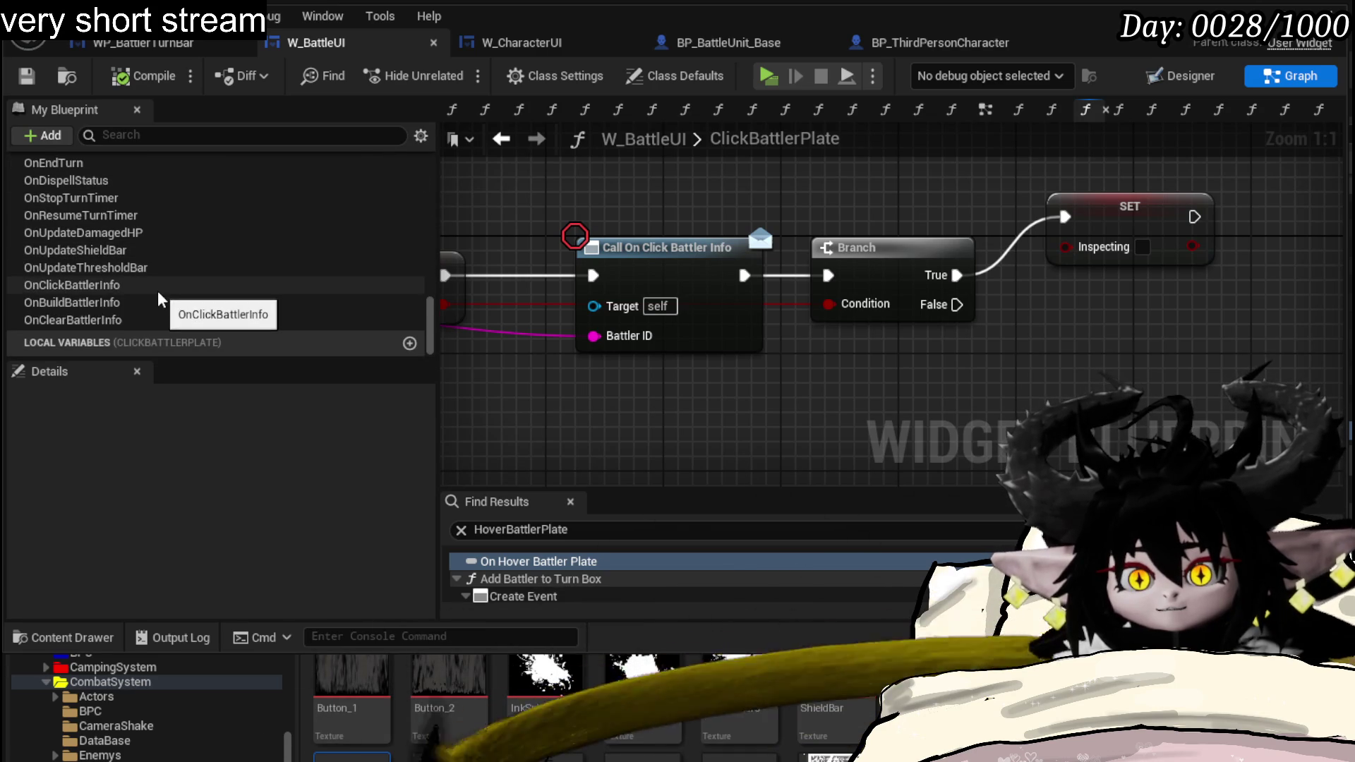
# - Add a Call On Clear Battler Info after the reset, then compile and save W_BattleUI
pyautogui.click(159, 320)
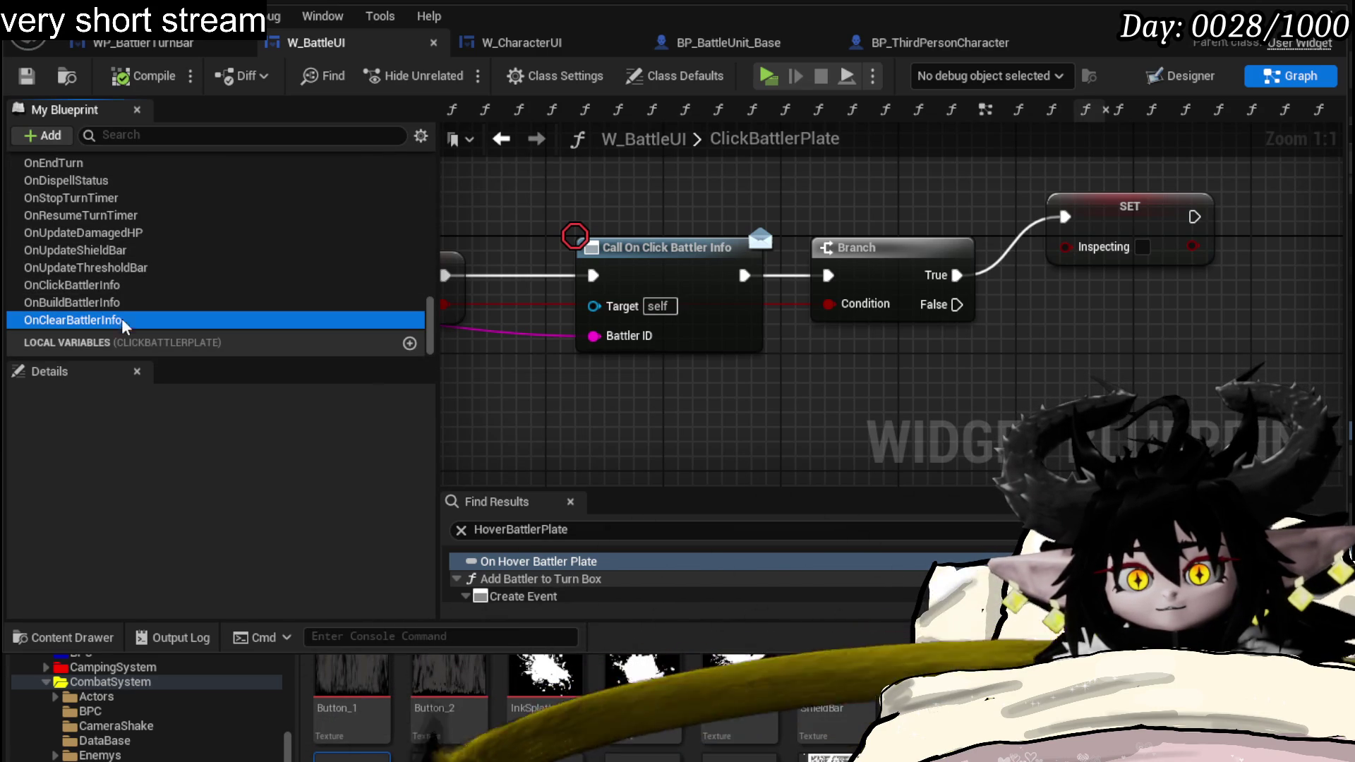
pyautogui.click(1294, 233)
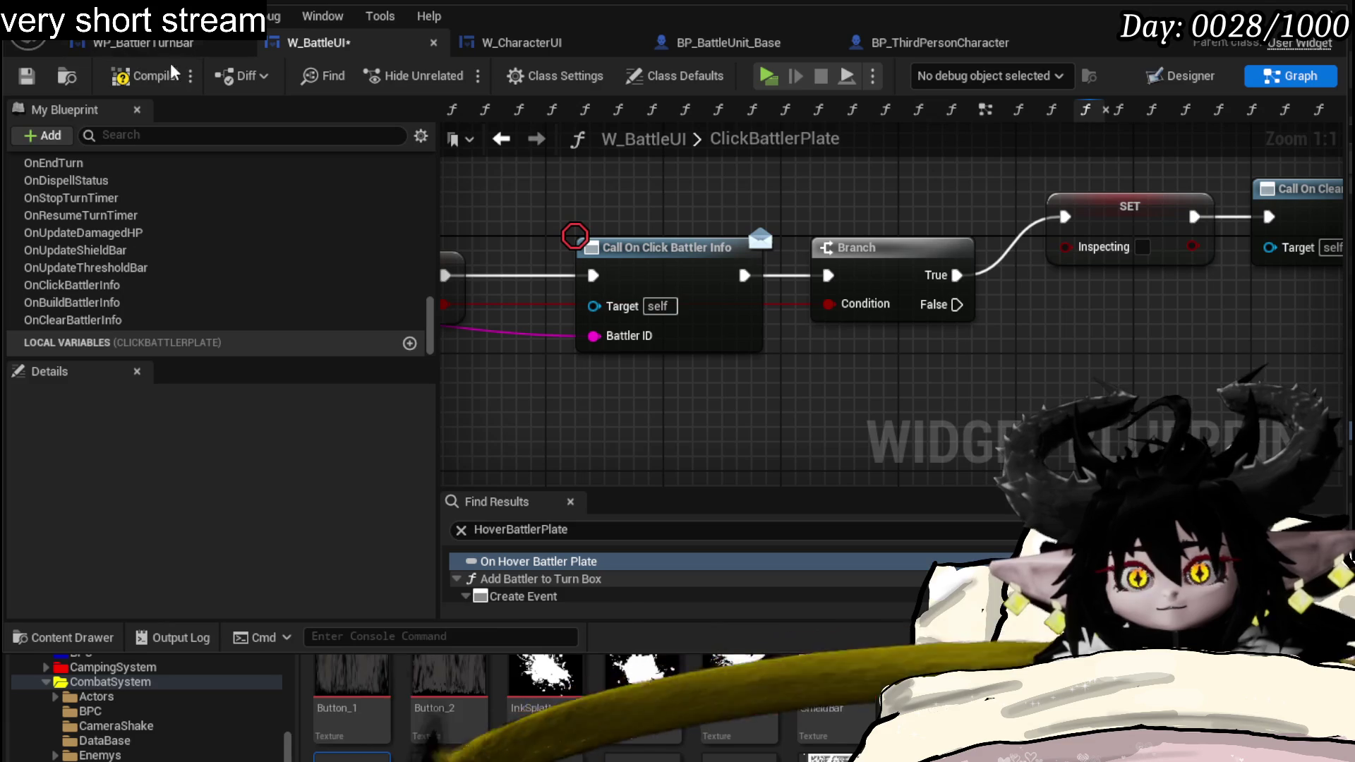
pyautogui.click(153, 76)
pyautogui.click(27, 77)
pyautogui.scroll(-2, 1180, 251)
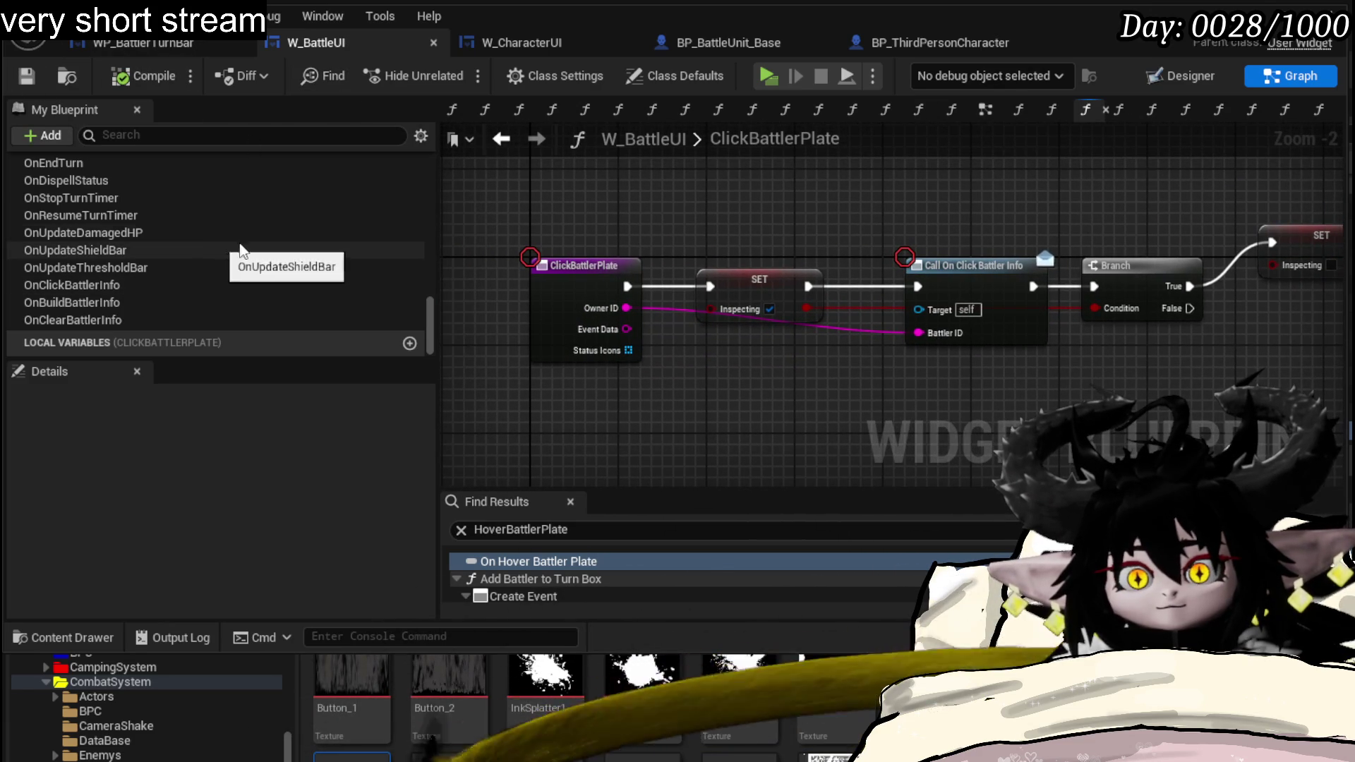
pyautogui.scroll(5, 244, 233)
pyautogui.scroll(5, 248, 223)
pyautogui.scroll(5, 244, 228)
pyautogui.scroll(5, 231, 247)
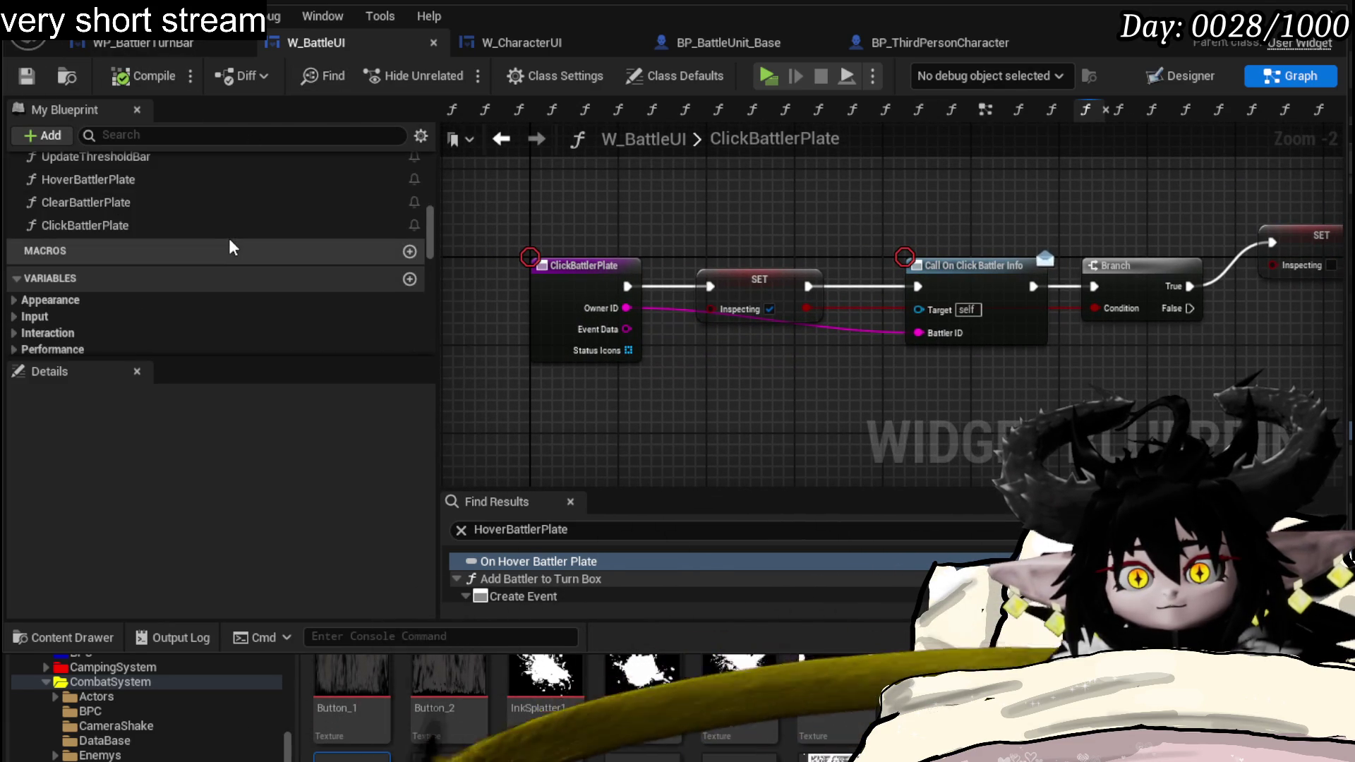
# - In HoverBattlerPlate, insert a Branch ahead of Call On Build Battler Info
pyautogui.doubleClick(89, 180)
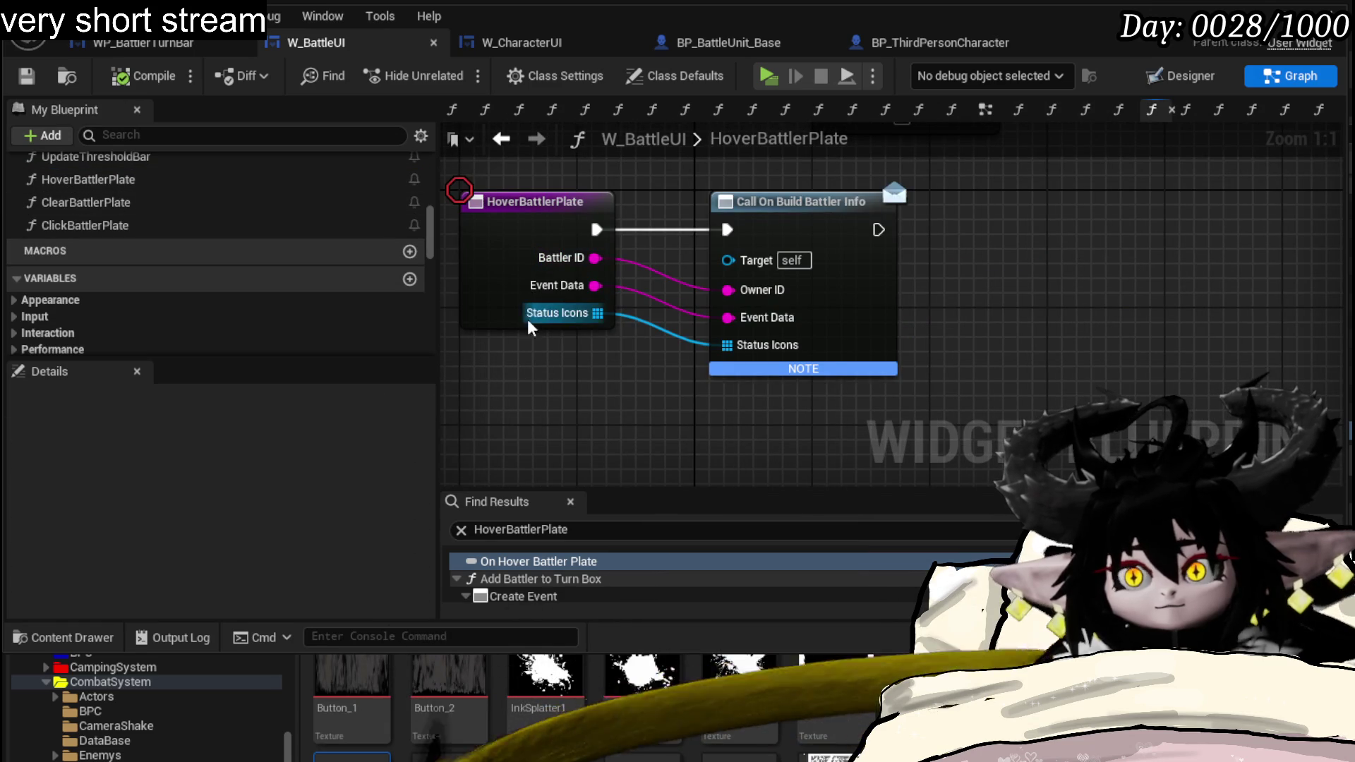
pyautogui.moveTo(804, 213); pyautogui.dragTo(1081, 221)
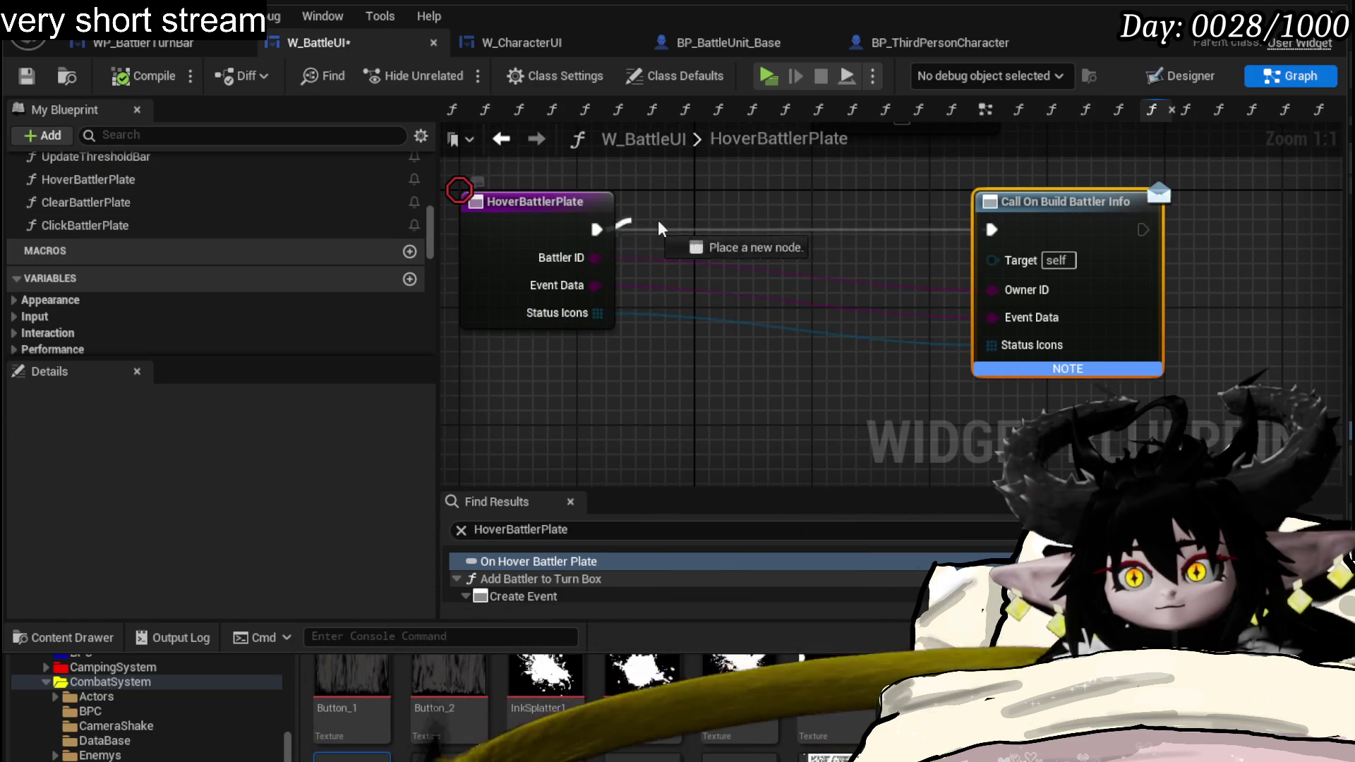
pyautogui.click(716, 229)
pyautogui.scroll(-5, 222, 302)
pyautogui.scroll(-3, 318, 296)
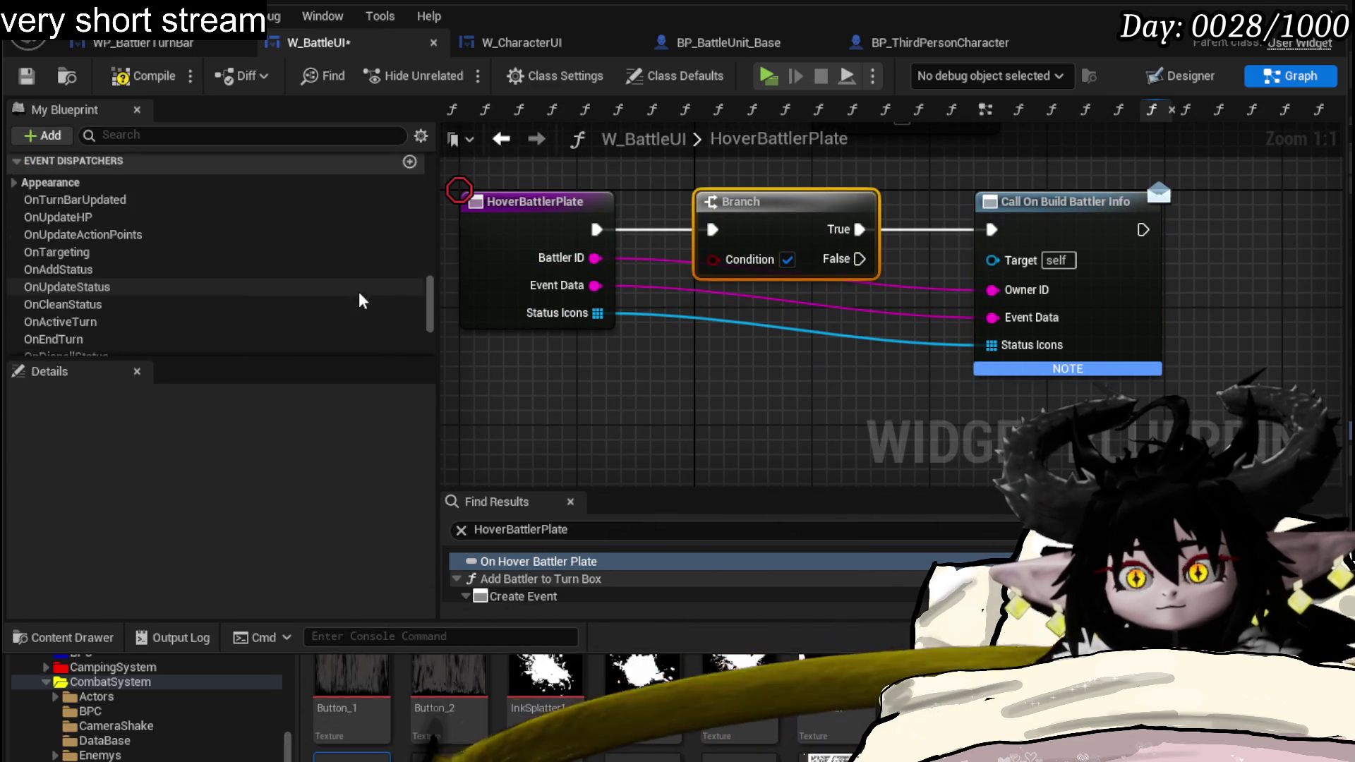
pyautogui.scroll(3, 378, 293)
# - Feed an Inspecting getter into the Branch condition and wire False to Call On Build Battler Info
pyautogui.click(89, 250)
pyautogui.moveTo(88, 258); pyautogui.dragTo(600, 349)
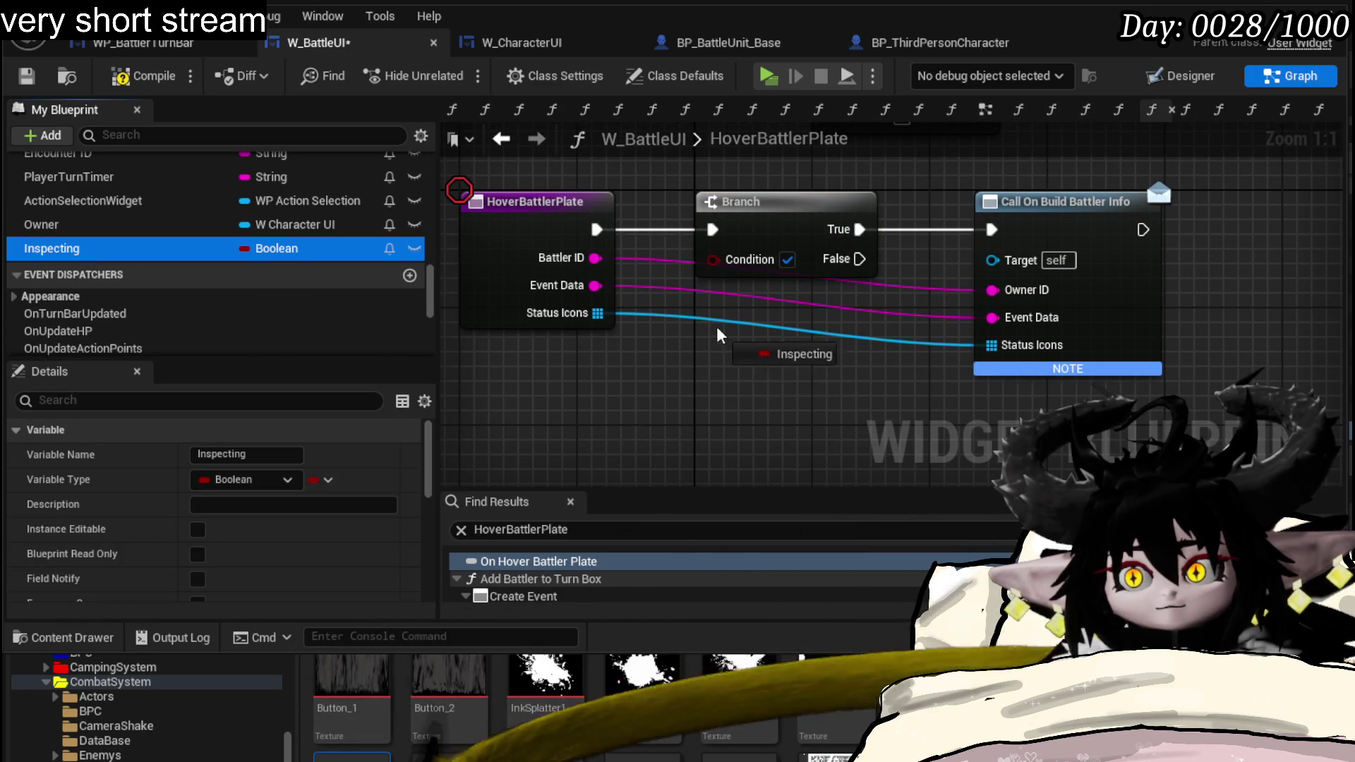
pyautogui.moveTo(720, 334); pyautogui.dragTo(720, 335)
pyautogui.moveTo(807, 339); pyautogui.dragTo(713, 258)
pyautogui.moveTo(841, 258); pyautogui.dragTo(990, 229)
pyautogui.click(810, 206)
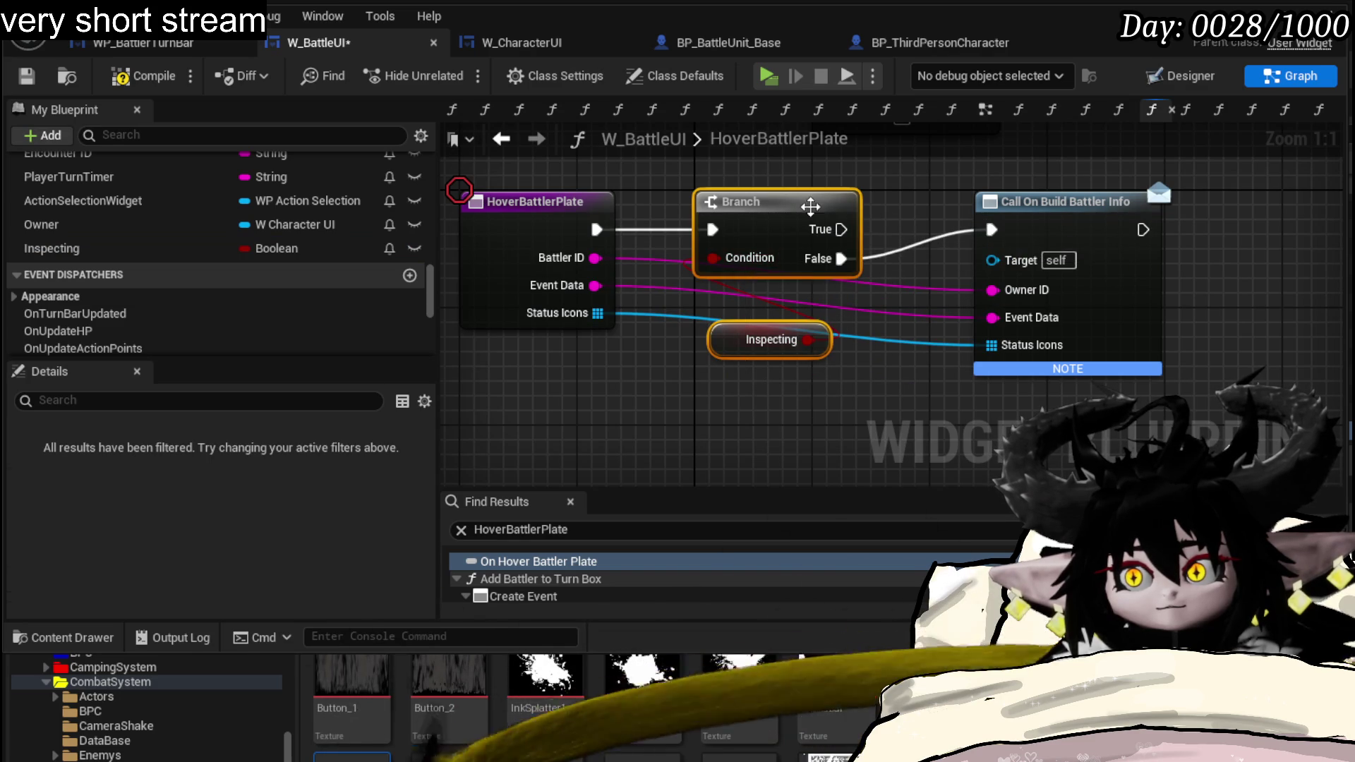
pyautogui.scroll(3, 135, 245)
pyautogui.scroll(3, 134, 245)
pyautogui.scroll(2, 134, 245)
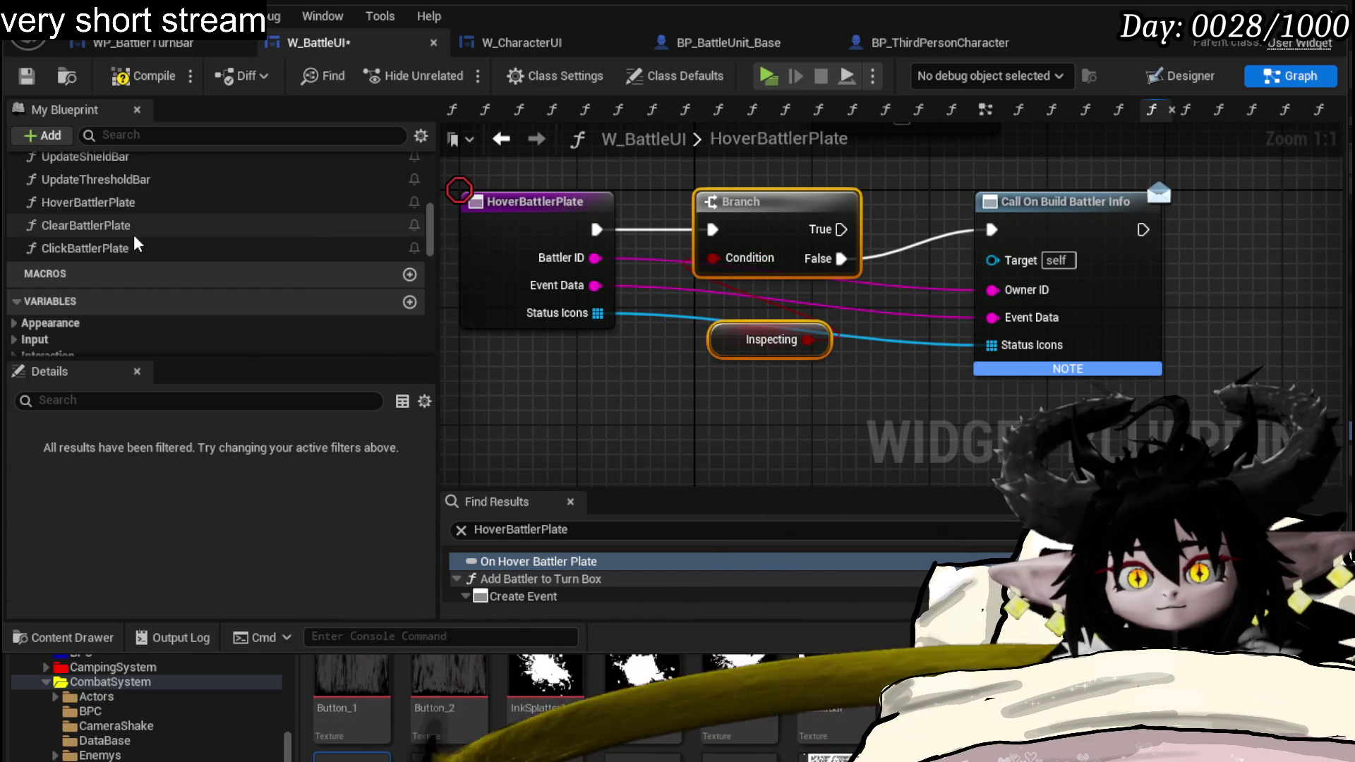
# - In ClearBattlerPlate, paste the Branch with Inspecting getter and route the entry into it
pyautogui.doubleClick(135, 234)
pyautogui.moveTo(1089, 264); pyautogui.dragTo(1284, 249)
pyautogui.moveTo(859, 242); pyautogui.dragTo(1034, 242)
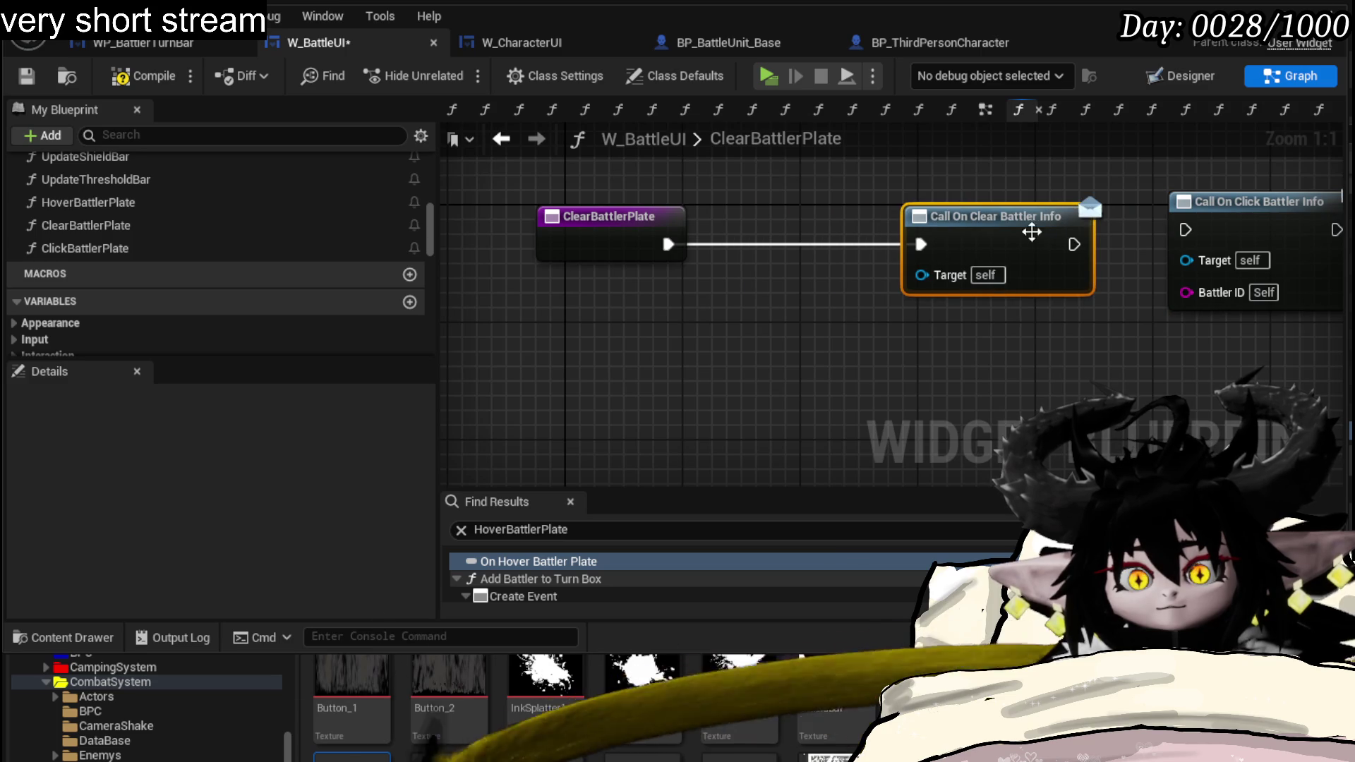
pyautogui.moveTo(606, 327); pyautogui.dragTo(668, 322)
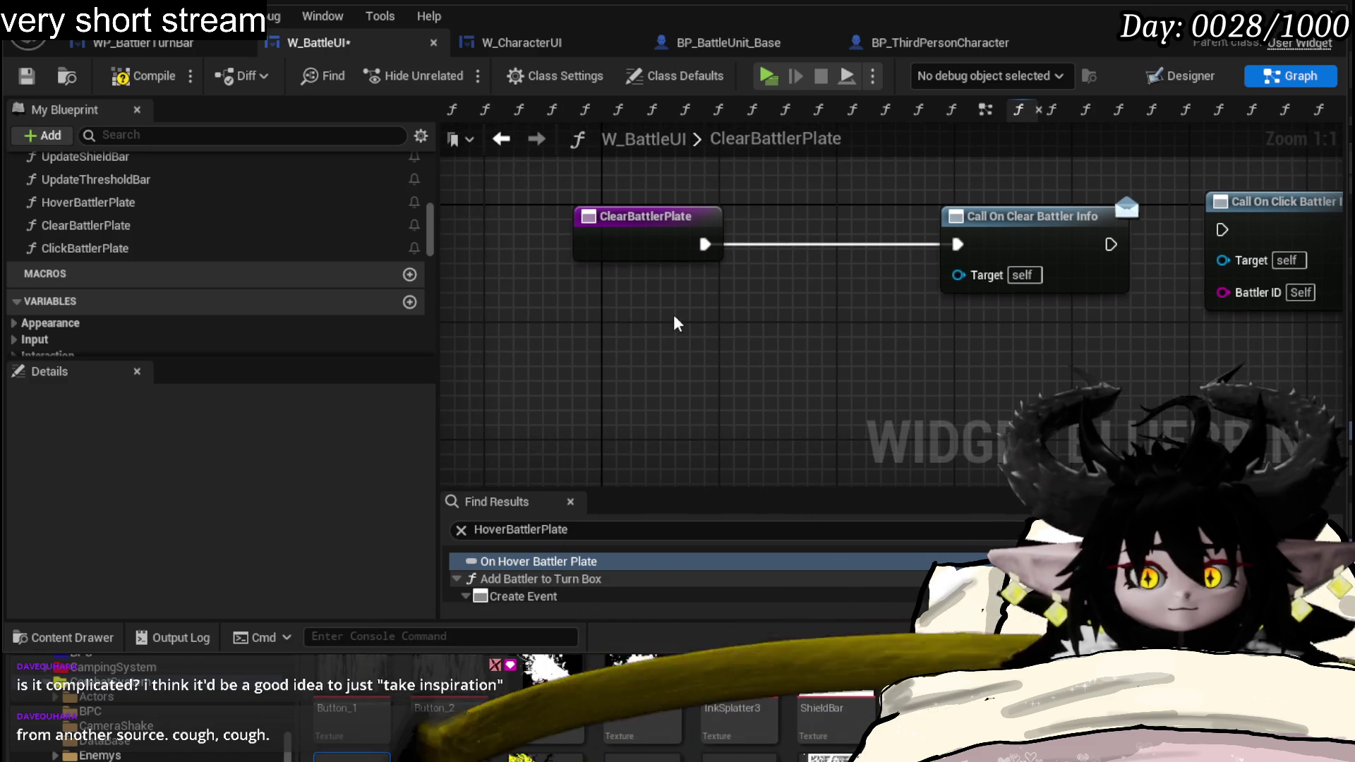
pyautogui.hotkey('ctrl', 'v')
pyautogui.moveTo(784, 256); pyautogui.dragTo(843, 242)
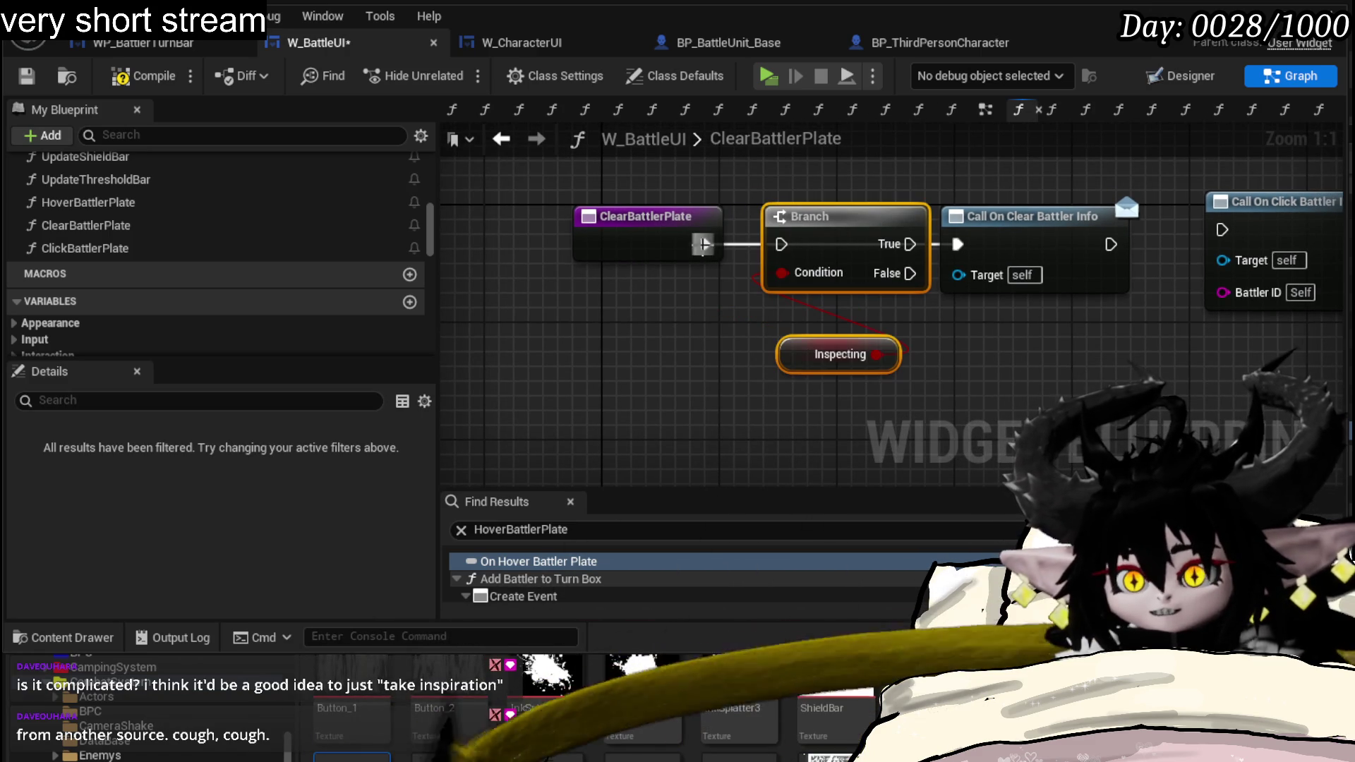
pyautogui.moveTo(705, 245); pyautogui.dragTo(781, 245)
pyautogui.click(806, 423)
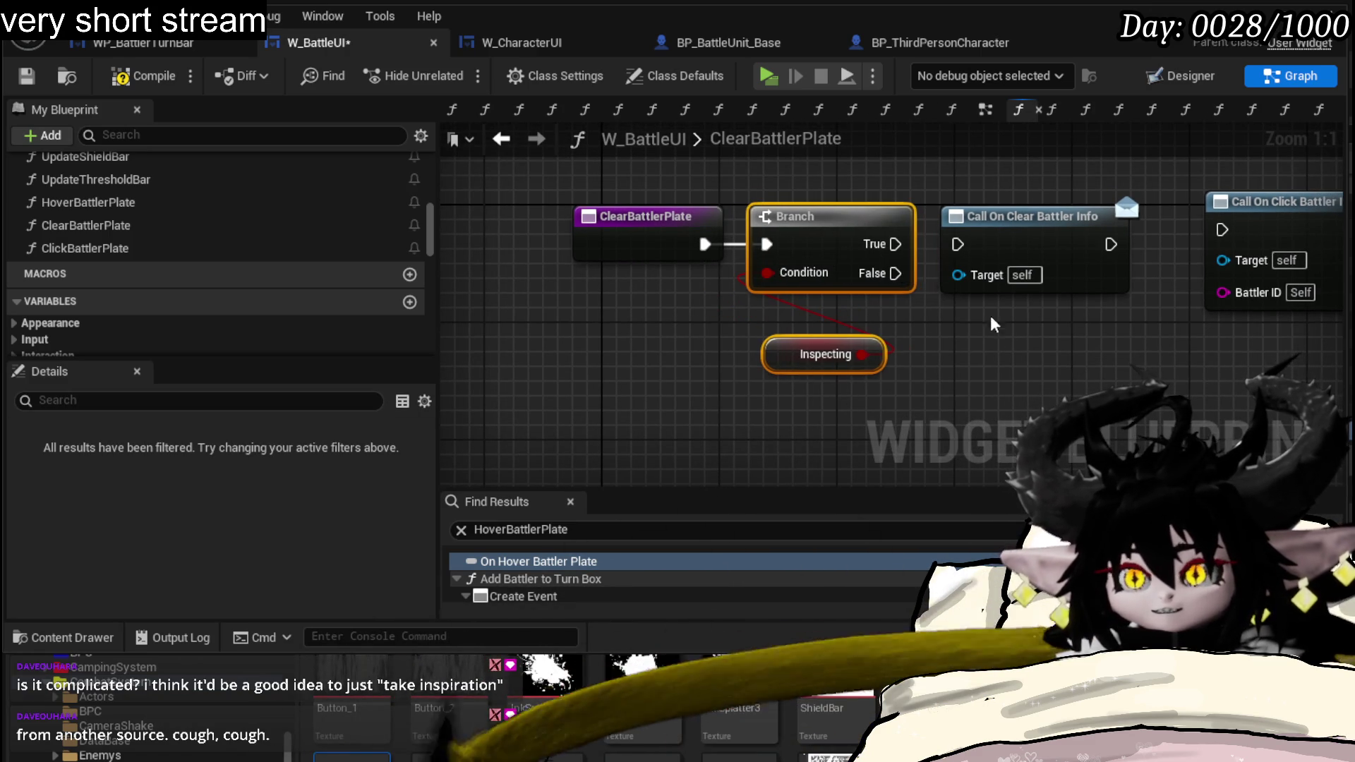
# - Wire Branch False to Call On Clear Battler Info chained into Call On Click Battler Info
pyautogui.moveTo(995, 339); pyautogui.dragTo(837, 354)
pyautogui.moveTo(734, 289); pyautogui.dragTo(798, 260)
pyautogui.moveTo(885, 254); pyautogui.dragTo(898, 283)
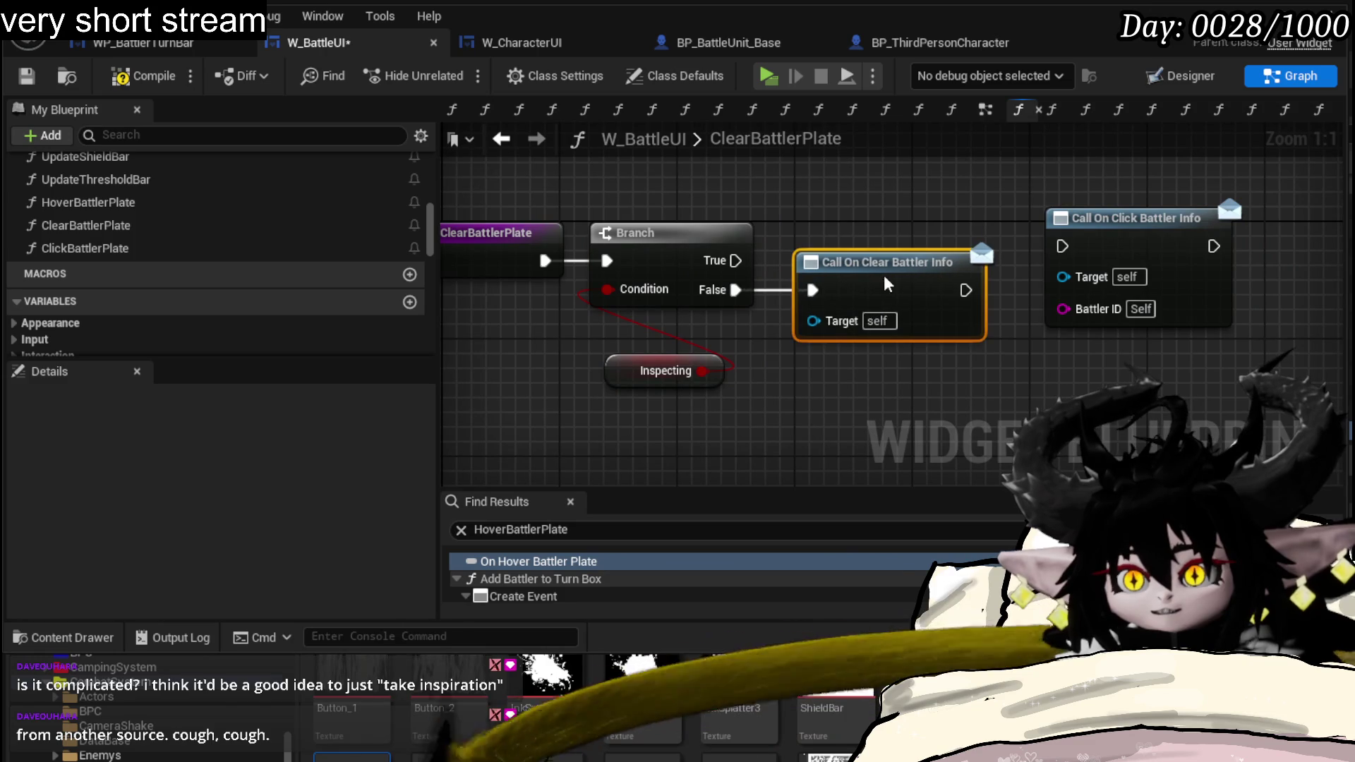
pyautogui.moveTo(1125, 230)
pyautogui.mouseDown()
pyautogui.moveTo(916, 277)
pyautogui.moveTo(900, 322)
pyautogui.mouseUp()
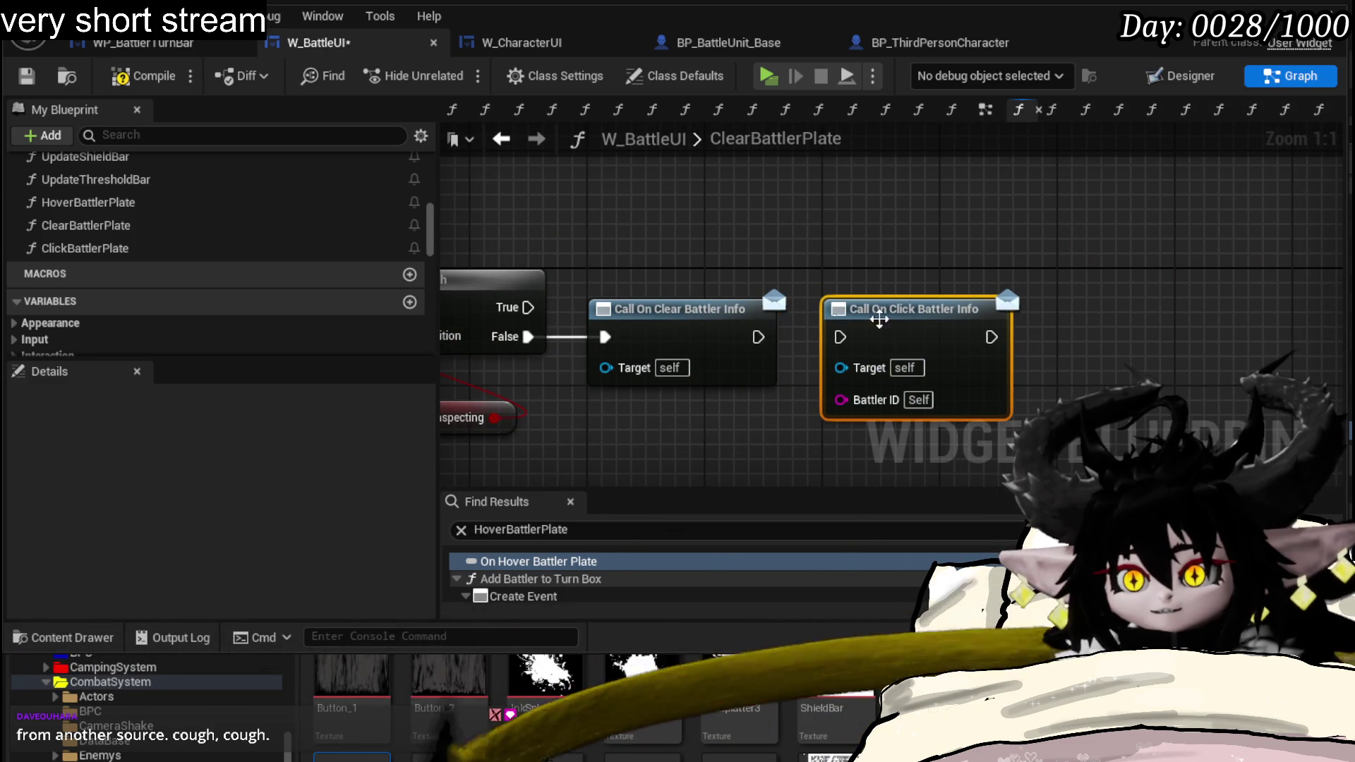
pyautogui.moveTo(758, 337); pyautogui.dragTo(839, 337)
pyautogui.moveTo(686, 255); pyautogui.dragTo(906, 225)
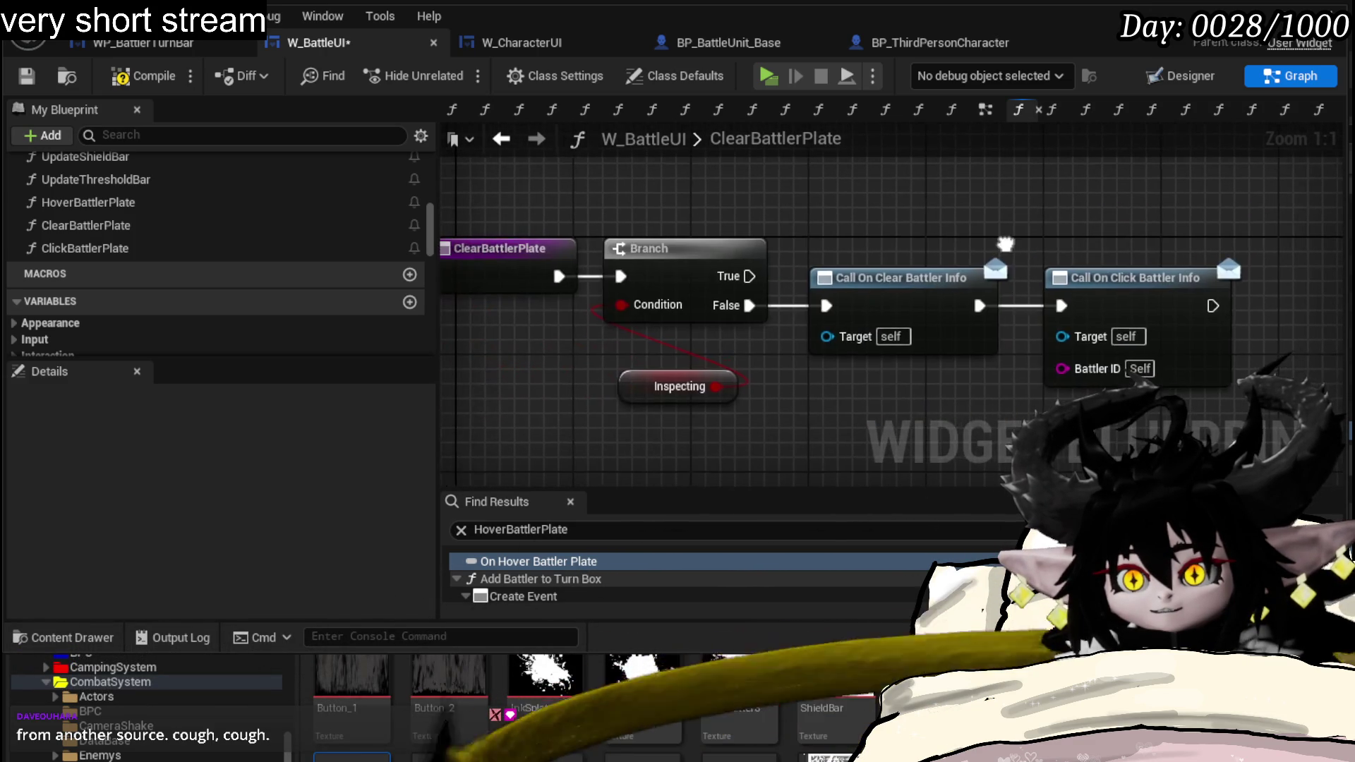
# - Save W_BattleUI and return to the ClickBattlerPlate graph
pyautogui.click(32, 74)
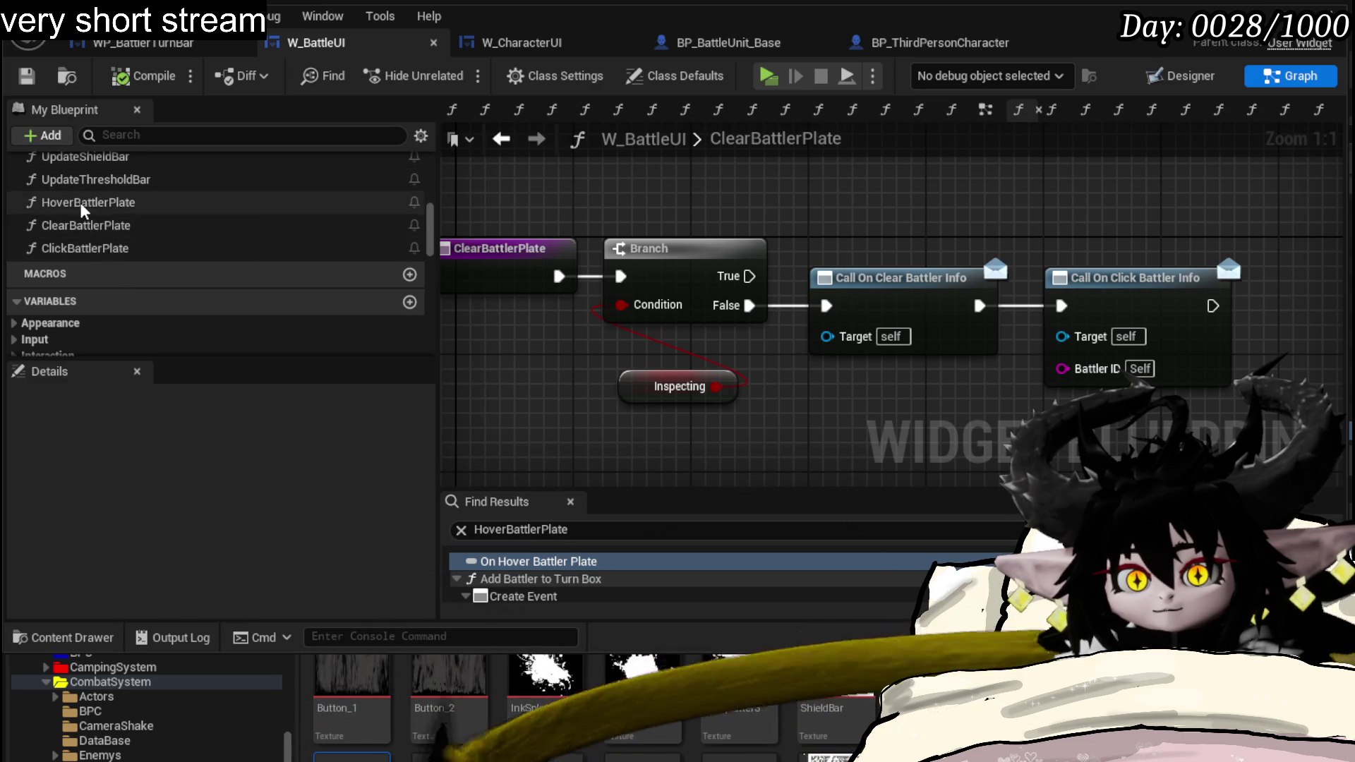
pyautogui.doubleClick(66, 248)
pyautogui.moveTo(571, 395); pyautogui.dragTo(550, 392)
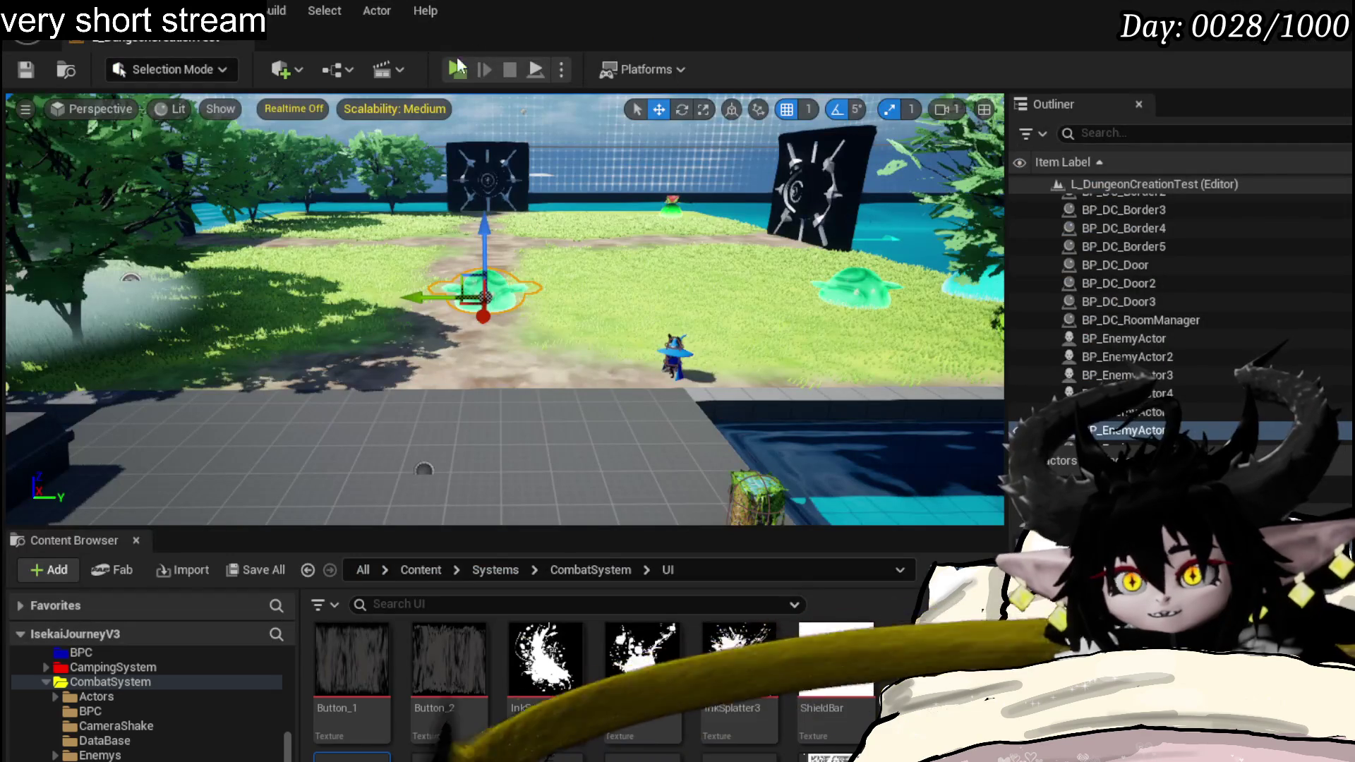
# - Start a play-in-editor session, walk to the slime and attack it to begin combat
pyautogui.click(447, 72)
pyautogui.press('w')
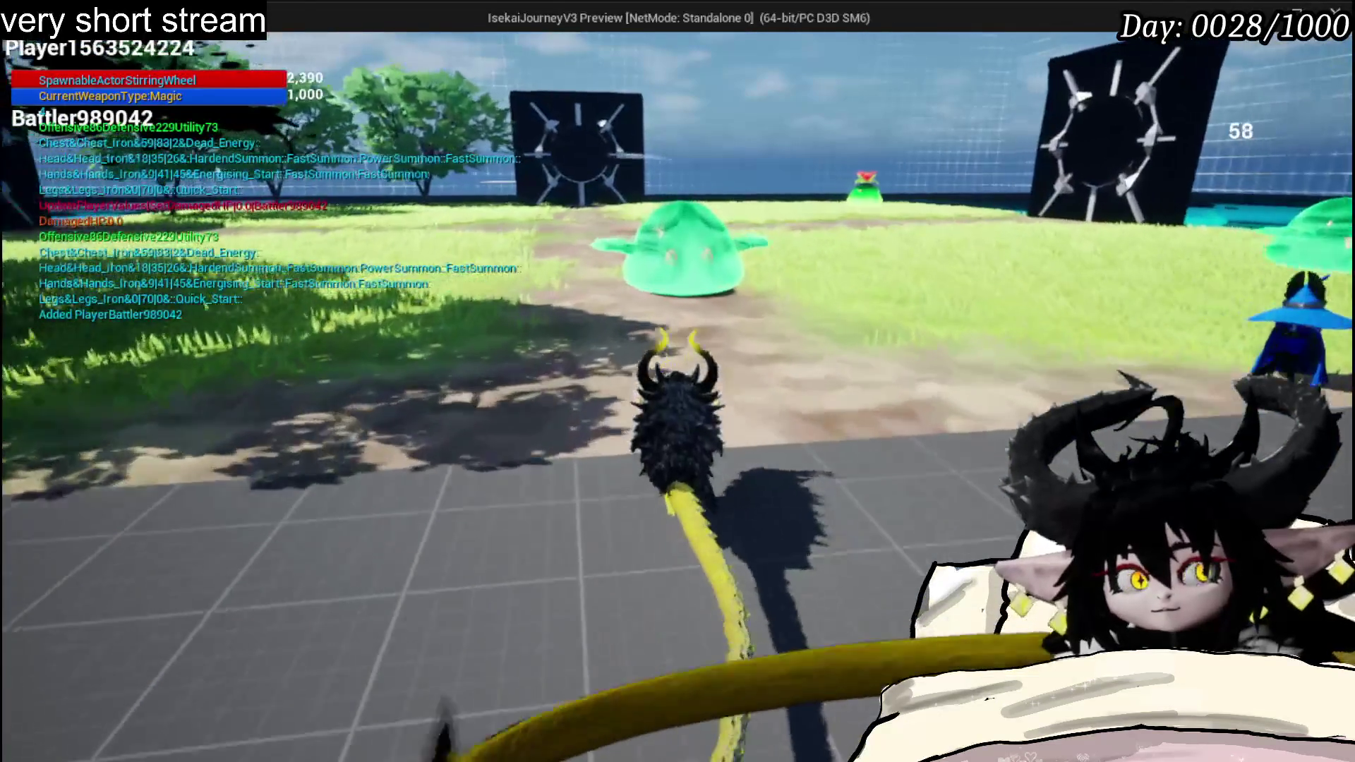
pyautogui.click(678, 381)
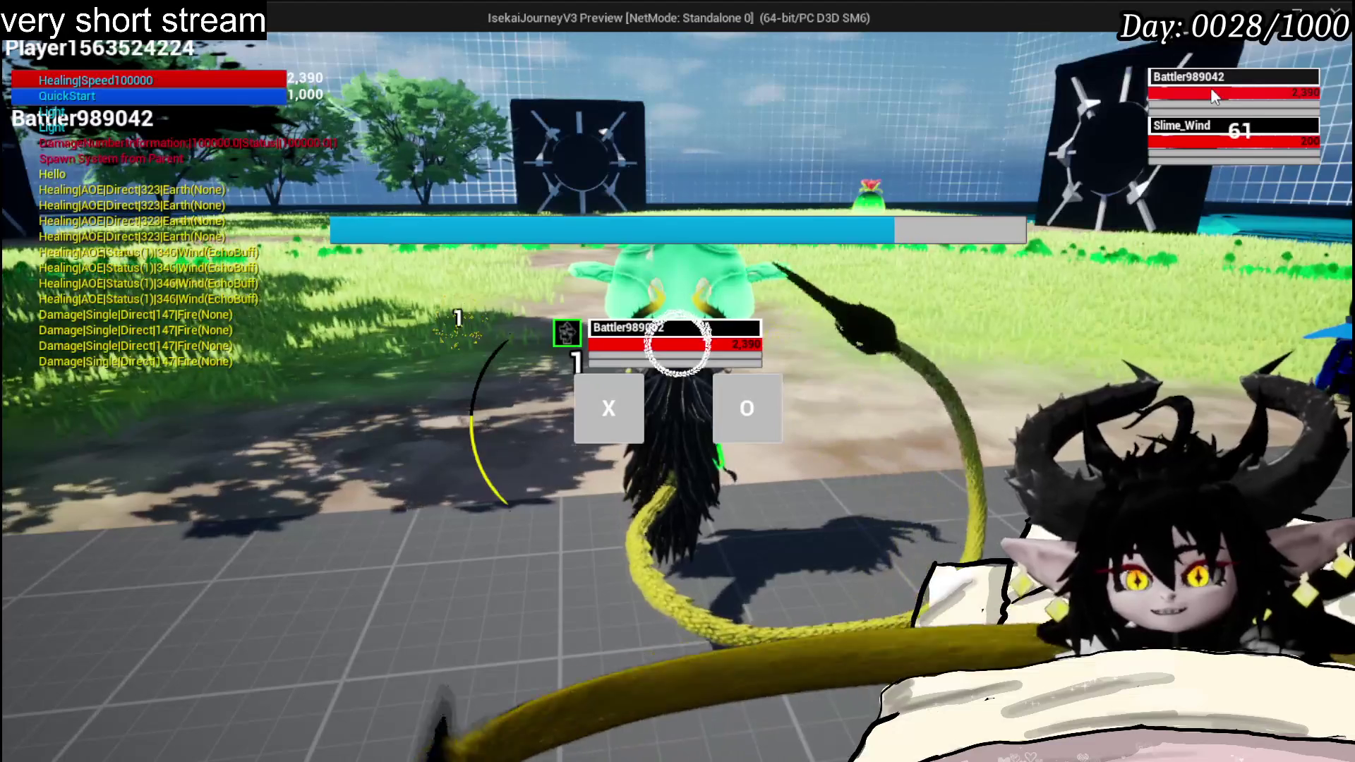
# - Click the Slime_Wind battler plate repeatedly to test toggling the inspecting info
pyautogui.click(1209, 134)
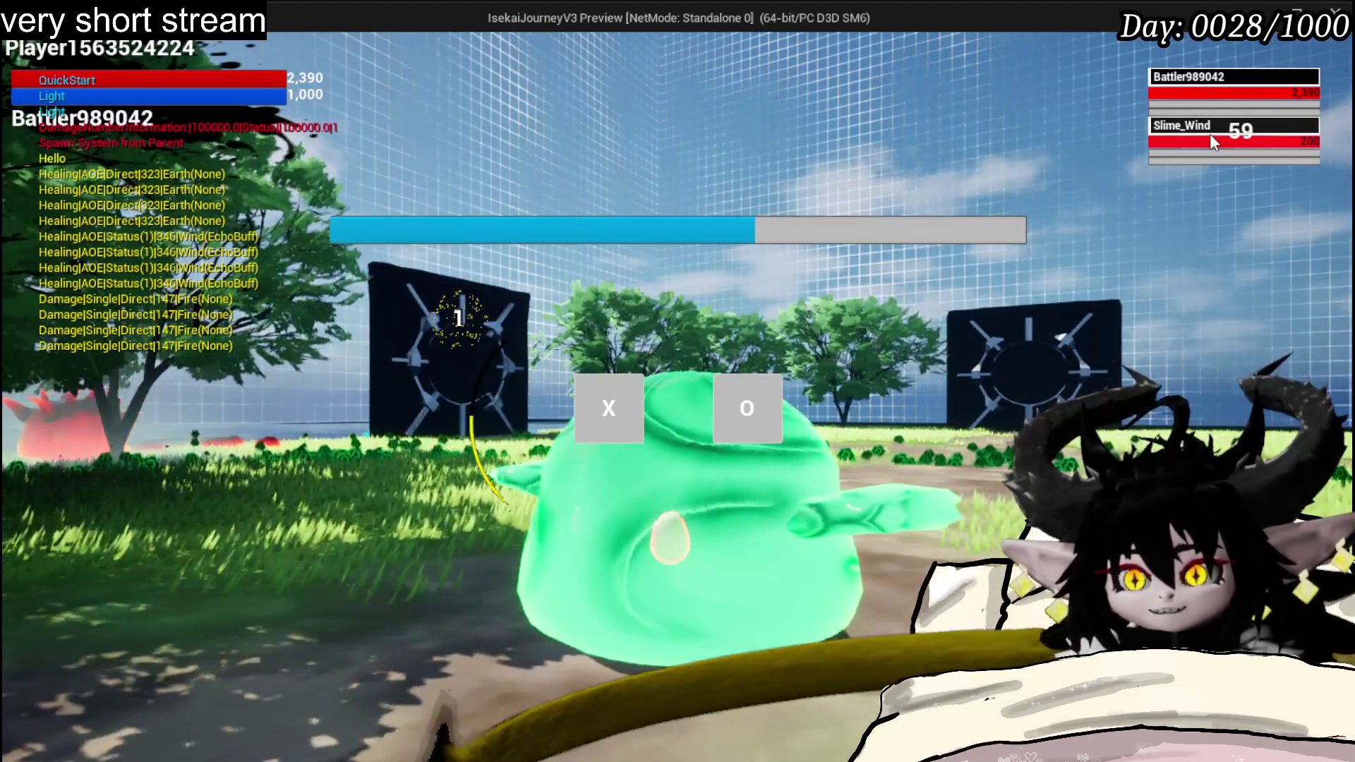
pyautogui.click(1210, 115)
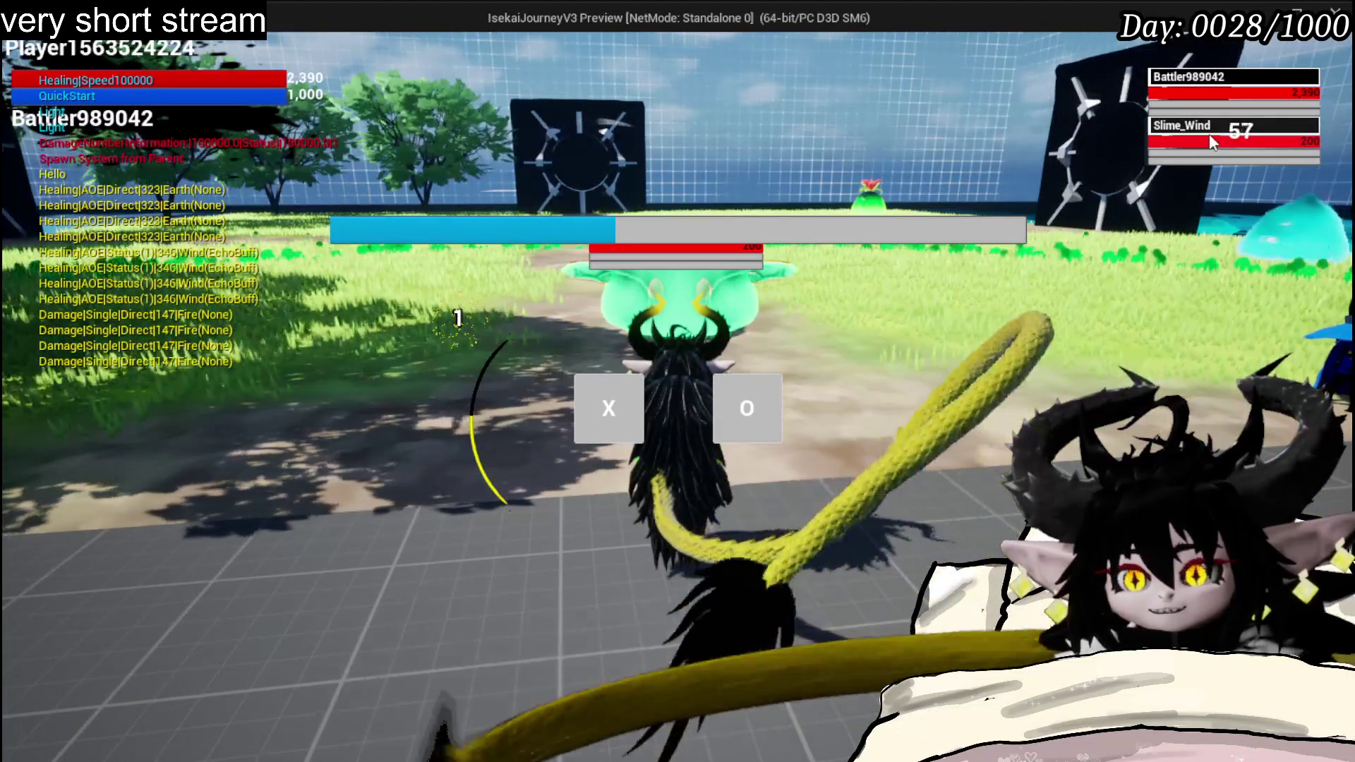
pyautogui.click(1210, 134)
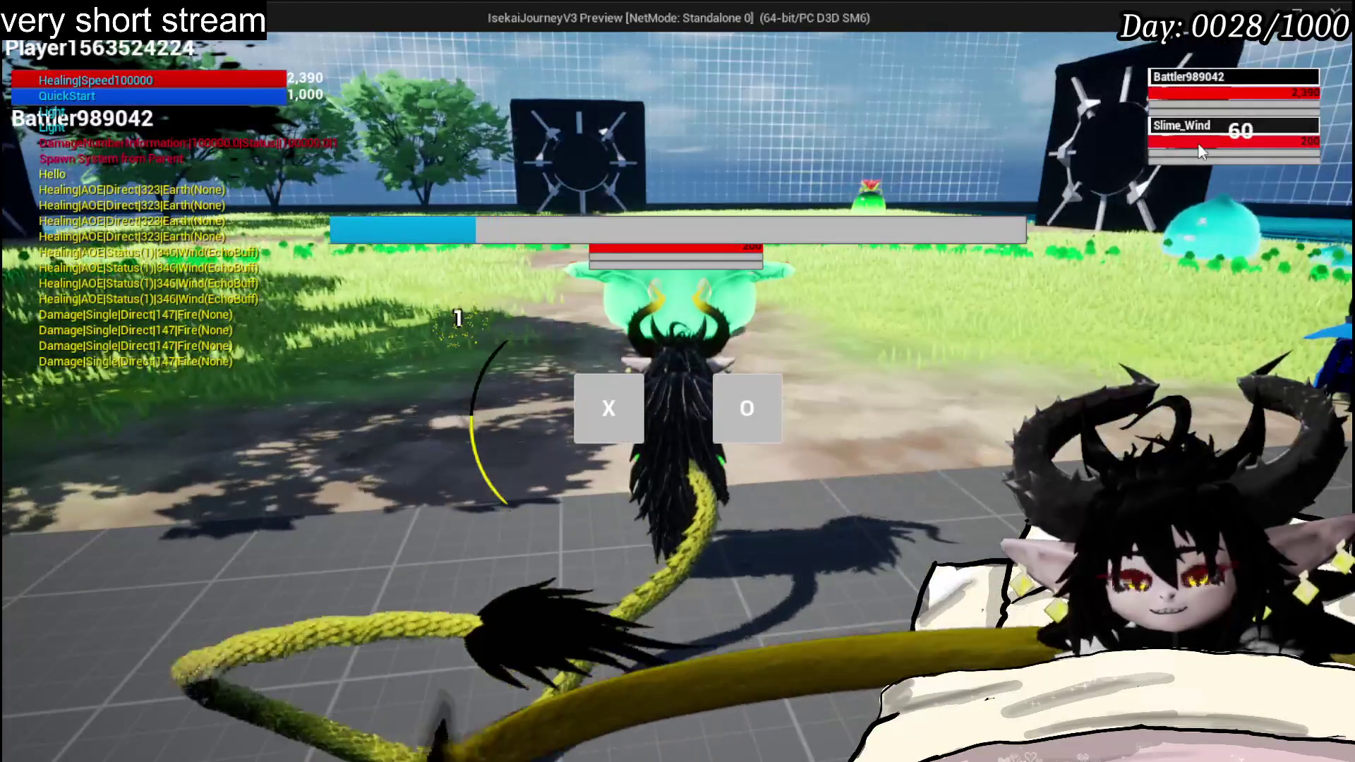
pyautogui.click(1197, 143)
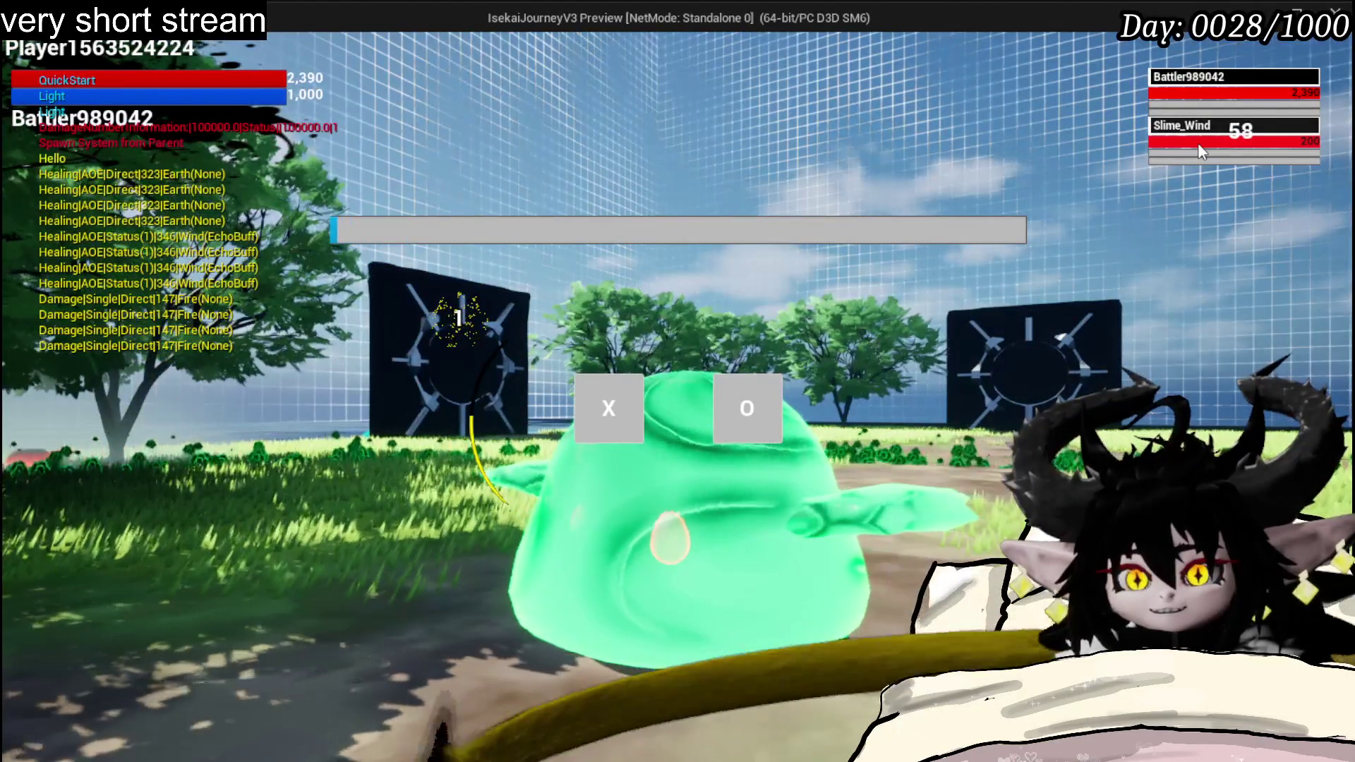
pyautogui.click(1197, 144)
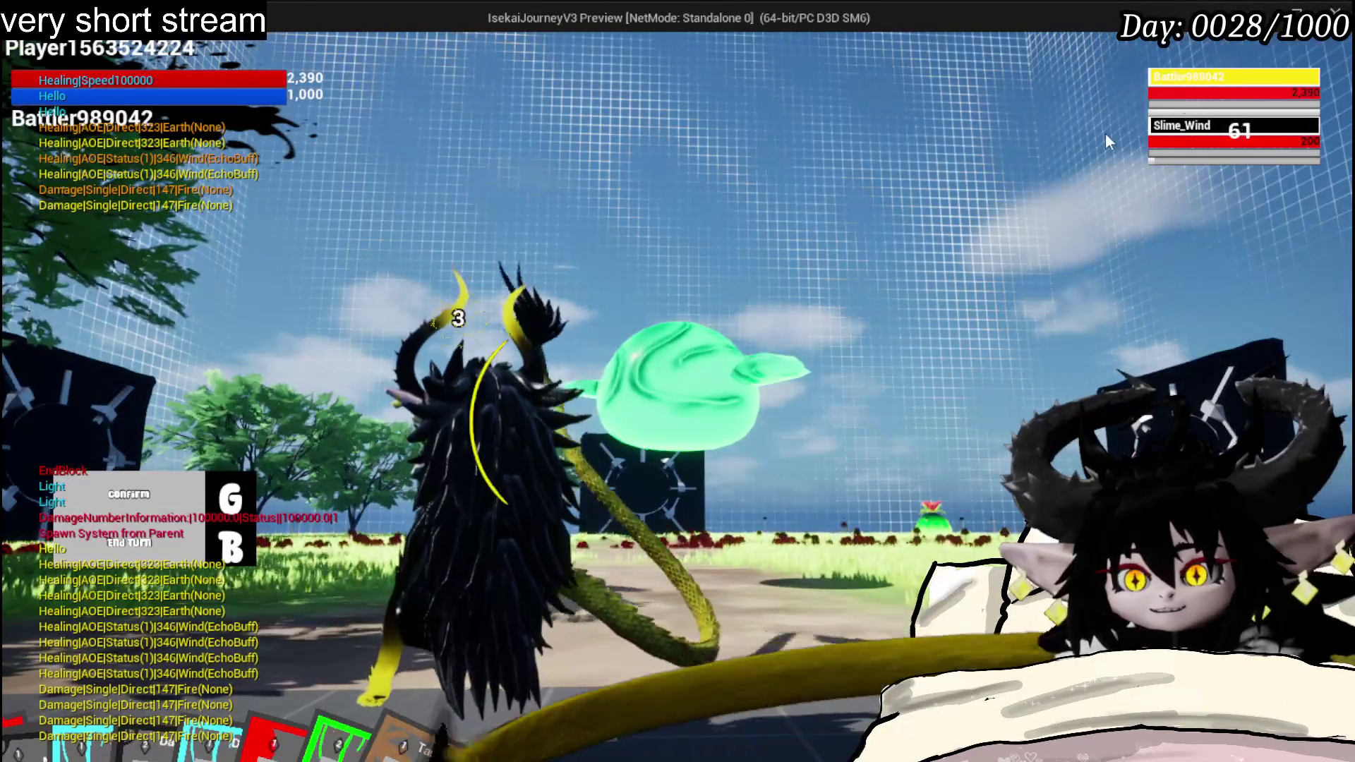
pyautogui.click(1206, 141)
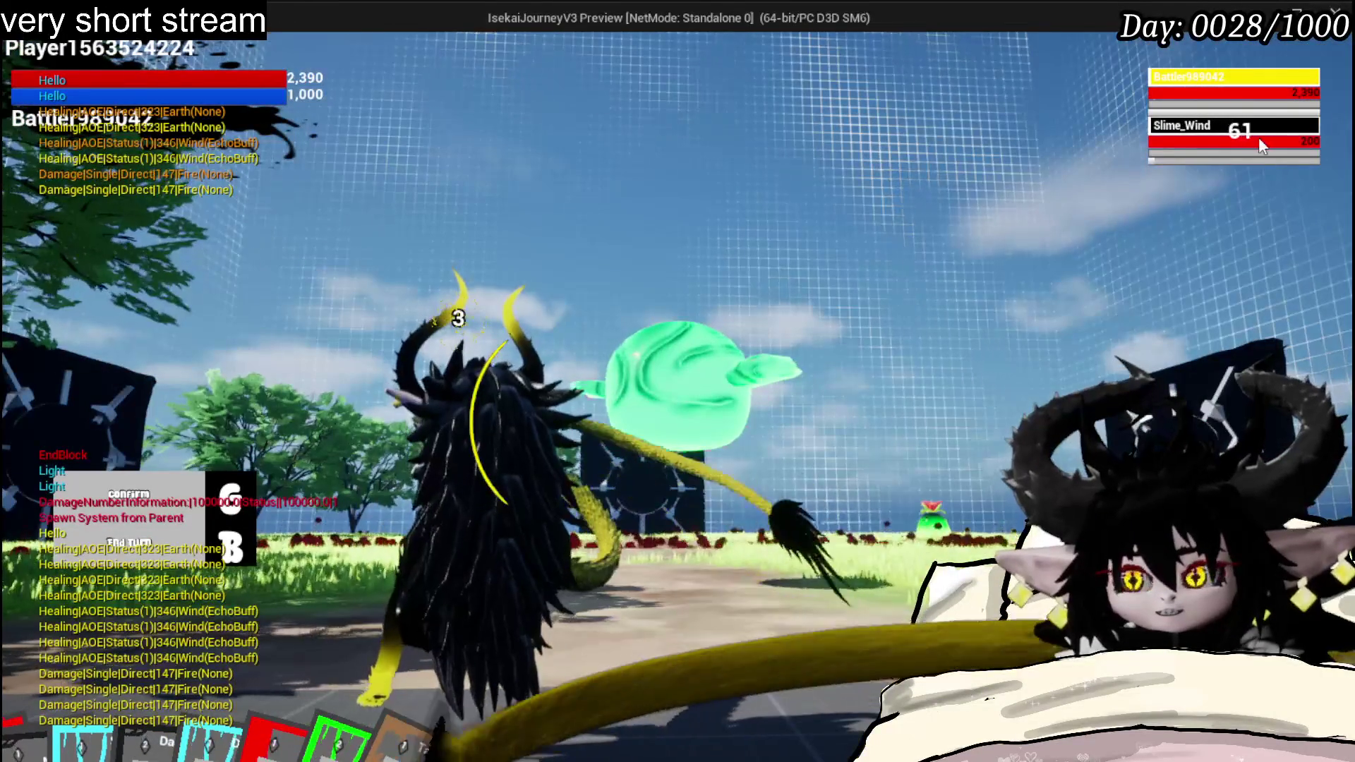
# - Stop the play-in-editor session and save, returning to the level editor
pyautogui.press('Escape')
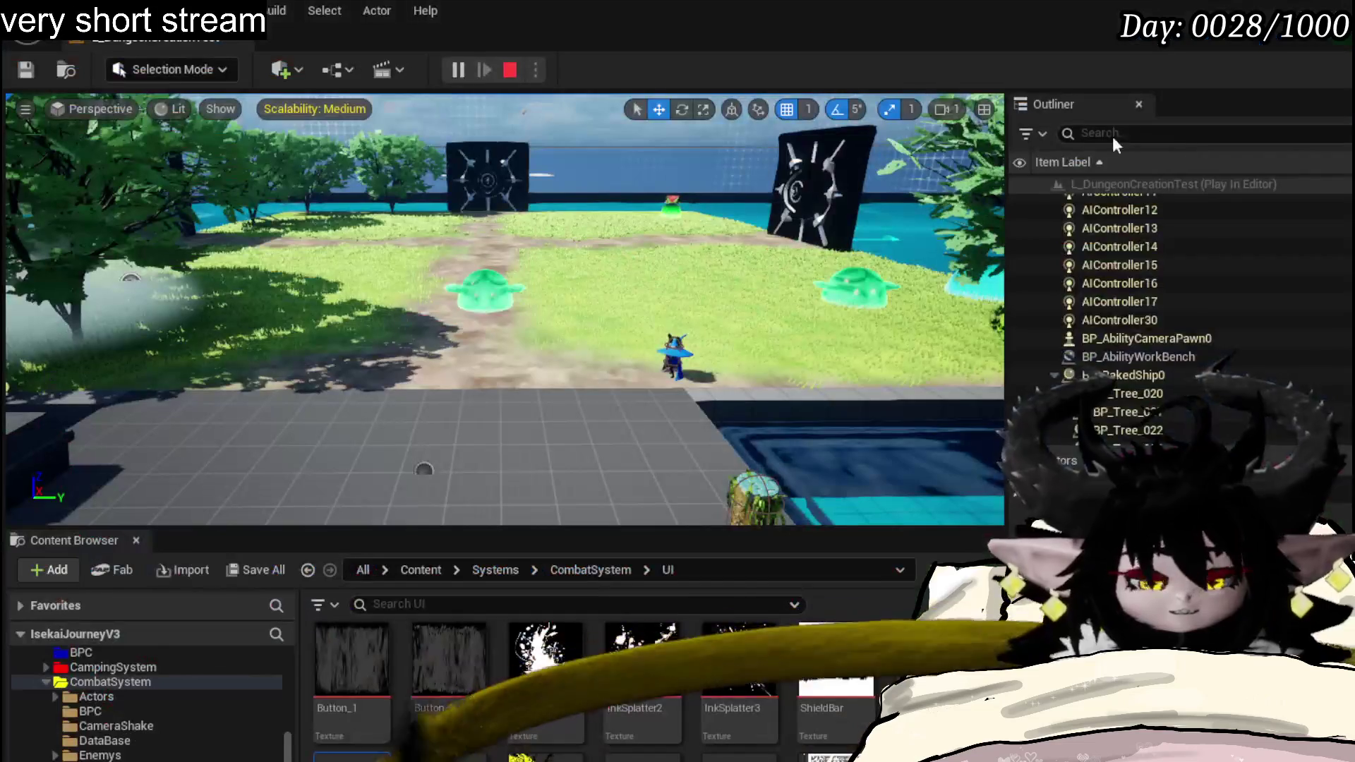
pyautogui.hotkey('ctrl', 's')
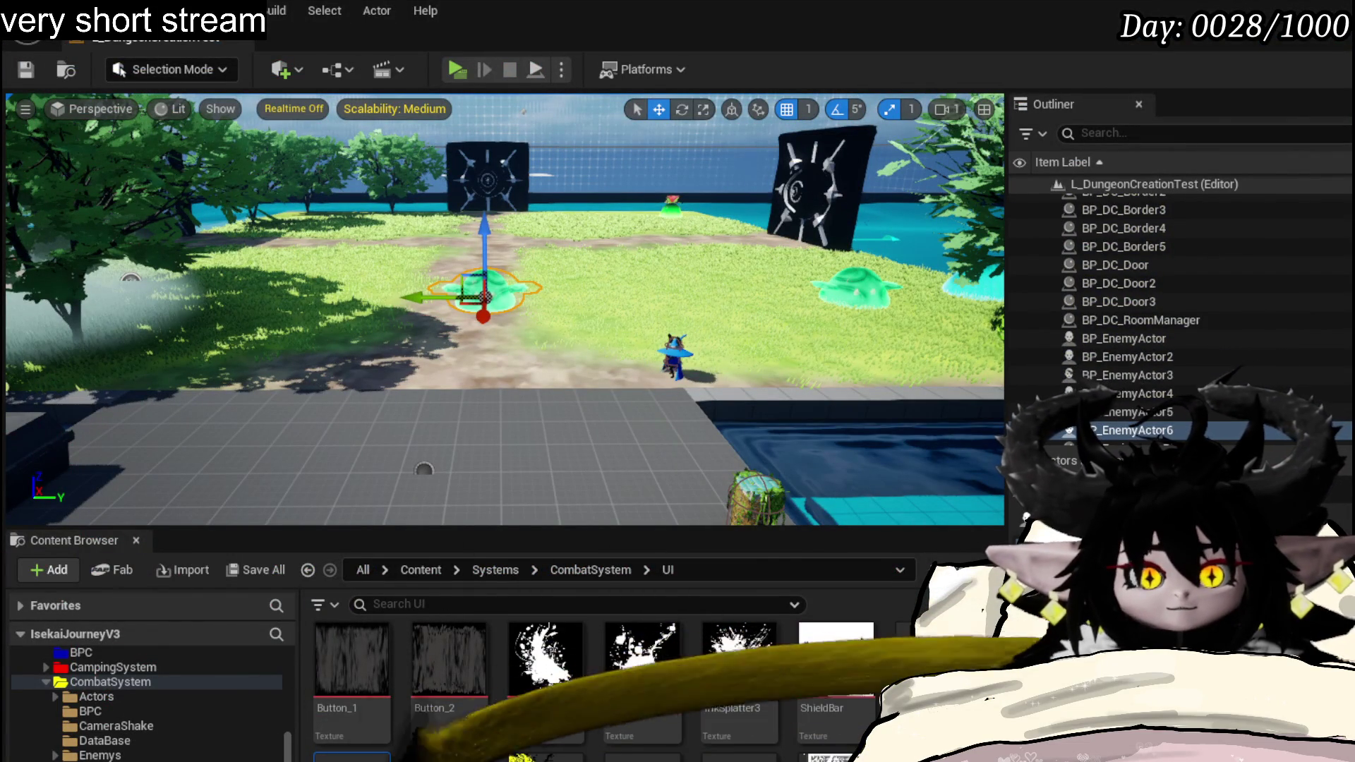
# - Add a breakpoint to the Call On Click Battler Info node in W_BattleUI
pyautogui.hotkey('alt', 'Tab')
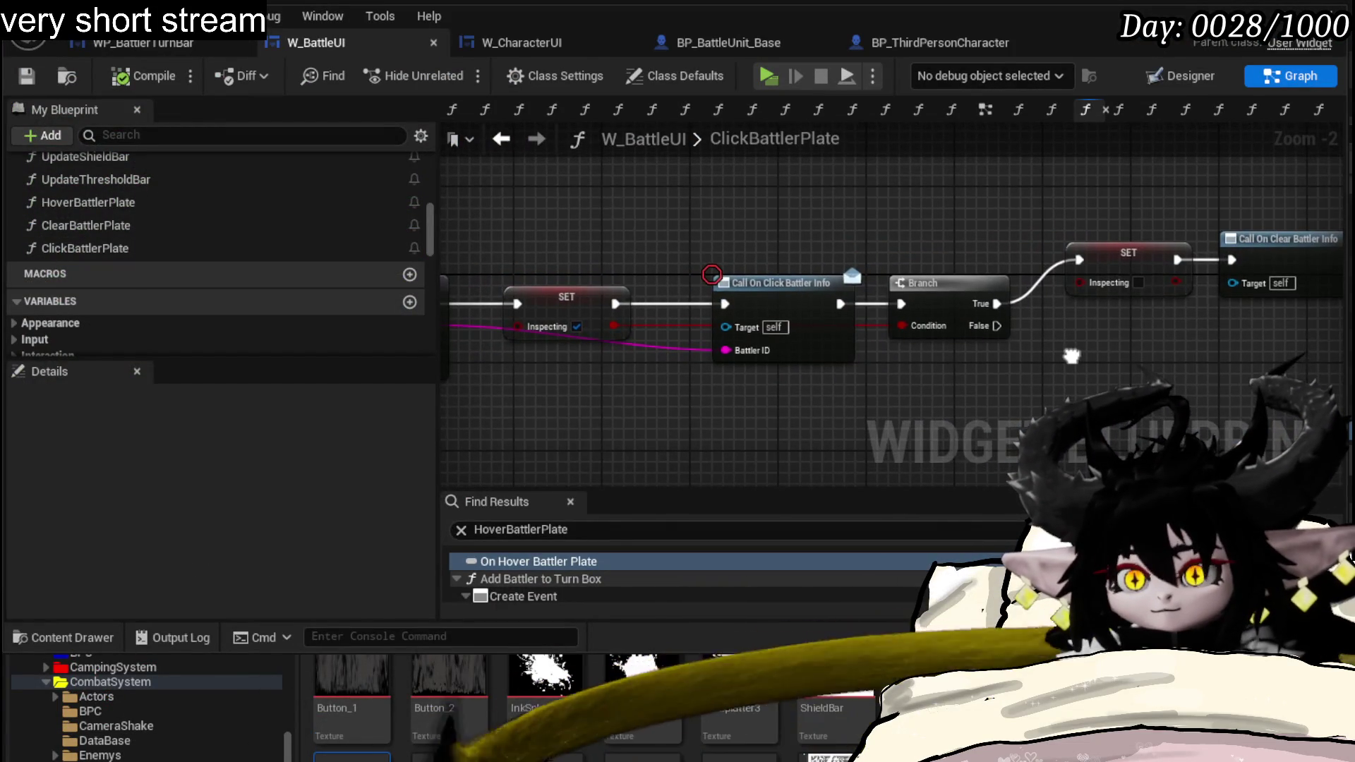
pyautogui.moveTo(895, 388); pyautogui.dragTo(1330, 400)
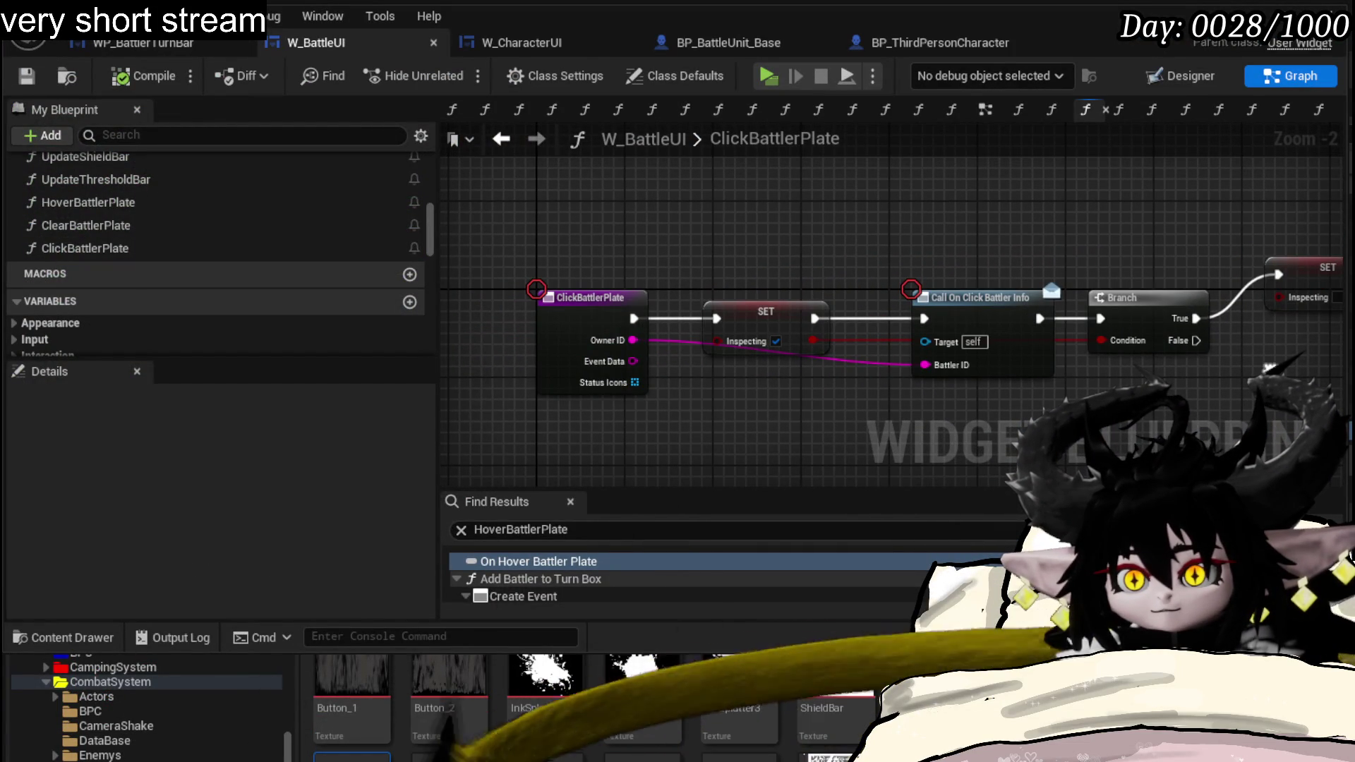
pyautogui.rightClick(959, 316)
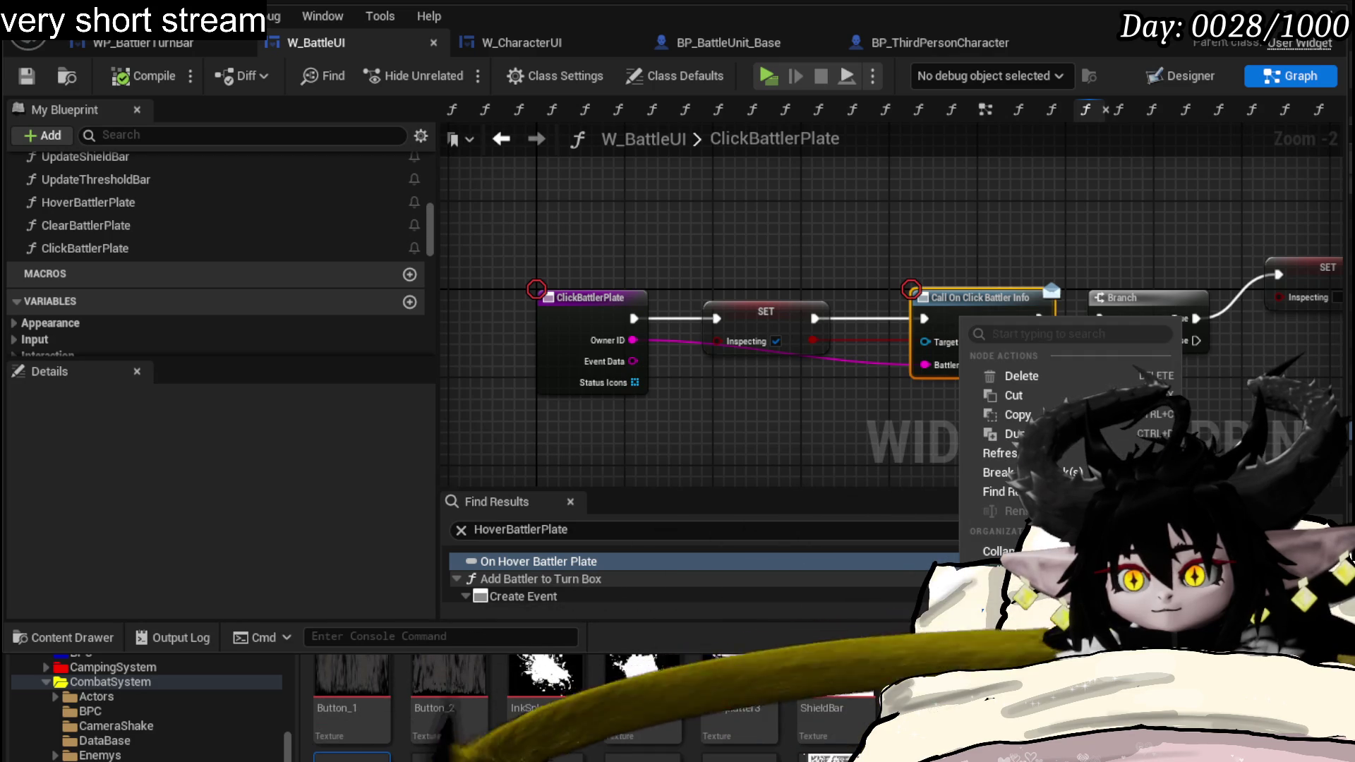
pyautogui.click(1022, 729)
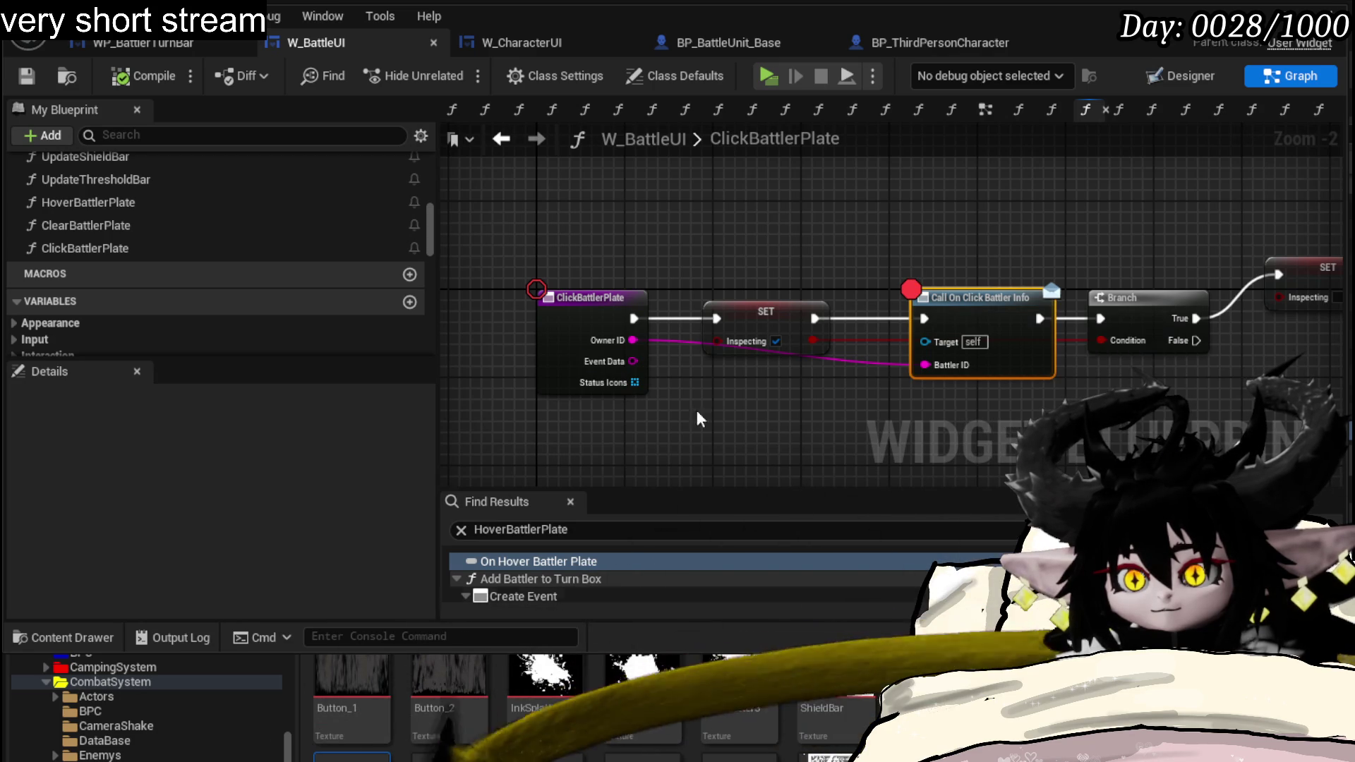
# - Remove the breakpoint from the ClickBattlerPlate entry node and return to the level editor
pyautogui.rightClick(584, 303)
pyautogui.click(625, 694)
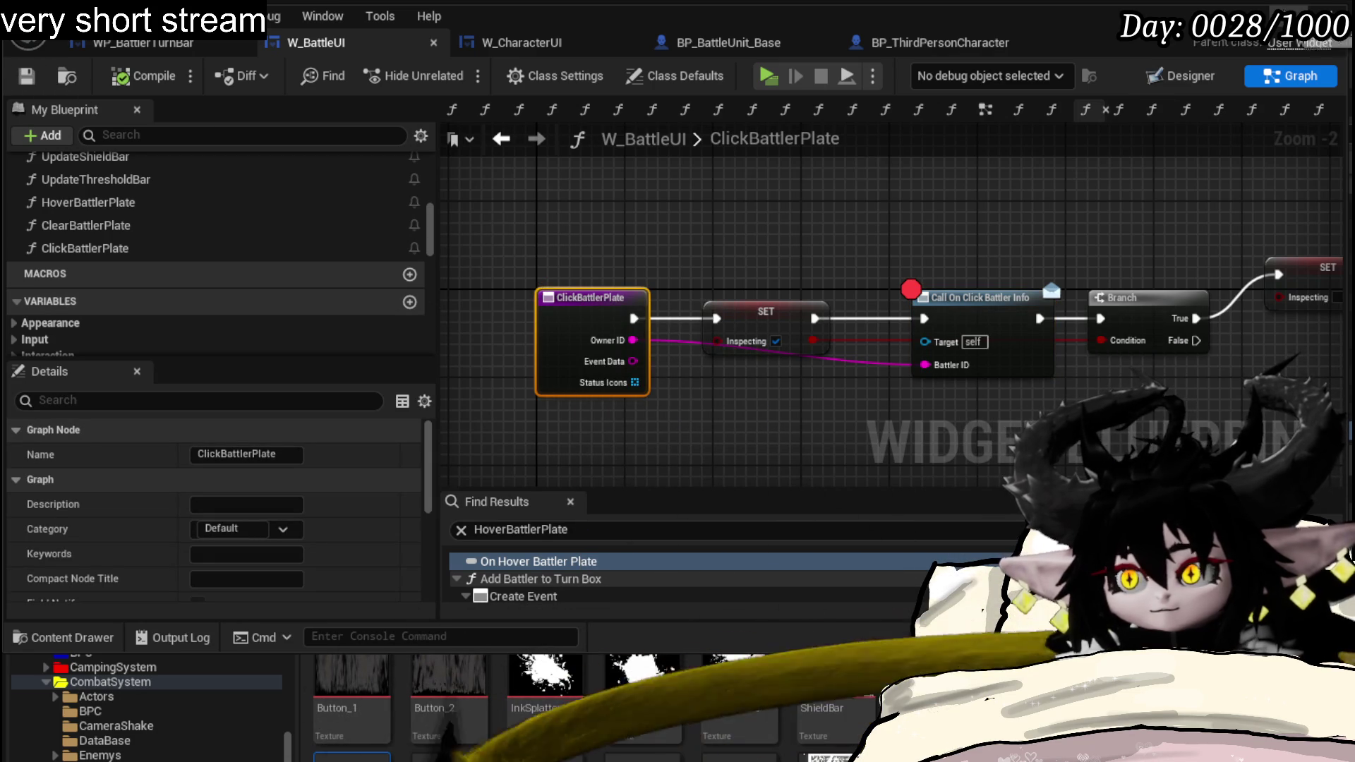
pyautogui.hotkey('alt', 'Tab')
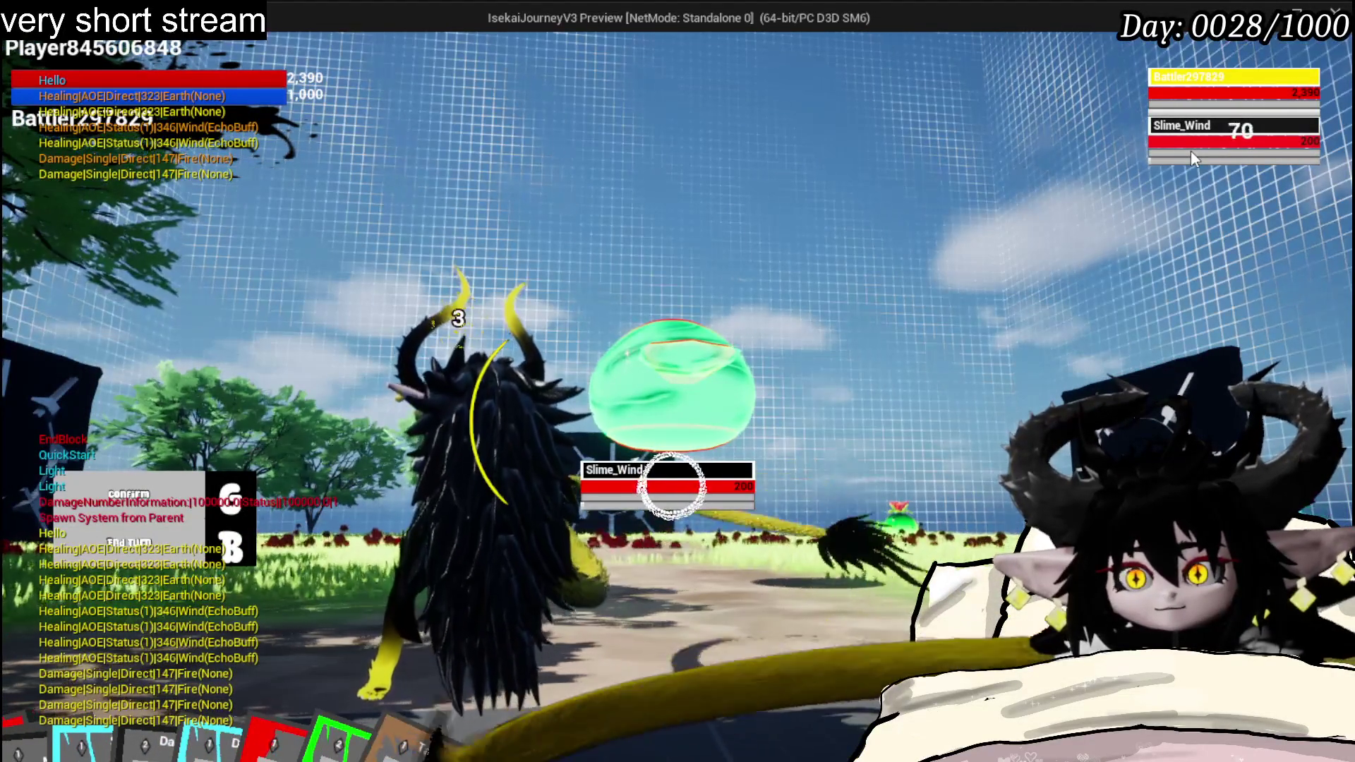
# - Hit the breakpoint from a battler plate and step execution through the Branch and SET nodes
pyautogui.click(1191, 152)
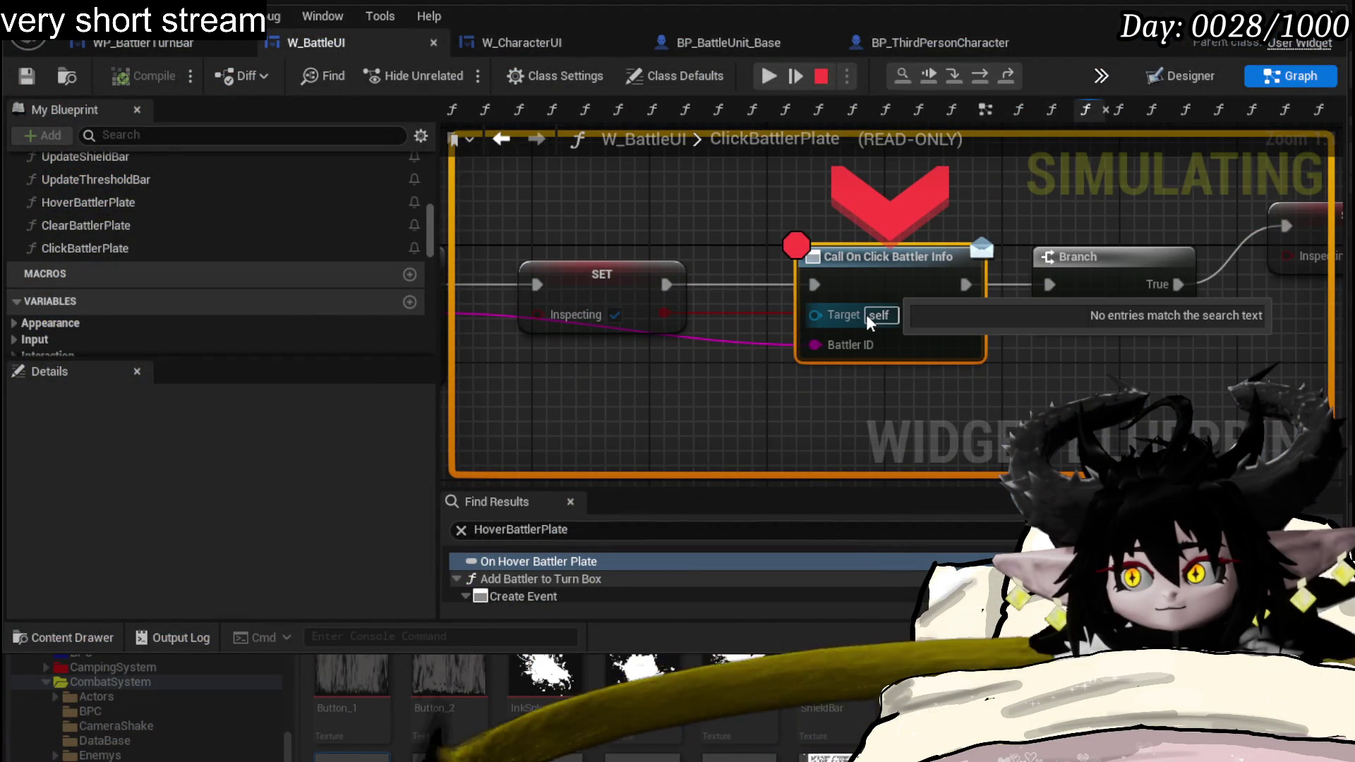
pyautogui.click(976, 76)
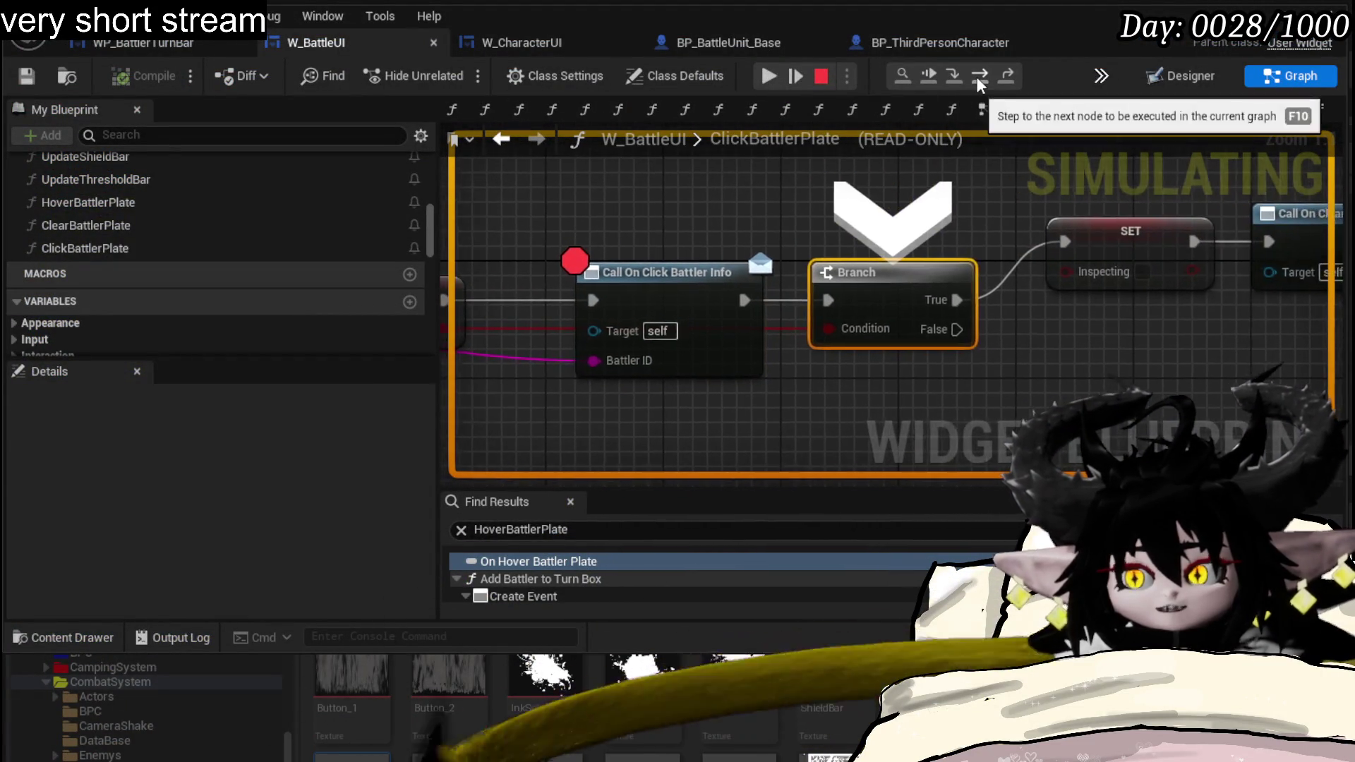
pyautogui.click(976, 76)
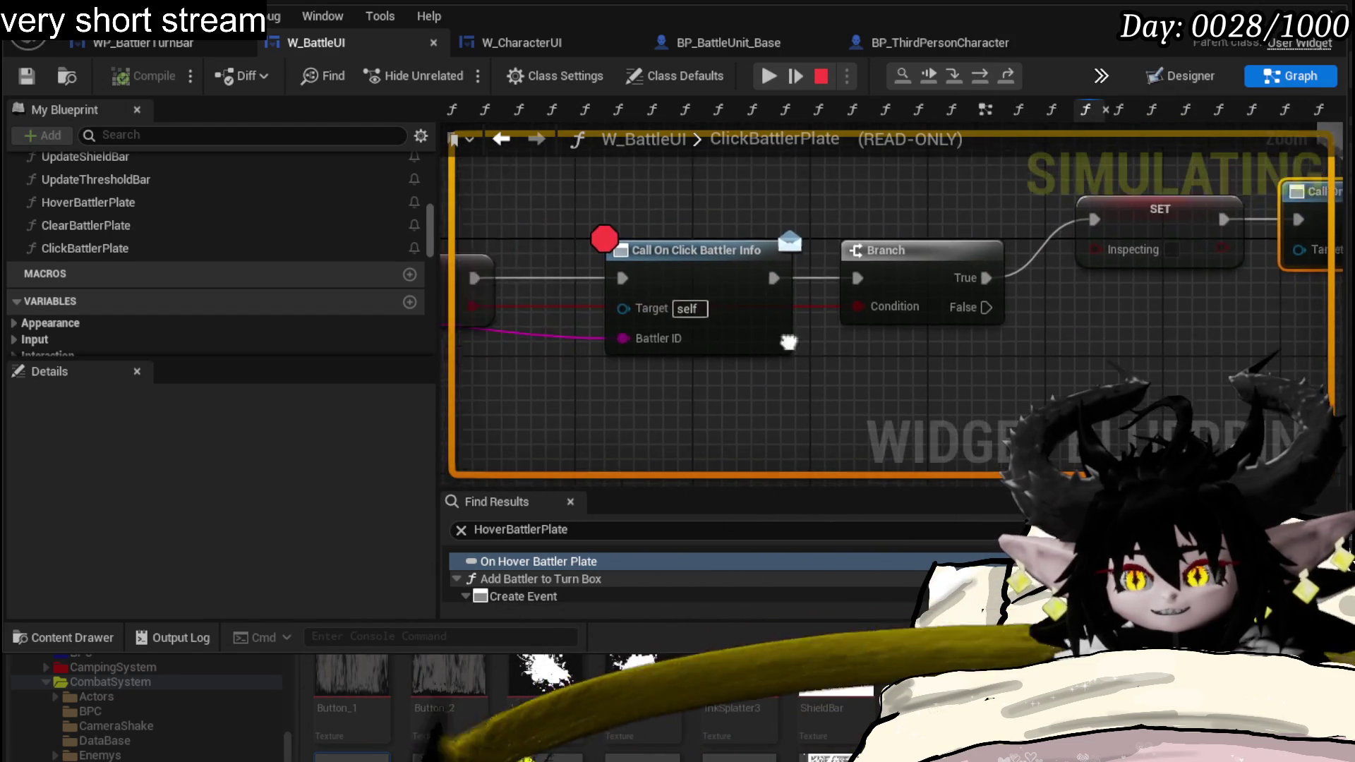
# - Select the SET Inspecting node, resume play, and trigger the breakpoint again
pyautogui.click(577, 227)
pyautogui.click(768, 77)
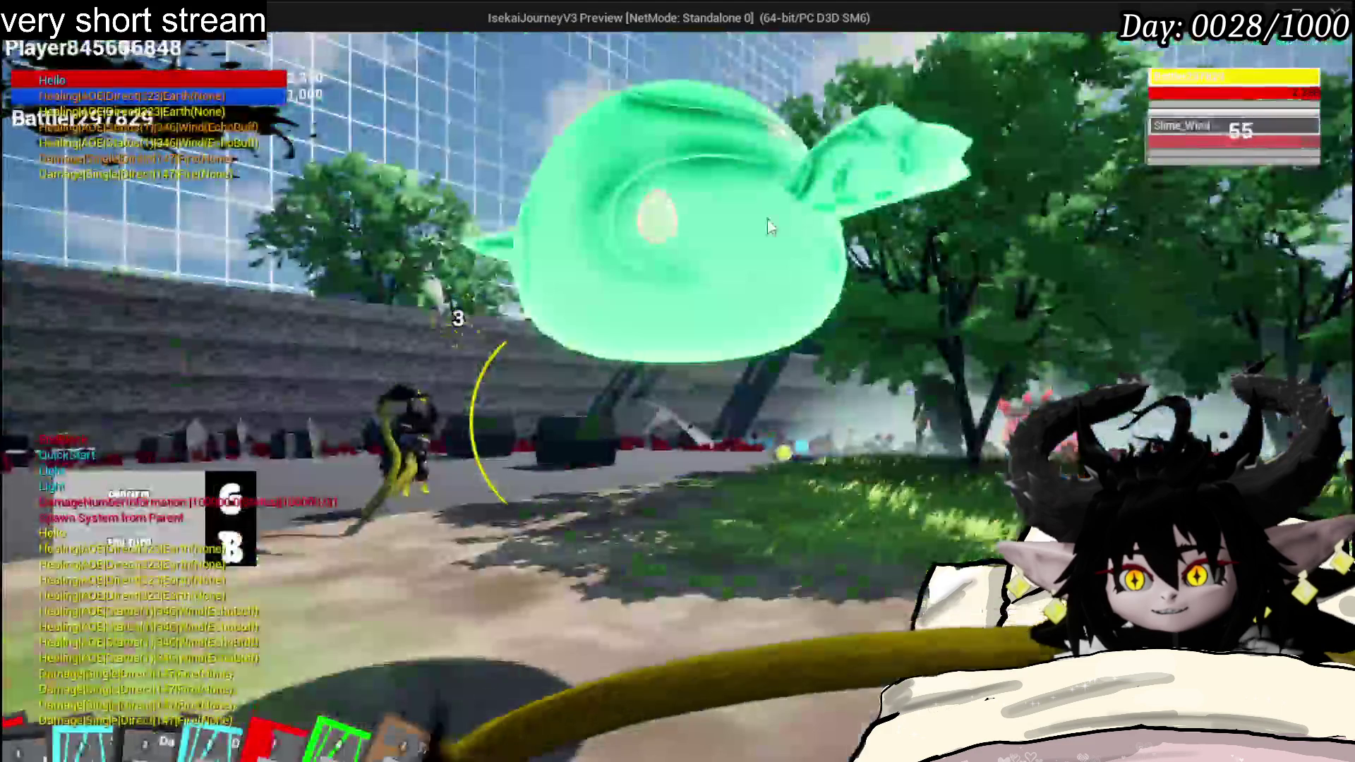
pyautogui.click(714, 309)
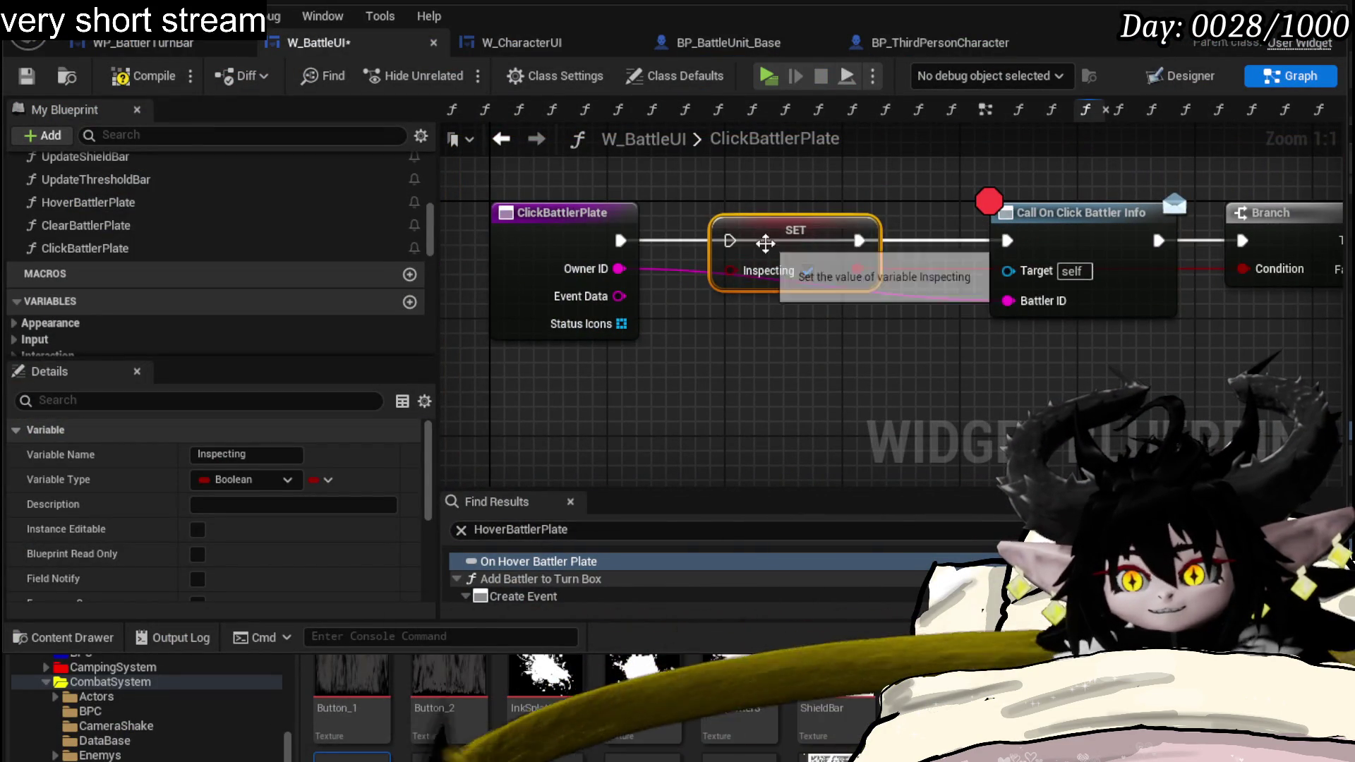
# - Duplicate the SET Inspecting node and wire the Branch False output into it
pyautogui.hotkey('ctrl', 'c')
pyautogui.hotkey('ctrl', 'v')
pyautogui.moveTo(1090, 333); pyautogui.dragTo(1048, 333)
pyautogui.moveTo(950, 269); pyautogui.dragTo(986, 344)
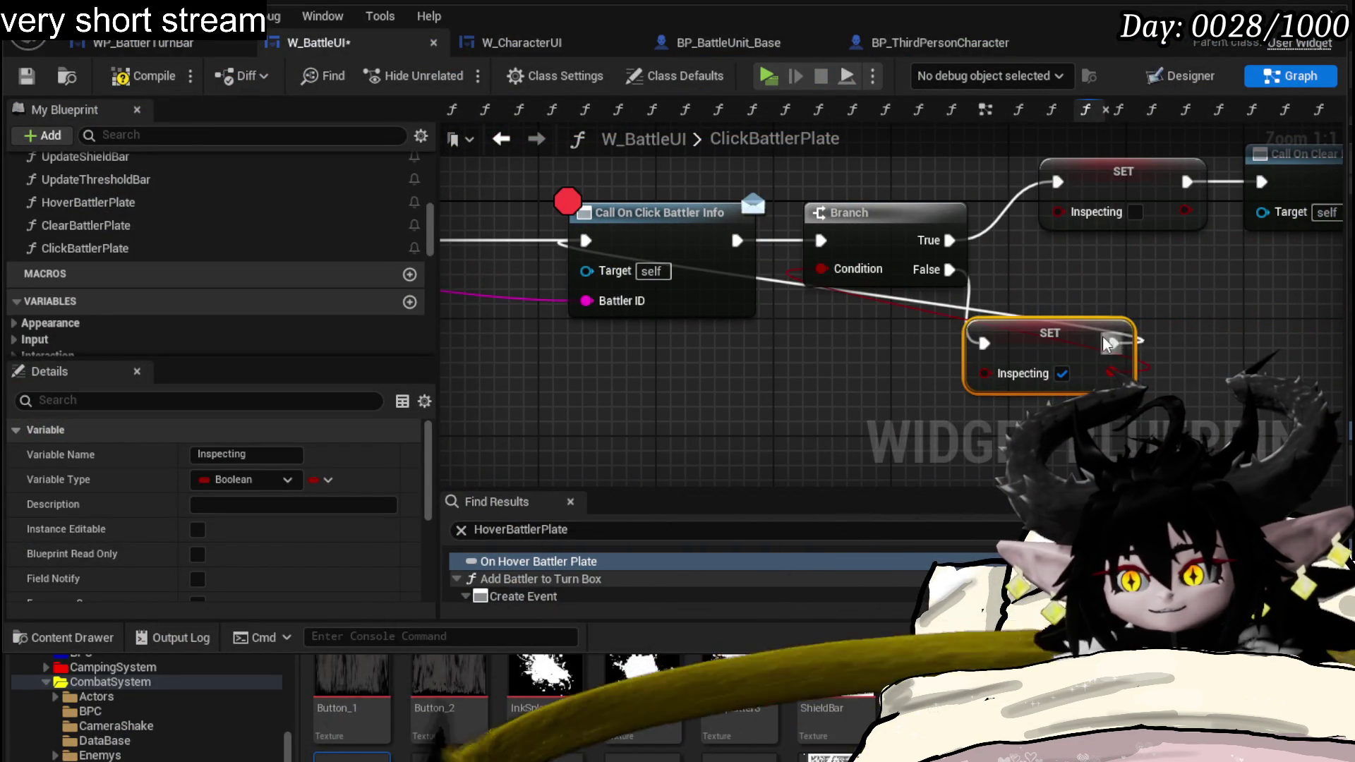
pyautogui.click(862, 378)
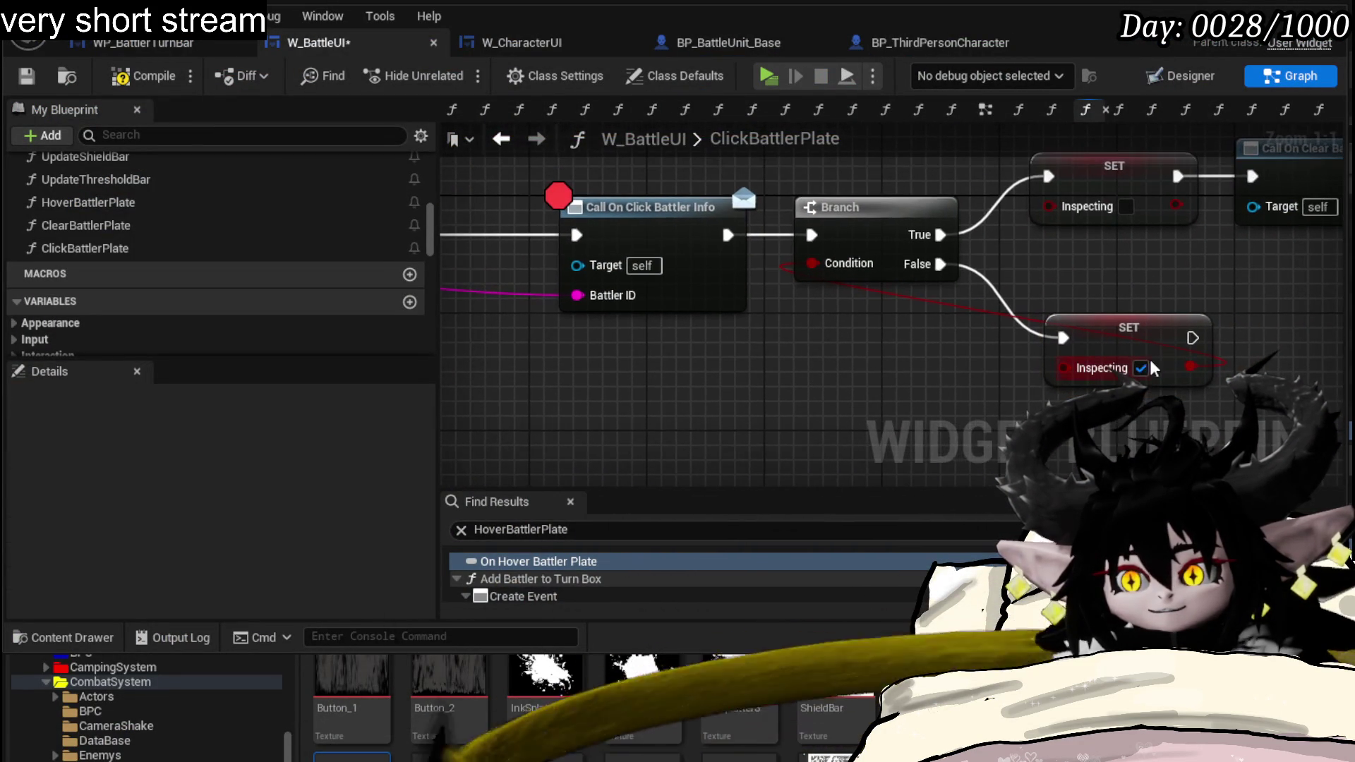
pyautogui.scroll(-3, 77, 240)
pyautogui.scroll(-3, 117, 259)
pyautogui.scroll(-2, 127, 266)
pyautogui.scroll(-1, 137, 273)
# - Add an Inspecting getter near the Branch, save W_BattleUI, and return to the level editor
pyautogui.moveTo(159, 247); pyautogui.dragTo(767, 197)
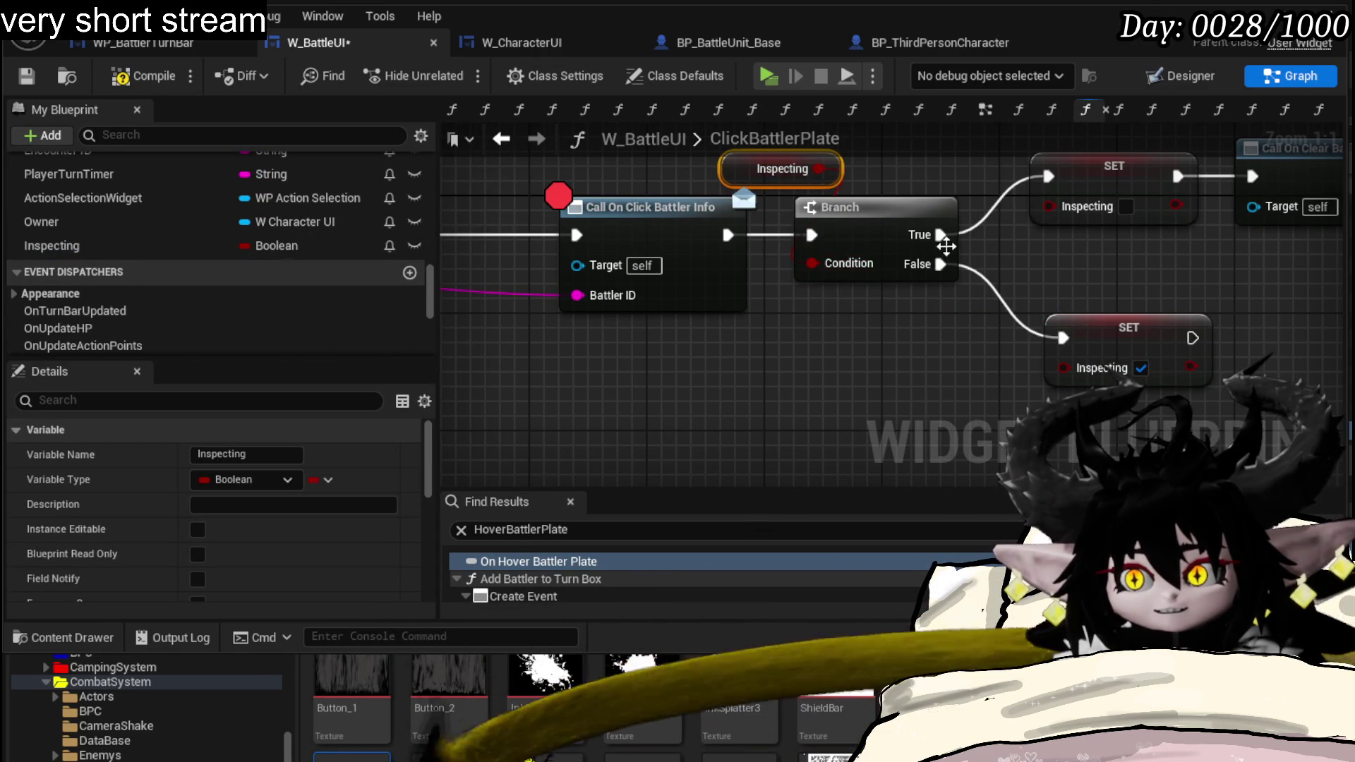
pyautogui.moveTo(948, 247); pyautogui.dragTo(935, 286)
pyautogui.moveTo(729, 218); pyautogui.dragTo(848, 168)
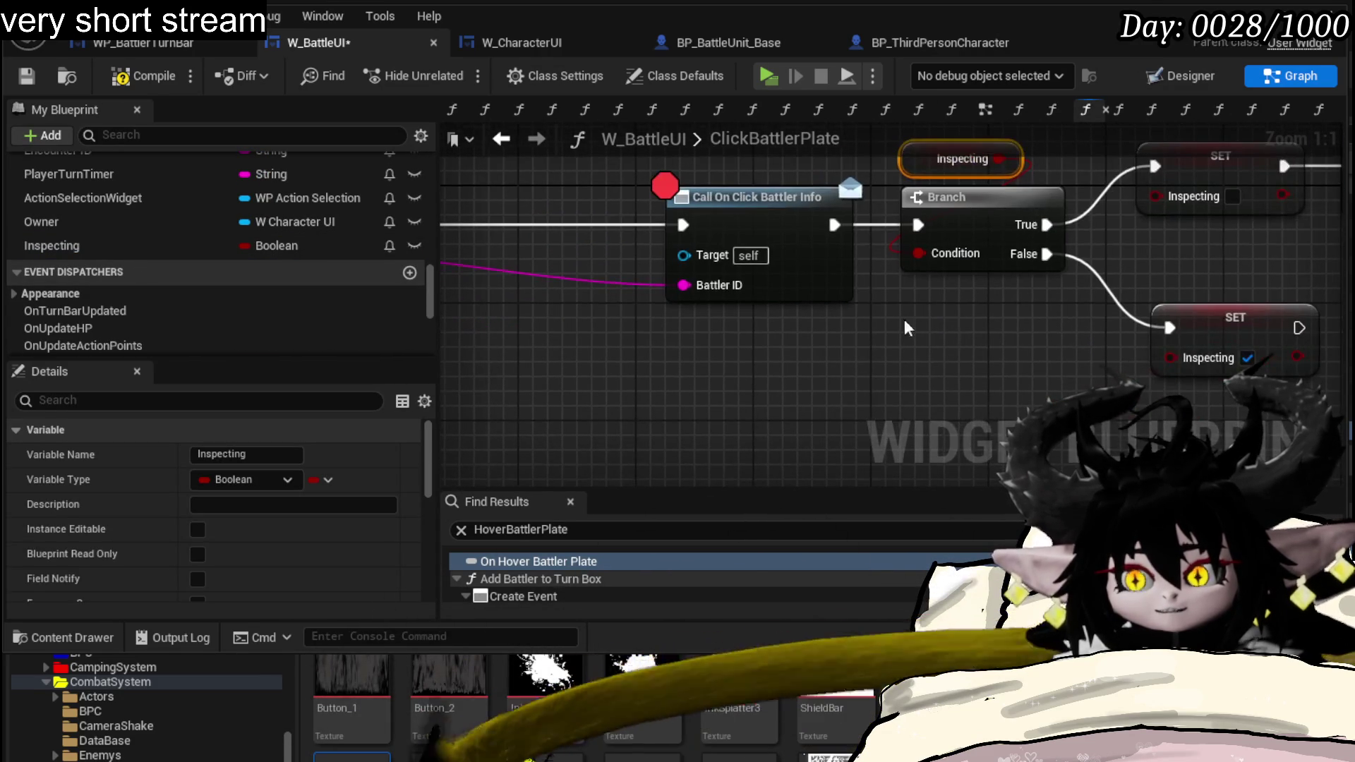
pyautogui.click(27, 76)
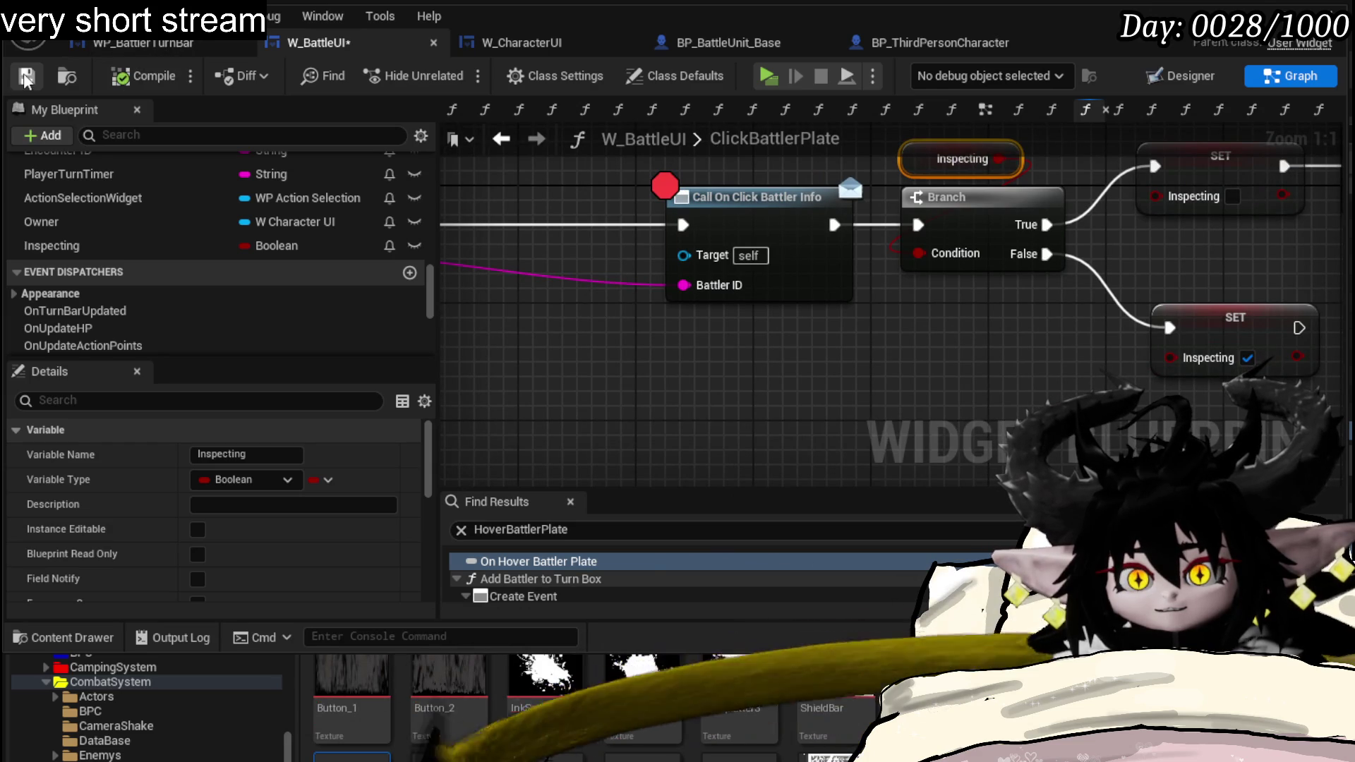
pyautogui.scroll(-4, 265, 508)
pyautogui.scroll(-3, 287, 526)
pyautogui.scroll(-2, 288, 521)
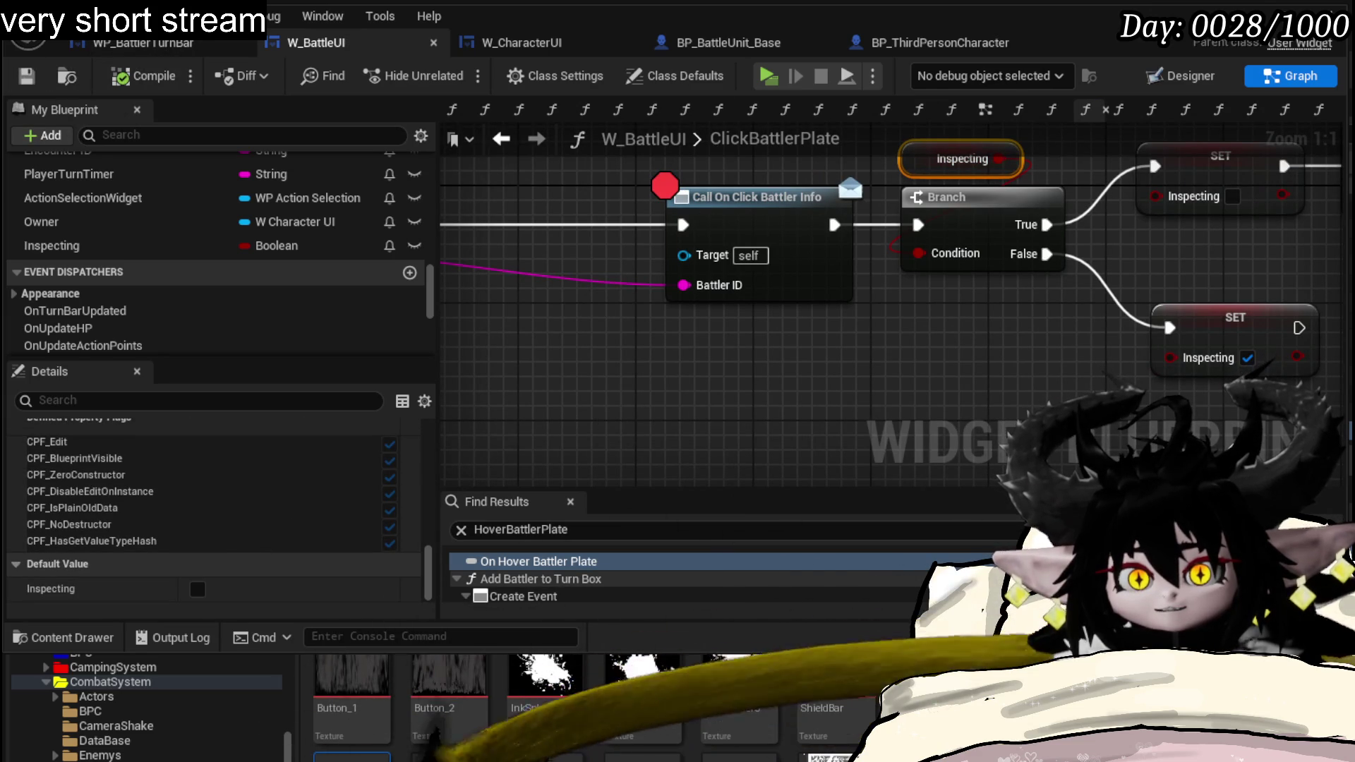
pyautogui.hotkey('alt', 'Tab')
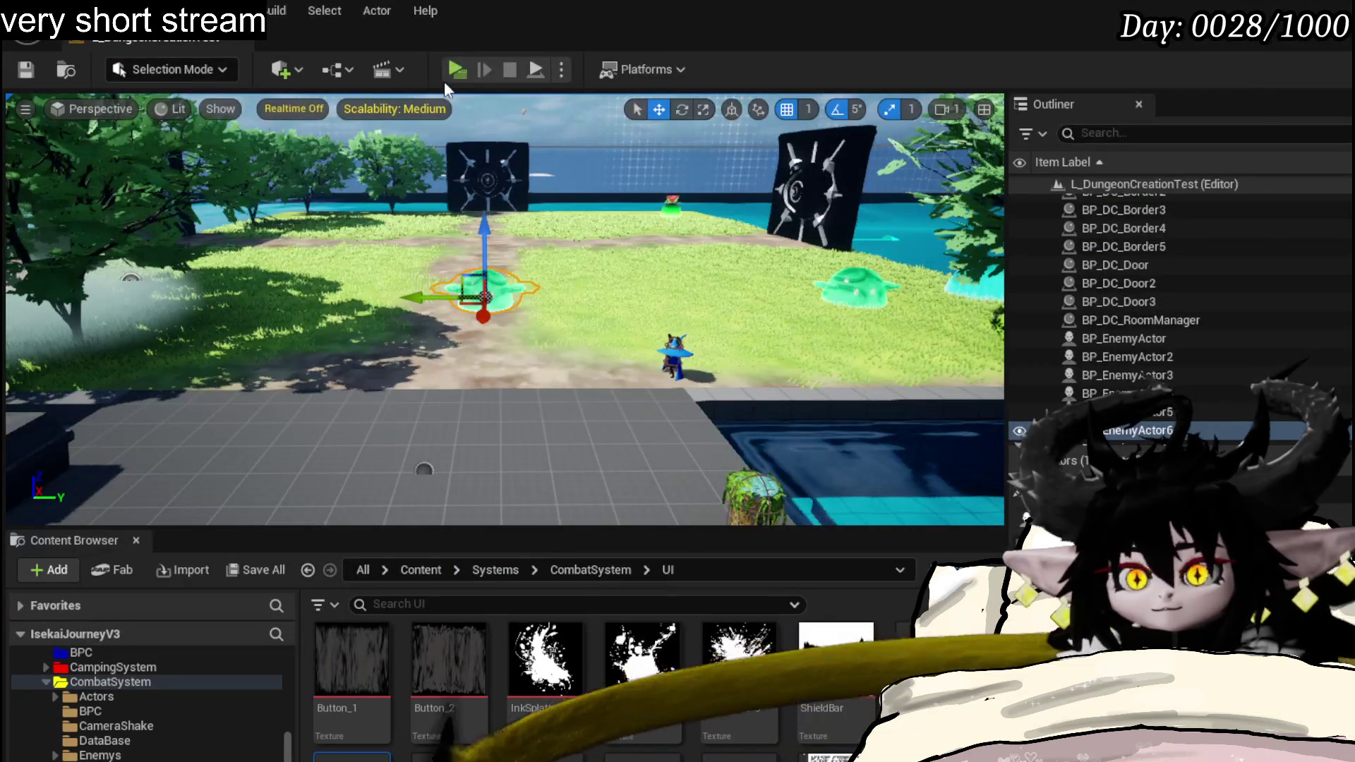
# - Start a play test, enter battle, and resume past the battler plate breakpoint twice
pyautogui.click(453, 69)
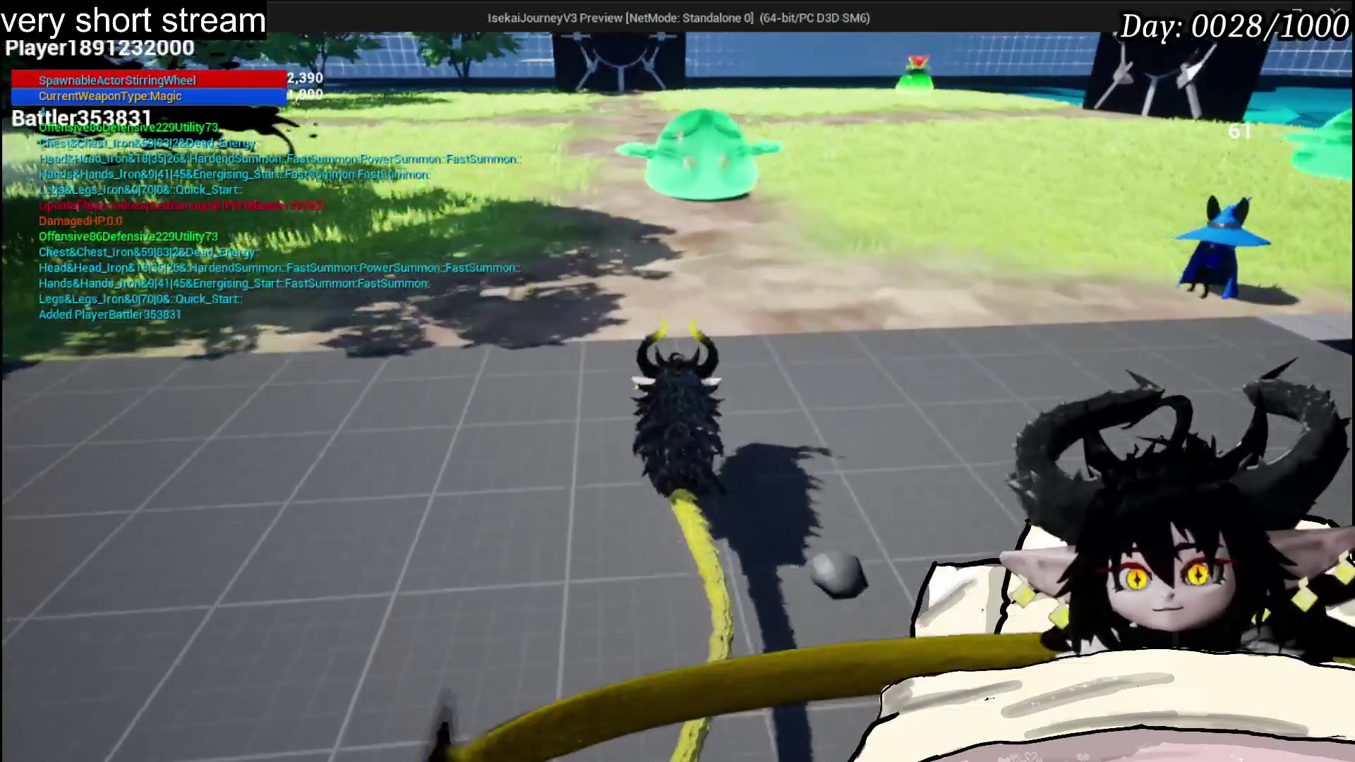
pyautogui.press('w')
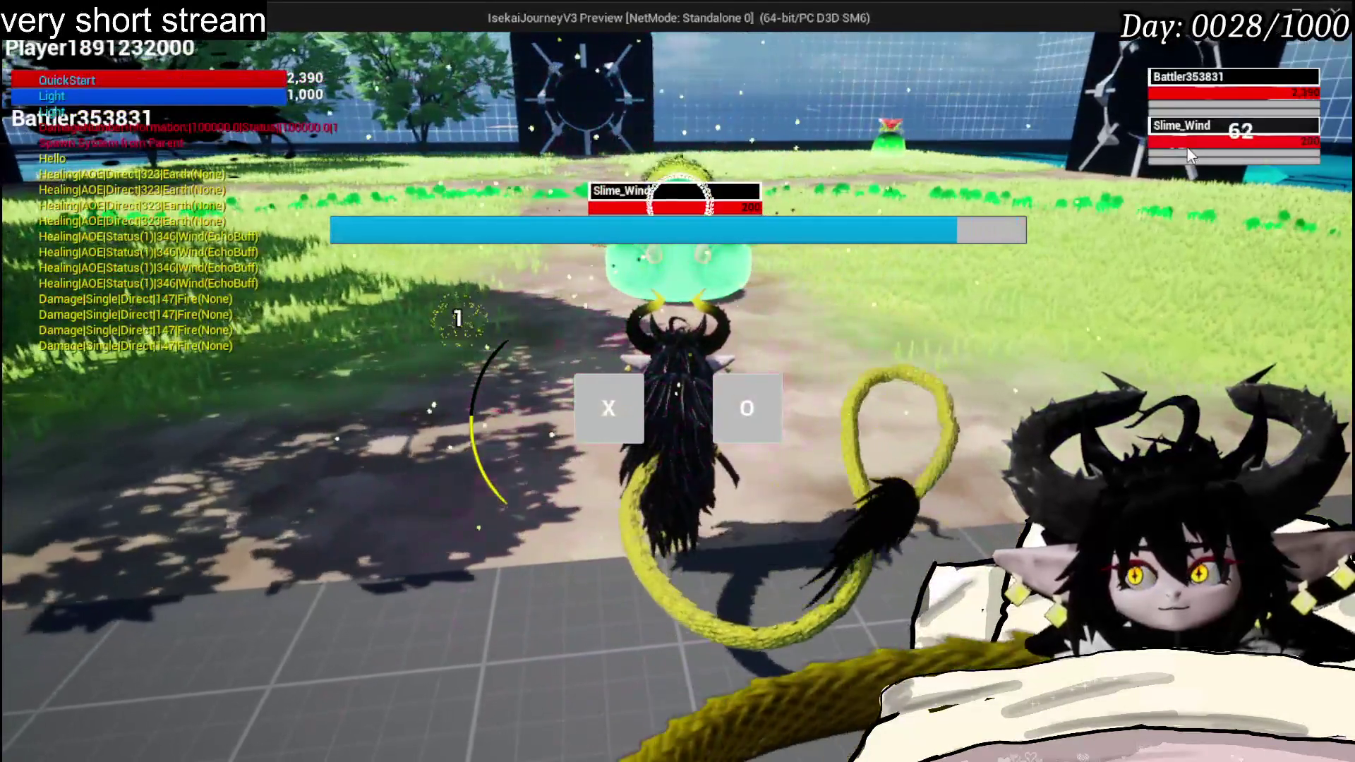
pyautogui.click(1187, 147)
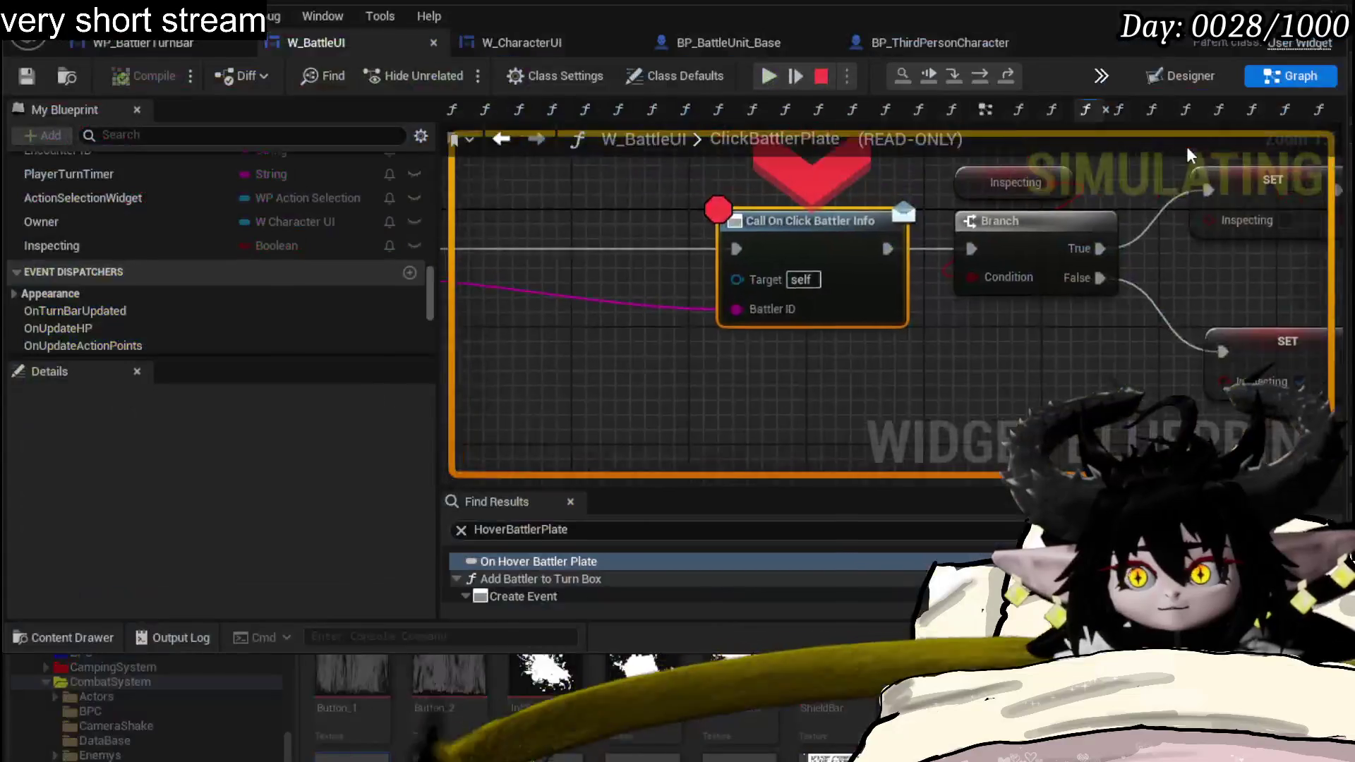
pyautogui.click(769, 74)
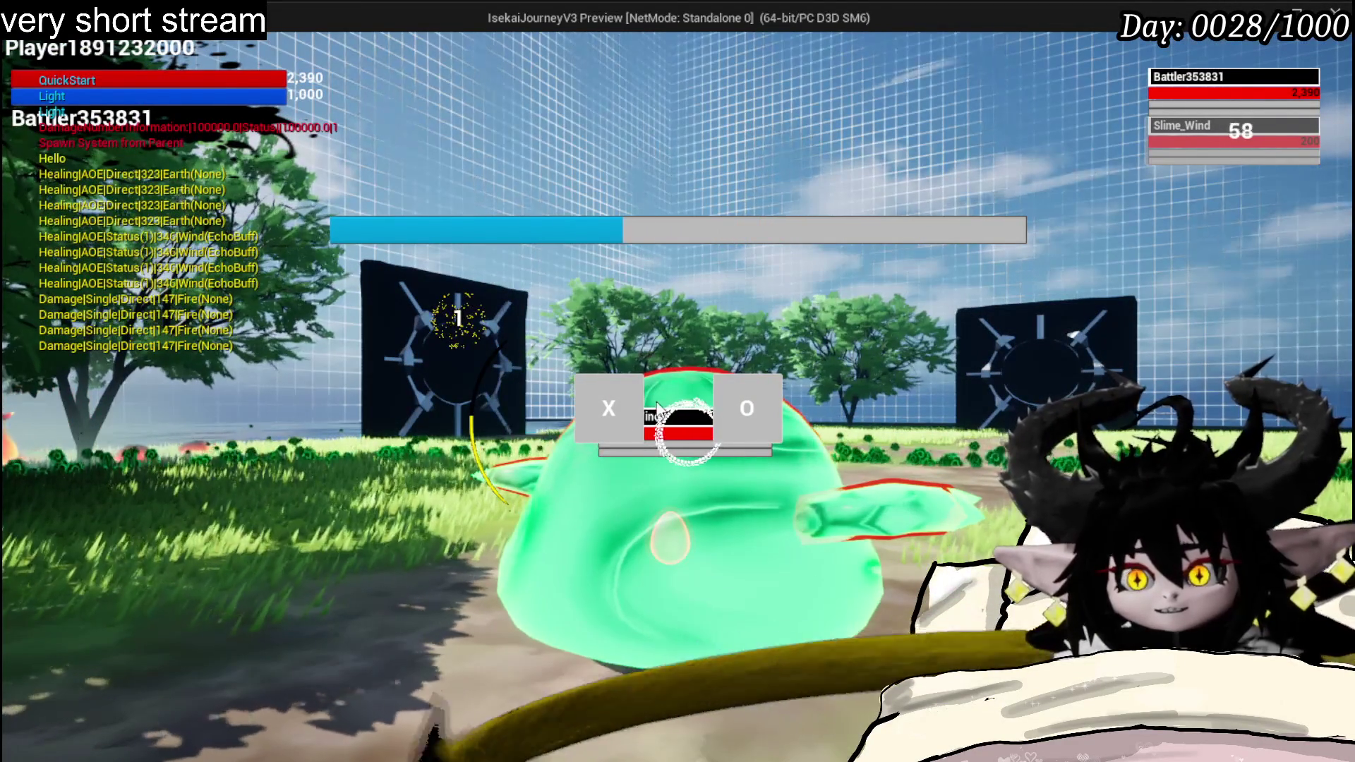
pyautogui.click(1173, 74)
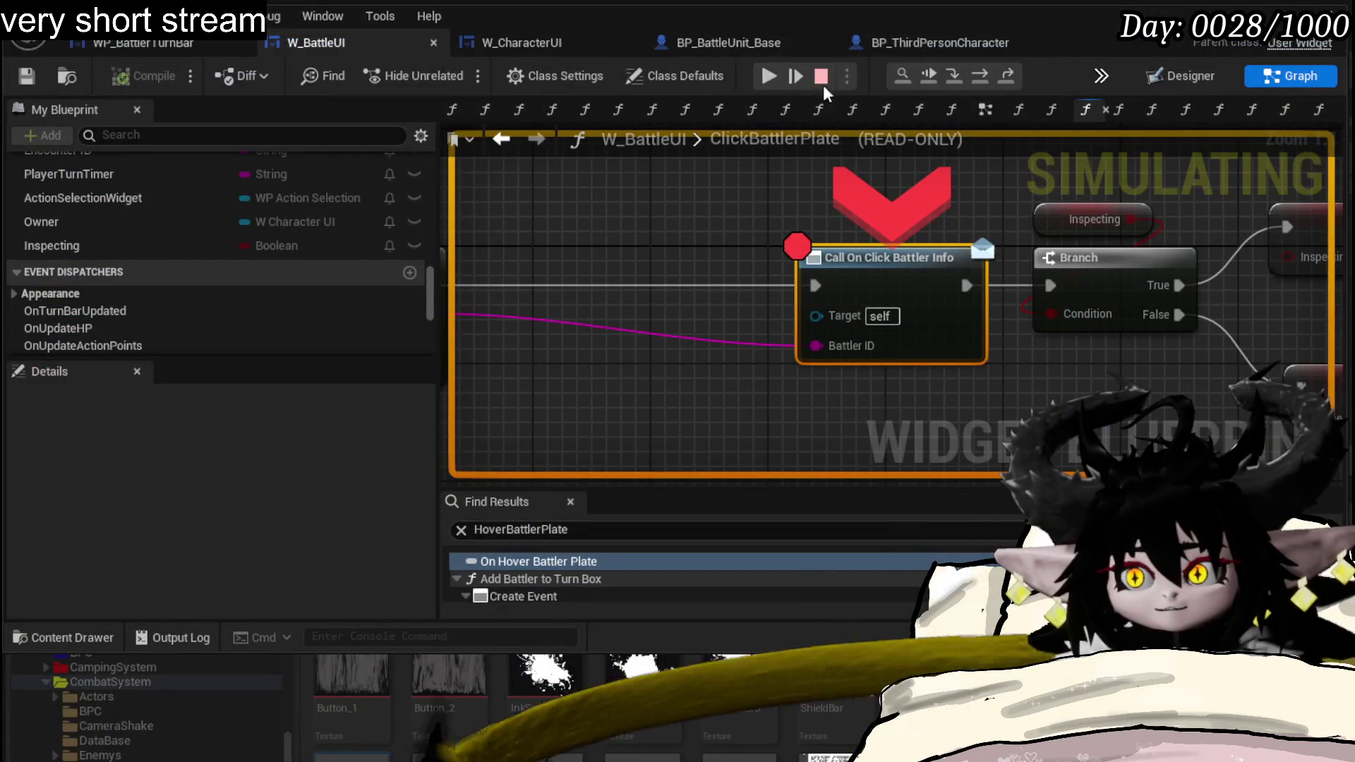
pyautogui.click(766, 77)
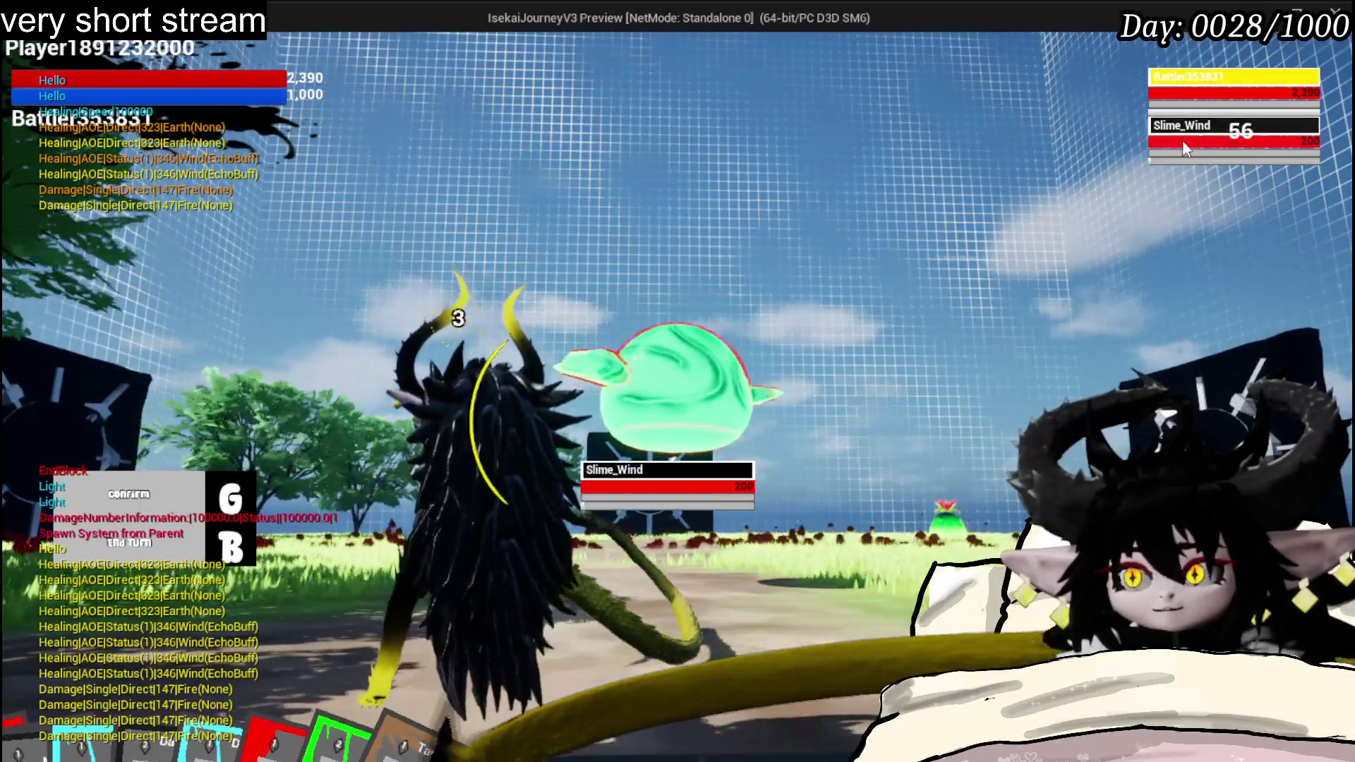
# - Disable the Call On Click Battler Info breakpoint, resume, and inspect the Slime_Wind battler
pyautogui.click(1182, 140)
pyautogui.rightClick(901, 267)
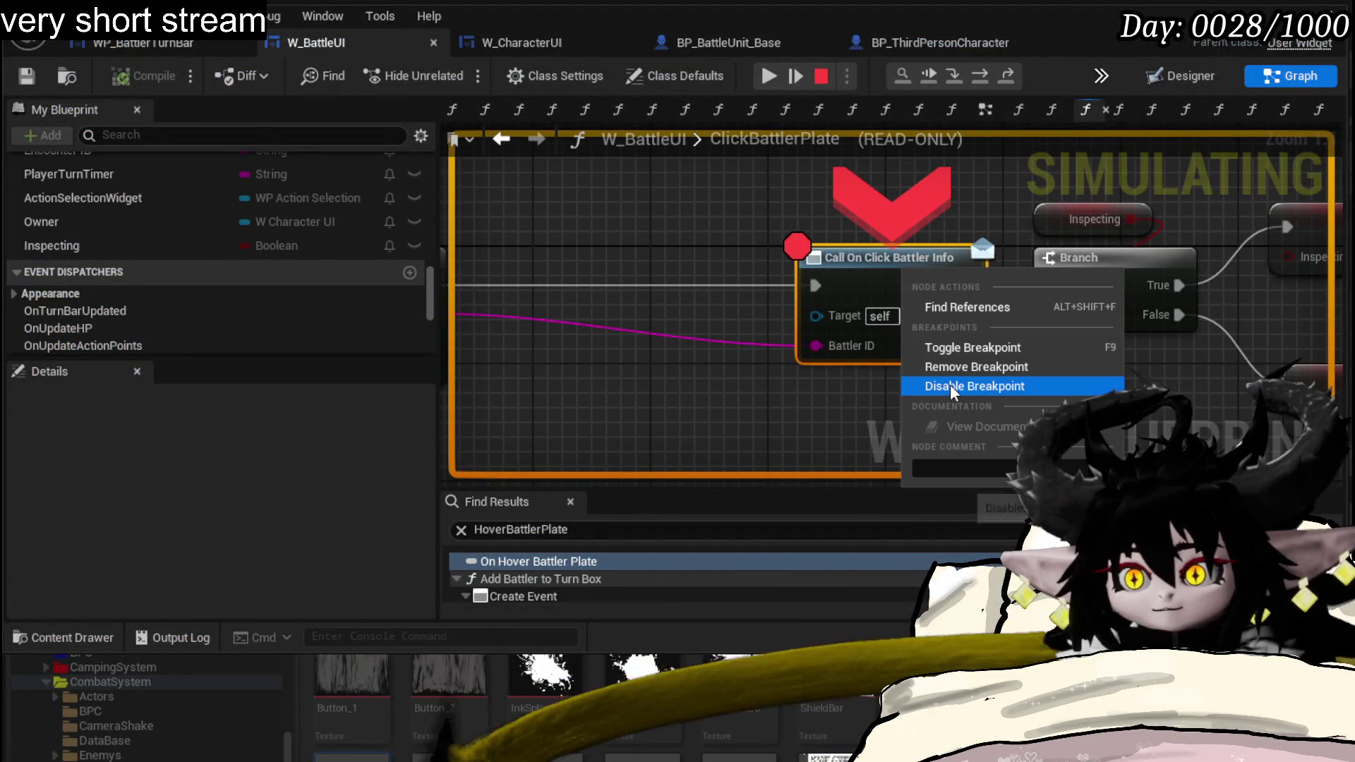
pyautogui.click(950, 385)
pyautogui.click(770, 75)
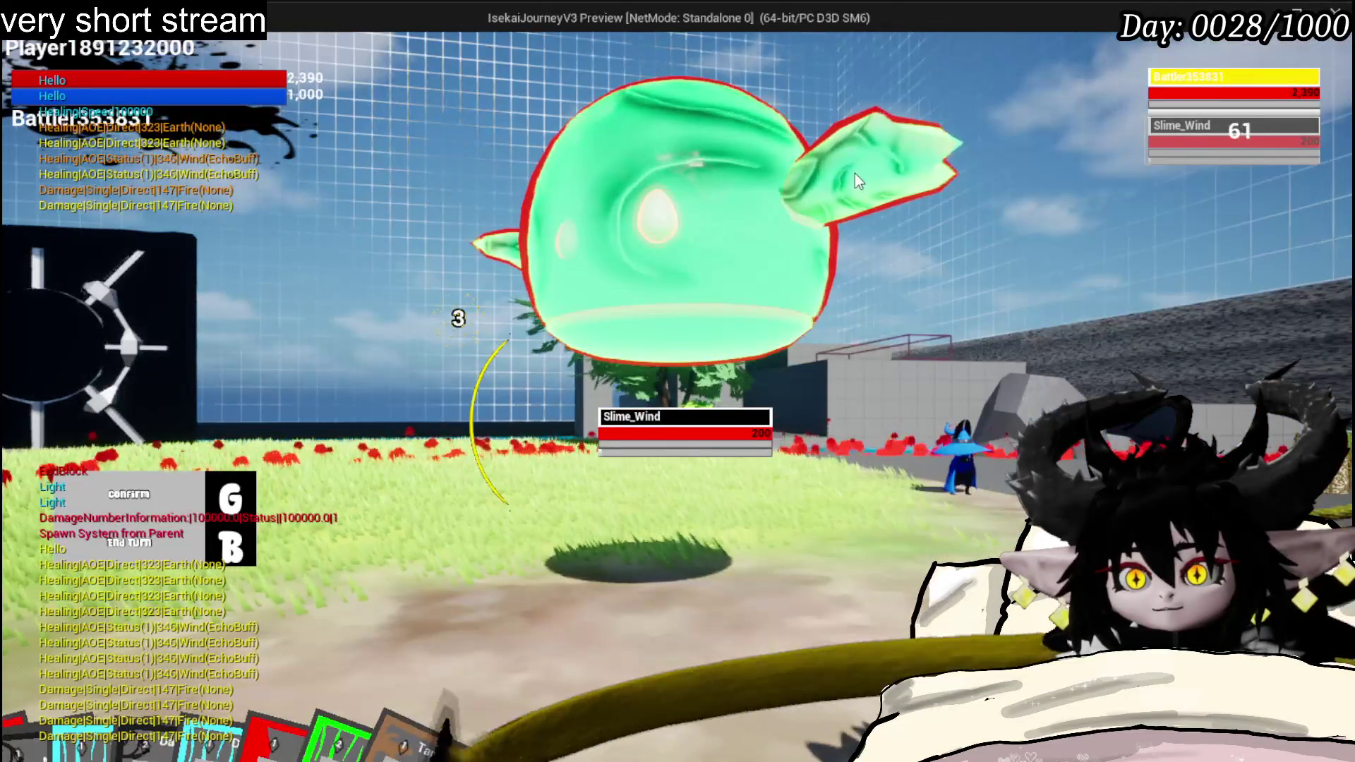
pyautogui.click(1164, 99)
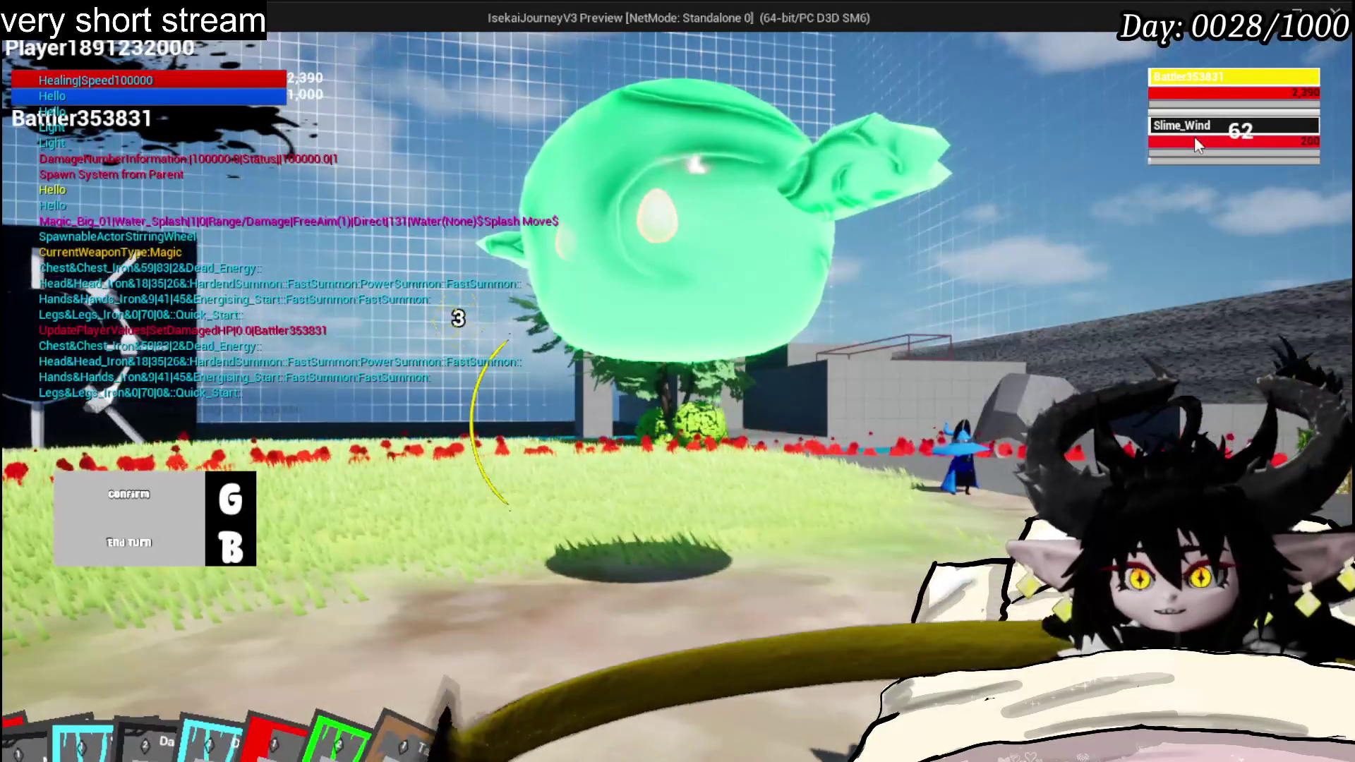
pyautogui.click(767, 198)
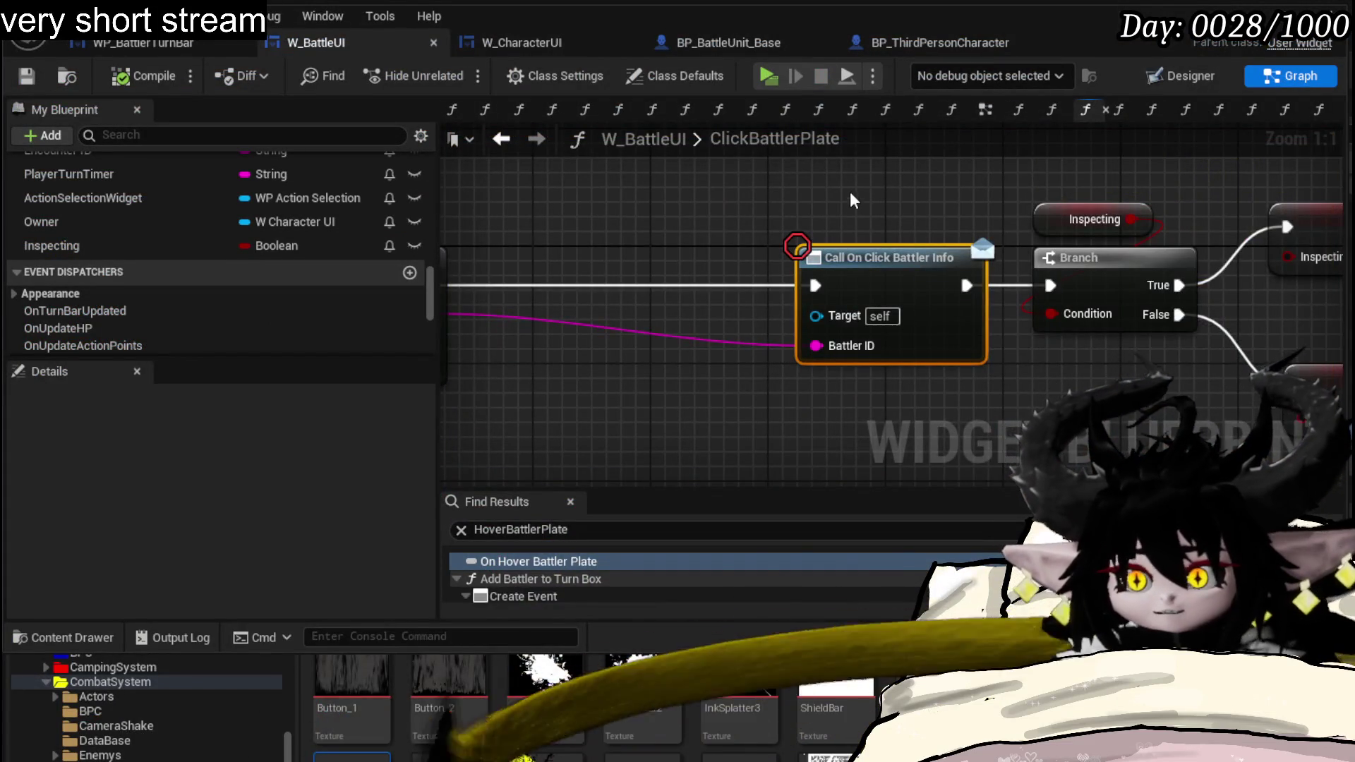
pyautogui.scroll(-3, 700, 236)
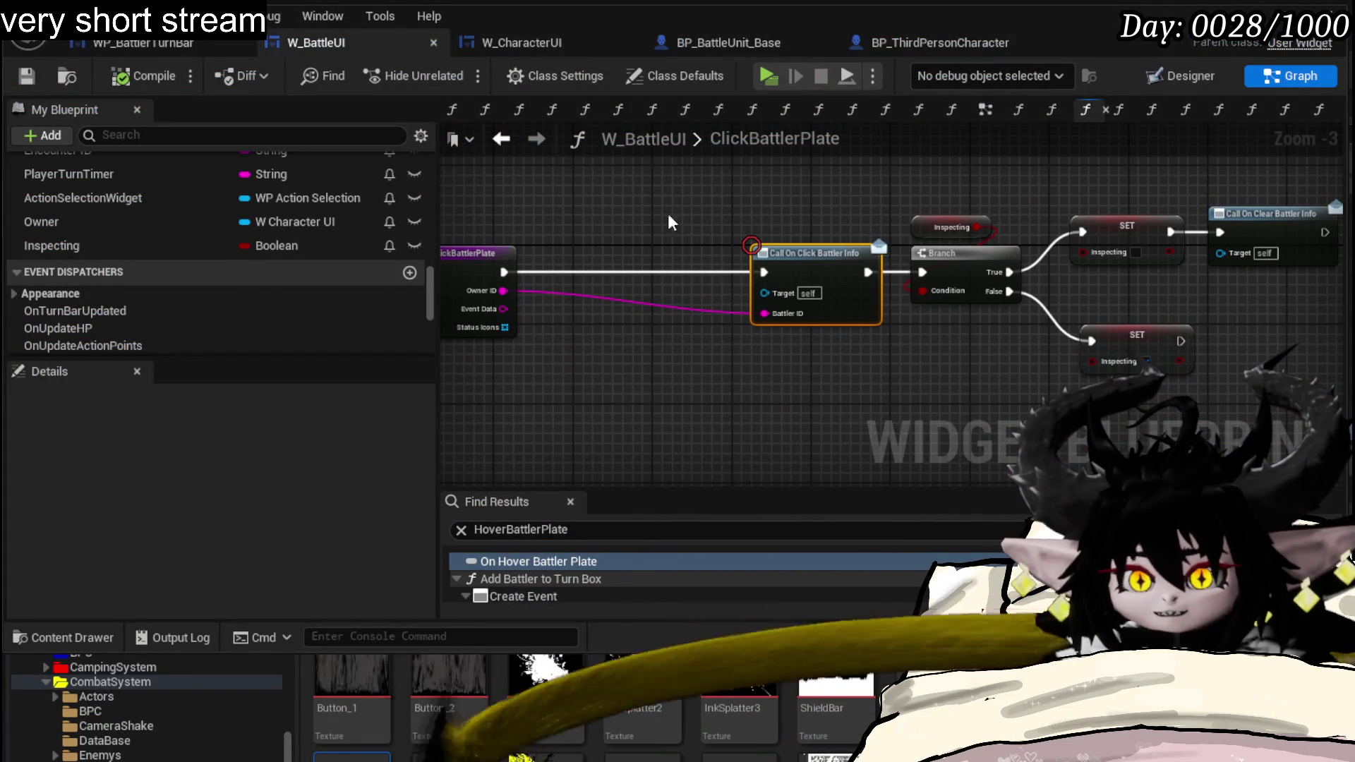
pyautogui.scroll(3, 295, 235)
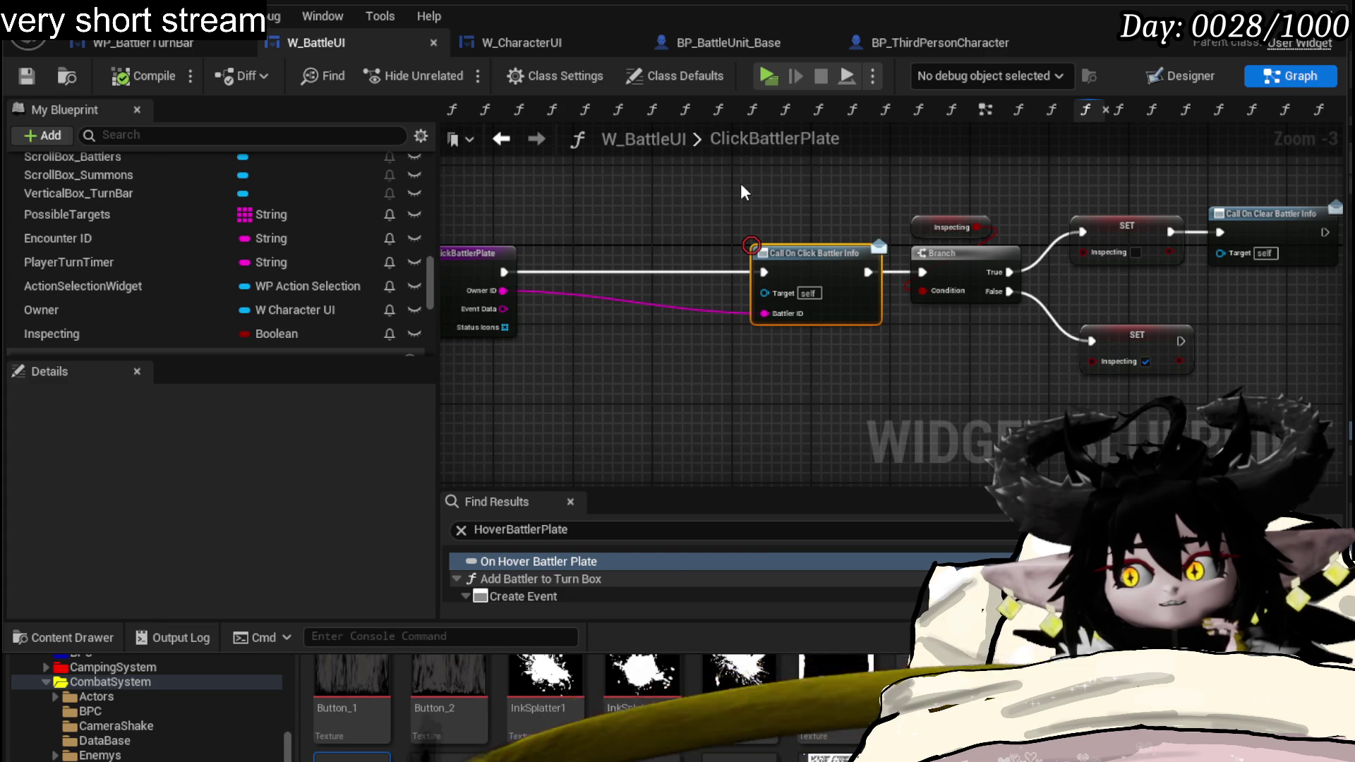
# - Frame the ClickBattlerPlate graph and select the inspect nodes after the entry
pyautogui.moveTo(742, 187)
pyautogui.mouseDown()
pyautogui.moveTo(860, 192)
pyautogui.moveTo(806, 191)
pyautogui.mouseUp()
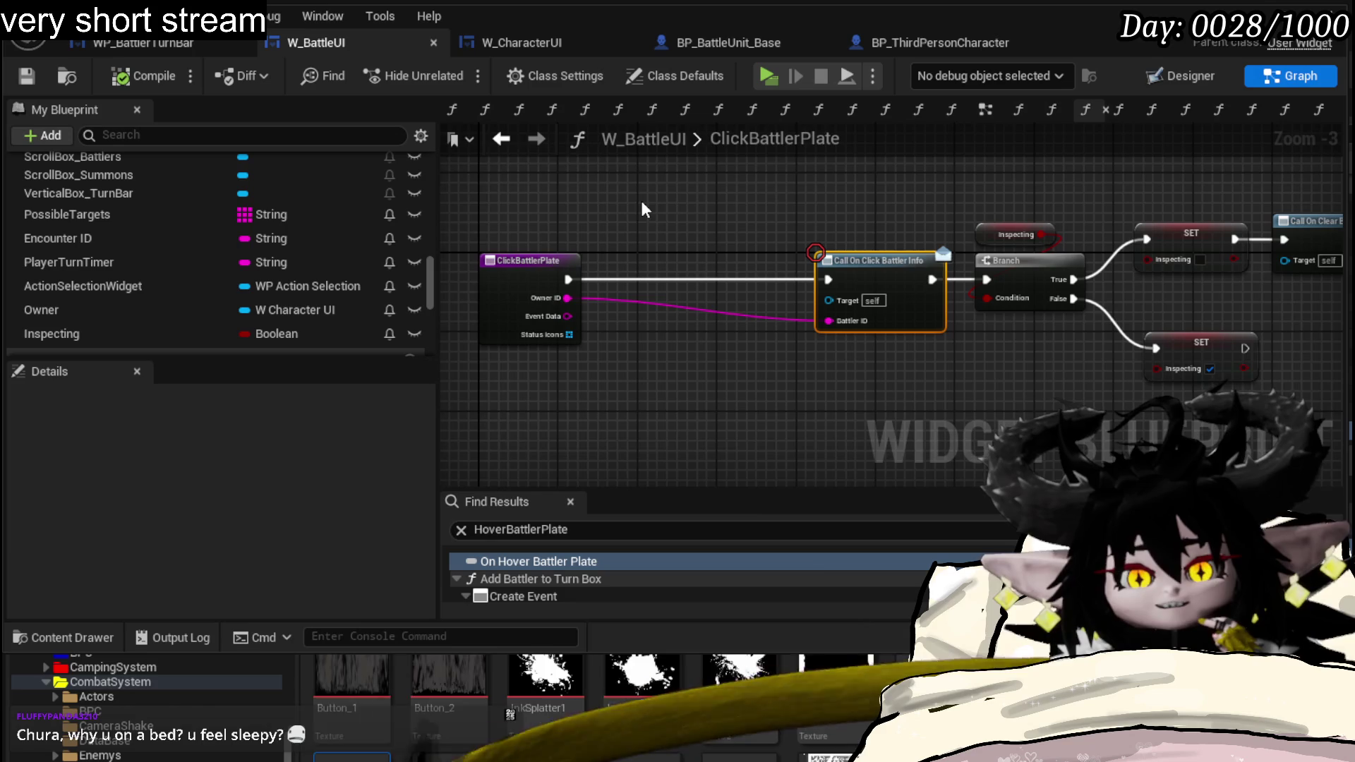
pyautogui.moveTo(640, 209); pyautogui.dragTo(392, 201)
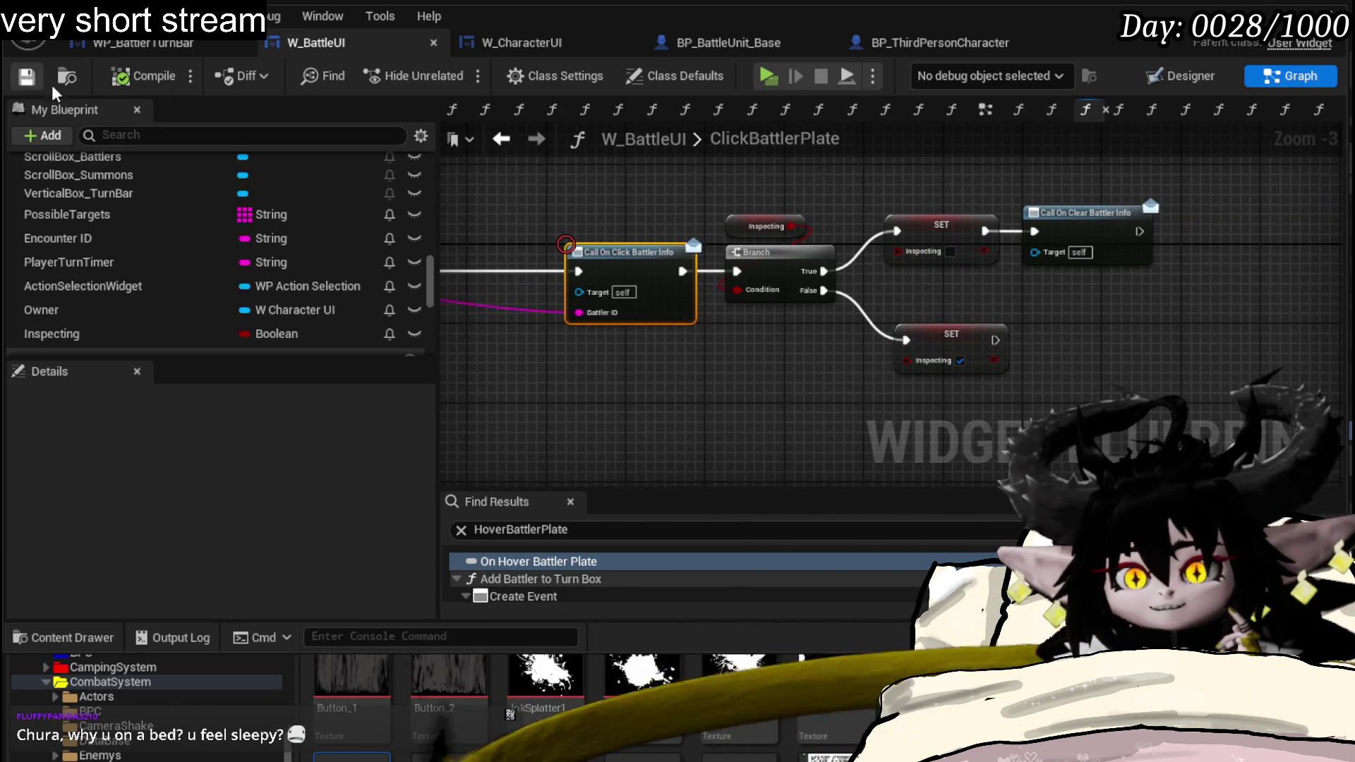
pyautogui.moveTo(567, 218); pyautogui.dragTo(895, 195)
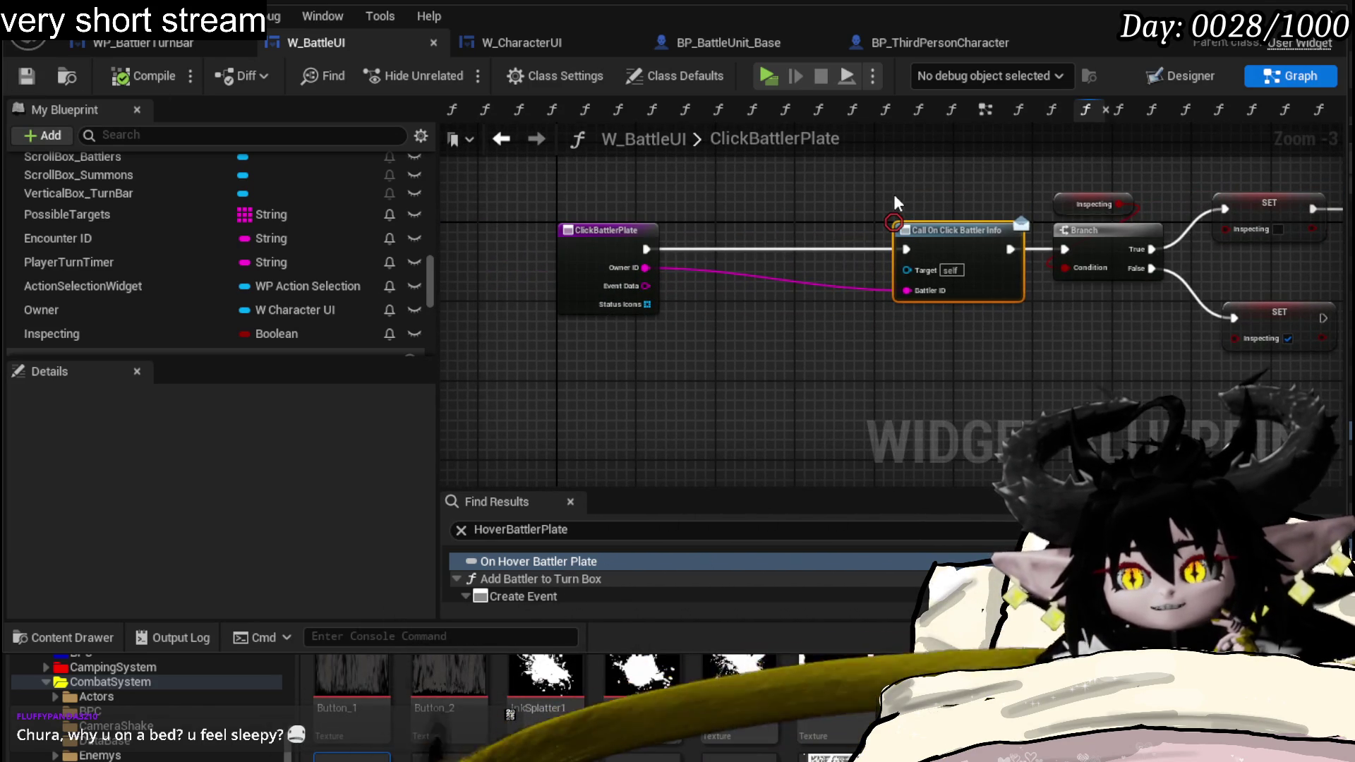
pyautogui.scroll(2, 180, 197)
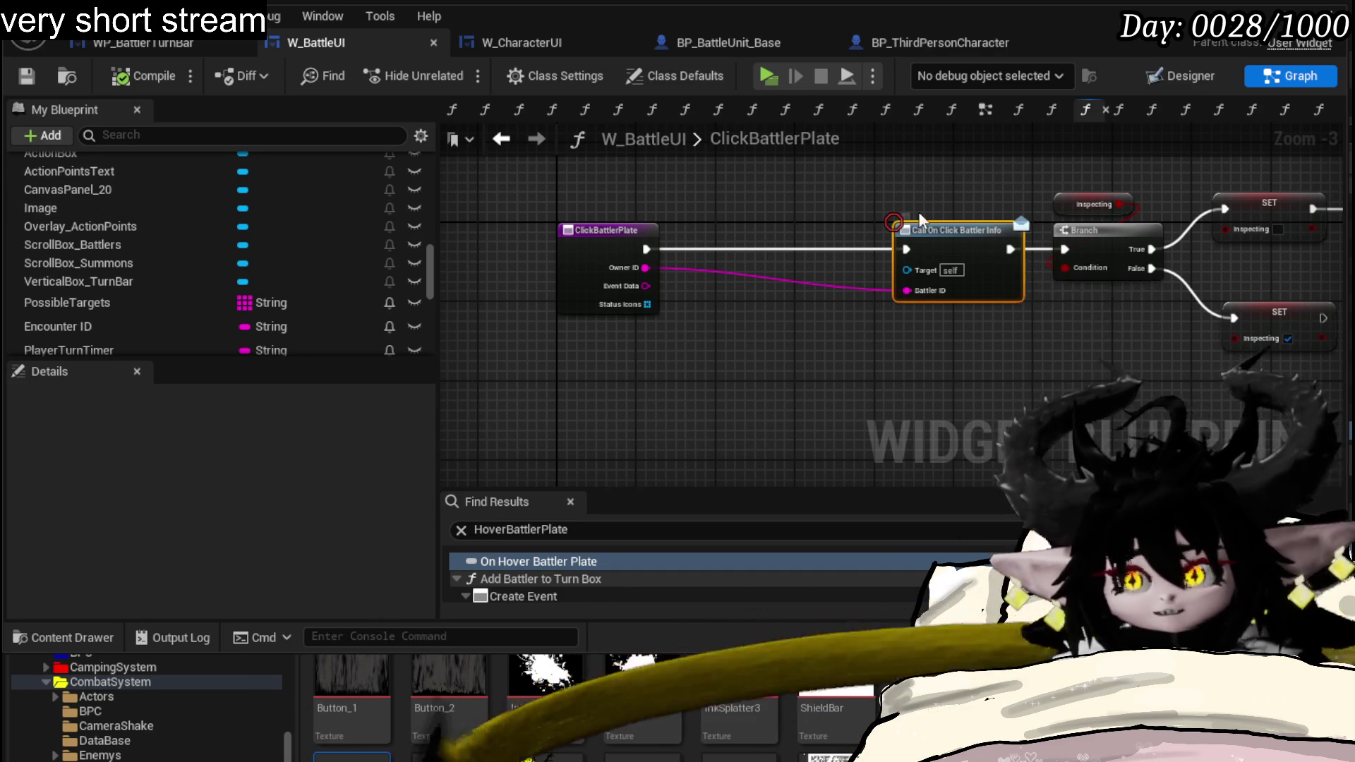
pyautogui.moveTo(910, 195); pyautogui.dragTo(607, 229)
pyautogui.moveTo(654, 402); pyautogui.dragTo(1168, 204)
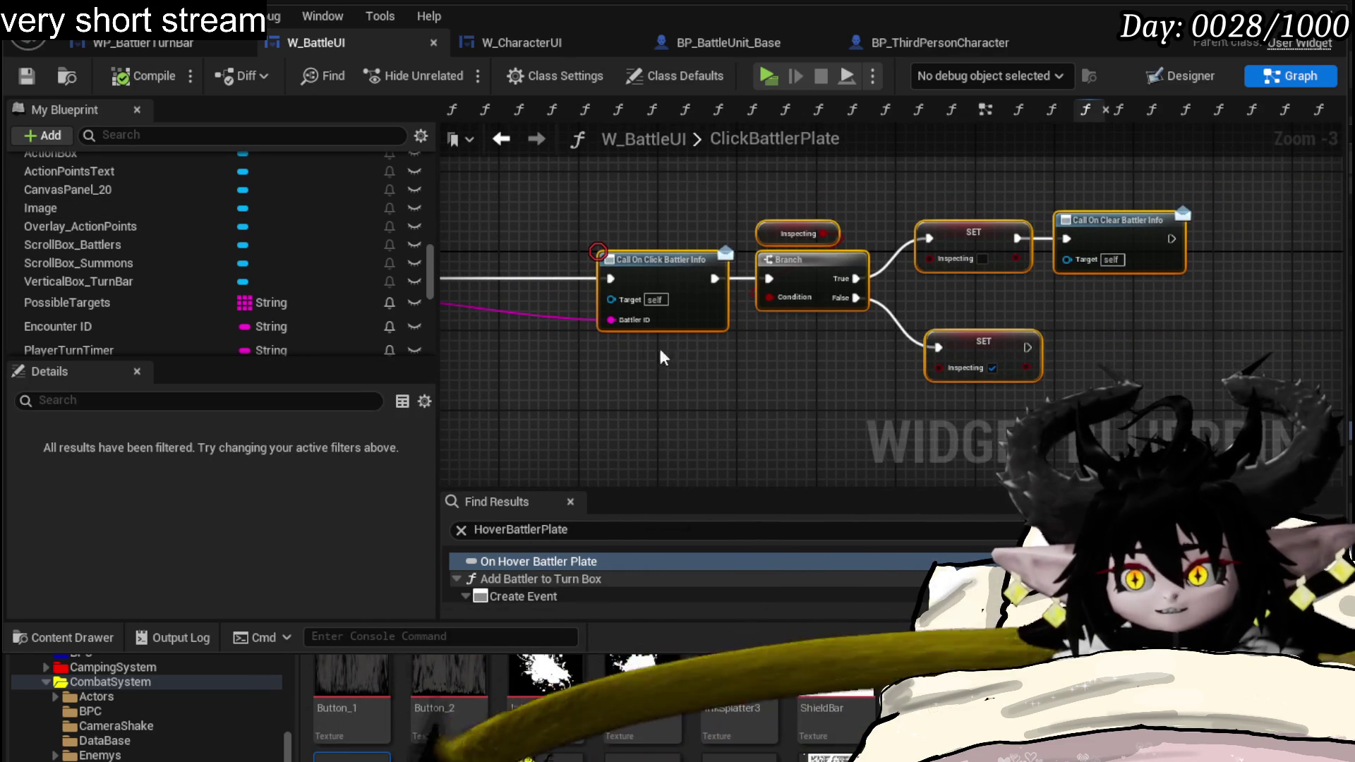
pyautogui.moveTo(718, 260); pyautogui.dragTo(911, 229)
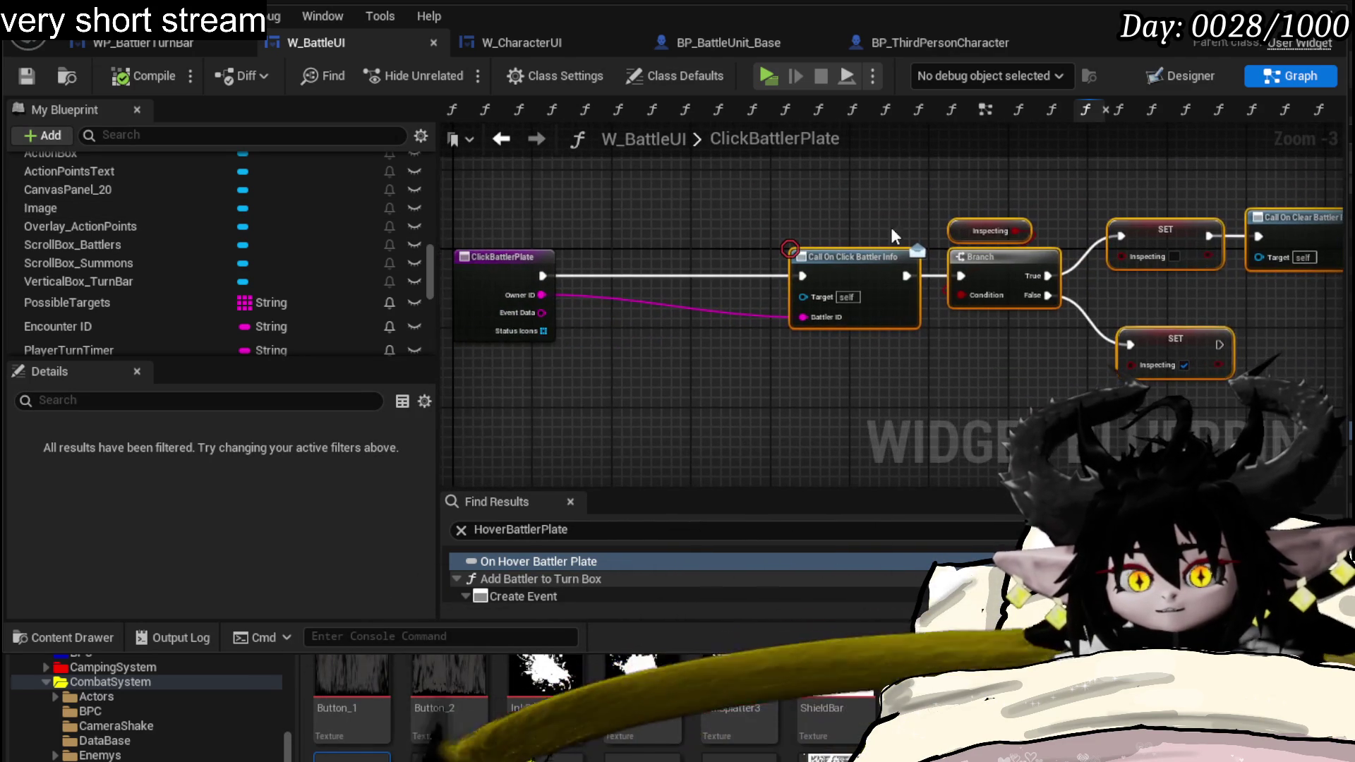
pyautogui.click(864, 200)
# - Move the inspect nodes toward ClickBattlerPlate, save W_BattleUI, and switch to WP_BattlerTurnBar
pyautogui.moveTo(979, 258); pyautogui.dragTo(869, 258)
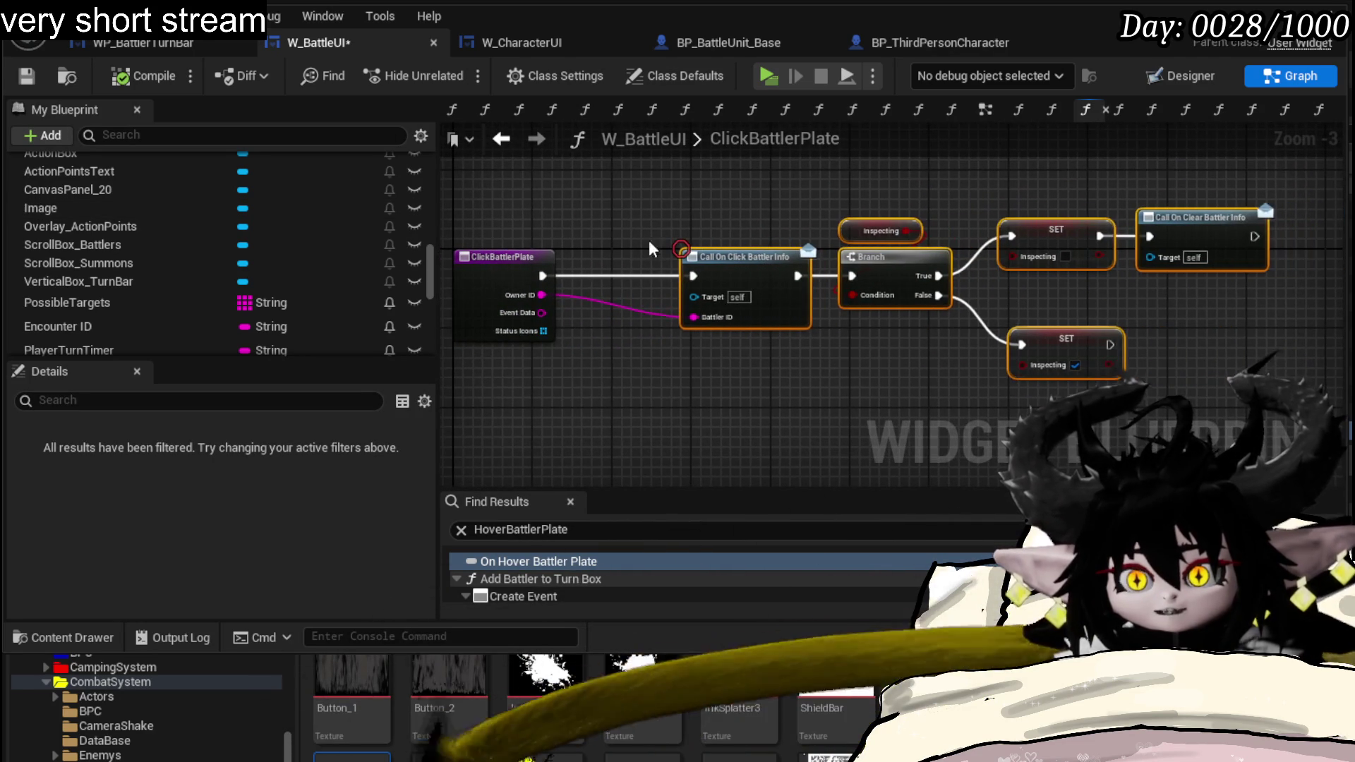
pyautogui.moveTo(741, 424); pyautogui.dragTo(824, 424)
pyautogui.click(27, 76)
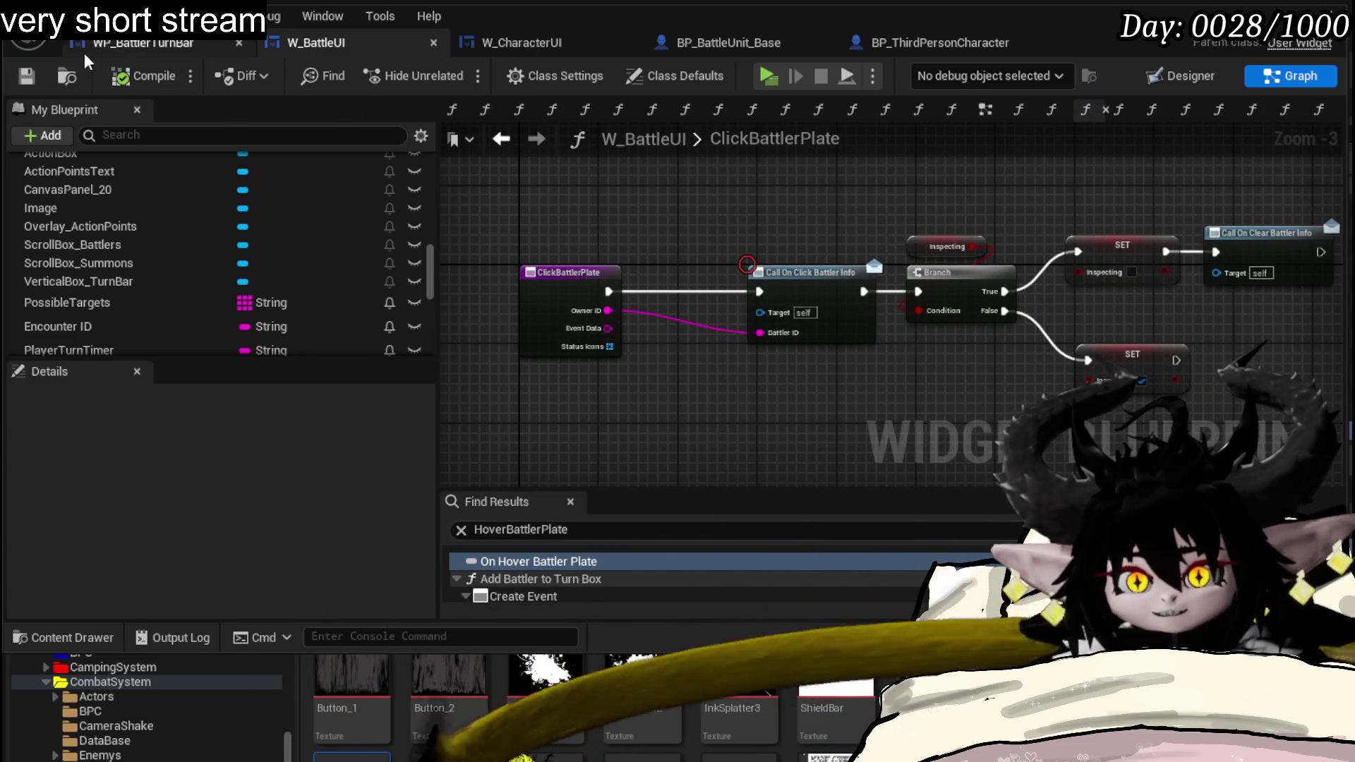
pyautogui.scroll(-1, 751, 202)
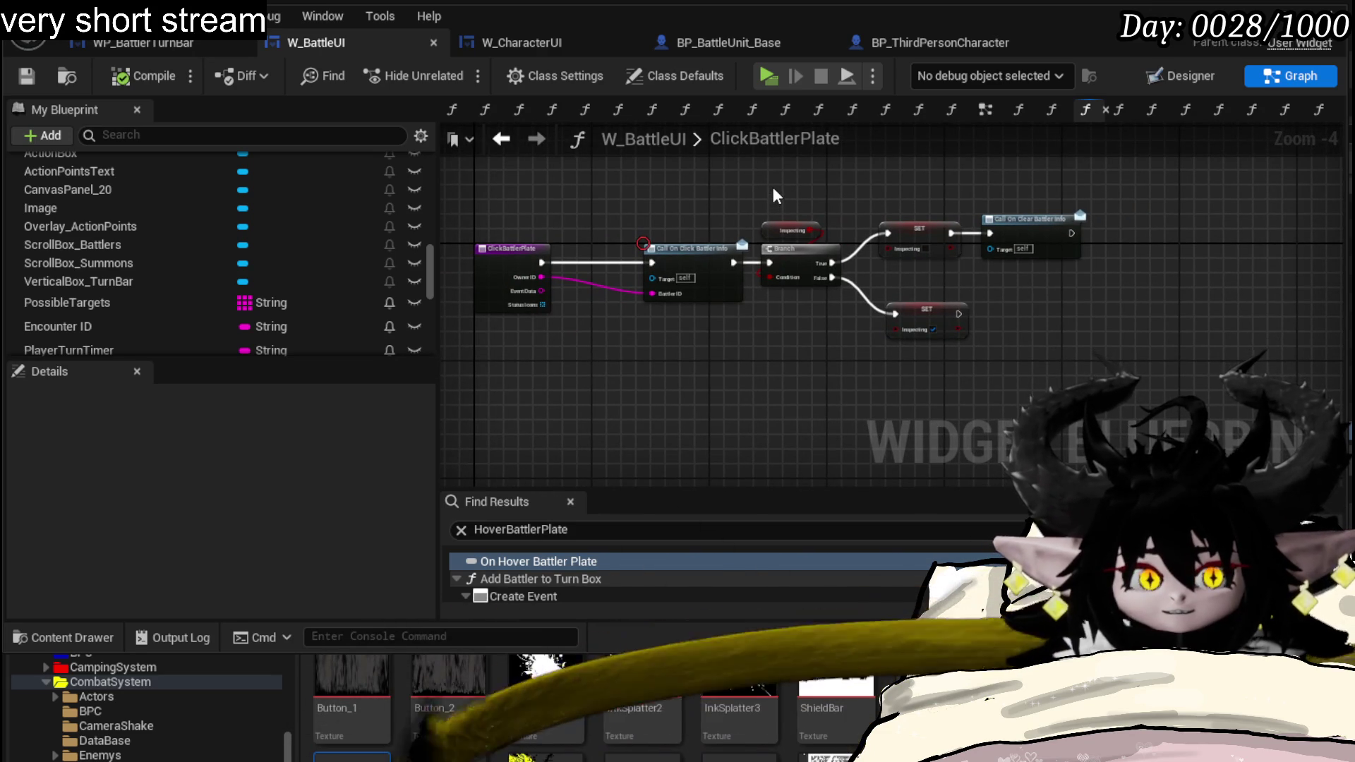
pyautogui.scroll(1, 774, 194)
pyautogui.scroll(1, 744, 183)
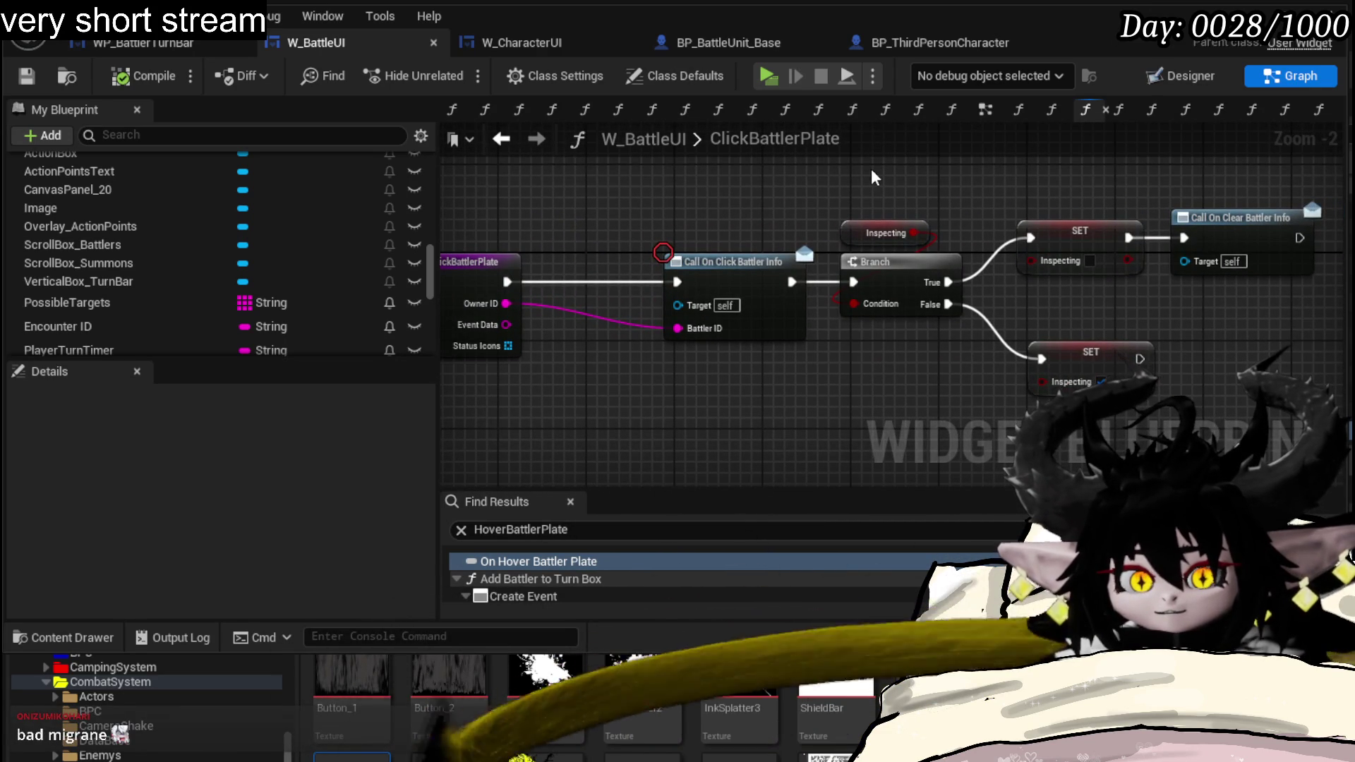
pyautogui.moveTo(871, 169); pyautogui.dragTo(874, 159)
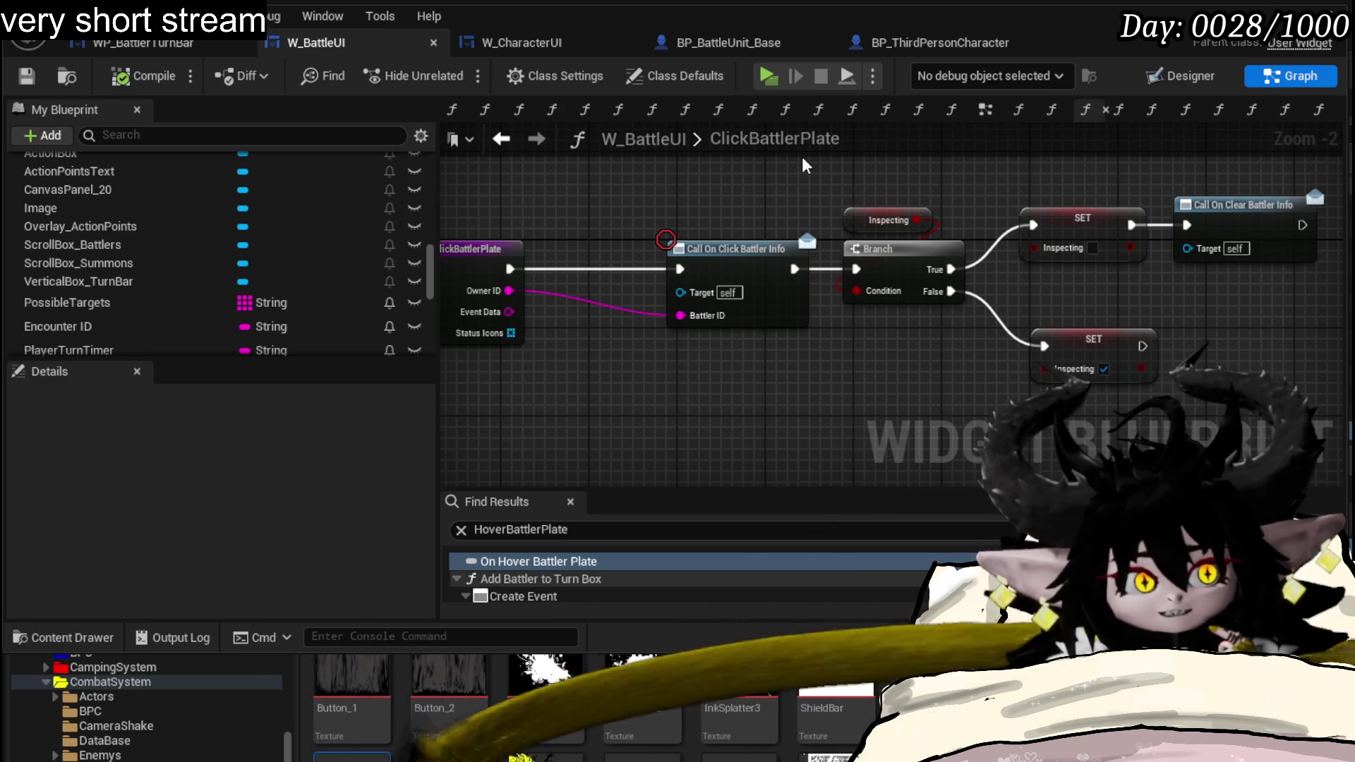
pyautogui.moveTo(802, 166)
pyautogui.mouseDown()
pyautogui.moveTo(746, 182)
pyautogui.moveTo(805, 176)
pyautogui.mouseUp()
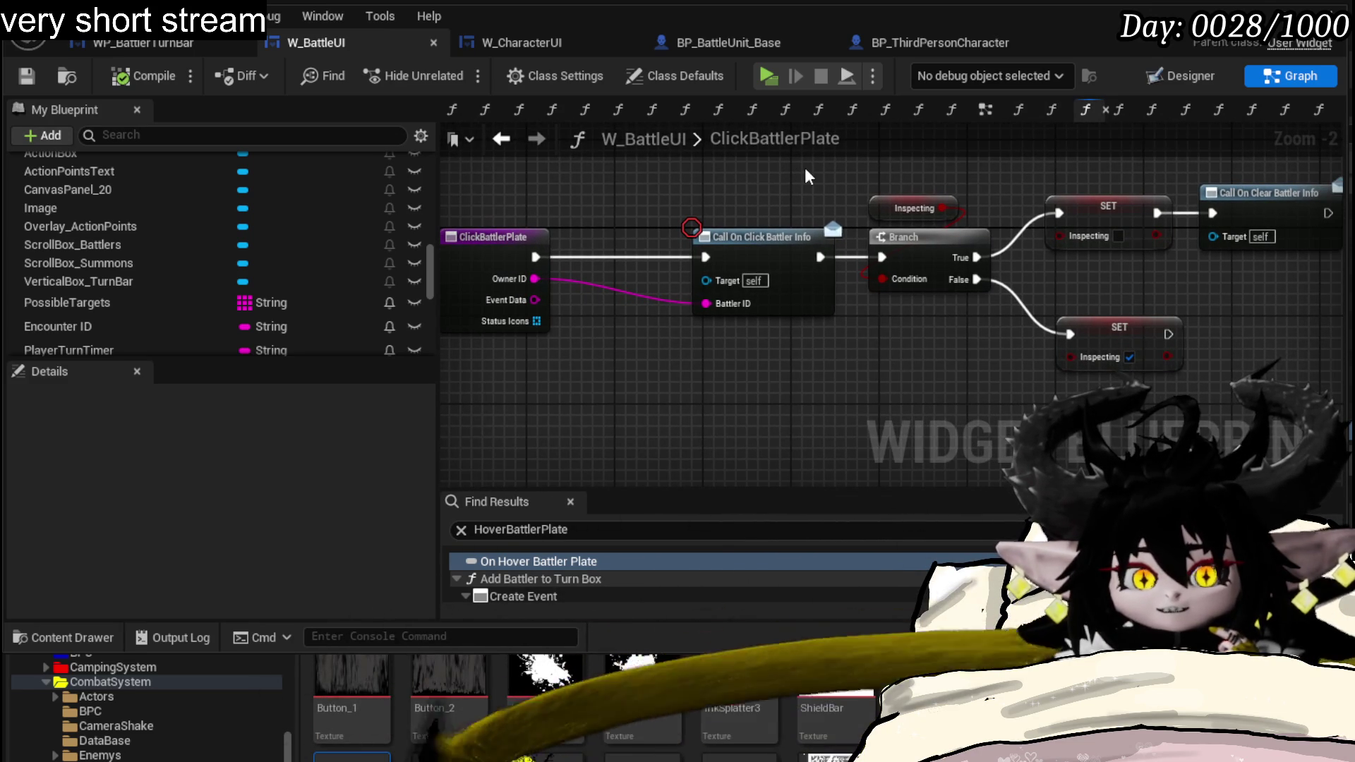
pyautogui.click(31, 72)
pyautogui.click(144, 43)
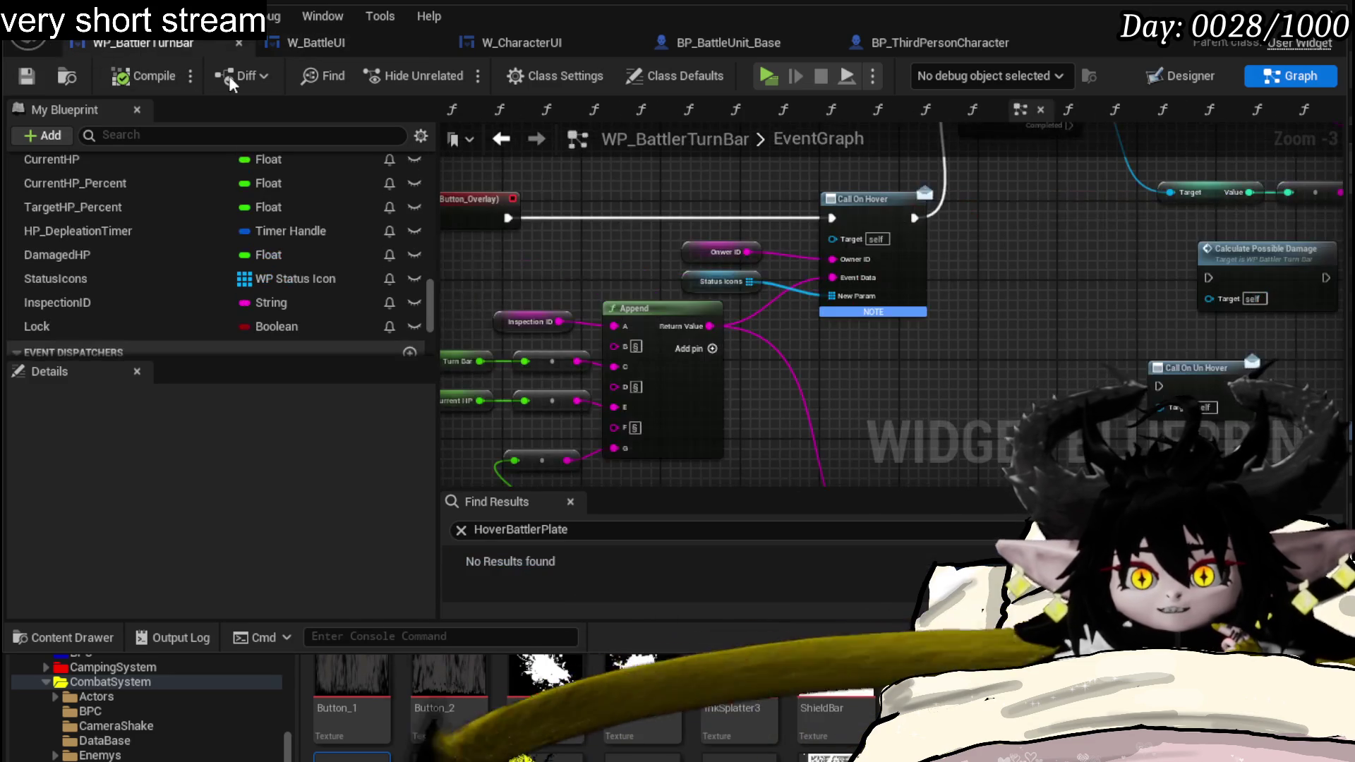
pyautogui.scroll(-1, 1009, 186)
pyautogui.scroll(1, 859, 308)
# - View the On Pressed targeting nodes in WP_BattlerTurnBar, then go back to W_BattleUI
pyautogui.moveTo(858, 308); pyautogui.dragTo(957, 217)
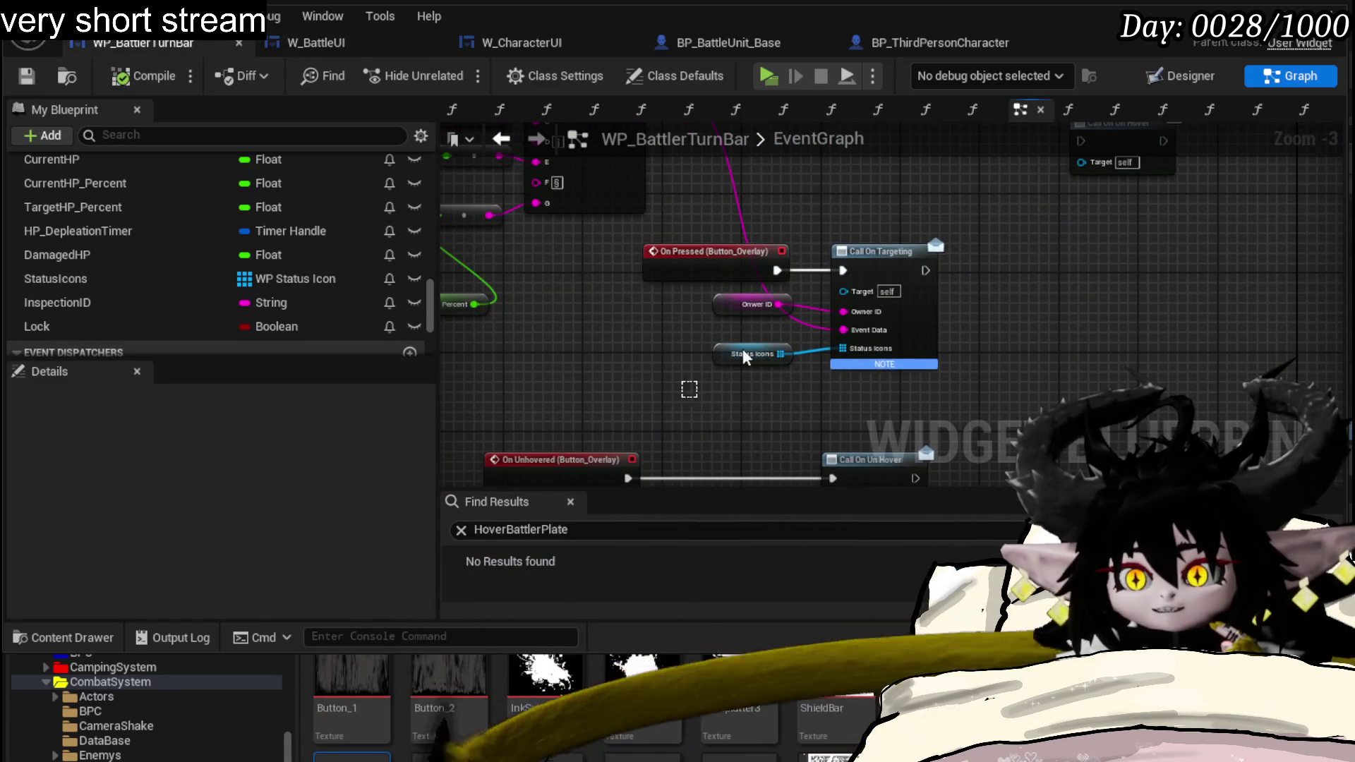
pyautogui.moveTo(957, 217); pyautogui.dragTo(879, 308)
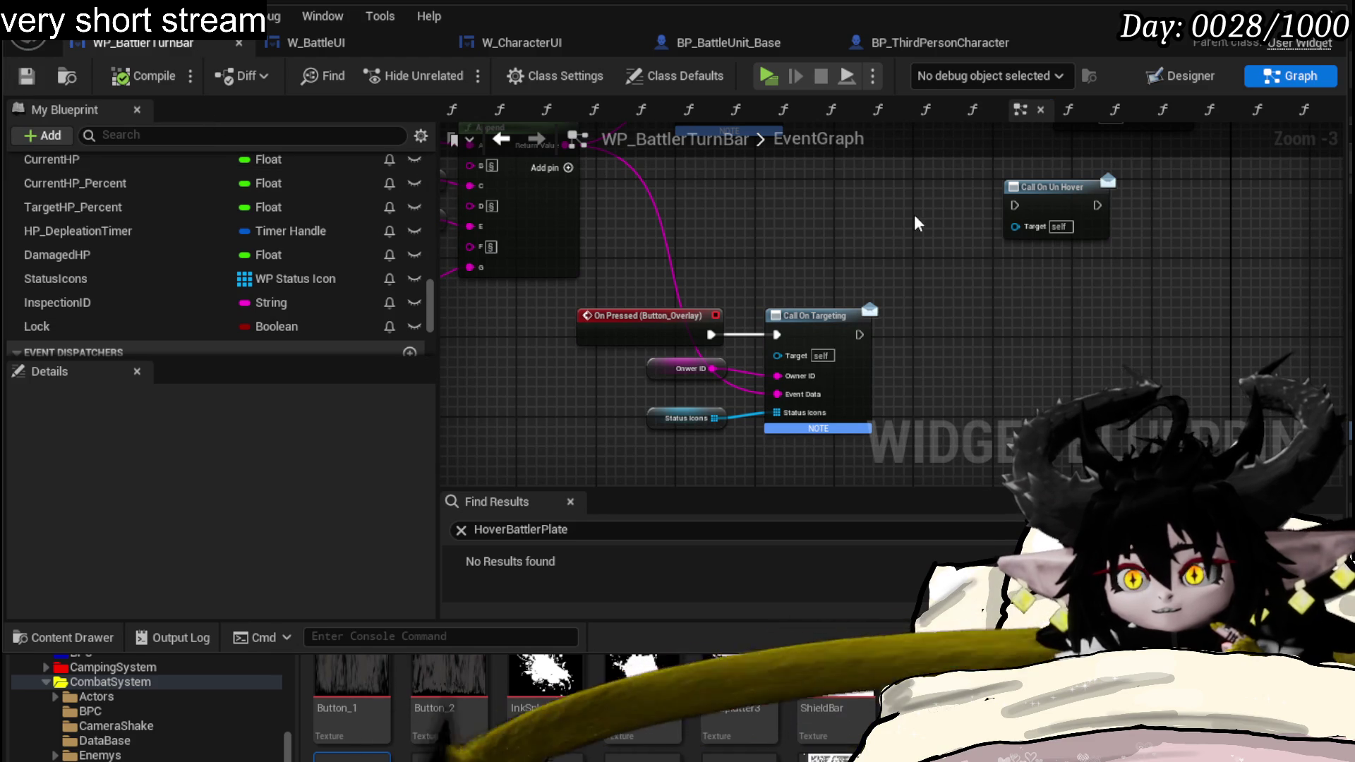
pyautogui.click(410, 45)
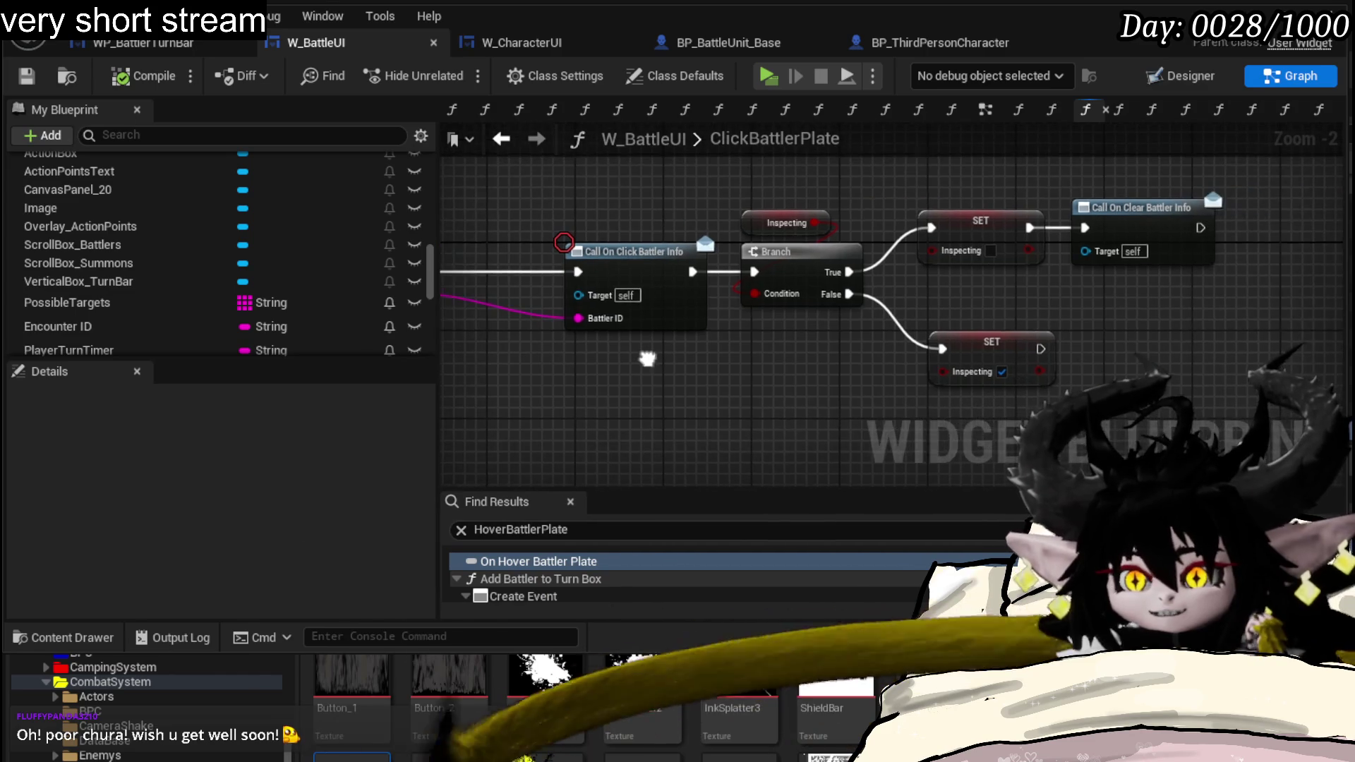
# - Select the call, Branch and SET nodes and move them beside ClickBattlerPlate
pyautogui.moveTo(621, 197); pyautogui.dragTo(1210, 393)
pyautogui.moveTo(766, 263); pyautogui.dragTo(678, 263)
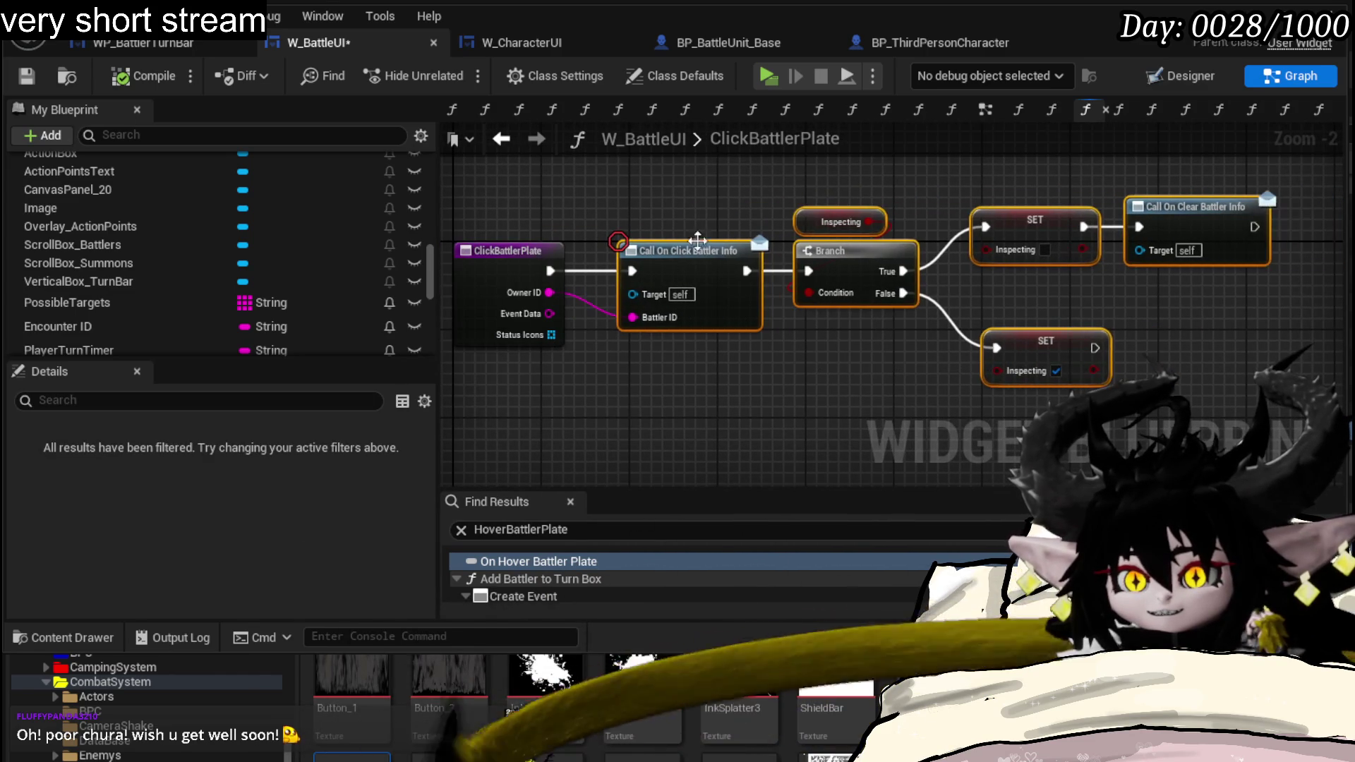
pyautogui.click(716, 211)
pyautogui.moveTo(717, 210); pyautogui.dragTo(749, 250)
pyautogui.scroll(2, 229, 246)
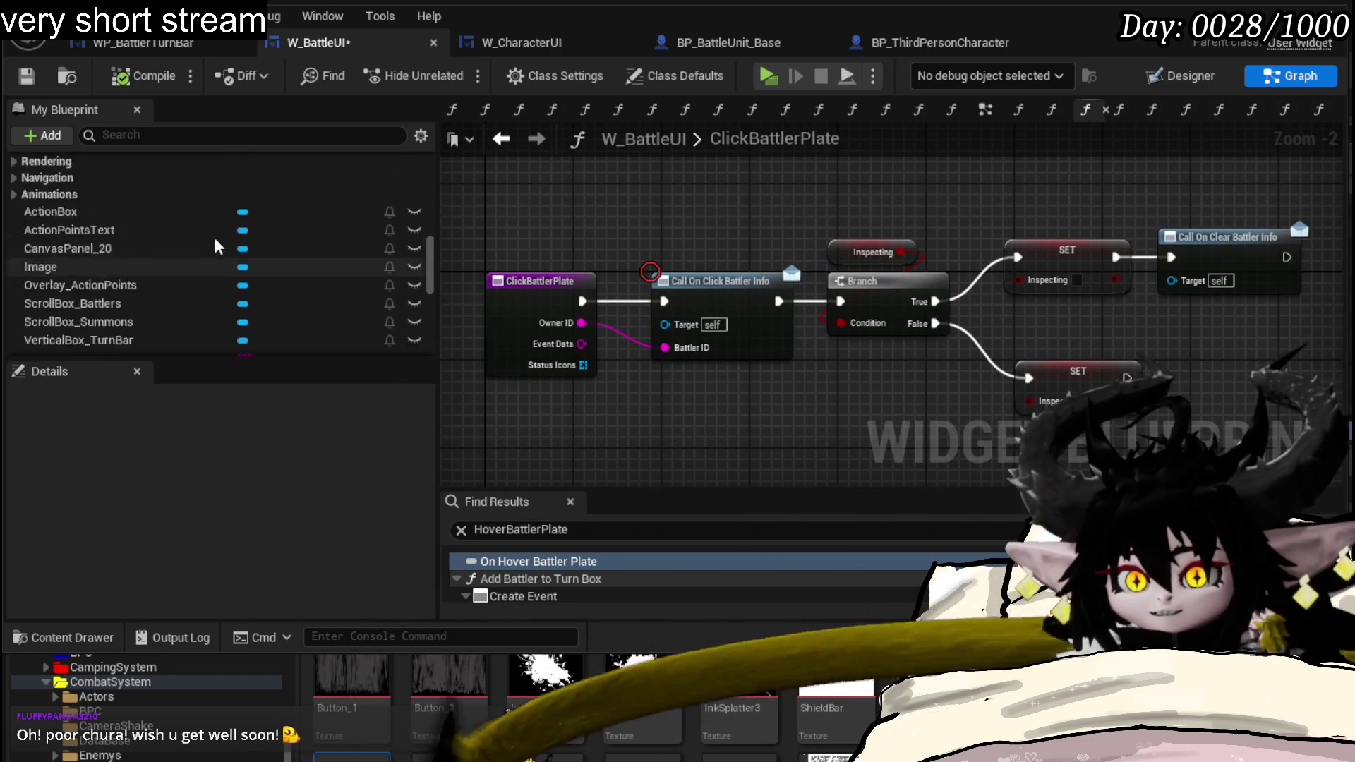
pyautogui.scroll(5, 229, 245)
pyautogui.scroll(3, 229, 246)
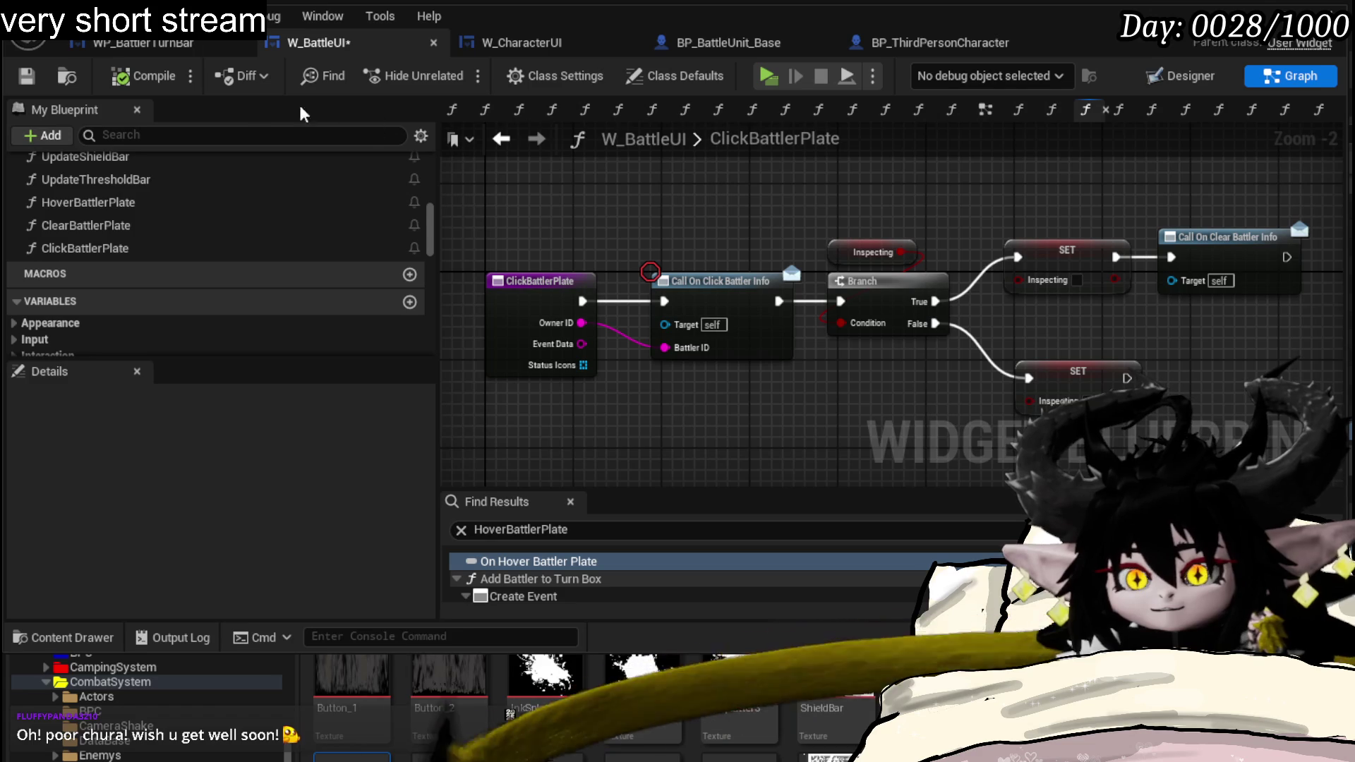
pyautogui.scroll(3, 257, 191)
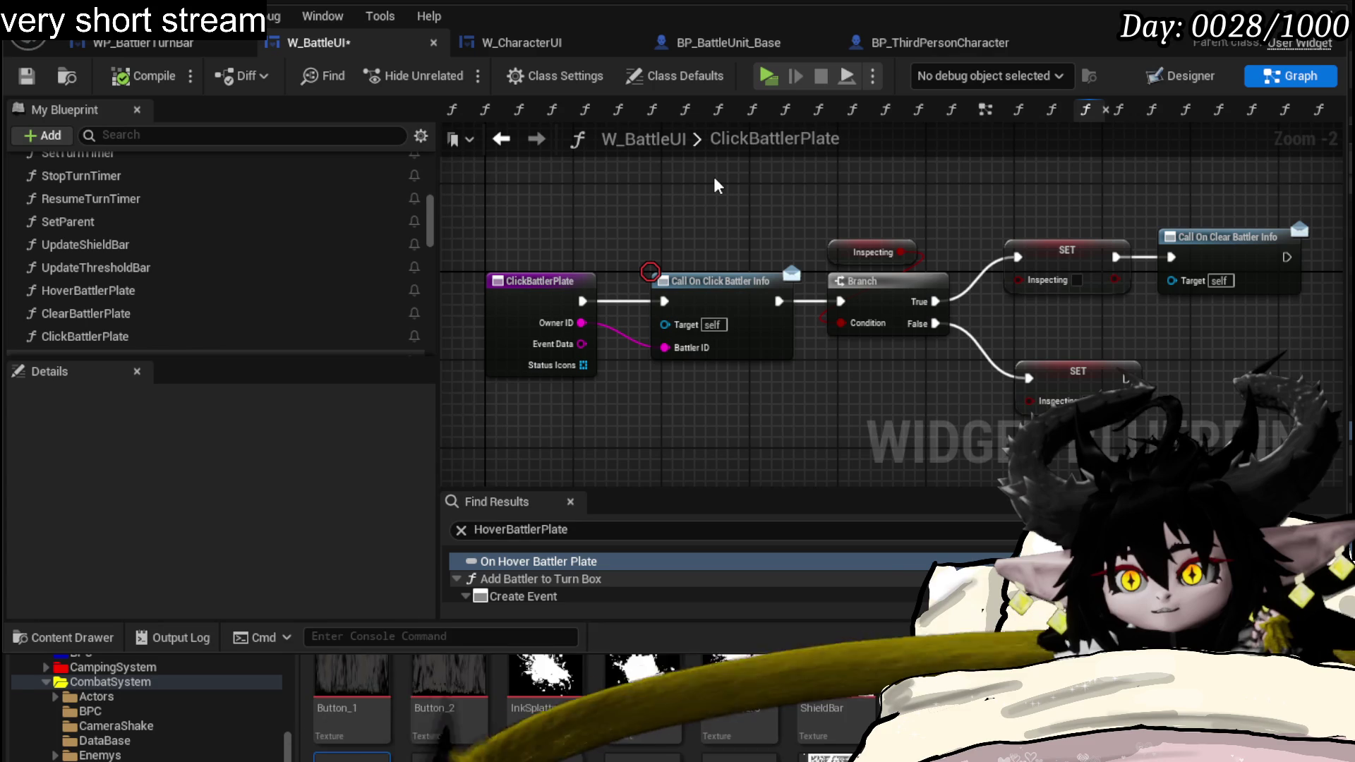
# - Save W_BattleUI and switch to the W_CharacterUI ClickBattler graph
pyautogui.click(26, 78)
pyautogui.click(501, 43)
pyautogui.moveTo(571, 191); pyautogui.dragTo(696, 179)
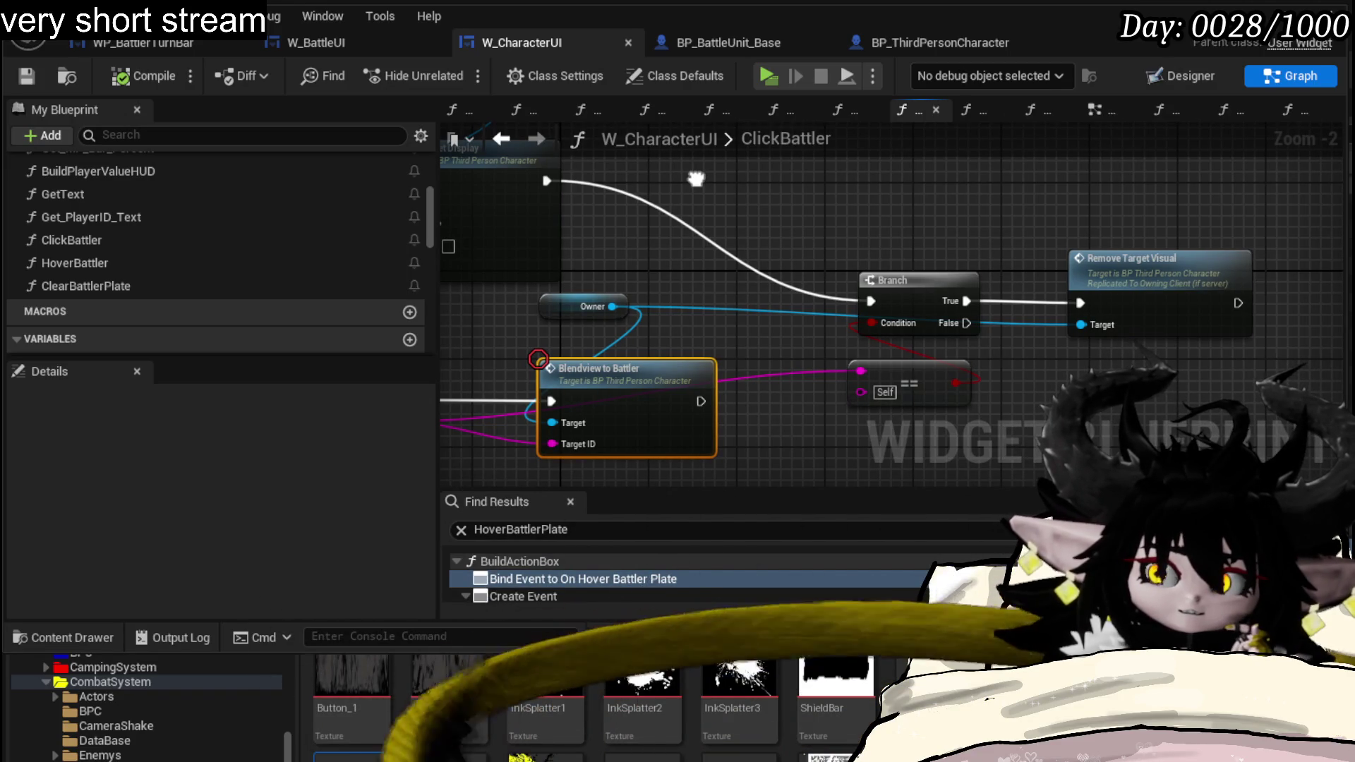
pyautogui.scroll(2, 415, 228)
pyautogui.scroll(3, 416, 225)
pyautogui.scroll(-5, 415, 224)
pyautogui.scroll(-5, 415, 222)
pyautogui.scroll(-5, 415, 223)
pyautogui.scroll(-3, 415, 221)
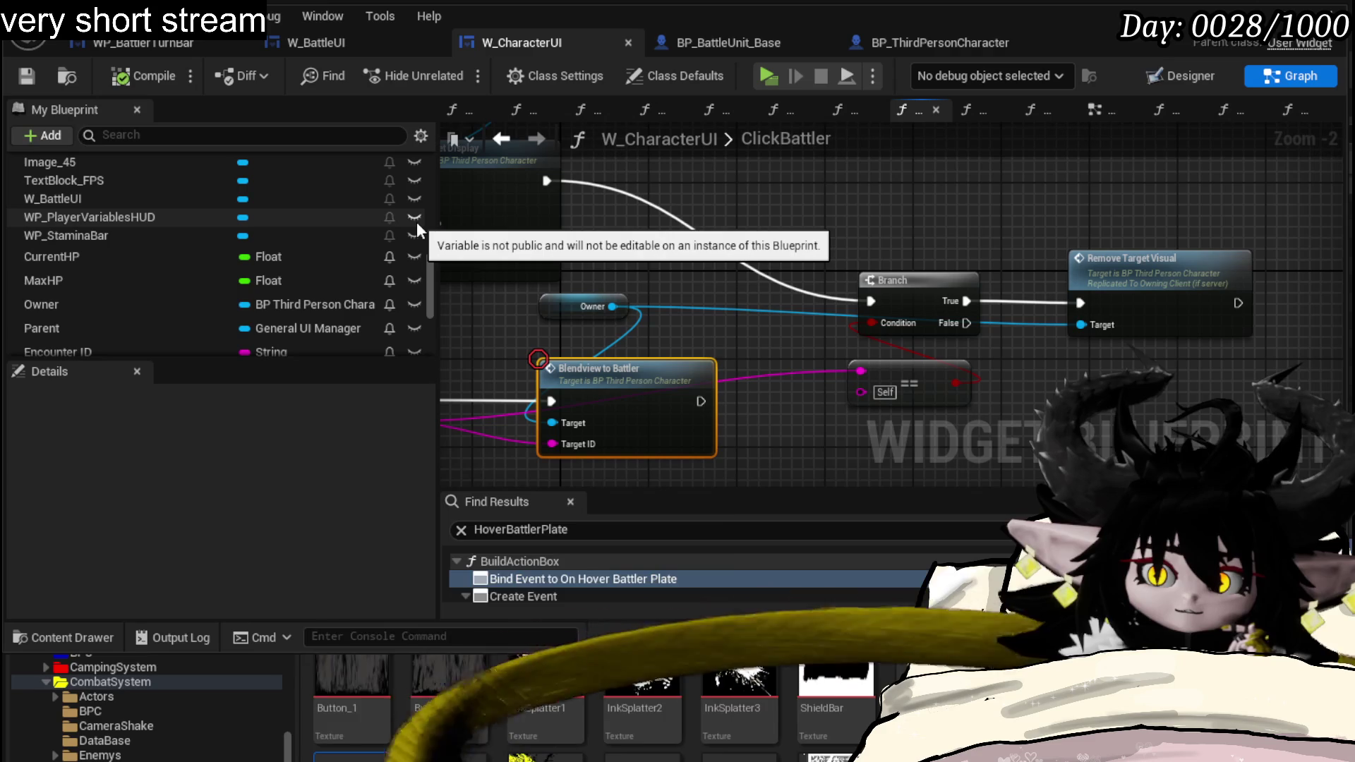
pyautogui.scroll(-2, 416, 221)
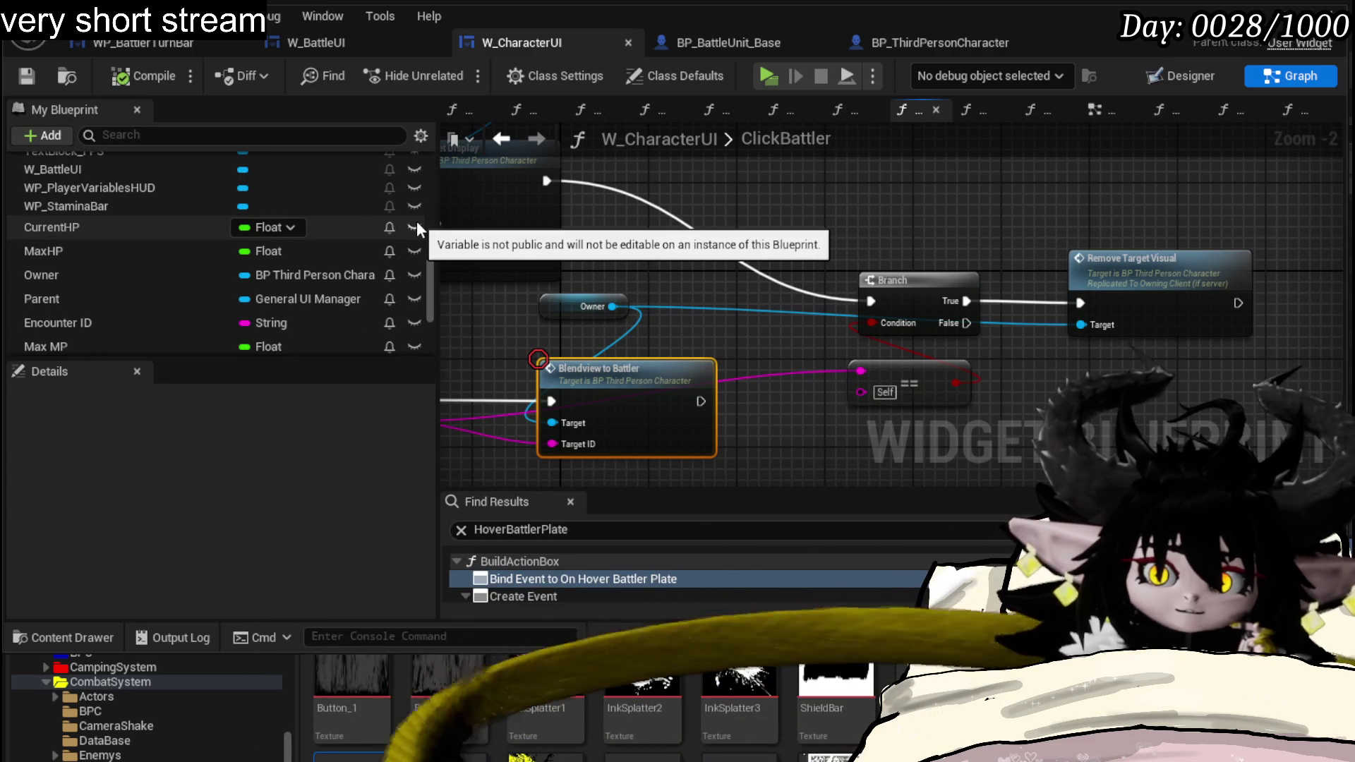
pyautogui.moveTo(316, 42)
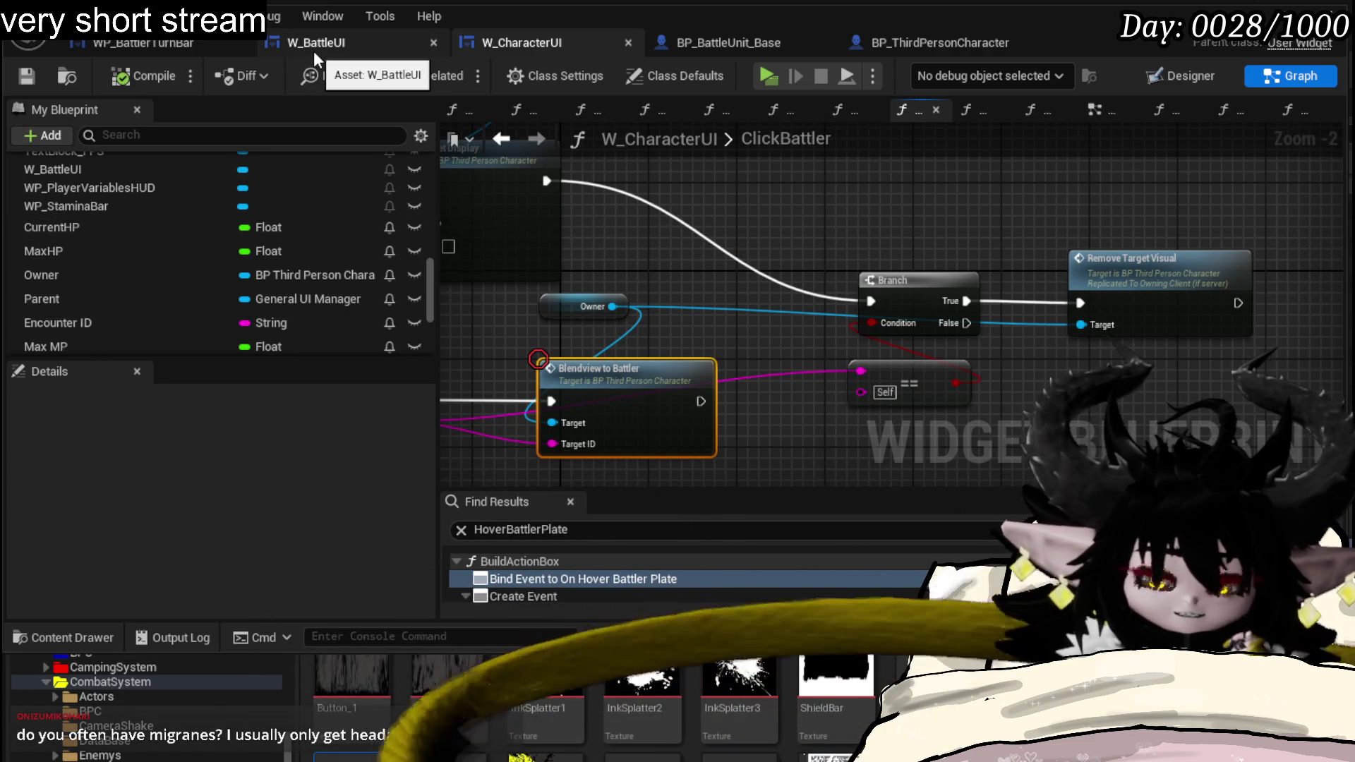
# - Tidy the Branch, Remove Target Visual and Set Target Display nodes, then save W_CharacterUI
pyautogui.moveTo(886, 210)
pyautogui.mouseDown()
pyautogui.moveTo(840, 194)
pyautogui.moveTo(898, 205)
pyautogui.moveTo(1163, 386)
pyautogui.mouseUp()
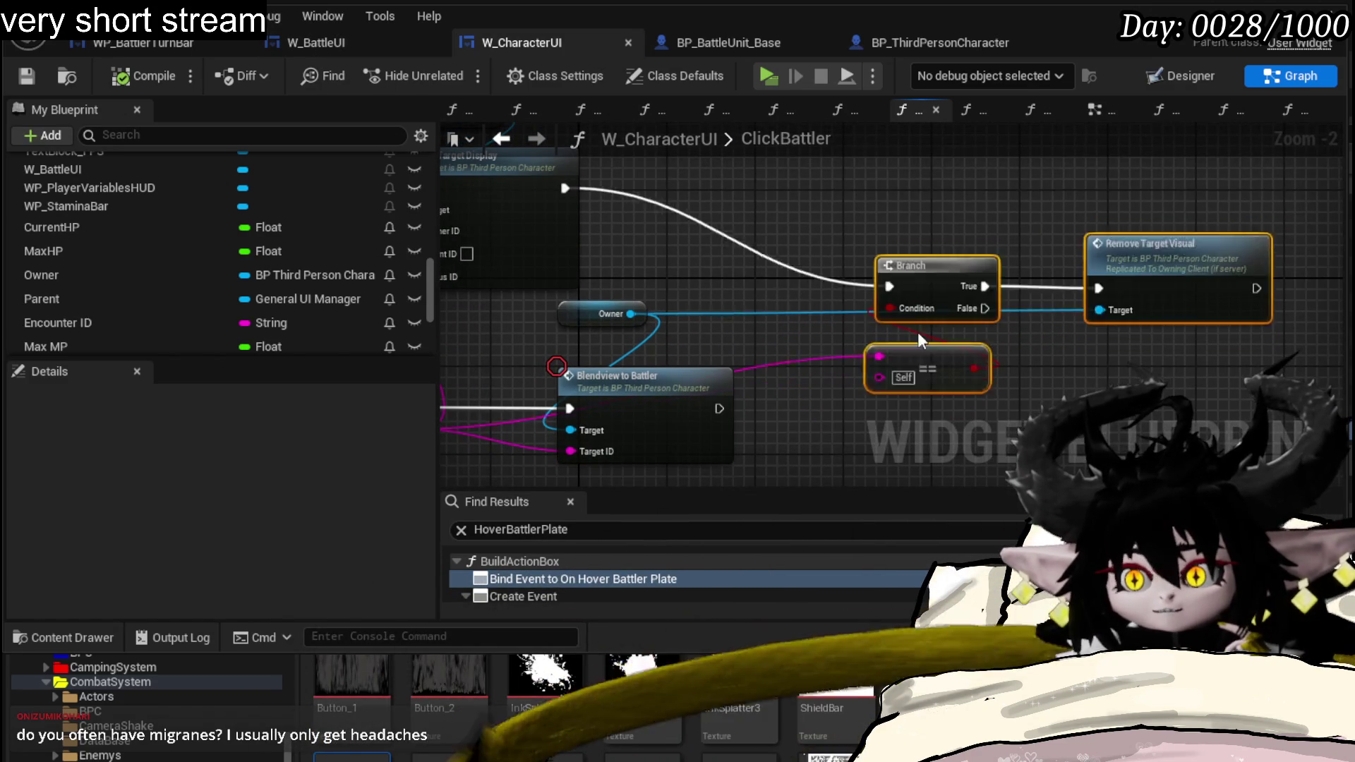
pyautogui.moveTo(916, 365)
pyautogui.mouseDown()
pyautogui.moveTo(659, 253)
pyautogui.moveTo(1065, 315)
pyautogui.moveTo(1122, 393)
pyautogui.mouseUp()
pyautogui.moveTo(612, 298)
pyautogui.mouseDown()
pyautogui.moveTo(775, 249)
pyautogui.moveTo(604, 242)
pyautogui.mouseUp()
pyautogui.moveTo(978, 246); pyautogui.dragTo(932, 227)
pyautogui.click(1136, 240)
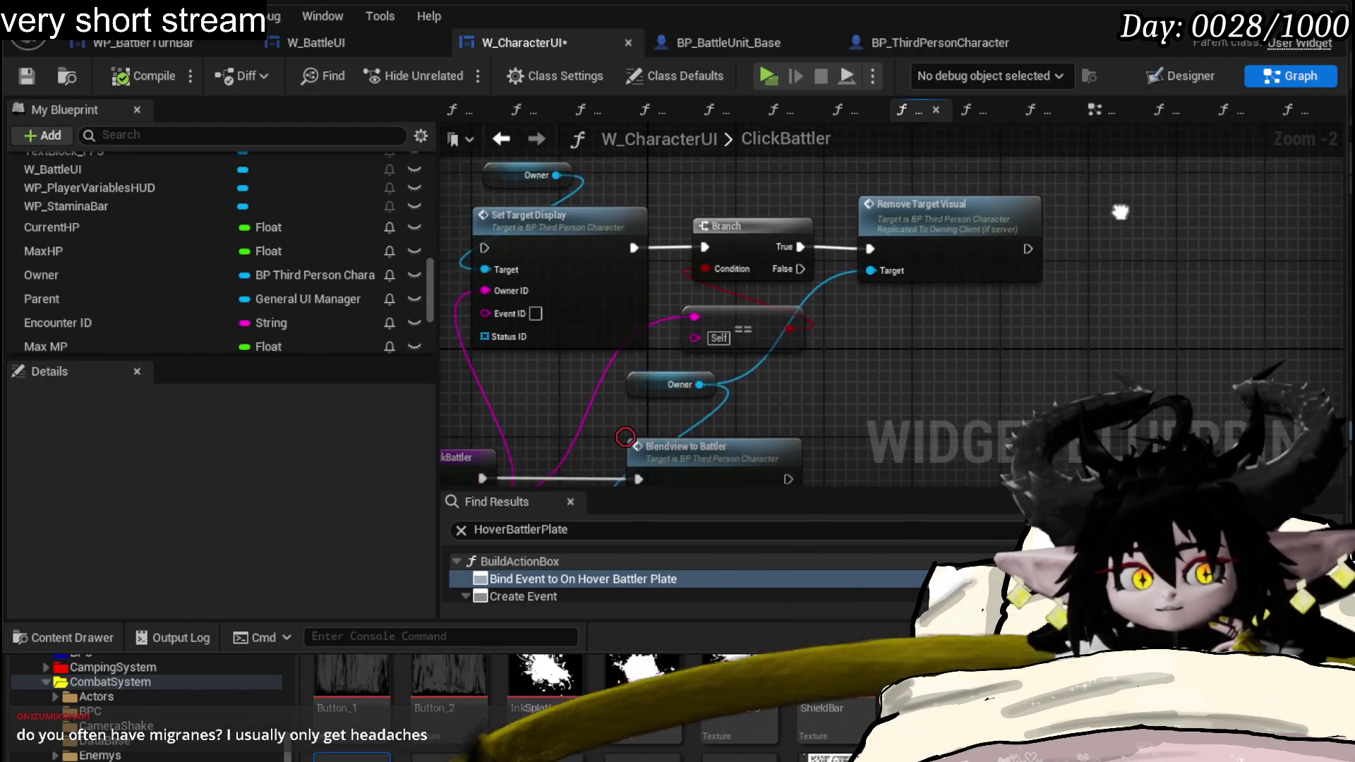
pyautogui.moveTo(1136, 241); pyautogui.dragTo(1163, 129)
pyautogui.hotkey('ctrl', 's')
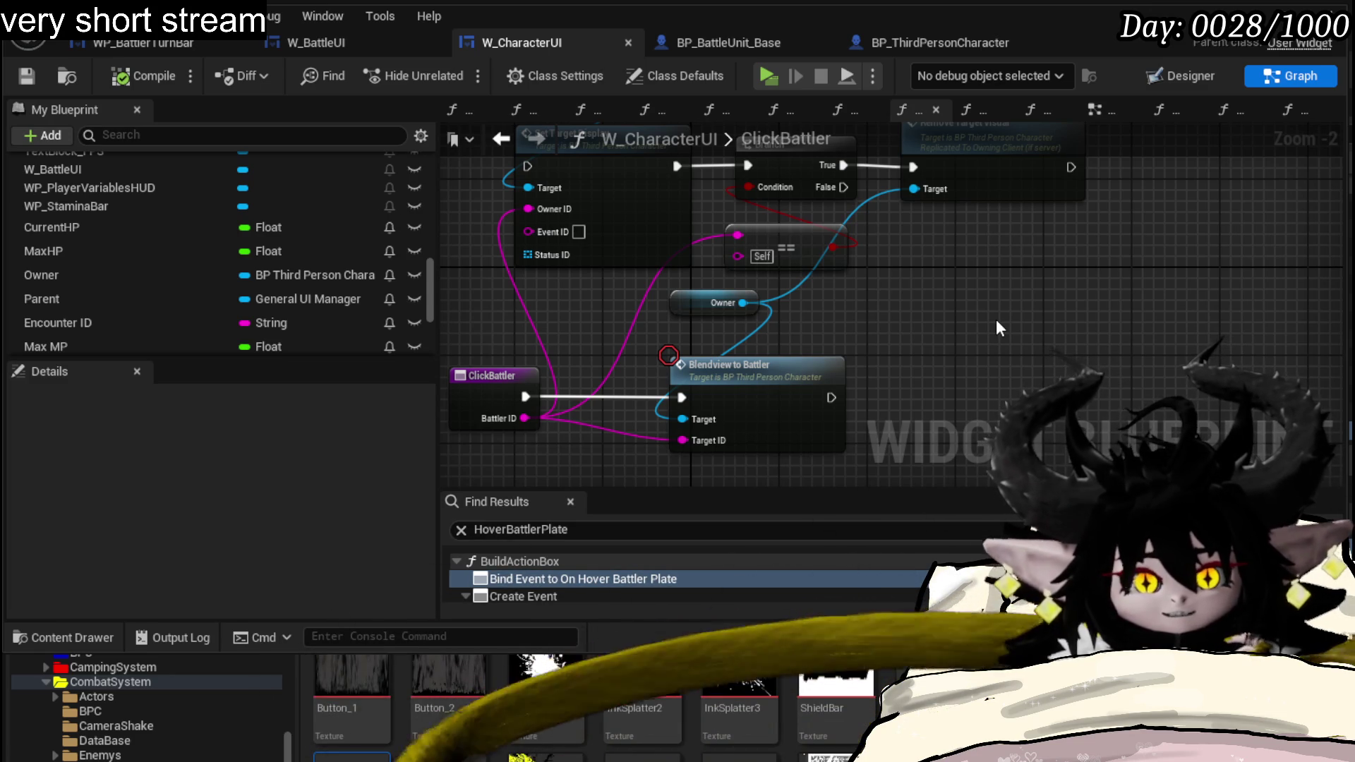
# - Trace the Battler ID wire into Set Target Display's Owner ID, then bring up the browser window
pyautogui.moveTo(999, 317); pyautogui.dragTo(1011, 350)
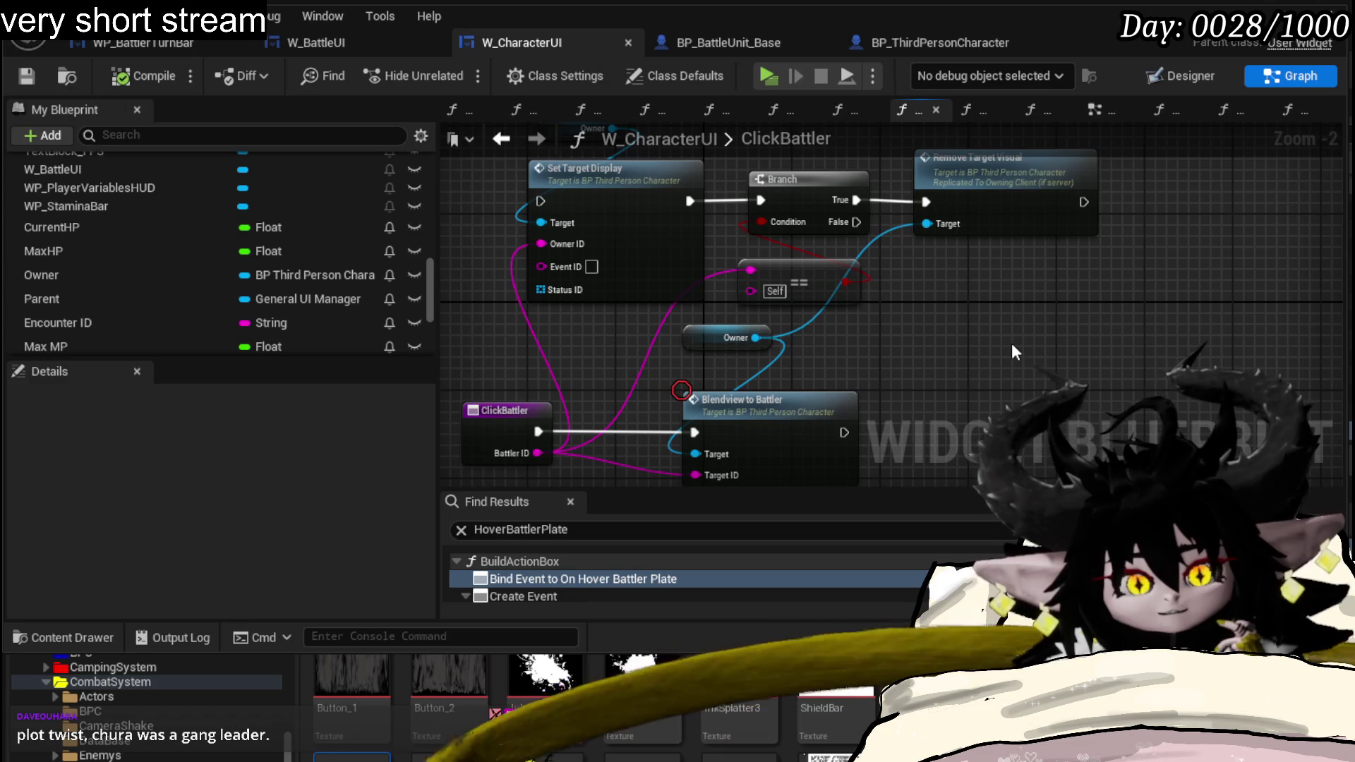
pyautogui.moveTo(1011, 343); pyautogui.dragTo(973, 344)
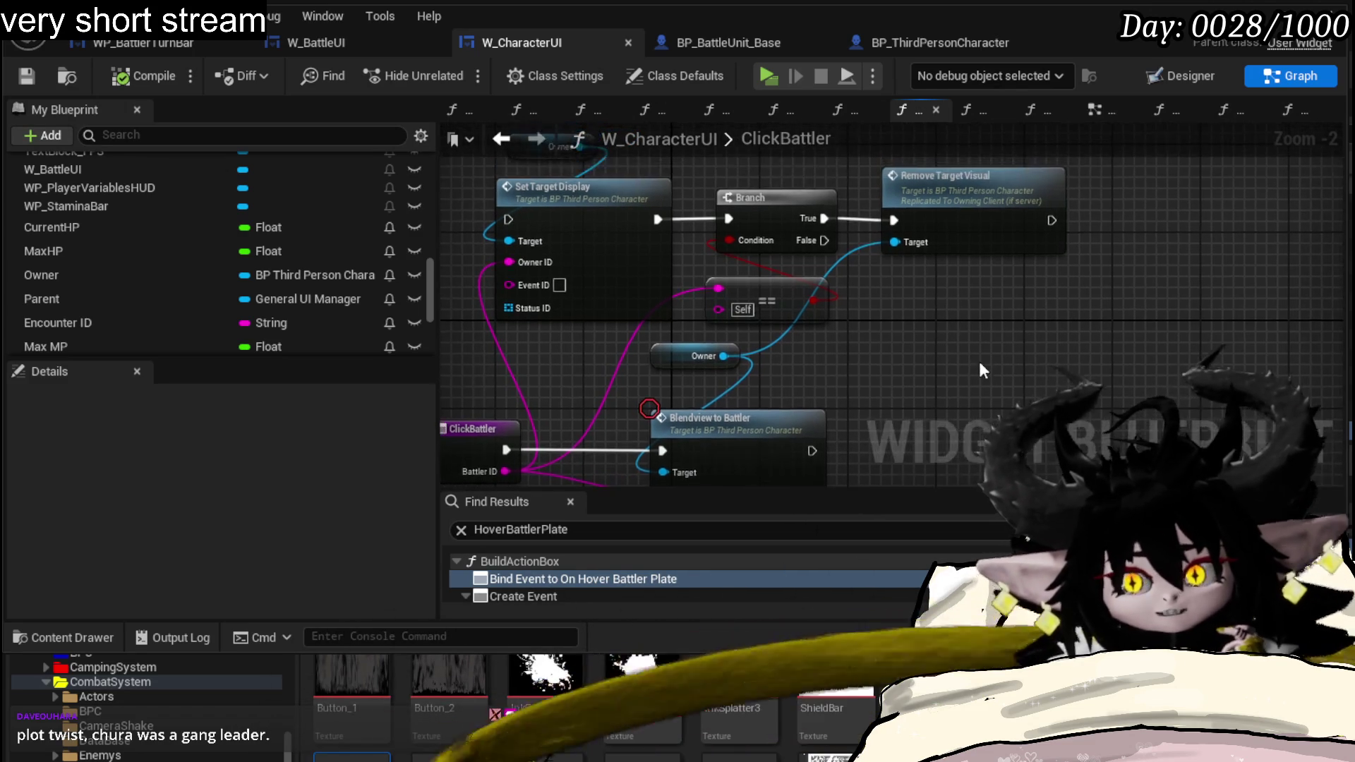
pyautogui.moveTo(971, 346); pyautogui.dragTo(1044, 404)
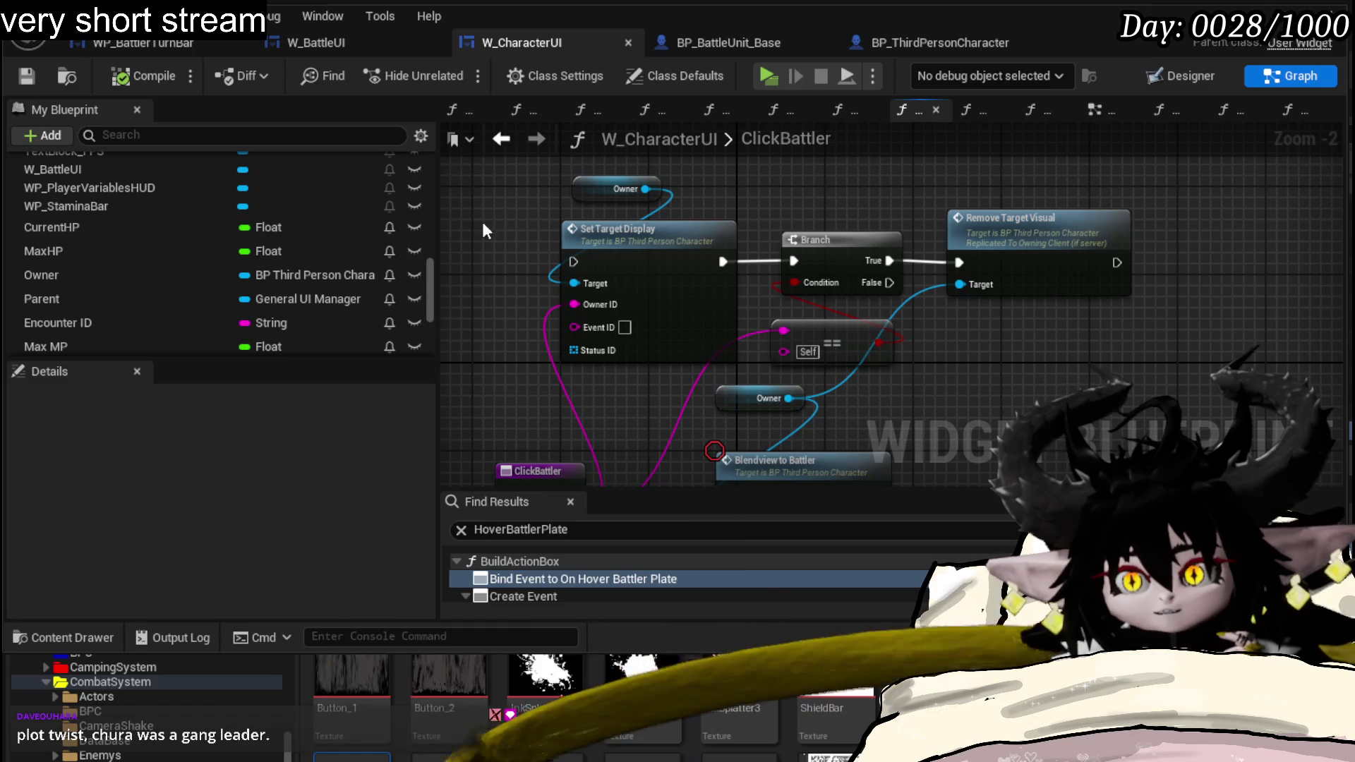
pyautogui.moveTo(1019, 335); pyautogui.dragTo(977, 276)
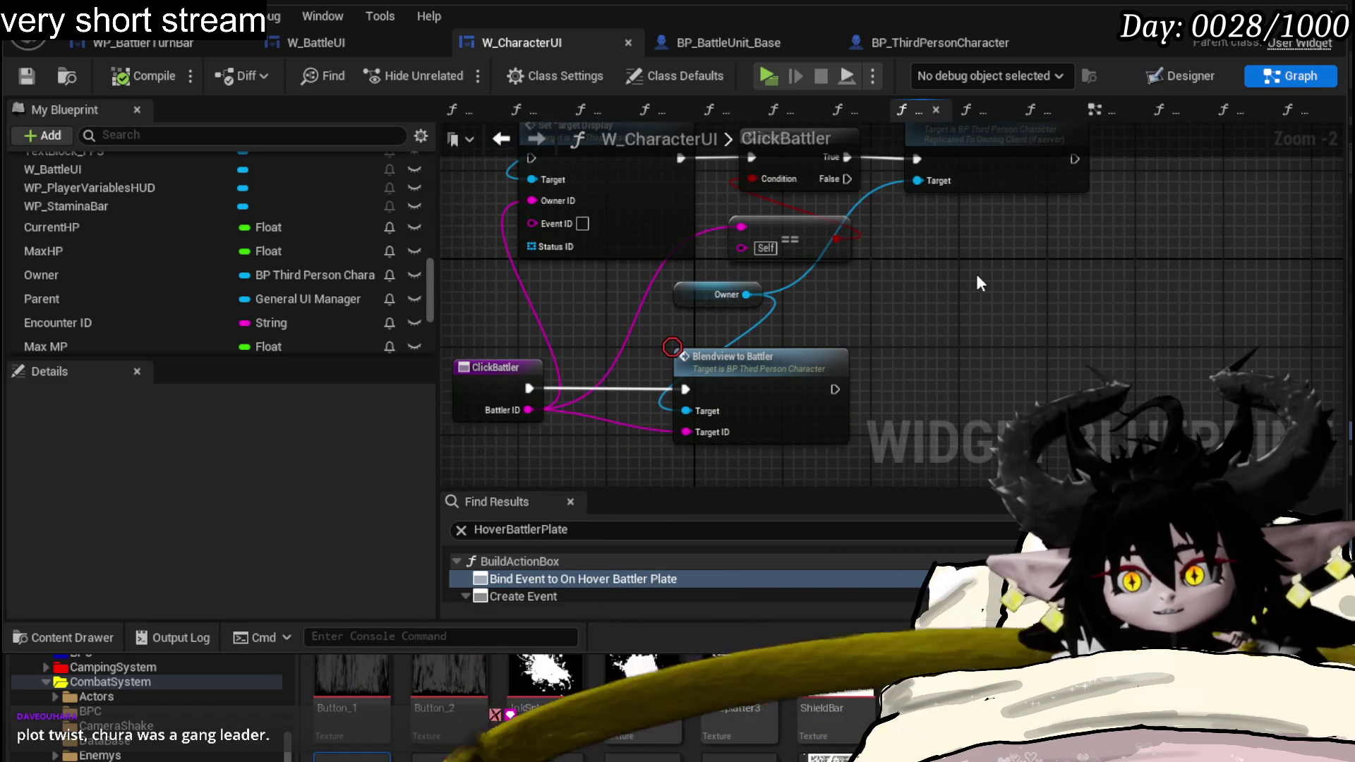
pyautogui.moveTo(528, 410); pyautogui.dragTo(534, 201)
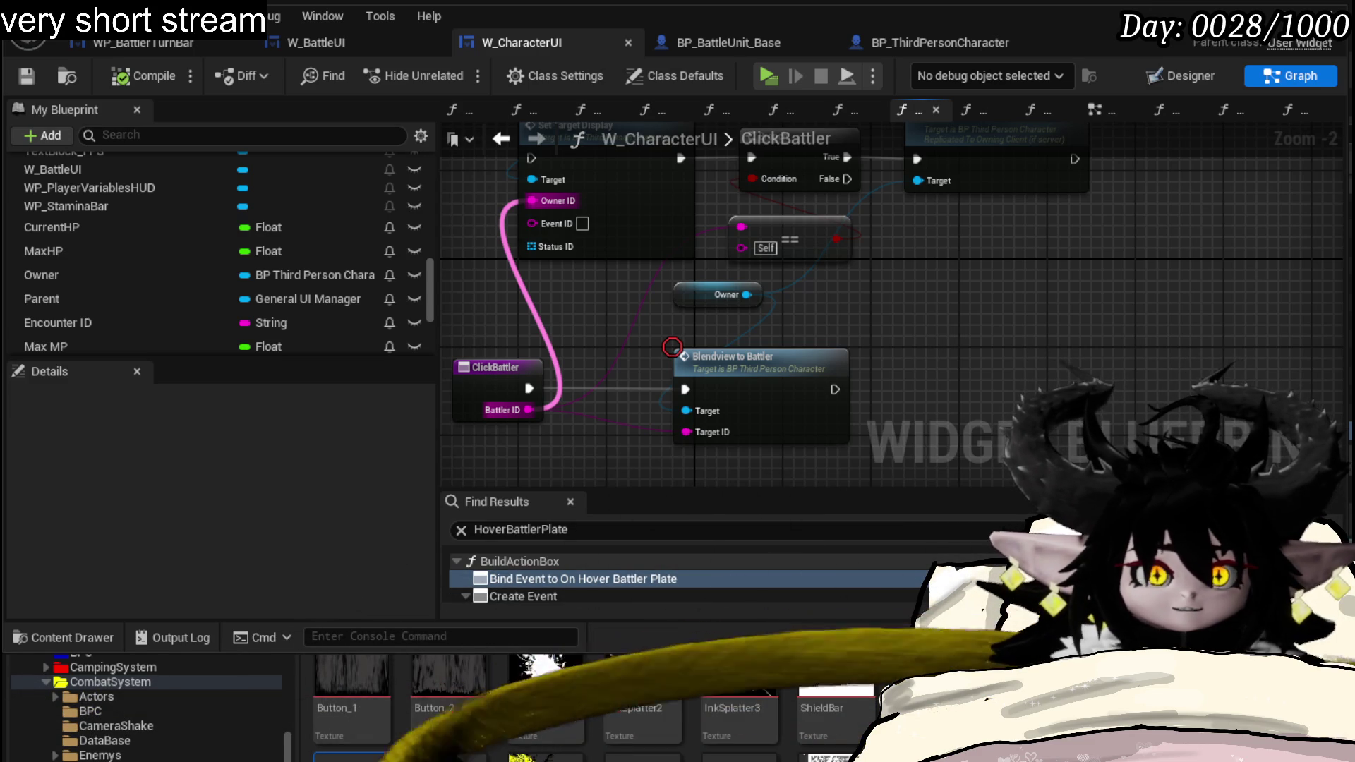
pyautogui.hotkey('alt', 'Tab')
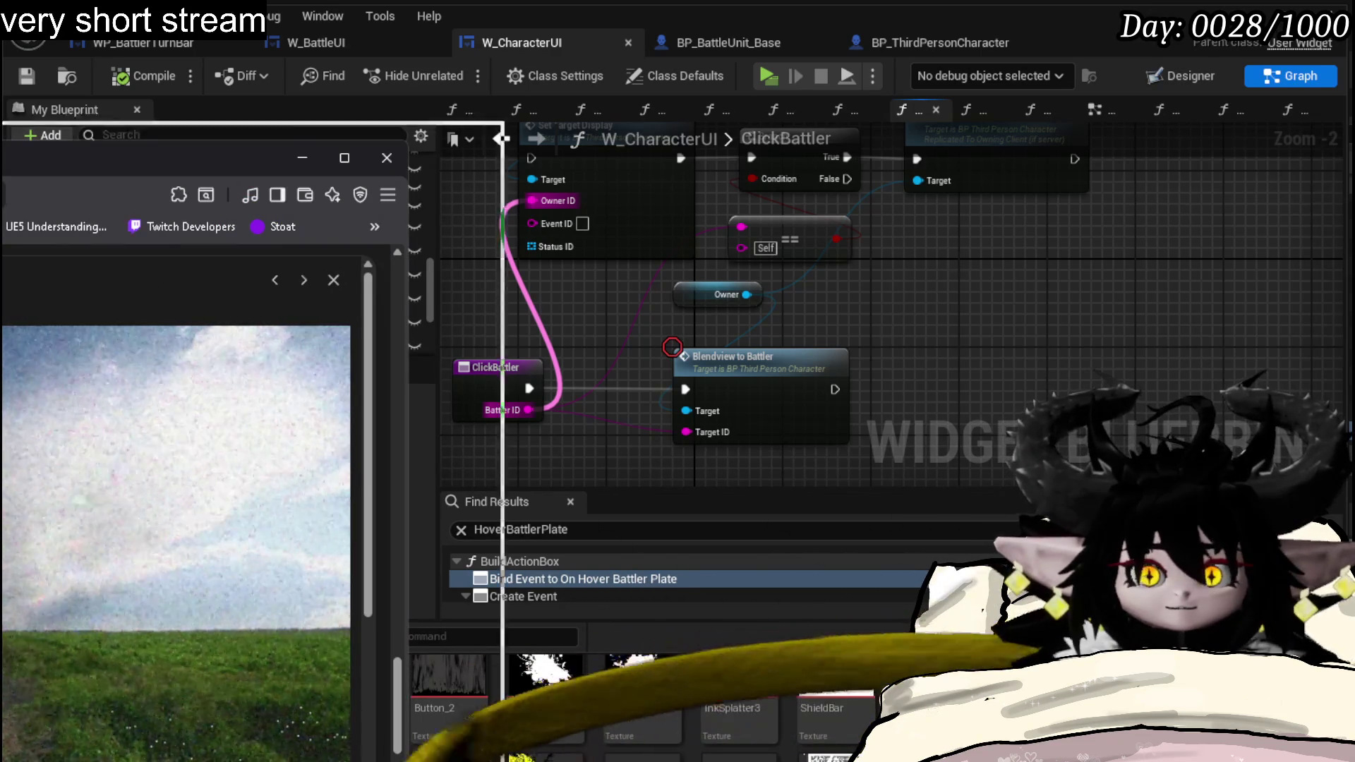
# - Enlarge the Brave window to view the visual snow image, then return to the editor
pyautogui.moveTo(211, 157); pyautogui.dragTo(270, 40)
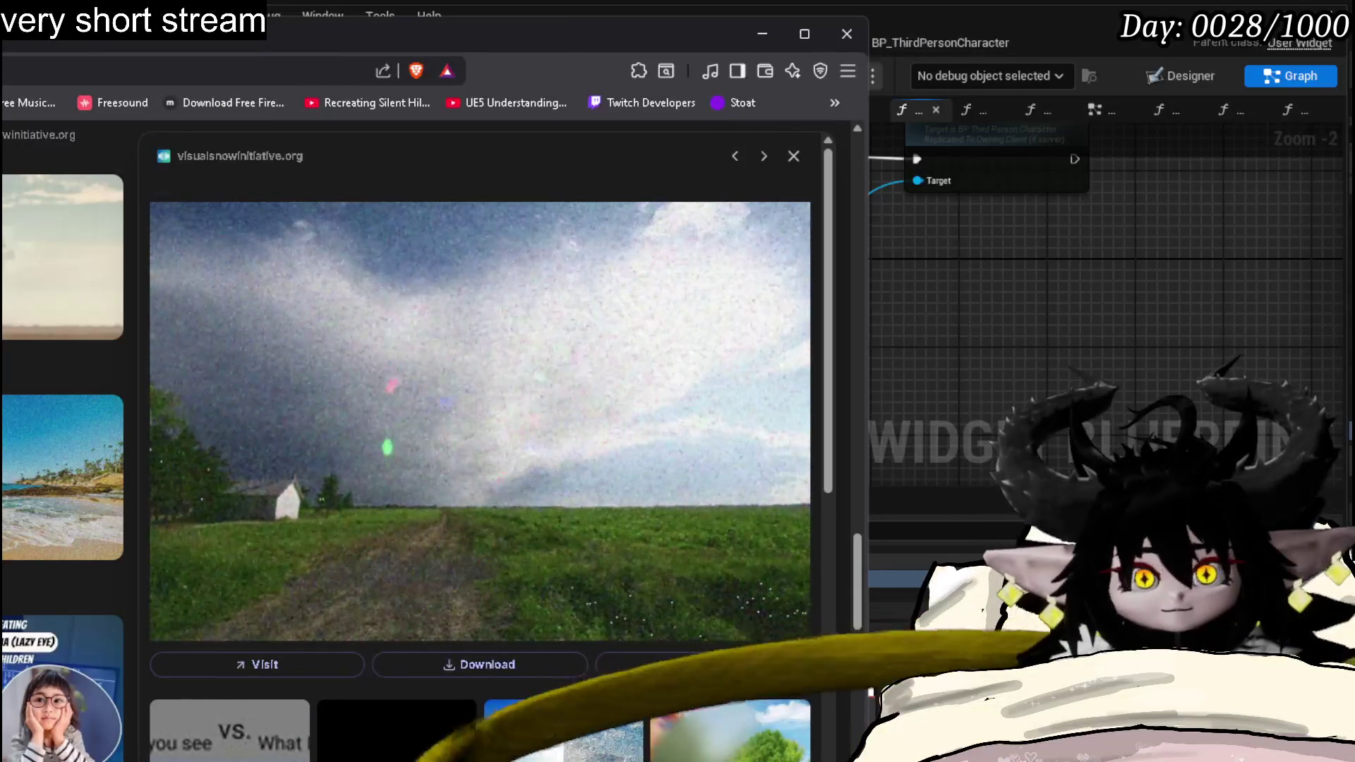
pyautogui.hotkey('alt', 'Tab')
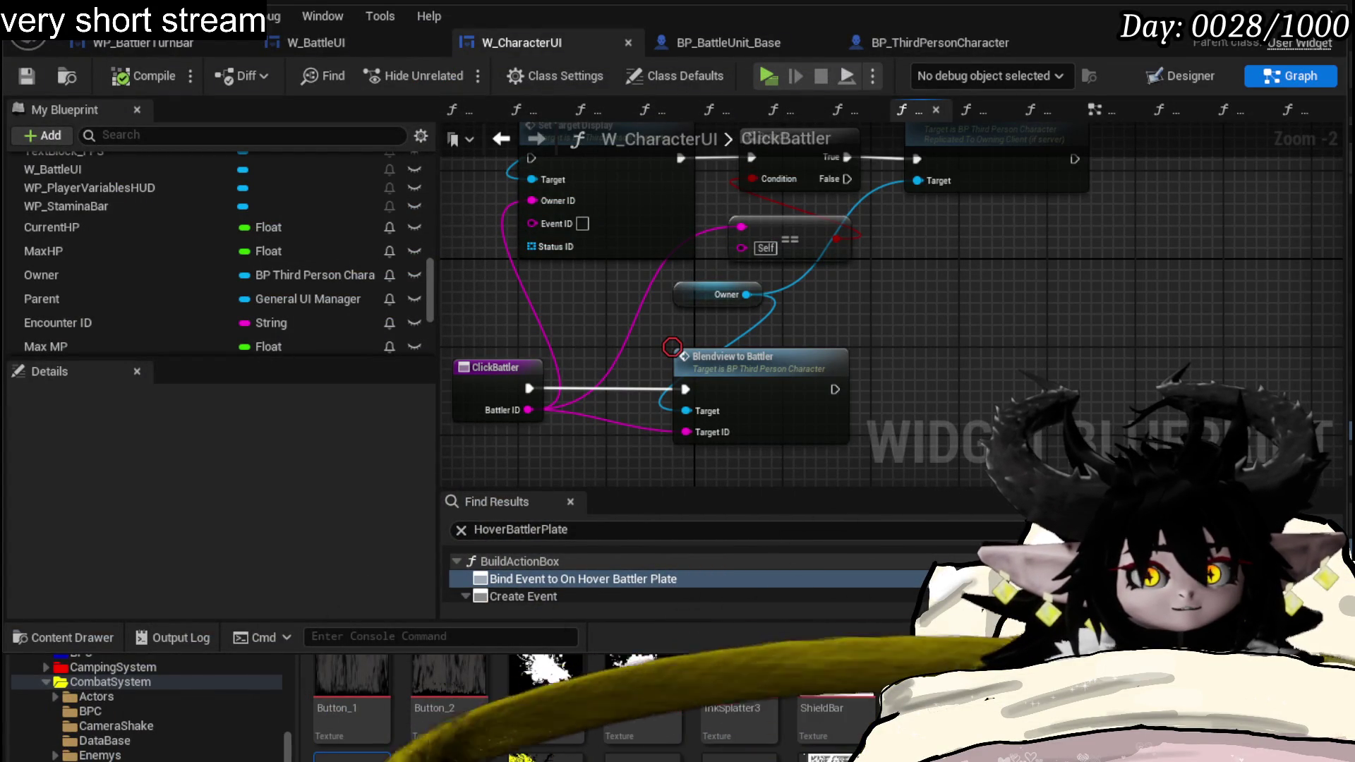
# - Pan around the ClickBattler and Blendview nodes, then open the WP_BattlerTurnBar event graph
pyautogui.moveTo(1081, 262); pyautogui.dragTo(1110, 358)
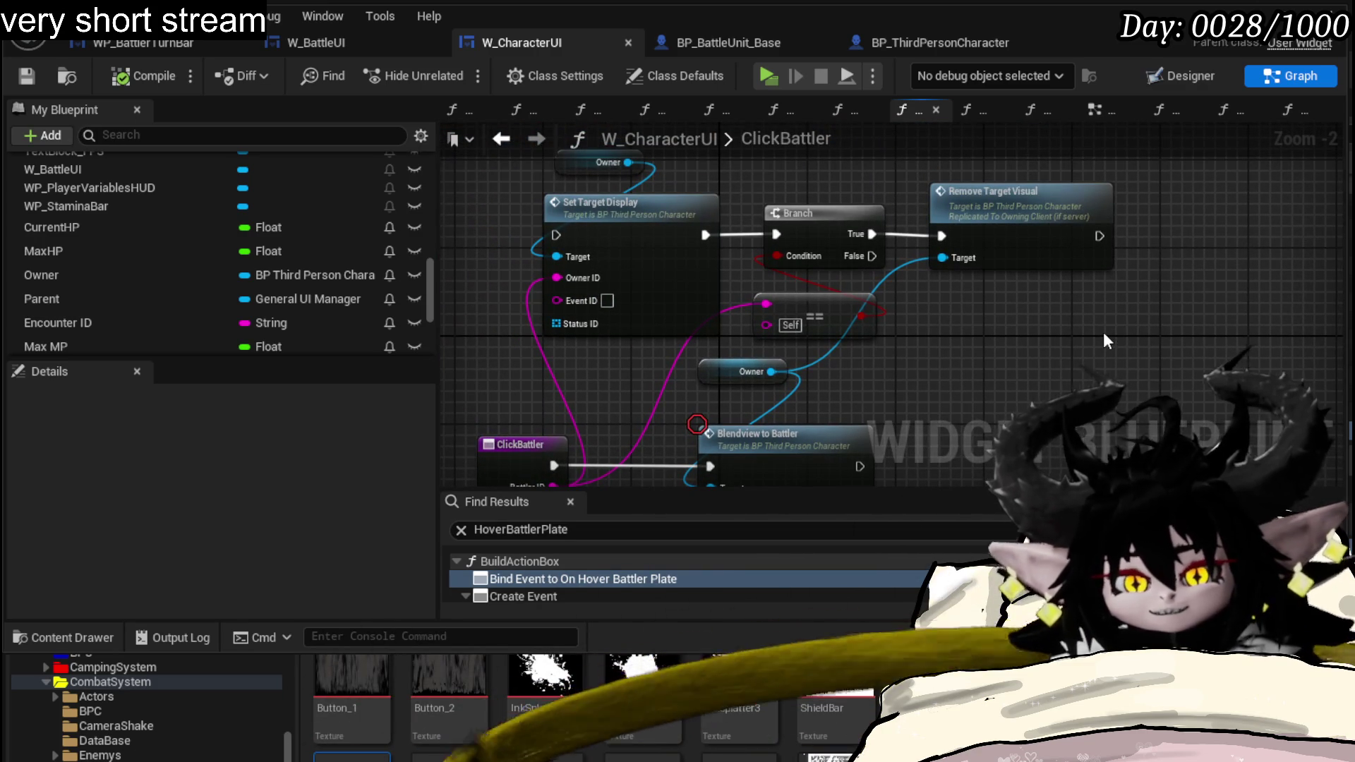
pyautogui.moveTo(1104, 335); pyautogui.dragTo(1158, 280)
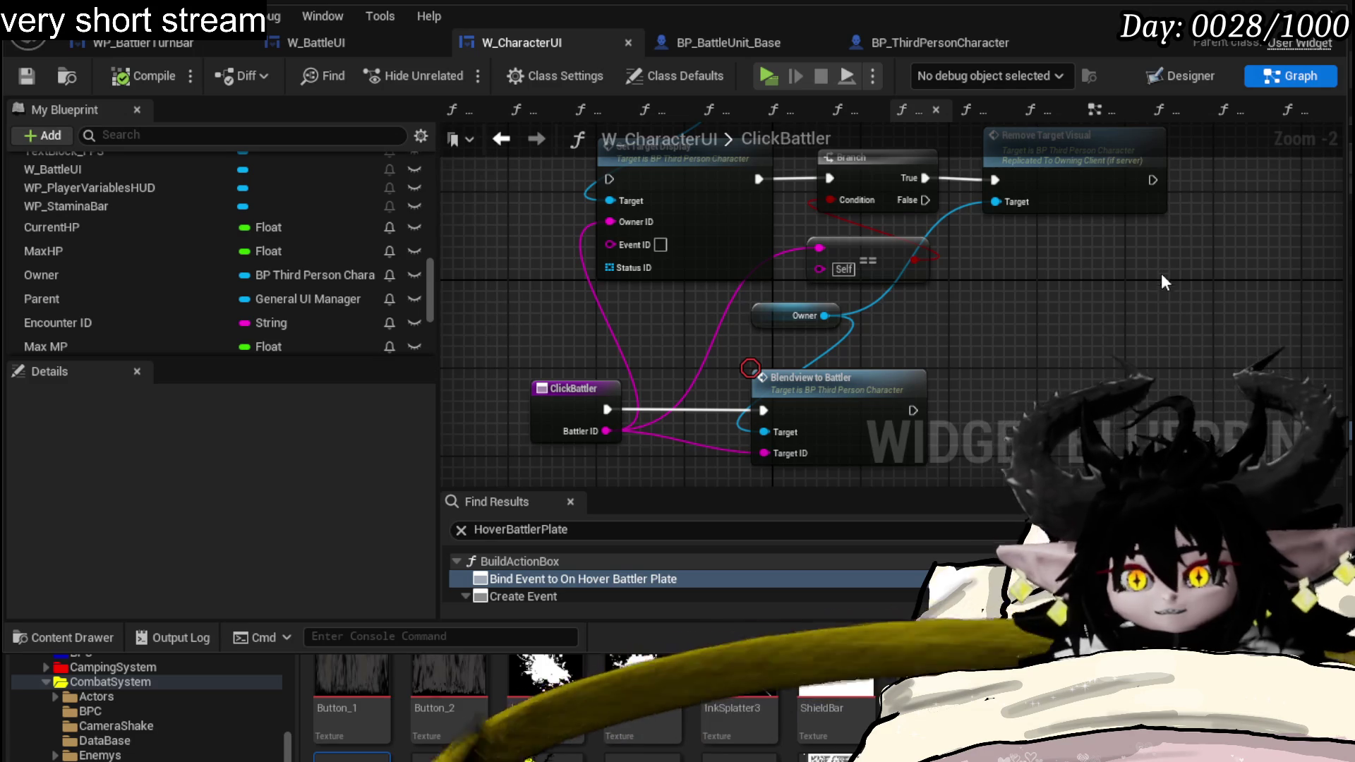
pyautogui.moveTo(539, 274)
pyautogui.mouseDown()
pyautogui.moveTo(514, 340)
pyautogui.moveTo(465, 335)
pyautogui.mouseUp()
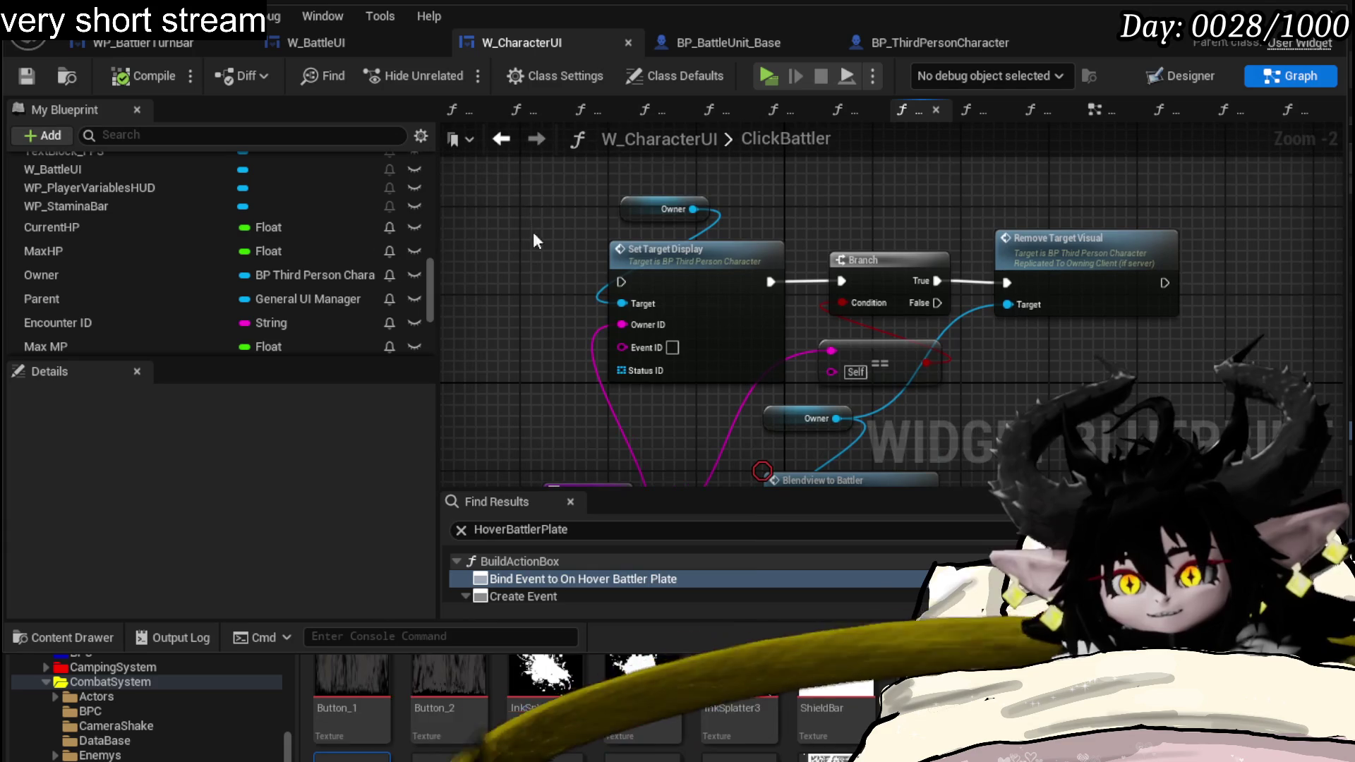
pyautogui.moveTo(1155, 385); pyautogui.dragTo(1104, 336)
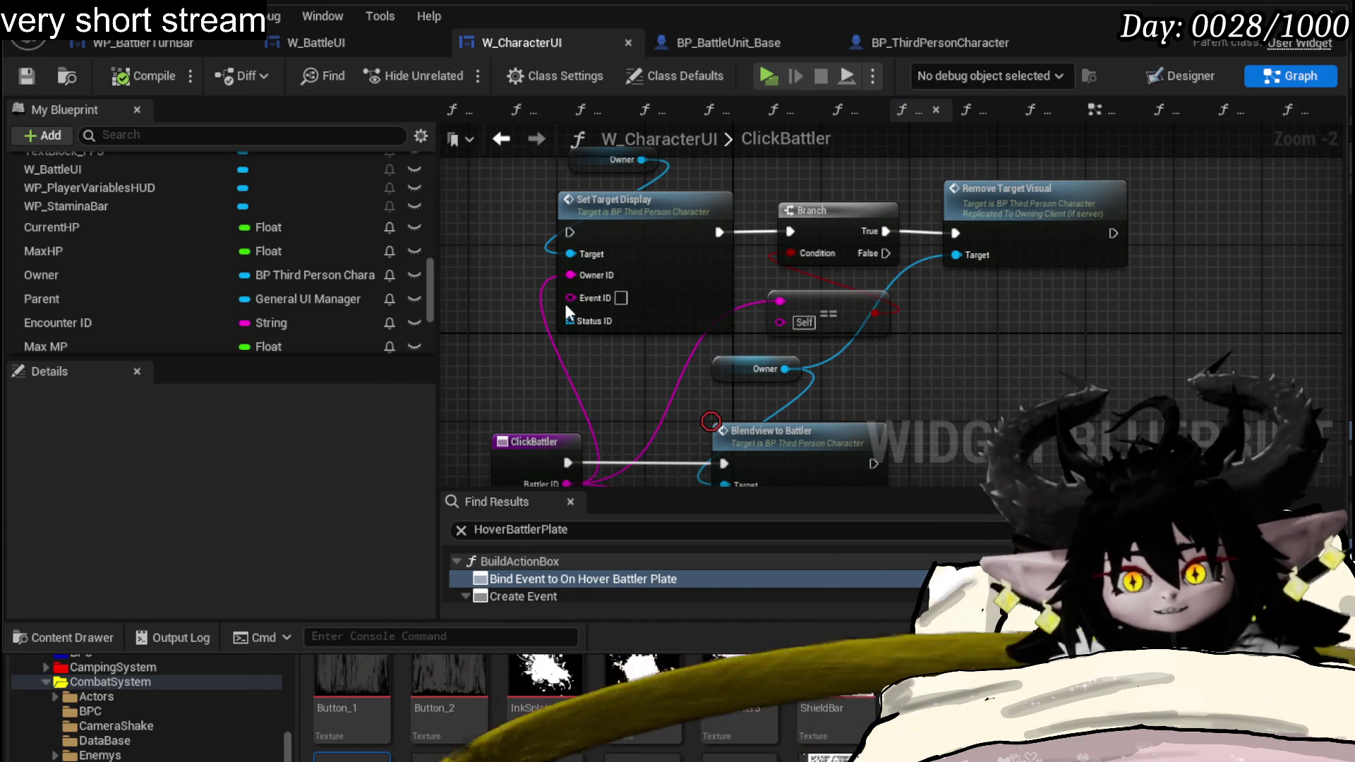
pyautogui.moveTo(509, 271); pyautogui.dragTo(522, 277)
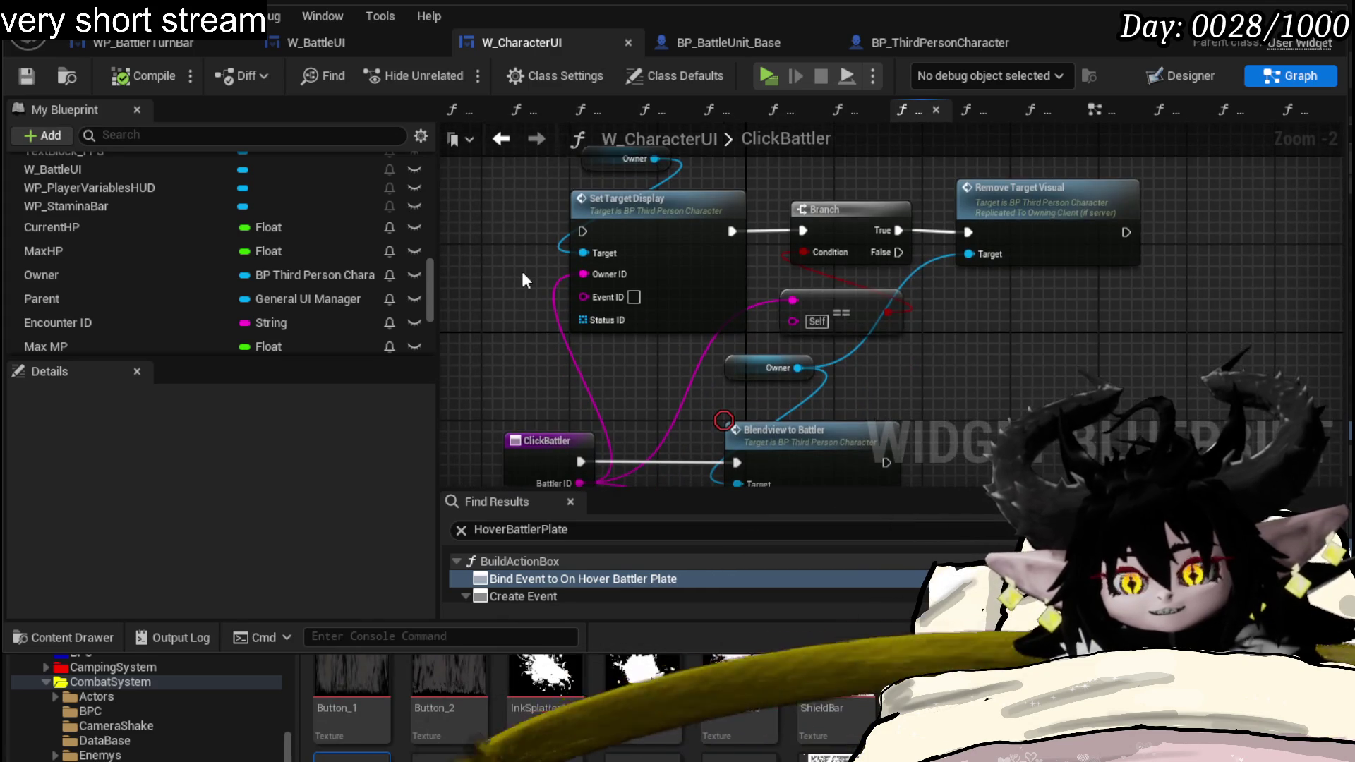
pyautogui.scroll(-1, 522, 277)
pyautogui.moveTo(522, 272); pyautogui.dragTo(539, 203)
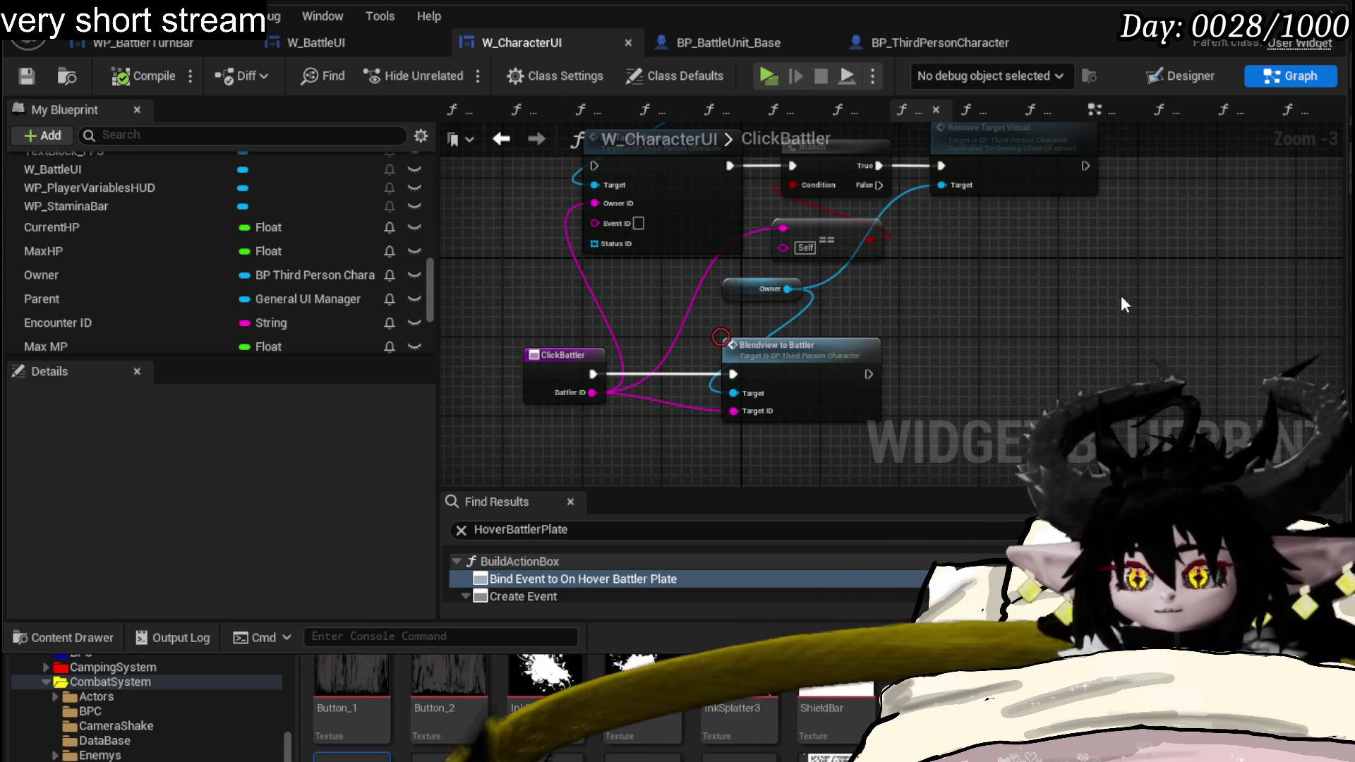
pyautogui.moveTo(1122, 297); pyautogui.dragTo(1105, 328)
pyautogui.click(179, 41)
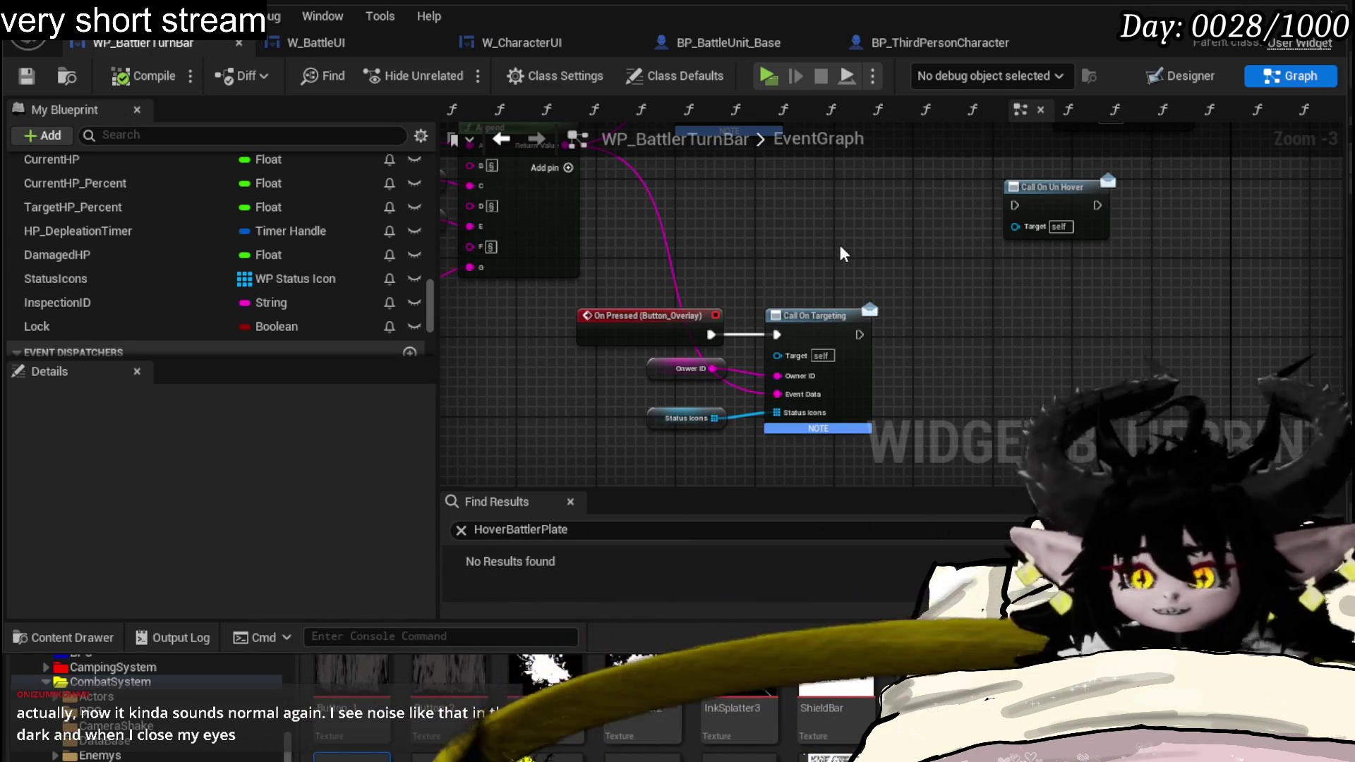
# - Reposition the ProgressBar_Threshold and Percent getter nodes higher beside the Append node in the turn bar graph
pyautogui.moveTo(662, 207)
pyautogui.mouseDown()
pyautogui.moveTo(848, 293)
pyautogui.moveTo(734, 378)
pyautogui.moveTo(977, 413)
pyautogui.moveTo(749, 419)
pyautogui.mouseUp()
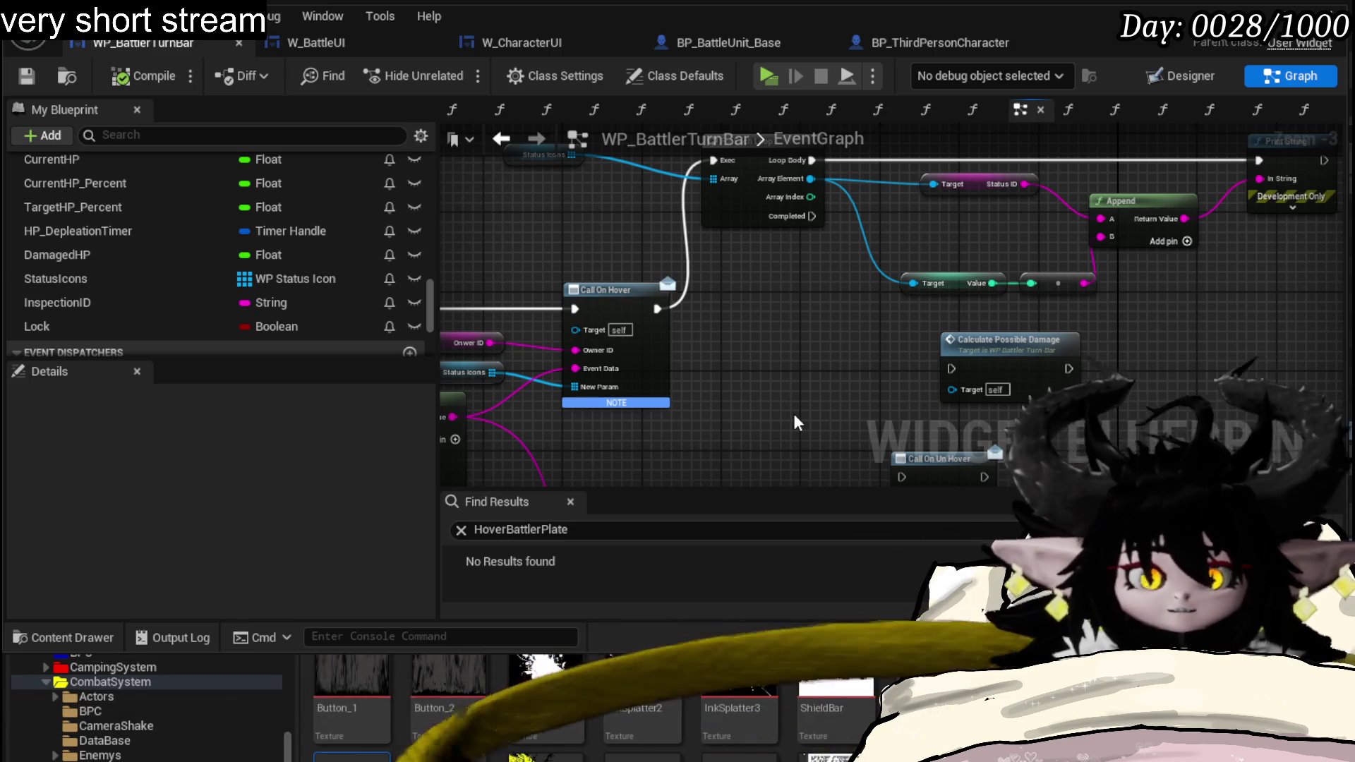
pyautogui.scroll(-2, 821, 376)
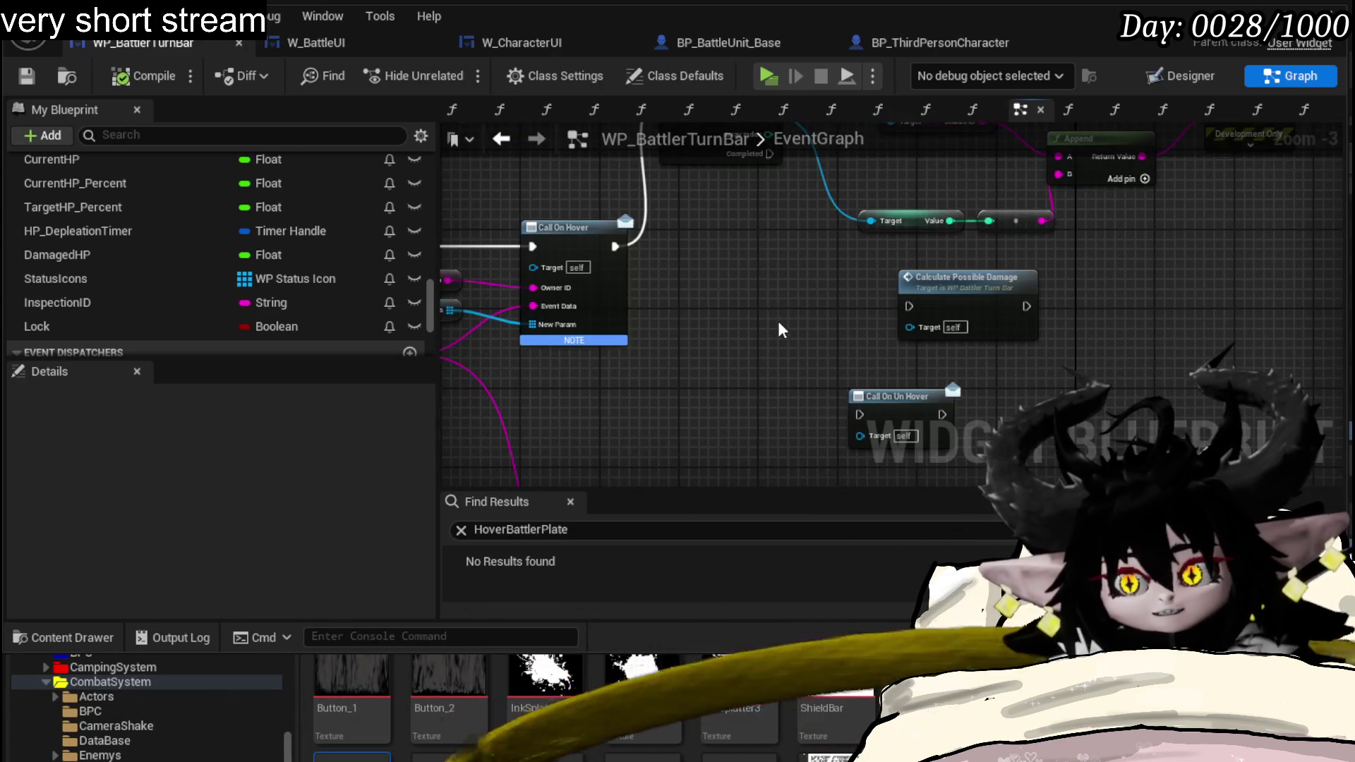
pyautogui.moveTo(783, 326)
pyautogui.mouseDown()
pyautogui.moveTo(810, 369)
pyautogui.moveTo(896, 219)
pyautogui.mouseUp()
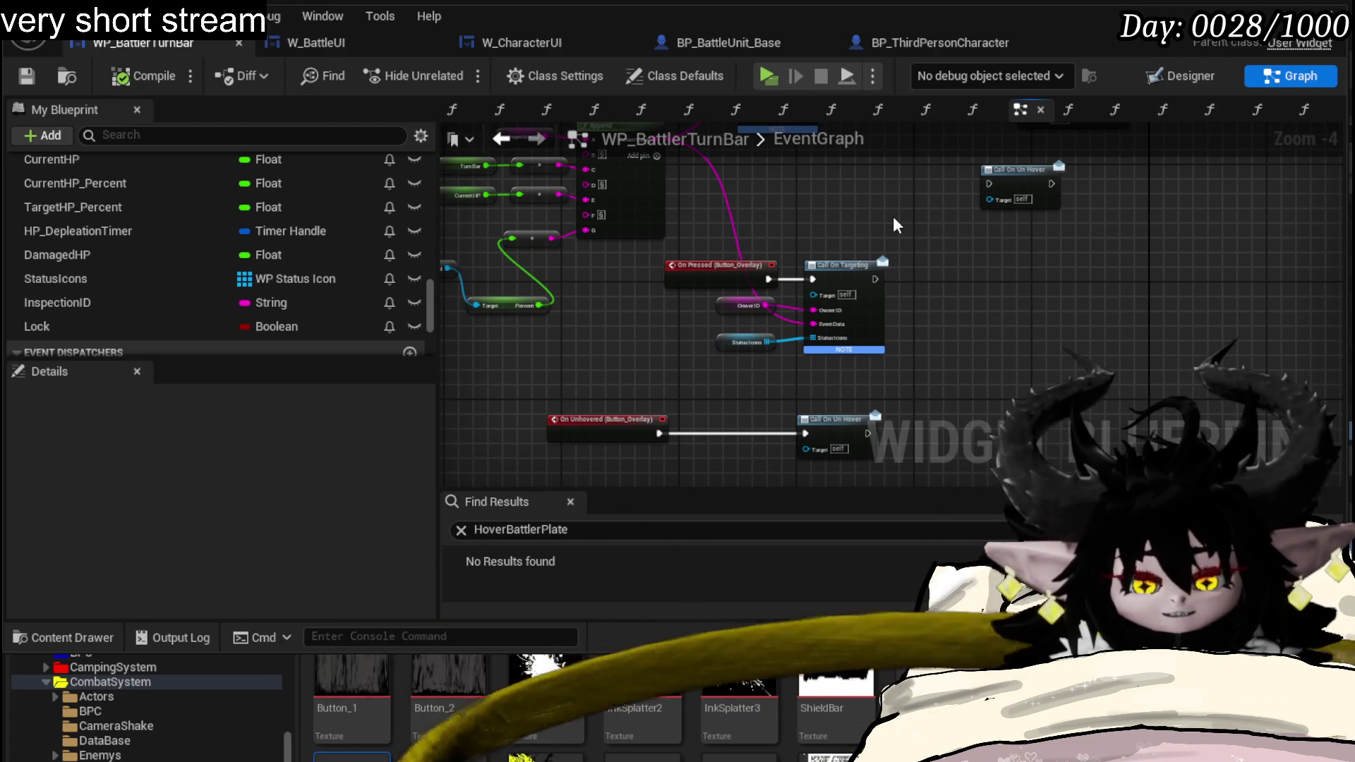
pyautogui.moveTo(892, 216); pyautogui.dragTo(747, 328)
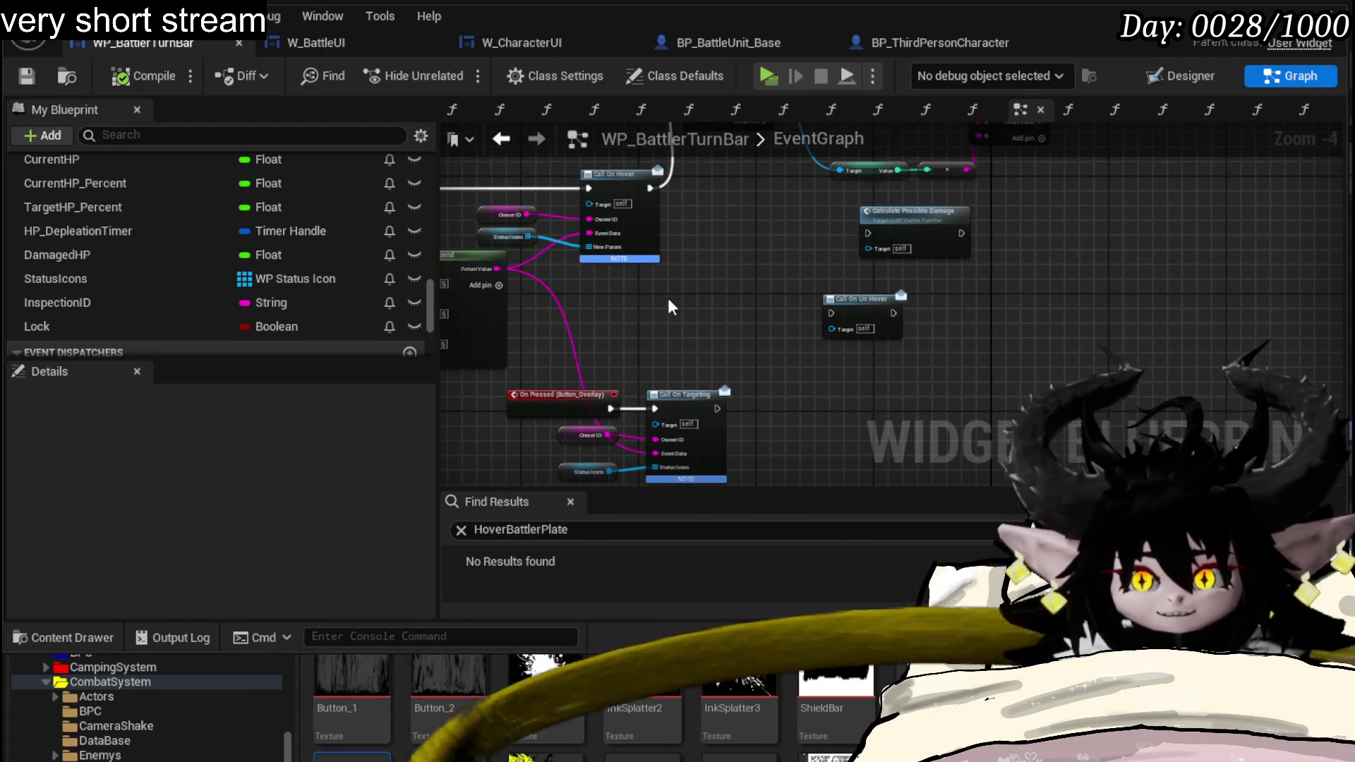
pyautogui.moveTo(668, 297); pyautogui.dragTo(989, 277)
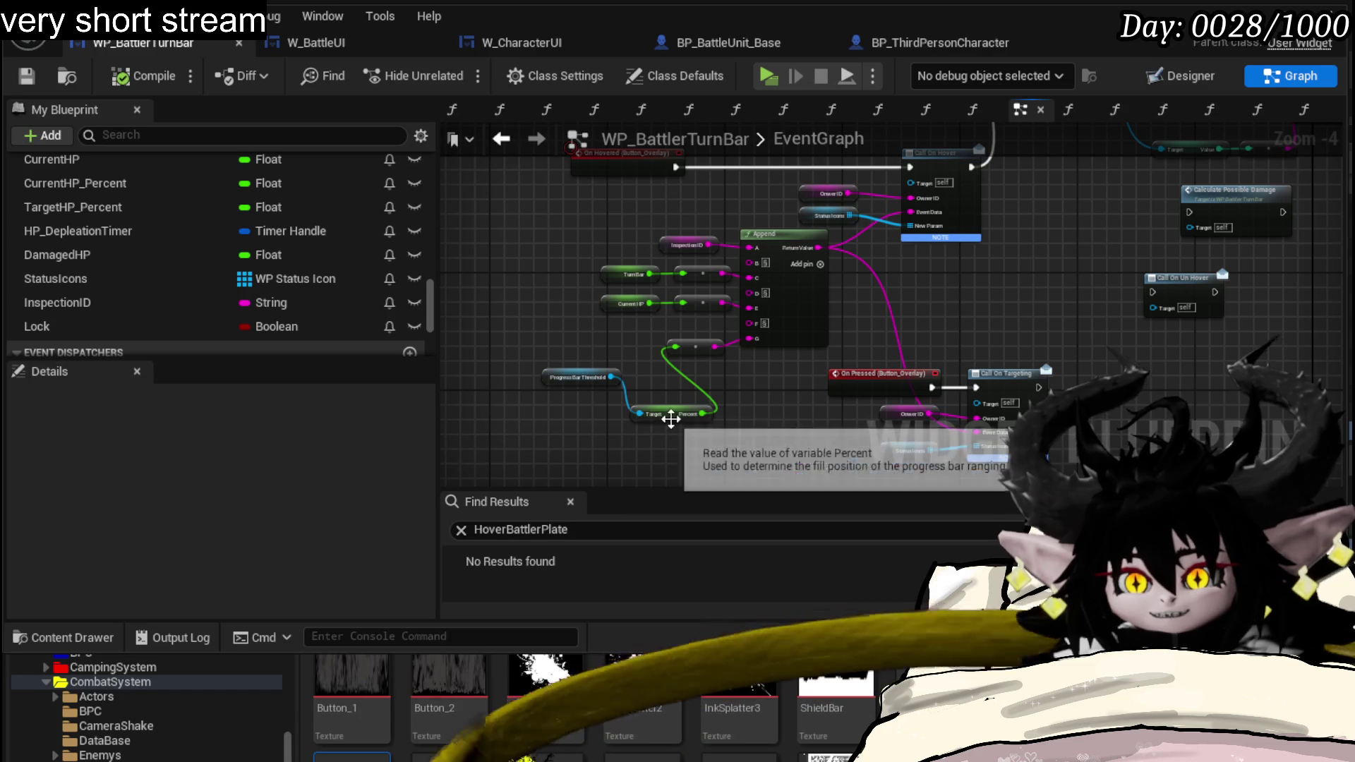
pyautogui.moveTo(671, 417); pyautogui.dragTo(671, 388)
pyautogui.moveTo(580, 383); pyautogui.dragTo(586, 368)
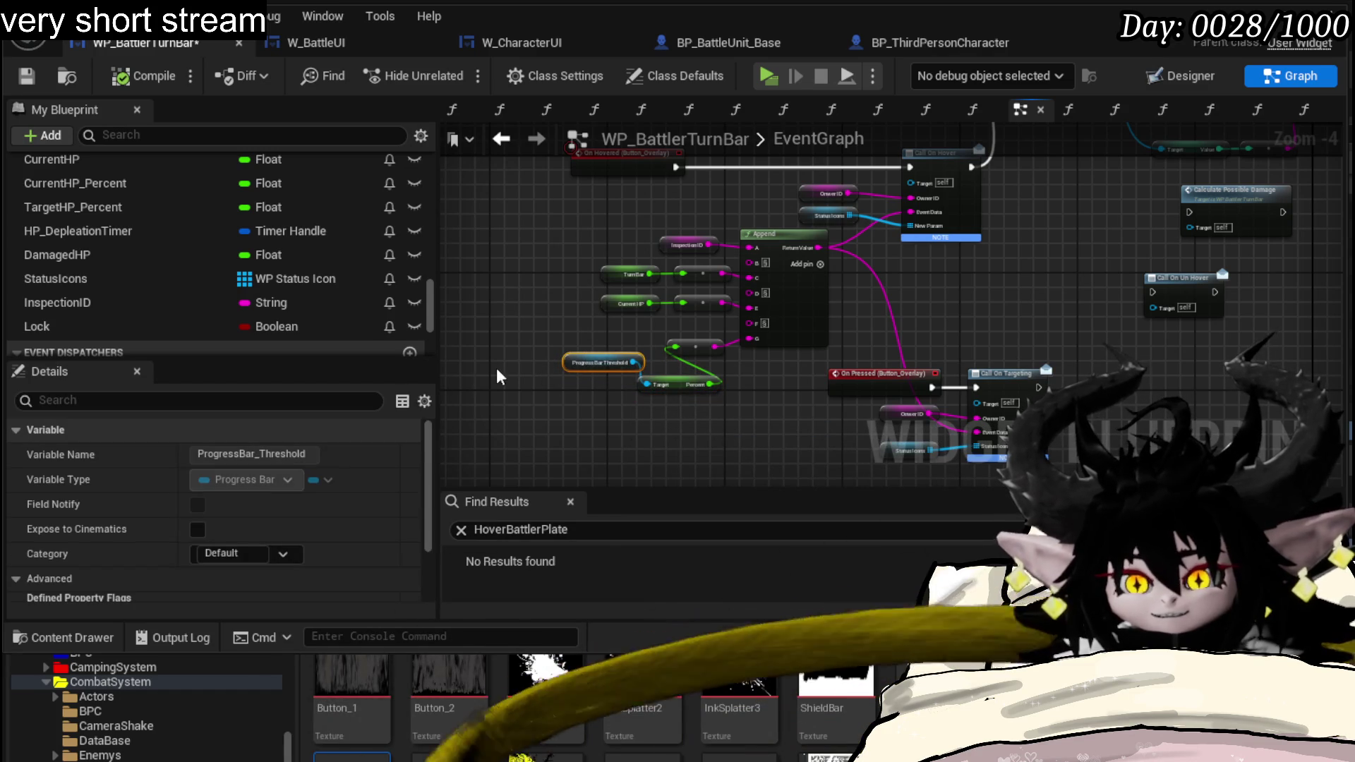
pyautogui.scroll(3, 278, 207)
pyautogui.scroll(3, 277, 206)
pyautogui.scroll(3, 274, 204)
pyautogui.scroll(1, 274, 204)
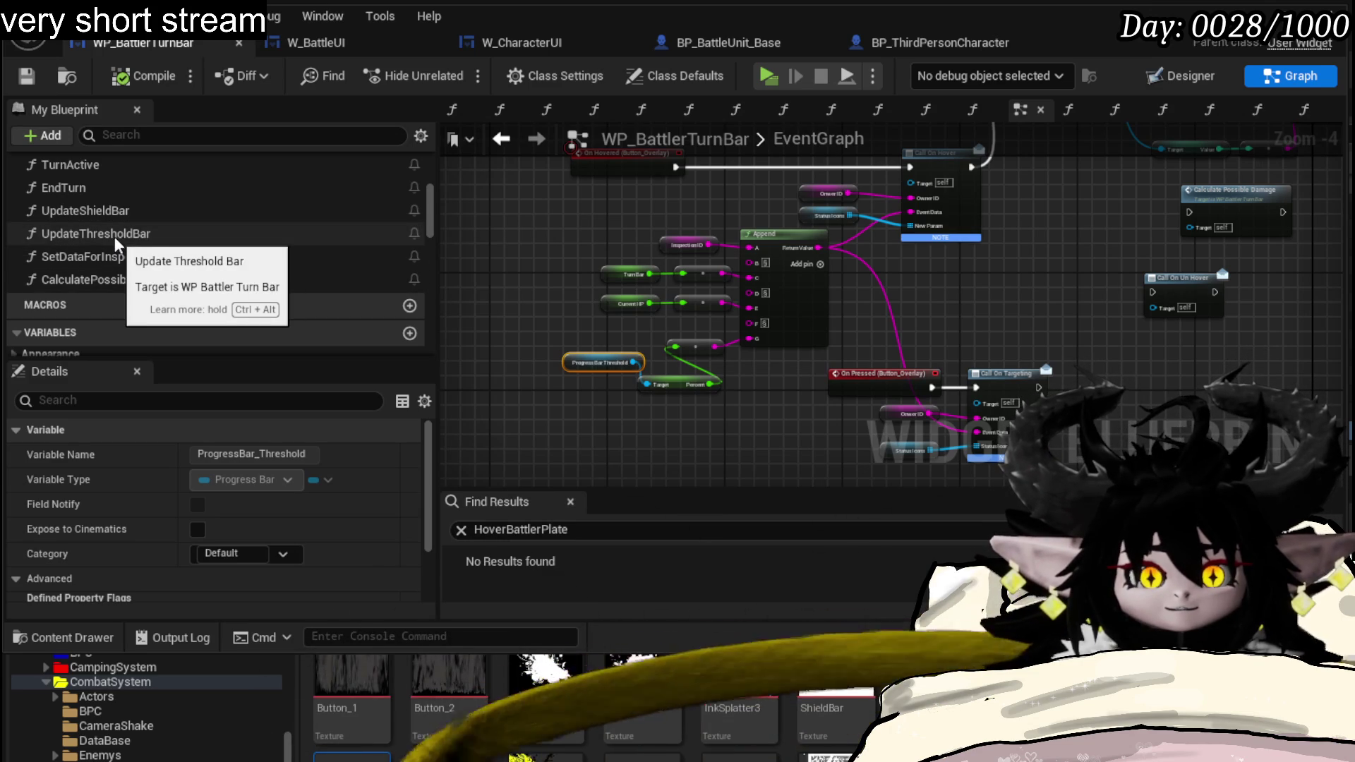
# - Check W_CharacterUI's ClickBattler graph and its Owner getter, then return to W_BattleUI's ClickBattlerPlate
pyautogui.click(316, 42)
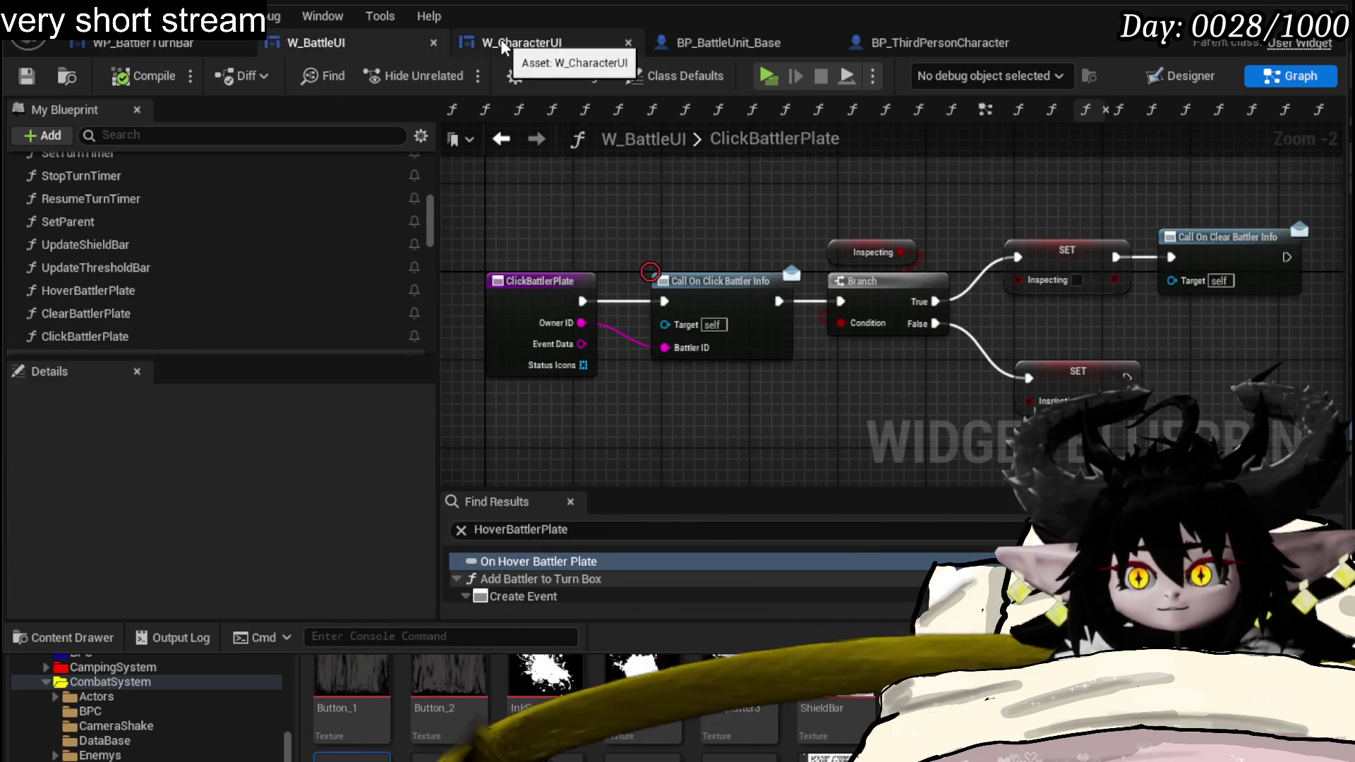
pyautogui.click(500, 41)
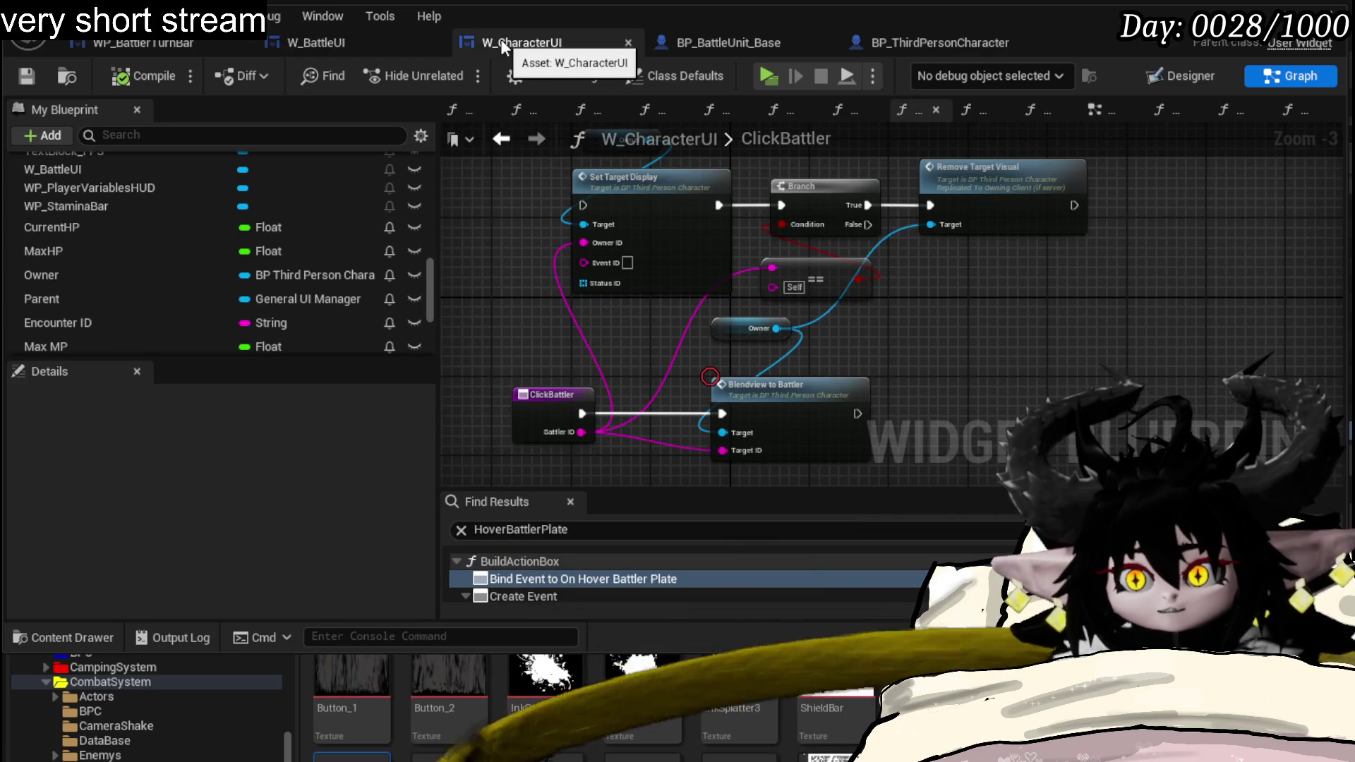
pyautogui.moveTo(594, 338); pyautogui.dragTo(557, 397)
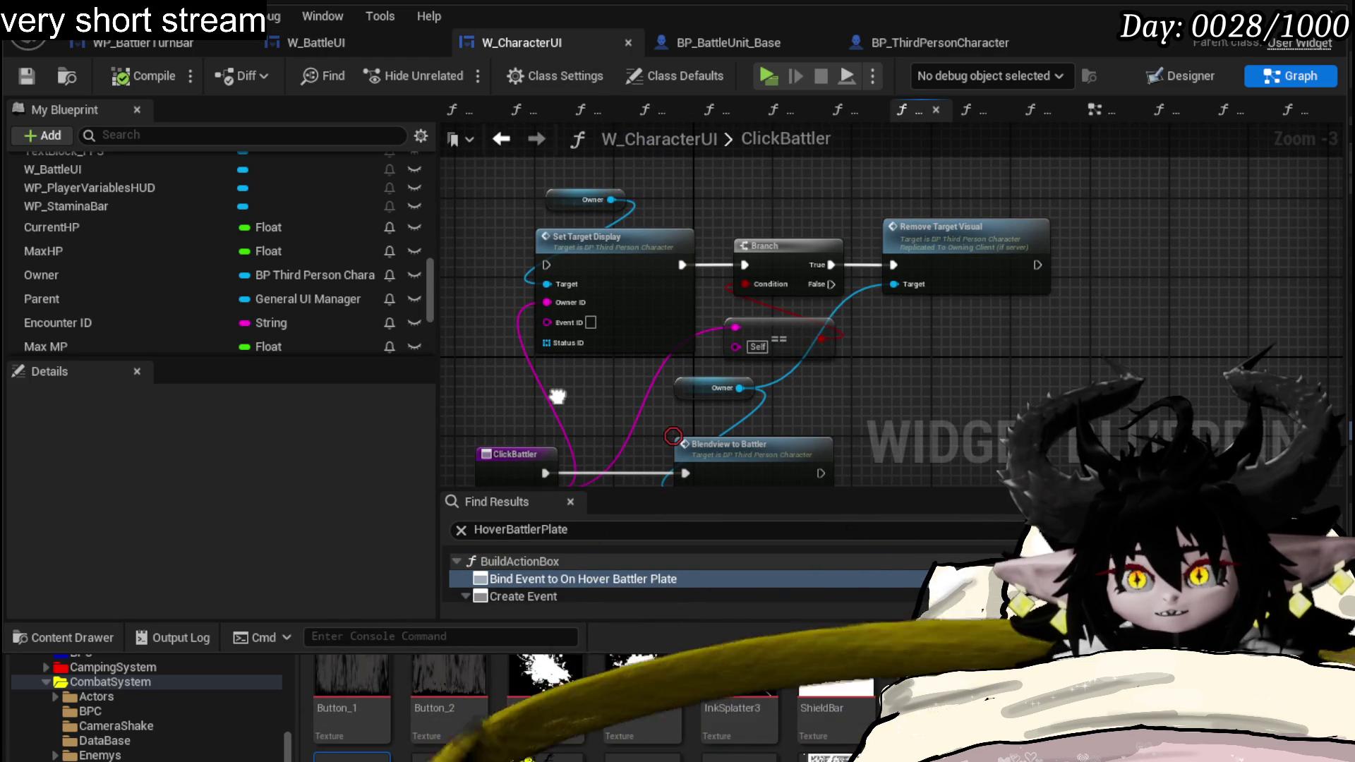
pyautogui.click(316, 42)
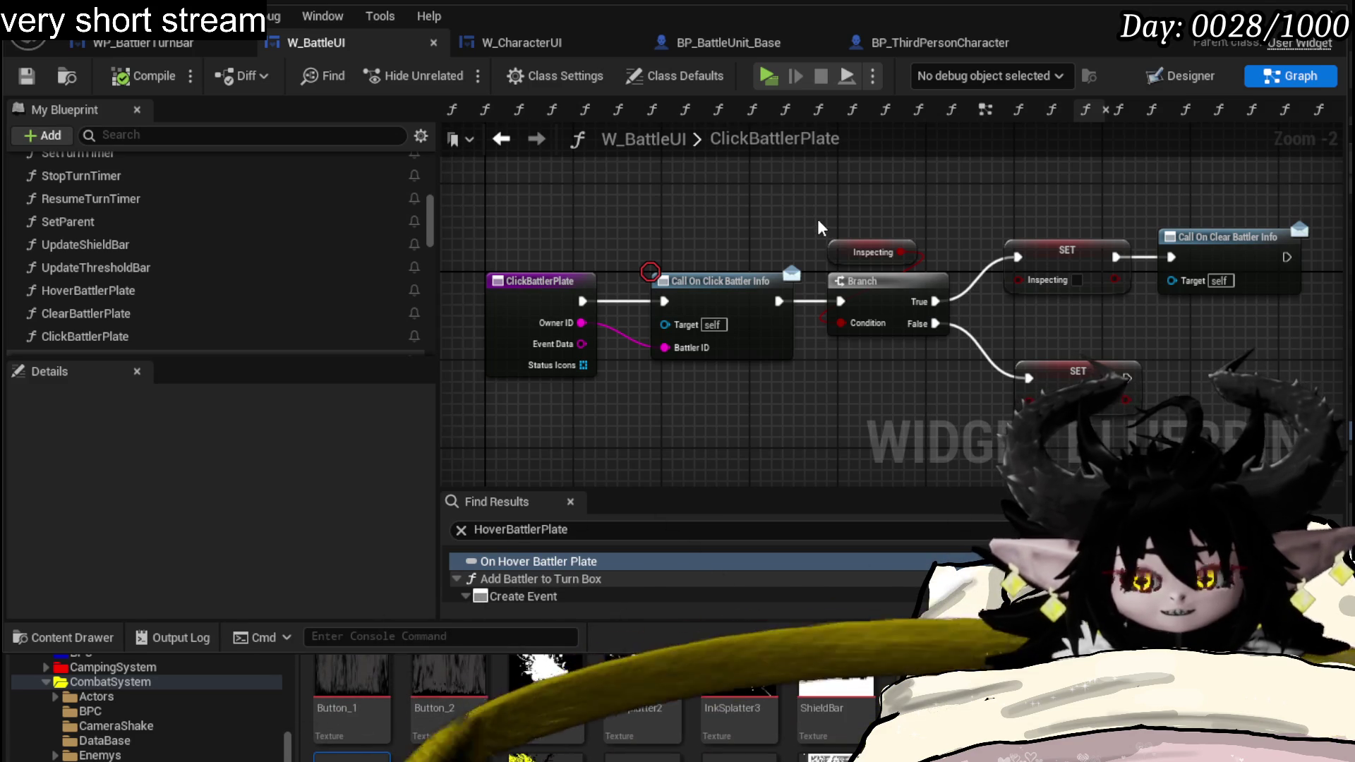
# - Save the modified blueprints and frame the whole ClickBattlerPlate node chain in view
pyautogui.hotkey('ctrl', 's')
pyautogui.moveTo(885, 191)
pyautogui.mouseDown()
pyautogui.moveTo(856, 199)
pyautogui.moveTo(889, 200)
pyautogui.mouseUp()
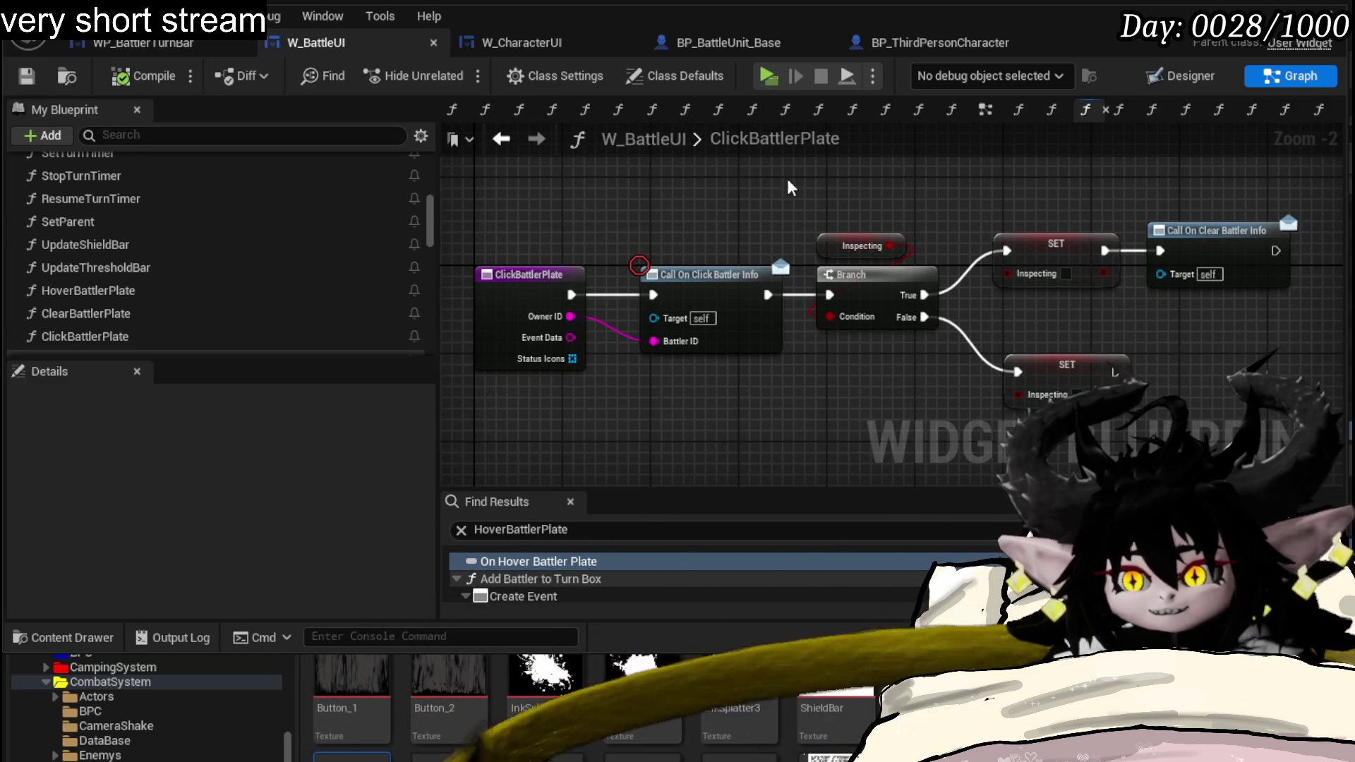
pyautogui.scroll(-1, 848, 197)
pyautogui.moveTo(857, 196)
pyautogui.mouseDown()
pyautogui.moveTo(816, 193)
pyautogui.moveTo(827, 189)
pyautogui.mouseUp()
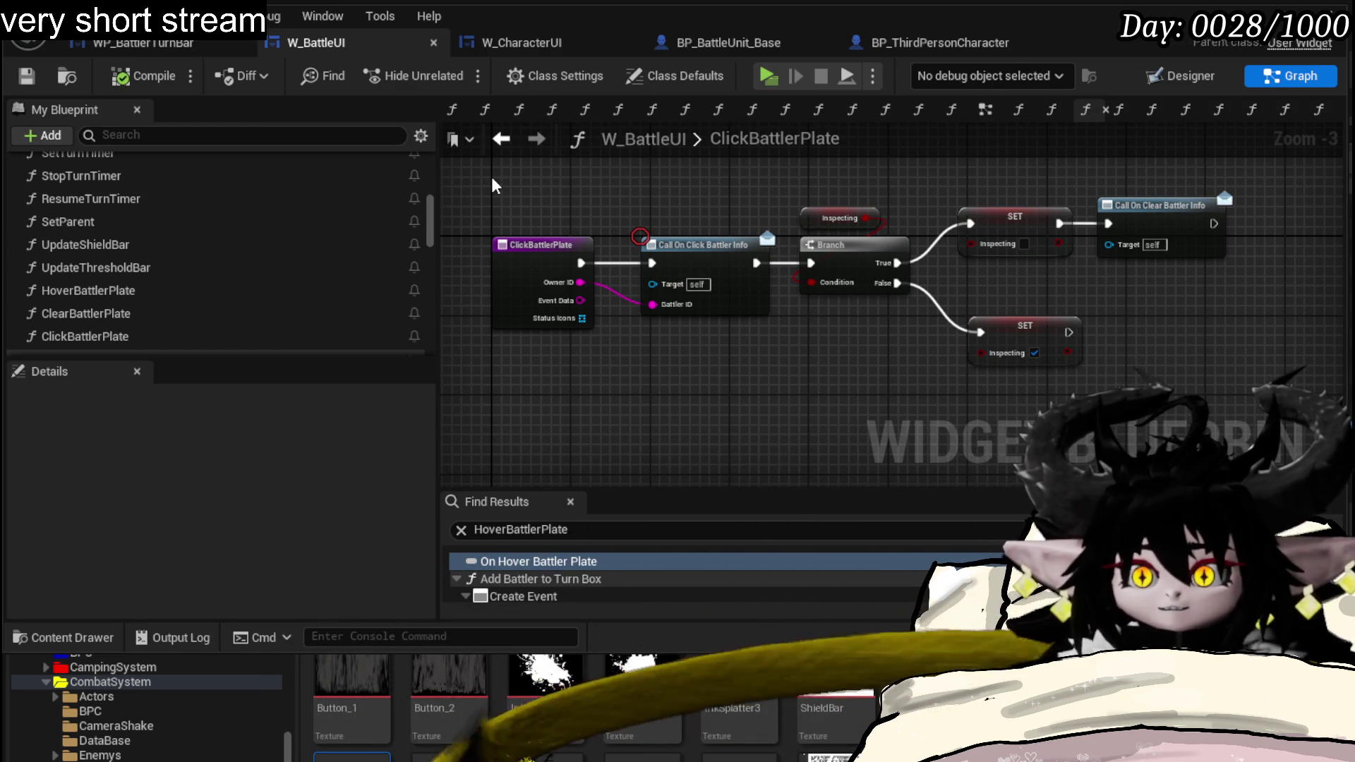
pyautogui.moveTo(491, 185); pyautogui.dragTo(590, 206)
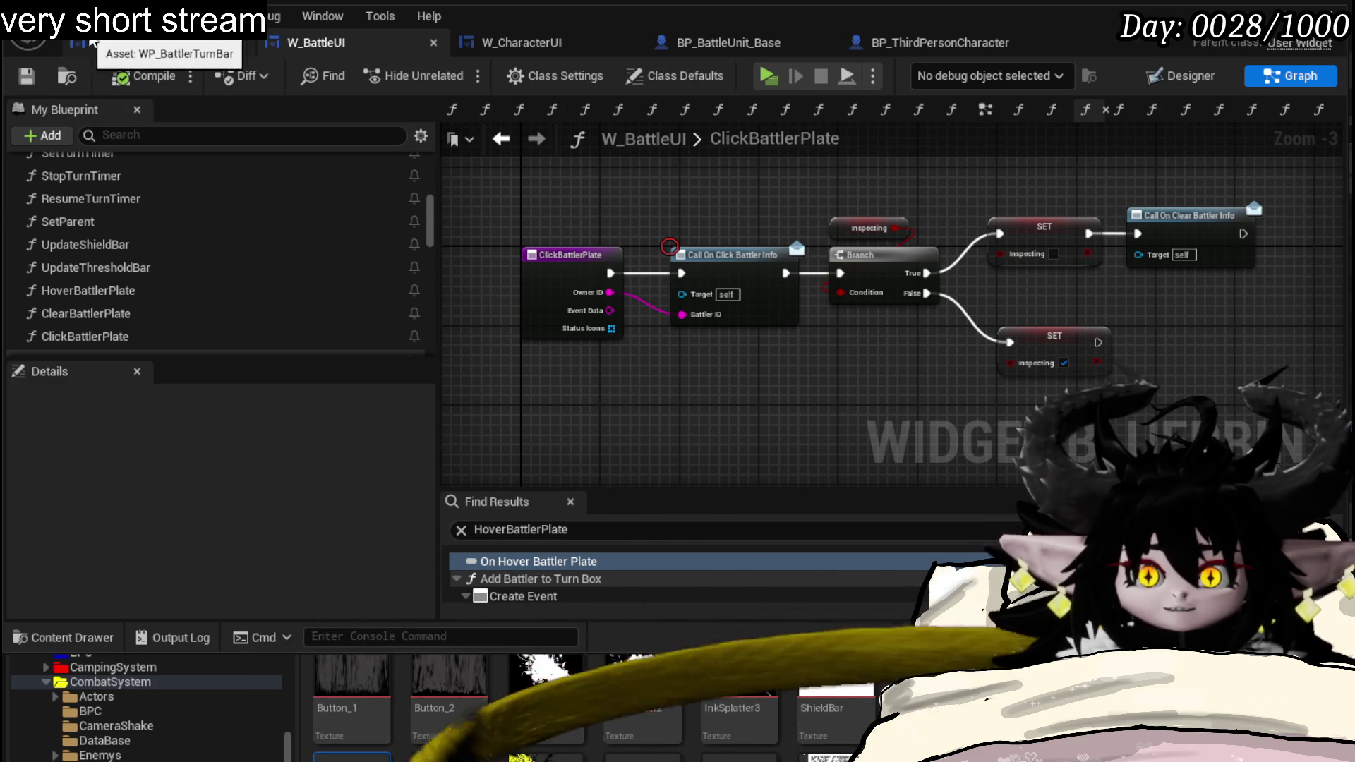
# - Drag the On Hovered and On Pressed node rows left in WP_BattlerTurnBar's event graph
pyautogui.click(143, 42)
pyautogui.moveTo(867, 165); pyautogui.dragTo(805, 1)
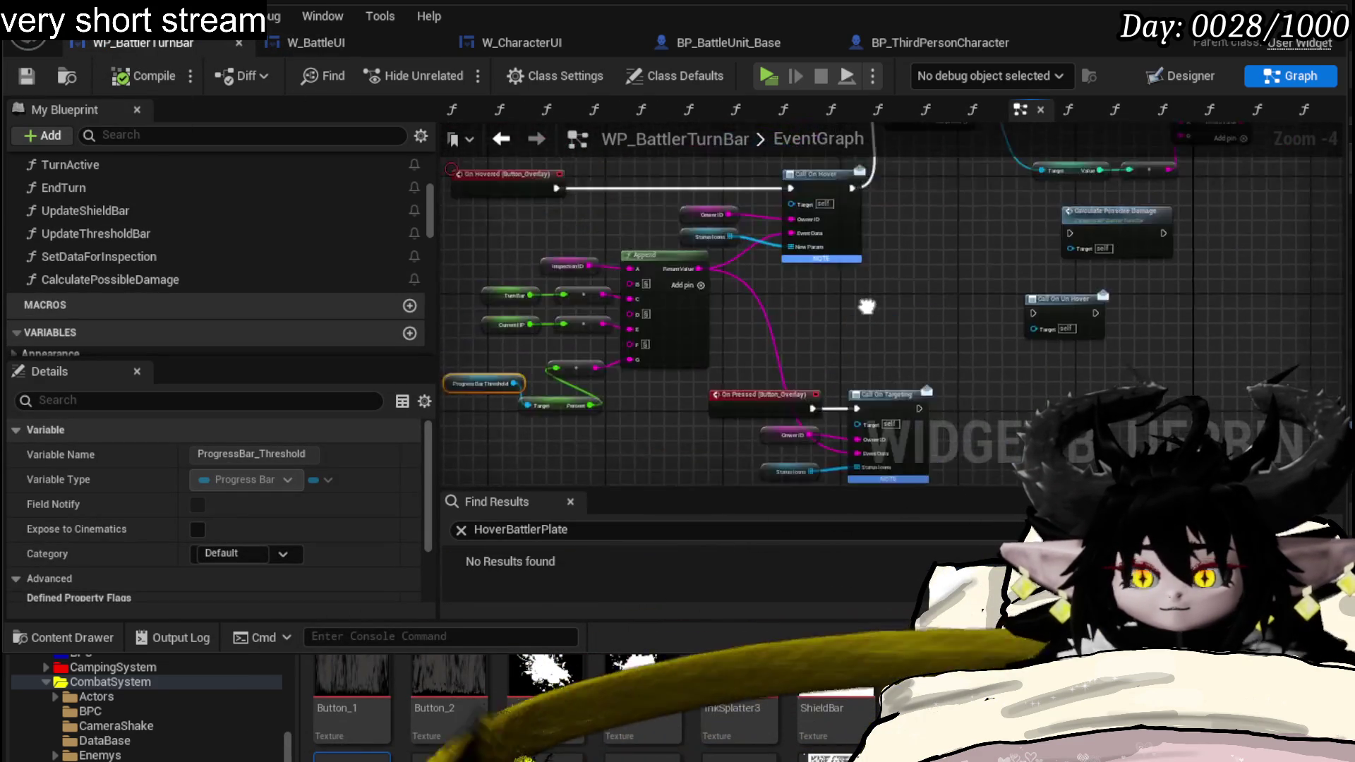
pyautogui.moveTo(750, 417)
pyautogui.mouseDown()
pyautogui.moveTo(996, 159)
pyautogui.moveTo(867, 213)
pyautogui.moveTo(688, 383)
pyautogui.mouseUp()
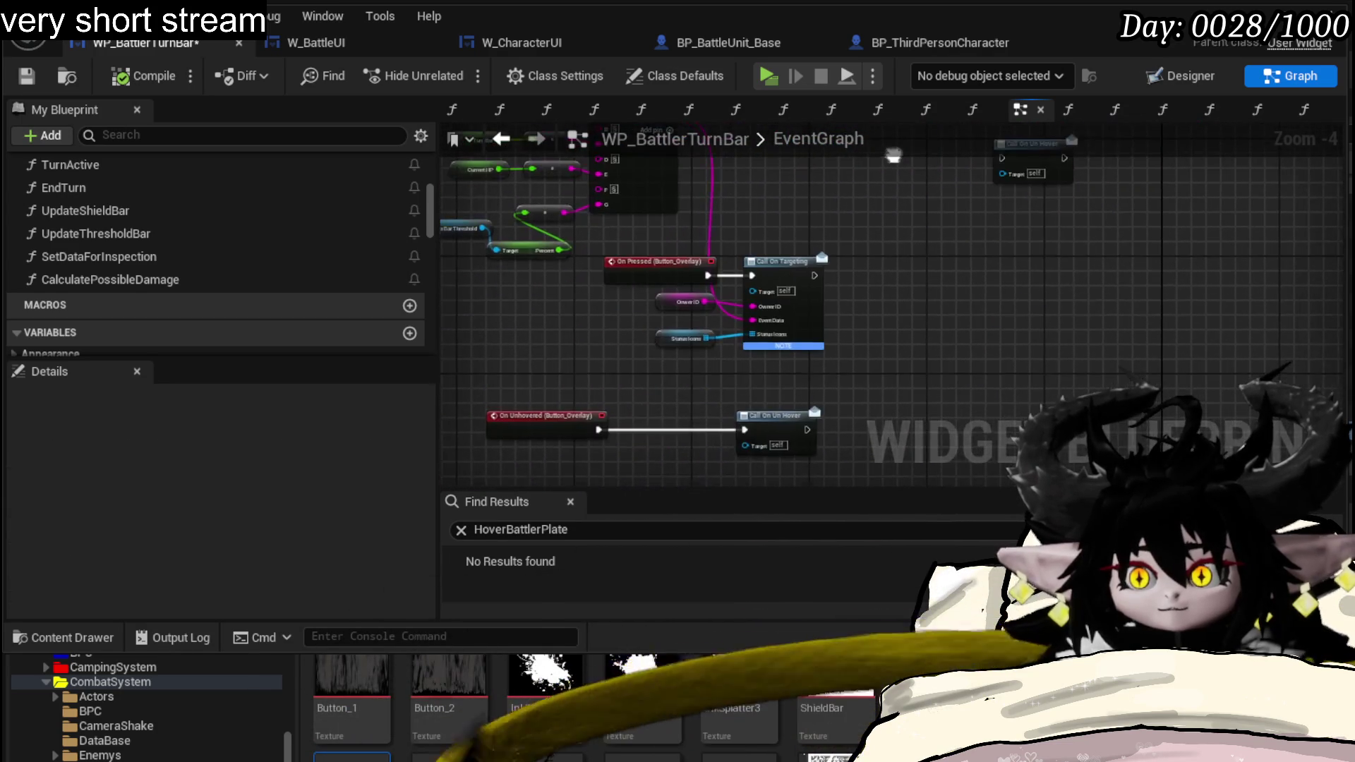
pyautogui.moveTo(614, 443)
pyautogui.mouseDown()
pyautogui.moveTo(865, 209)
pyautogui.moveTo(840, 341)
pyautogui.moveTo(863, 331)
pyautogui.mouseUp()
pyautogui.click(900, 186)
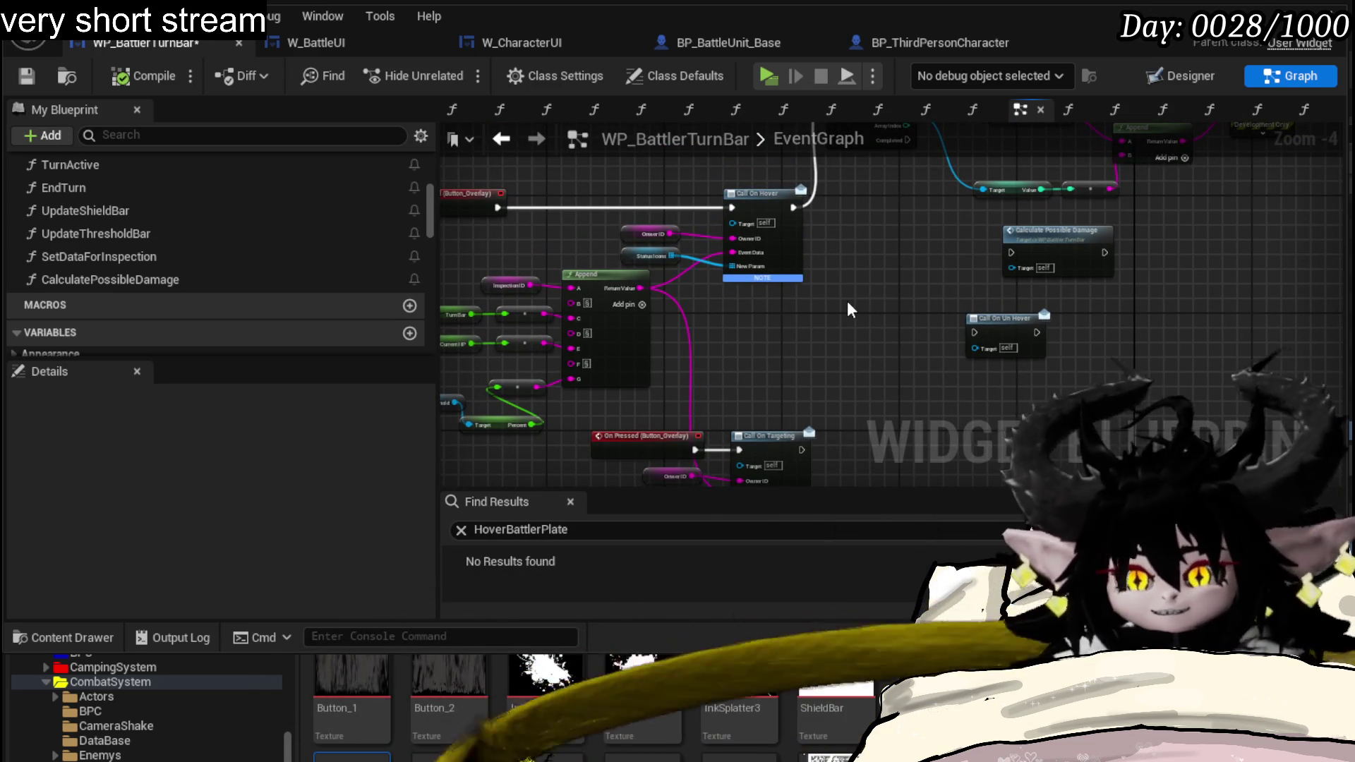
pyautogui.moveTo(864, 324)
pyautogui.mouseDown()
pyautogui.moveTo(758, 365)
pyautogui.moveTo(693, 236)
pyautogui.moveTo(735, 287)
pyautogui.moveTo(874, 251)
pyautogui.moveTo(1042, 349)
pyautogui.mouseUp()
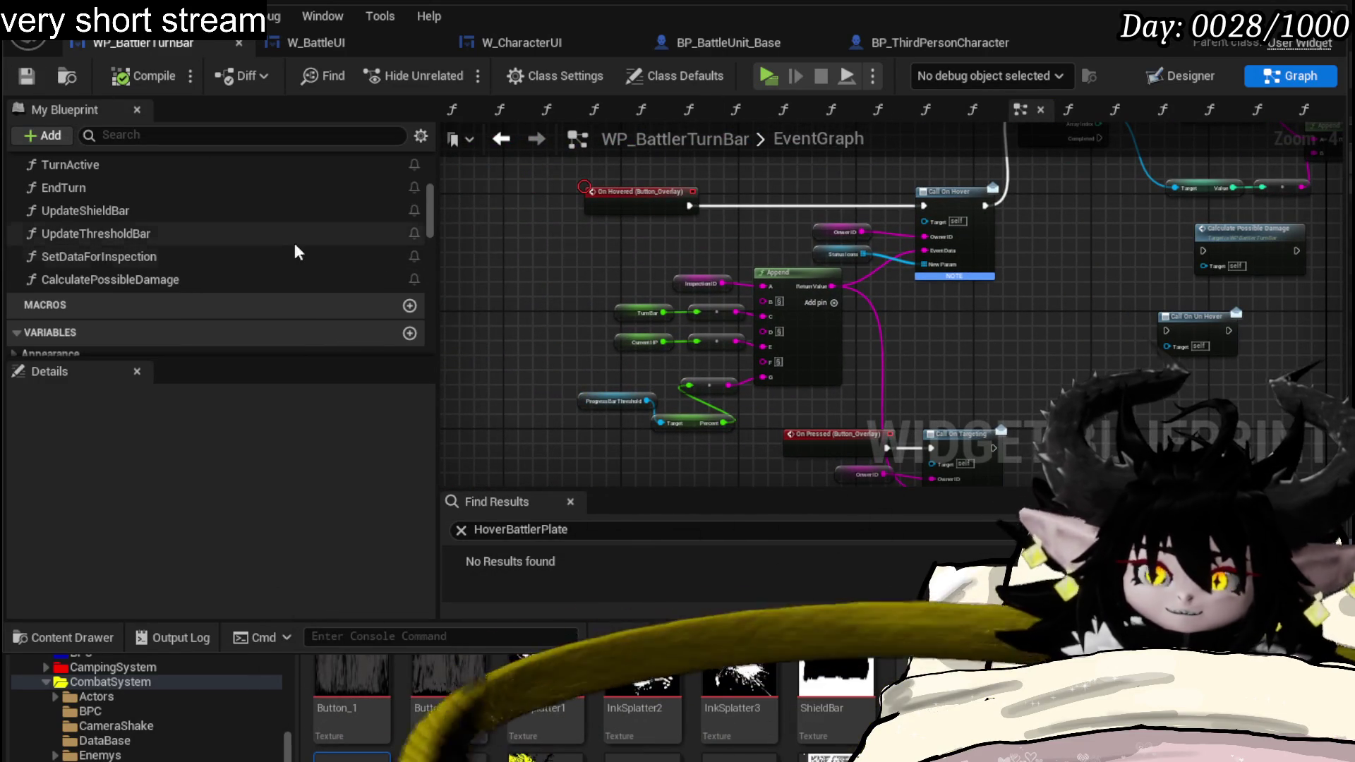
pyautogui.scroll(-2, 277, 243)
pyautogui.scroll(-5, 276, 242)
pyautogui.scroll(-3, 276, 240)
pyautogui.scroll(-4, 276, 241)
pyautogui.scroll(-1, 277, 240)
pyautogui.scroll(-2, 165, 206)
pyautogui.scroll(-2, 96, 187)
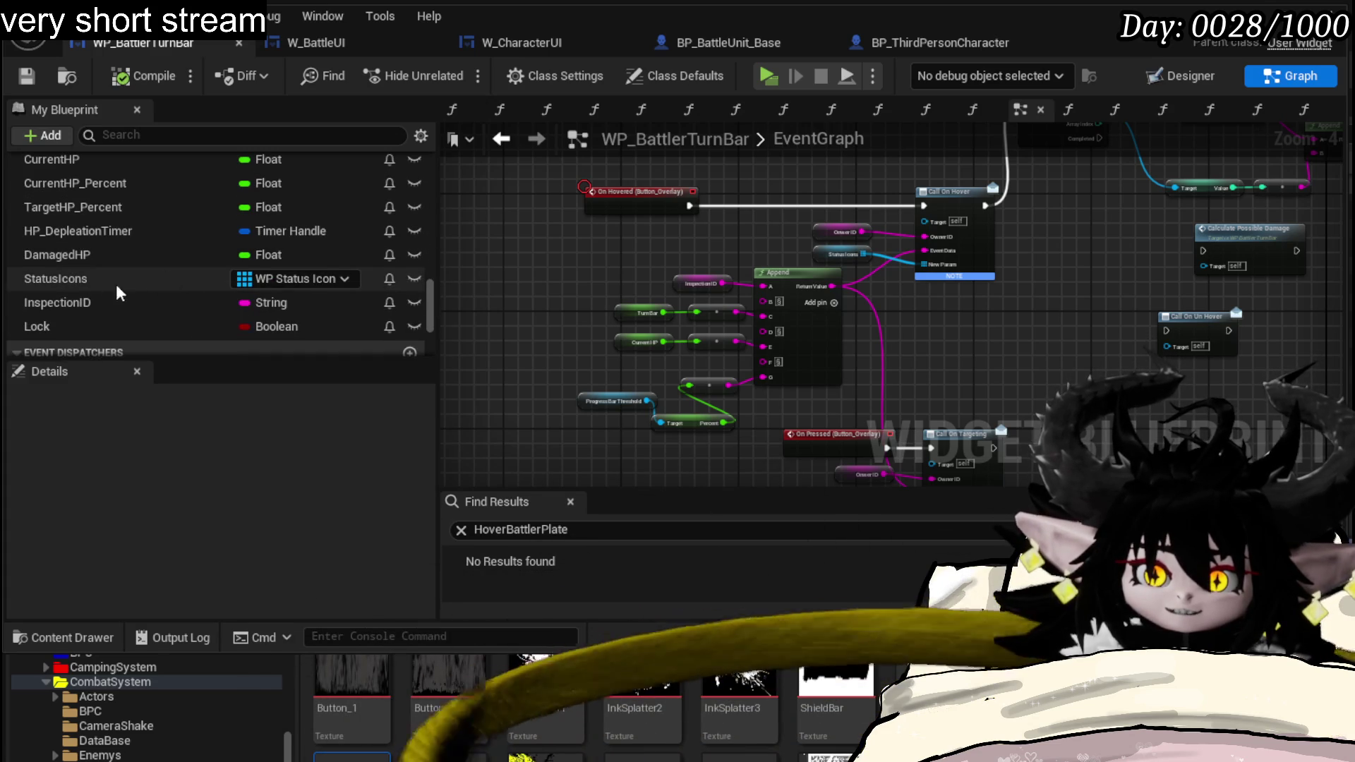
pyautogui.scroll(3, 106, 312)
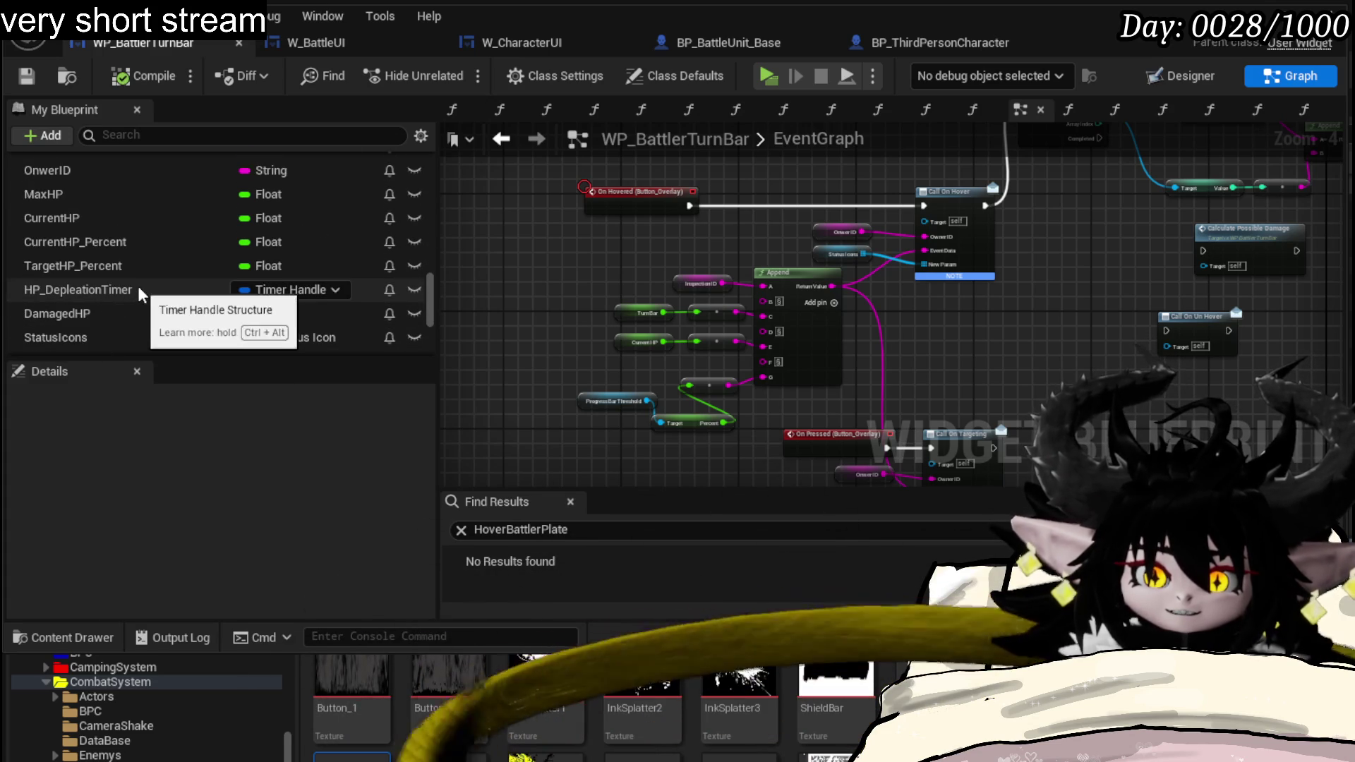
pyautogui.scroll(4, 139, 286)
pyautogui.scroll(2, 138, 285)
pyautogui.scroll(2, 138, 276)
pyautogui.scroll(5, 140, 270)
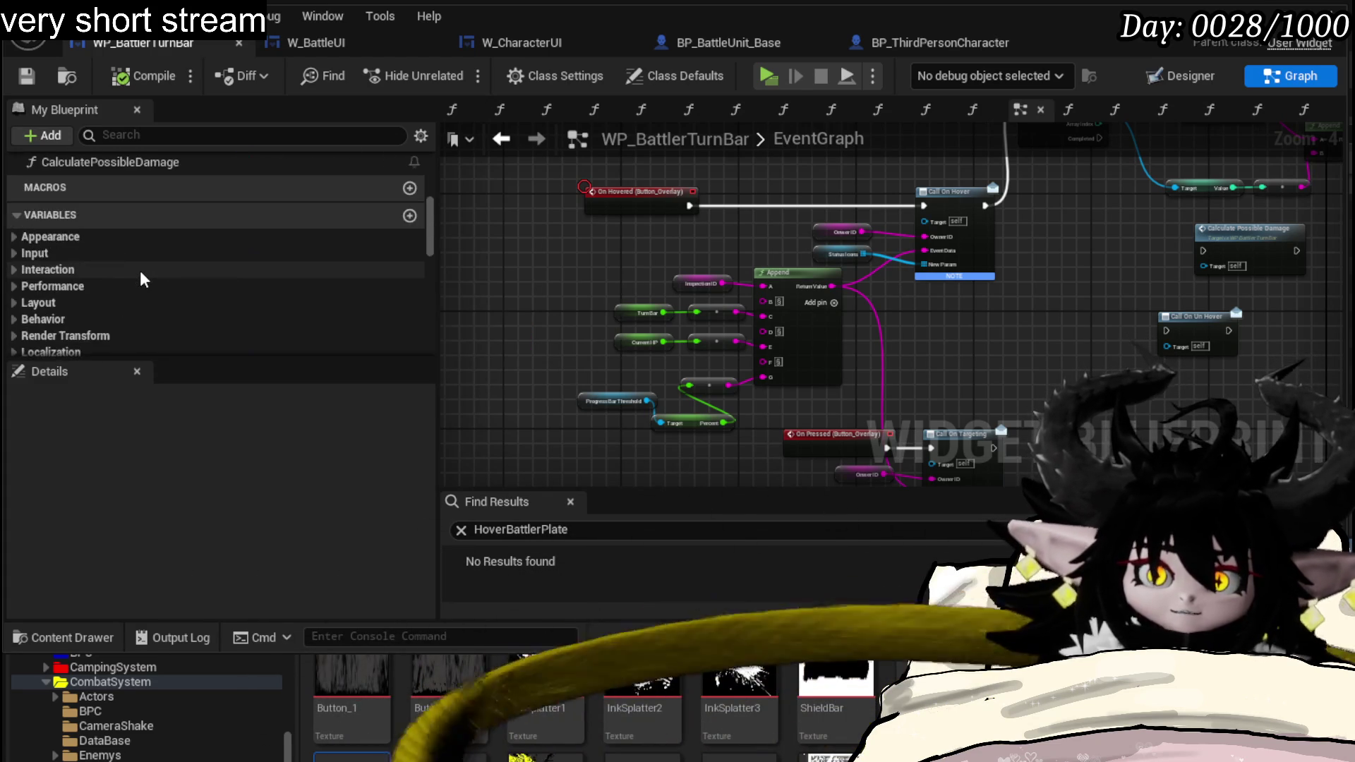
pyautogui.scroll(-4, 141, 270)
pyautogui.scroll(-5, 141, 270)
pyautogui.scroll(-3, 302, 261)
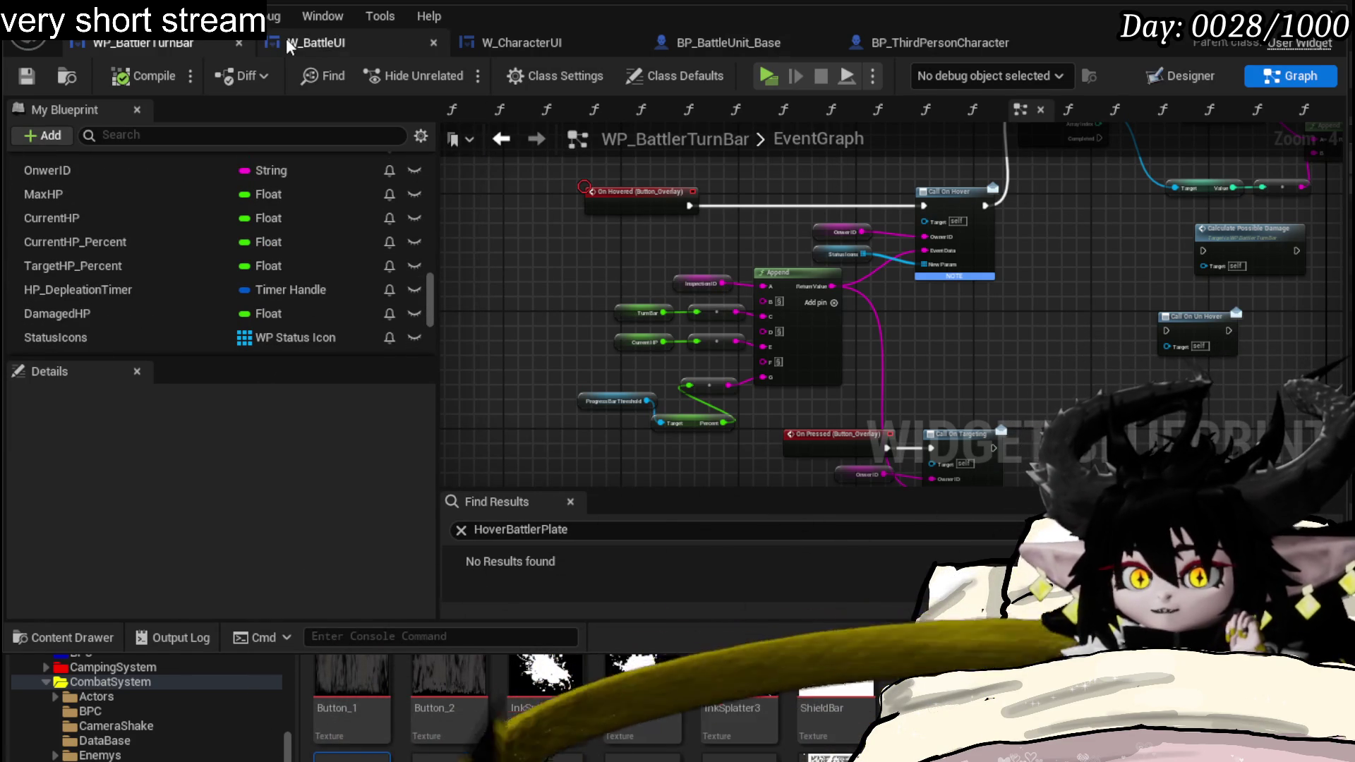
# - Switch from W_BattleUI's graph to its Designer layout view
pyautogui.click(316, 42)
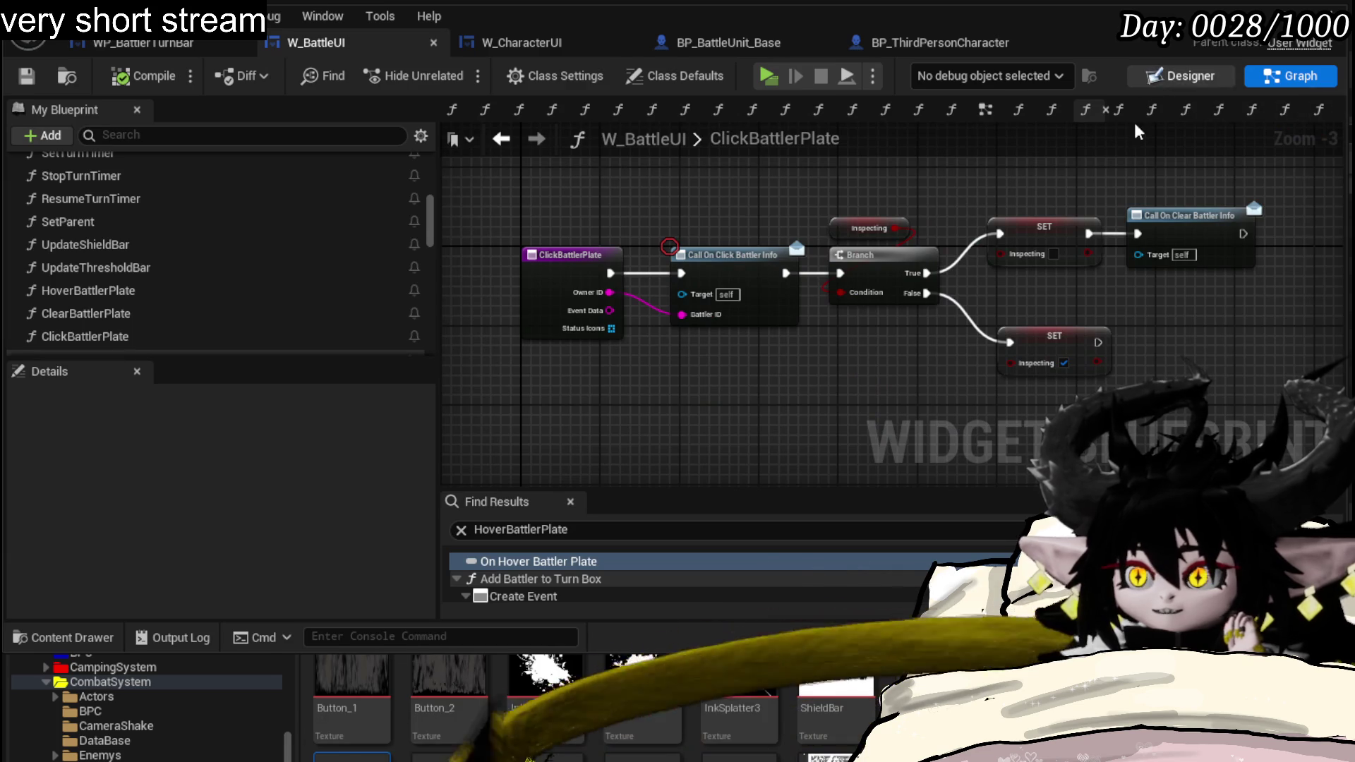
pyautogui.click(1164, 77)
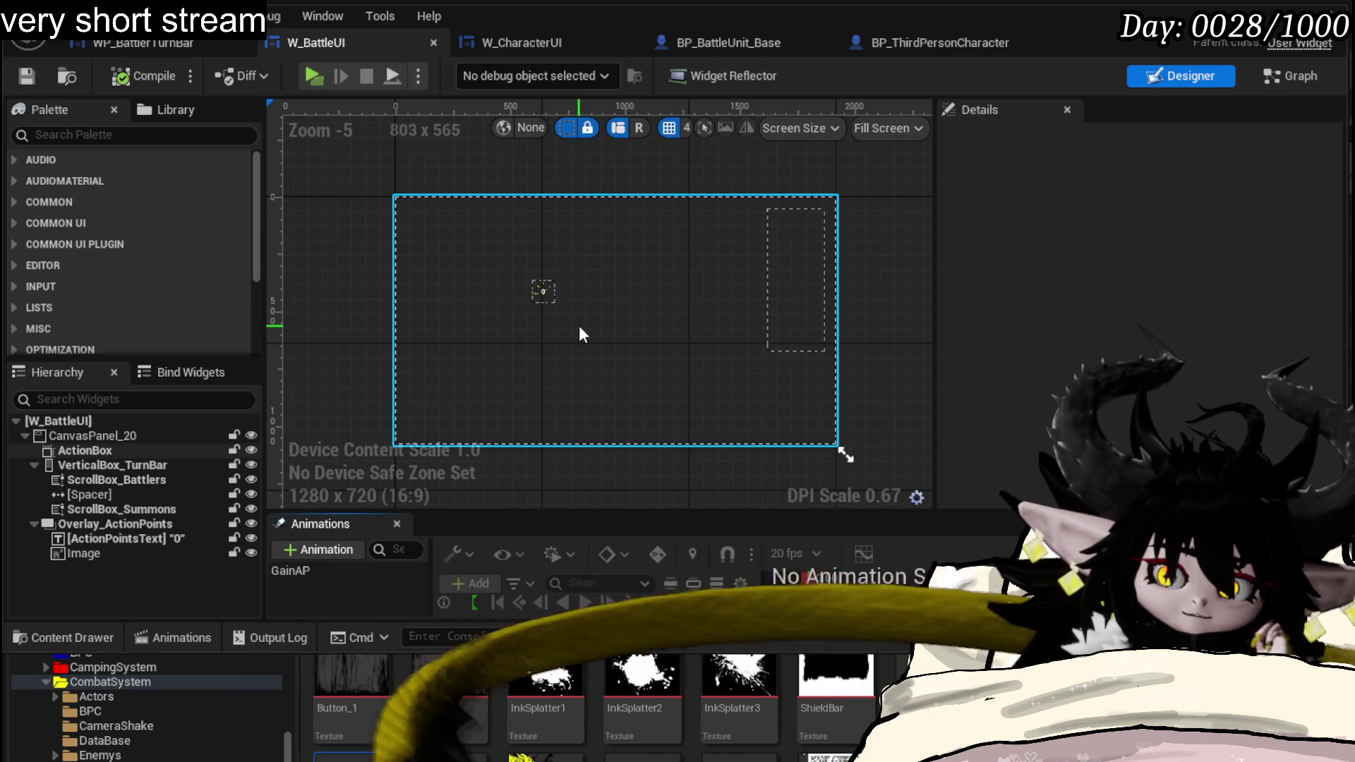
# - Find Size Box in the Palette and drop a new SizeBox_0 onto the W_BattleUI canvas
pyautogui.click(122, 136)
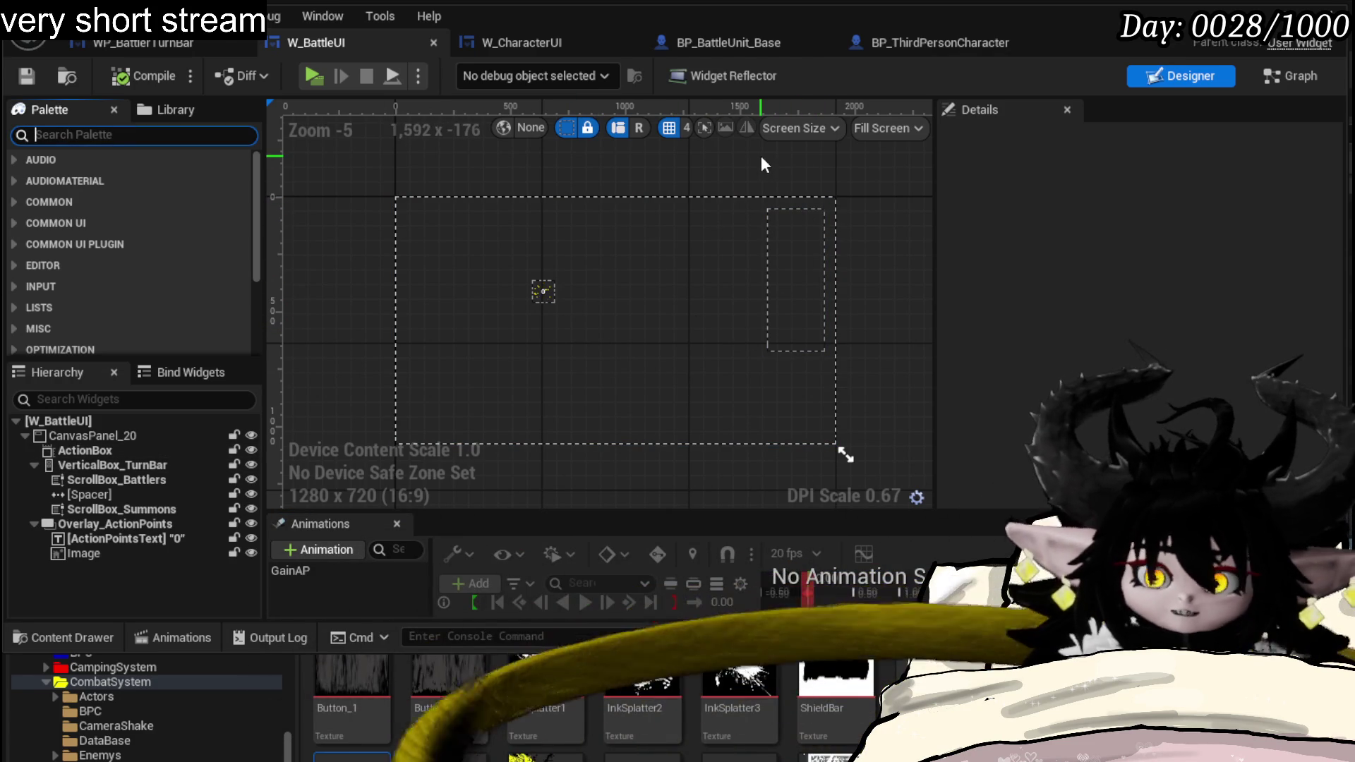
pyautogui.write('w')
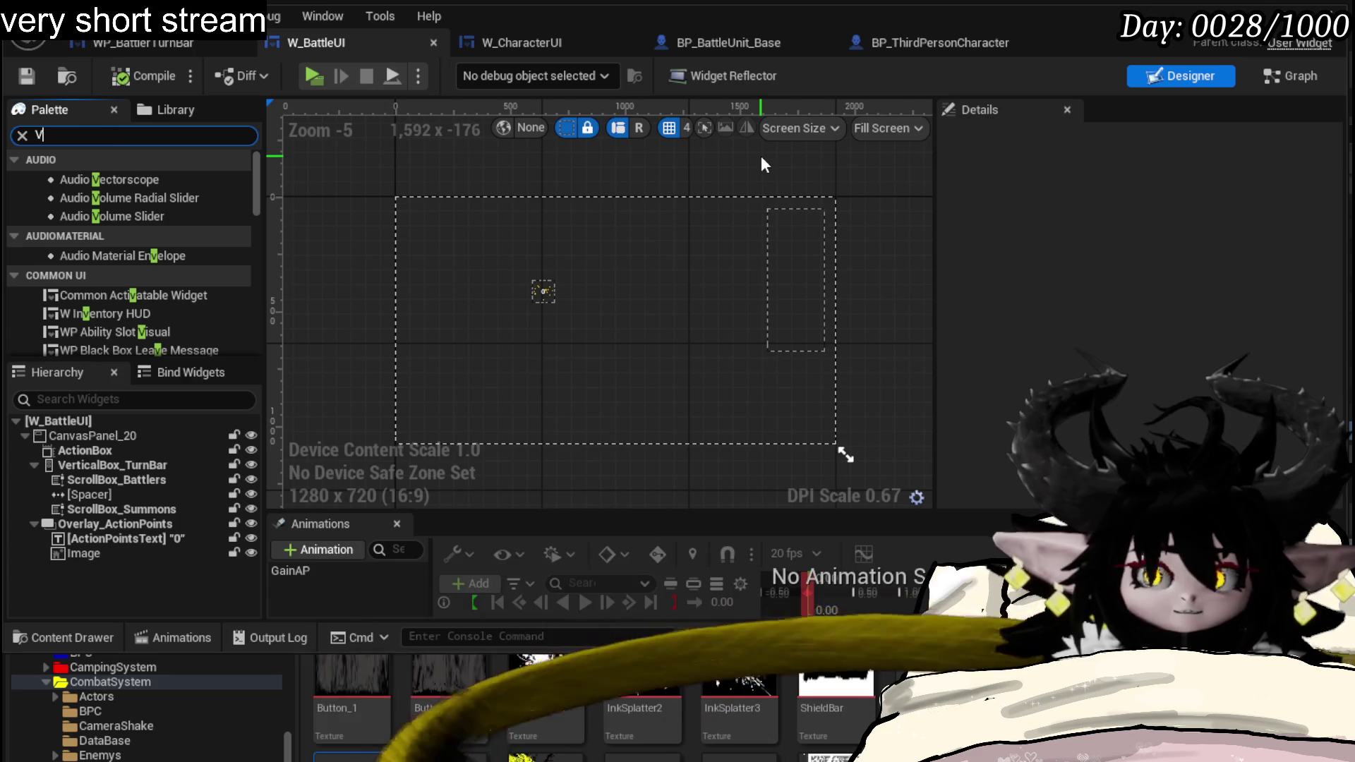
pyautogui.press('BackSpace')
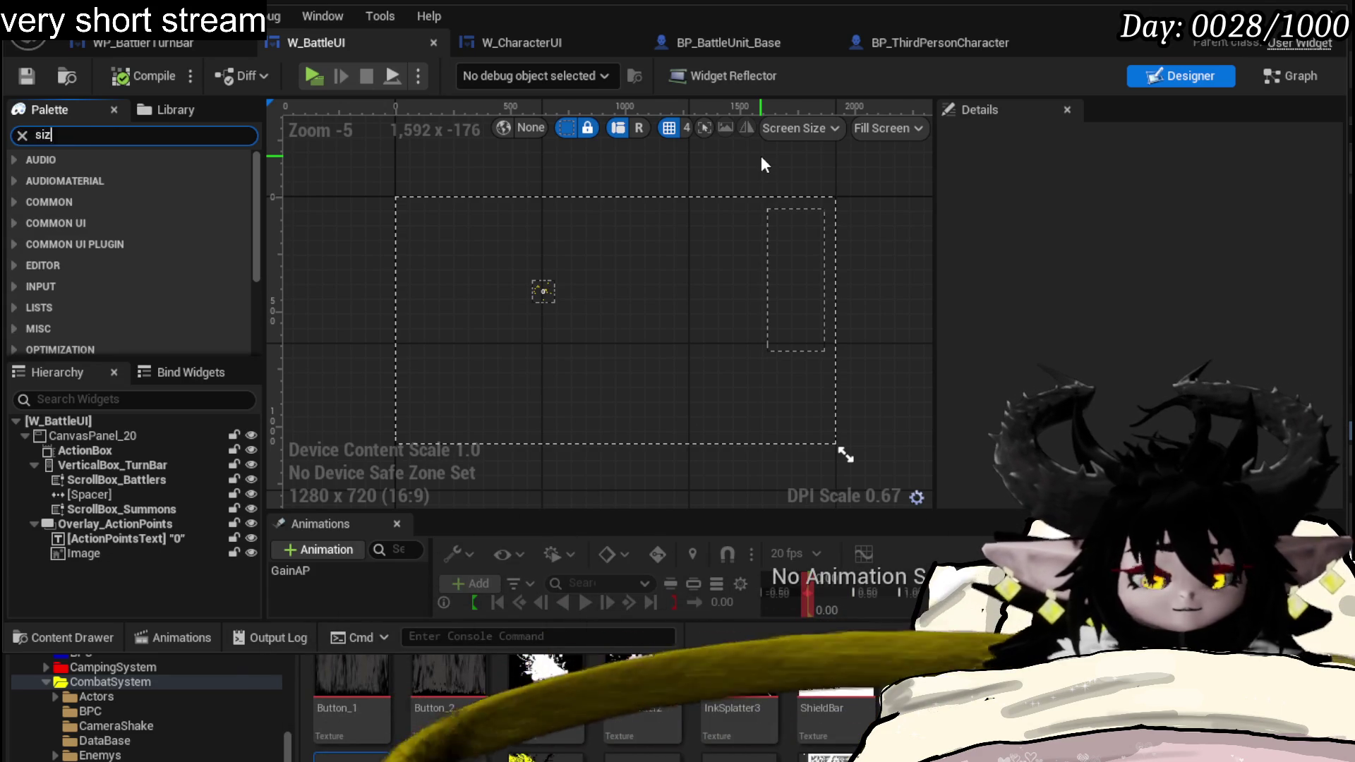
pyautogui.write('e b')
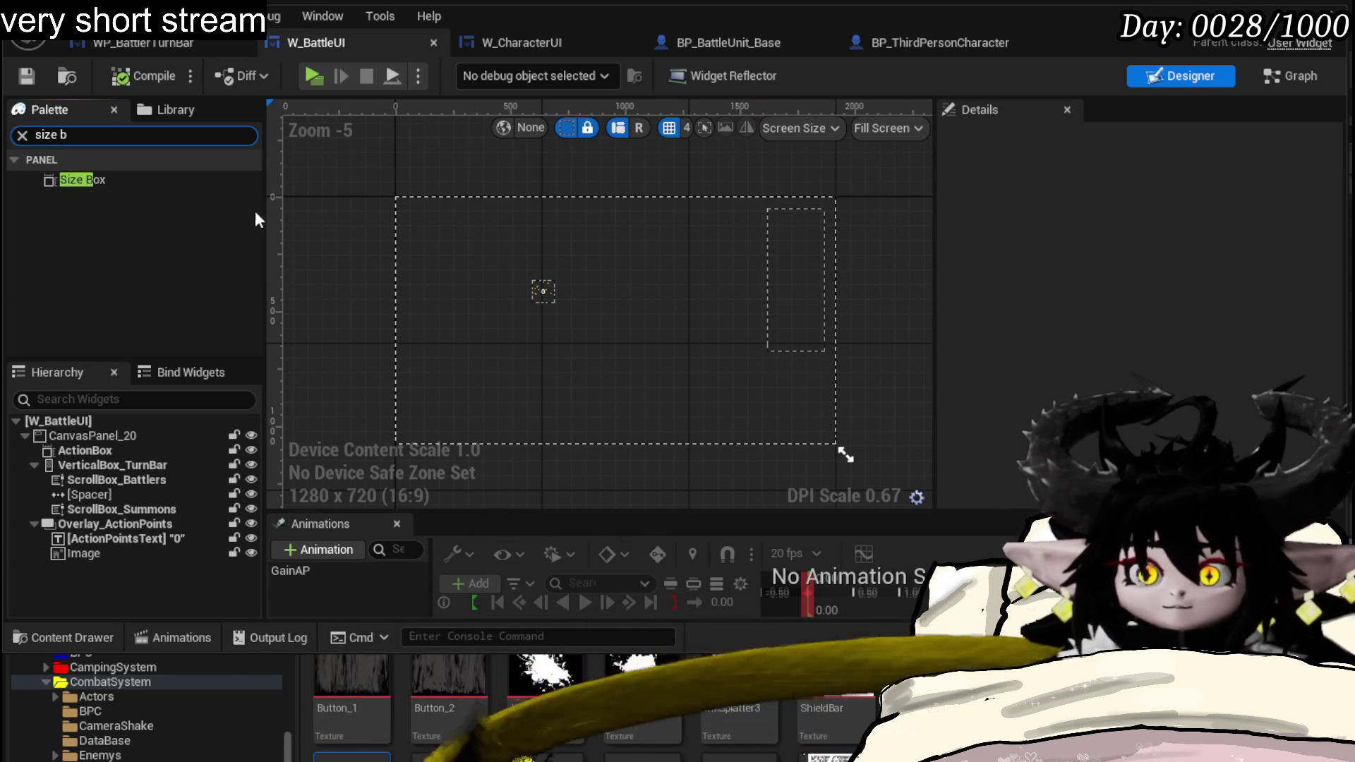
pyautogui.moveTo(81, 181); pyautogui.dragTo(694, 236)
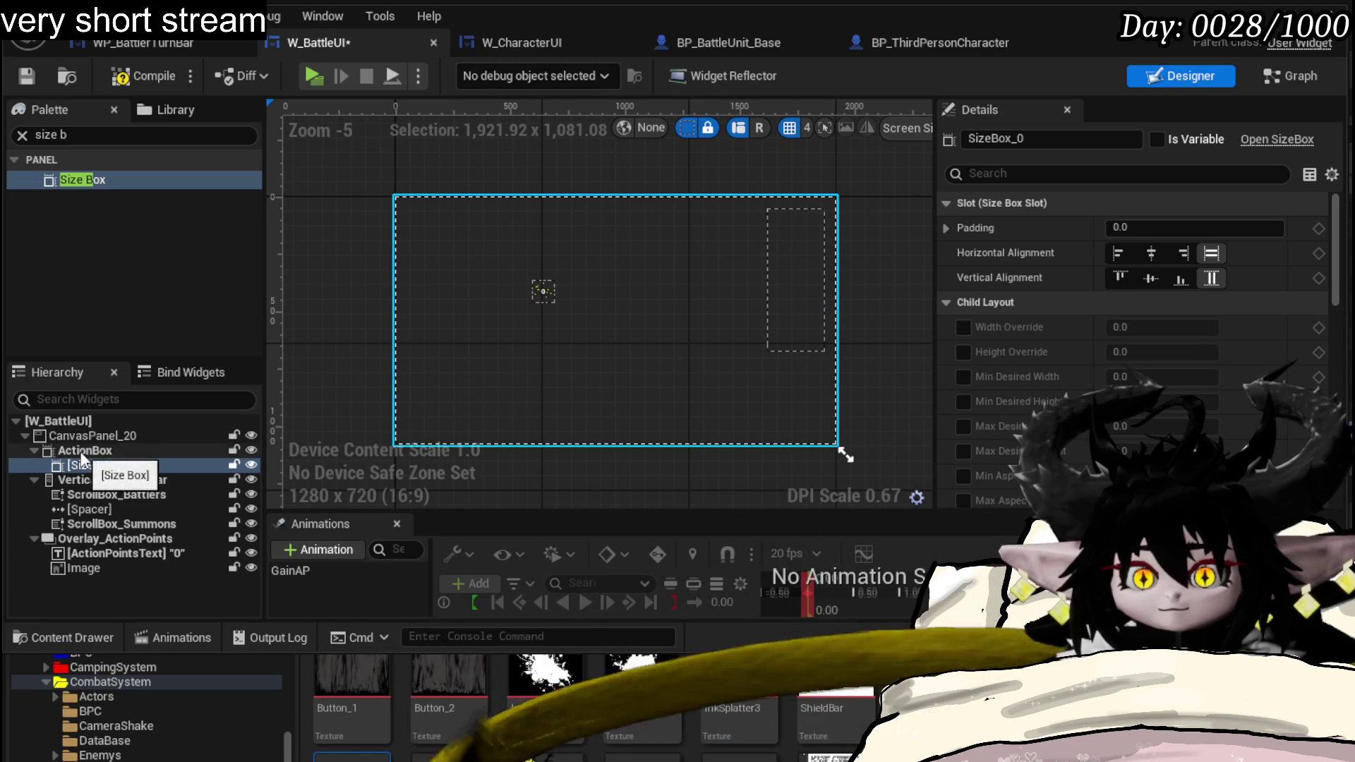
# - Reparent the Size Box under CanvasPanel_20 and shape it into a tall box beside VerticalBox_TurnBar
pyautogui.click(81, 453)
pyautogui.moveTo(97, 465); pyautogui.dragTo(84, 436)
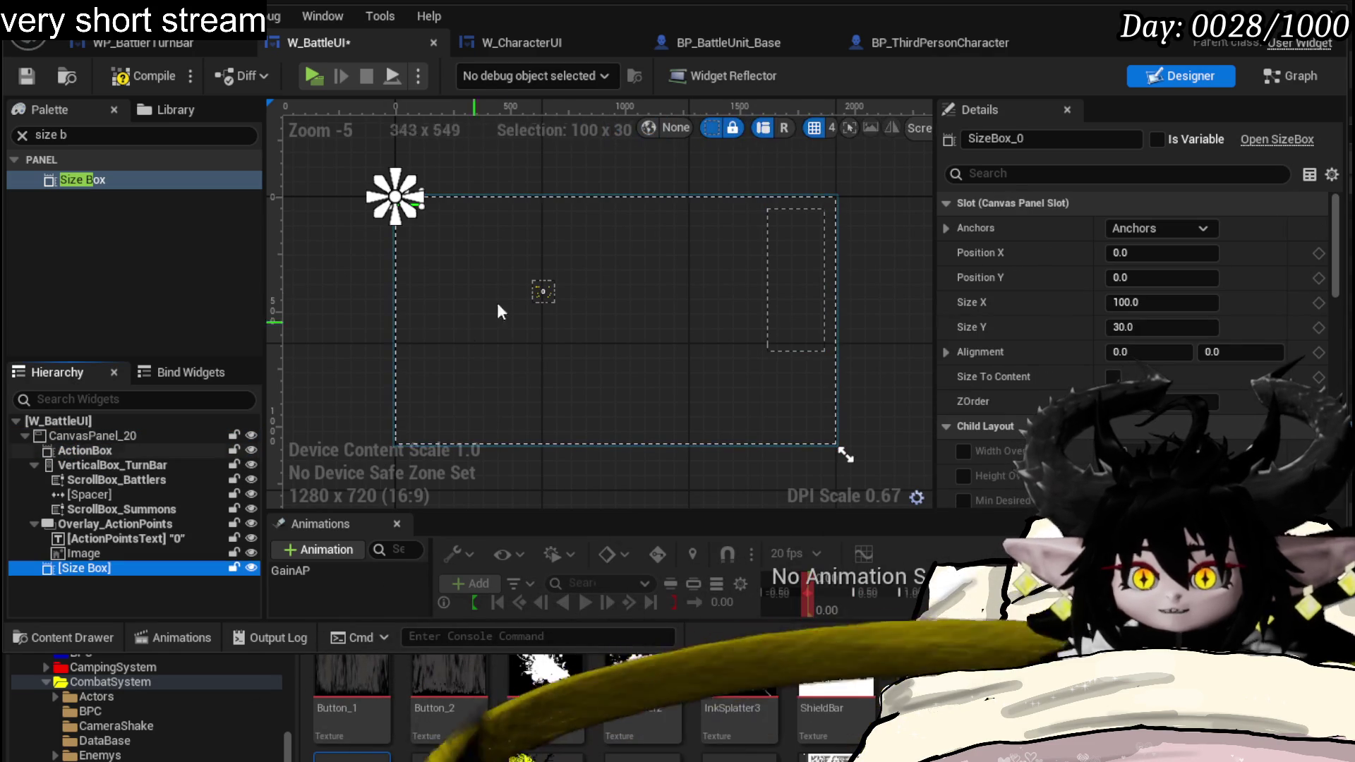
pyautogui.moveTo(422, 206); pyautogui.dragTo(458, 346)
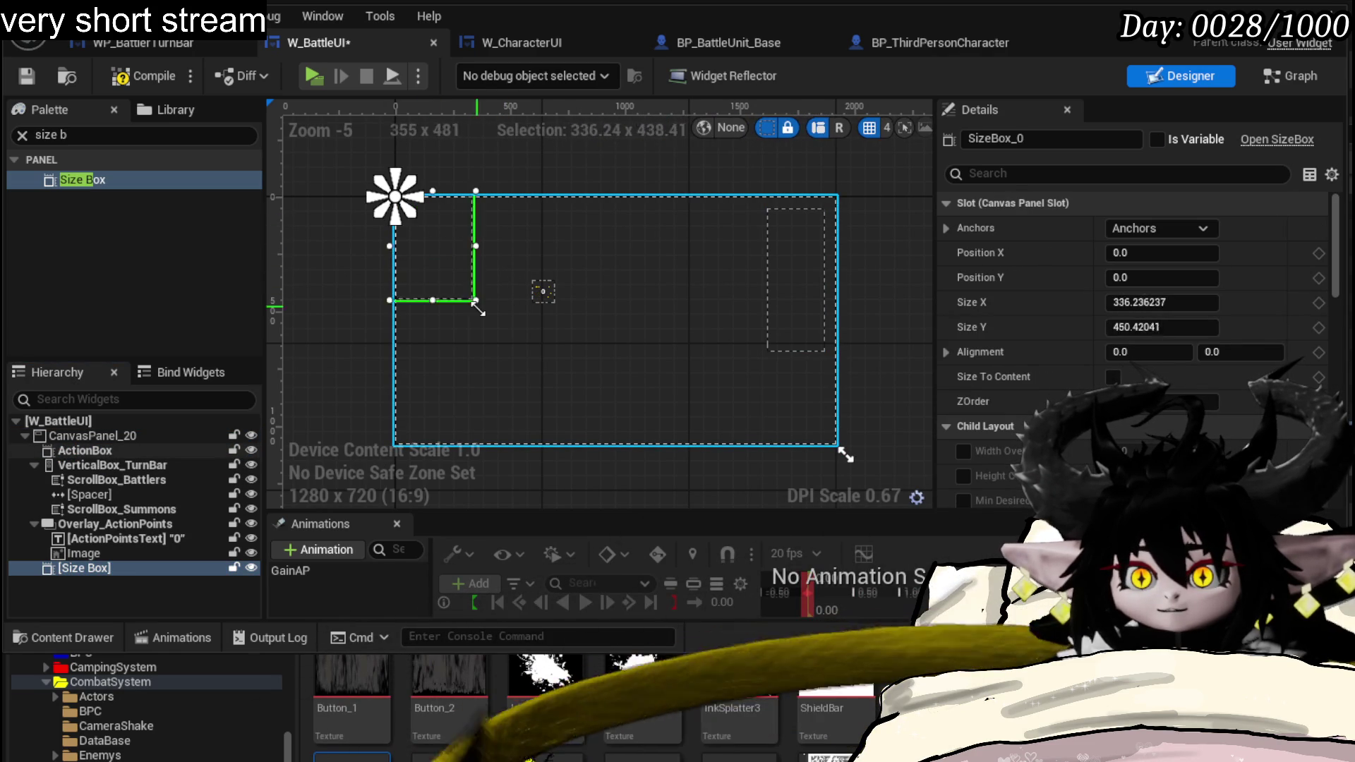
pyautogui.moveTo(424, 296); pyautogui.dragTo(726, 331)
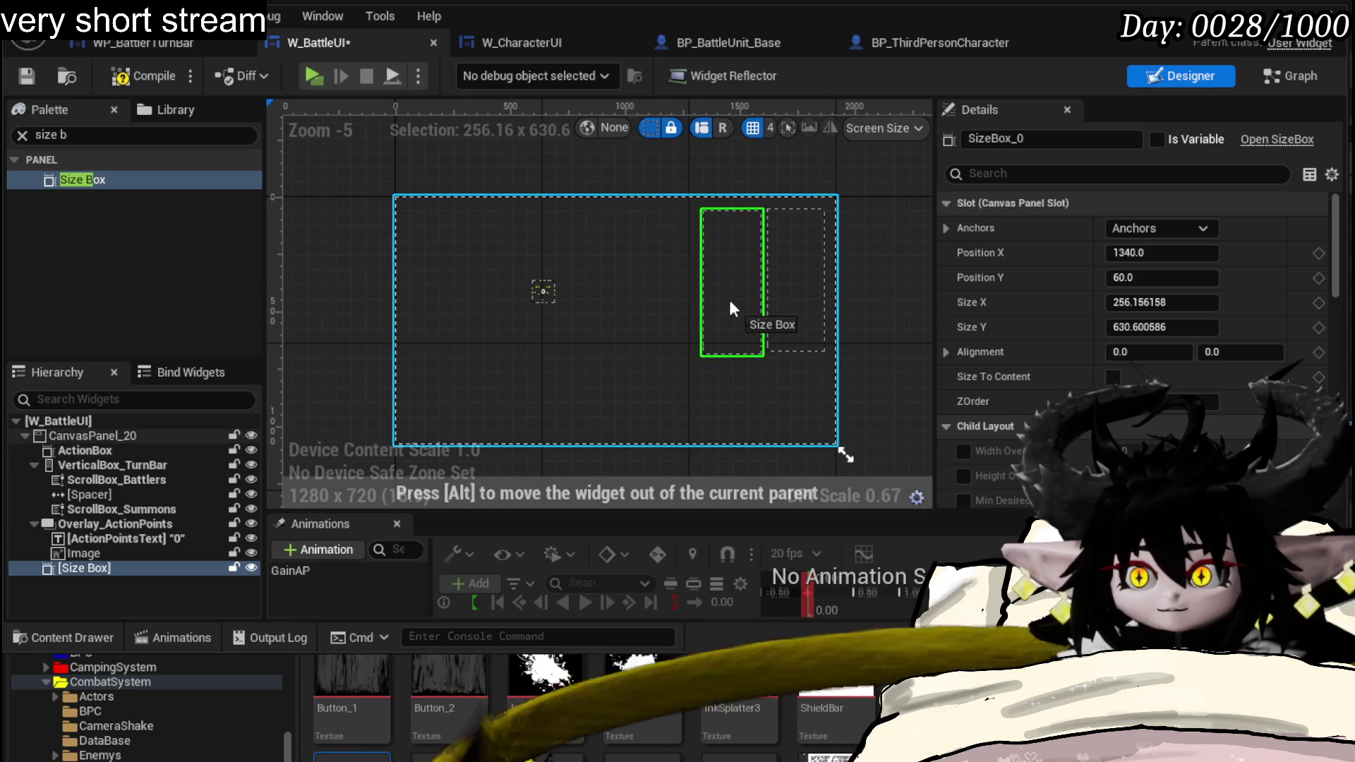
pyautogui.moveTo(725, 355); pyautogui.dragTo(724, 351)
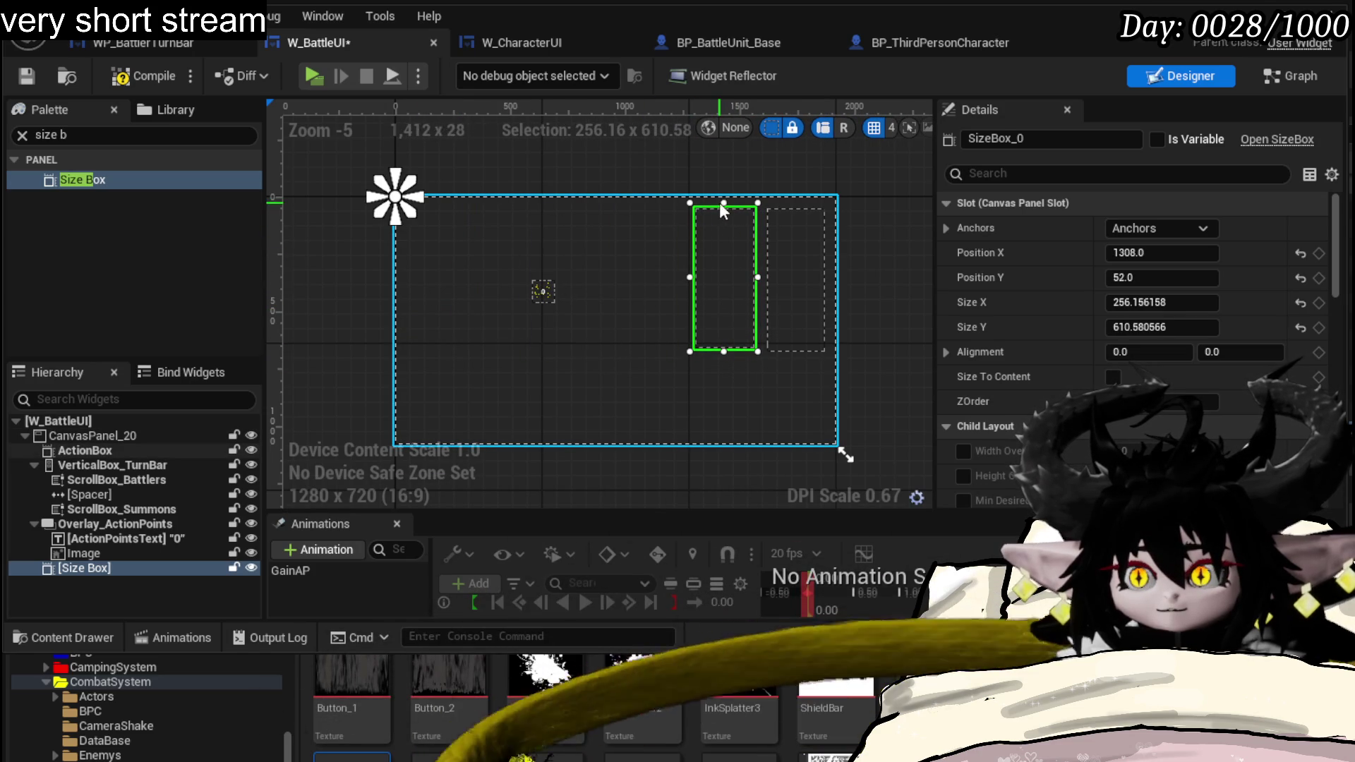
pyautogui.moveTo(721, 205); pyautogui.dragTo(724, 201)
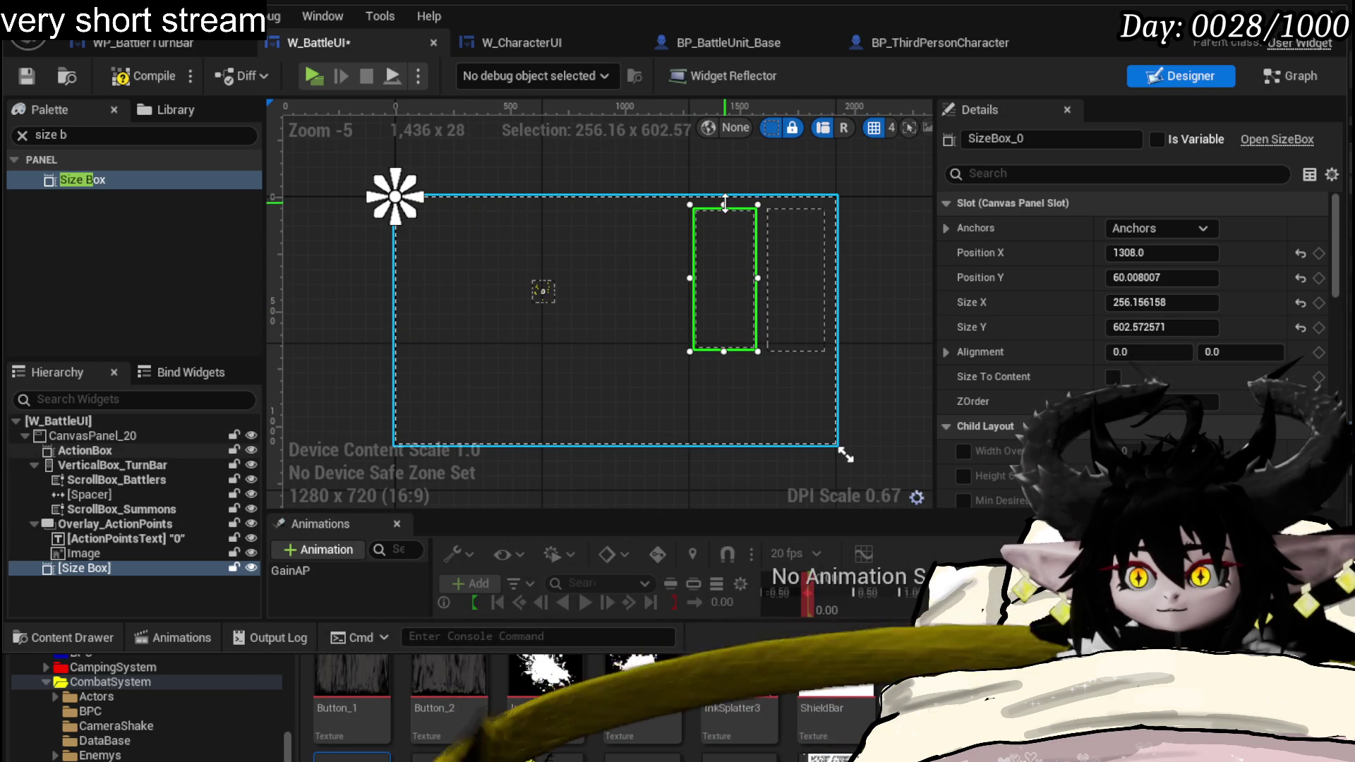
pyautogui.click(818, 232)
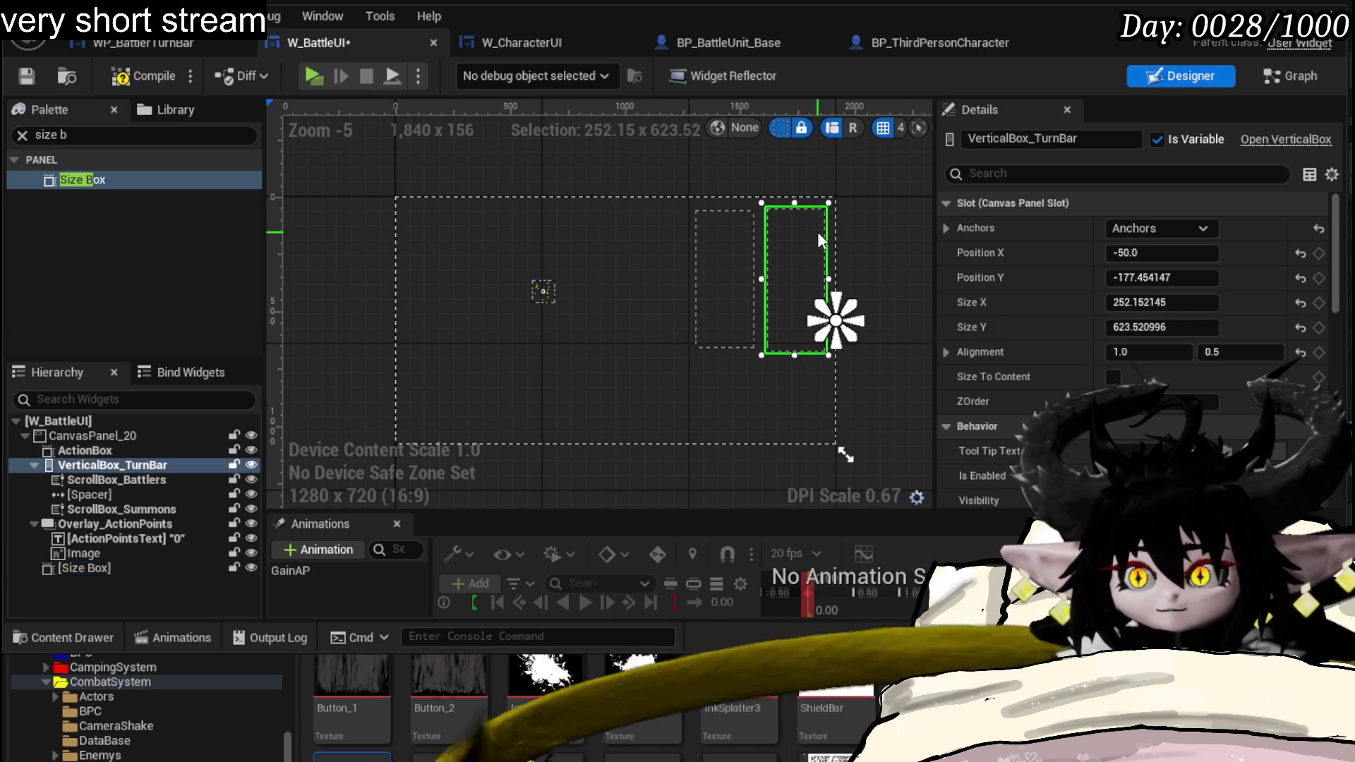
# - Anchor both the Size Box and VerticalBox_TurnBar right with vertical stretch, then compile and save
pyautogui.click(716, 249)
pyautogui.click(1154, 228)
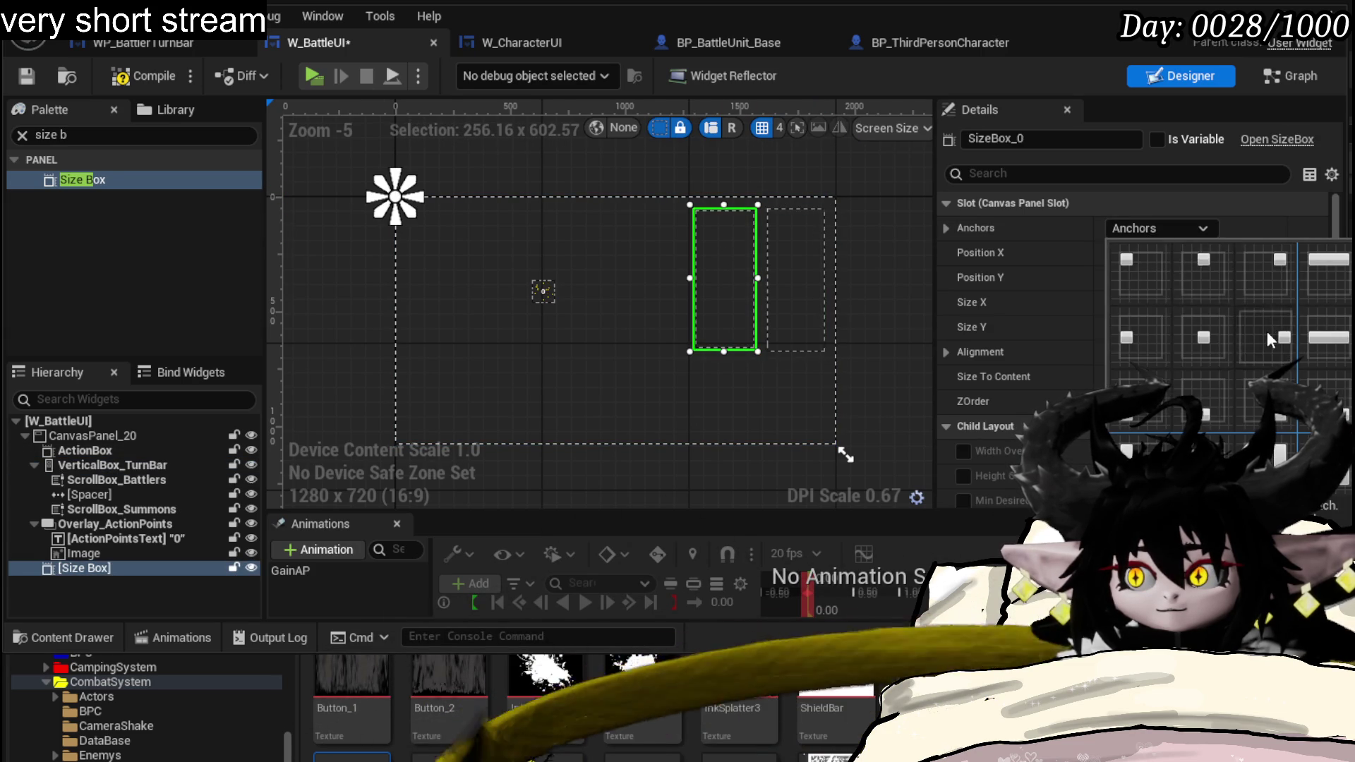
pyautogui.click(1268, 332)
pyautogui.click(796, 236)
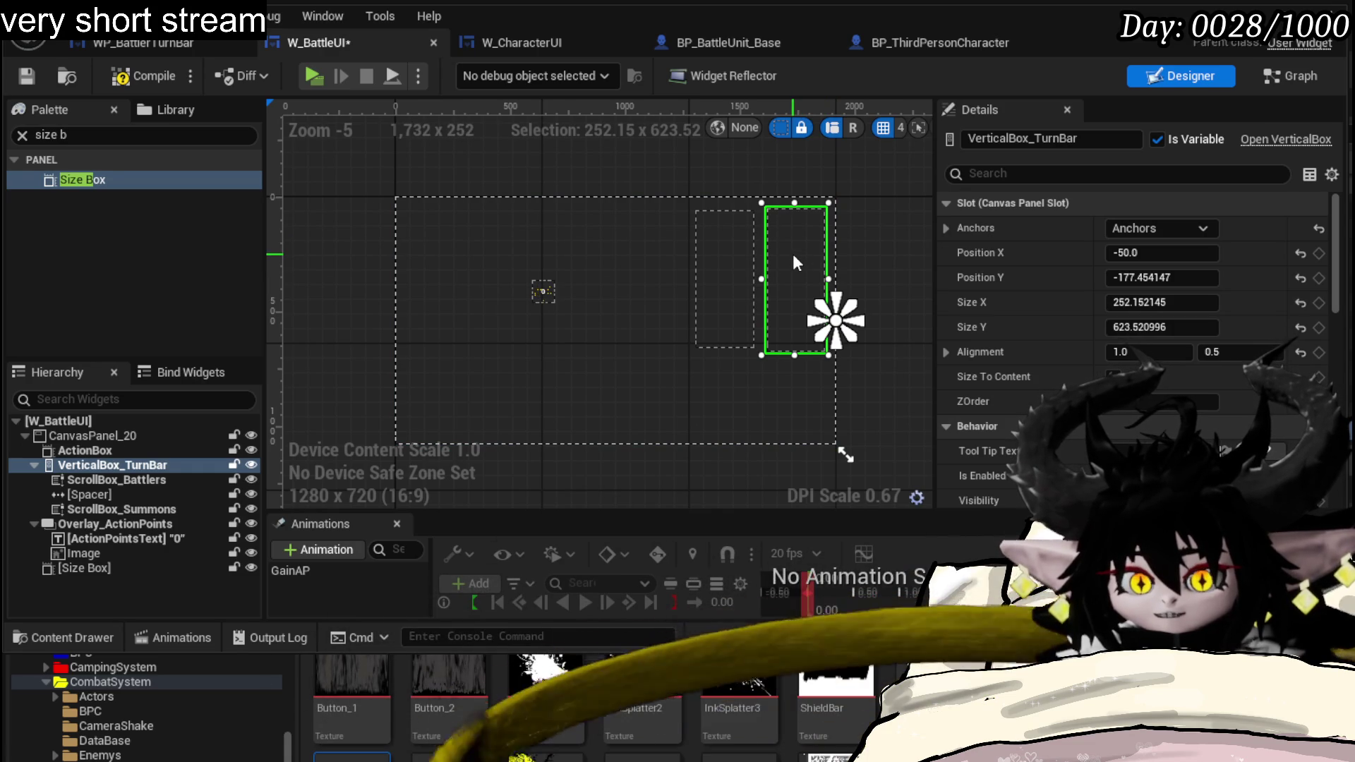
pyautogui.click(1165, 227)
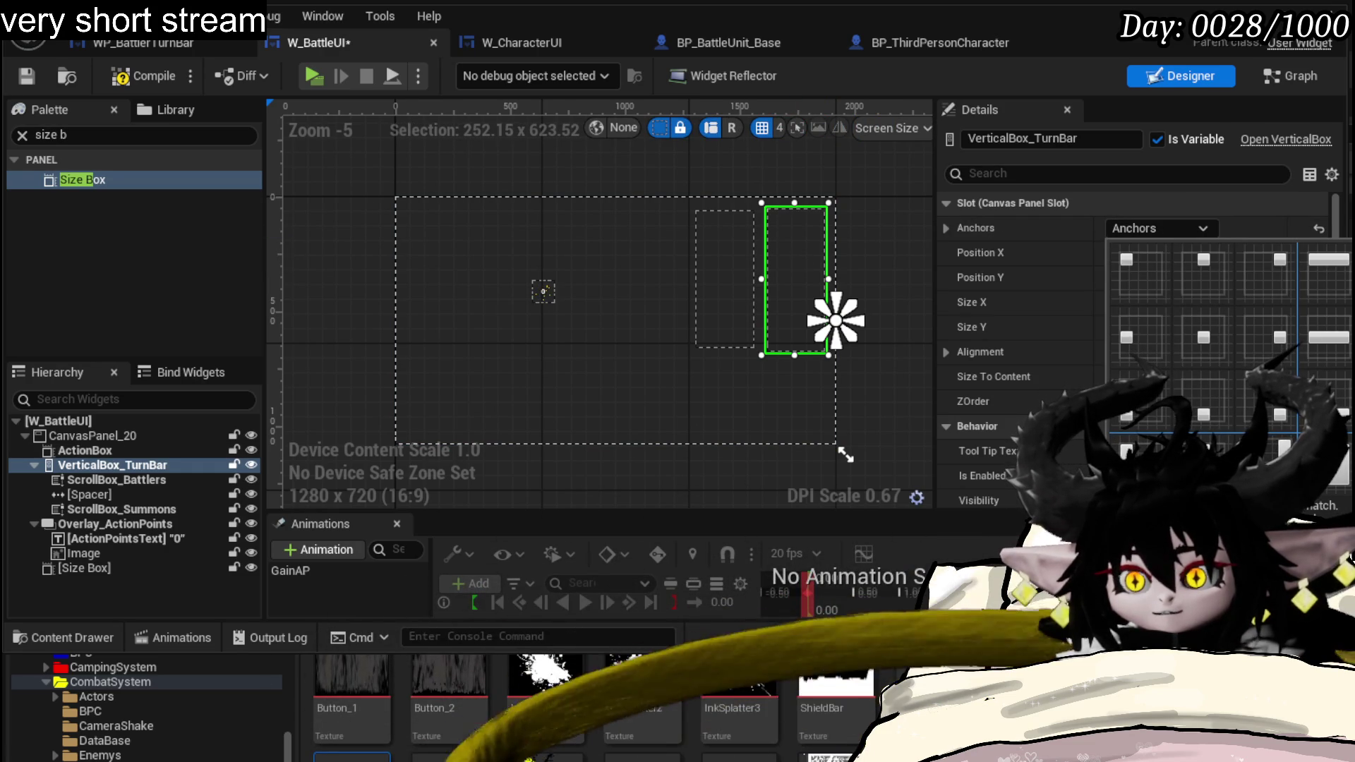
pyautogui.click(1282, 454)
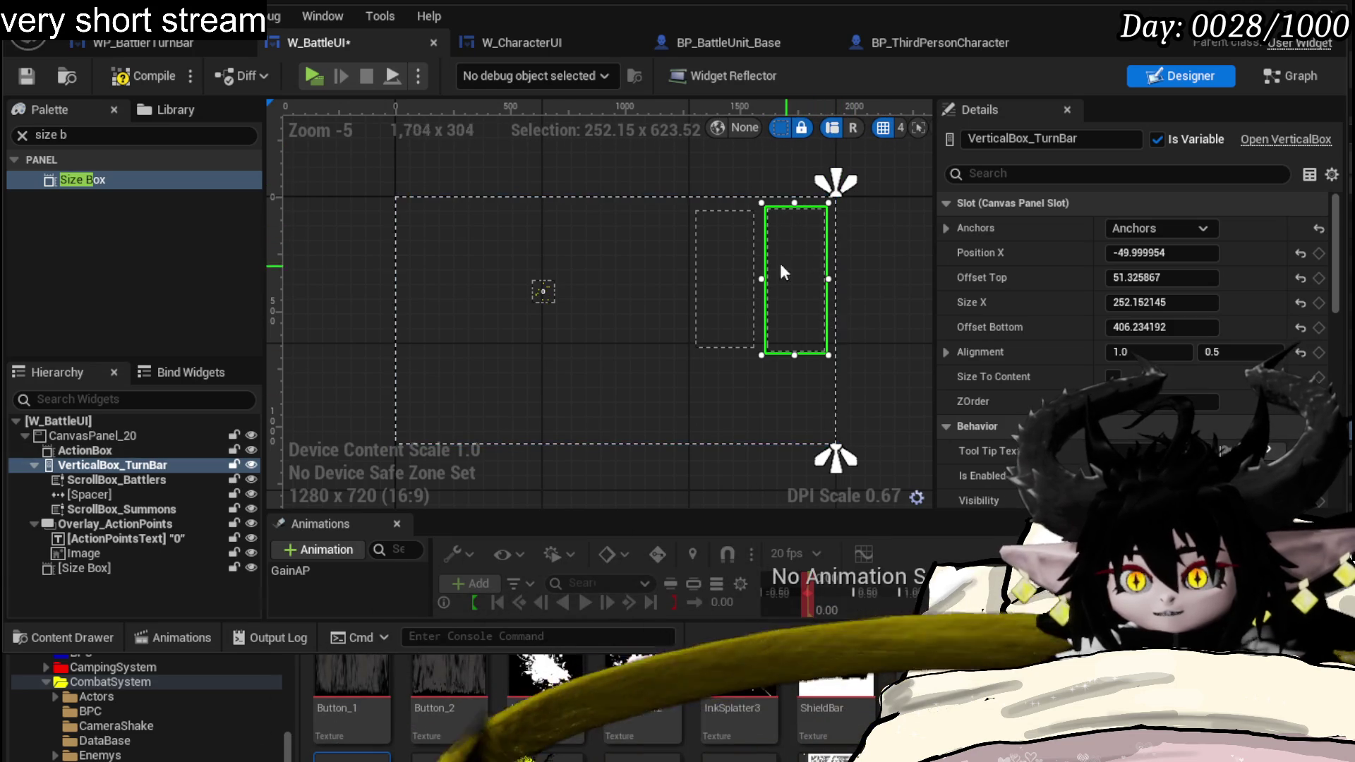
pyautogui.click(727, 255)
pyautogui.click(1155, 229)
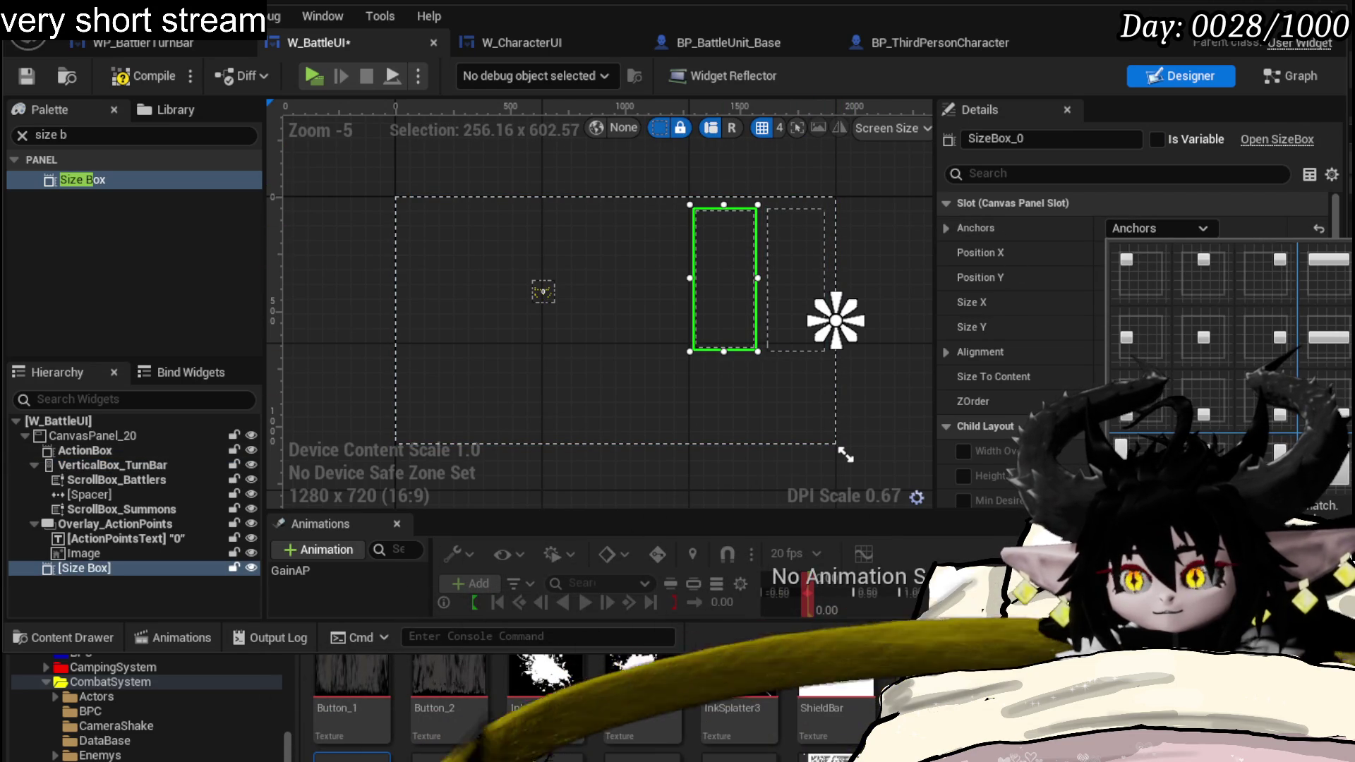
pyautogui.click(1280, 453)
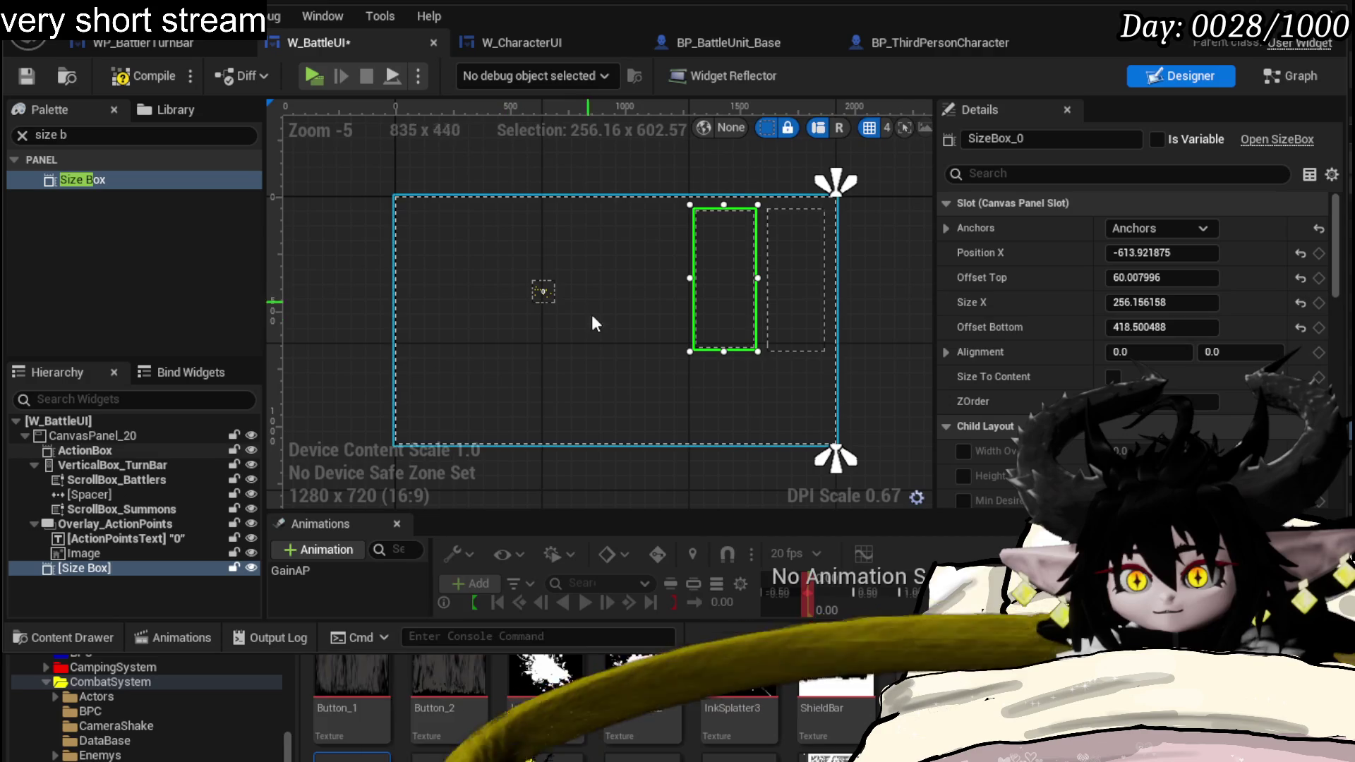
pyautogui.click(26, 76)
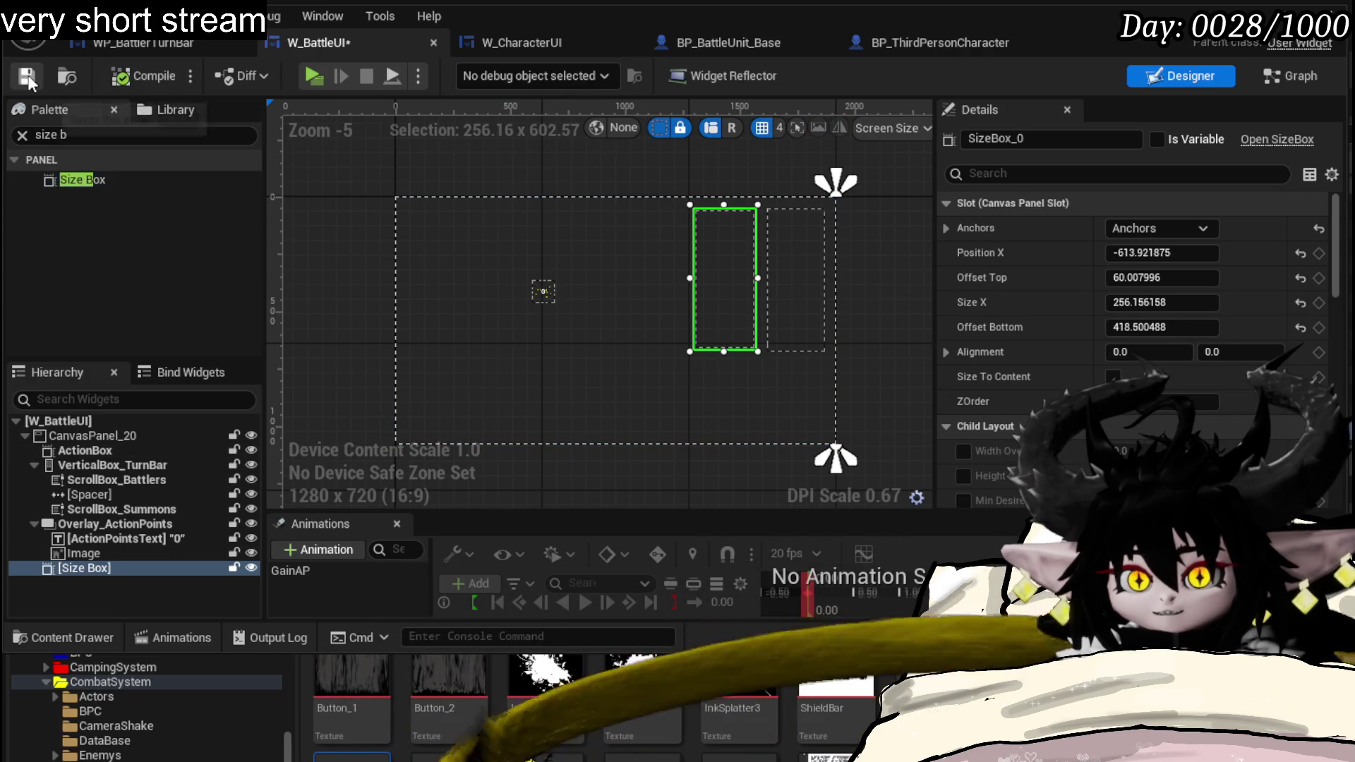
# - Compare the two boxes, set the Size Box alignment to 1.0 and nudge it beside the turn bar
pyautogui.click(791, 260)
pyautogui.click(729, 258)
pyautogui.click(790, 262)
pyautogui.click(717, 264)
pyautogui.click(805, 280)
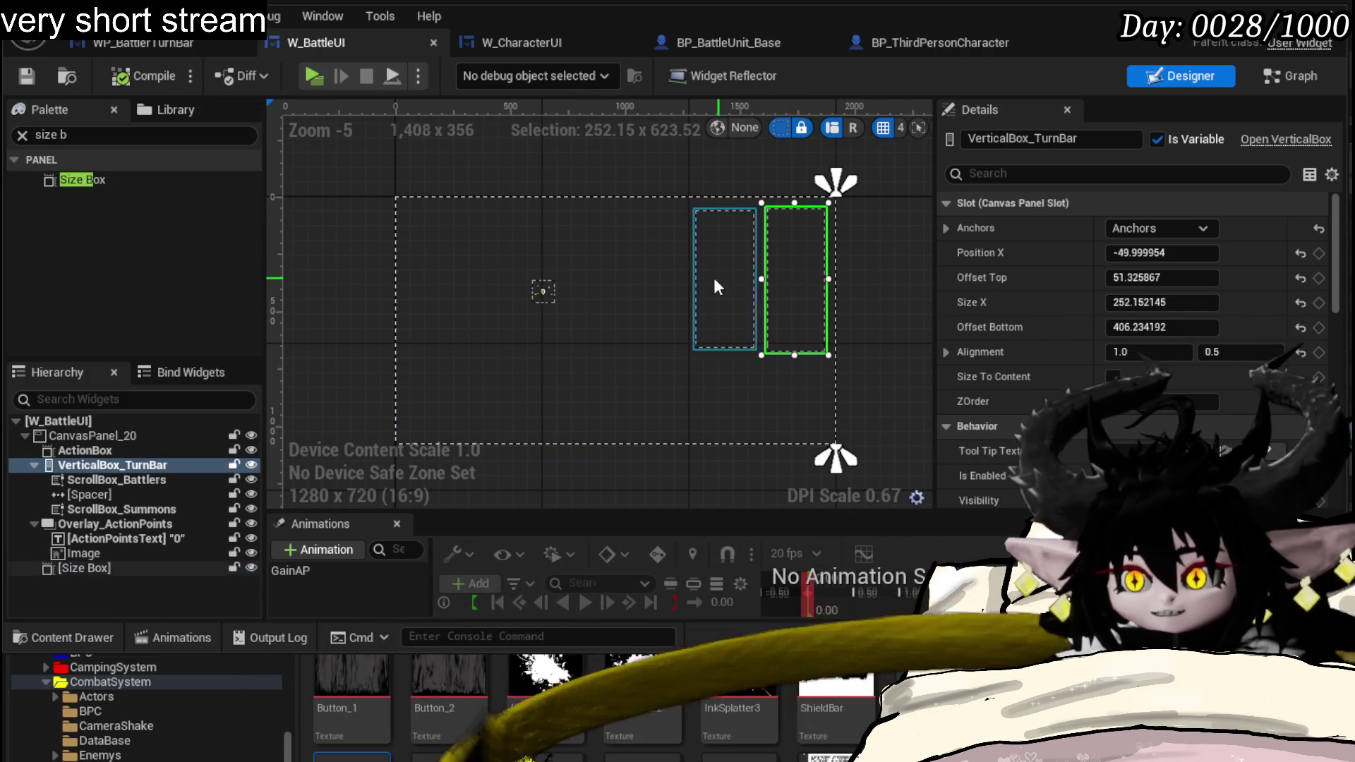
pyautogui.click(717, 277)
pyautogui.press('Return')
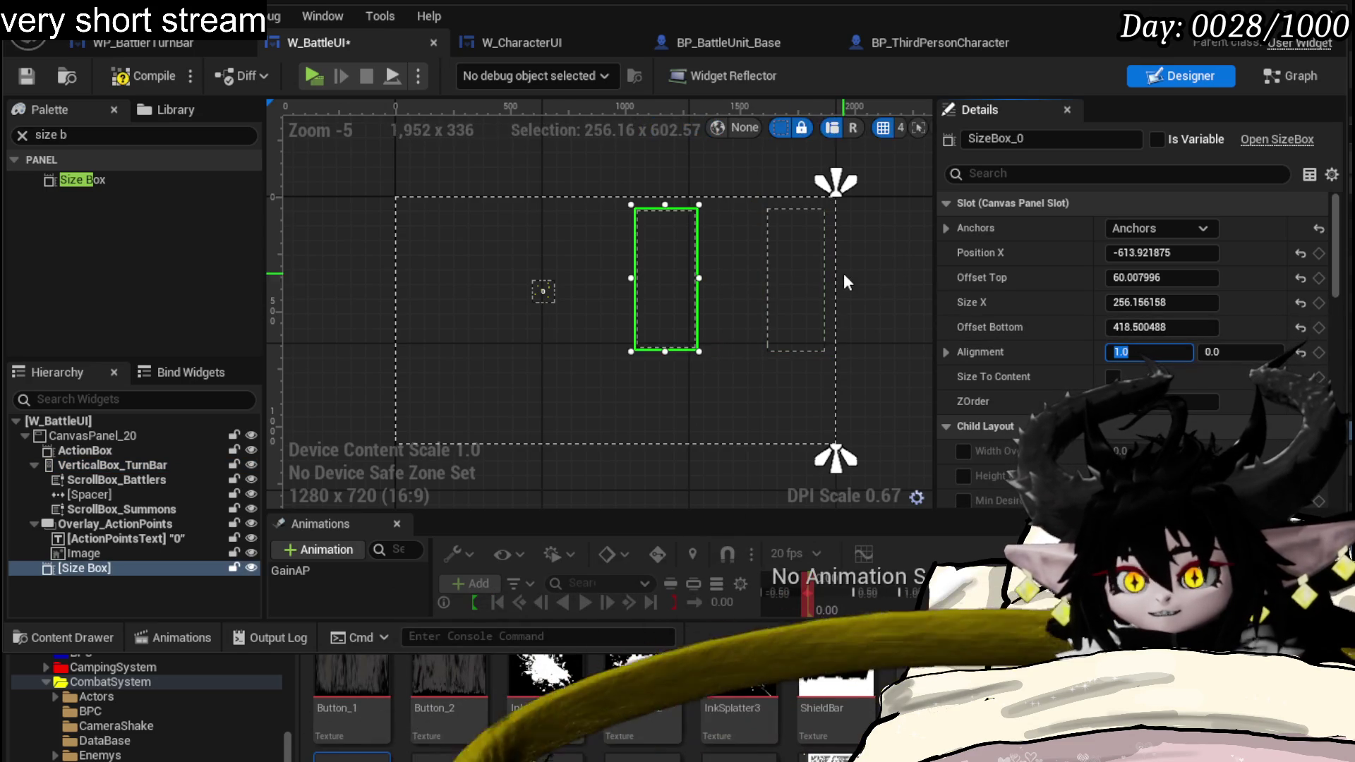
pyautogui.scroll(3, 762, 275)
pyautogui.moveTo(629, 278); pyautogui.dragTo(747, 267)
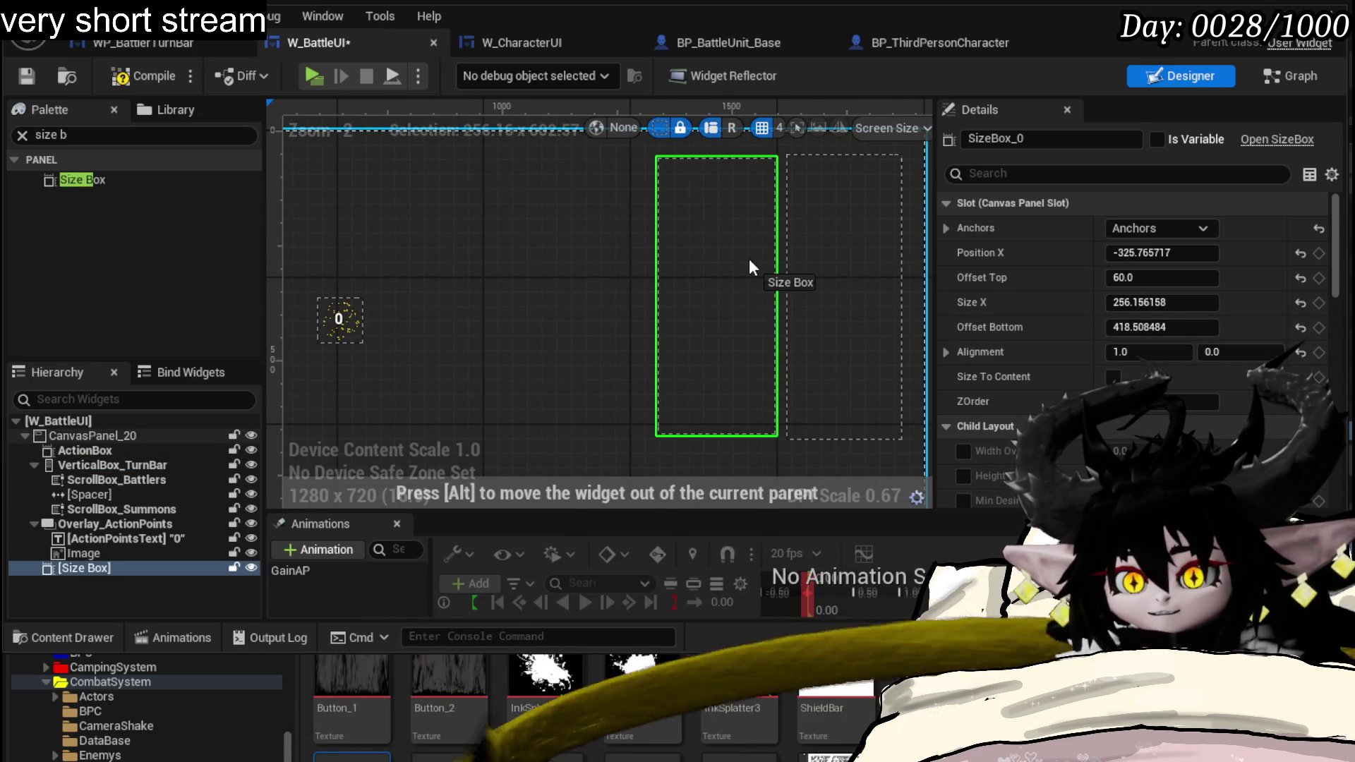
pyautogui.moveTo(747, 259); pyautogui.dragTo(750, 256)
# - Give the Size Box and turn bar matching Offset Top 51 and Offset Bottom 400, then save W_BattleUI
pyautogui.click(830, 250)
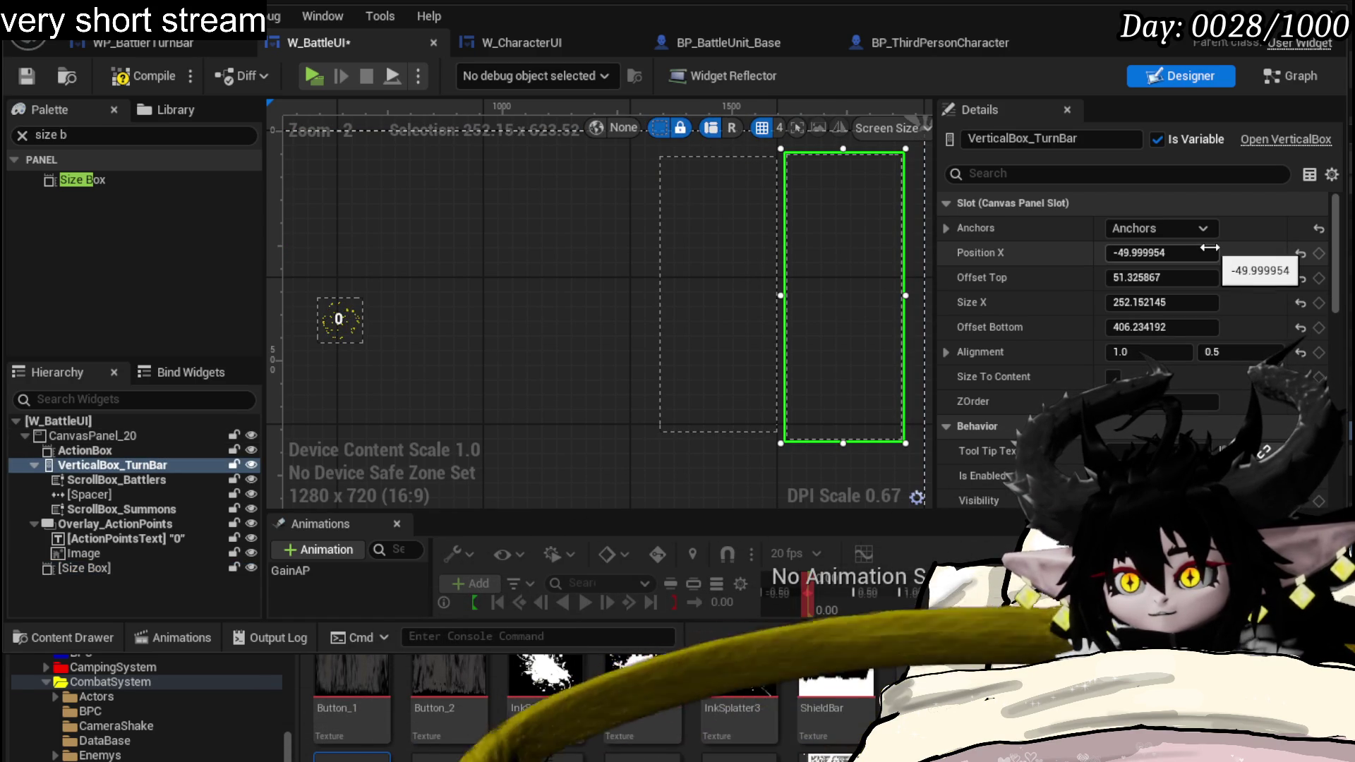
pyautogui.click(696, 268)
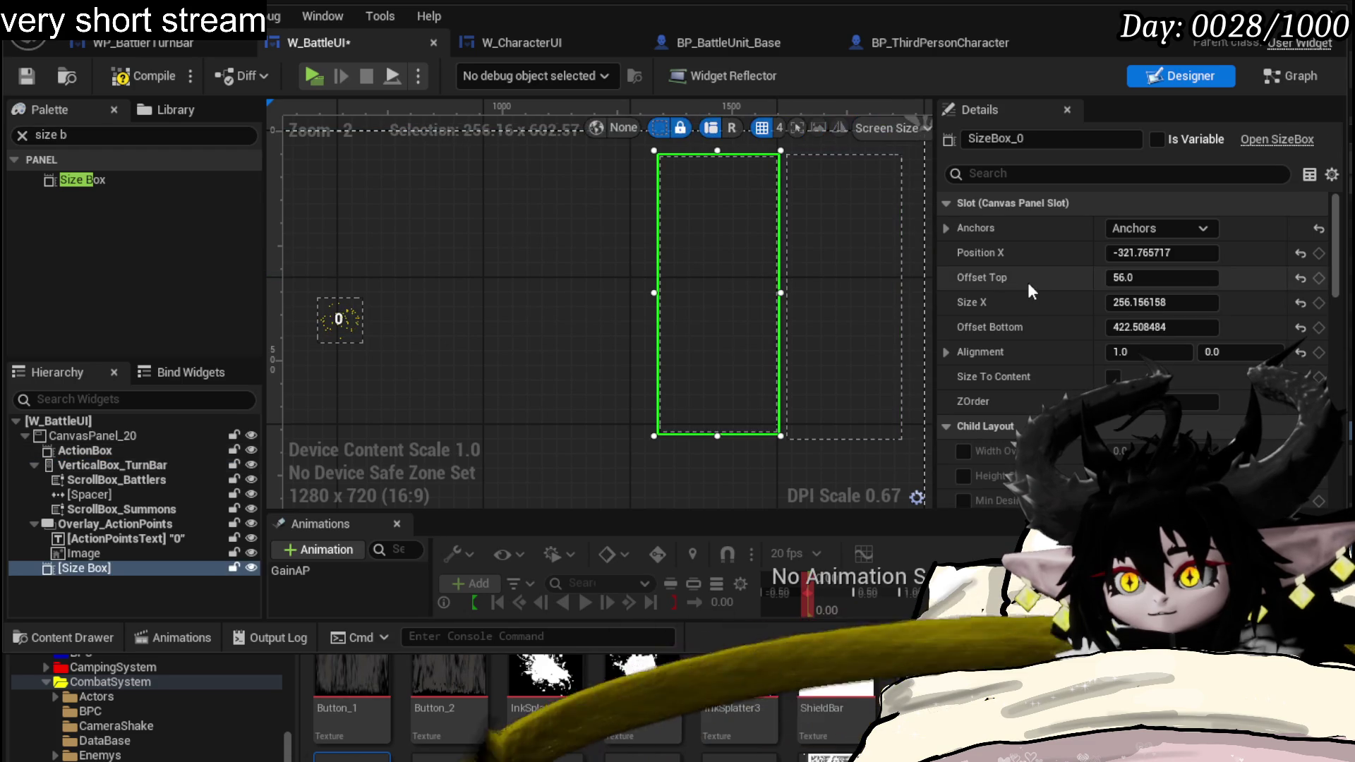
pyautogui.click(1179, 285)
pyautogui.write('1')
pyautogui.press('Return')
pyautogui.hotkey('ctrl', 'z')
pyautogui.write('1')
pyautogui.press('Return')
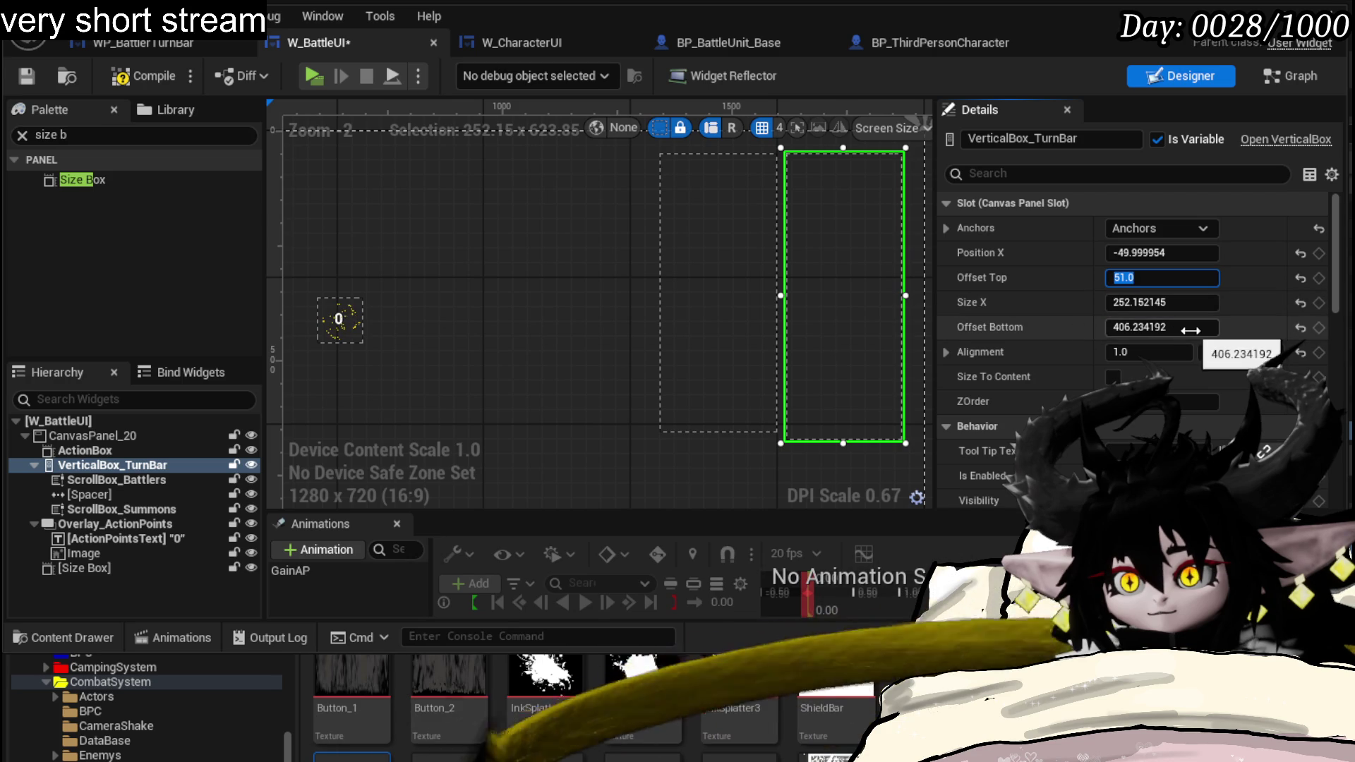
pyautogui.write('400')
pyautogui.press('Return')
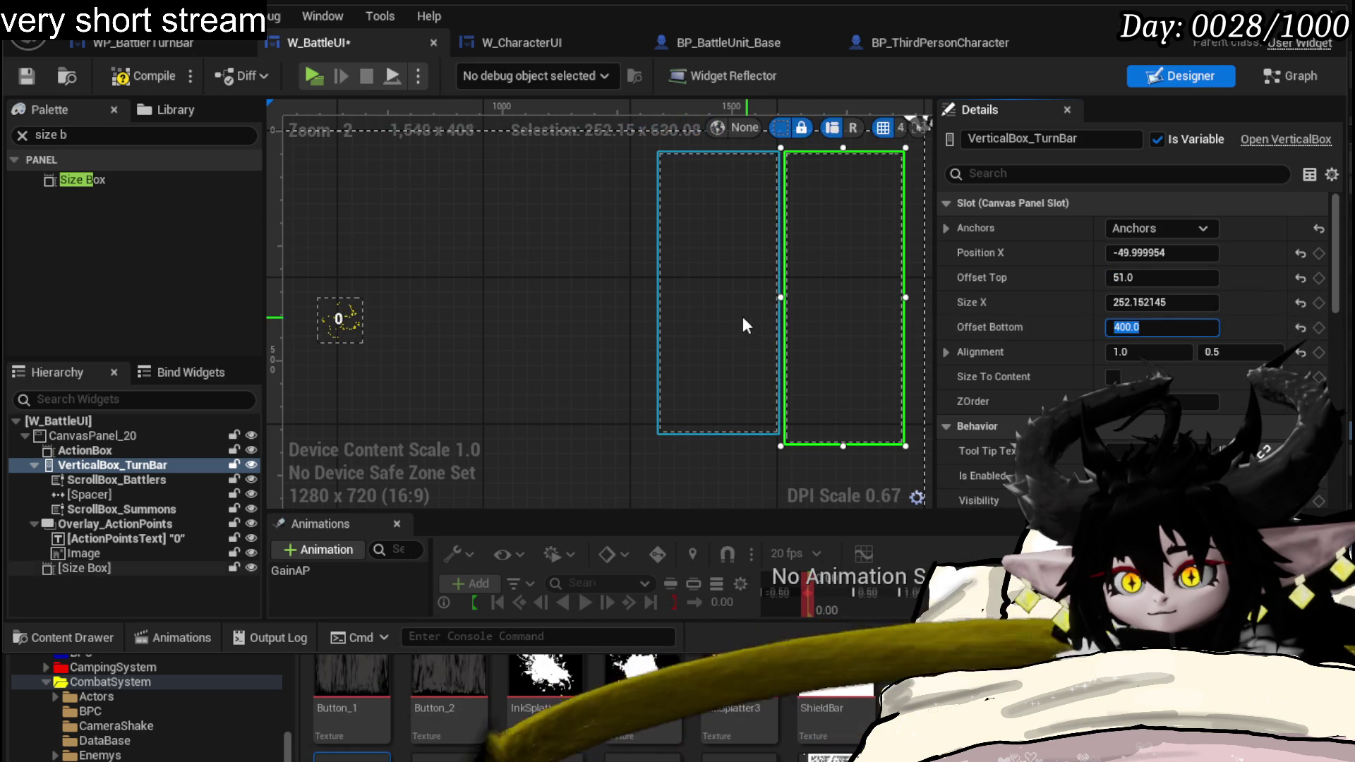
pyautogui.click(753, 316)
pyautogui.press('Return')
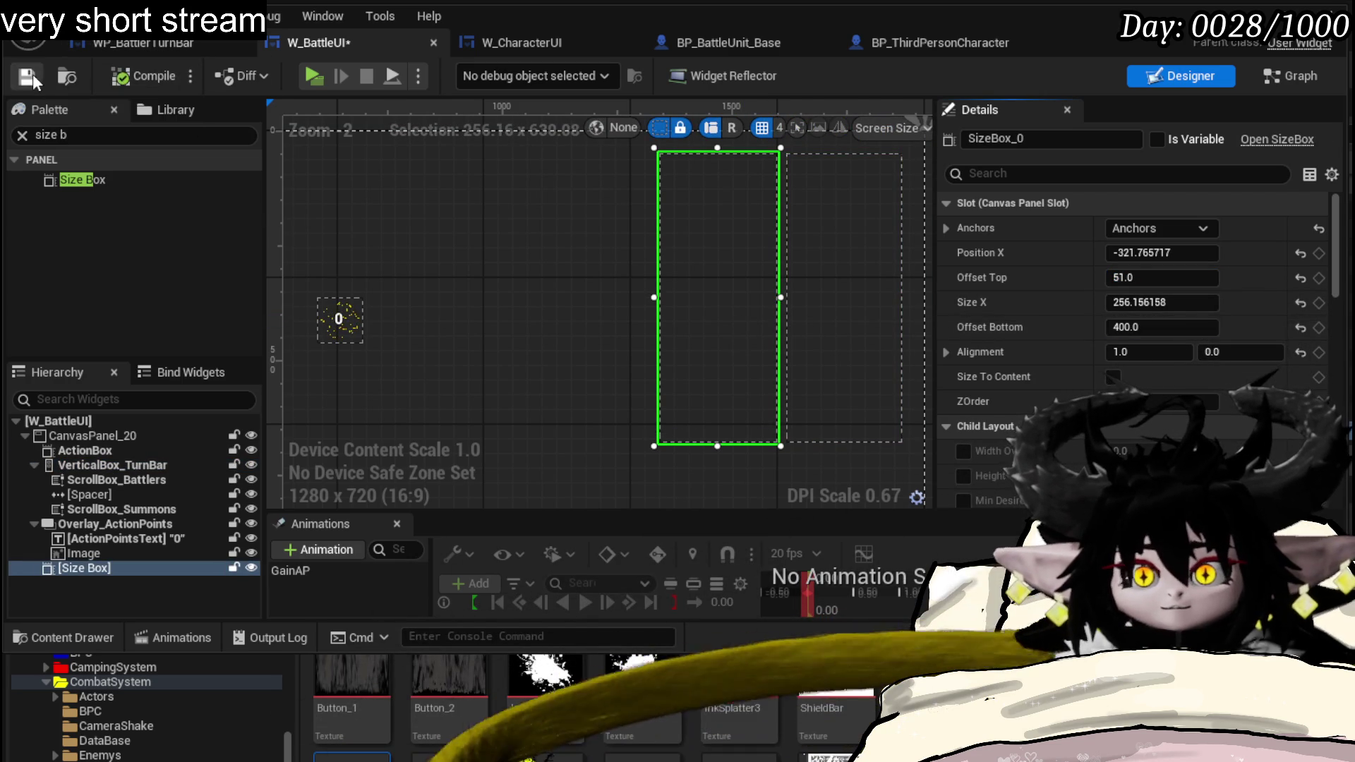
pyautogui.click(30, 75)
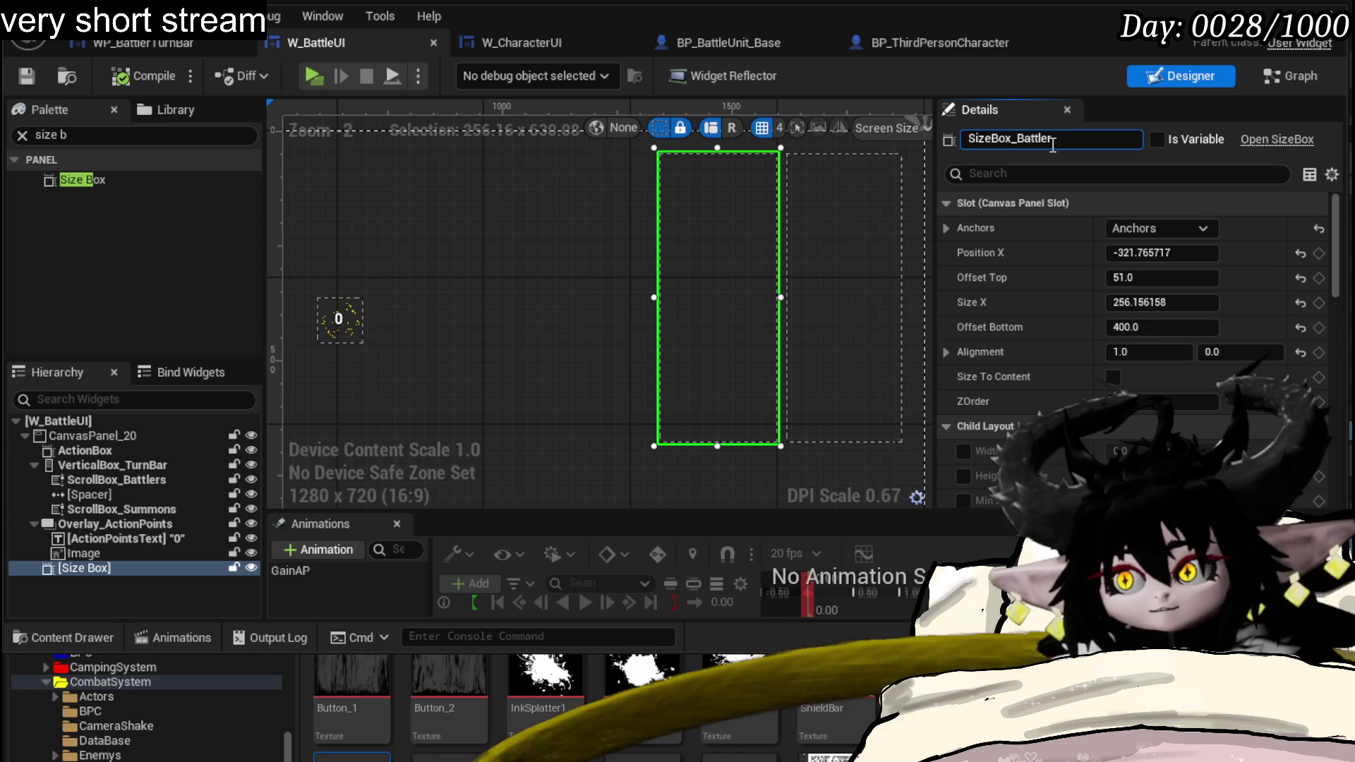
pyautogui.write('Info')
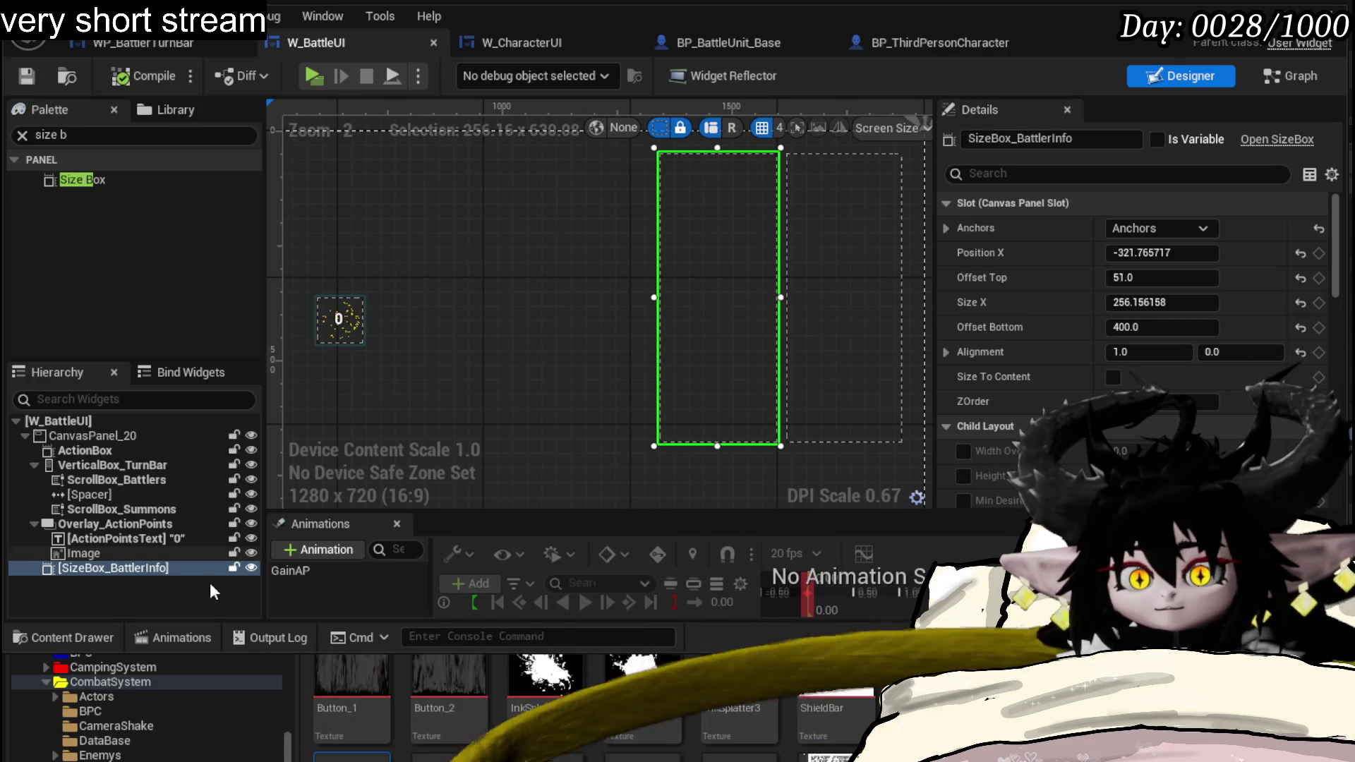
# - Rename the size box to SizeBox_BattlerInfo and start a fresh Palette search for Border
pyautogui.rightClick(106, 564)
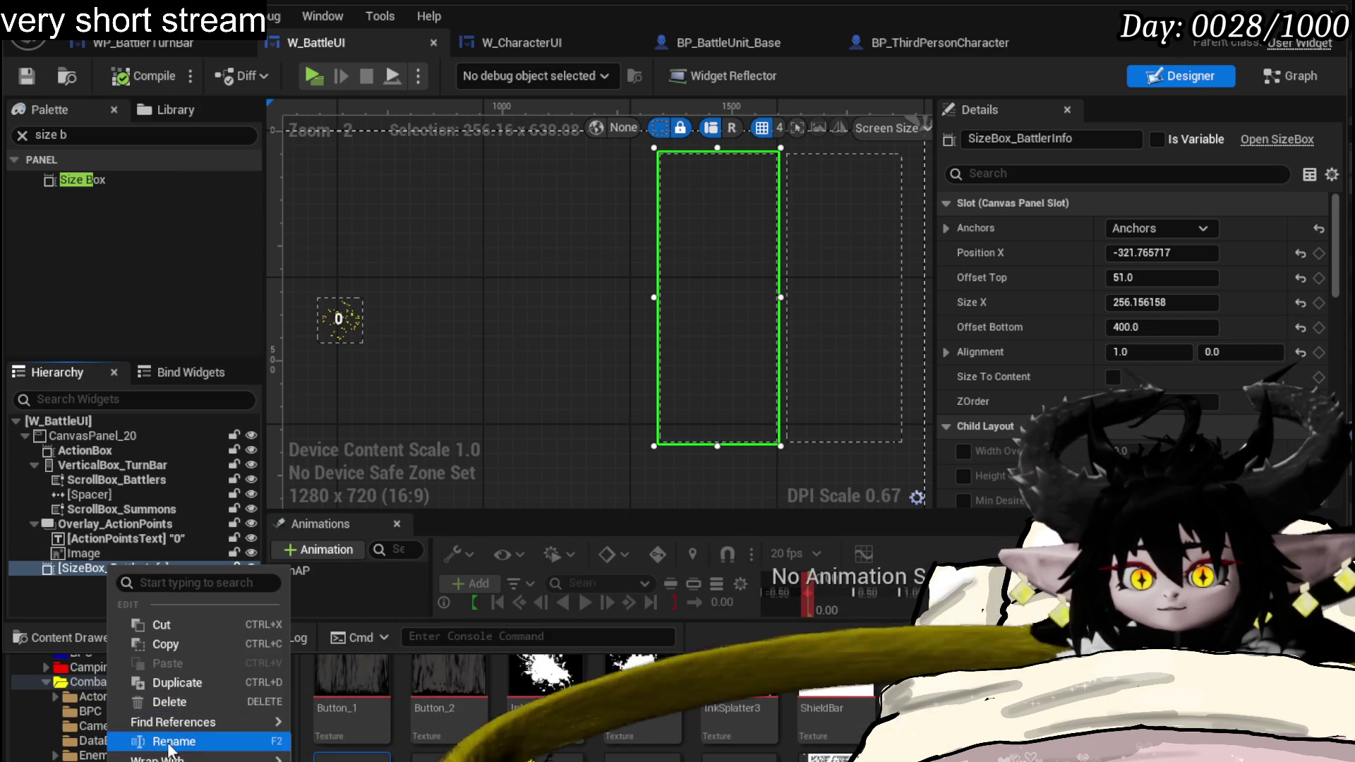
pyautogui.click(35, 135)
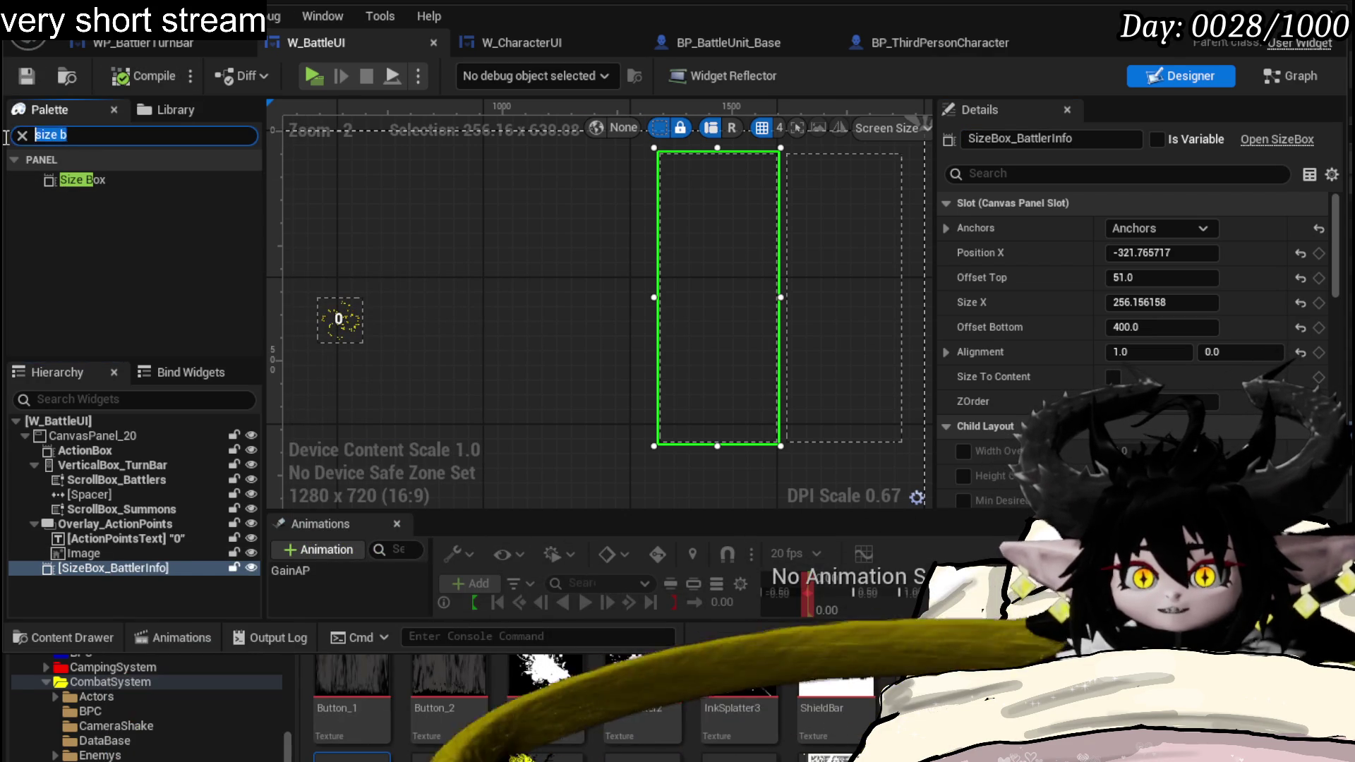
pyautogui.hotkey('ctrl', 'a')
pyautogui.write('Border')
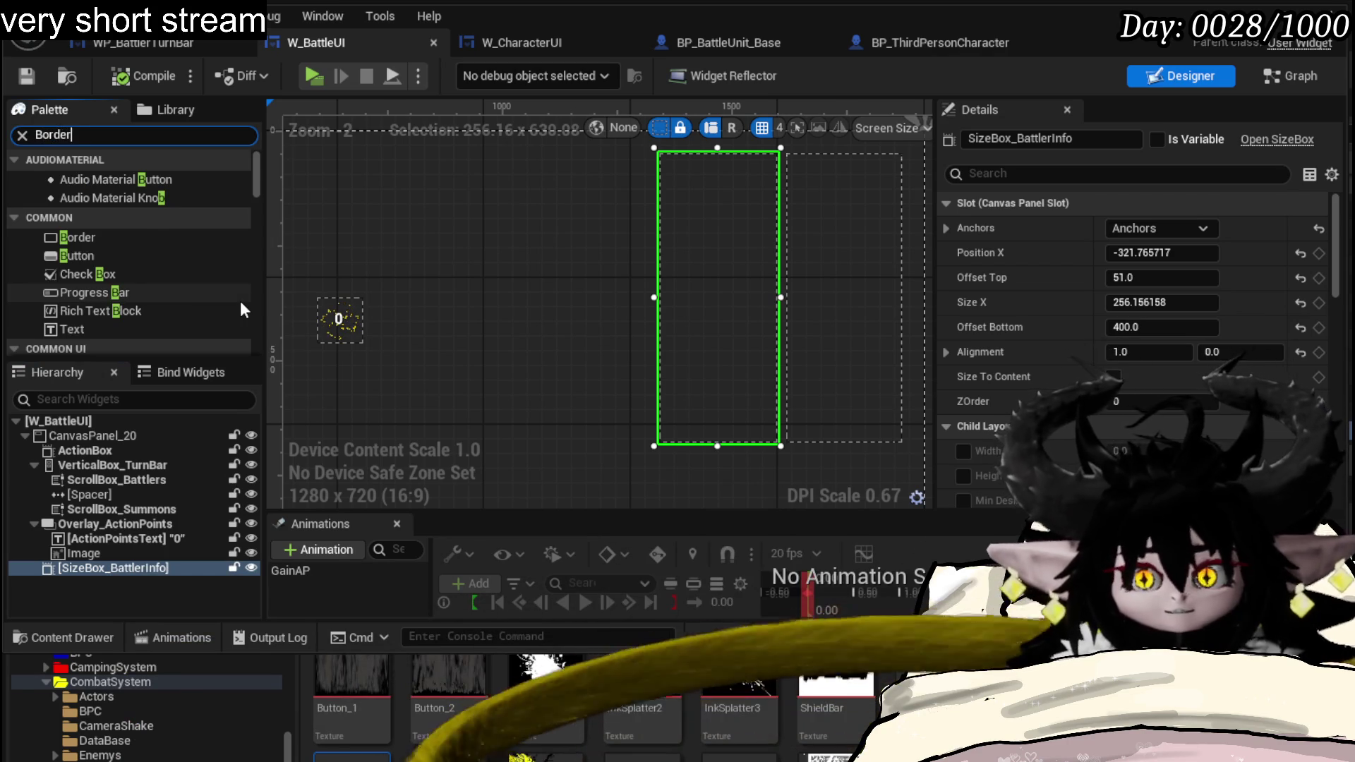
# - Nest a Border in SizeBox_BattlerInfo with a dark grey Brush Color, save, and return to the level editor
pyautogui.moveTo(72, 173); pyautogui.dragTo(122, 565)
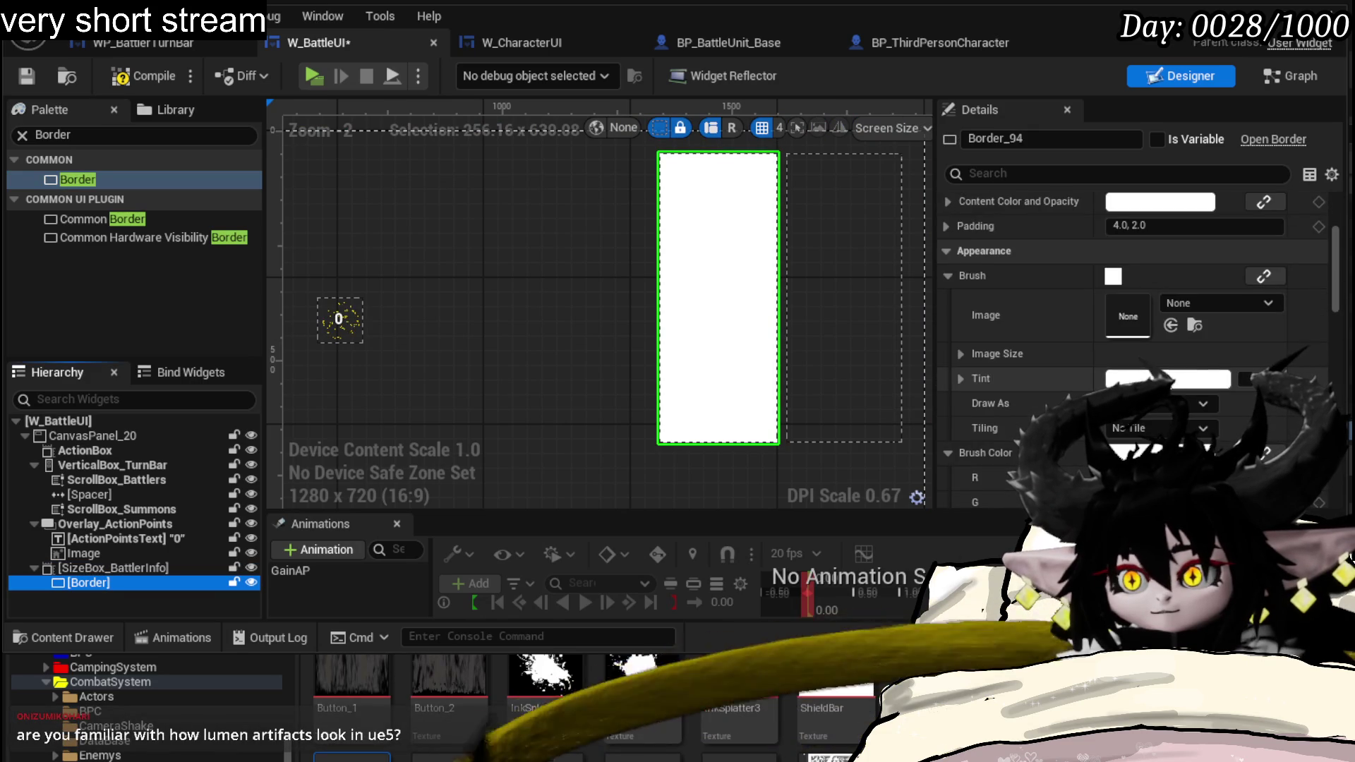
pyautogui.scroll(-3, 1172, 386)
pyautogui.click(1144, 363)
pyautogui.moveTo(1271, 445); pyautogui.dragTo(1270, 530)
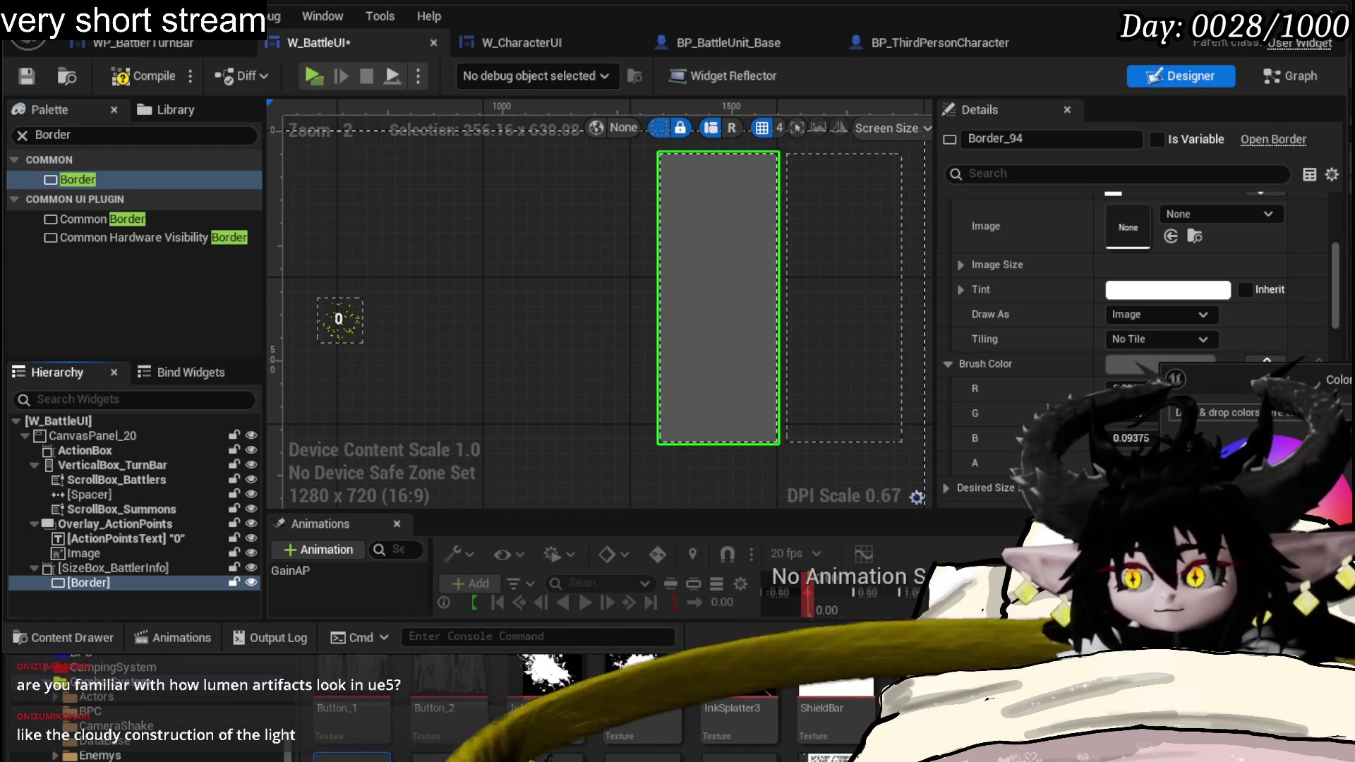
pyautogui.press('Escape')
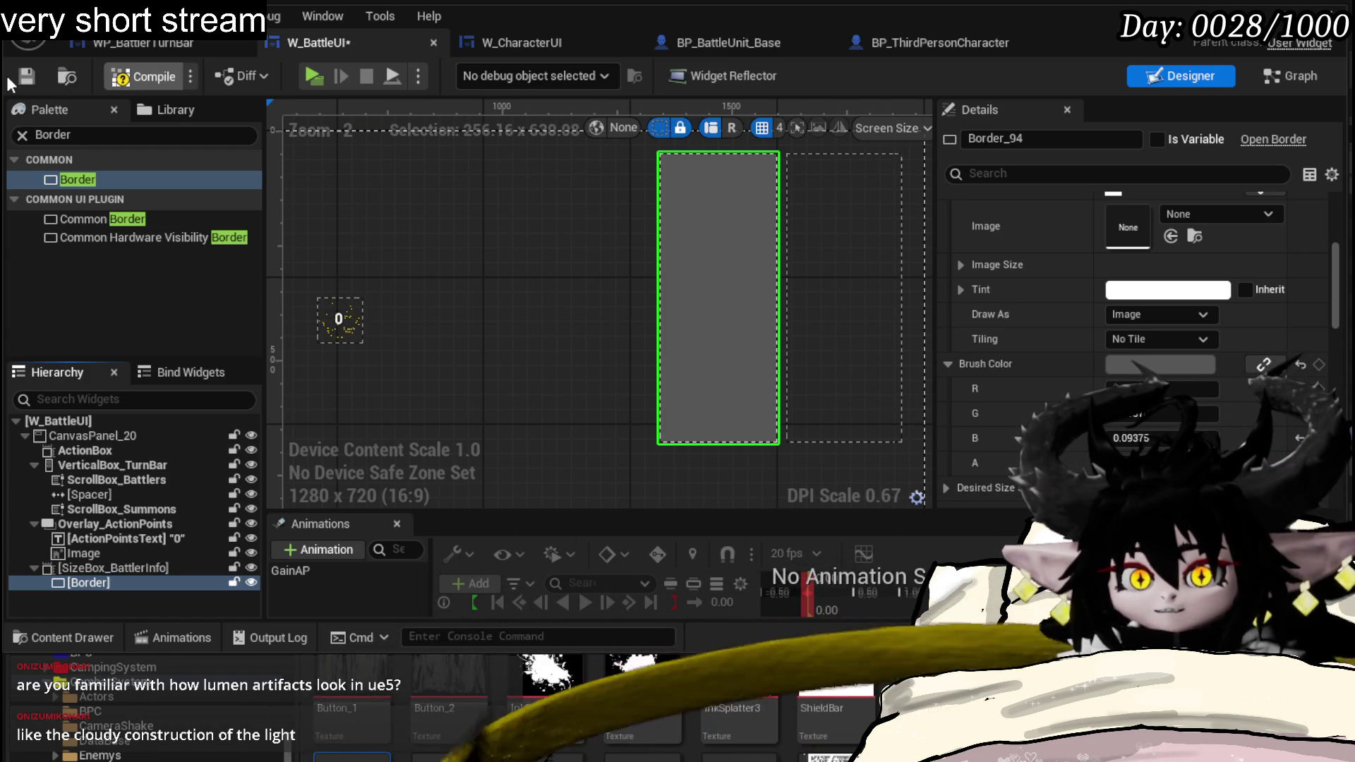
pyautogui.hotkey('ctrl', 's')
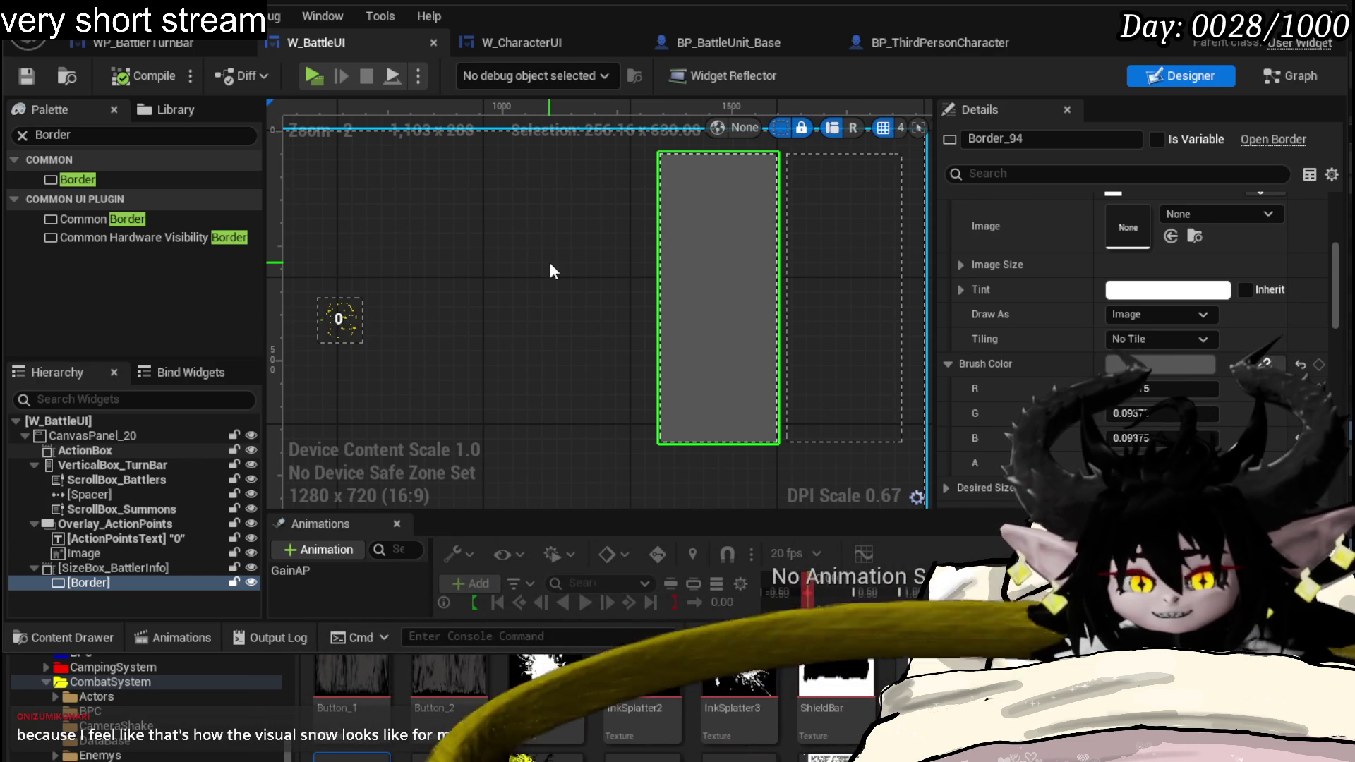
pyautogui.hotkey('alt', 'Tab')
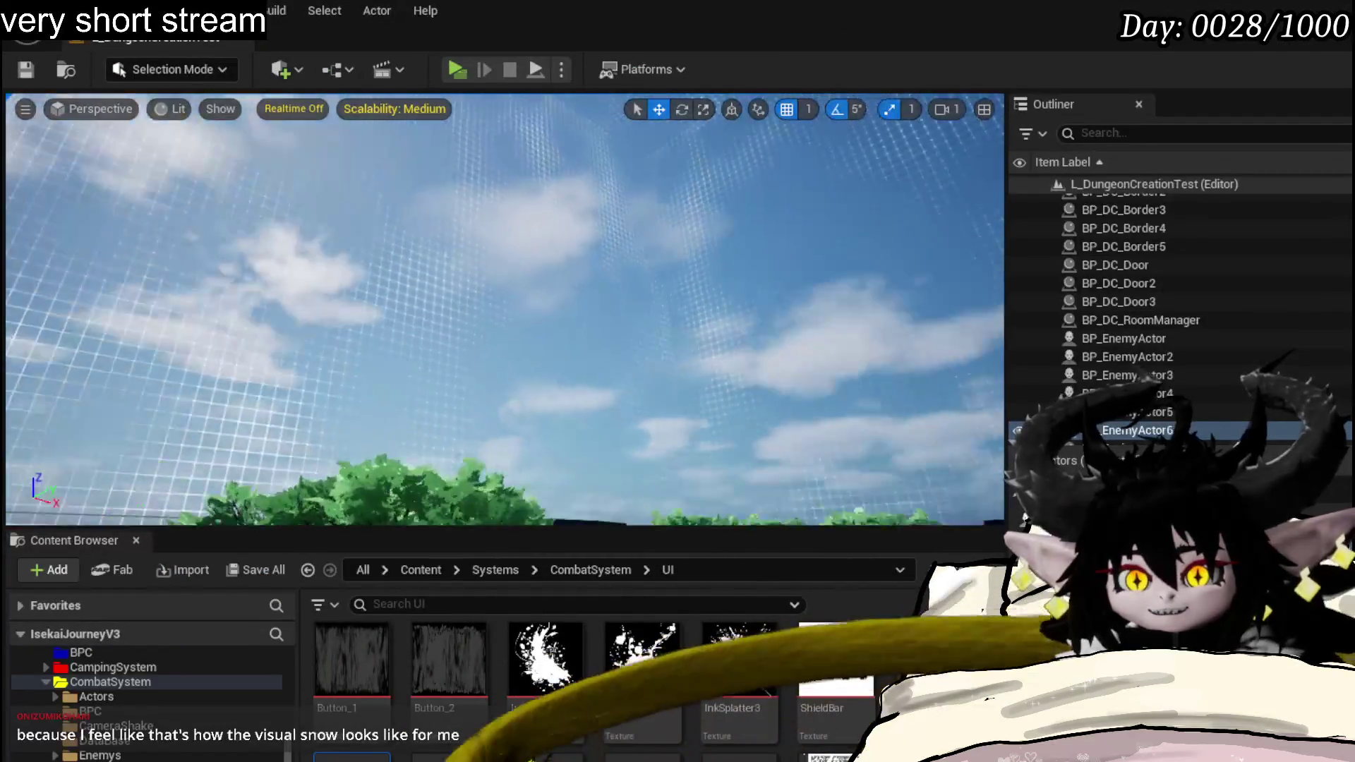
# - Save all modified level packages, then return to the W_BattleUI widget editor
pyautogui.press('f')
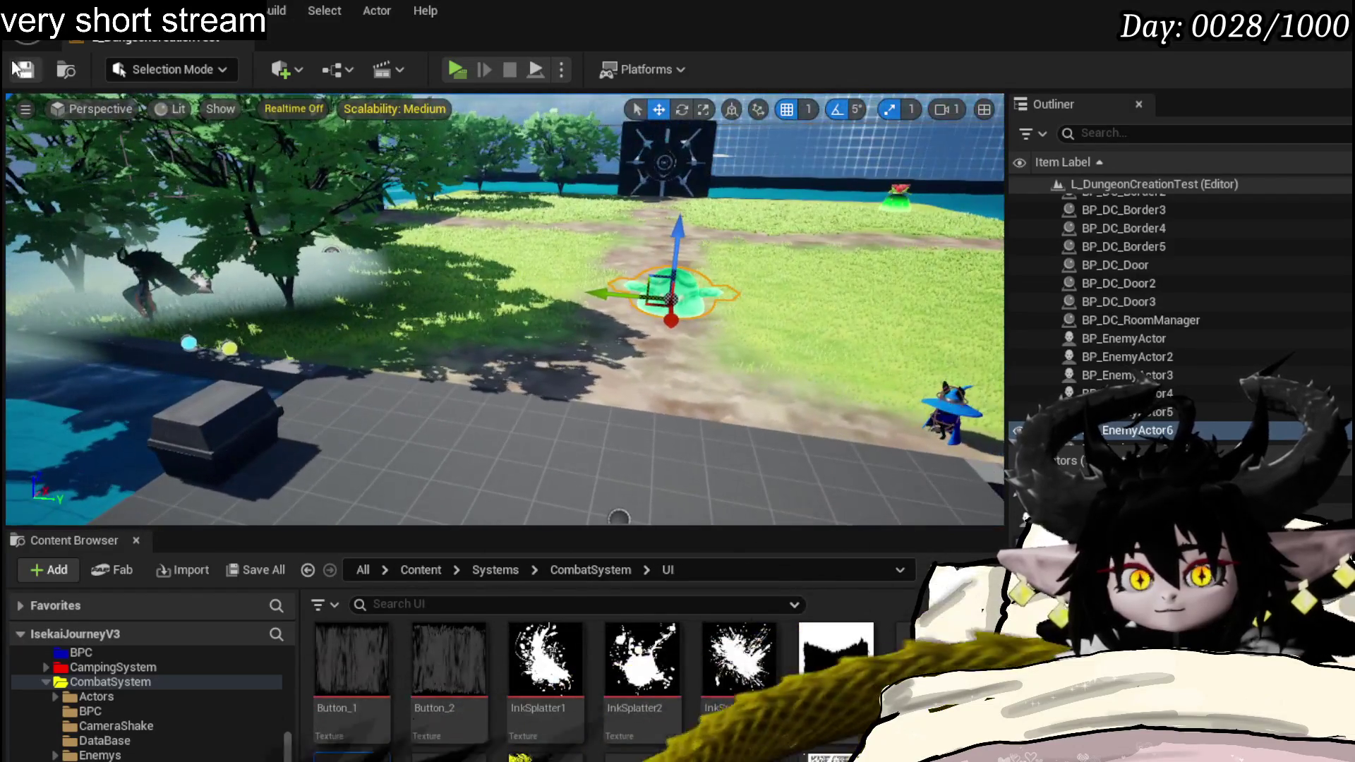
pyautogui.click(26, 70)
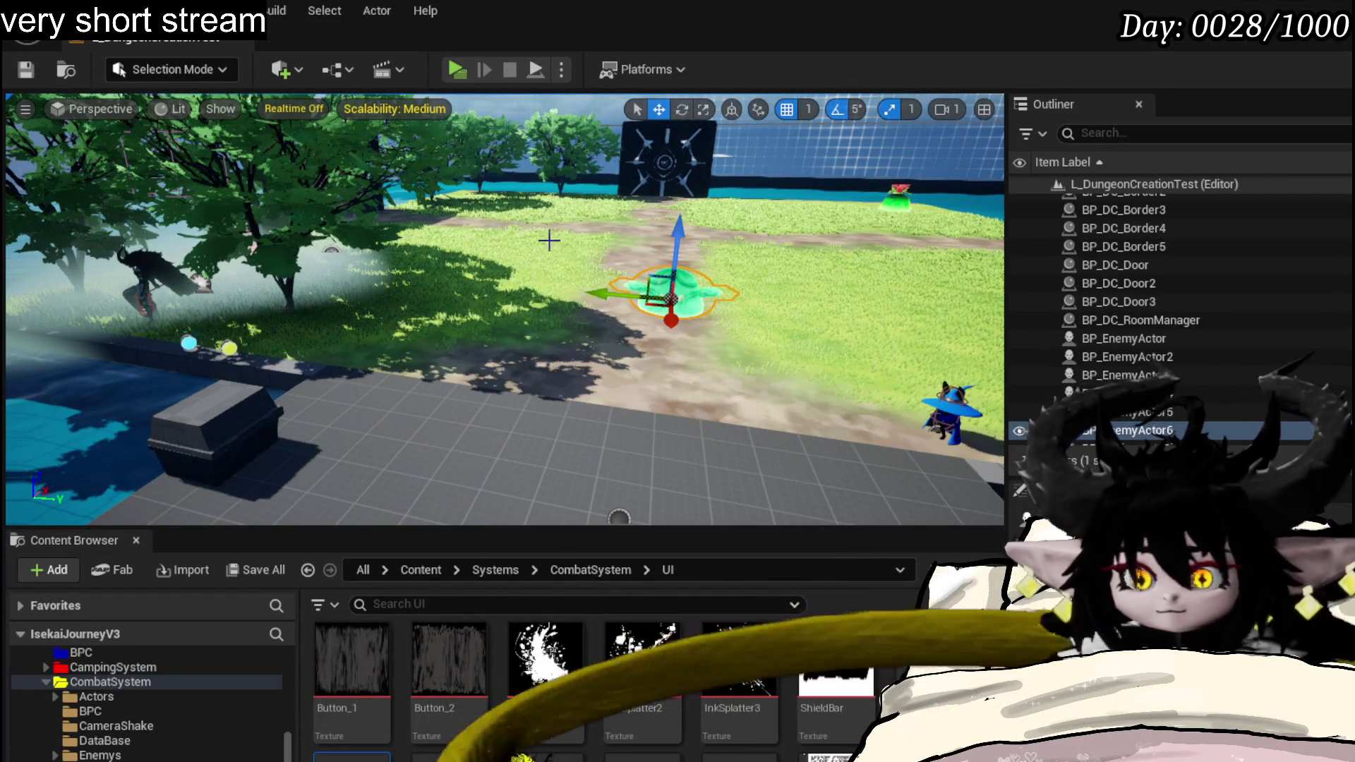
pyautogui.hotkey('alt', 'Tab')
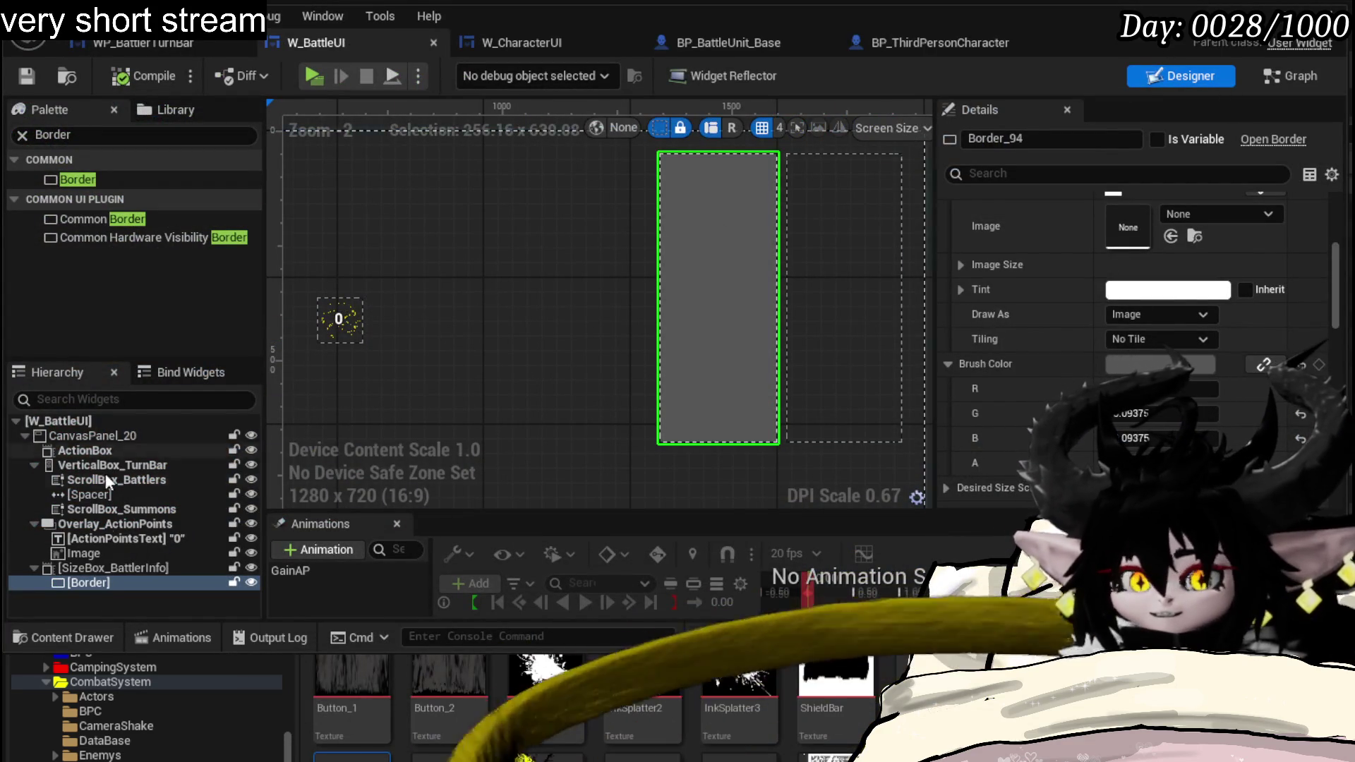
# - Select SizeBox_BattlerInfo in the Hierarchy to show its slot settings (size 256, offsets 51/400)
pyautogui.click(111, 568)
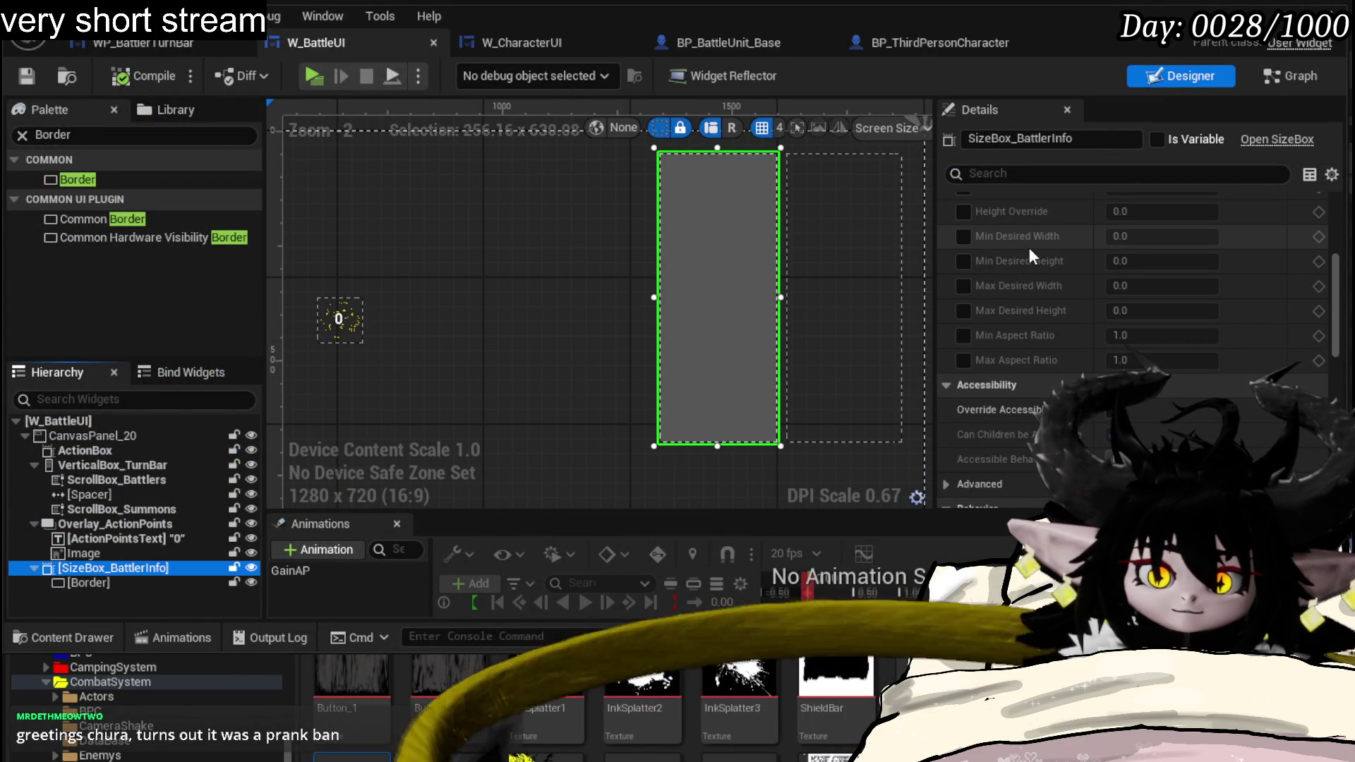
pyautogui.scroll(-2, 1032, 244)
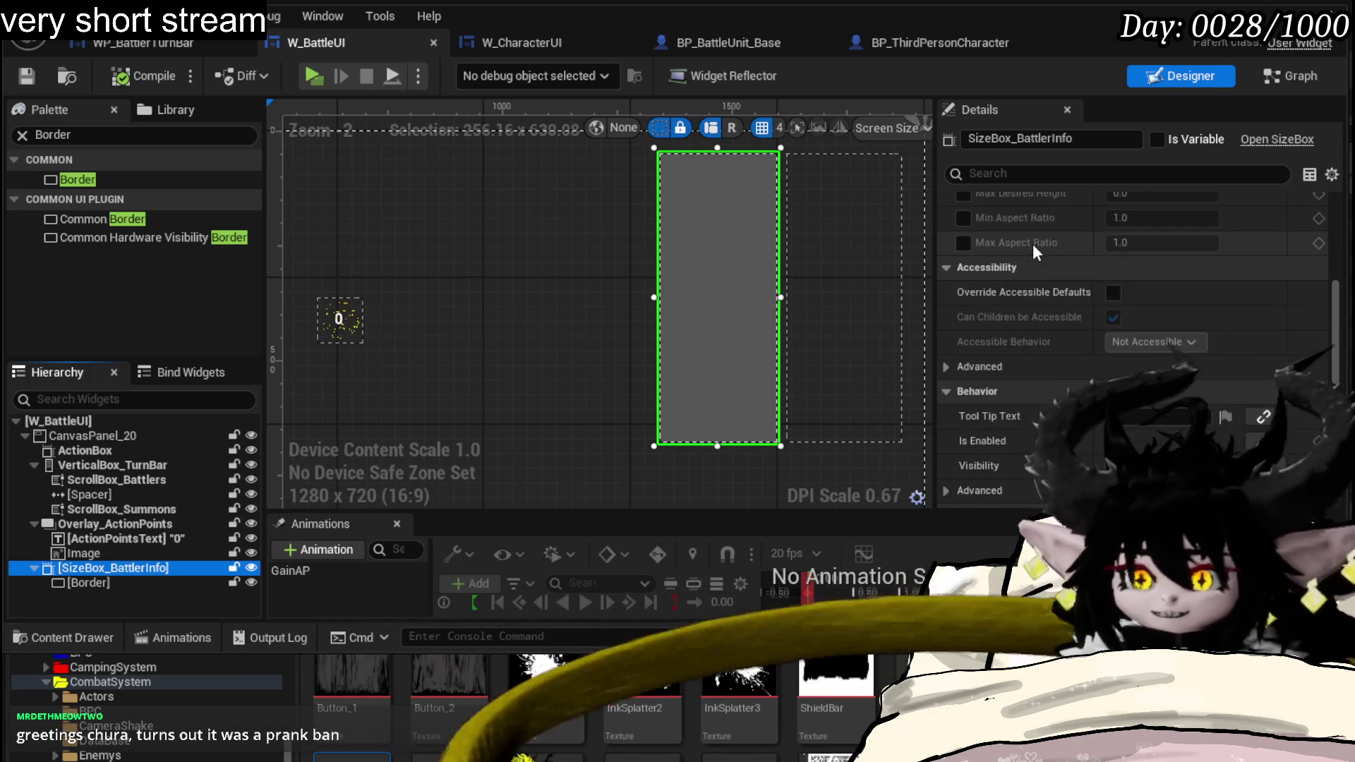
pyautogui.scroll(-3, 1036, 243)
pyautogui.scroll(-3, 1040, 243)
pyautogui.scroll(-1, 1040, 243)
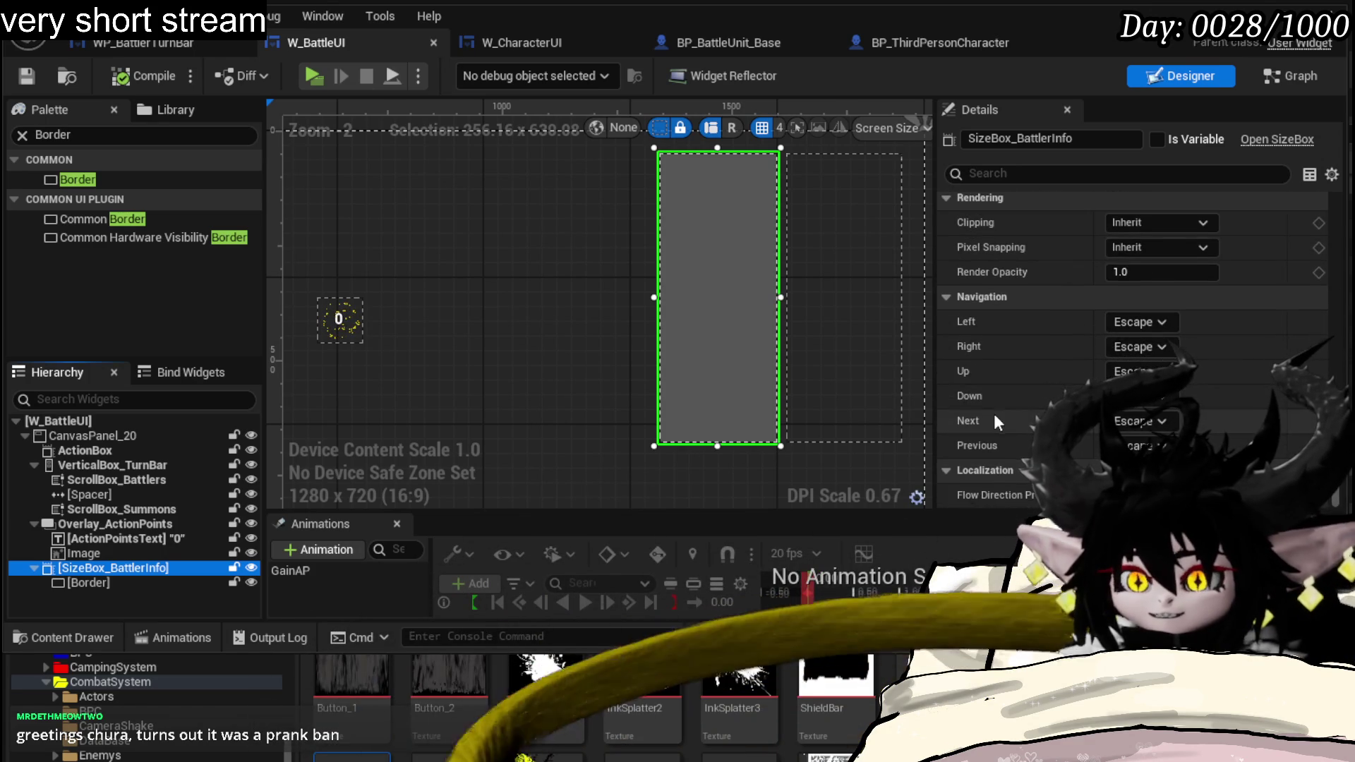
pyautogui.scroll(3, 1006, 393)
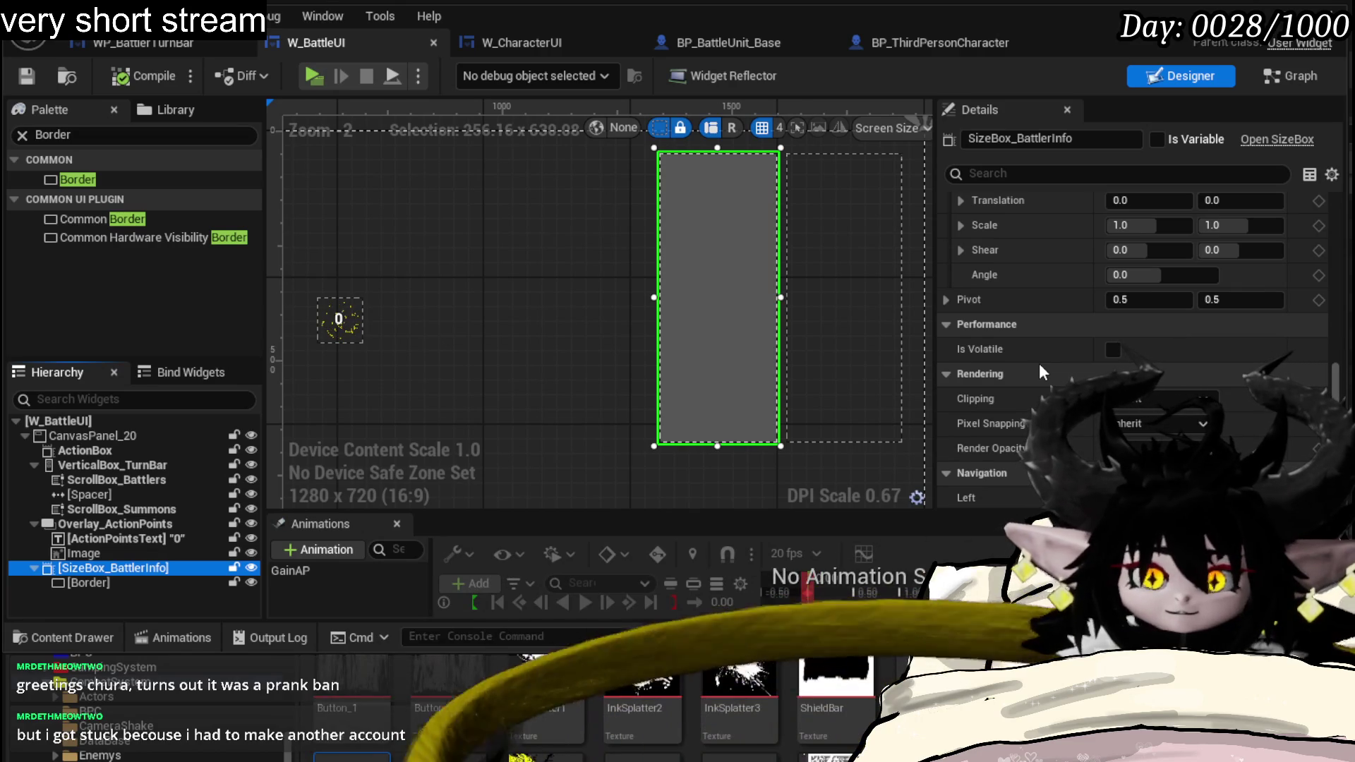
pyautogui.scroll(2, 1039, 362)
pyautogui.scroll(2, 1039, 363)
pyautogui.scroll(2, 1039, 363)
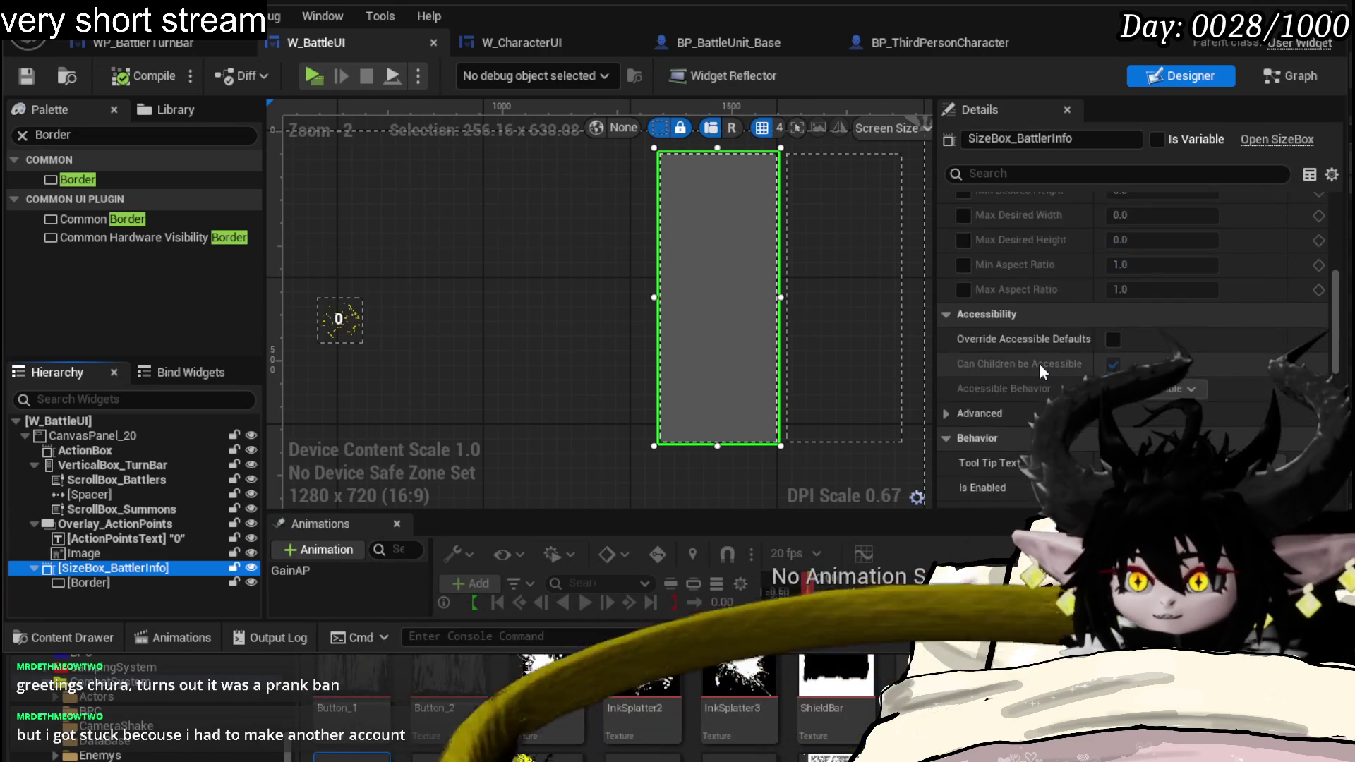
pyautogui.scroll(2, 1039, 363)
pyautogui.scroll(2, 1038, 363)
pyautogui.scroll(2, 1039, 363)
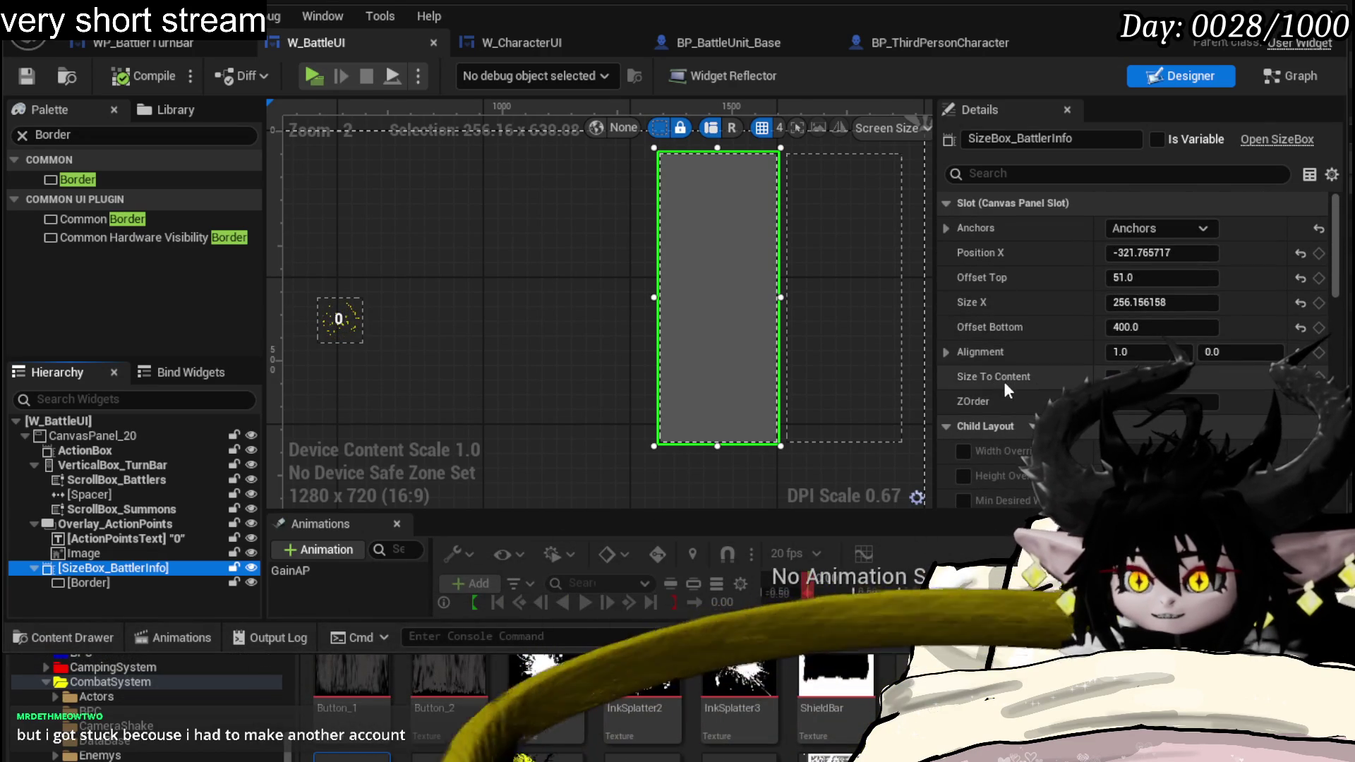
pyautogui.scroll(-3, 1050, 296)
pyautogui.scroll(-3, 1062, 284)
pyautogui.scroll(-2, 1078, 340)
pyautogui.scroll(-2, 1066, 285)
pyautogui.scroll(-2, 1081, 308)
pyautogui.scroll(-2, 1080, 304)
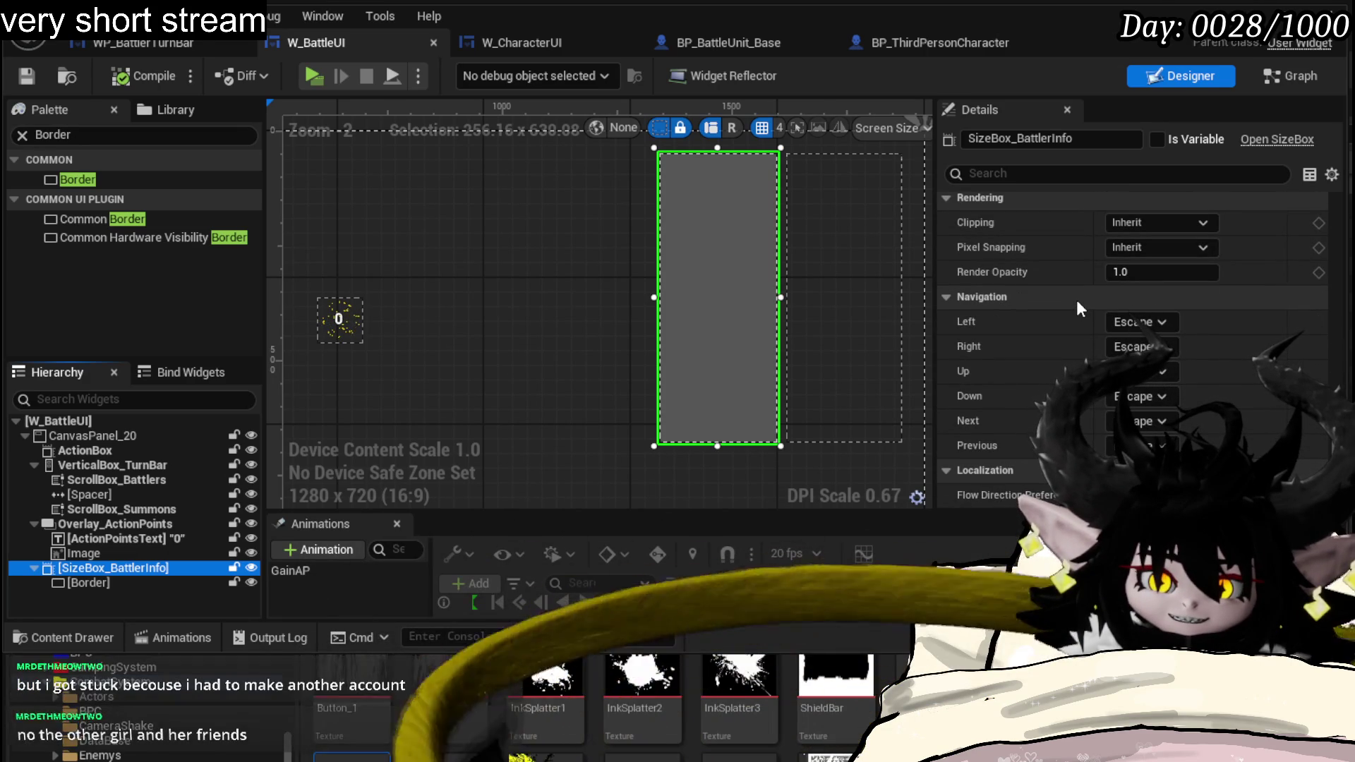
pyautogui.scroll(2, 1076, 300)
pyautogui.scroll(4, 1077, 300)
pyautogui.scroll(3, 1076, 300)
pyautogui.scroll(2, 1076, 300)
pyautogui.scroll(3, 1077, 300)
pyautogui.scroll(1, 1077, 299)
pyautogui.scroll(1, 1077, 300)
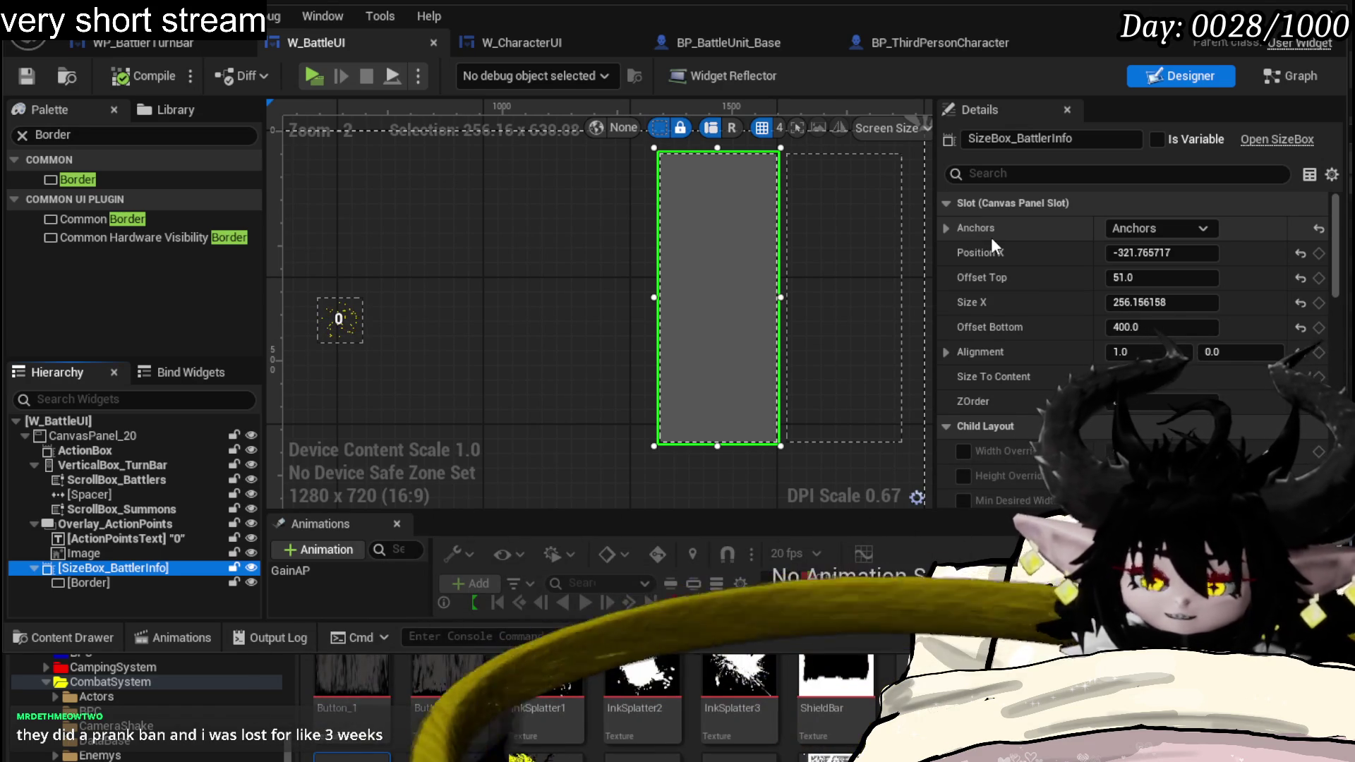
pyautogui.scroll(-2, 1027, 240)
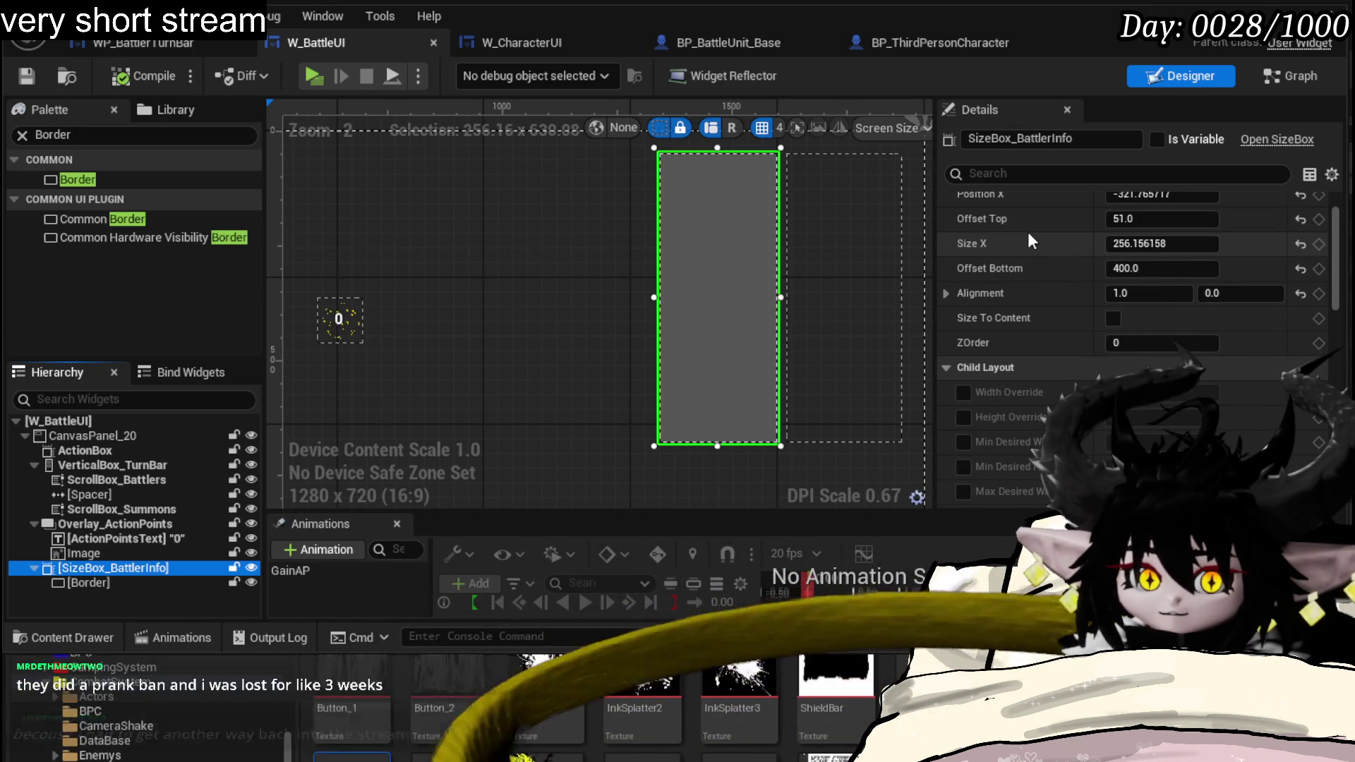
pyautogui.scroll(2, 1029, 235)
pyautogui.scroll(-3, 1030, 236)
pyautogui.scroll(-5, 1029, 235)
pyautogui.scroll(-3, 1030, 235)
pyautogui.scroll(-2, 1028, 231)
pyautogui.scroll(-4, 1028, 232)
pyautogui.scroll(-3, 1027, 232)
pyautogui.scroll(-2, 1027, 232)
pyautogui.scroll(-1, 1027, 231)
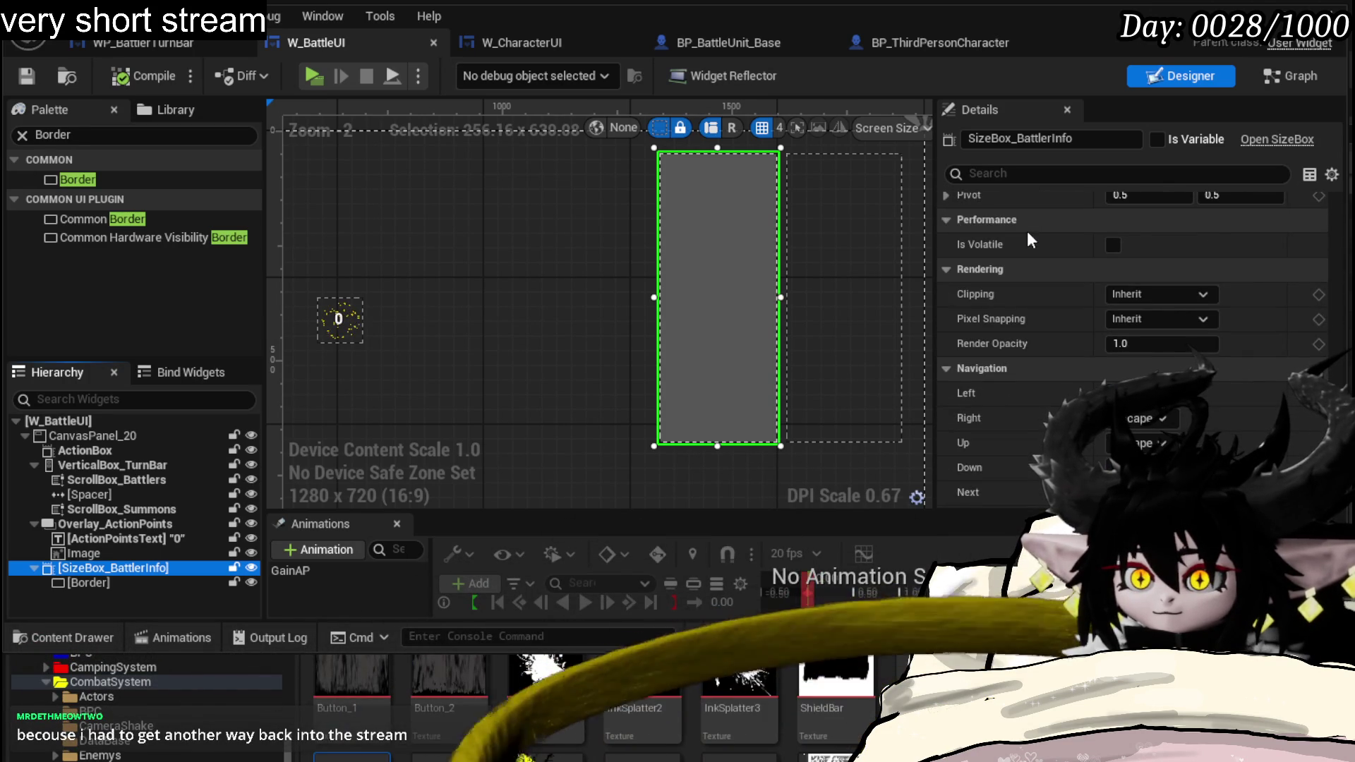
pyautogui.scroll(-3, 1027, 231)
pyautogui.scroll(2, 1027, 230)
pyautogui.scroll(2, 1027, 231)
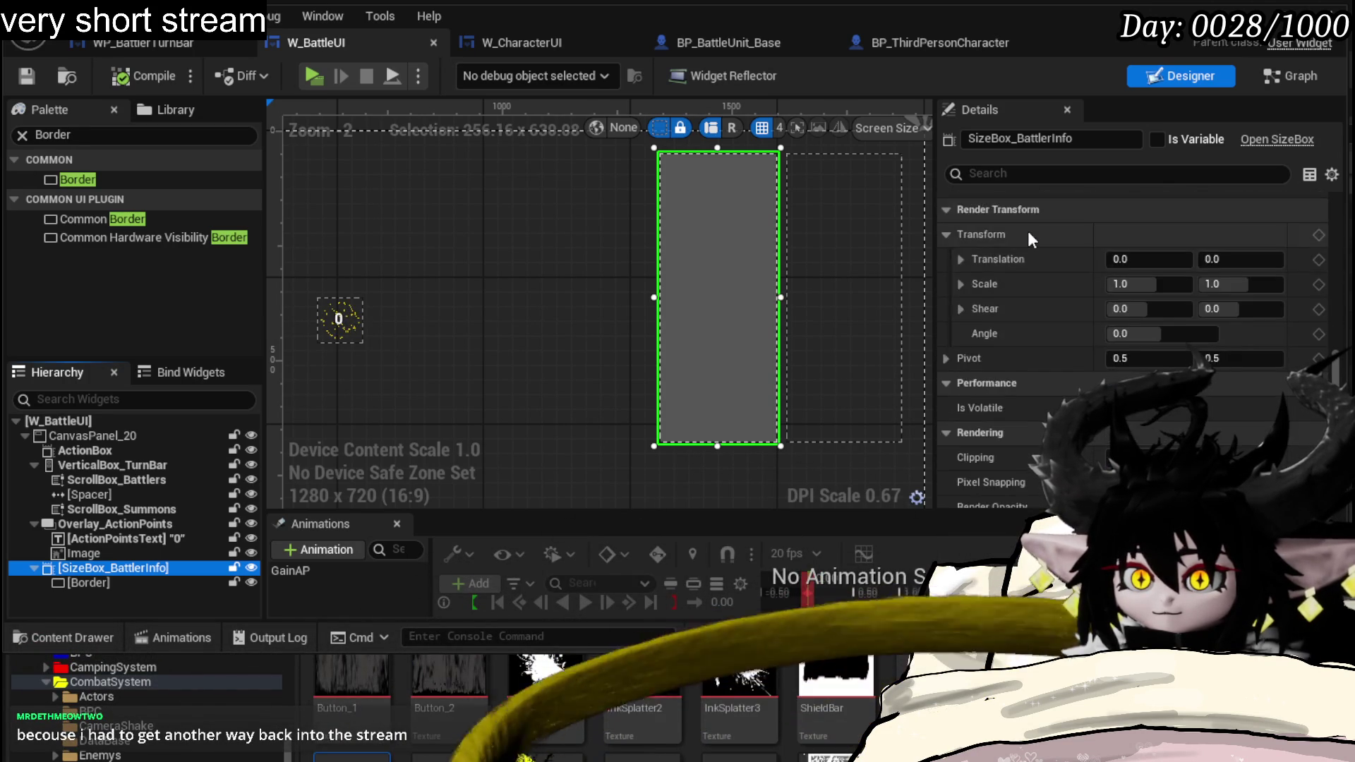
pyautogui.scroll(3, 1027, 232)
pyautogui.scroll(2, 1028, 232)
pyautogui.scroll(3, 1029, 230)
pyautogui.scroll(2, 1029, 230)
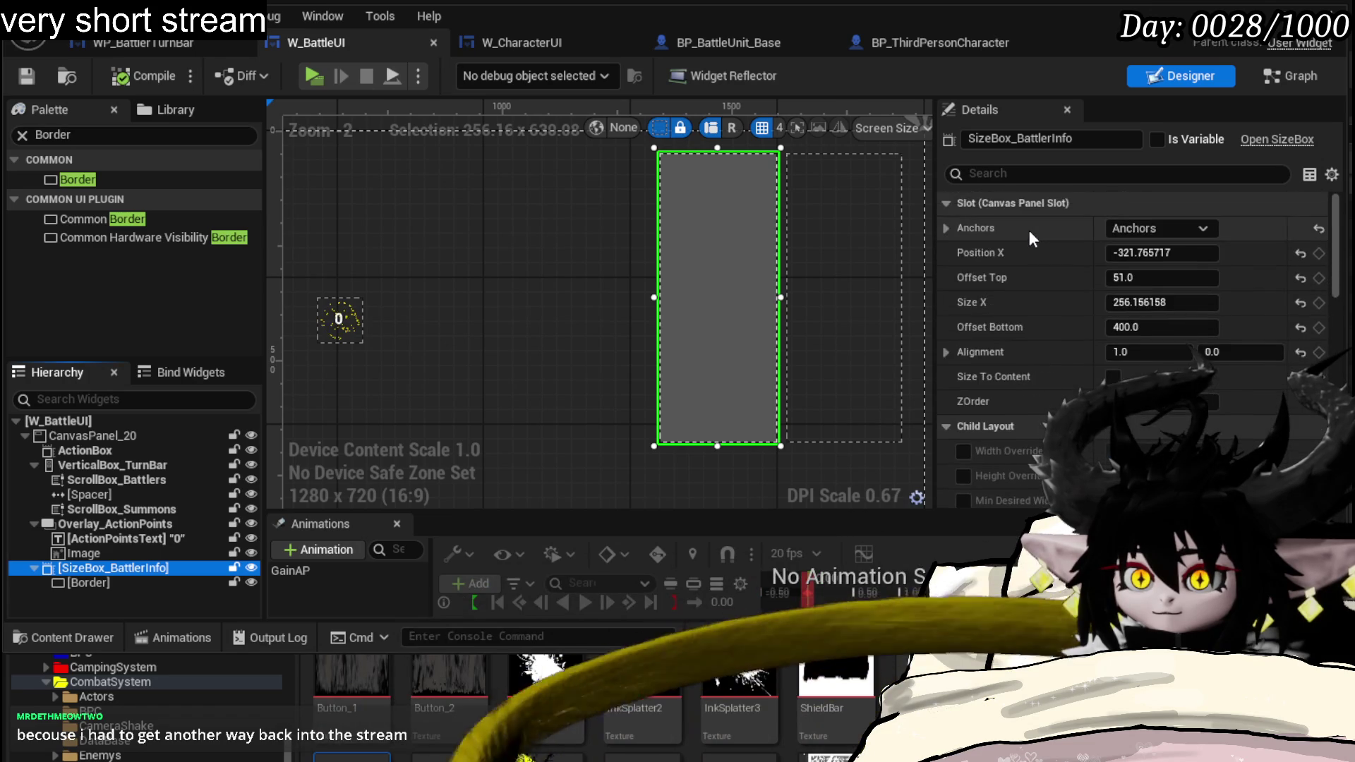
# - Mark SizeBox_BattlerInfo as Is Variable, save, and set its default Visibility to Collapsed
pyautogui.click(1158, 138)
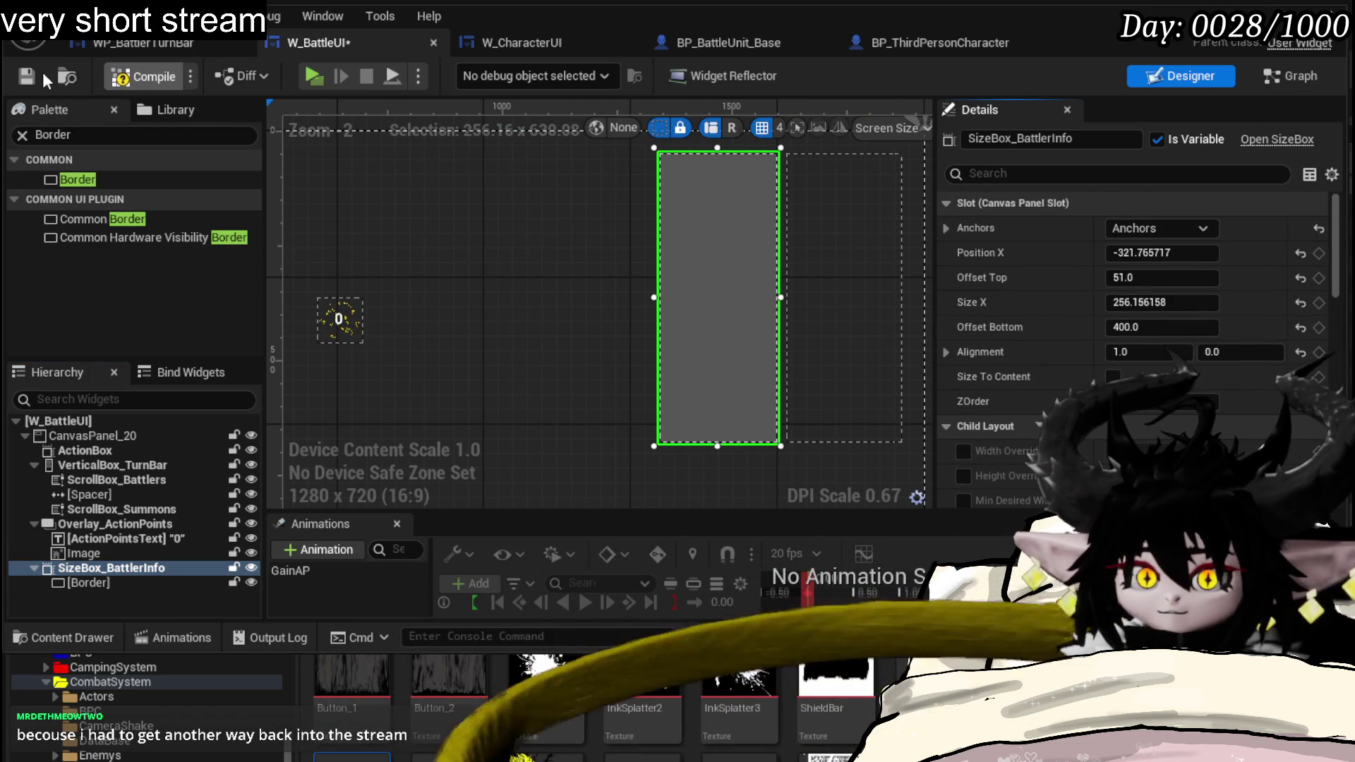
pyautogui.click(26, 76)
pyautogui.scroll(-3, 1270, 307)
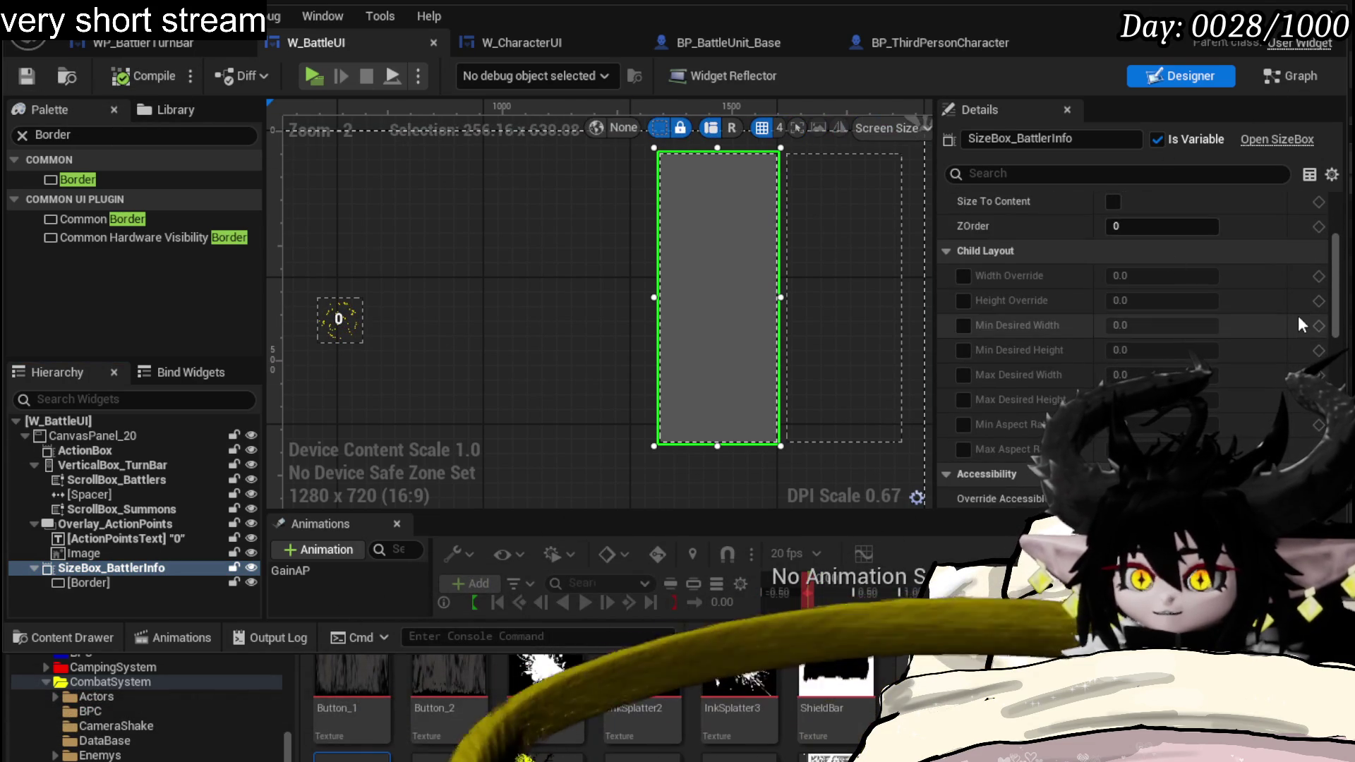
pyautogui.scroll(-3, 1298, 315)
pyautogui.scroll(-2, 1286, 304)
pyautogui.click(1140, 348)
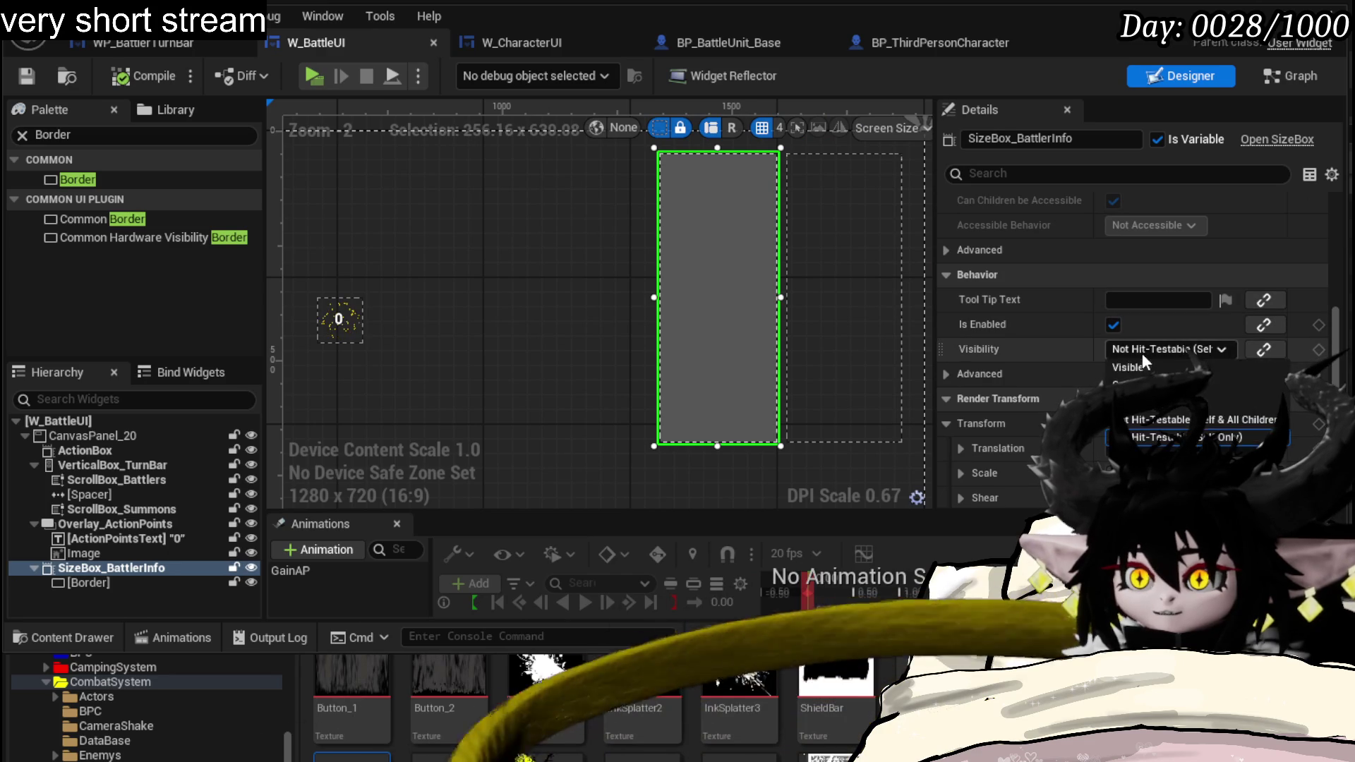
pyautogui.click(1133, 383)
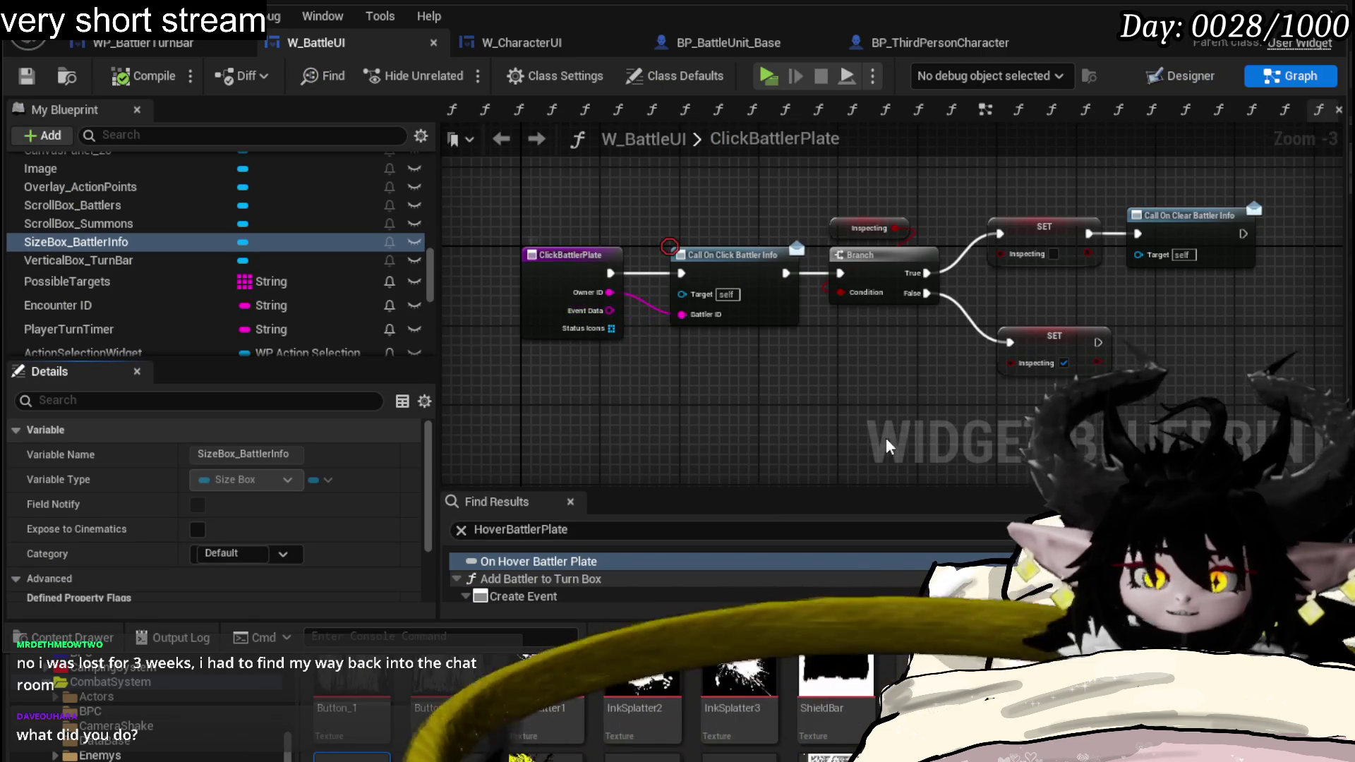
# - Review the ClickBattlerPlate function graph, selecting and deselecting its nodes
pyautogui.moveTo(874, 423)
pyautogui.mouseDown()
pyautogui.moveTo(702, 406)
pyautogui.moveTo(943, 410)
pyautogui.mouseUp()
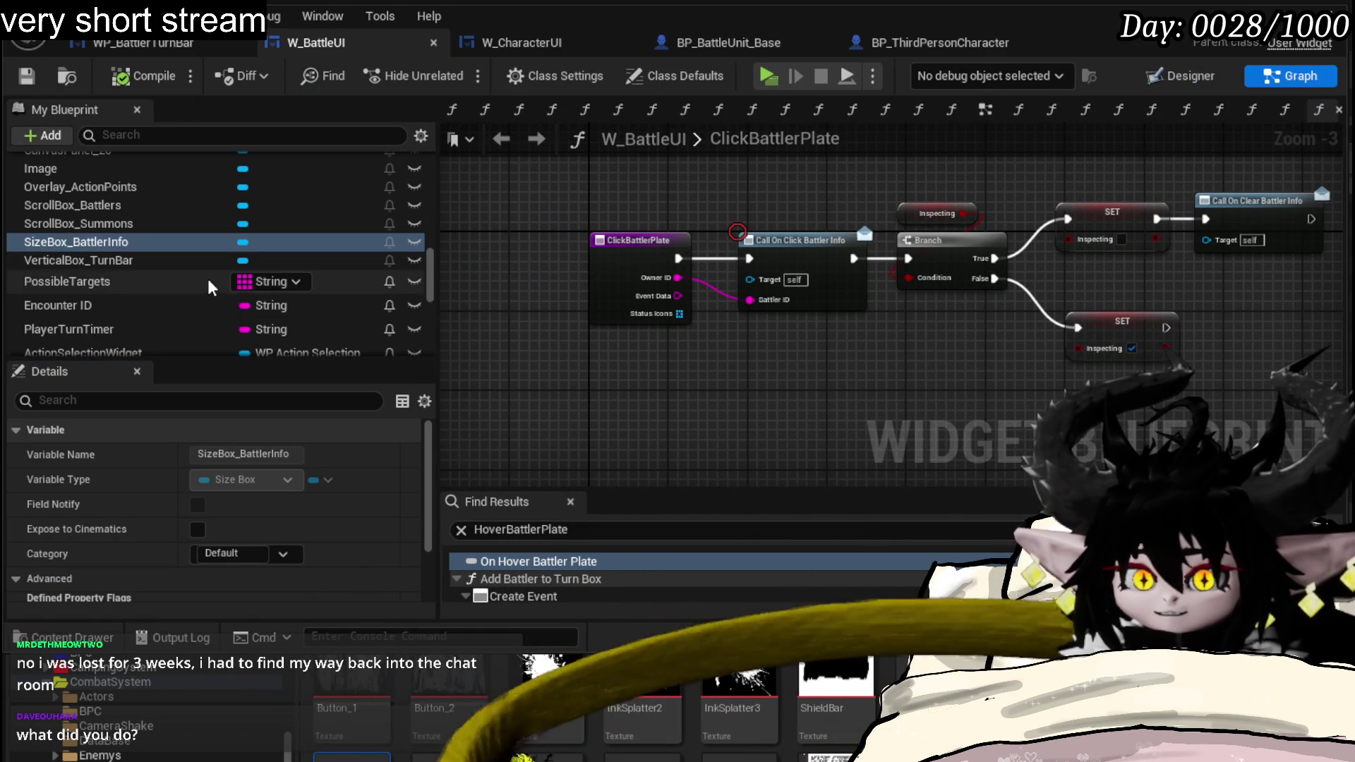
pyautogui.moveTo(633, 404); pyautogui.dragTo(1207, 210)
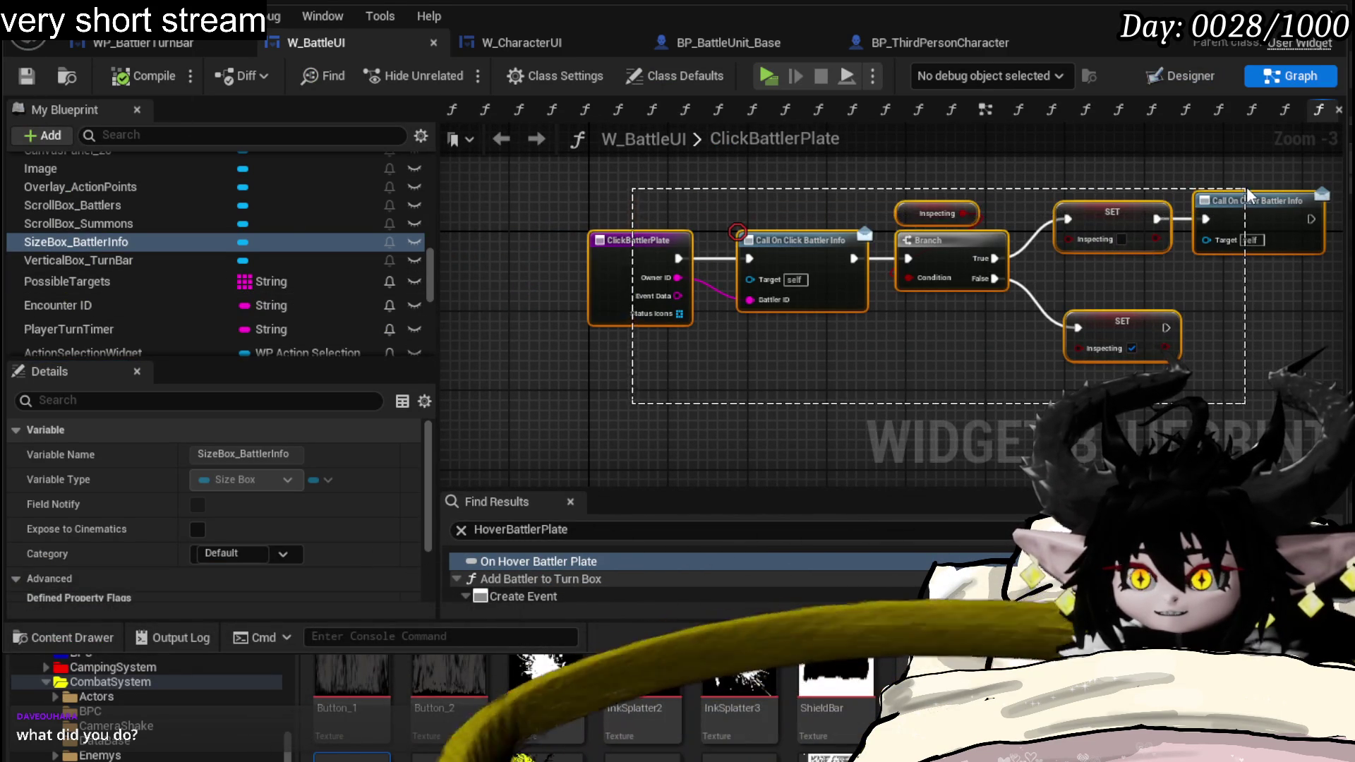
pyautogui.moveTo(559, 178); pyautogui.dragTo(516, 213)
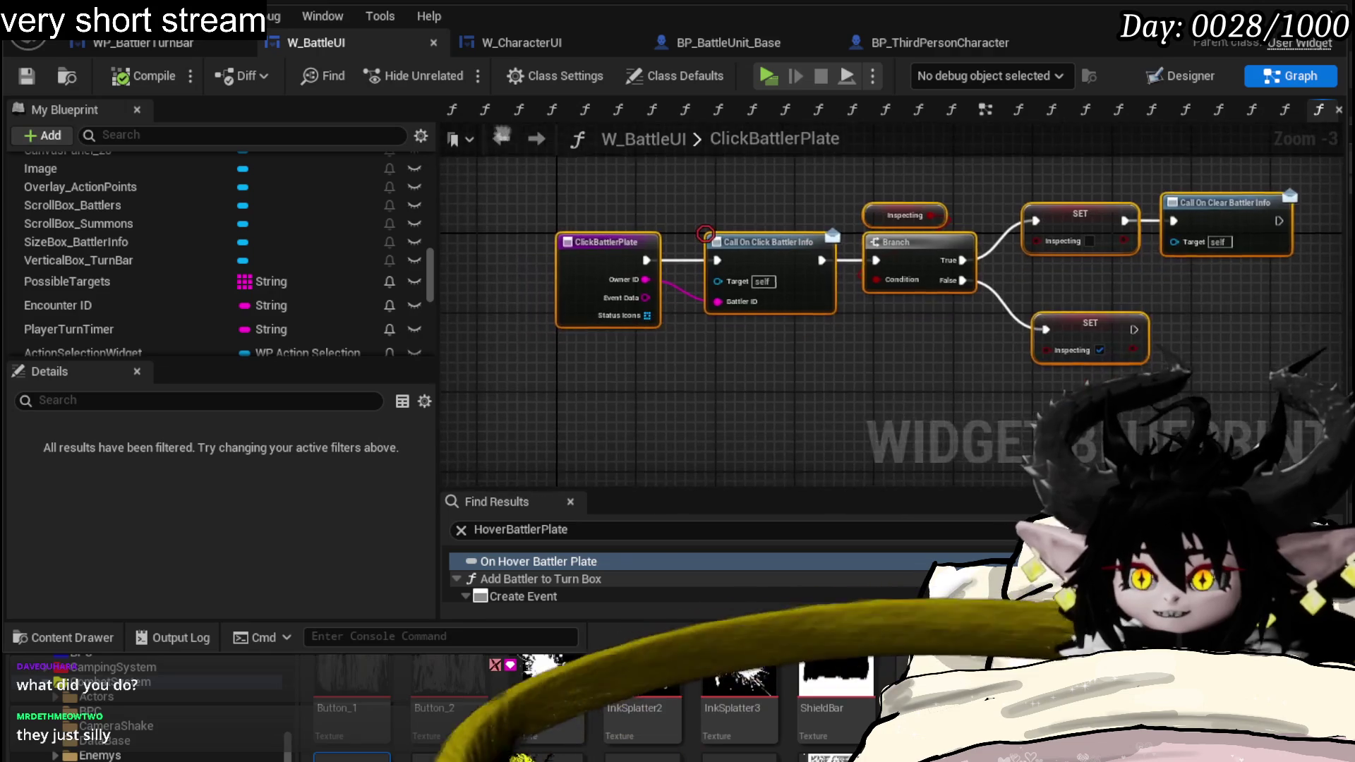
pyautogui.scroll(-1, 512, 201)
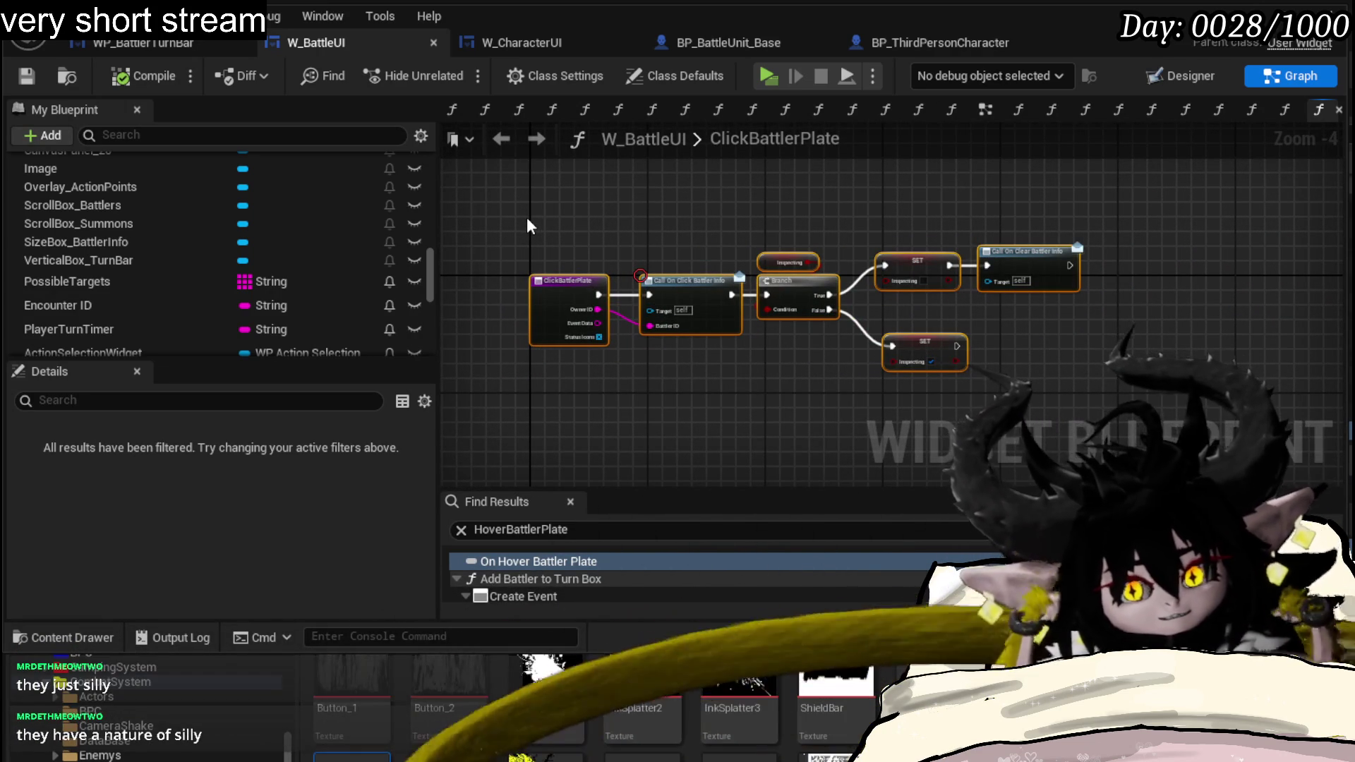
pyautogui.click(668, 253)
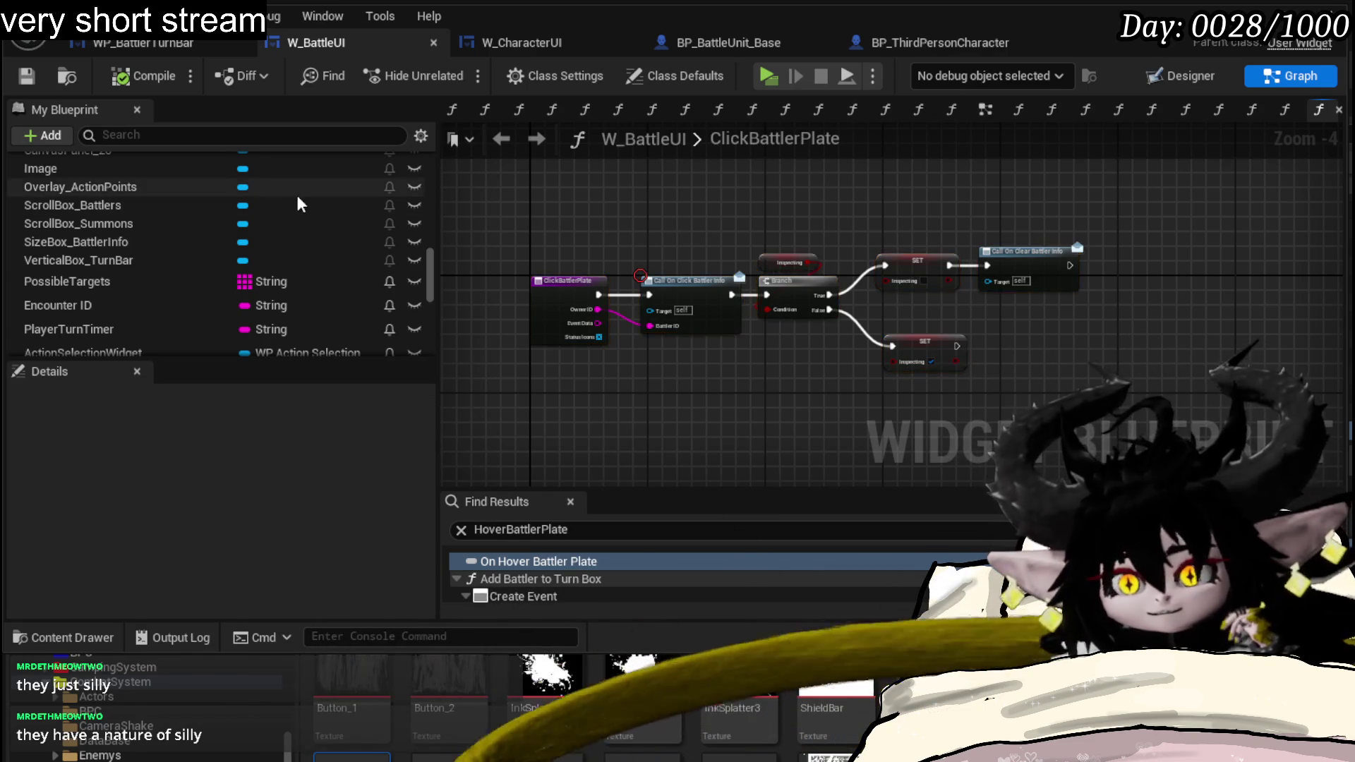
pyautogui.scroll(-2, 266, 235)
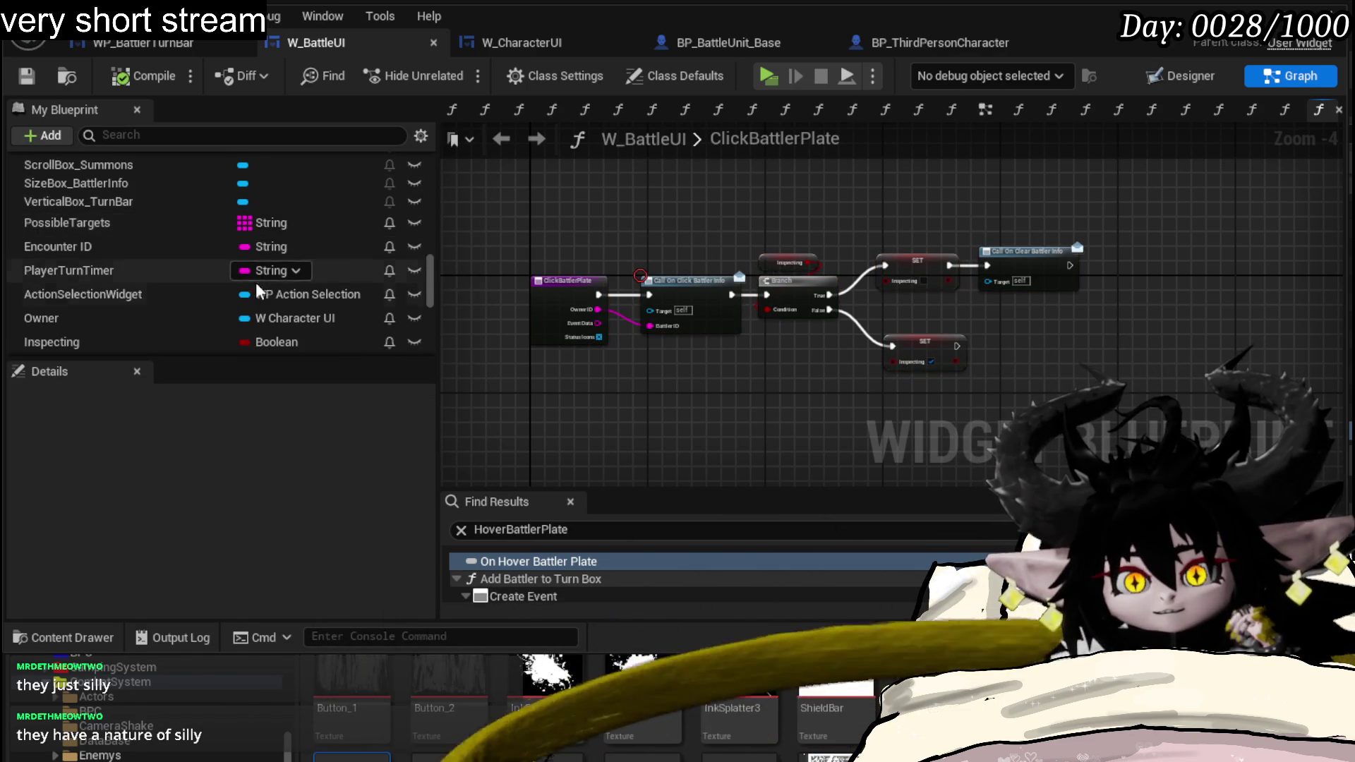
pyautogui.scroll(-2, 273, 266)
pyautogui.scroll(4, 268, 283)
pyautogui.scroll(2, 272, 282)
pyautogui.scroll(2, 273, 281)
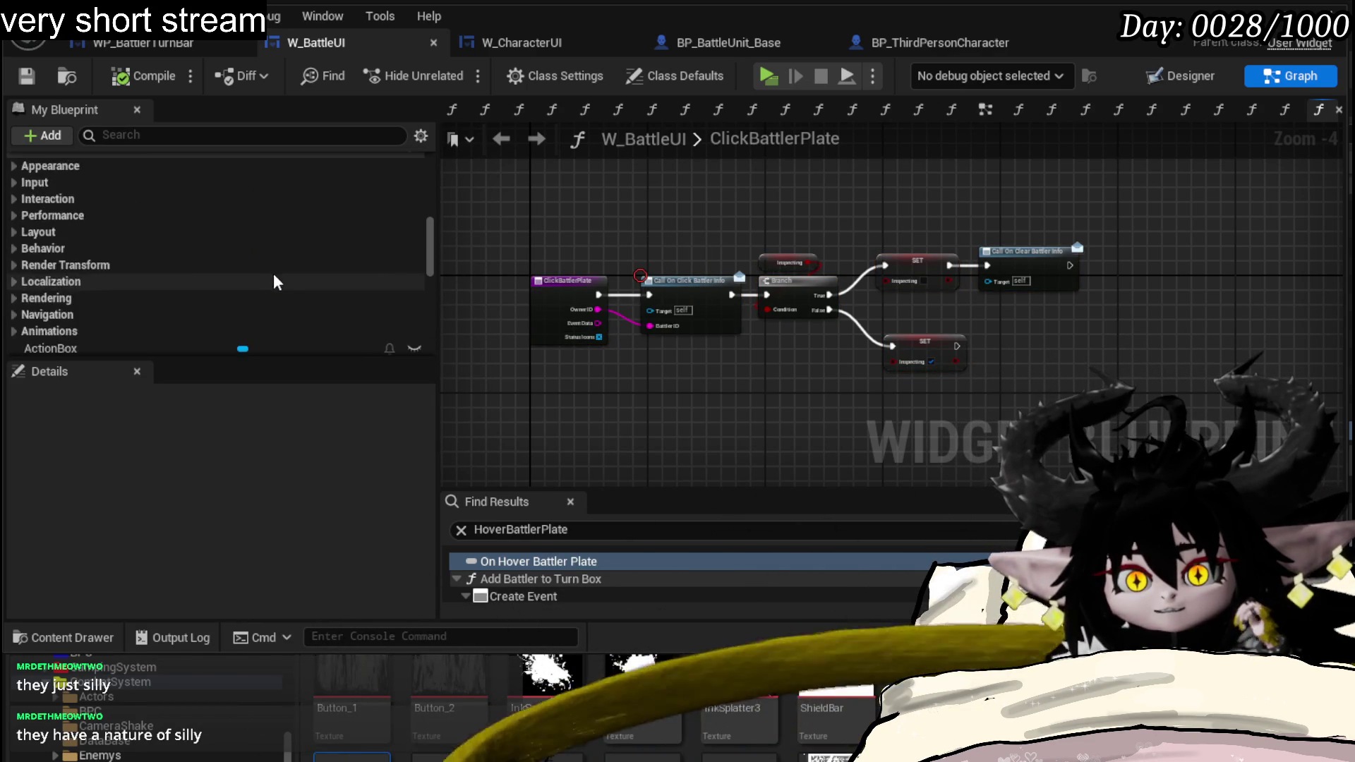
pyautogui.scroll(3, 226, 266)
pyautogui.scroll(2, 200, 271)
pyautogui.moveTo(498, 251); pyautogui.dragTo(816, 340)
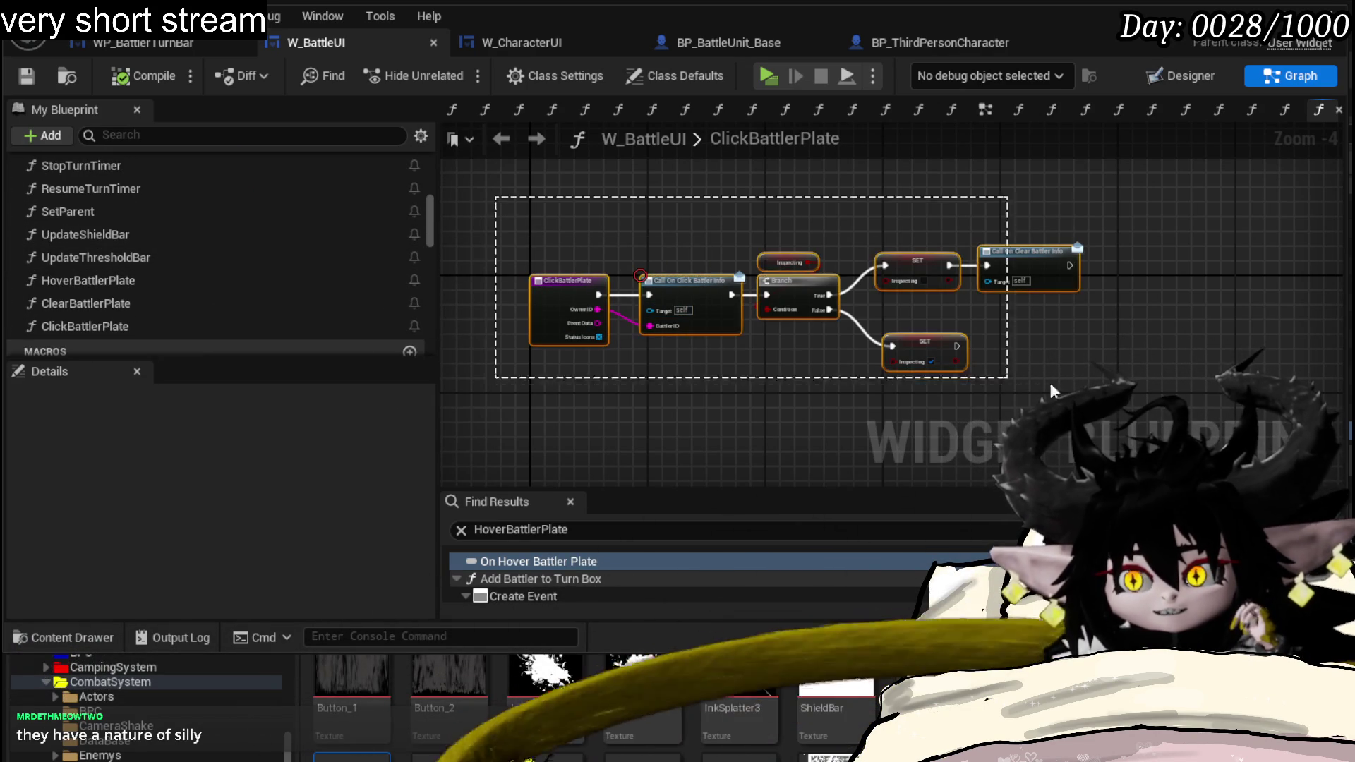
pyautogui.click(688, 213)
pyautogui.scroll(-1, 151, 235)
# - Look through ClearBattlerPlate and HoverBattlerPlate, nudge the On Build Battler Info call, and save W_BattleUI
pyautogui.doubleClick(121, 274)
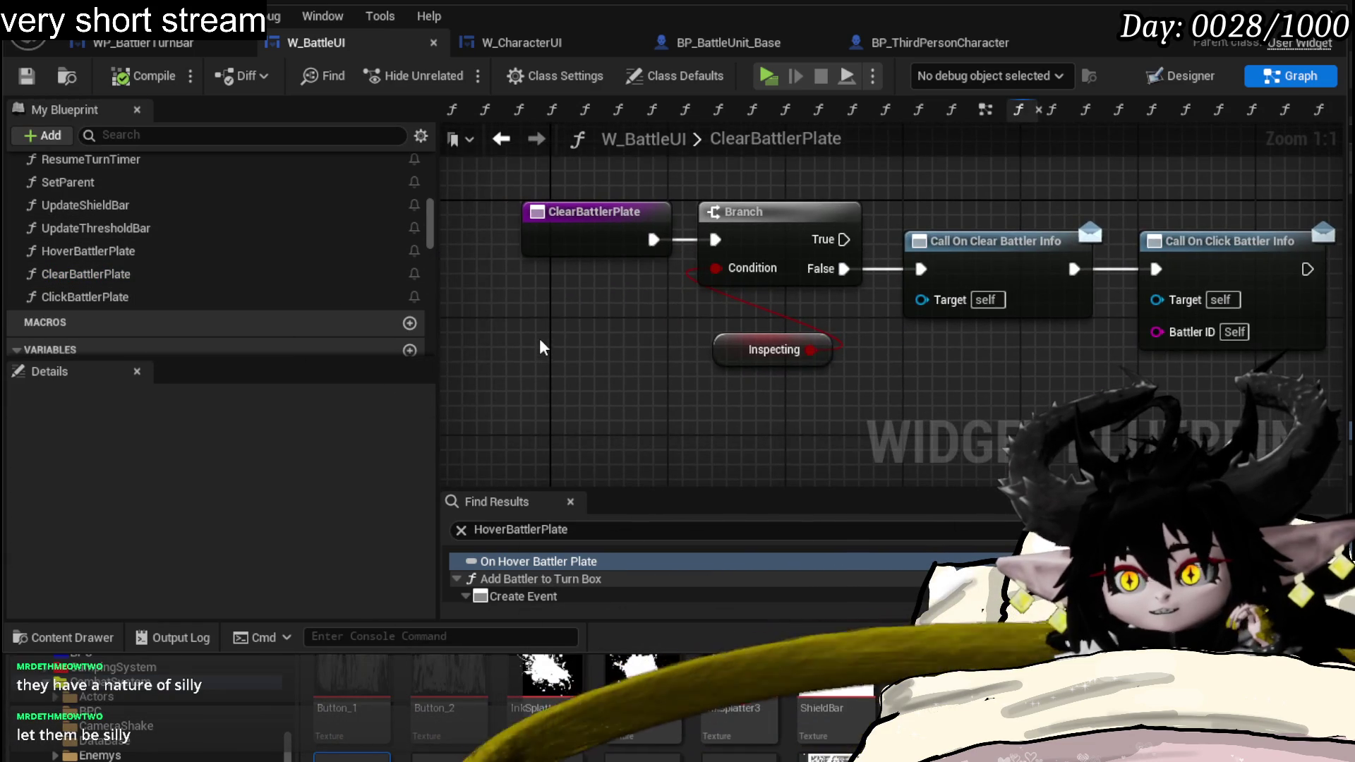
pyautogui.scroll(-2, 530, 343)
pyautogui.doubleClick(90, 296)
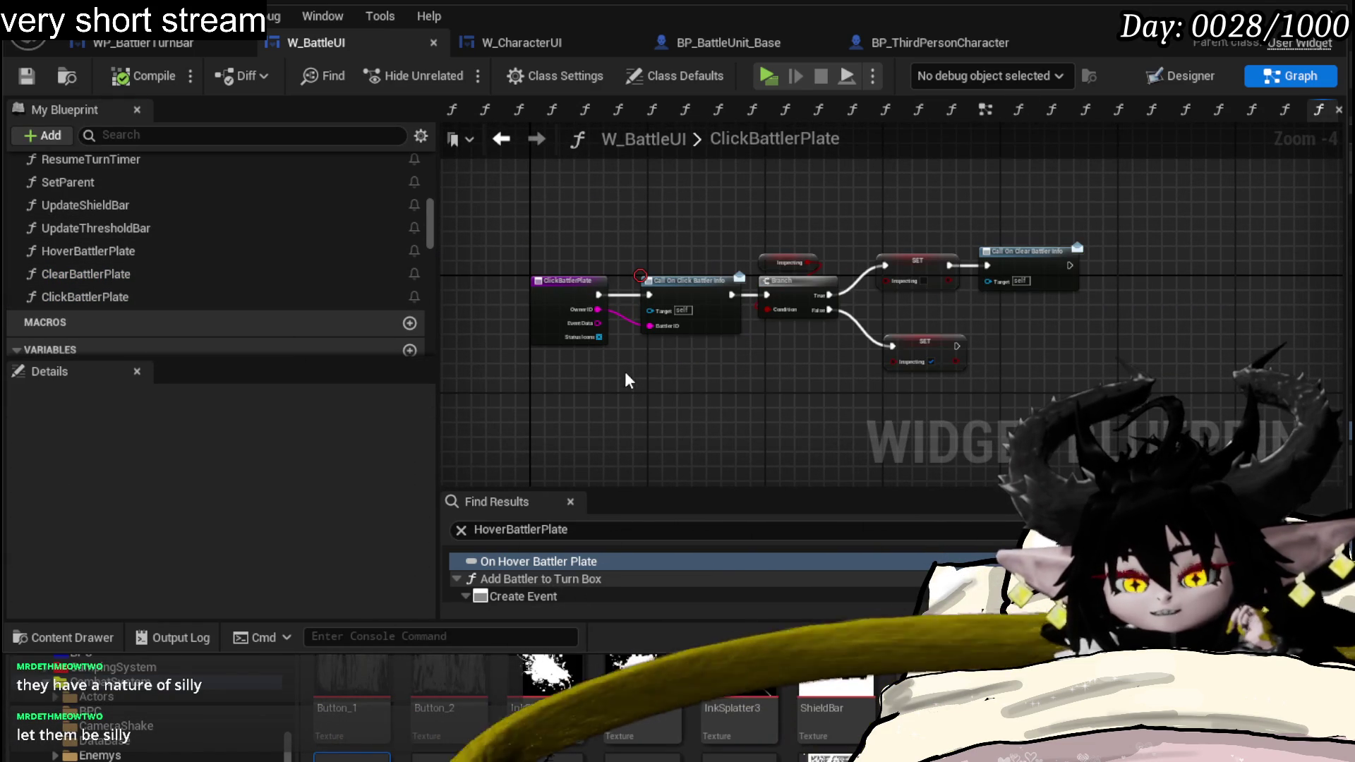
pyautogui.doubleClick(165, 276)
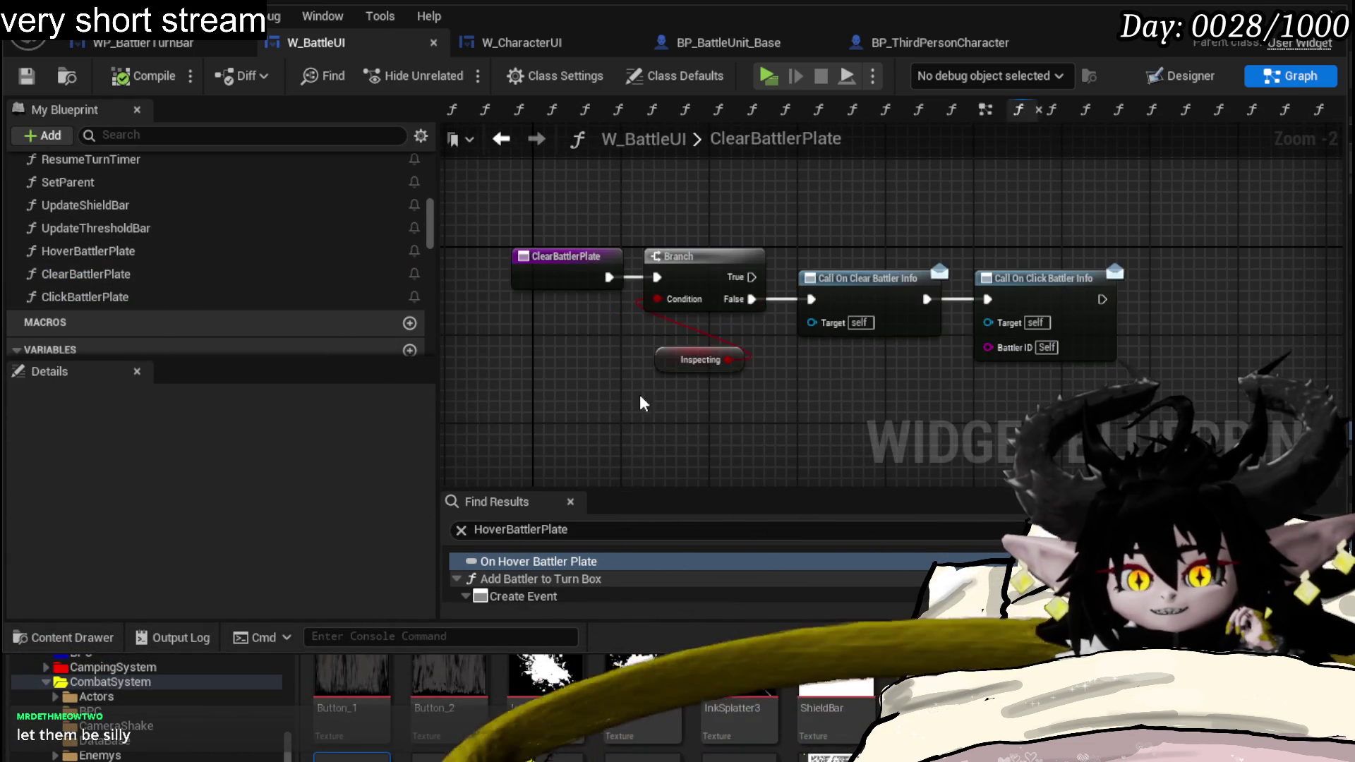
pyautogui.doubleClick(127, 252)
pyautogui.click(571, 286)
pyautogui.click(918, 177)
pyautogui.moveTo(1049, 228); pyautogui.dragTo(1037, 258)
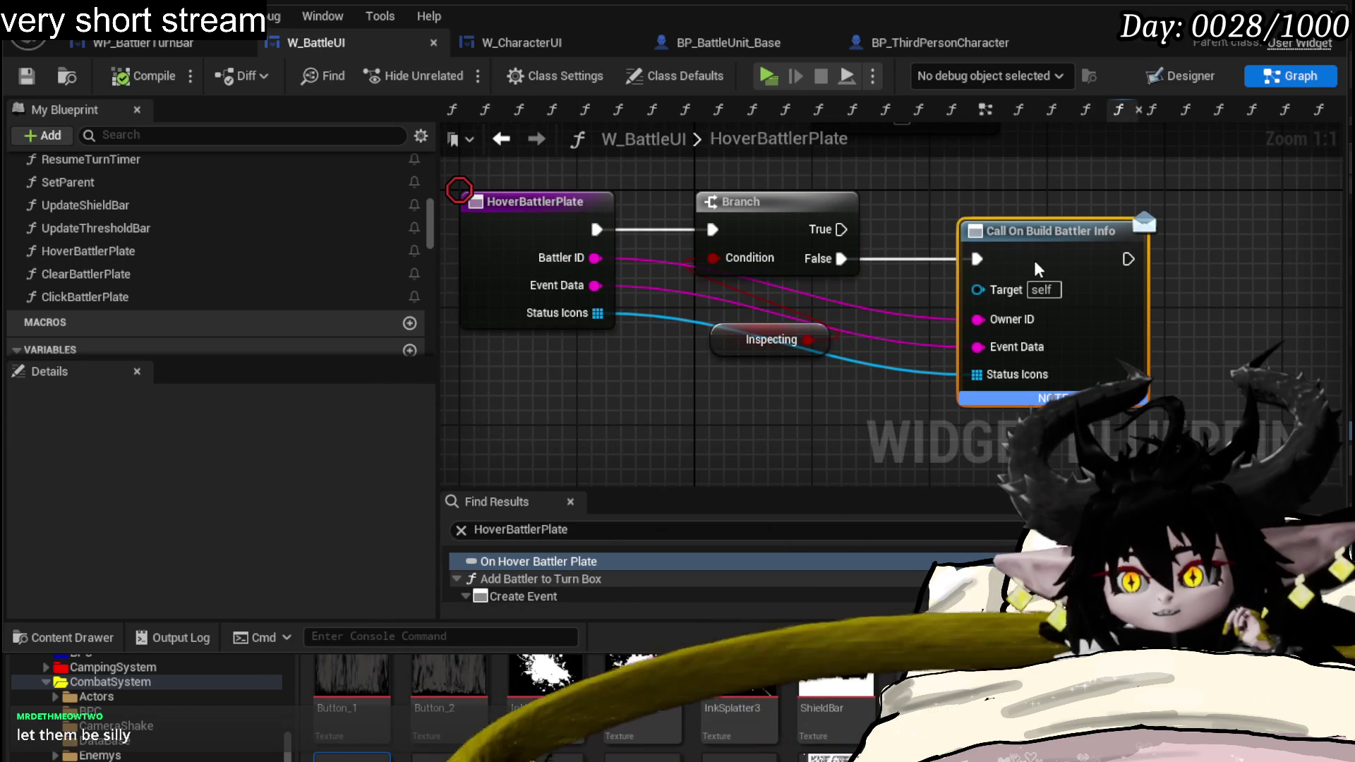
pyautogui.click(979, 194)
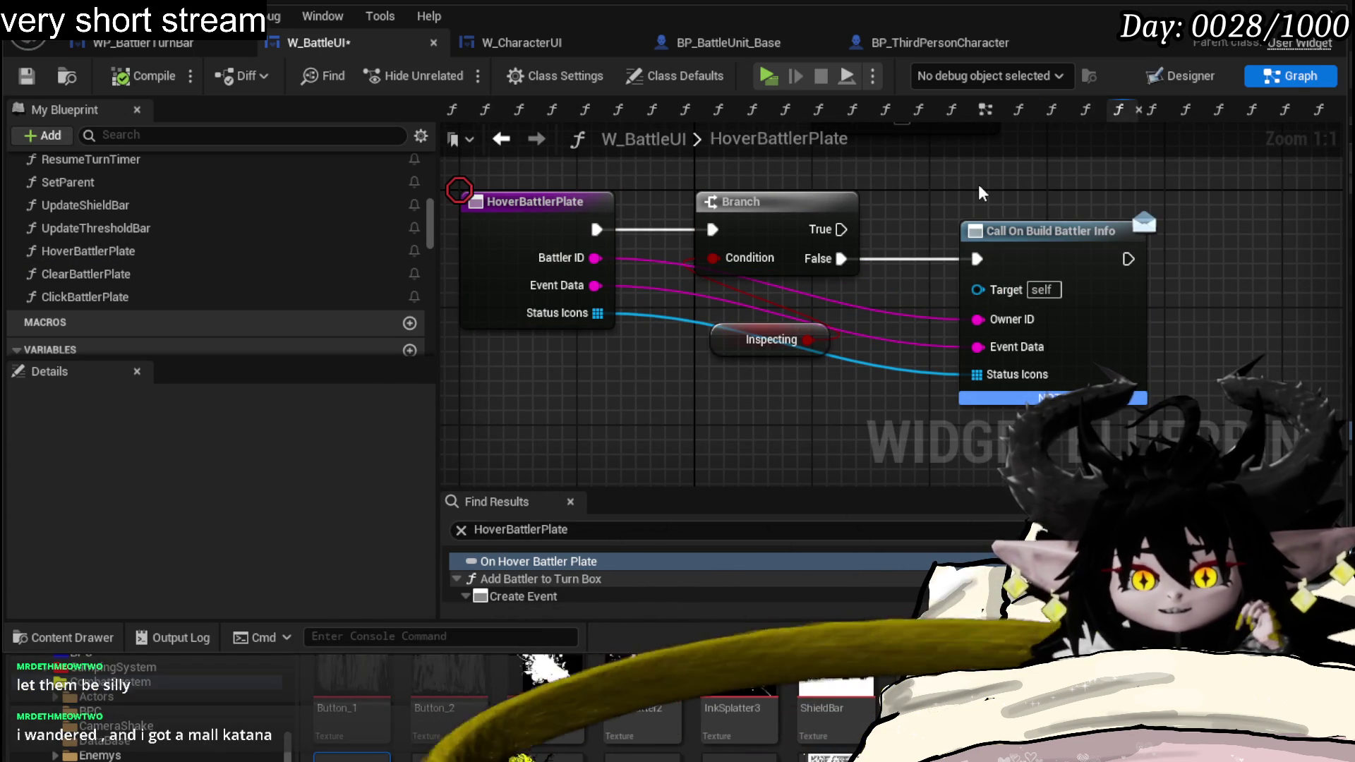
pyautogui.click(27, 76)
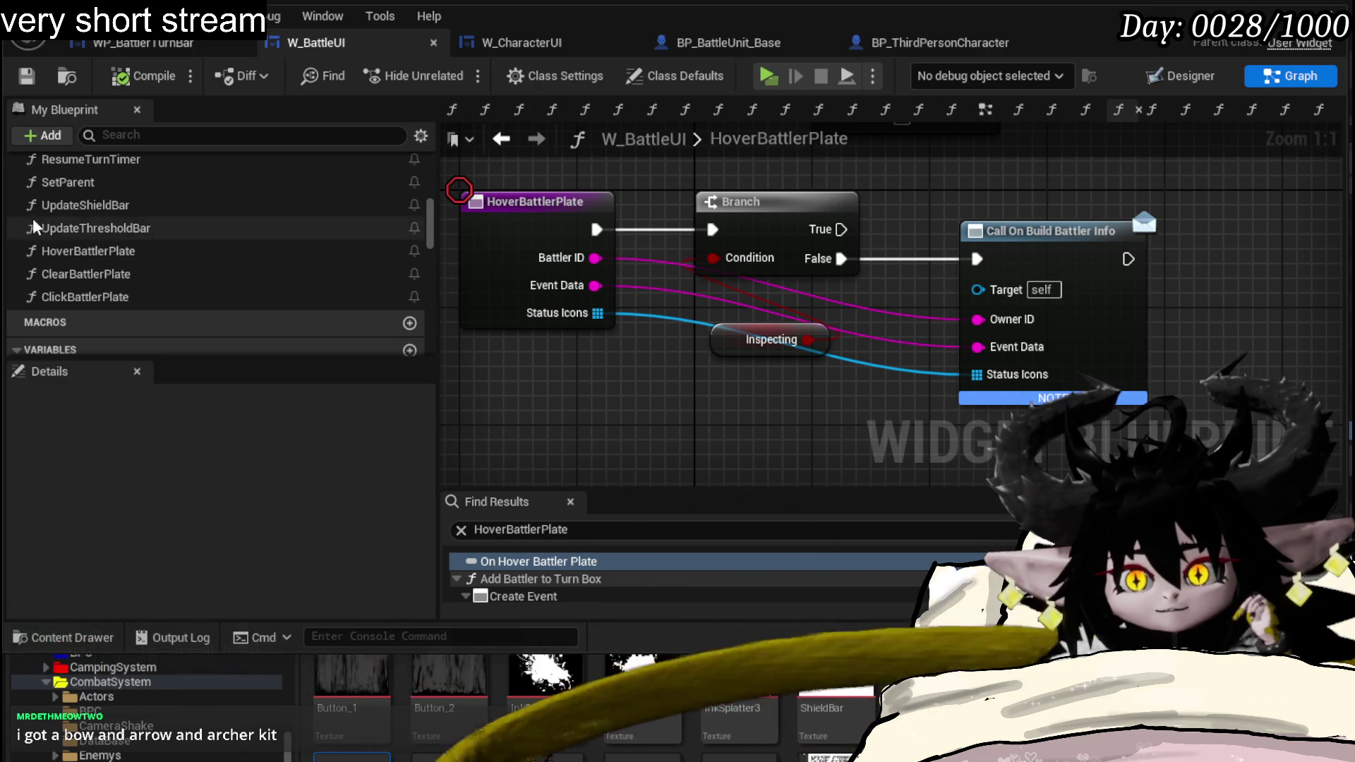
pyautogui.scroll(-2, 134, 224)
pyautogui.scroll(-1, 133, 223)
pyautogui.scroll(-1, 134, 224)
pyautogui.scroll(-2, 137, 223)
pyautogui.scroll(-2, 135, 223)
pyautogui.scroll(-2, 136, 219)
pyautogui.scroll(-2, 149, 239)
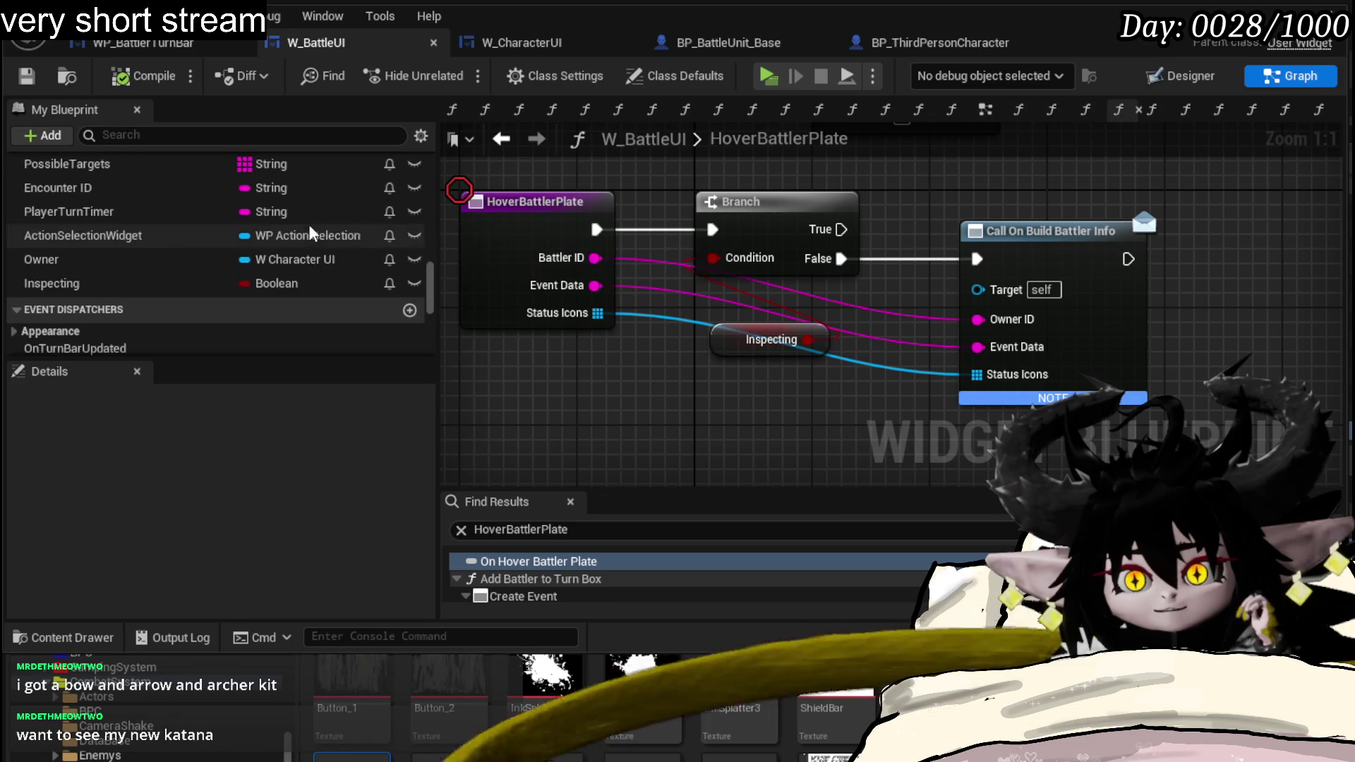
pyautogui.scroll(-2, 157, 253)
pyautogui.scroll(2, 376, 248)
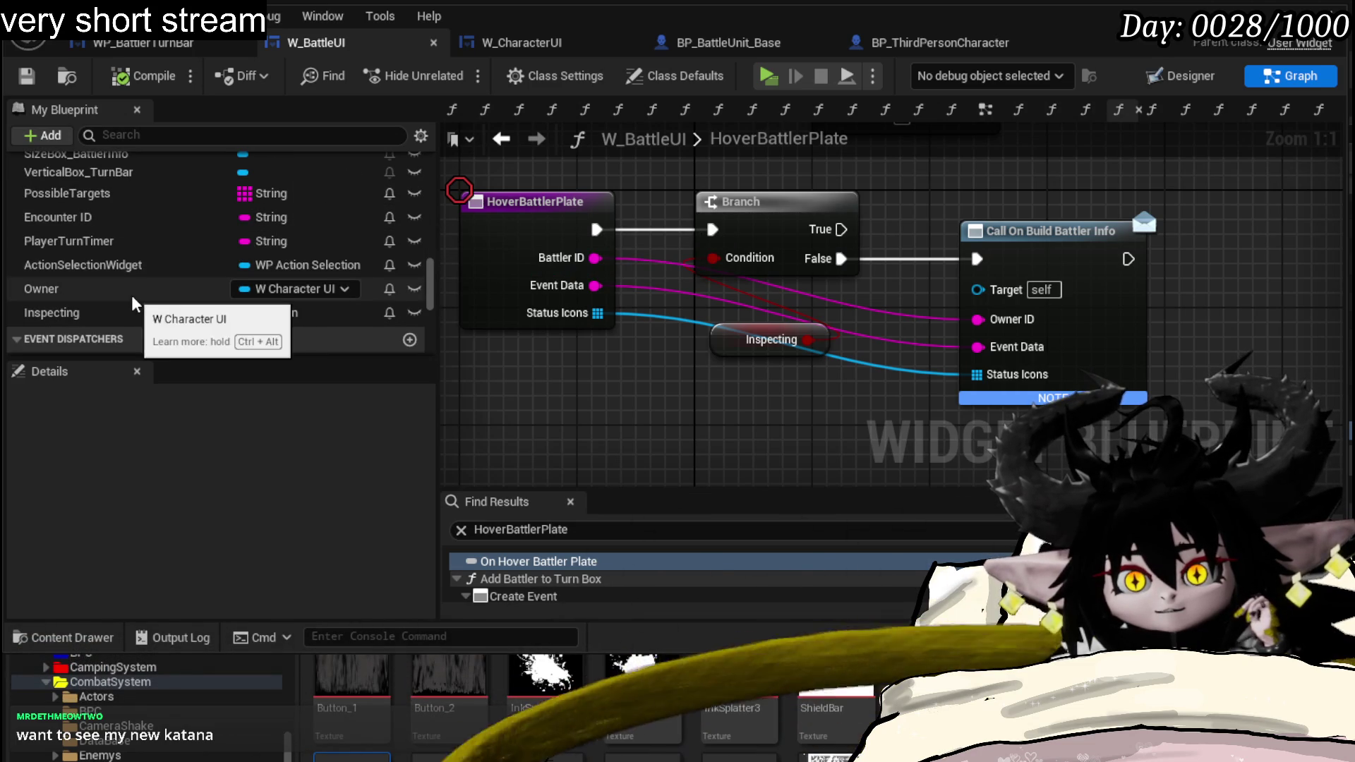
pyautogui.scroll(3, 140, 286)
pyautogui.scroll(3, 135, 280)
pyautogui.scroll(2, 132, 277)
pyautogui.scroll(3, 127, 271)
pyautogui.scroll(2, 118, 263)
pyautogui.scroll(2, 111, 255)
pyautogui.scroll(2, 134, 230)
pyautogui.scroll(3, 135, 229)
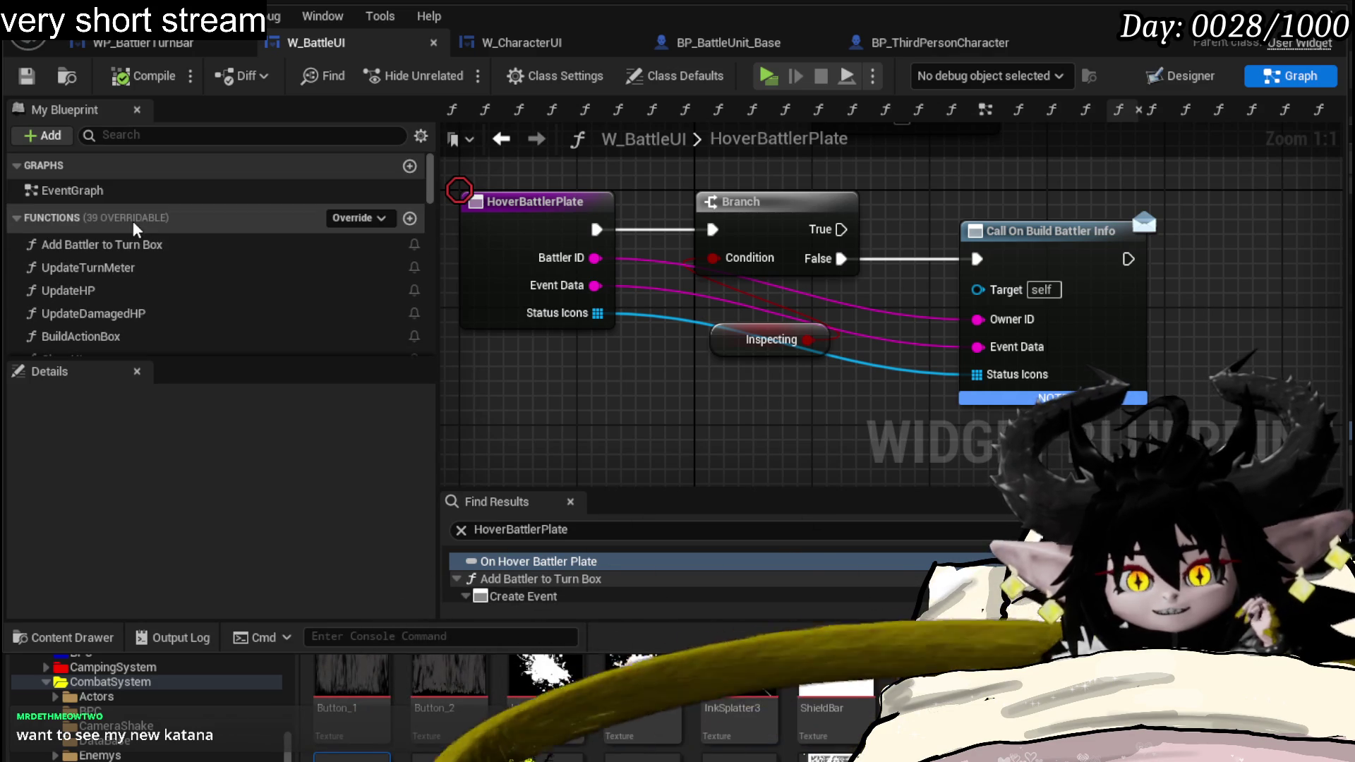
pyautogui.scroll(-2, 135, 228)
pyautogui.scroll(2, 138, 278)
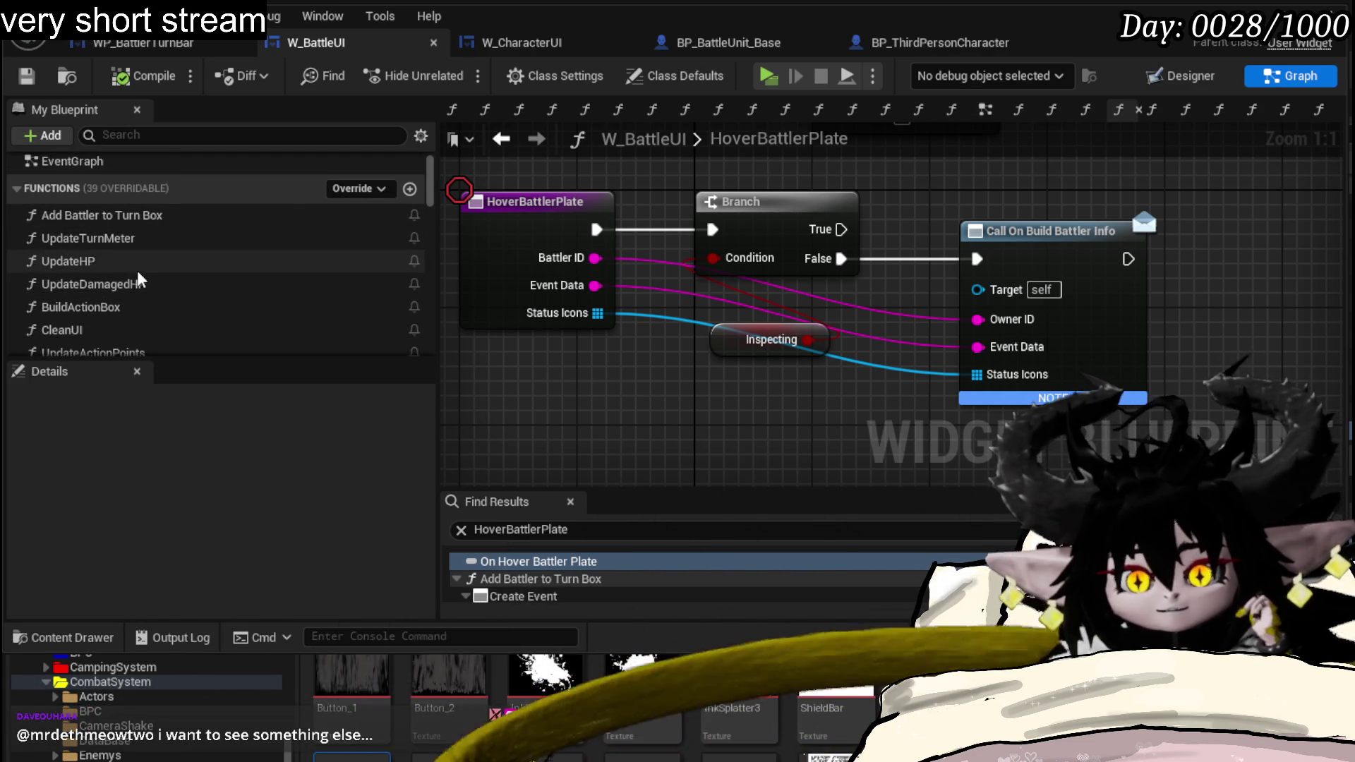
pyautogui.scroll(-3, 122, 244)
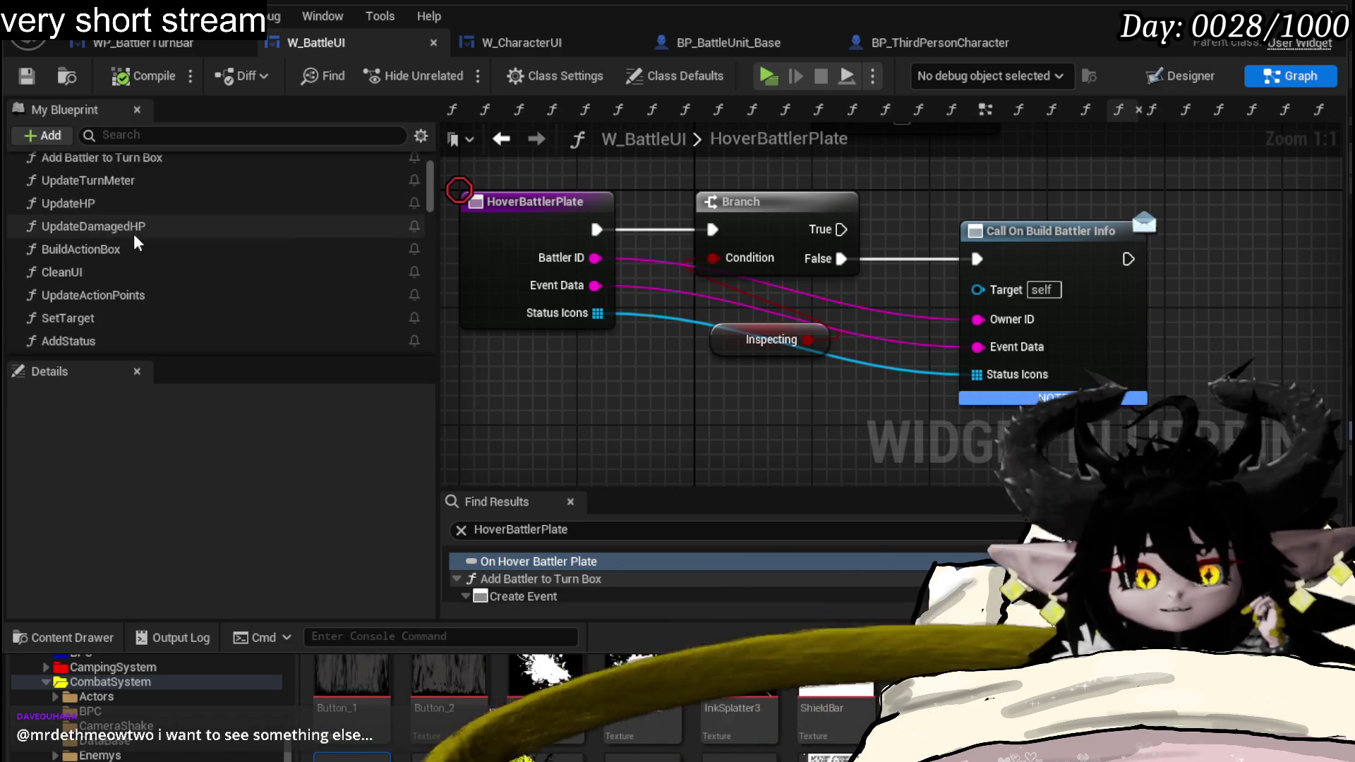
pyautogui.scroll(-1, 149, 245)
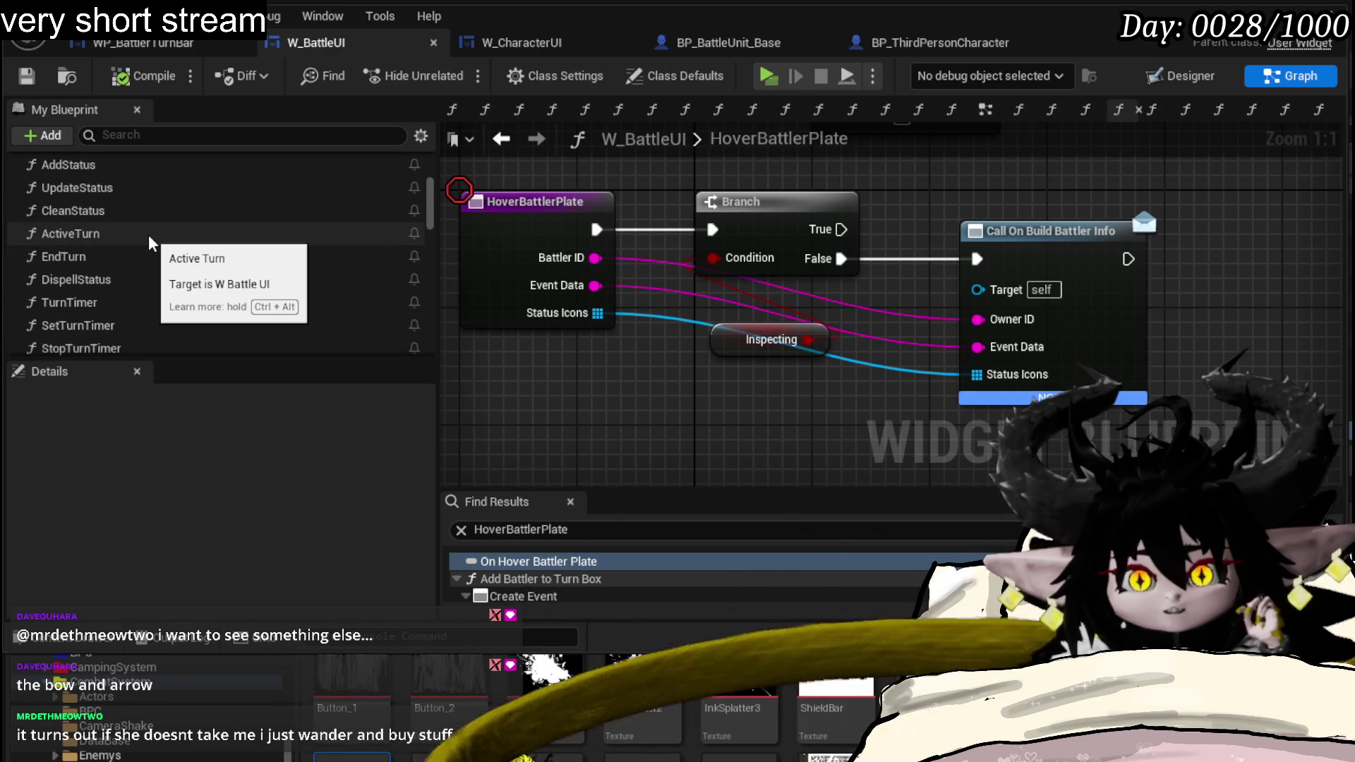
pyautogui.scroll(-2, 134, 221)
pyautogui.scroll(-3, 135, 223)
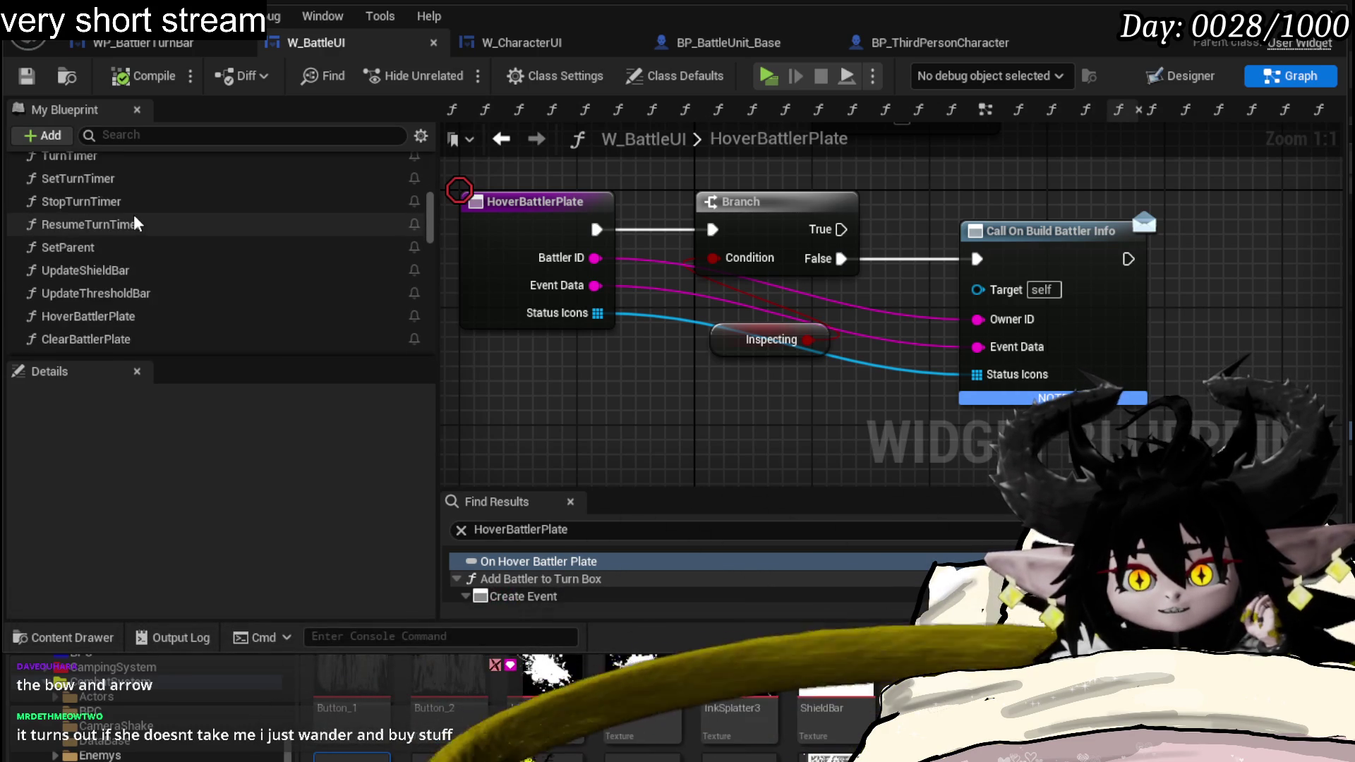
pyautogui.scroll(-3, 135, 224)
# - Reopen the ClickBattlerPlate graph and bring its SET and clear-info nodes into view
pyautogui.moveTo(455, 331); pyautogui.dragTo(468, 328)
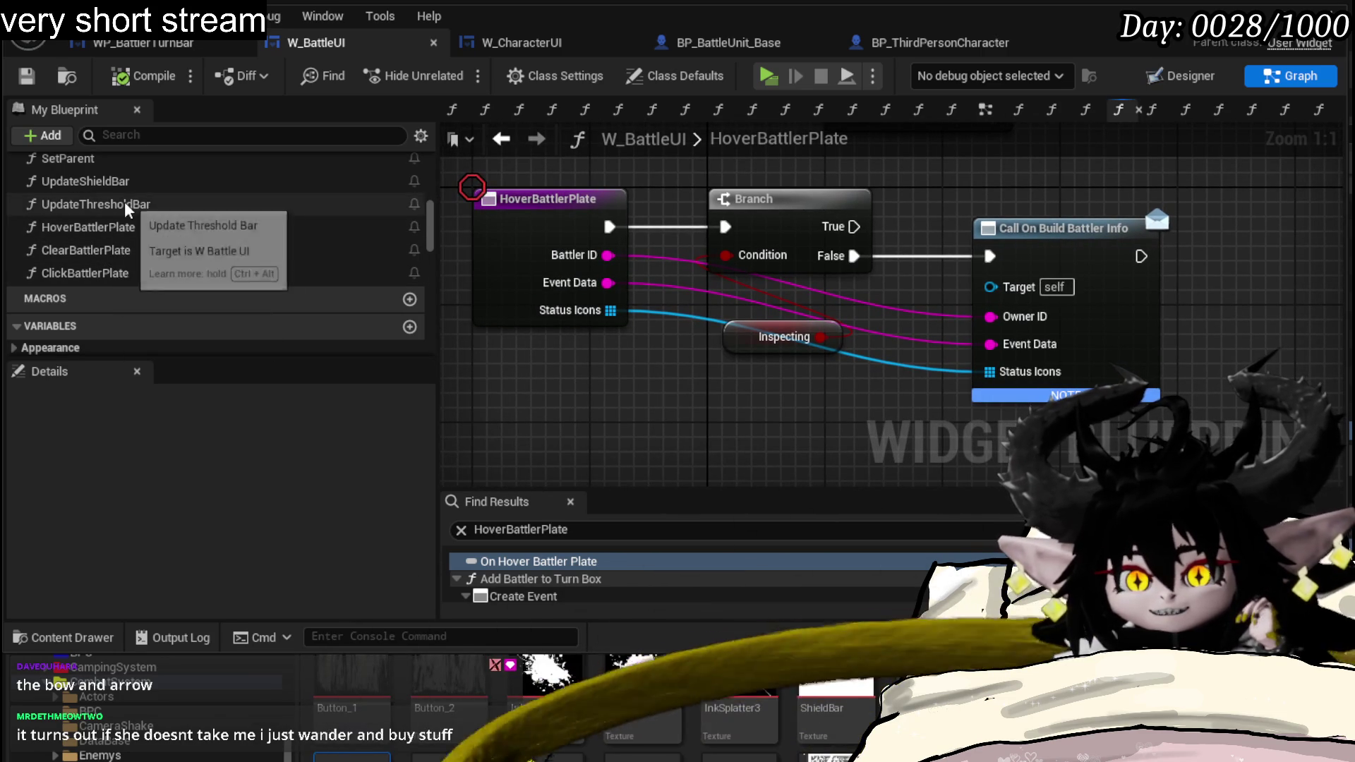
pyautogui.scroll(-4, 142, 258)
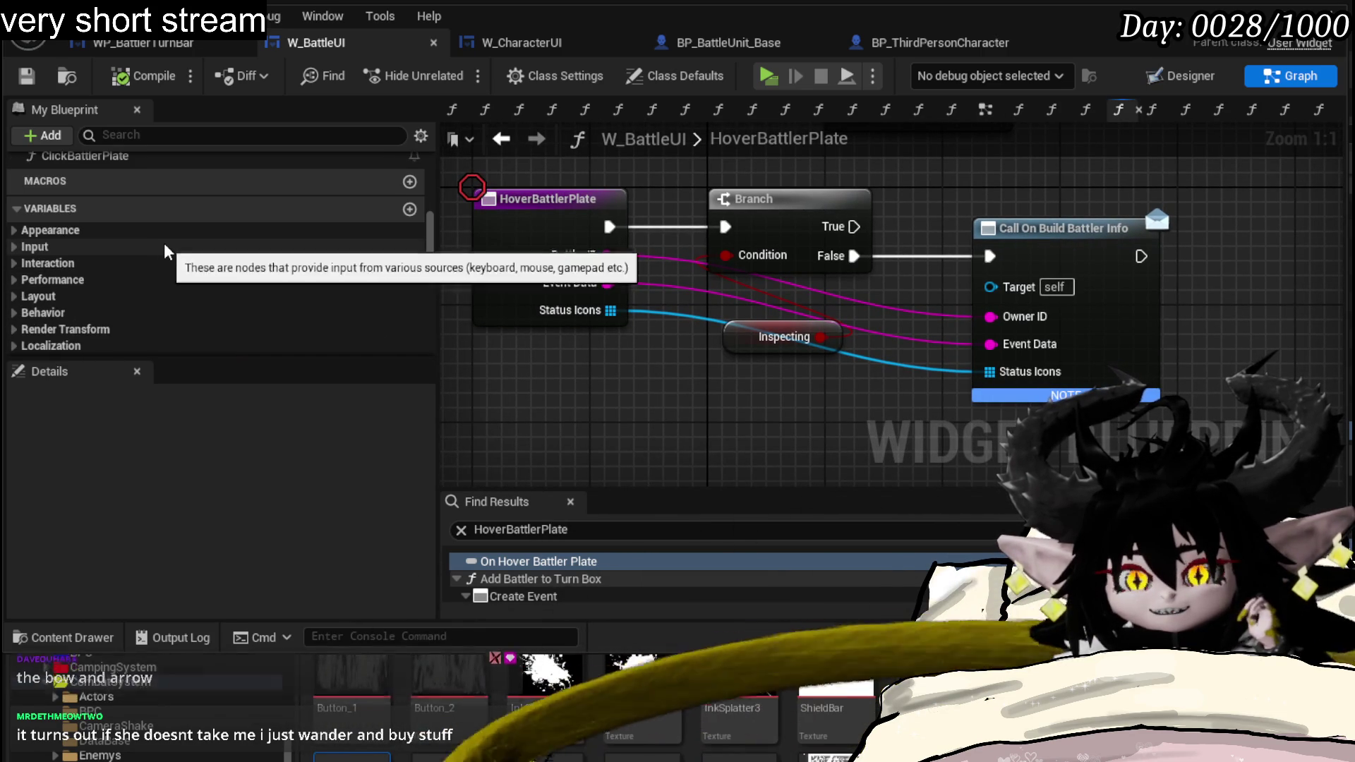
pyautogui.scroll(3, 167, 247)
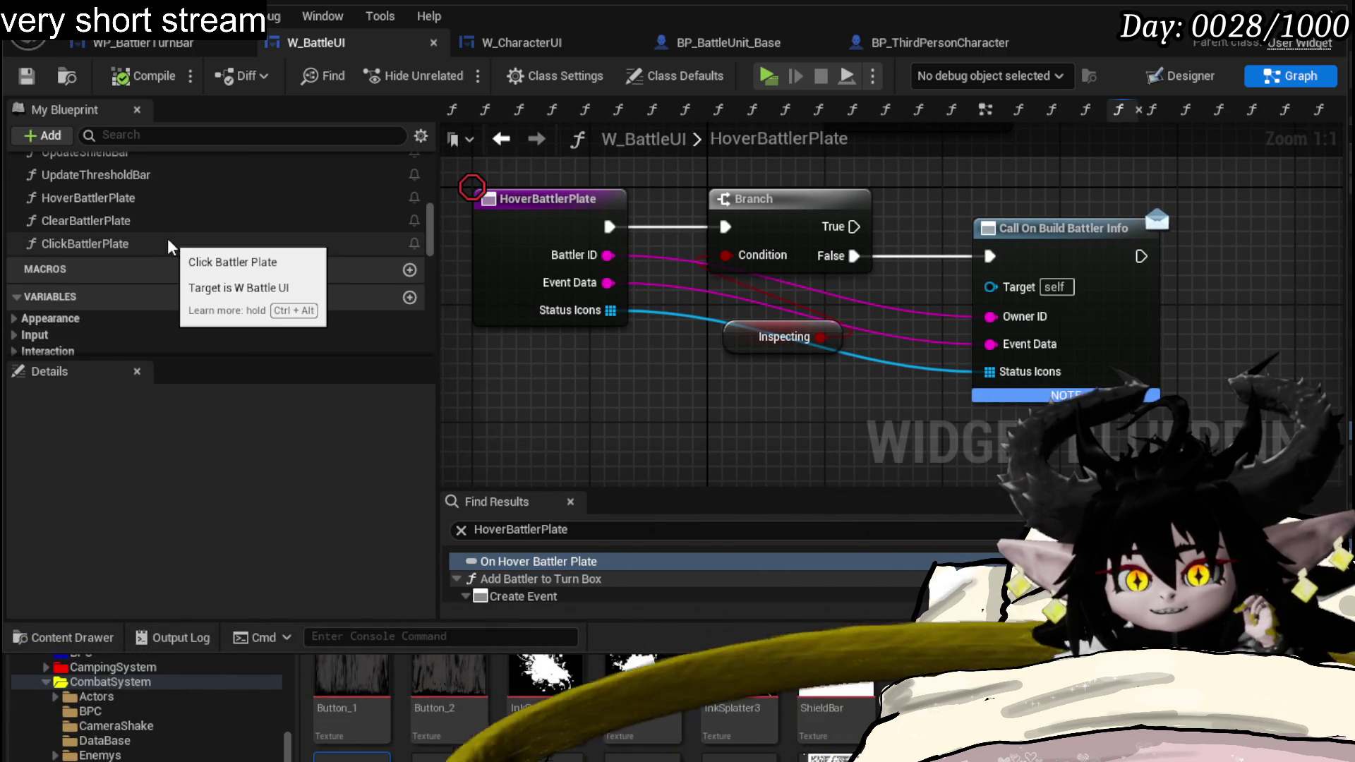
pyautogui.doubleClick(85, 244)
pyautogui.scroll(2, 641, 284)
pyautogui.scroll(1, 909, 309)
pyautogui.moveTo(909, 307); pyautogui.dragTo(631, 156)
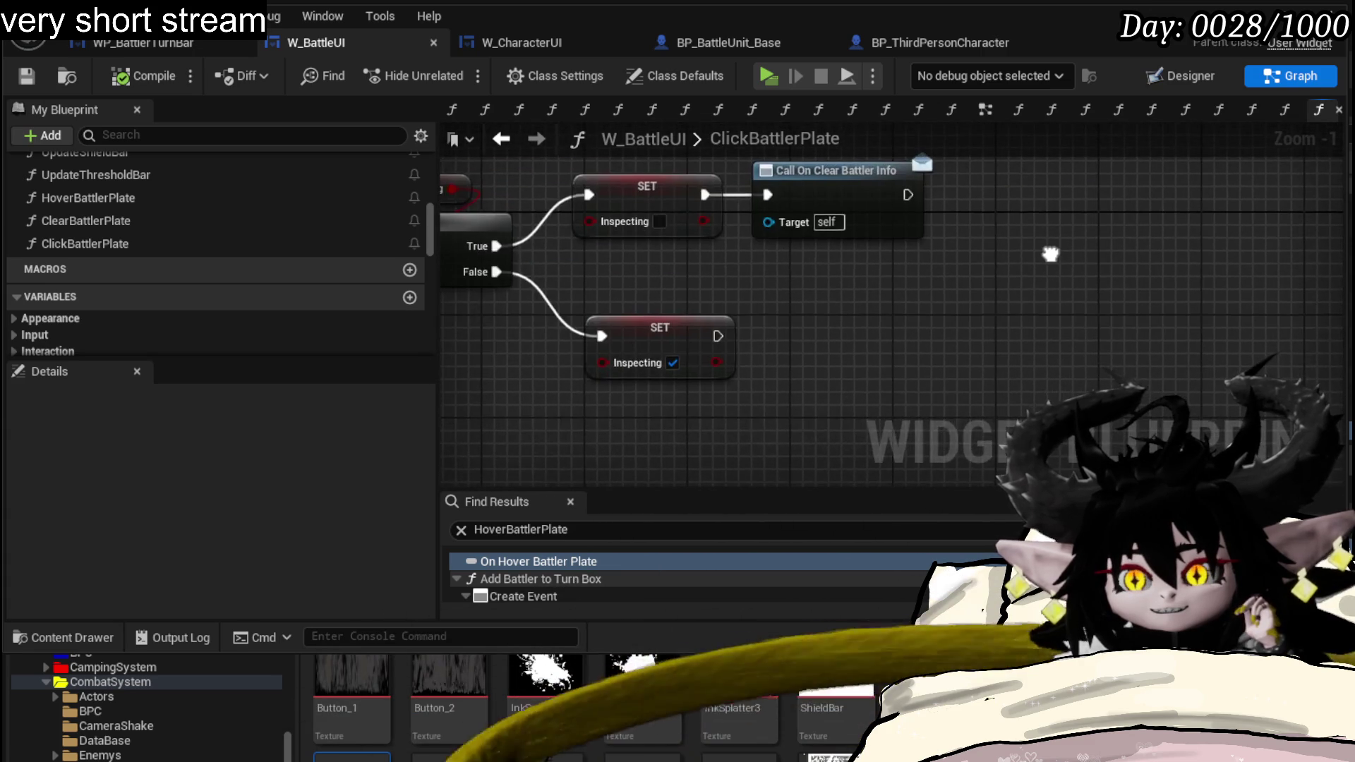
pyautogui.moveTo(721, 264); pyautogui.dragTo(812, 315)
pyautogui.scroll(-3, 237, 193)
pyautogui.scroll(-4, 243, 188)
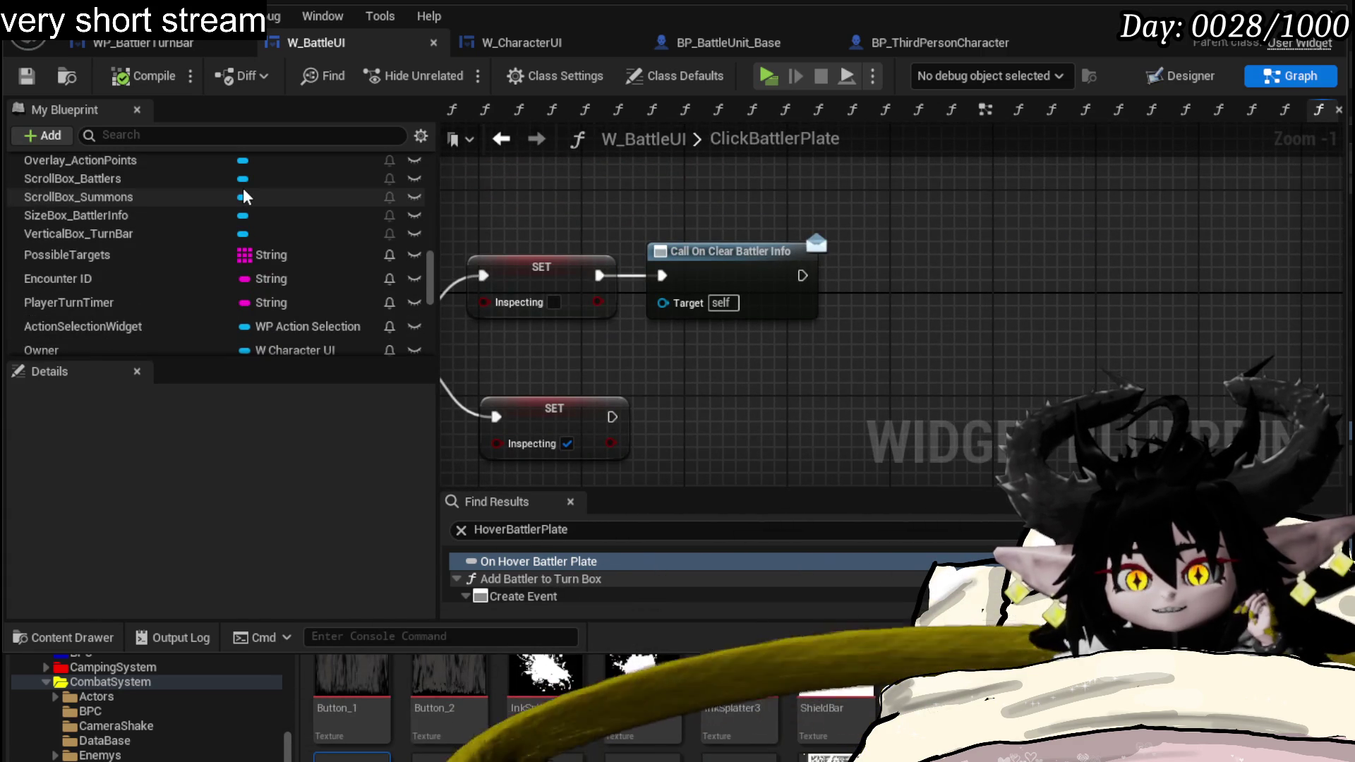
pyautogui.scroll(2, 242, 196)
pyautogui.scroll(1, 212, 213)
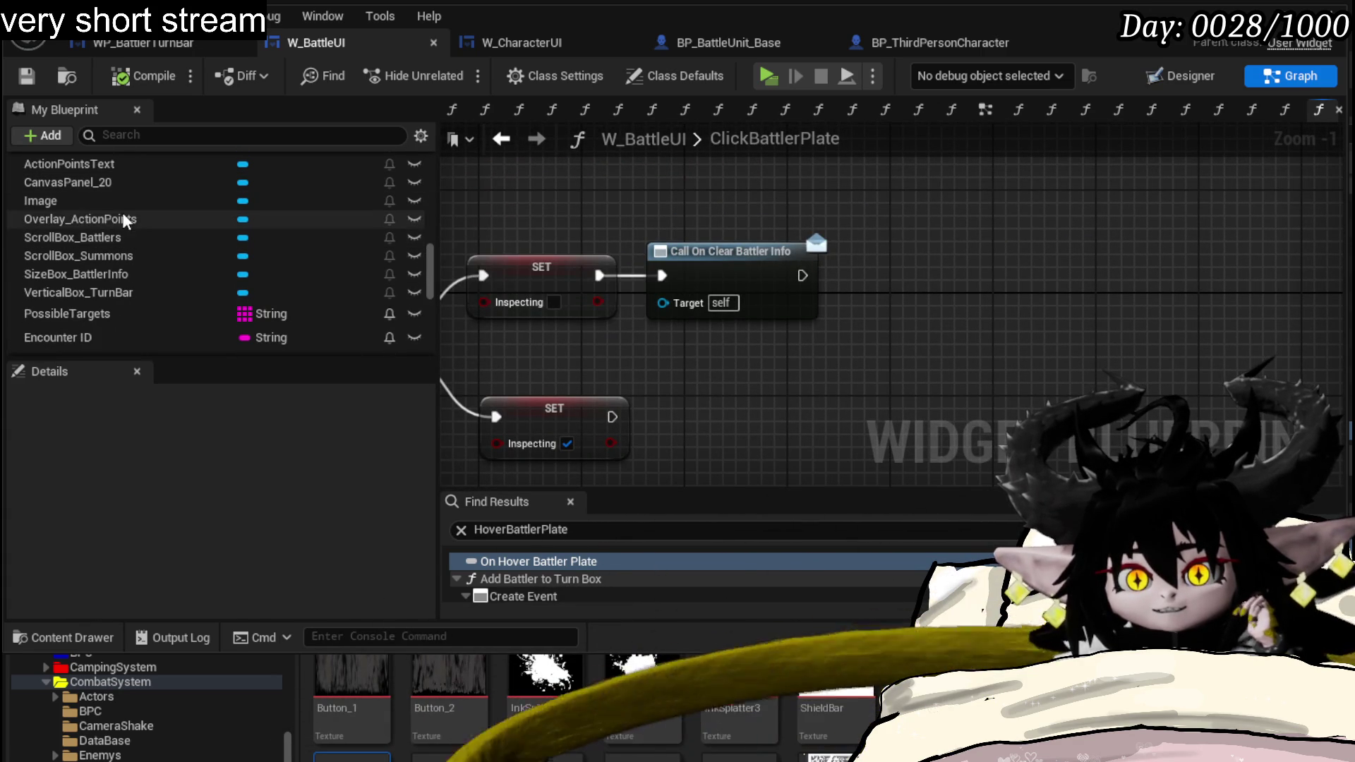
pyautogui.scroll(3, 159, 270)
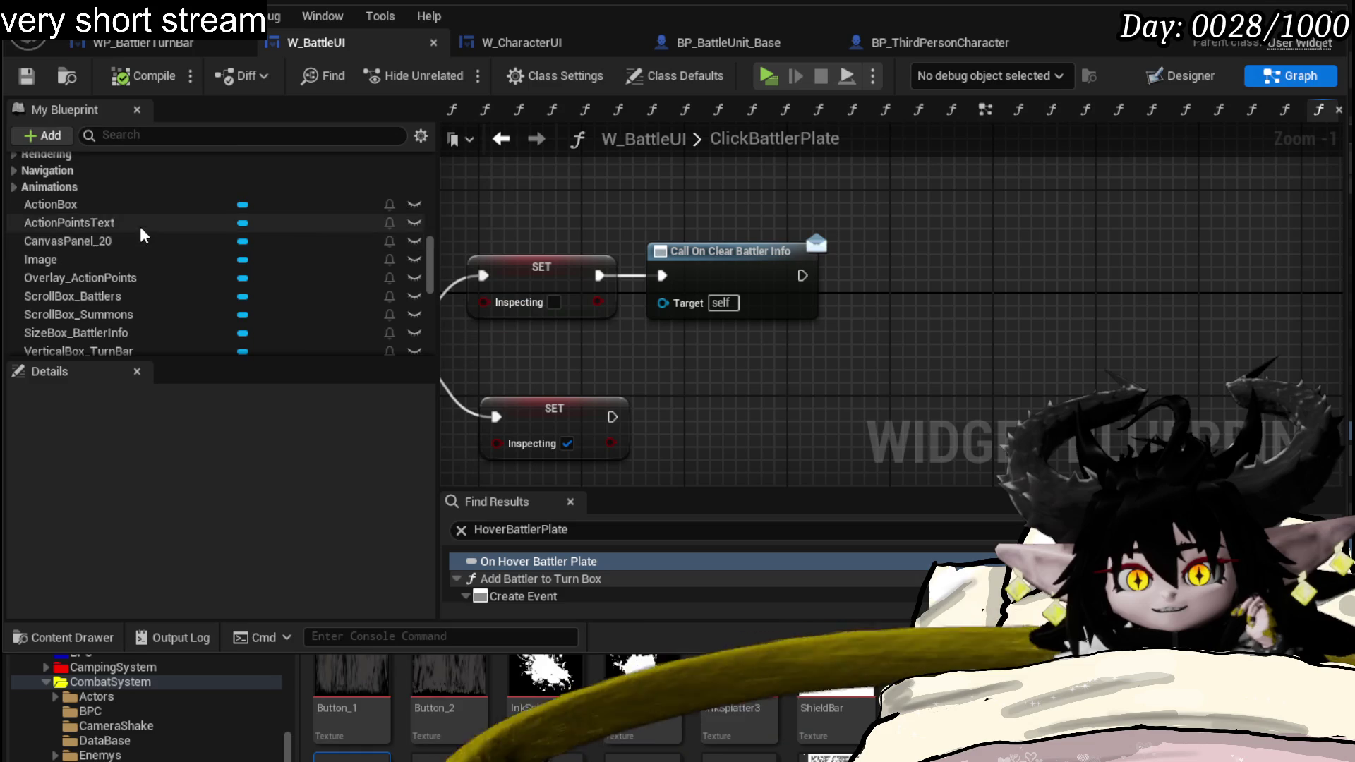
pyautogui.scroll(-5, 159, 241)
pyautogui.scroll(-4, 201, 261)
pyautogui.scroll(5, 243, 277)
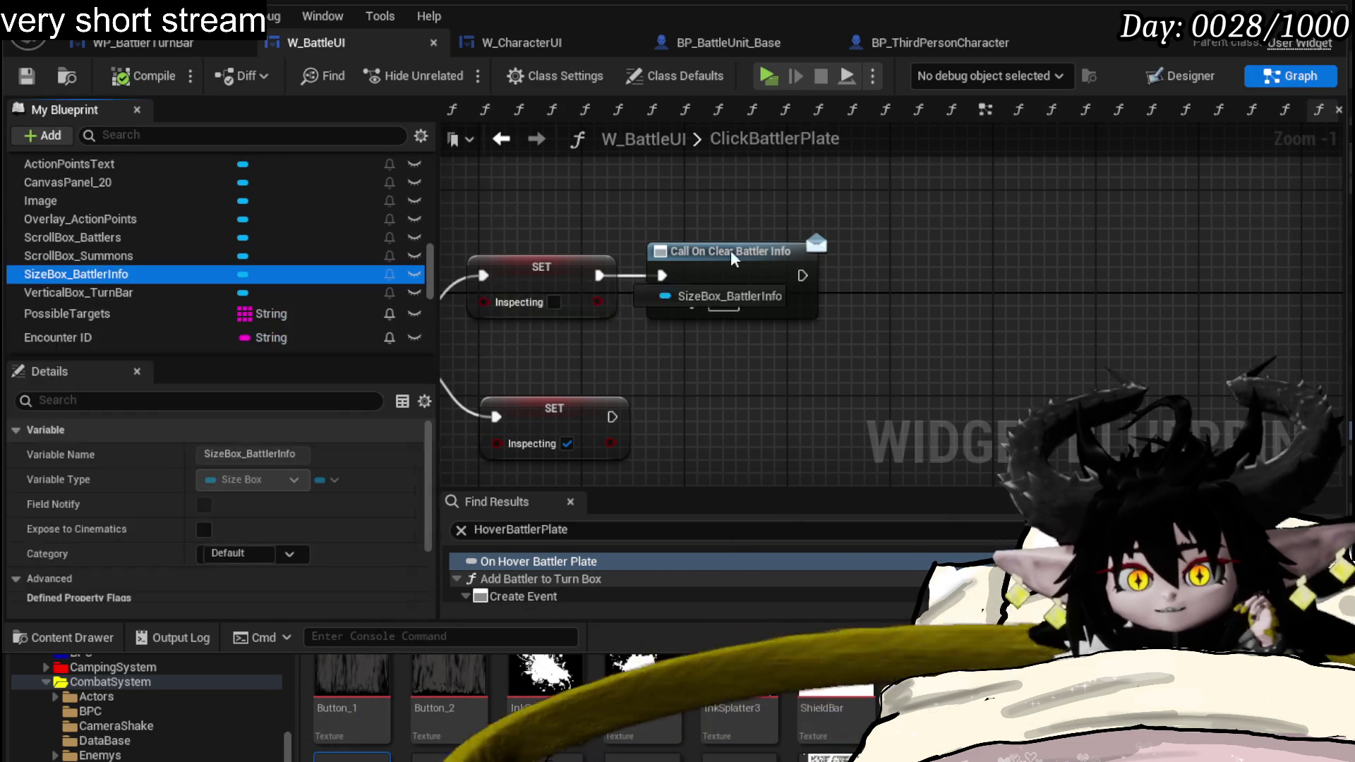
# - After Call On Clear Battler Info, set SizeBox_BattlerInfo visibility to Not Hit-Testable (Self & All Children)
pyautogui.moveTo(243, 278)
pyautogui.mouseDown()
pyautogui.moveTo(811, 192)
pyautogui.moveTo(945, 240)
pyautogui.mouseUp()
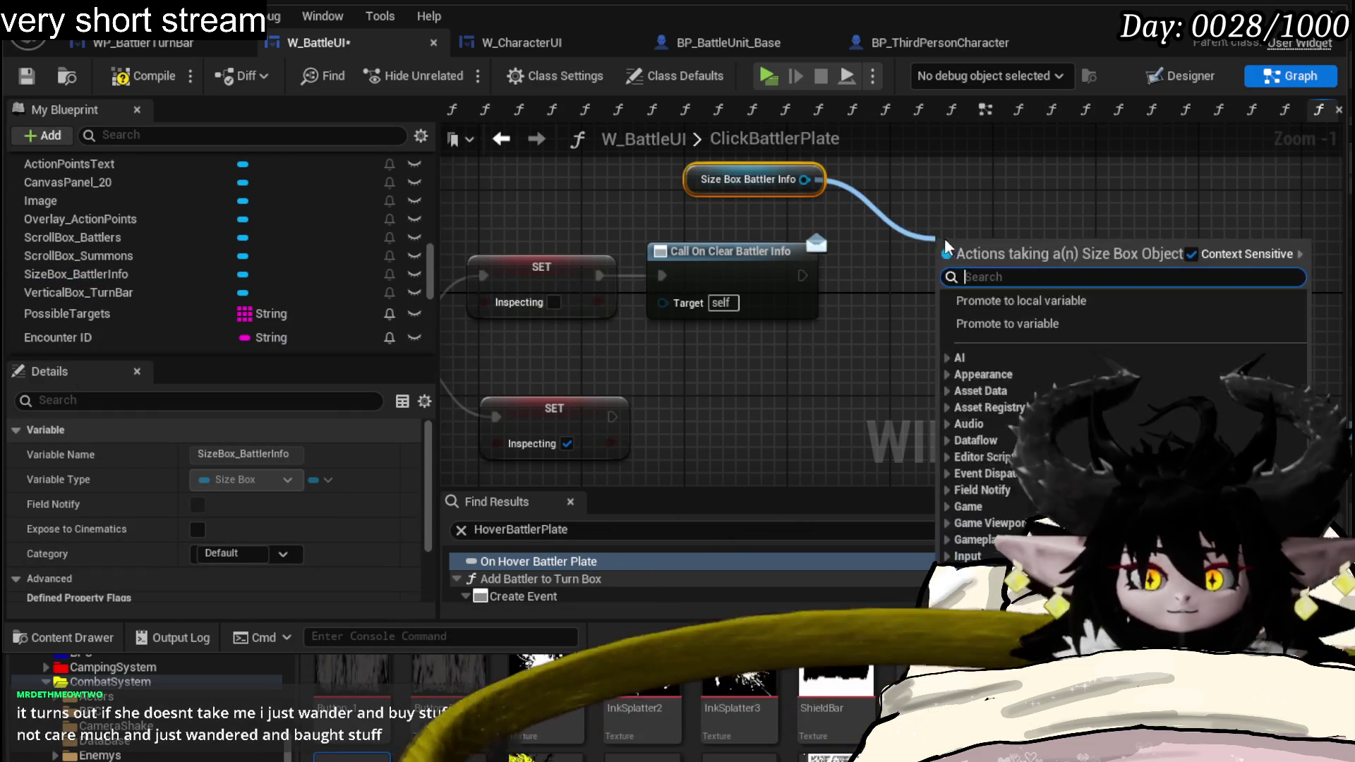
pyautogui.write('Set V')
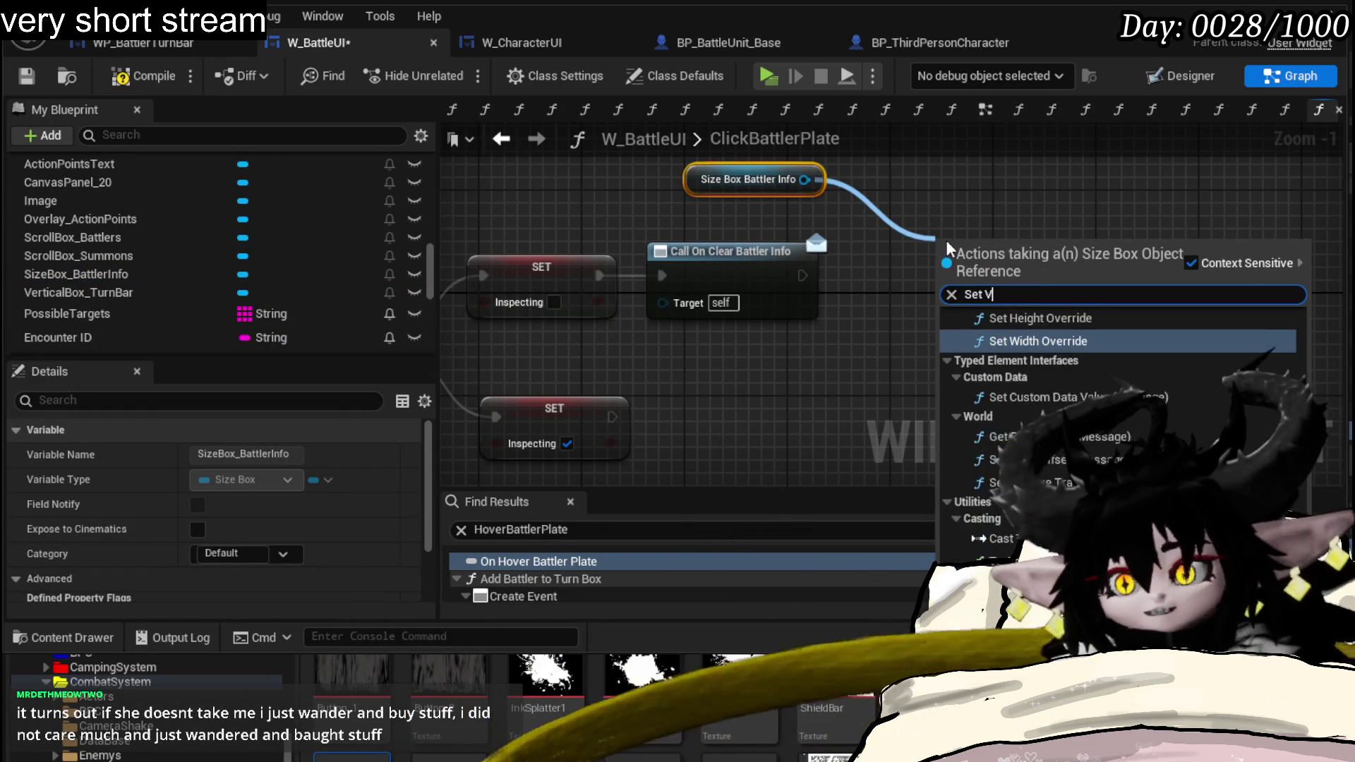
pyautogui.write('isi')
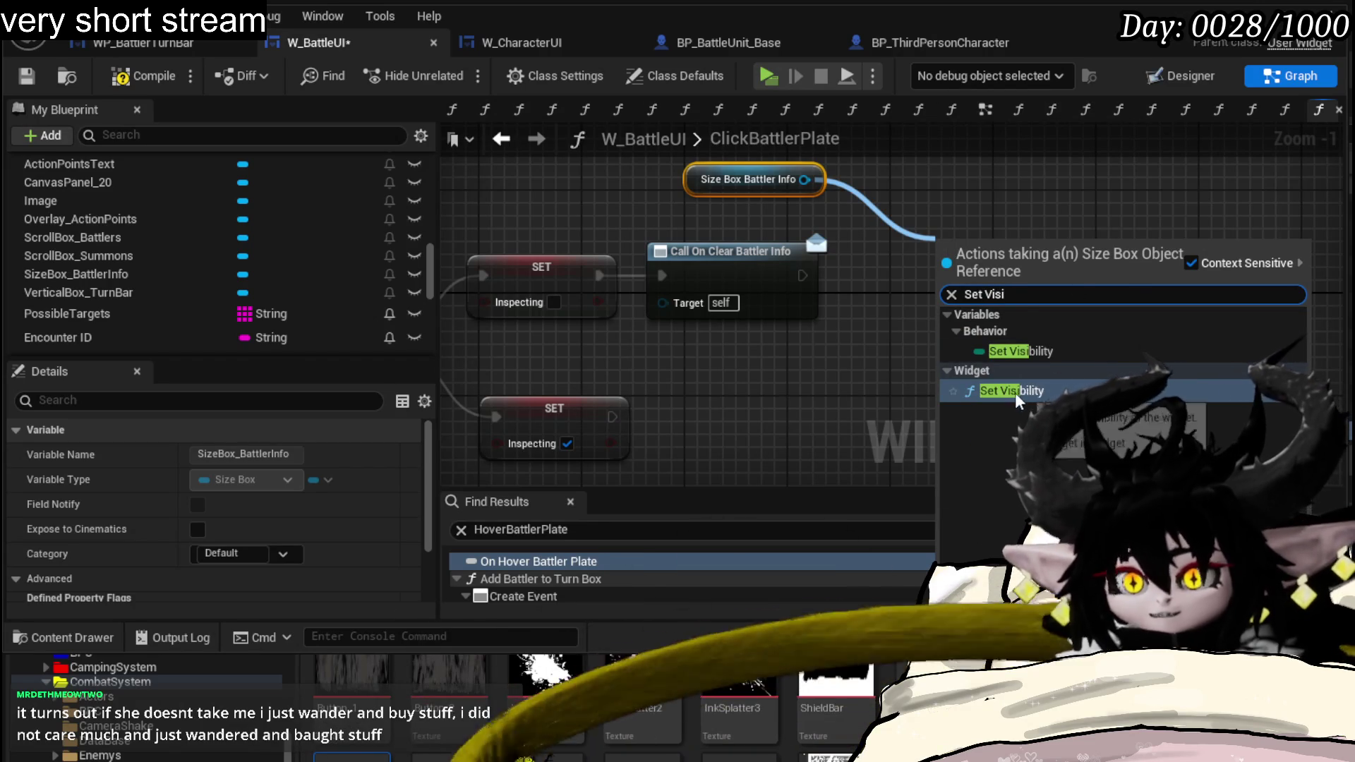
pyautogui.press('Return')
pyautogui.moveTo(803, 276); pyautogui.dragTo(944, 278)
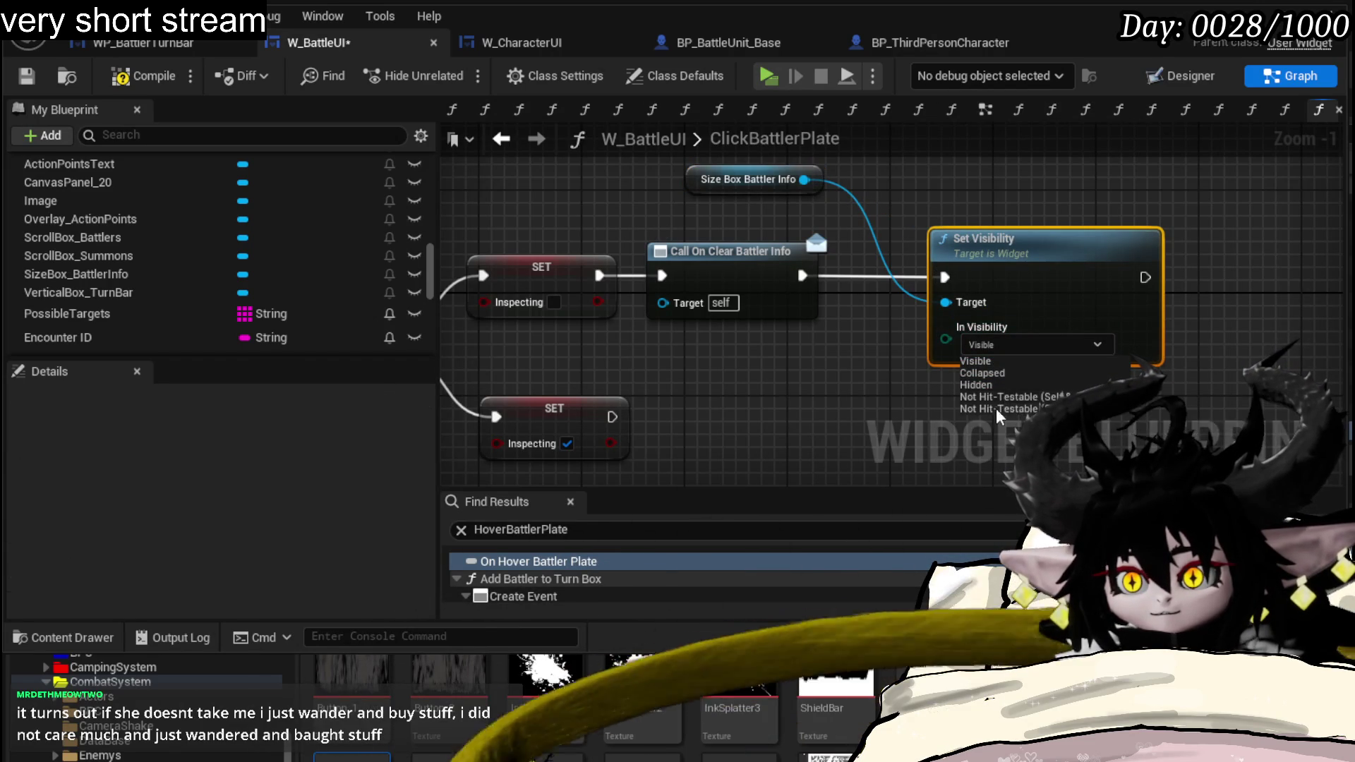
pyautogui.click(997, 406)
# - Paste a copy of the getter and Set Visibility onto the False branch set to Collapsed, tidying node layout
pyautogui.moveTo(703, 180)
pyautogui.mouseDown()
pyautogui.moveTo(882, 207)
pyautogui.moveTo(805, 254)
pyautogui.mouseUp()
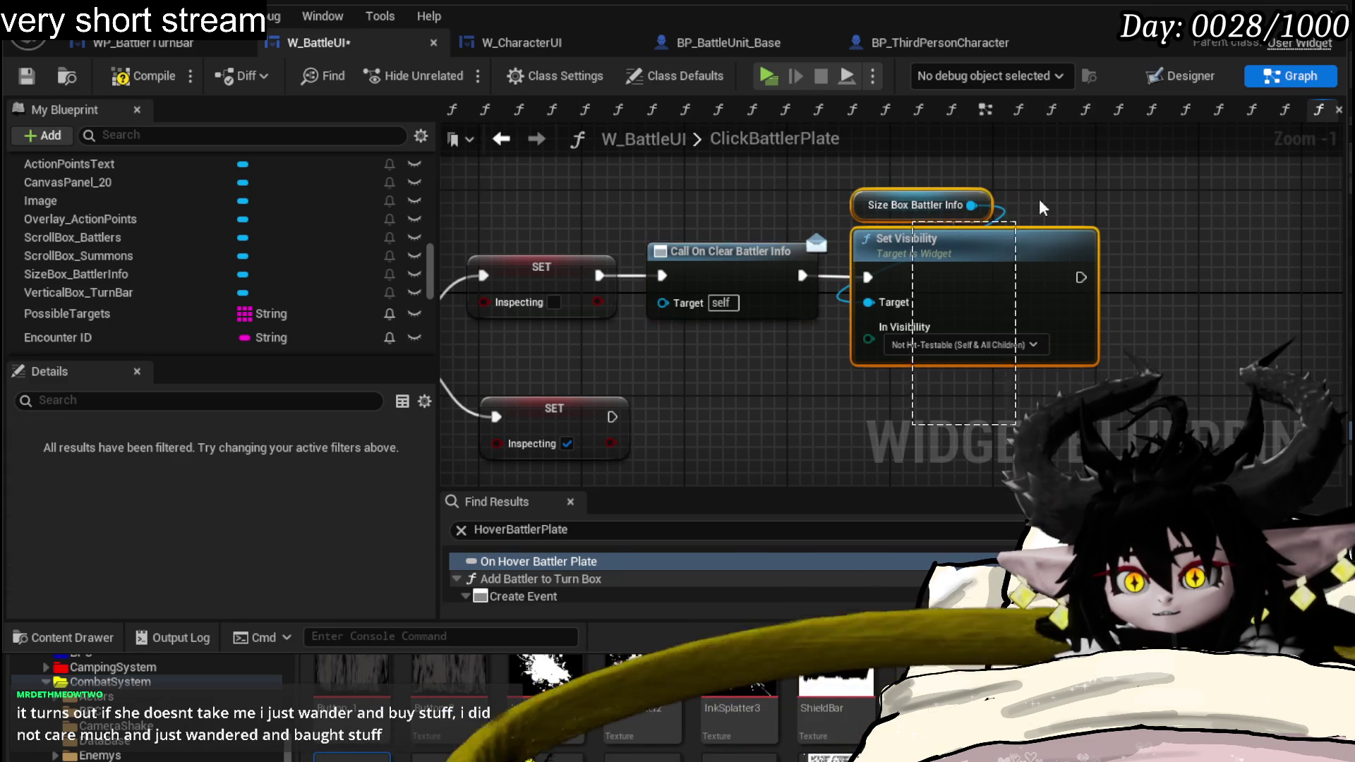
pyautogui.hotkey('ctrl', 'v')
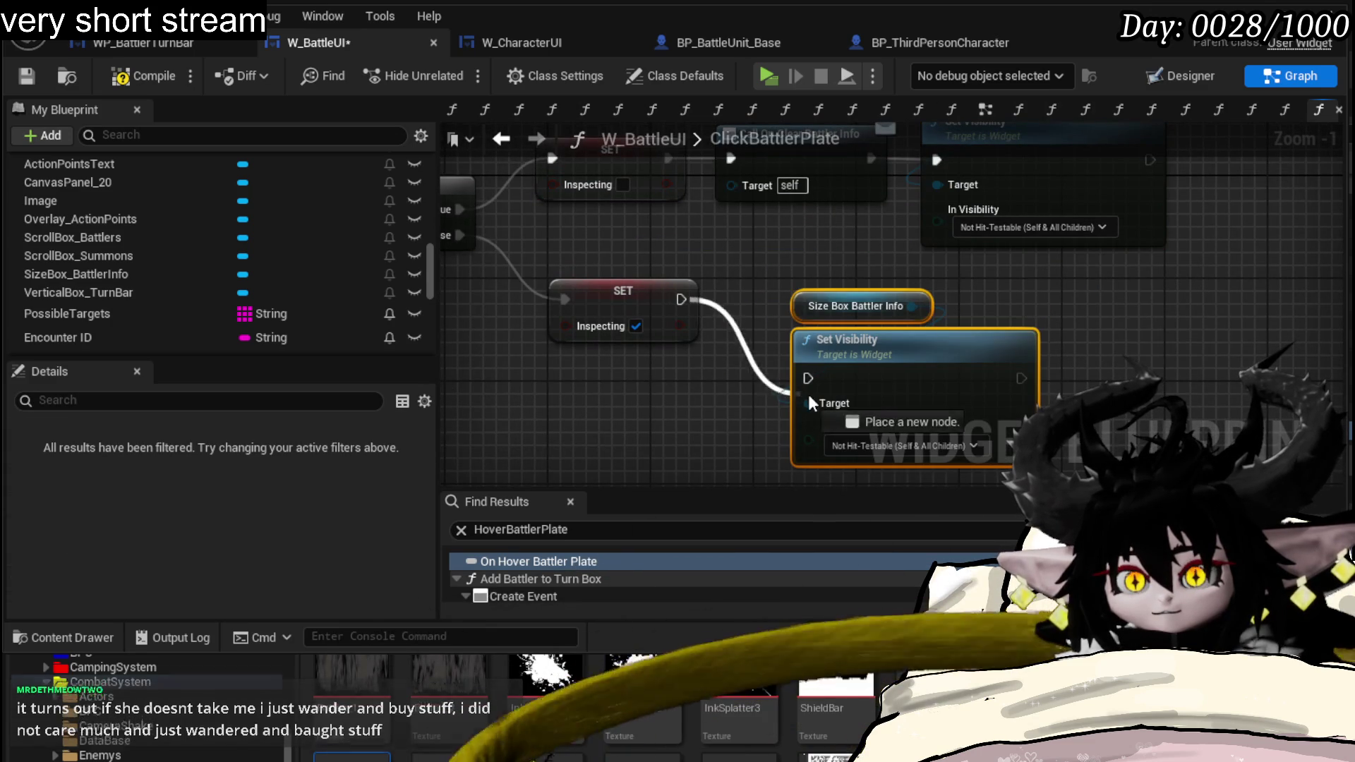
pyautogui.click(852, 474)
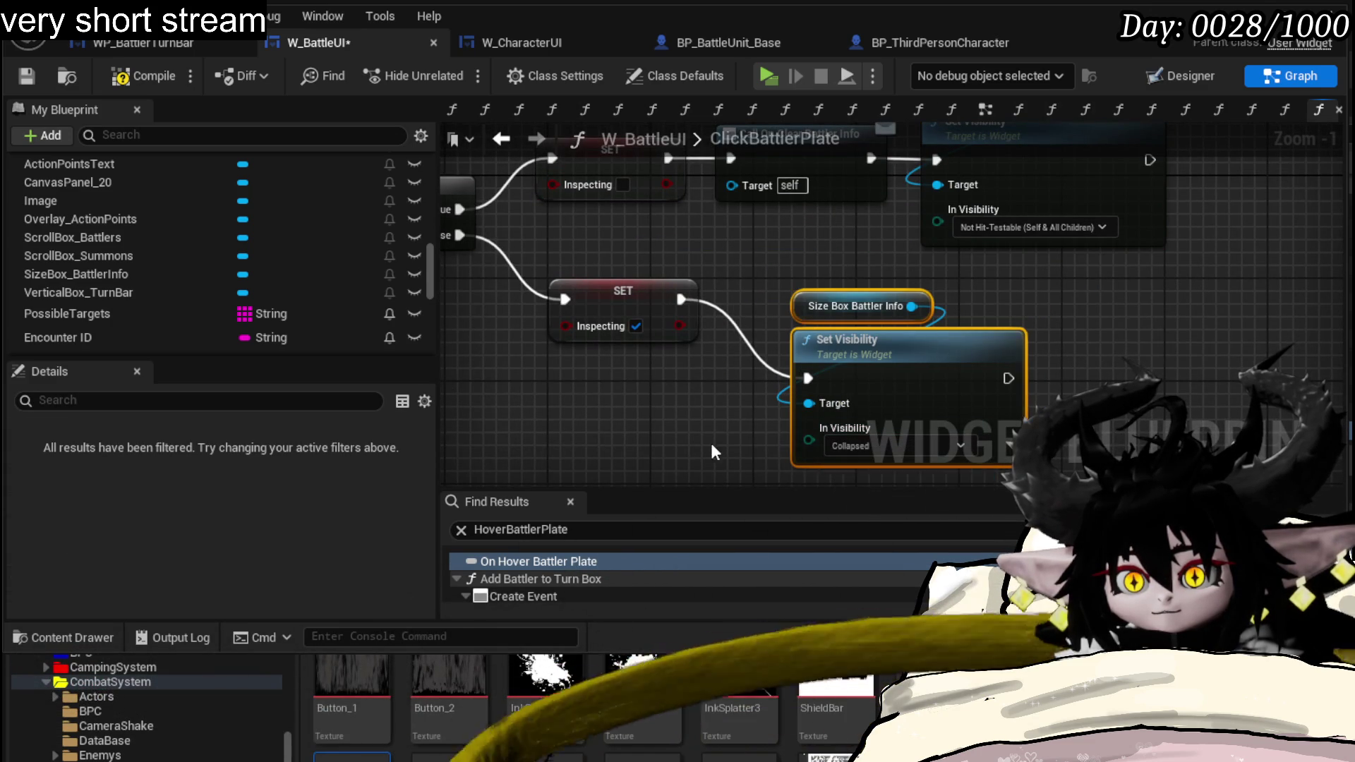
pyautogui.moveTo(870, 390); pyautogui.dragTo(807, 351)
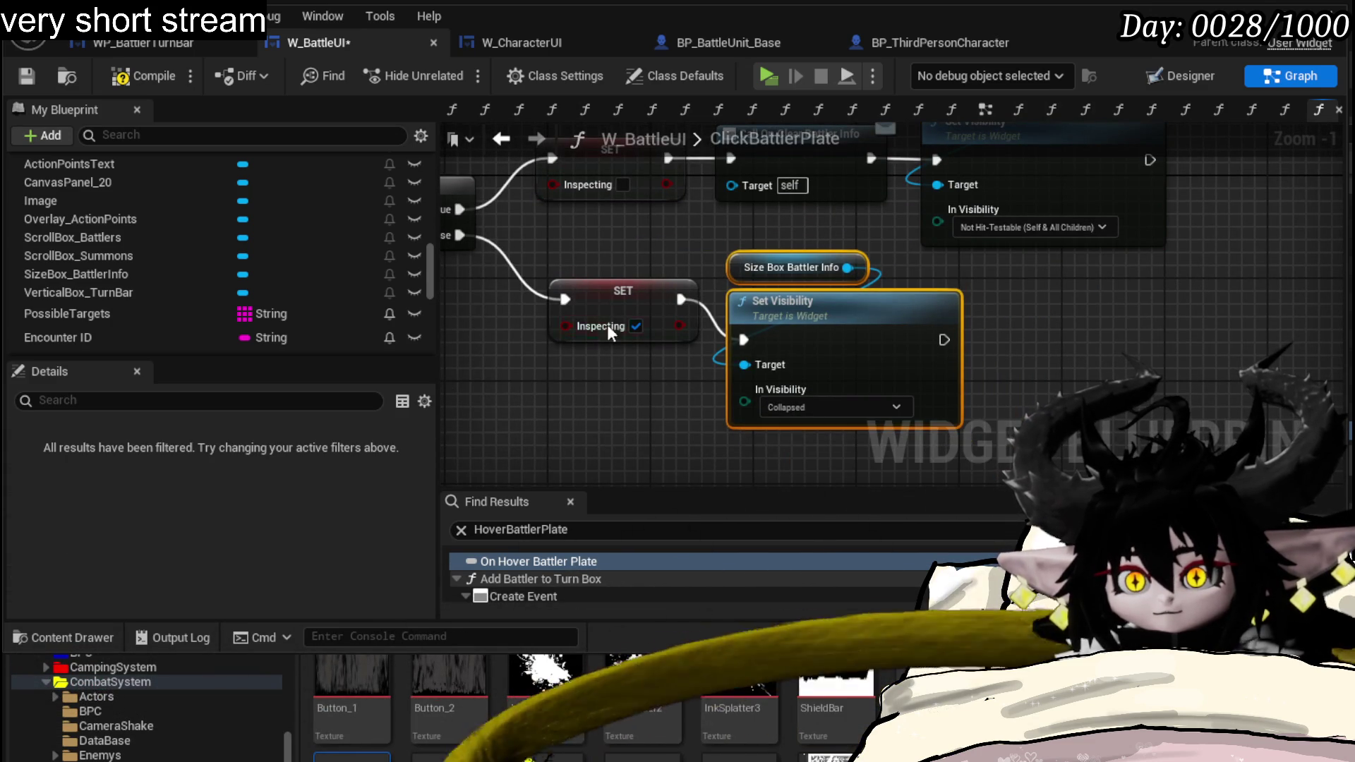
pyautogui.moveTo(621, 294); pyautogui.dragTo(634, 333)
pyautogui.moveTo(633, 273); pyautogui.dragTo(734, 316)
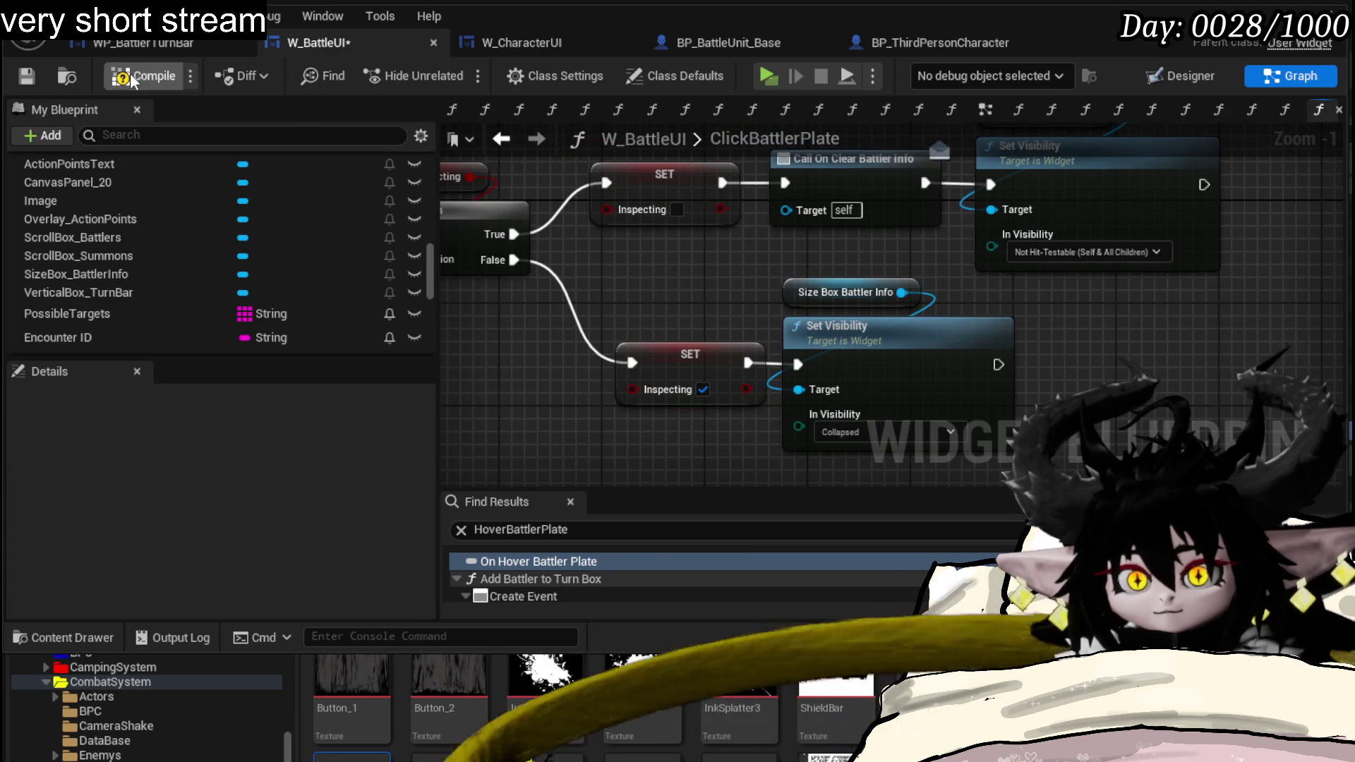
# - Play in editor, walk into the slime to start a battle, stop the preview, and save the level
pyautogui.hotkey('alt', 'Tab')
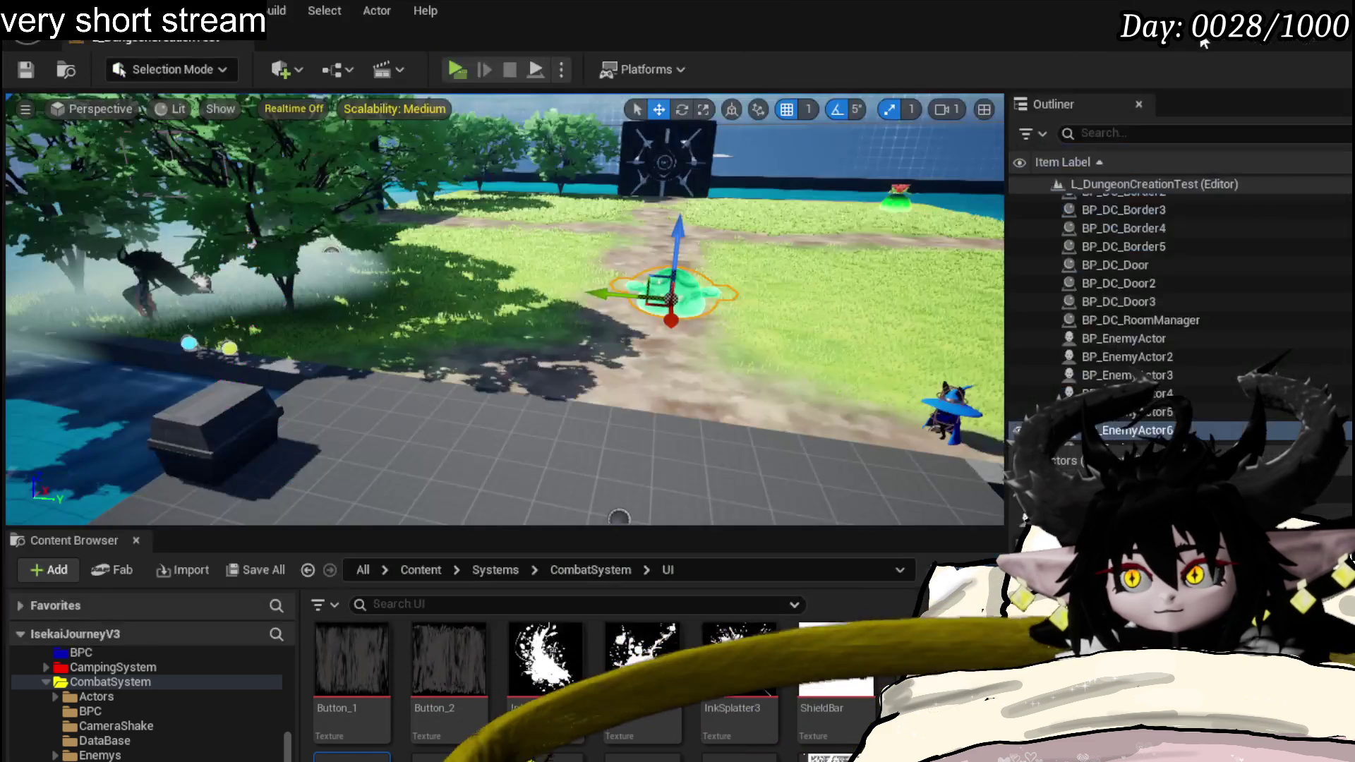
pyautogui.hotkey('alt', 'p')
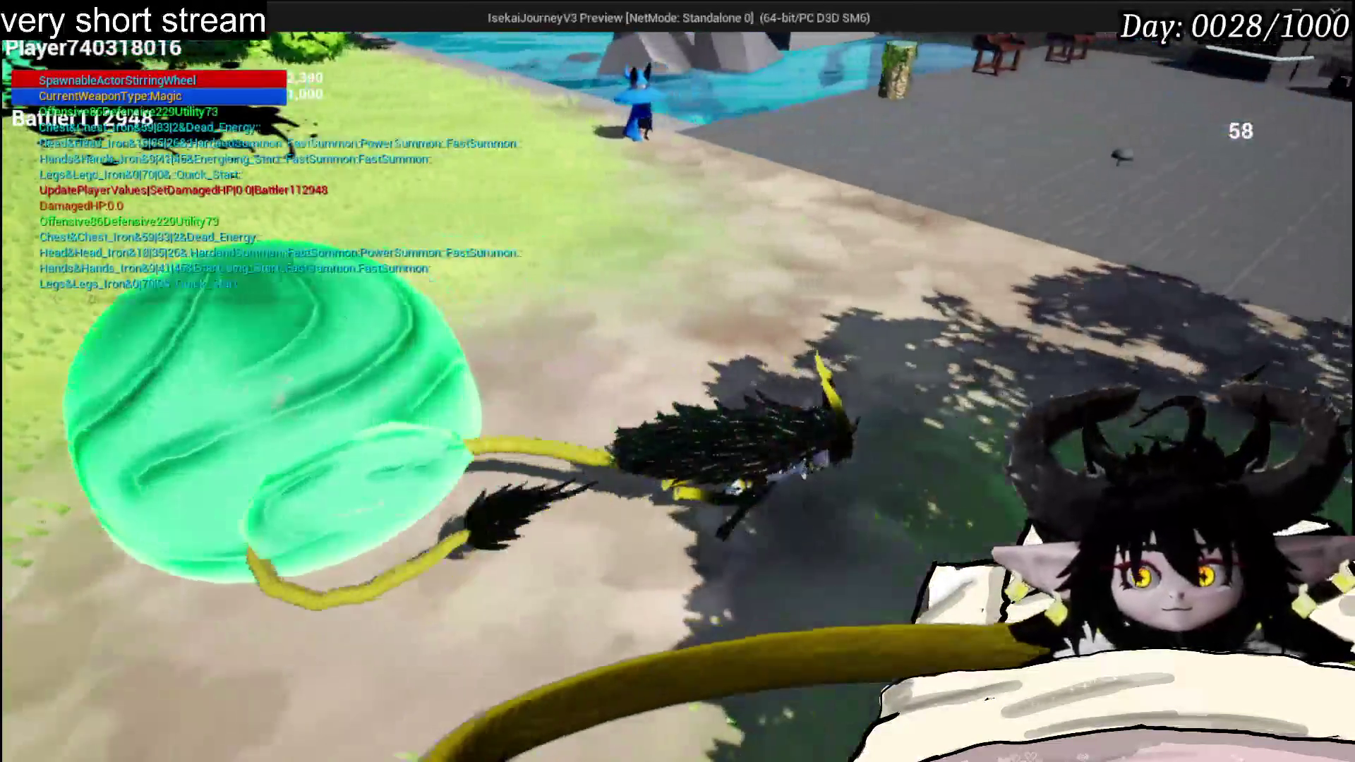
pyautogui.press('1')
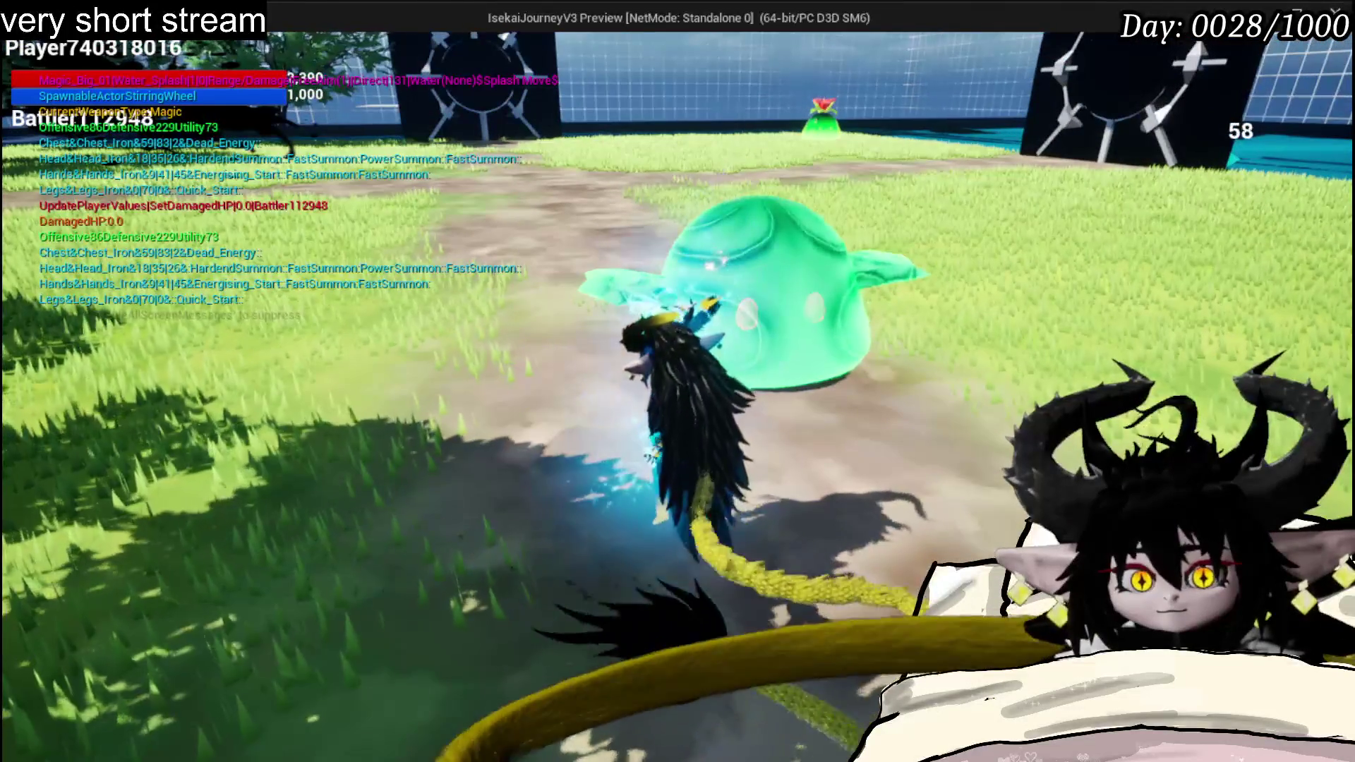
pyautogui.press('w')
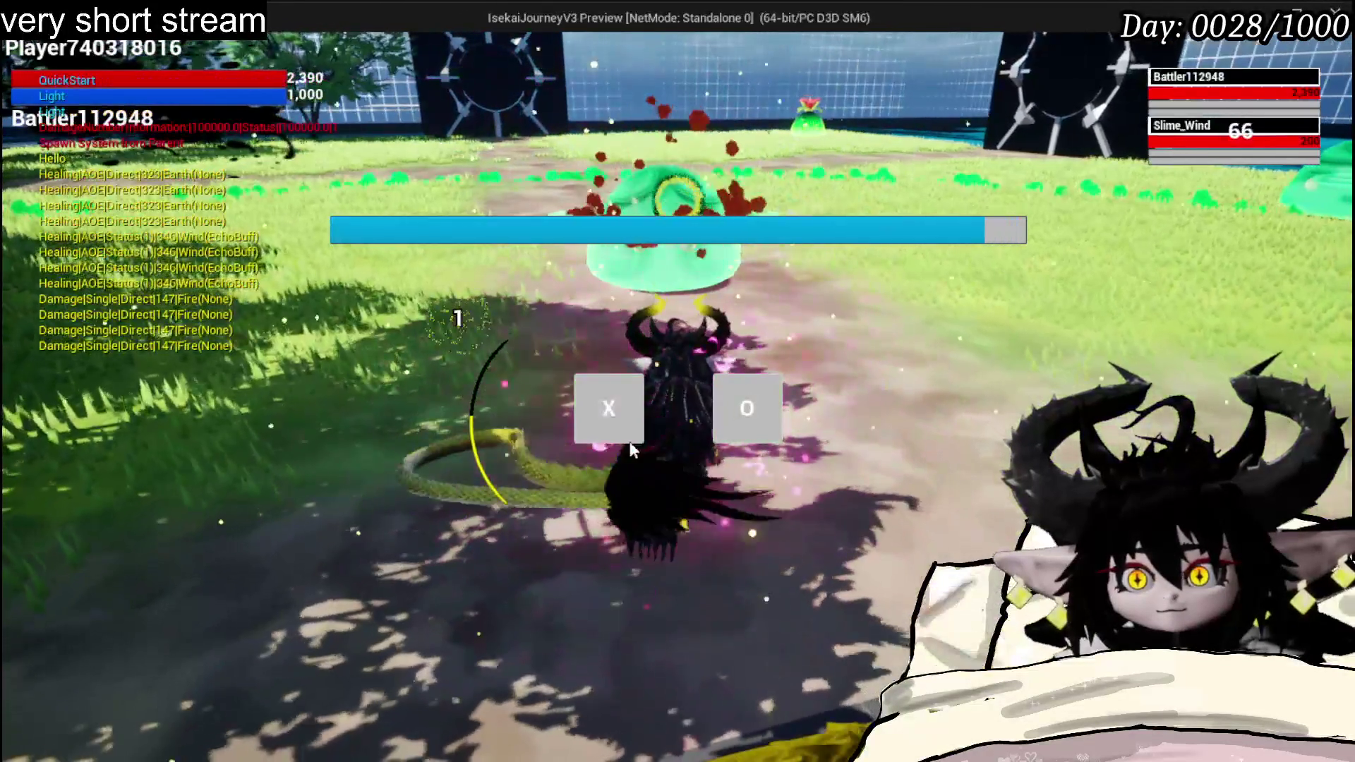
pyautogui.click(604, 422)
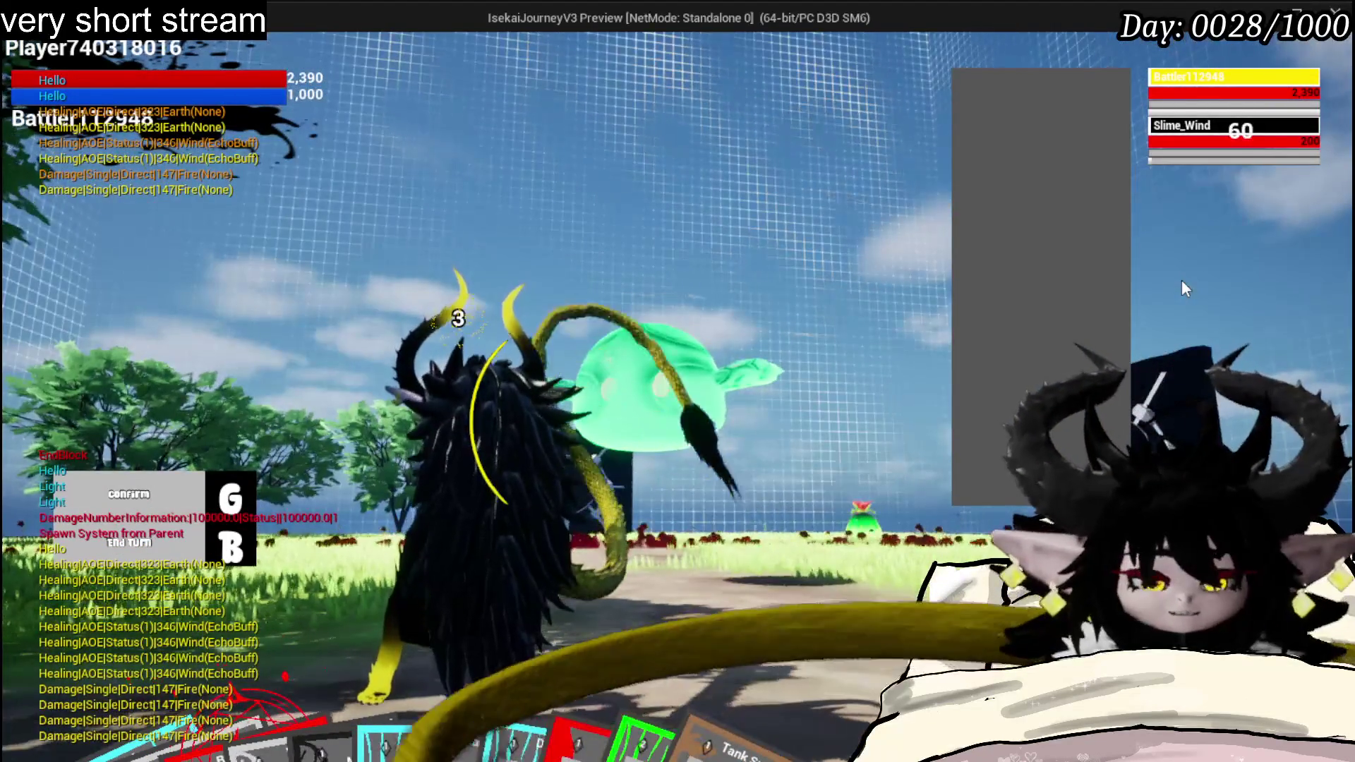
pyautogui.press('Escape')
pyautogui.click(26, 70)
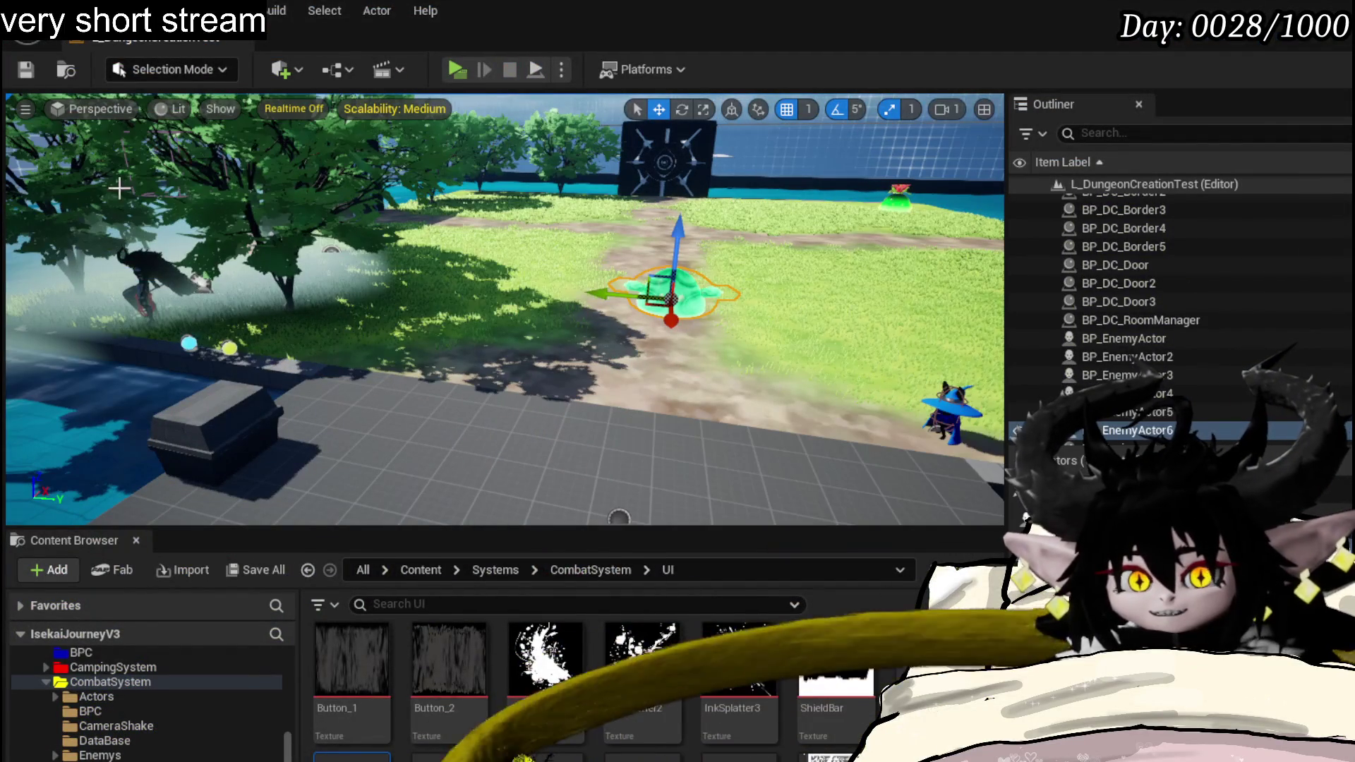
# - Back in ClickBattlerPlate, change the True-branch Set Visibility for SizeBox_BattlerInfo to Collapsed
pyautogui.hotkey('alt', 'Tab')
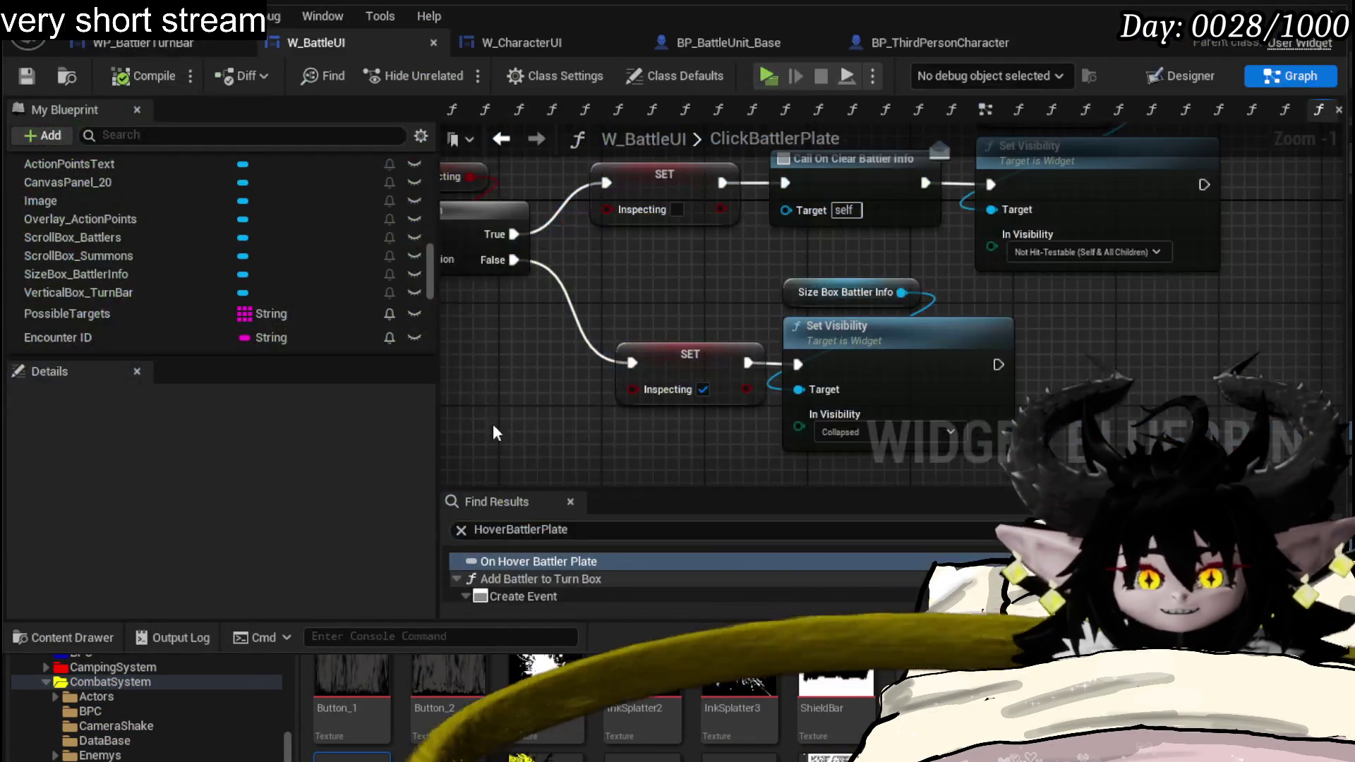
pyautogui.moveTo(1115, 254); pyautogui.dragTo(1035, 364)
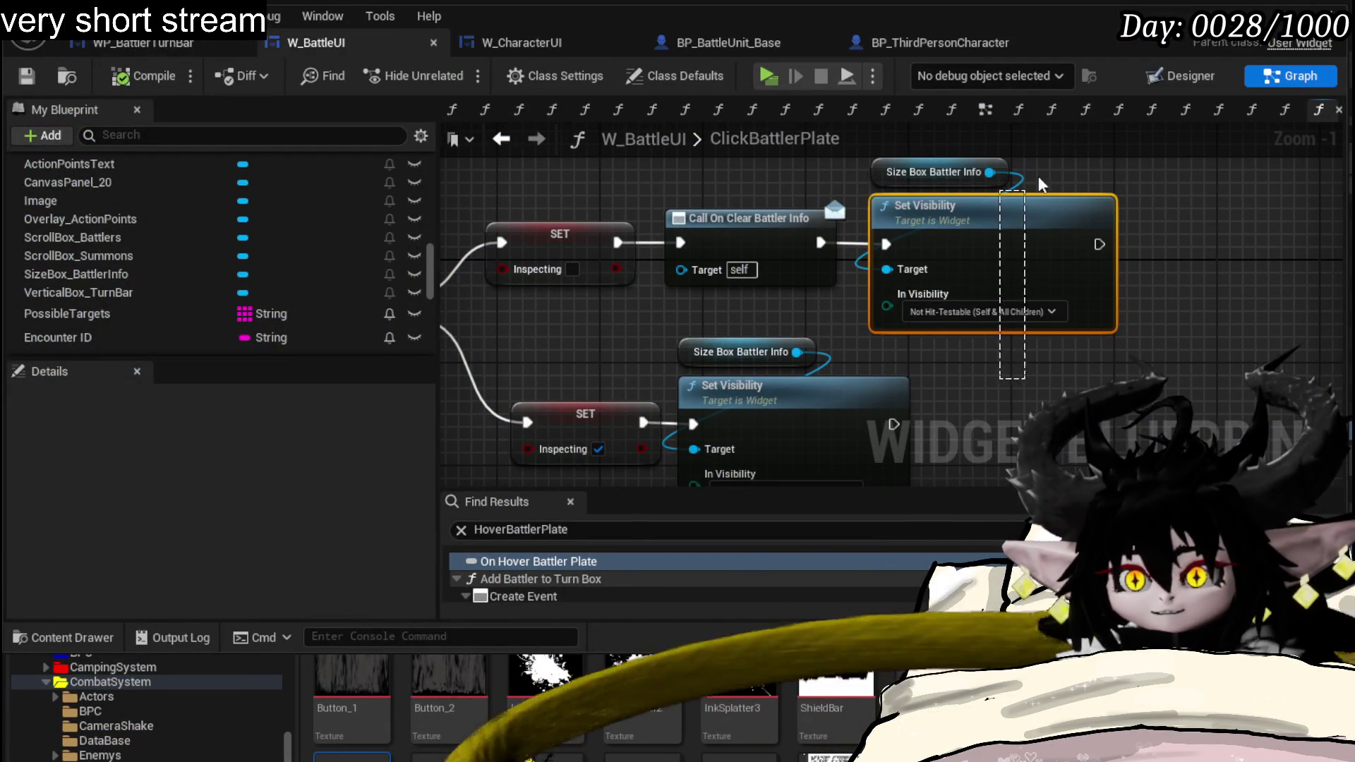
pyautogui.moveTo(1025, 189); pyautogui.dragTo(950, 316)
pyautogui.click(939, 342)
pyautogui.moveTo(755, 481); pyautogui.dragTo(828, 386)
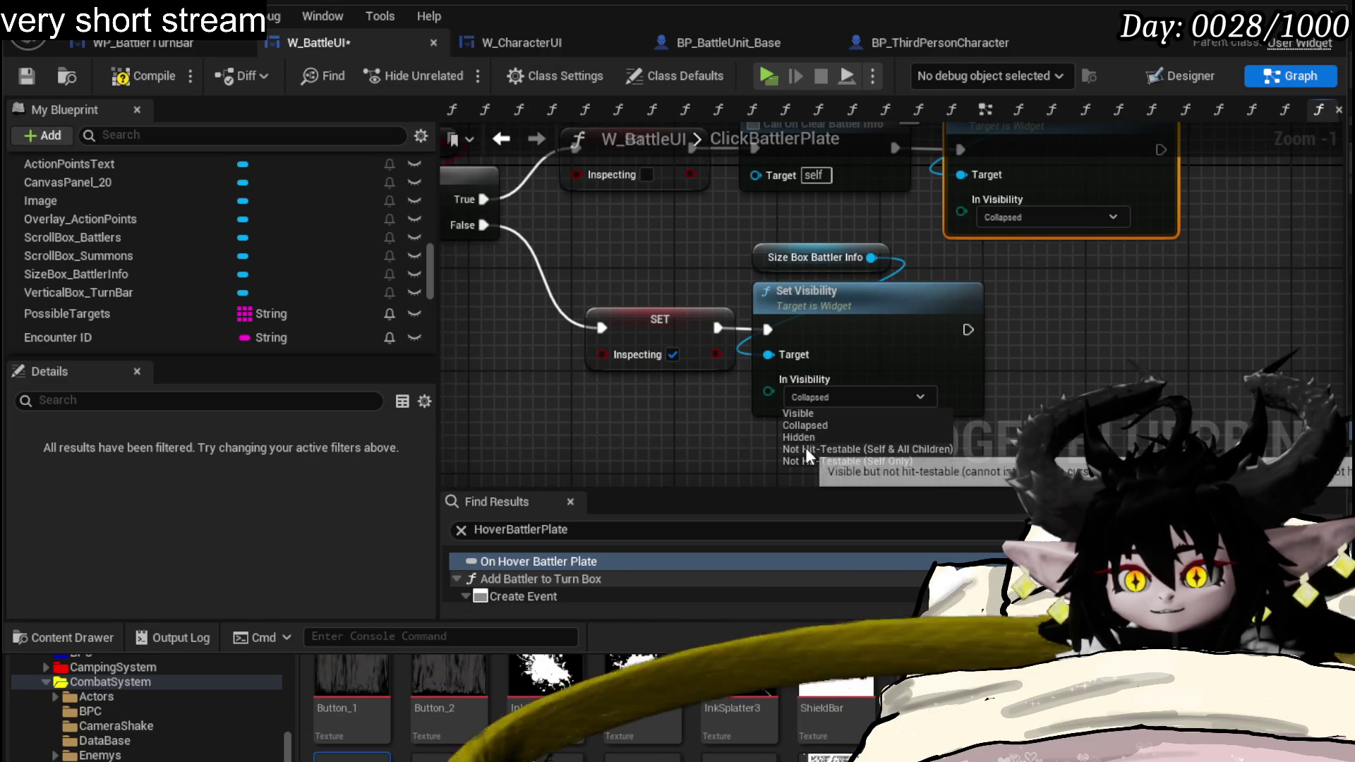